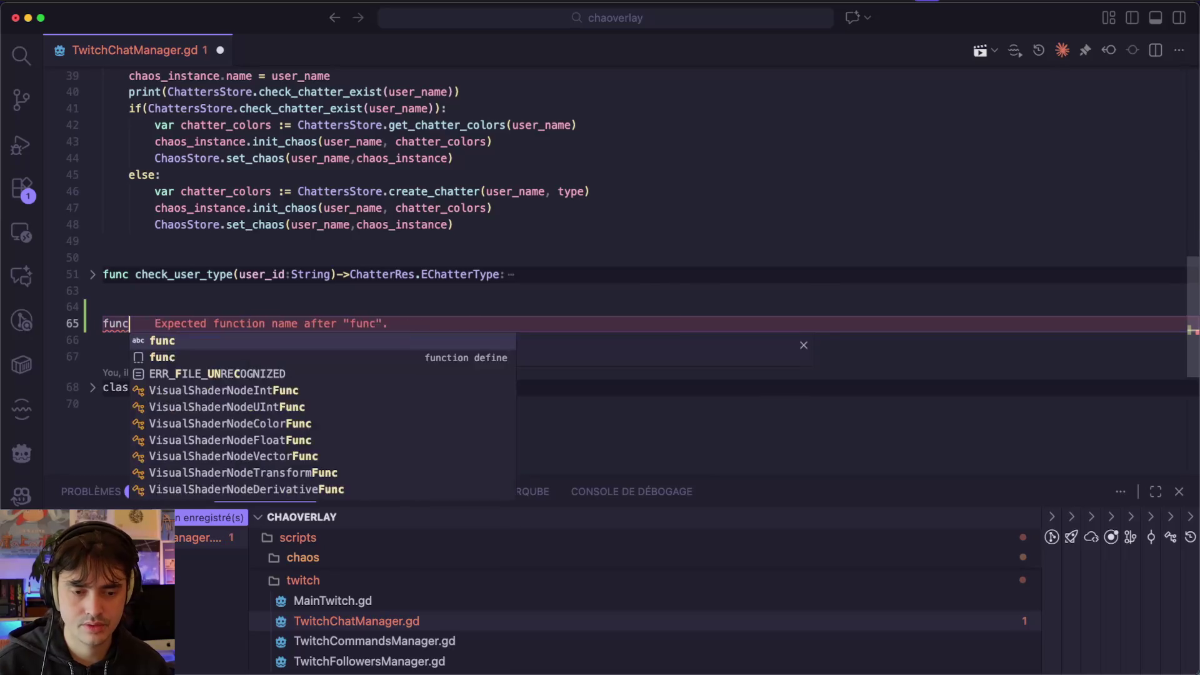
# Declare a new function check_user_not_bot()->void: below check_user_type
pyautogui.press('BackSpace')
pyautogui.write('k')
pyautogui.press('BackSpace')
pyautogui.press('BackSpace')
pyautogui.write('ck_user_not_')
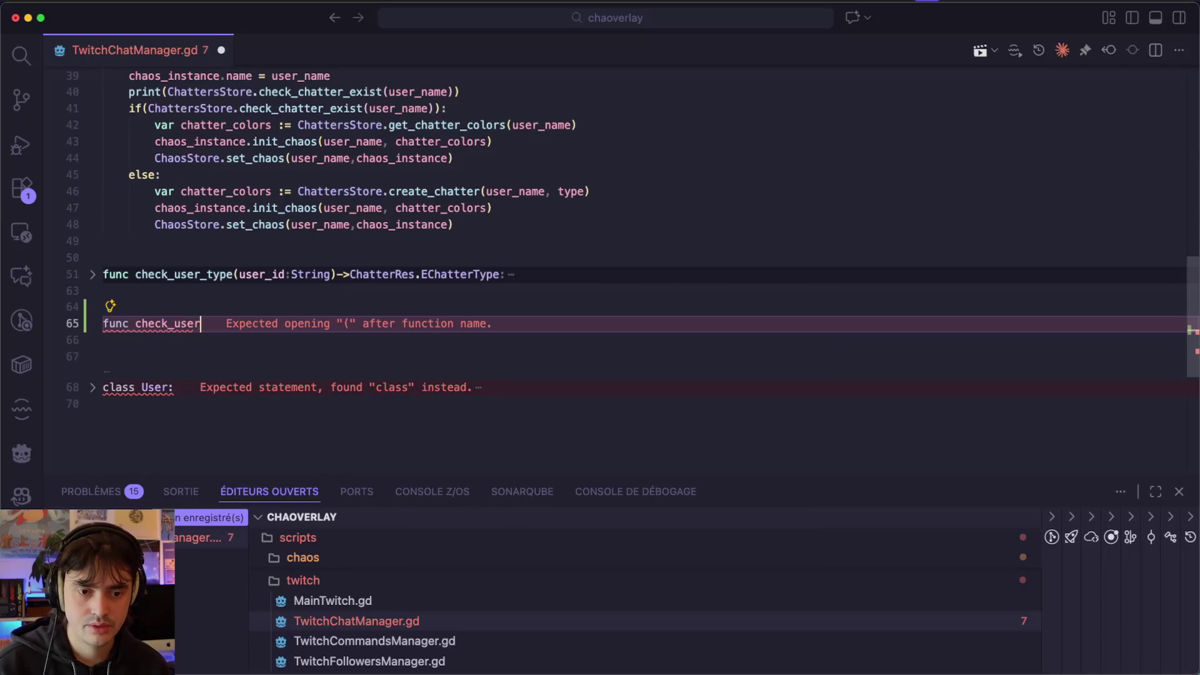
pyautogui.write('bo')
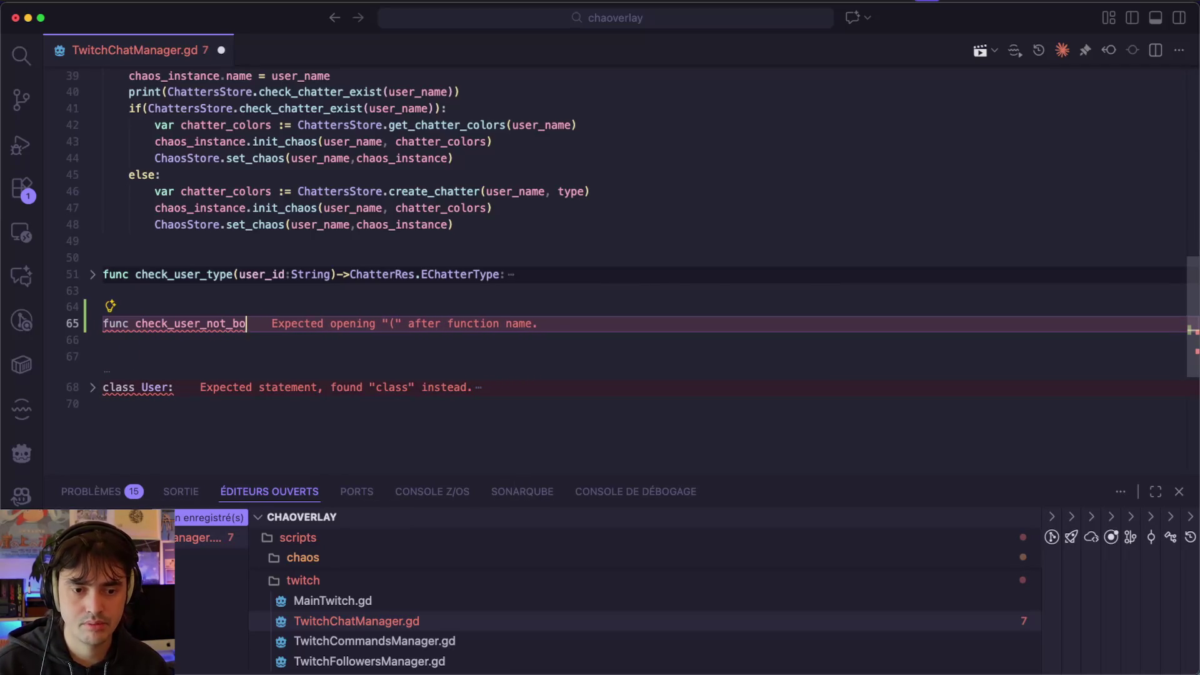
pyautogui.write('t()->void:')
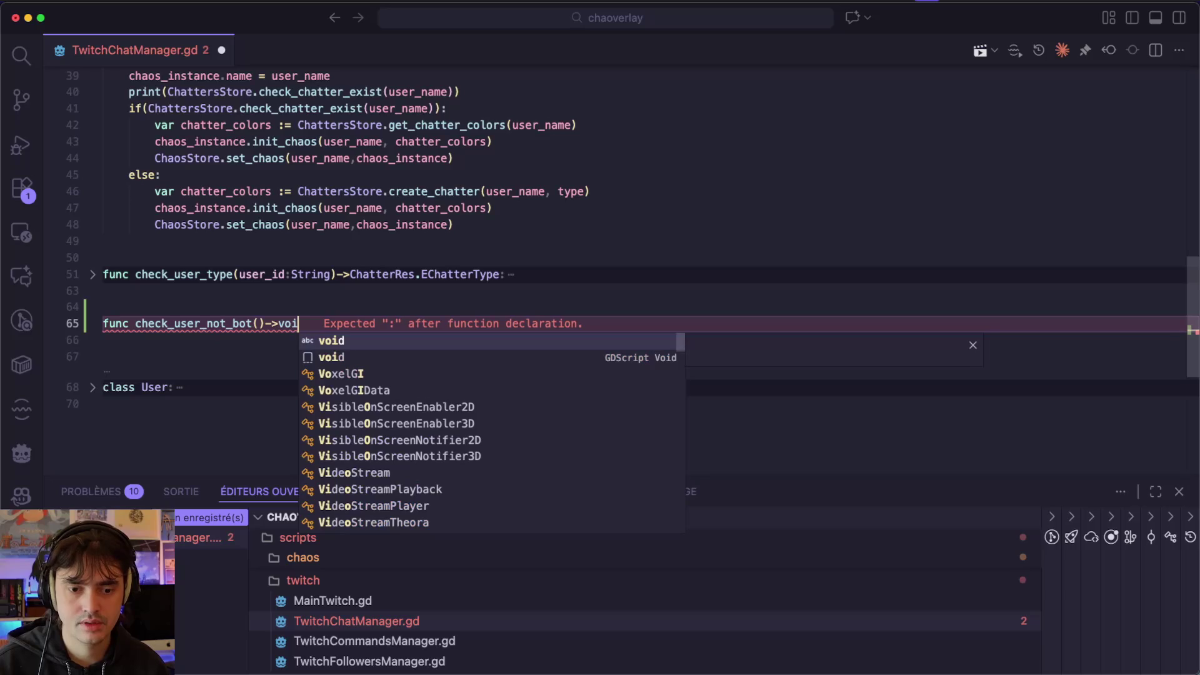
pyautogui.press('Return')
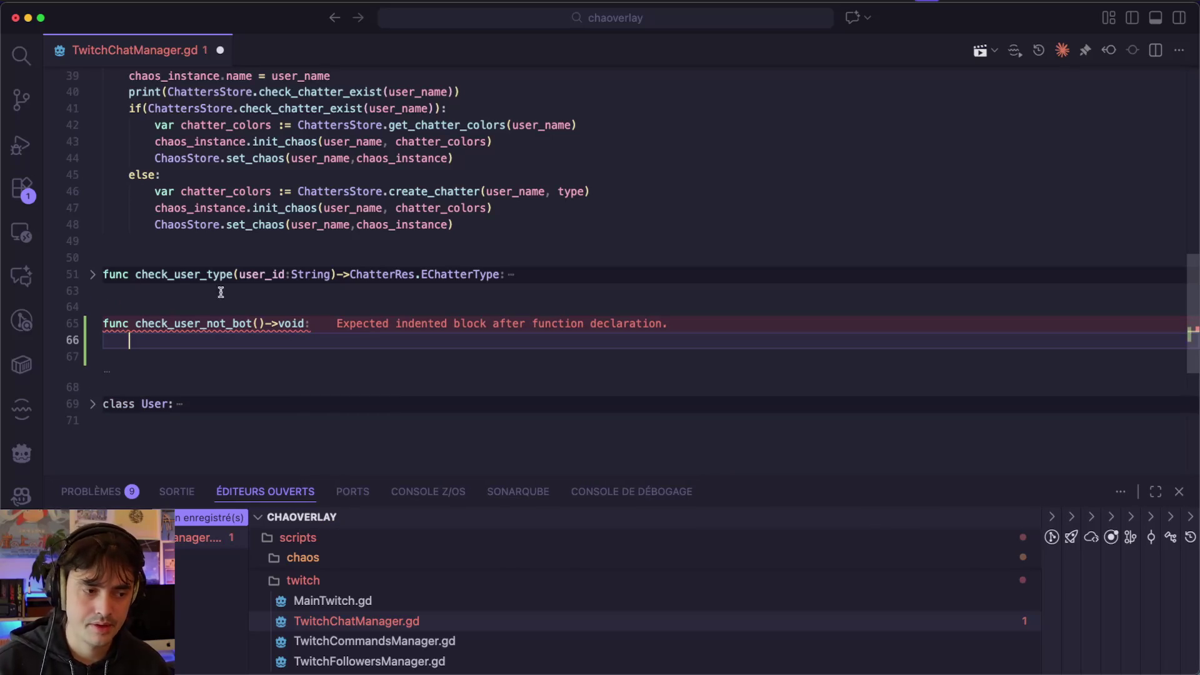
# Change its return type to bool and add a user_name:string parameter
pyautogui.doubleClick(282, 323)
pyautogui.write('bool')
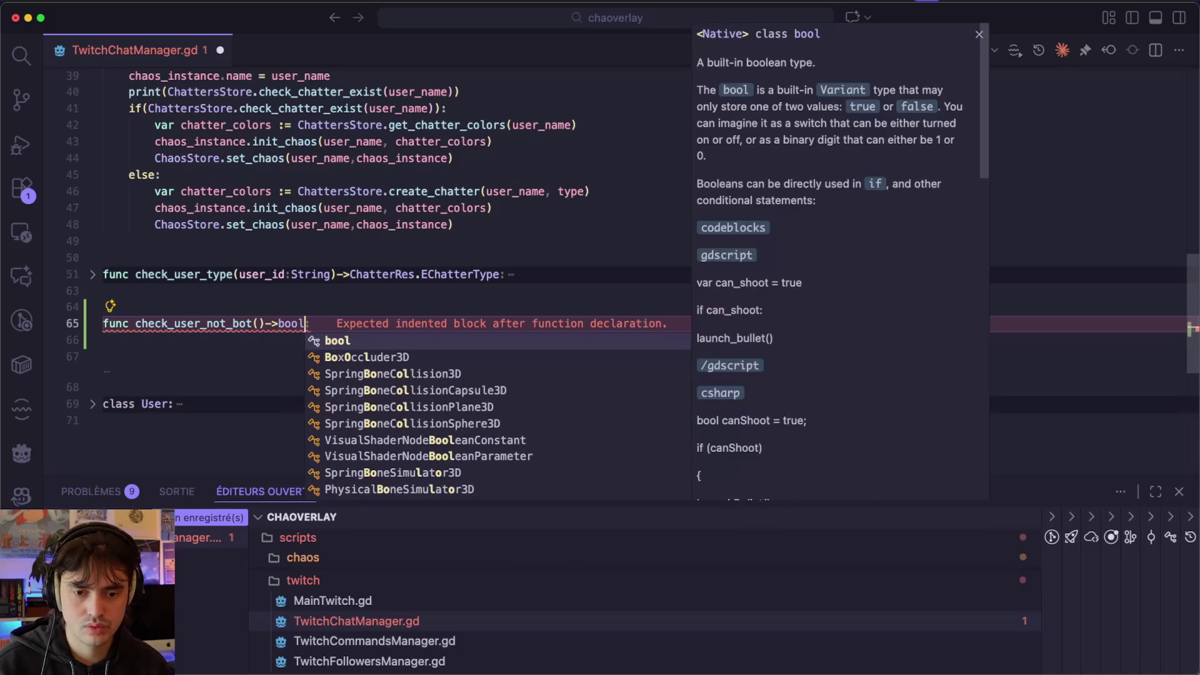
pyautogui.press('Return')
pyautogui.click(262, 323)
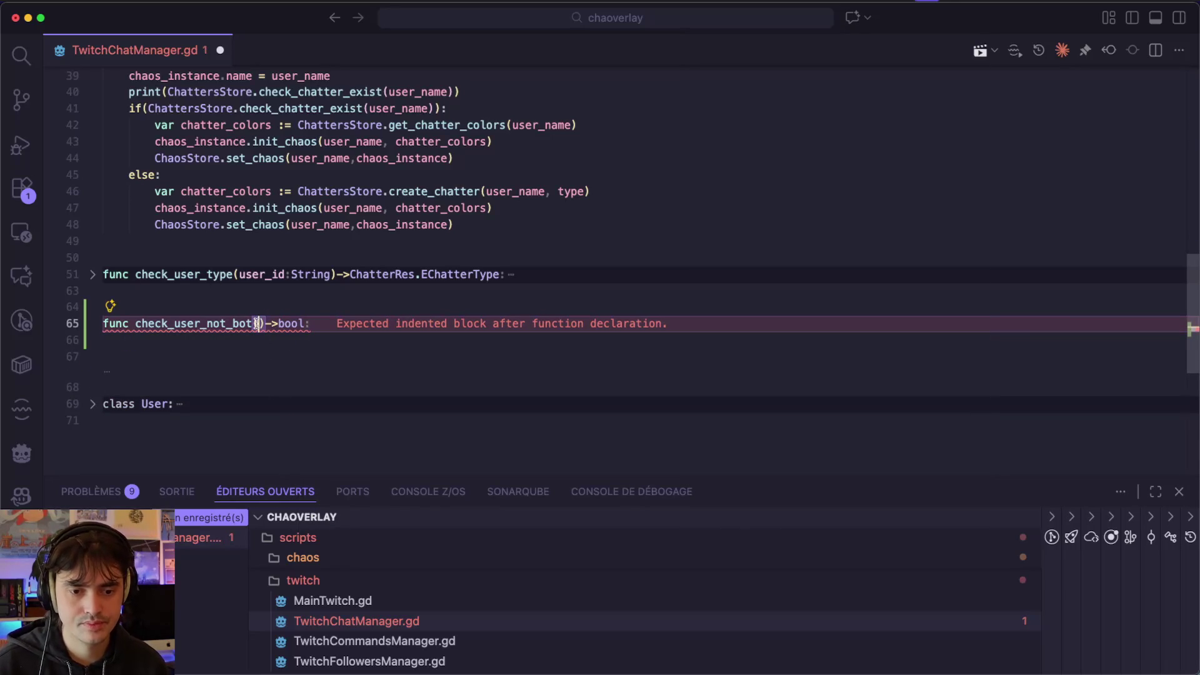
pyautogui.write('i')
pyautogui.press('BackSpace')
pyautogui.write('user_name:')
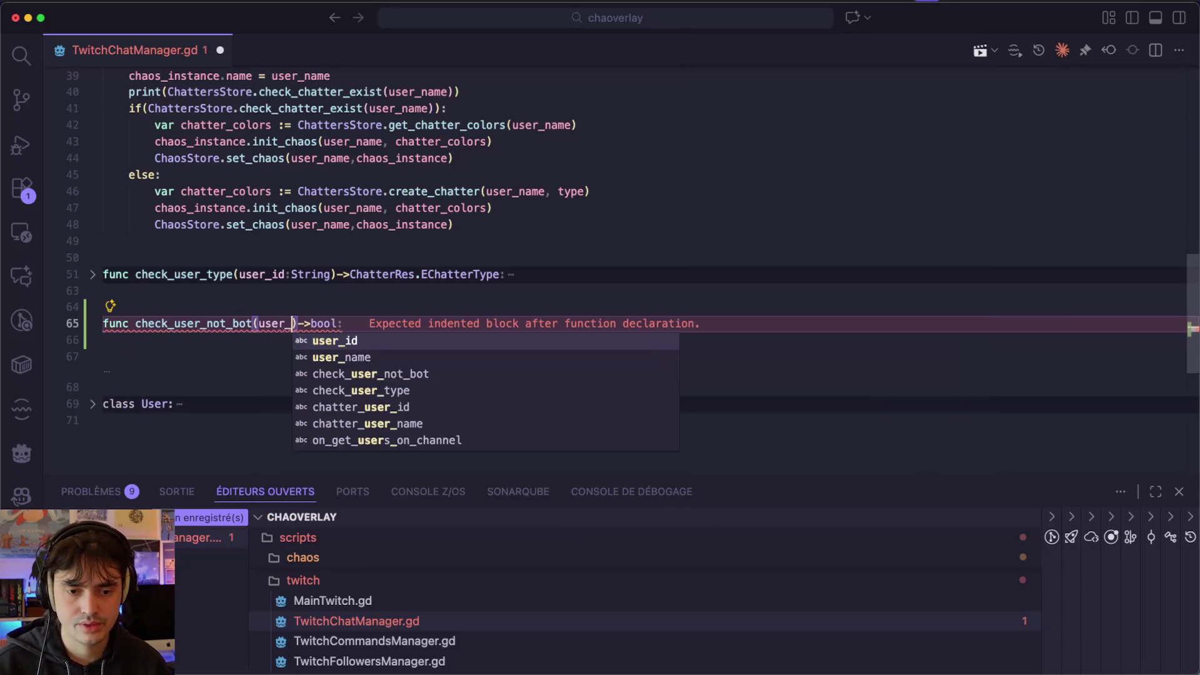
pyautogui.write('string')
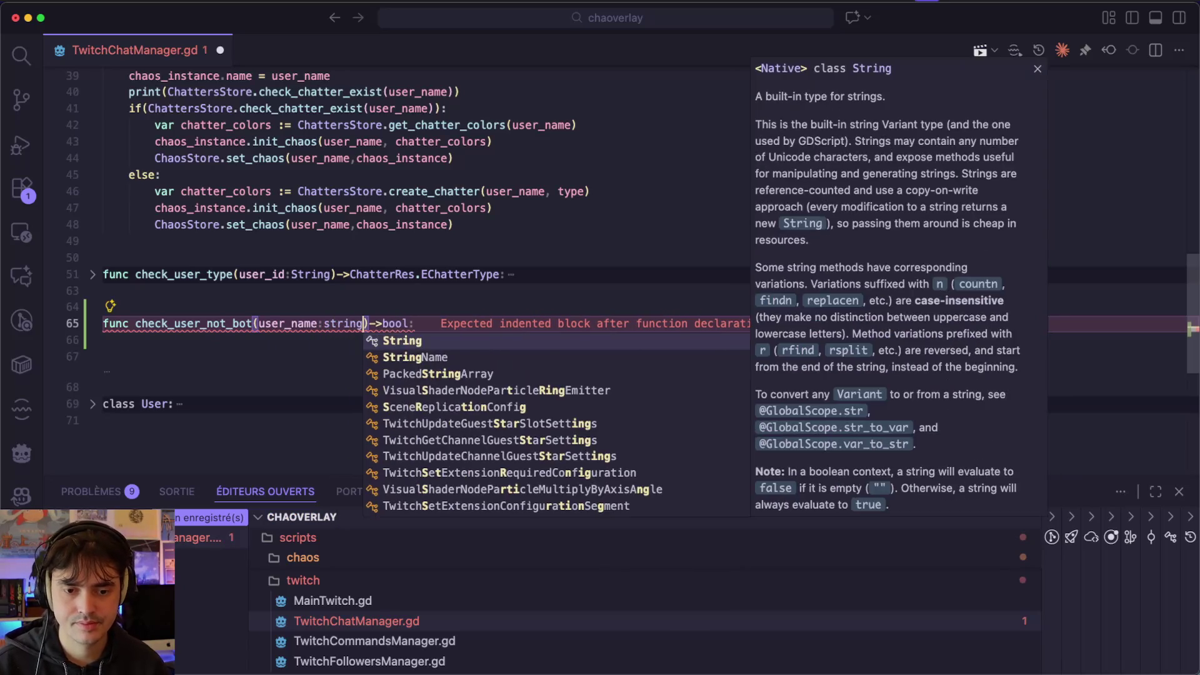
pyautogui.press('Escape')
# Make the function body return user_name compared with "k"
pyautogui.press('Down')
pyautogui.write('retr')
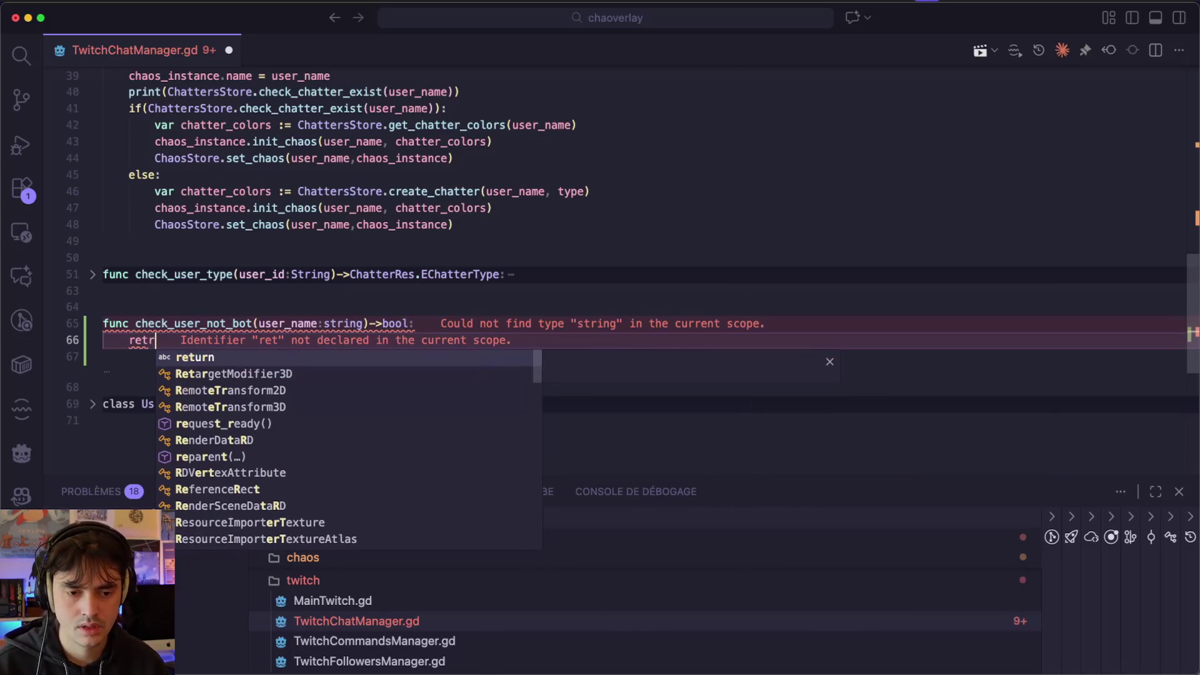
pyautogui.press('BackSpace')
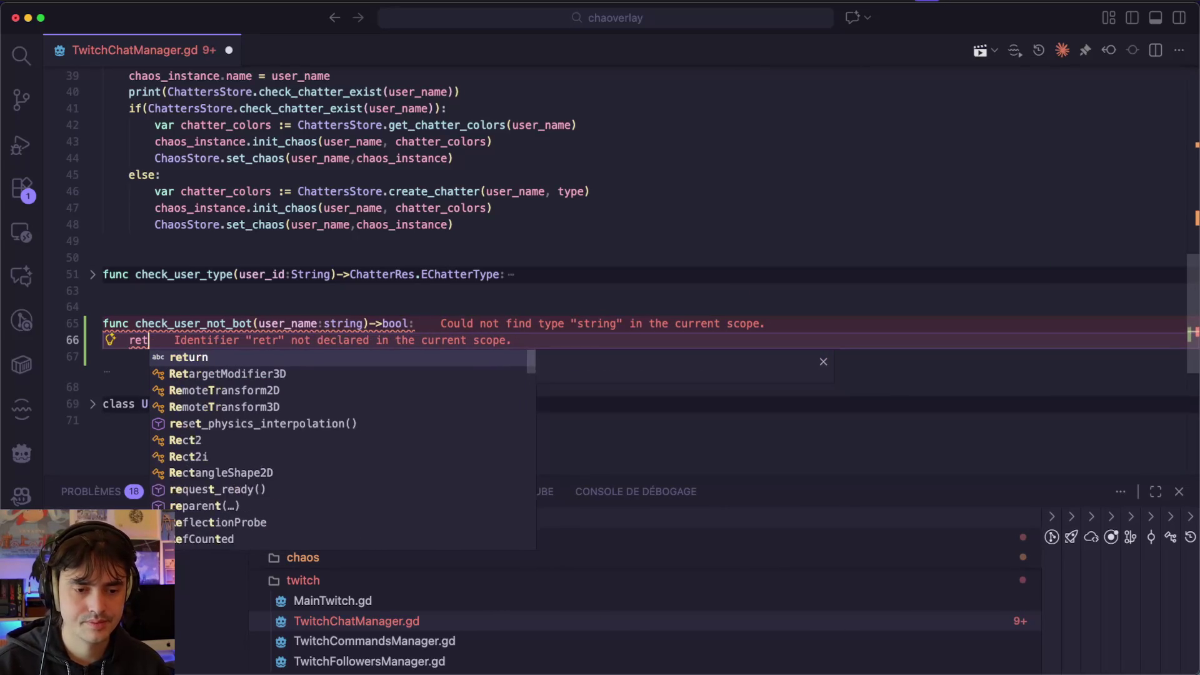
pyautogui.write('urn user')
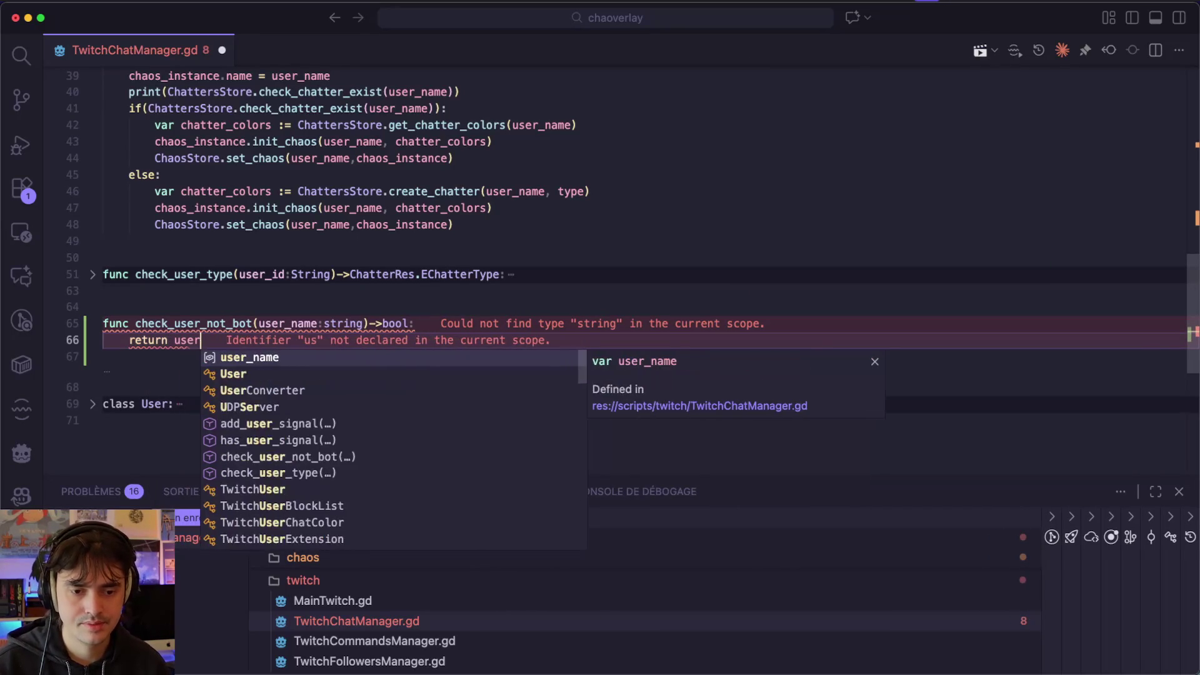
pyautogui.press('Return')
pyautogui.write('===')
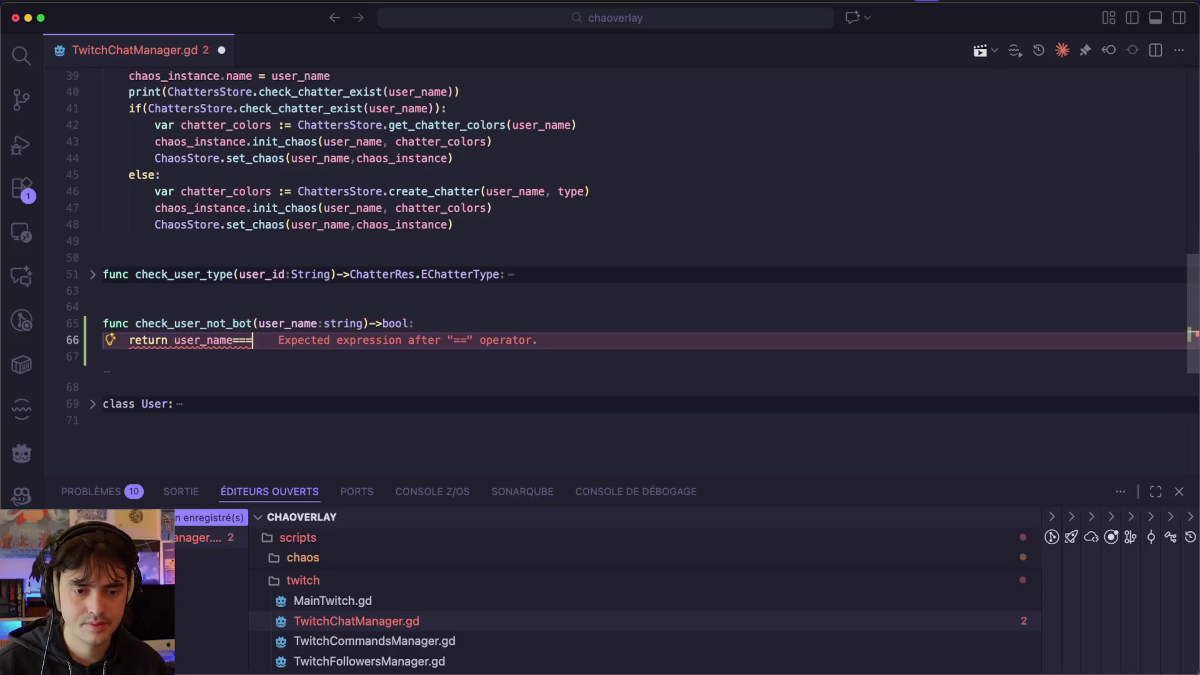
pyautogui.write('"')
pyautogui.write('kifo')
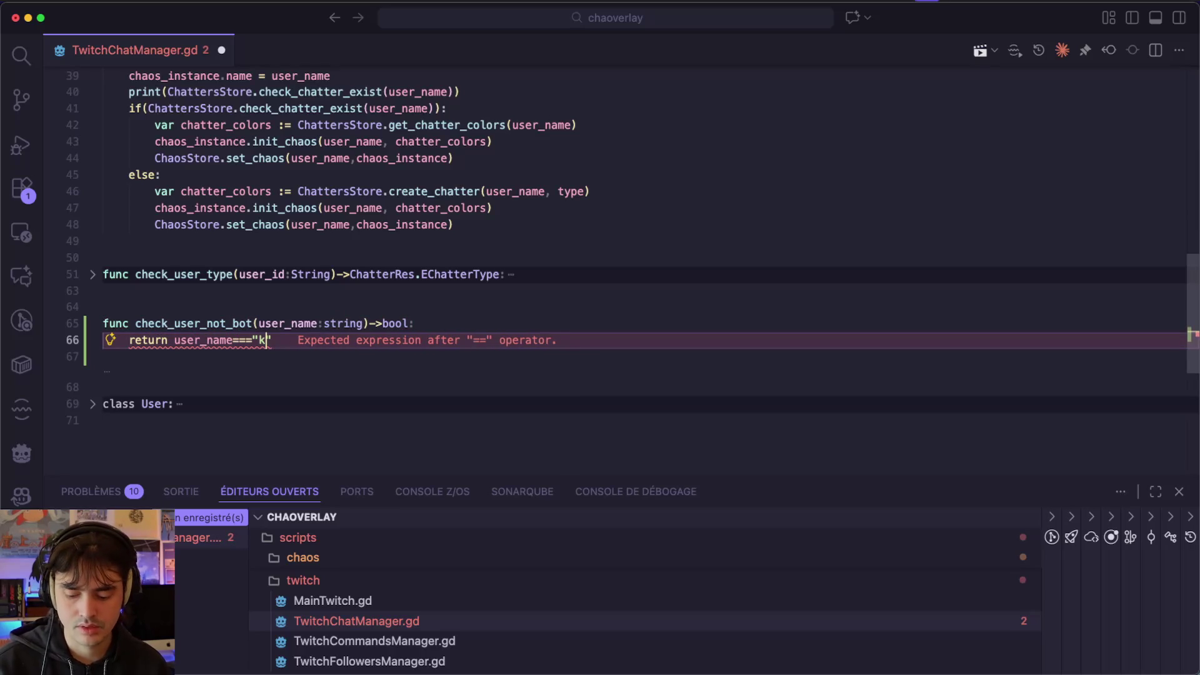
pyautogui.press('BackSpace')
pyautogui.press('BackSpace')
pyautogui.press('BackSpace')
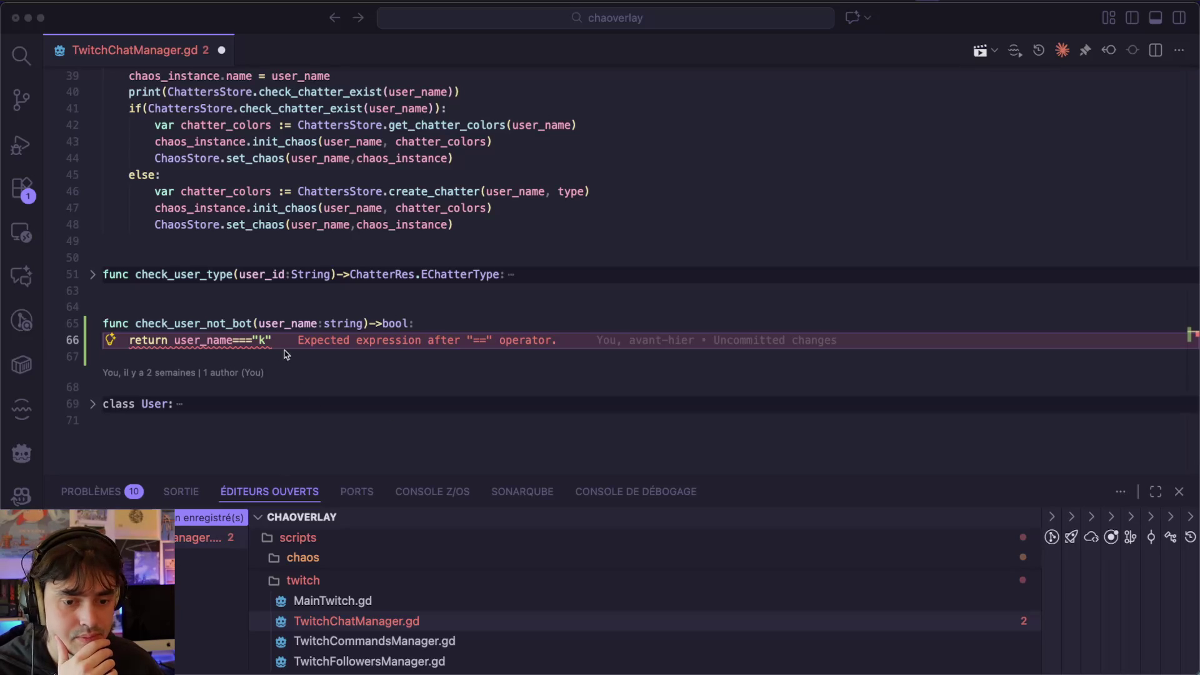
pyautogui.click(258, 341)
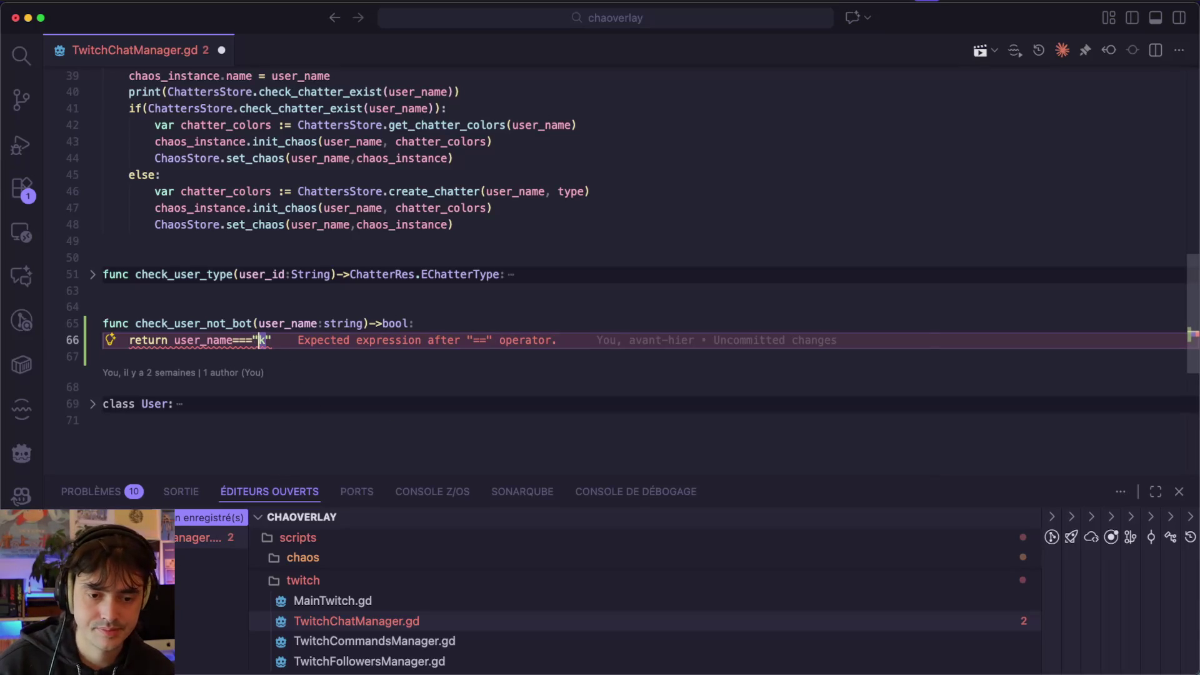
# Delete the return comparison line from check_user_not_bot
pyautogui.write('.to')
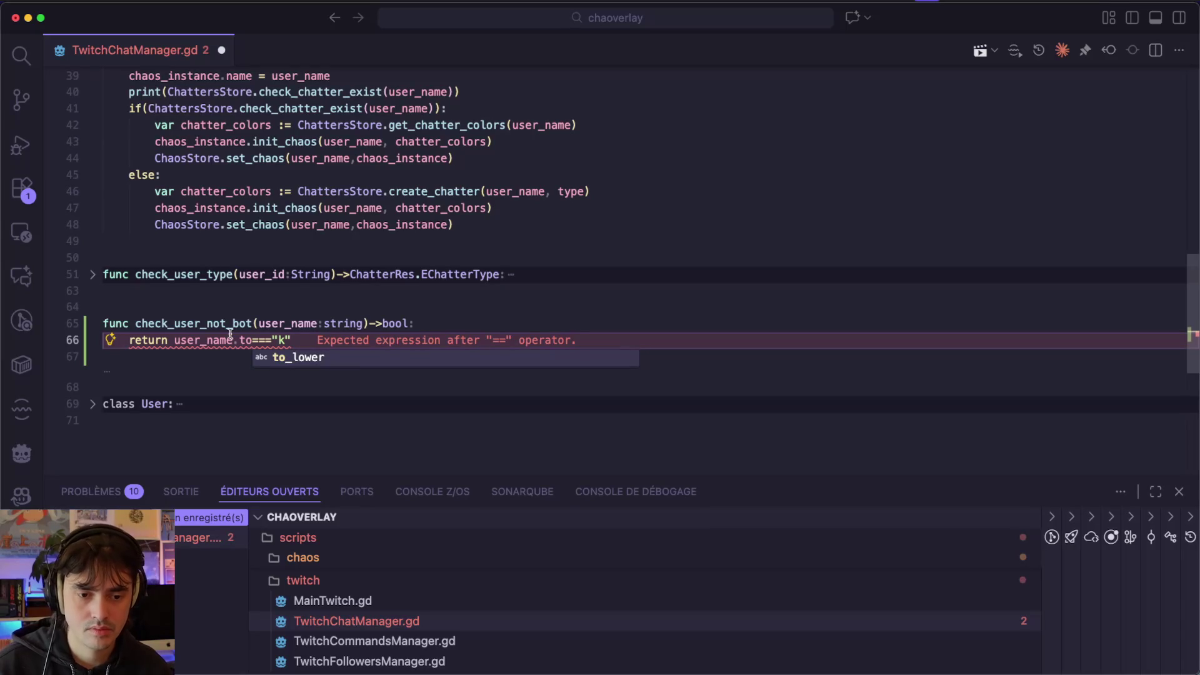
pyautogui.click(207, 341)
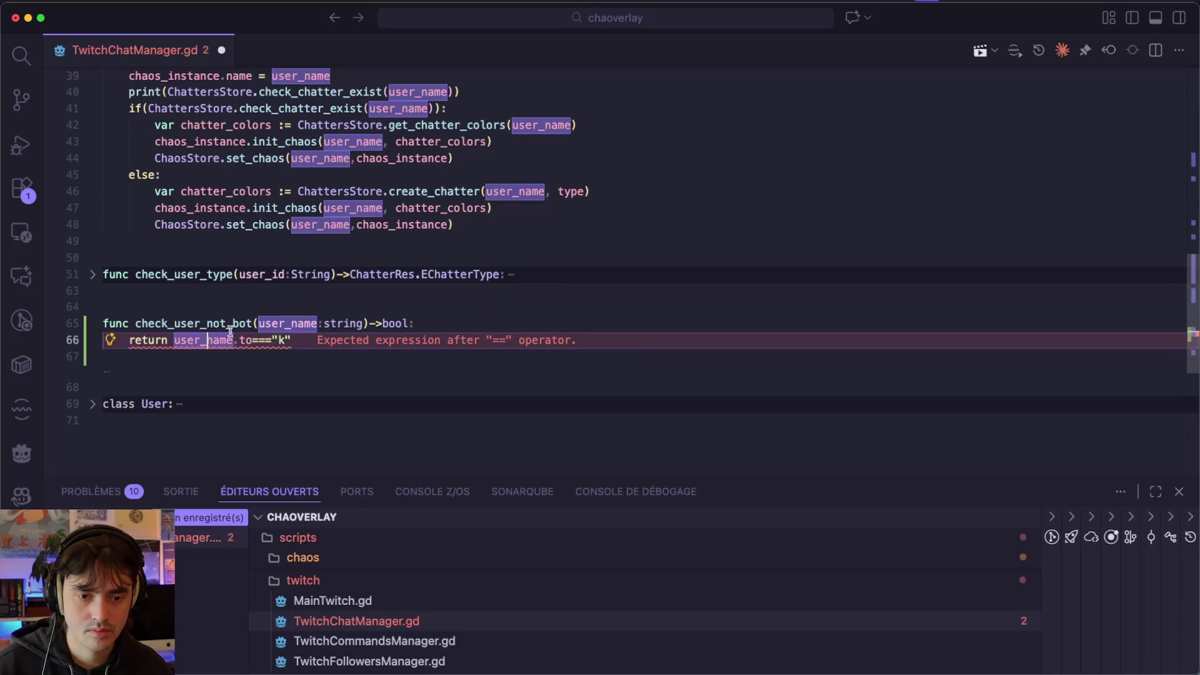
pyautogui.click(344, 325)
pyautogui.moveTo(129, 341); pyautogui.dragTo(288, 341)
pyautogui.press('BackSpace')
# Write var sdfkjl = user_name.to_lower() as the function body on line 66
pyautogui.write('use')
pyautogui.press('Tab')
pyautogui.write('.o')
pyautogui.press('BackSpace')
pyautogui.write('to')
pyautogui.press('Escape')
pyautogui.hotkey('shift', 'Home')
pyautogui.press('BackSpace')
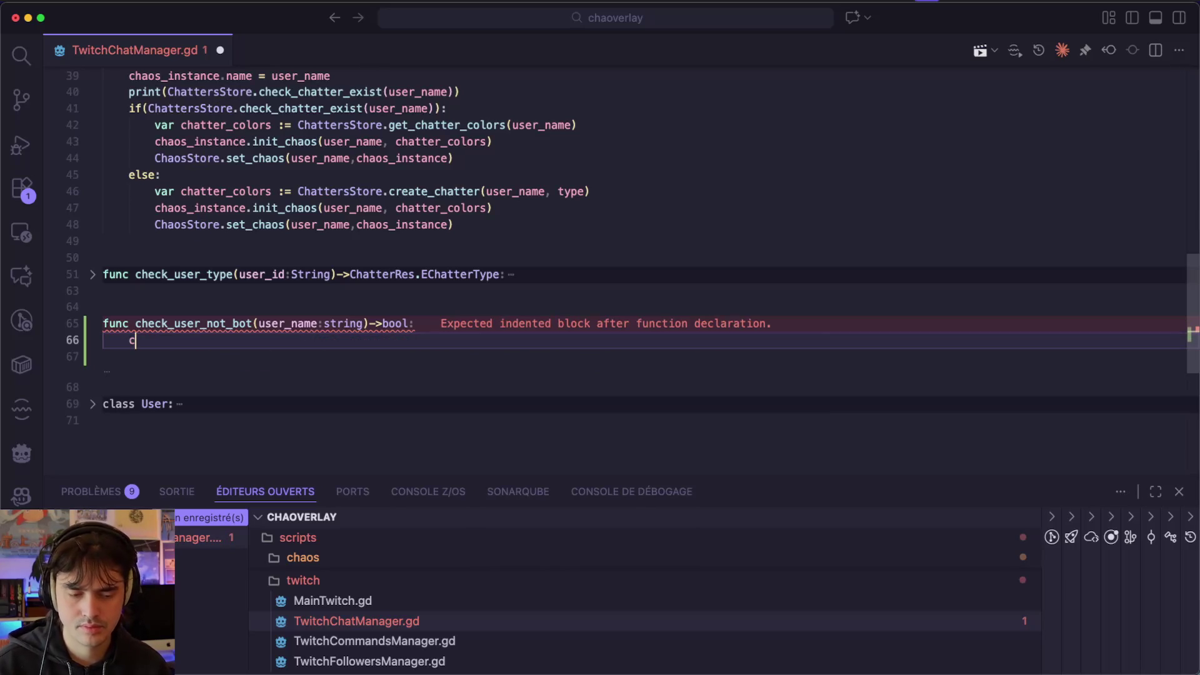
pyautogui.press('BackSpace')
pyautogui.write('var sdfkjl = use')
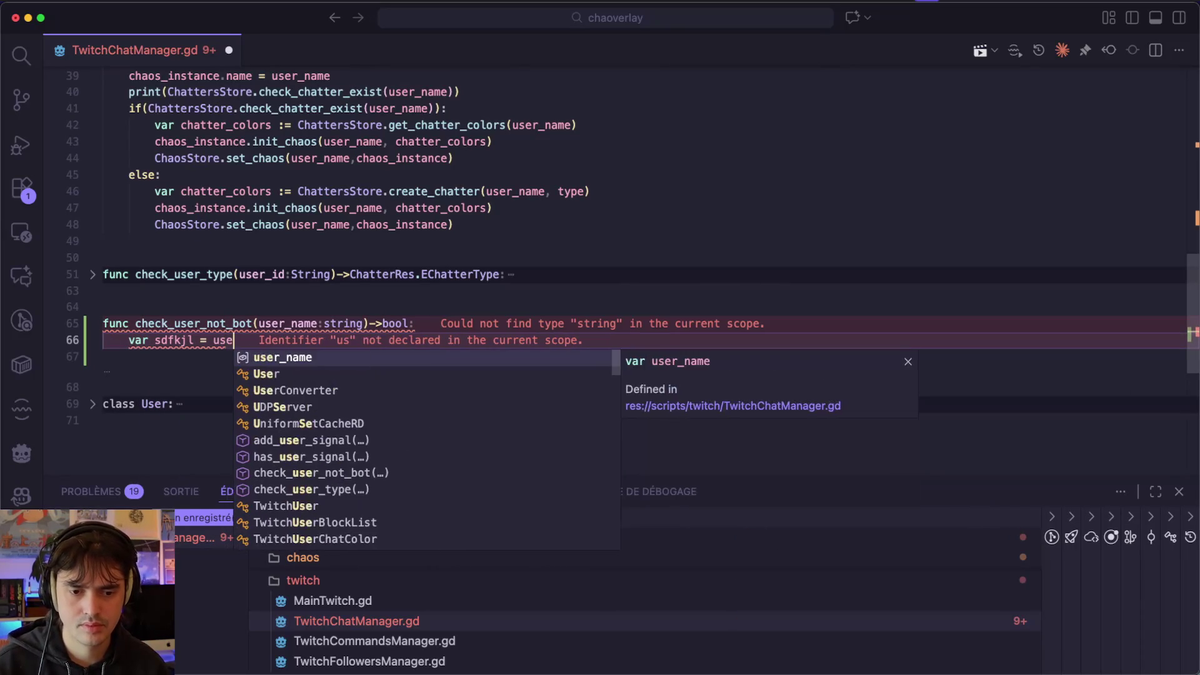
pyautogui.press('Return')
pyautogui.write('.to')
pyautogui.press('Return')
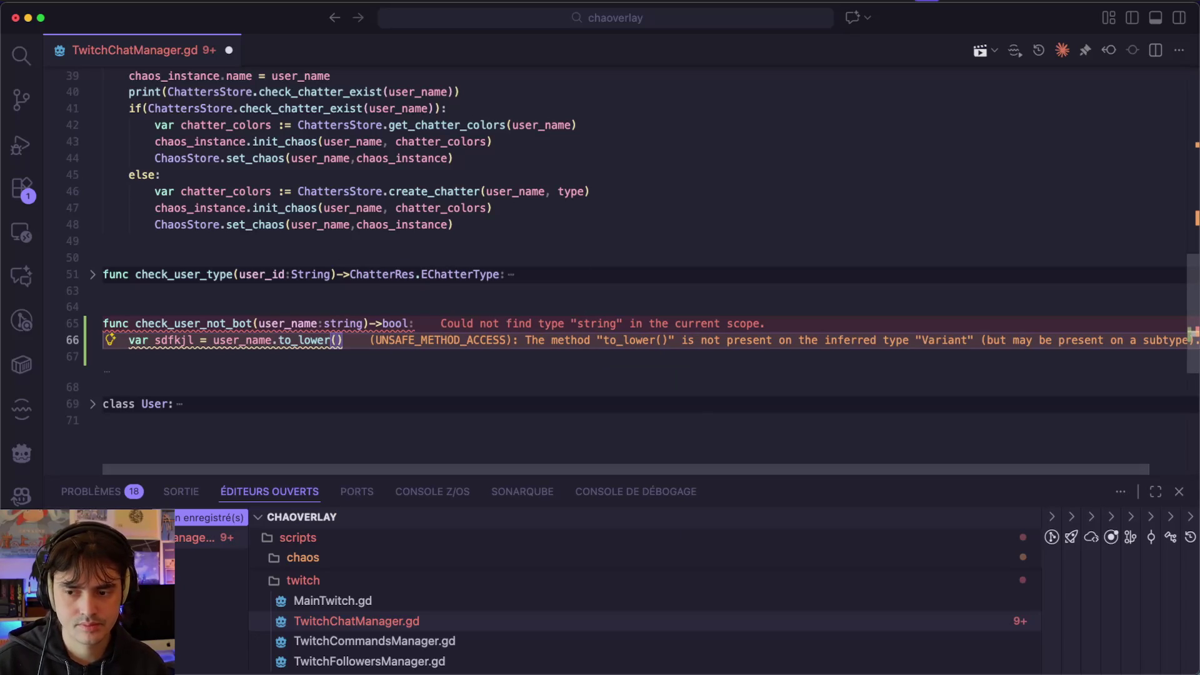
# Remove the trial .to edit from line 39
pyautogui.doubleClick(279, 325)
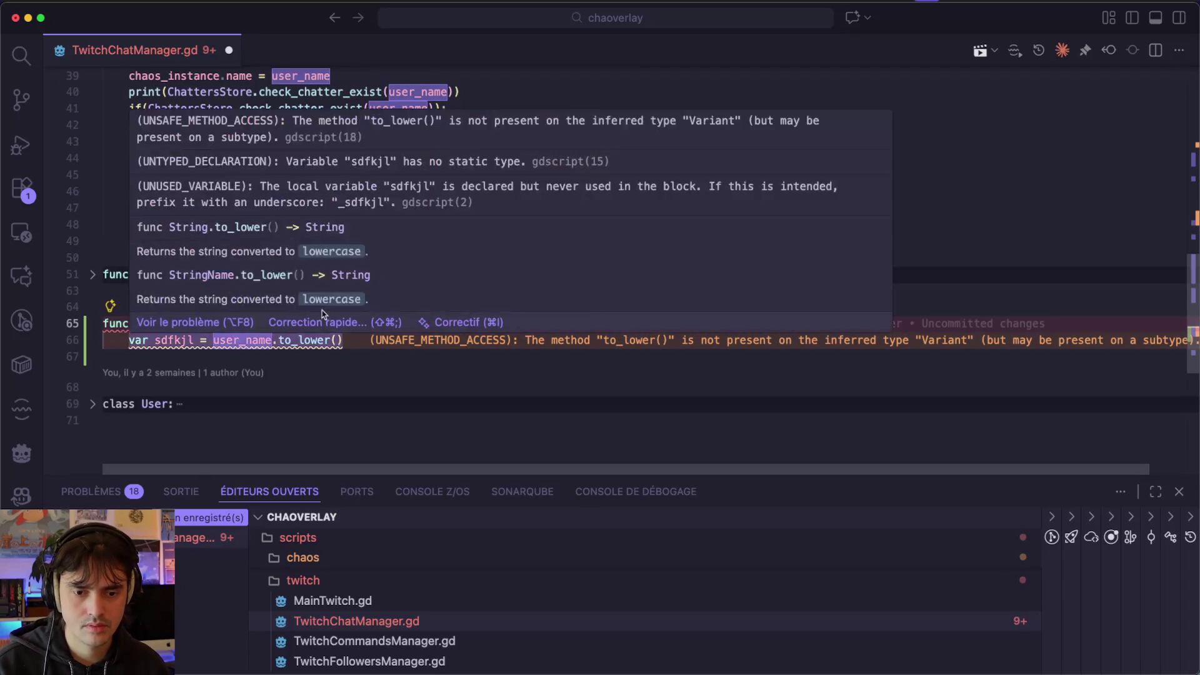
pyautogui.scroll(3, 268, 229)
pyautogui.click(337, 150)
pyautogui.write('.to')
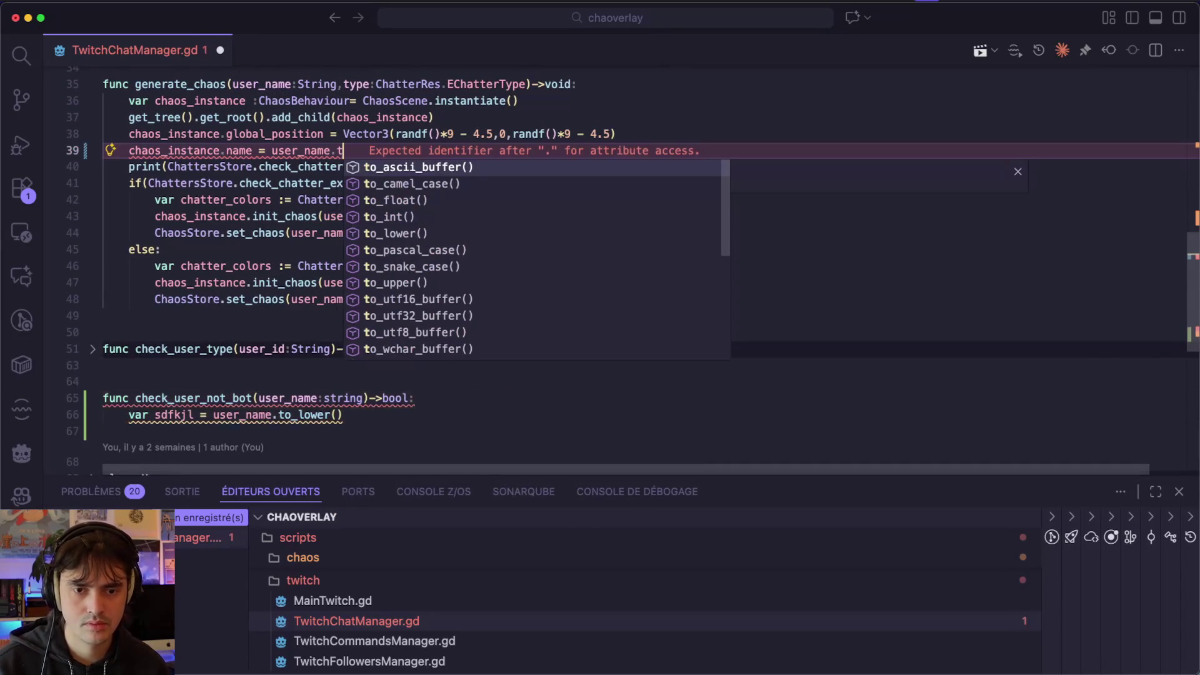
pyautogui.press('Escape')
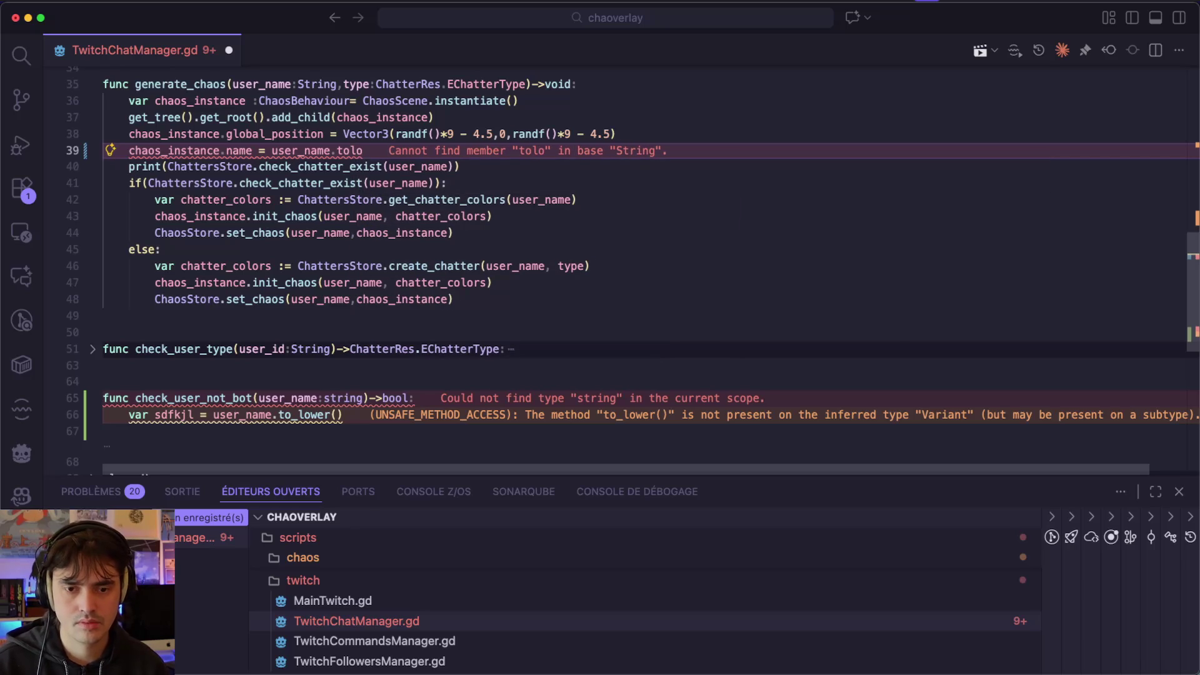
pyautogui.press('BackSpace')
pyautogui.press('BackSpace')
pyautogui.press('BackSpace')
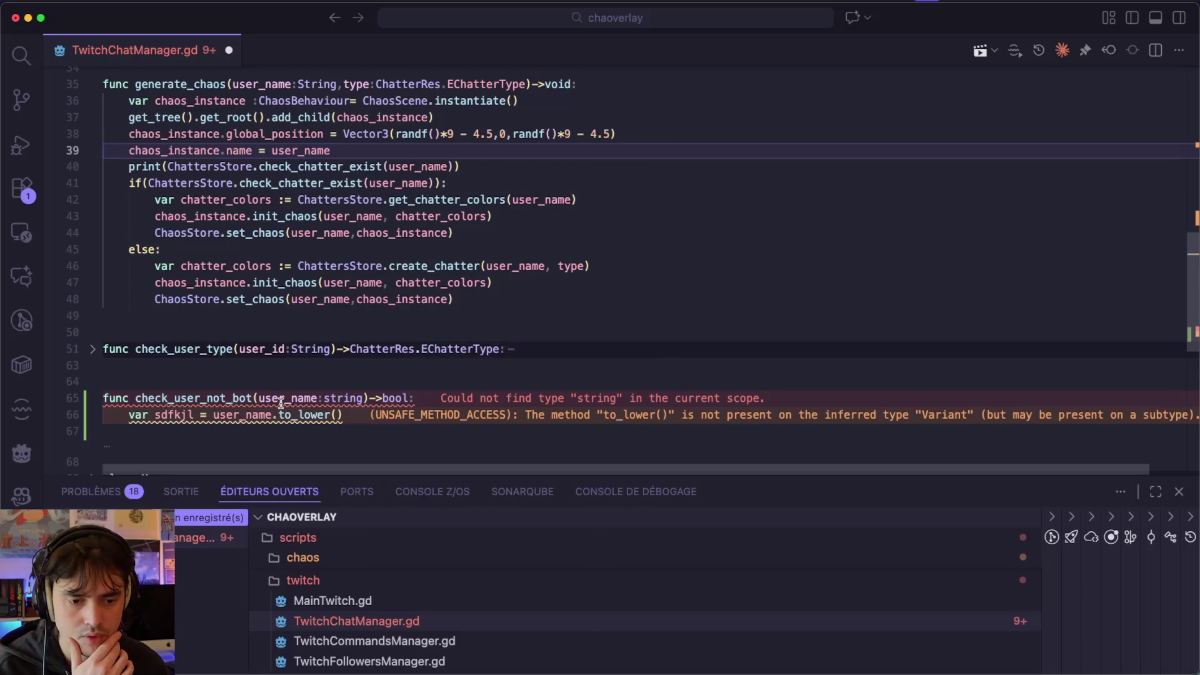
# Select the var sdfkjl statement on line 66
pyautogui.scroll(-2, 306, 382)
pyautogui.click(130, 373)
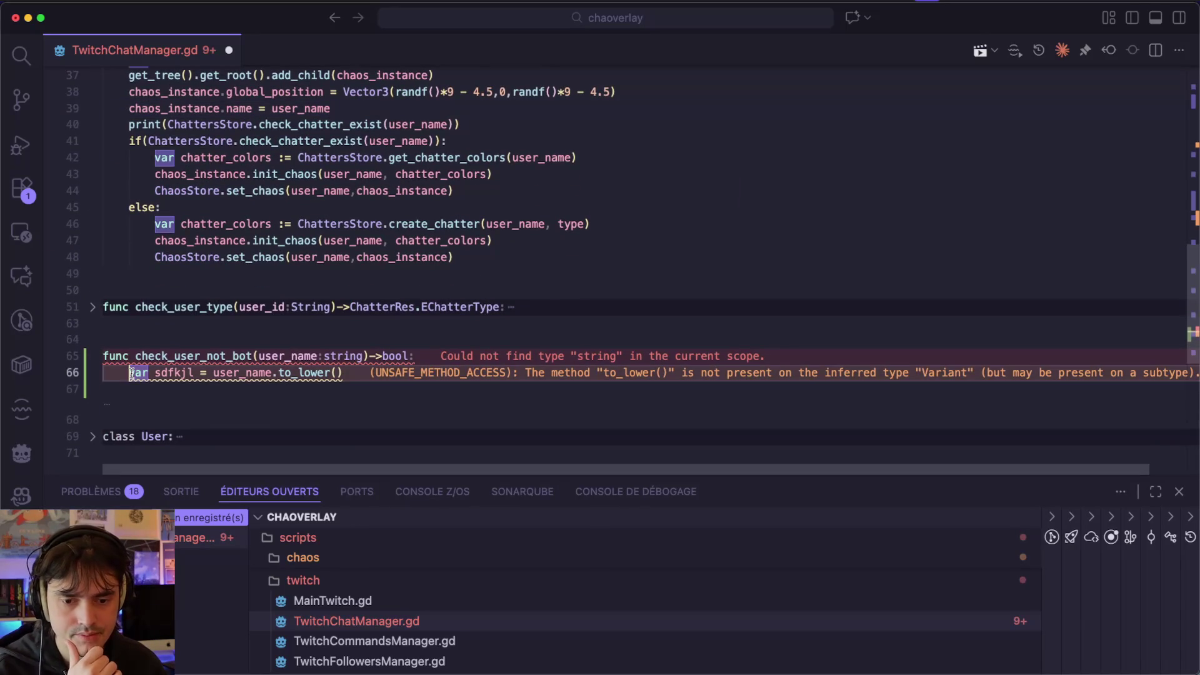
pyautogui.press('shift+super+Right')
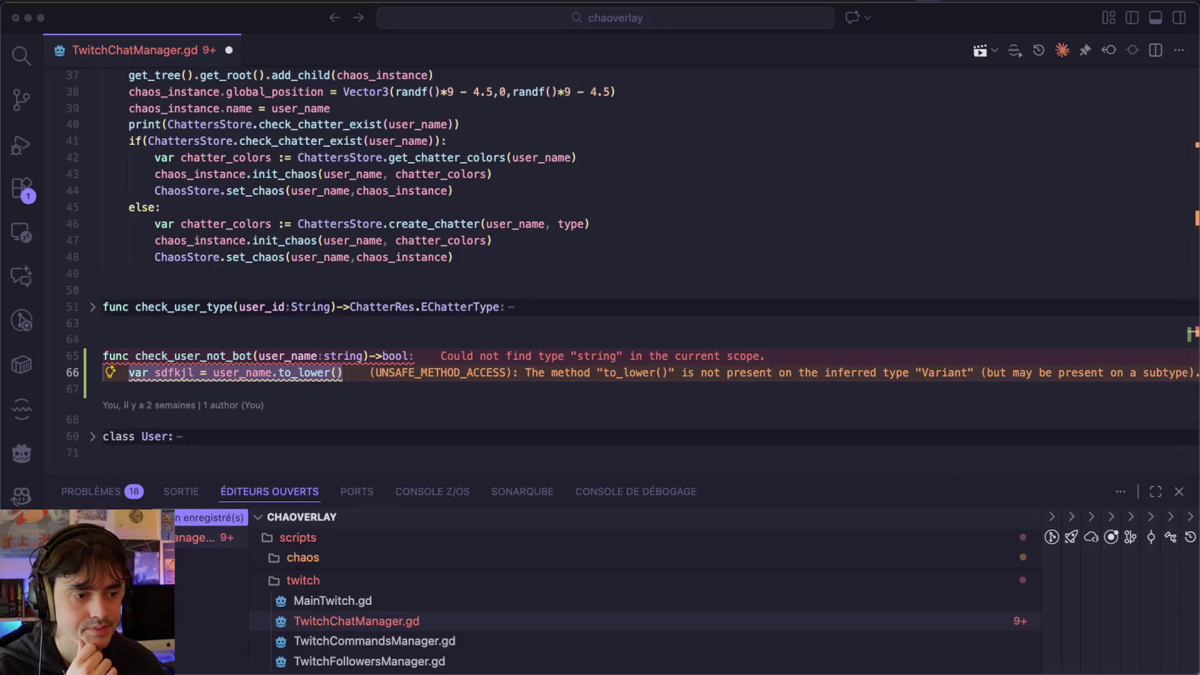
pyautogui.click(284, 373)
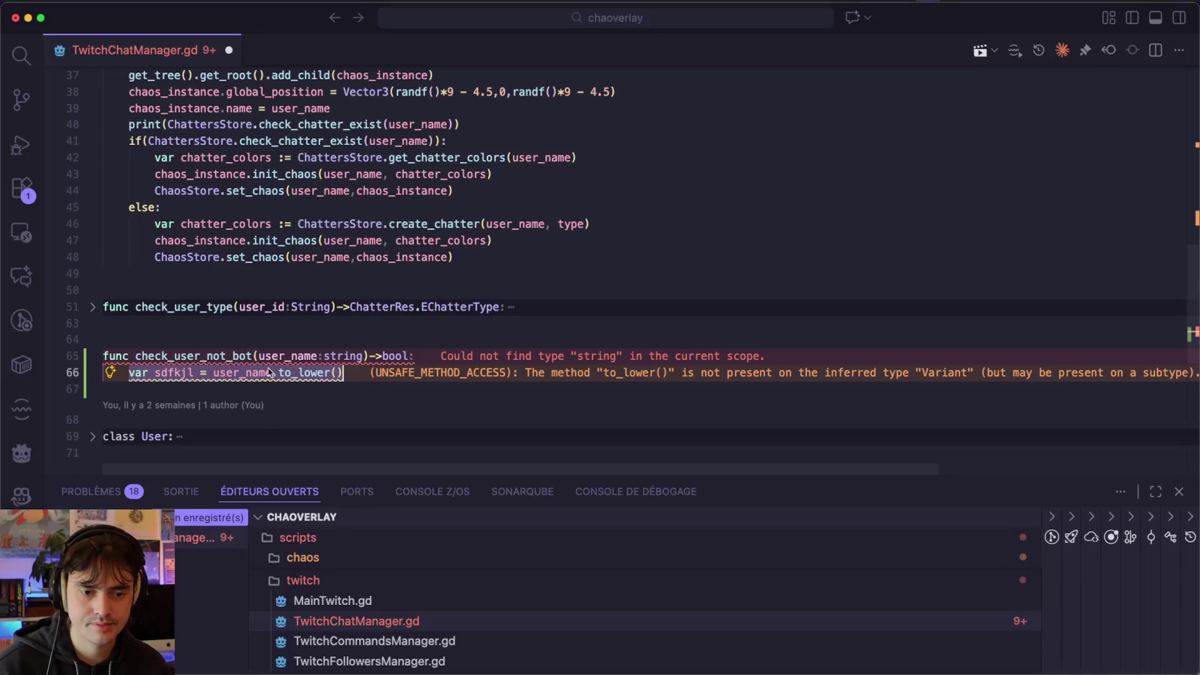
pyautogui.moveTo(356, 373); pyautogui.dragTo(129, 373)
# Replace the variable line with a return comparing user_name.to_lower() against "kofi"
pyautogui.press('BackSpace')
pyautogui.write('ret')
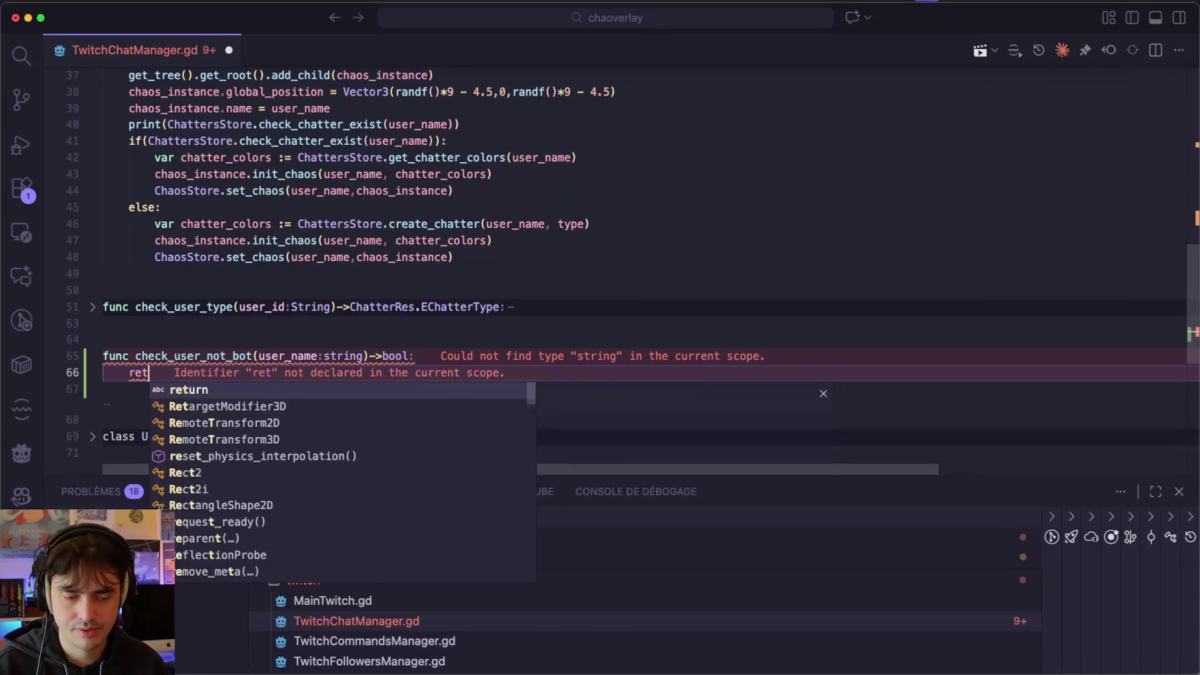
pyautogui.write('urn user_name:')
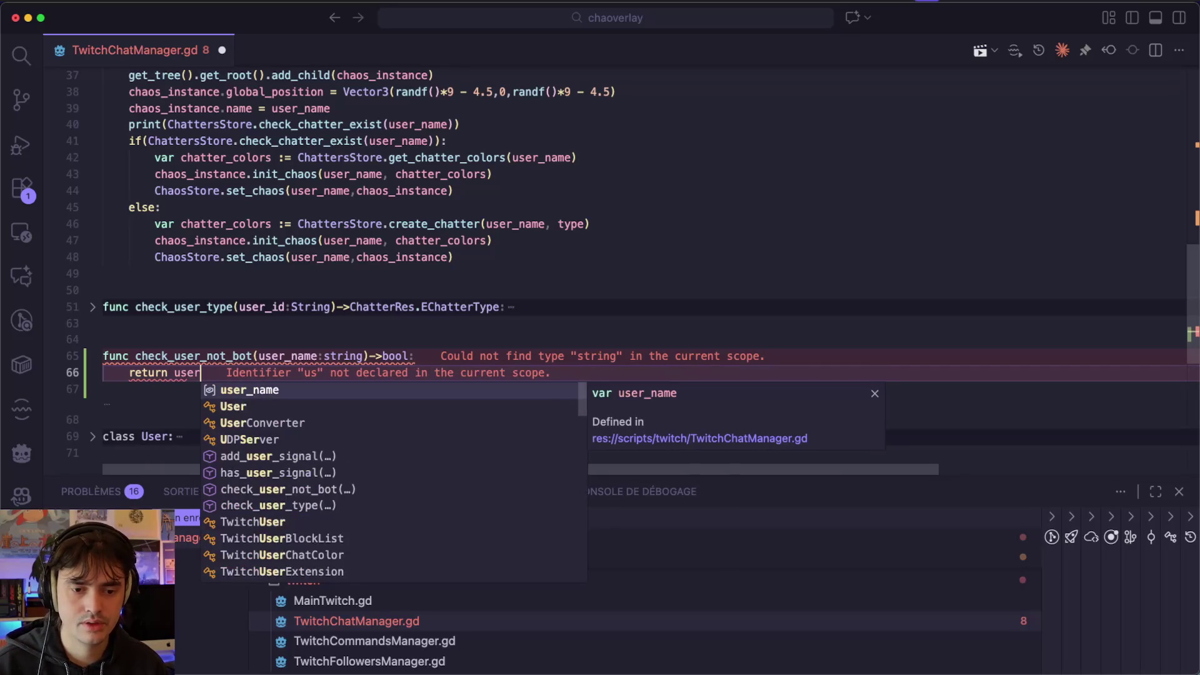
pyautogui.press('BackSpace')
pyautogui.write('.t')
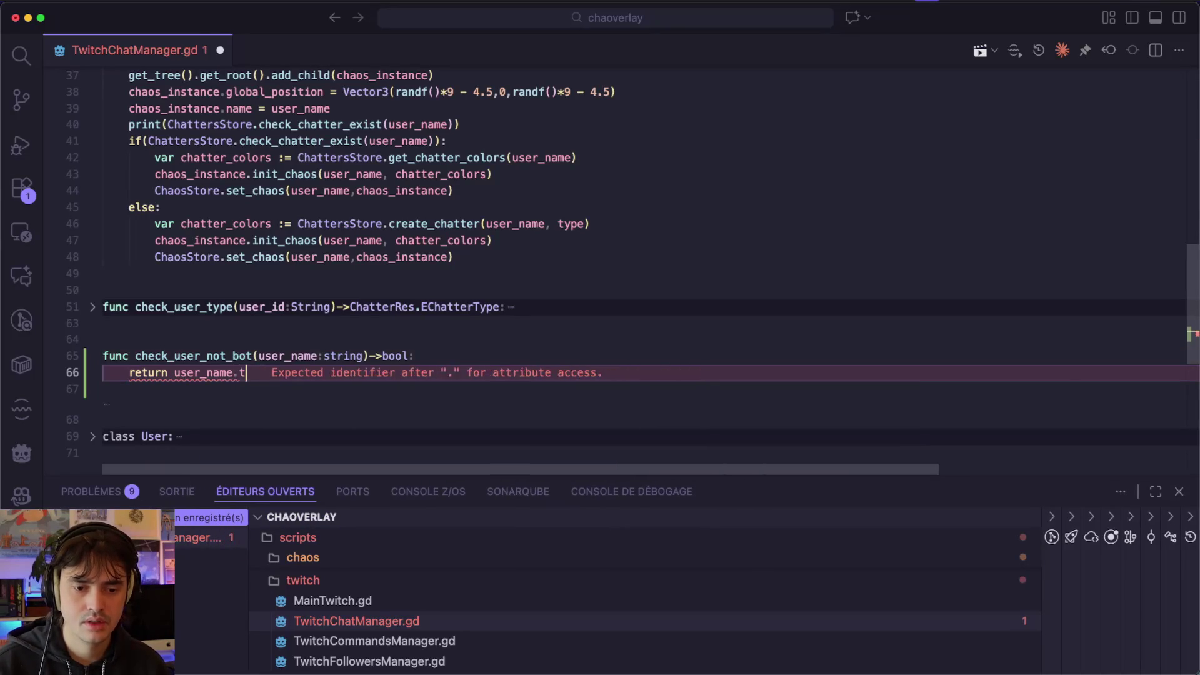
pyautogui.write('o_lower()===')
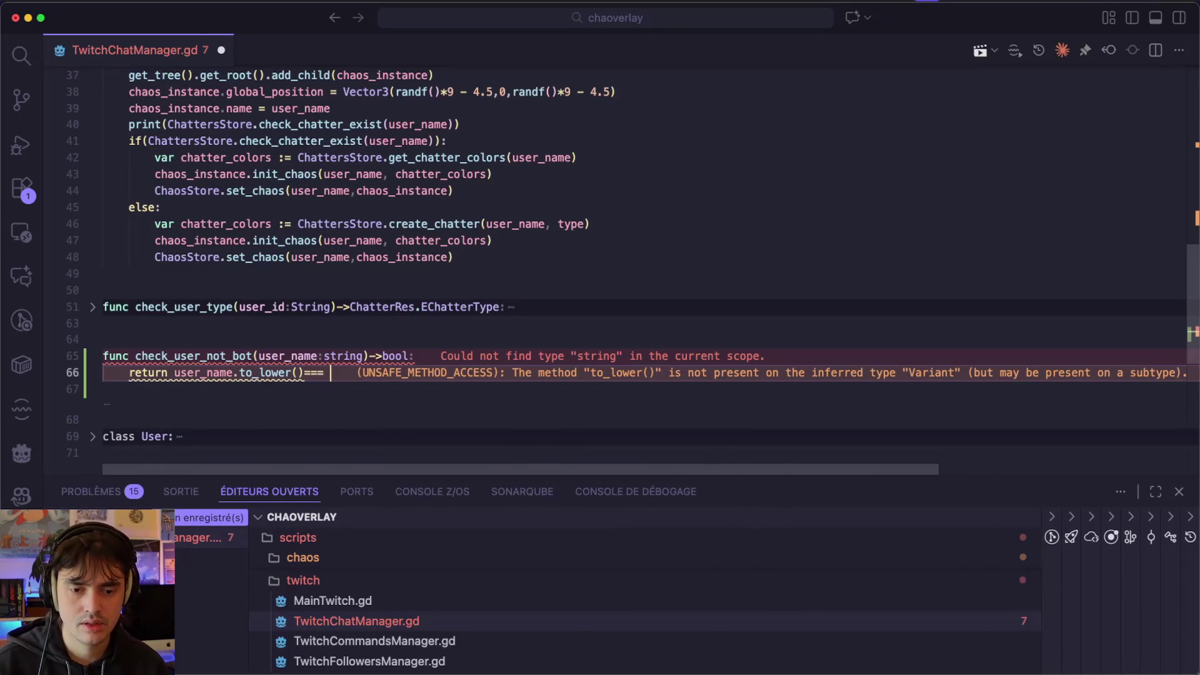
pyautogui.write('"kofi')
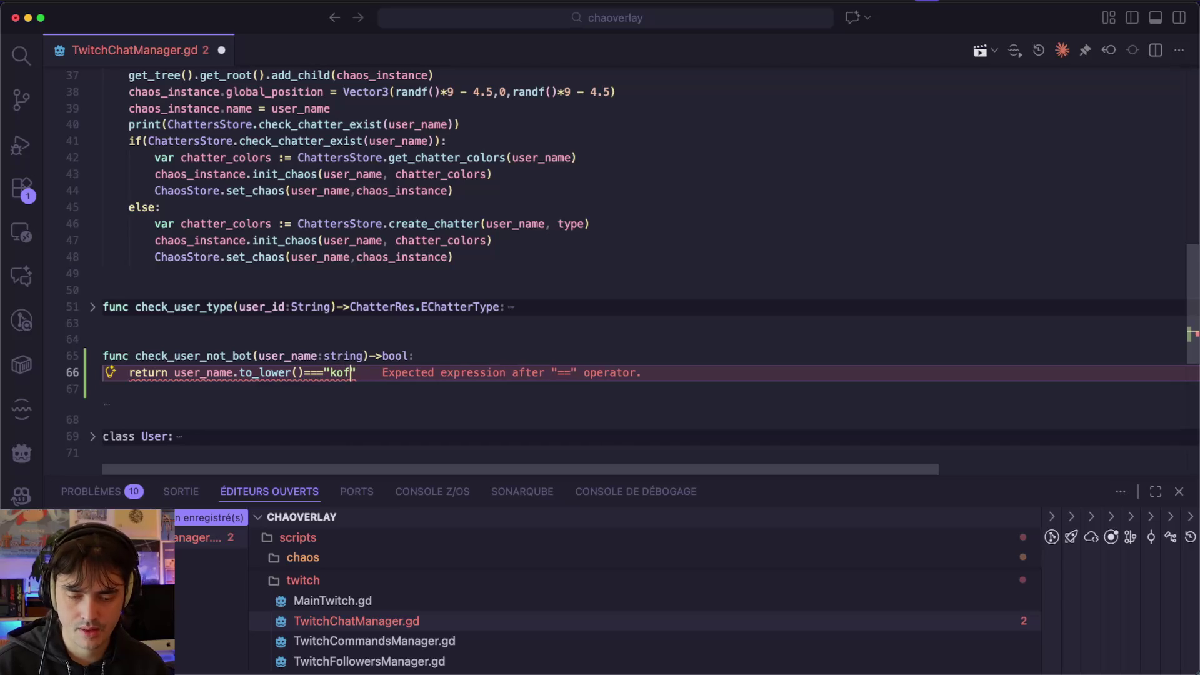
# Rename the function from check_user_not_bot to check_user_is_bot
pyautogui.click(215, 354)
pyautogui.press('BackSpace')
pyautogui.press('Delete')
pyautogui.press('Delete')
pyautogui.write('ui')
pyautogui.press('BackSpace')
pyautogui.press('BackSpace')
pyautogui.write('is')
# Complete the string as "kofistreambot" followed by || and select that comparison
pyautogui.click(361, 373)
pyautogui.write('strez')
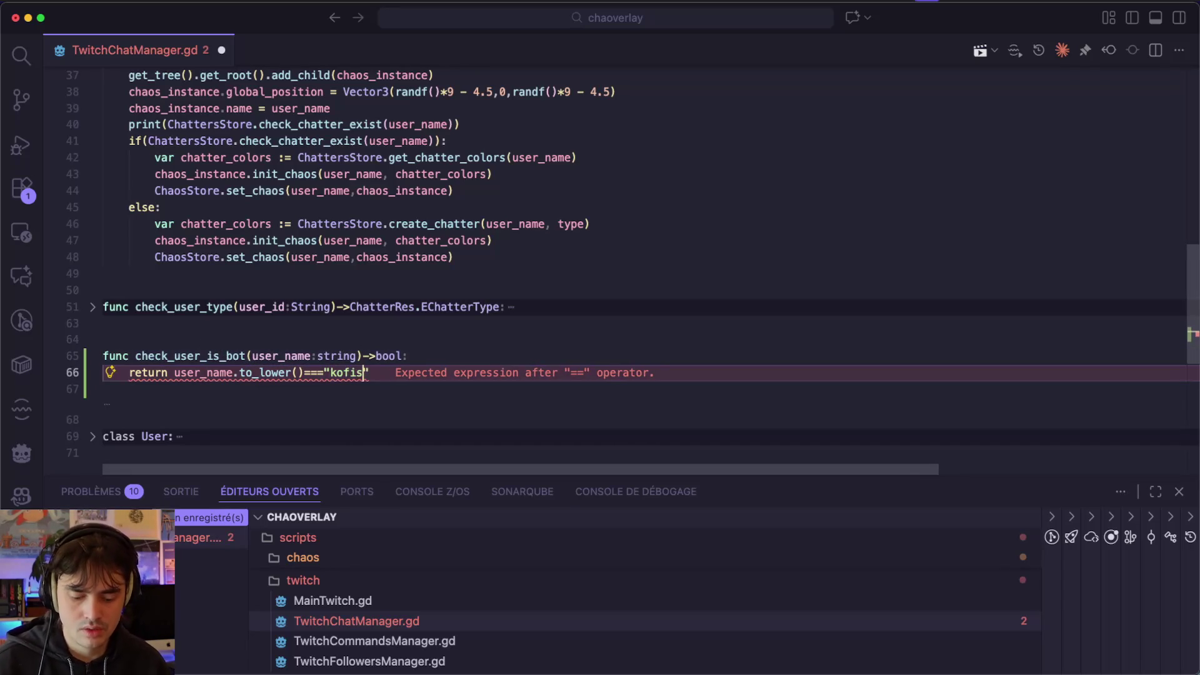
pyautogui.write('mbot" ||')
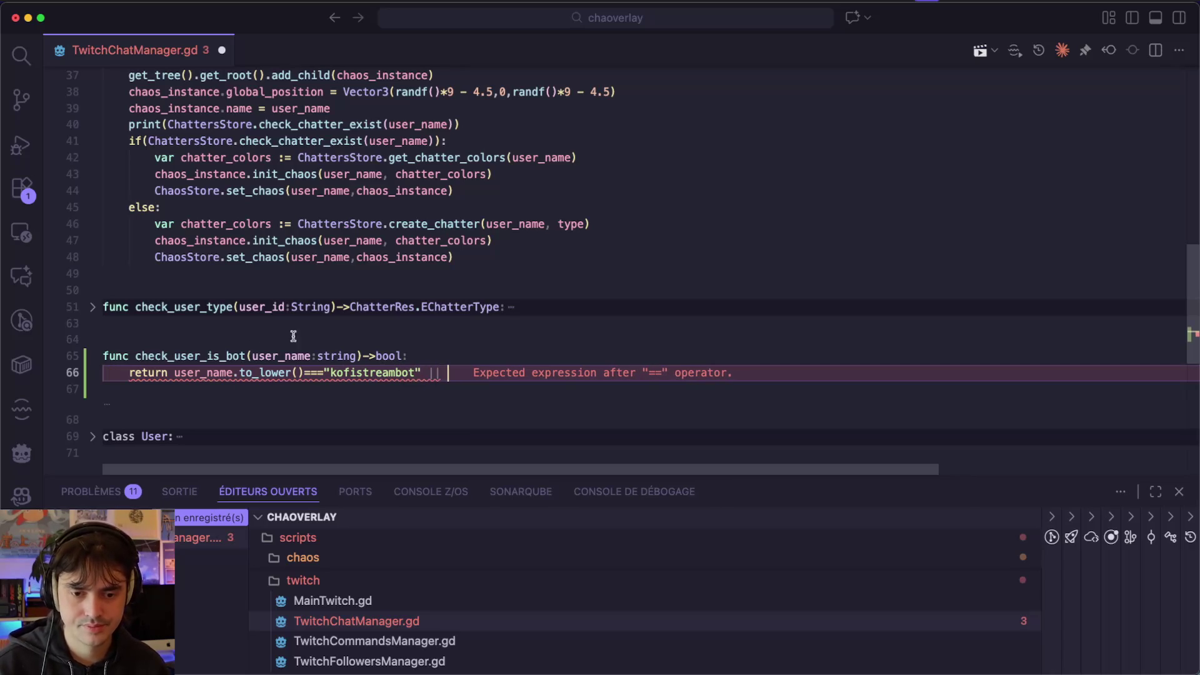
pyautogui.moveTo(175, 373)
pyautogui.mouseDown()
pyautogui.moveTo(430, 363)
pyautogui.moveTo(421, 369)
pyautogui.mouseUp()
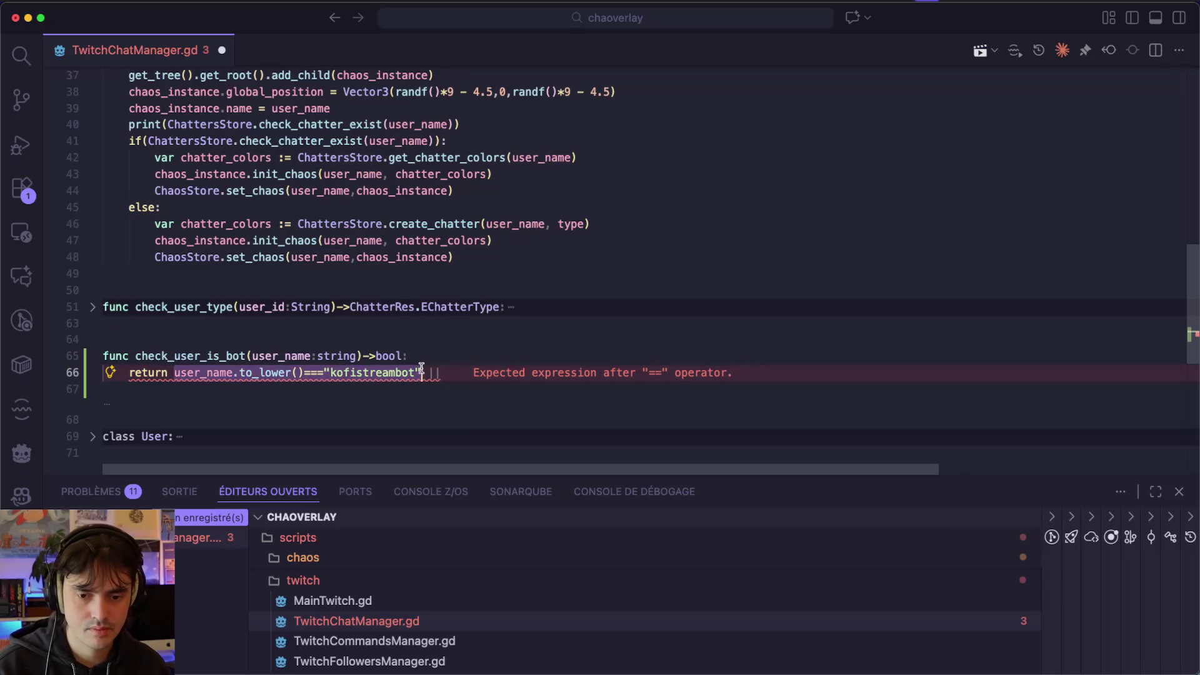
# Duplicate the kofistreambot comparison twice, joined with ||
pyautogui.press('super+c')
pyautogui.click(458, 373)
pyautogui.press('super+v')
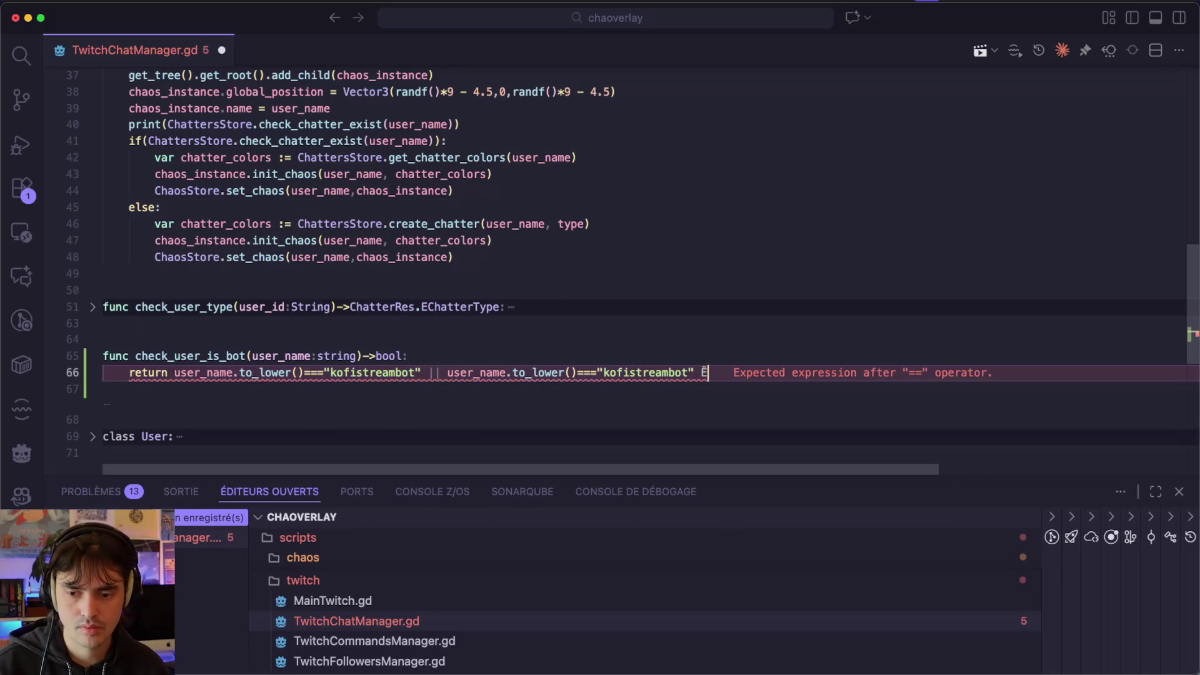
pyautogui.write('||')
pyautogui.press('super+v')
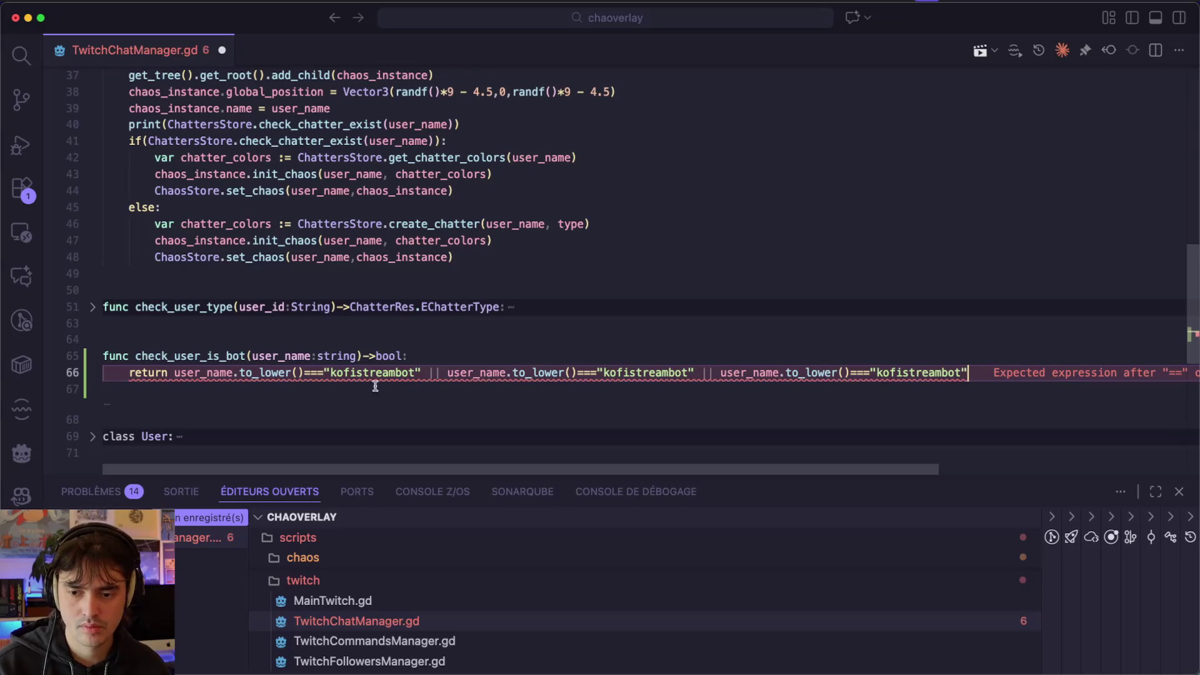
pyautogui.press('super+Tab')
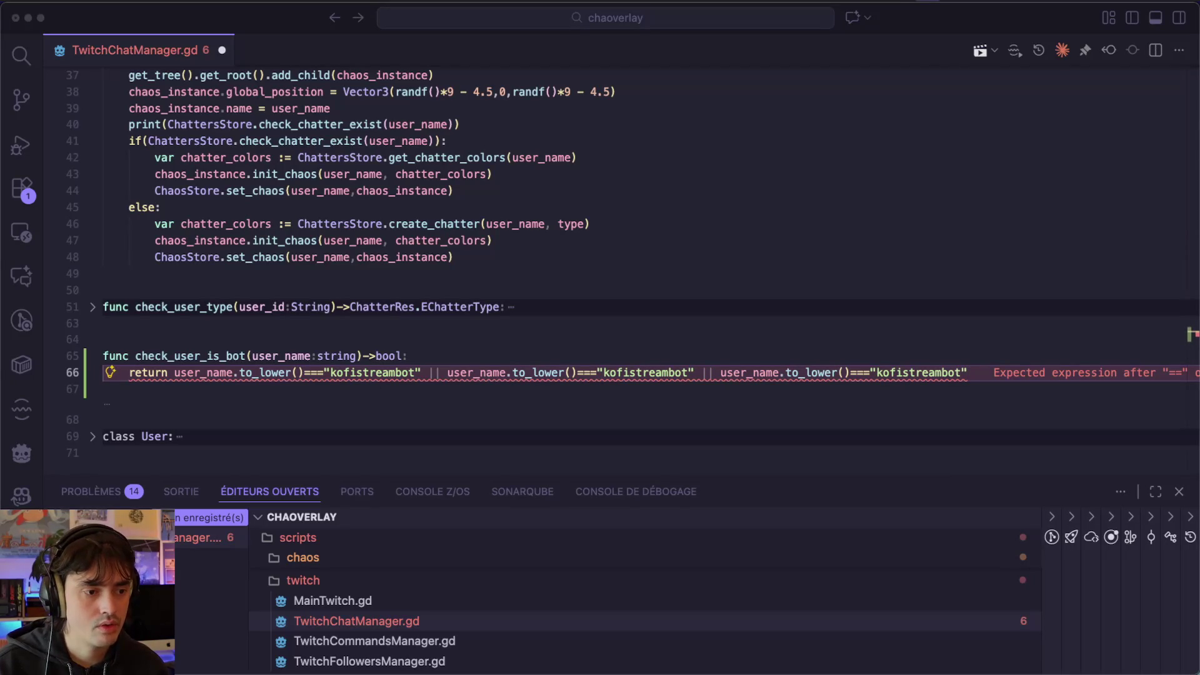
# Change the copied names to wizebot and streamelements and save the script
pyautogui.doubleClick(619, 373)
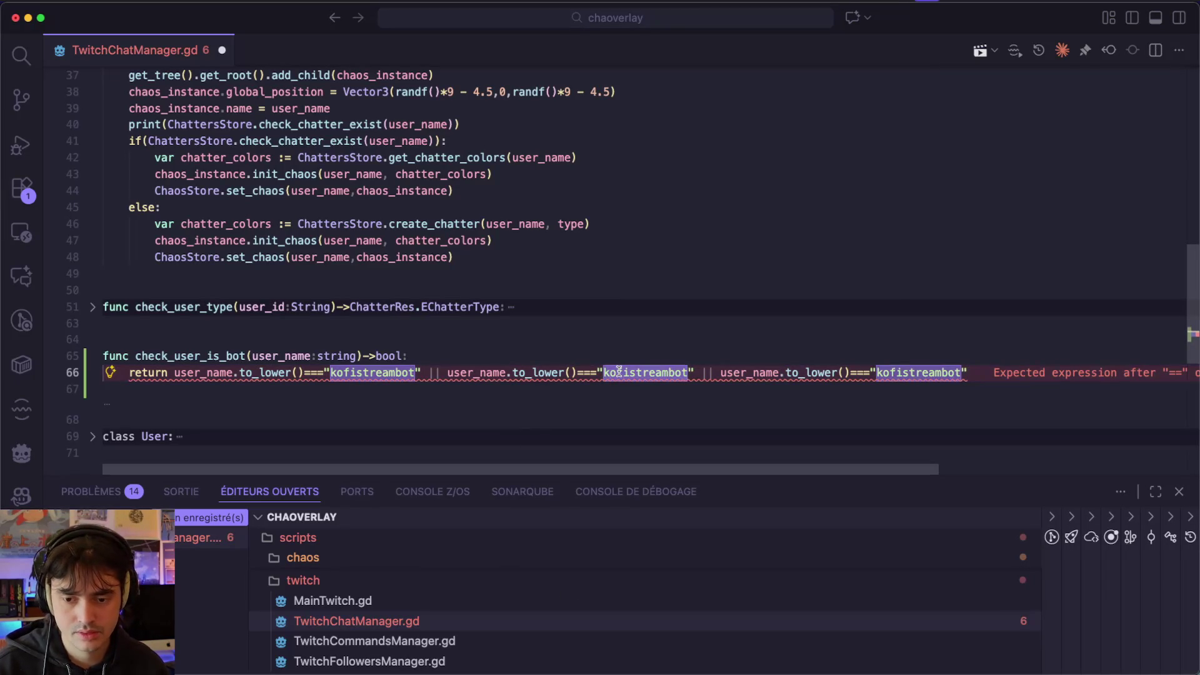
pyautogui.write('wizebot')
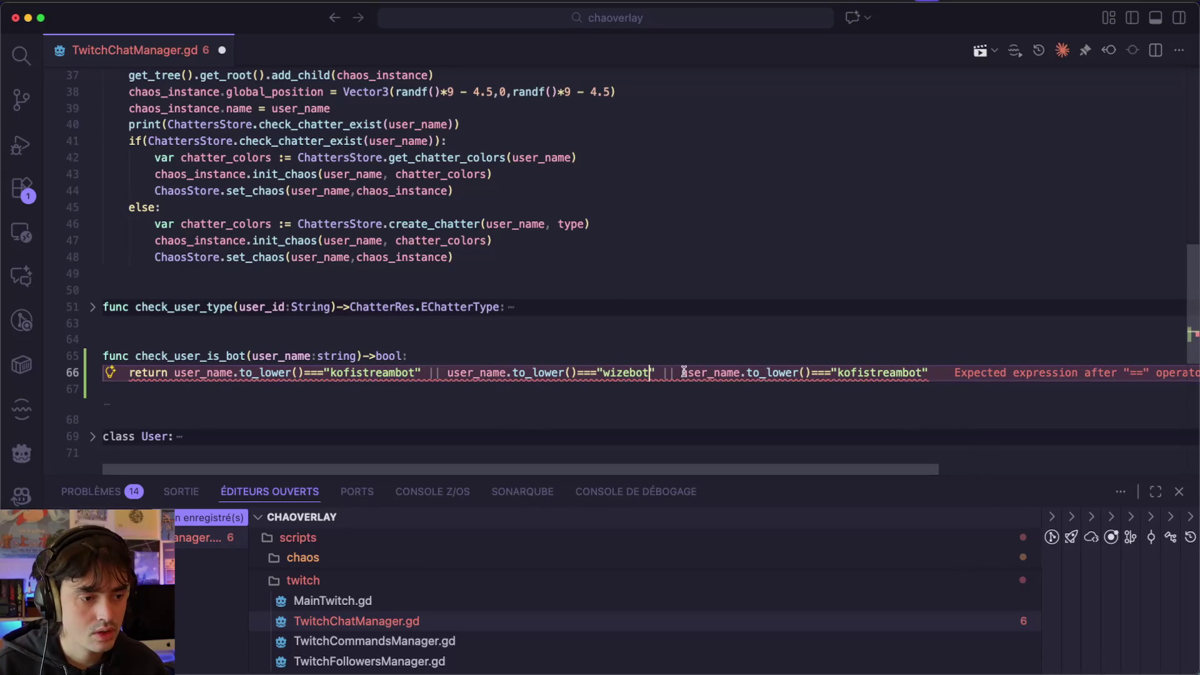
pyautogui.doubleClick(860, 373)
pyautogui.write('streamele')
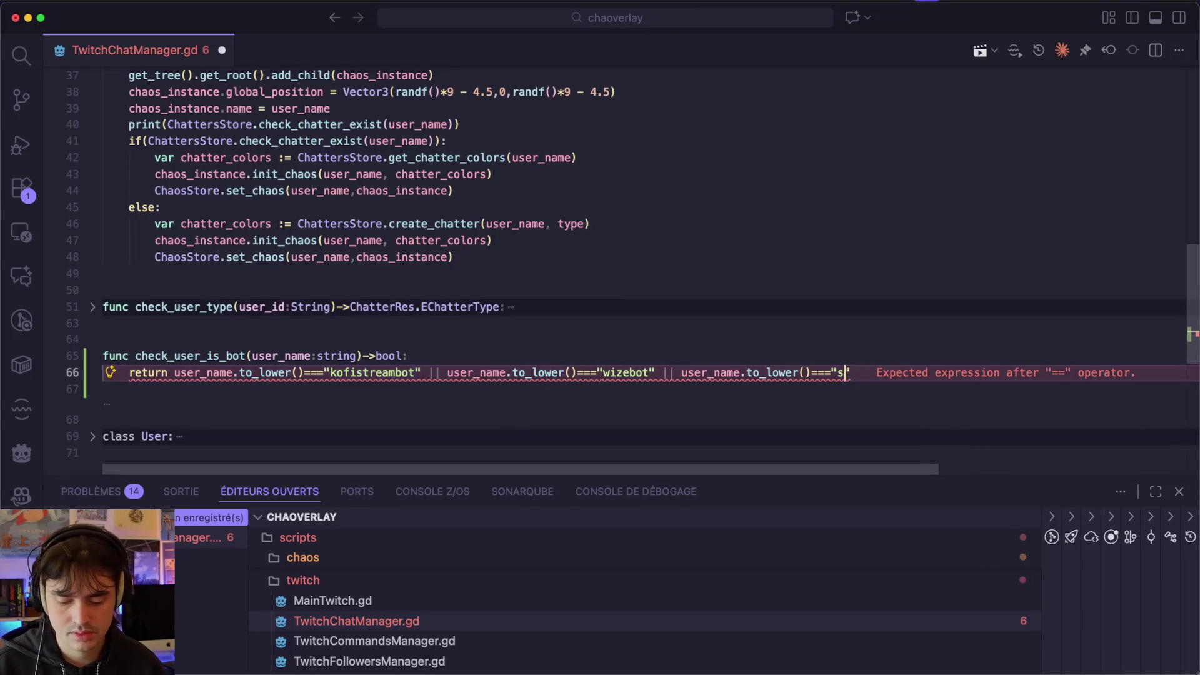
pyautogui.write('ments')
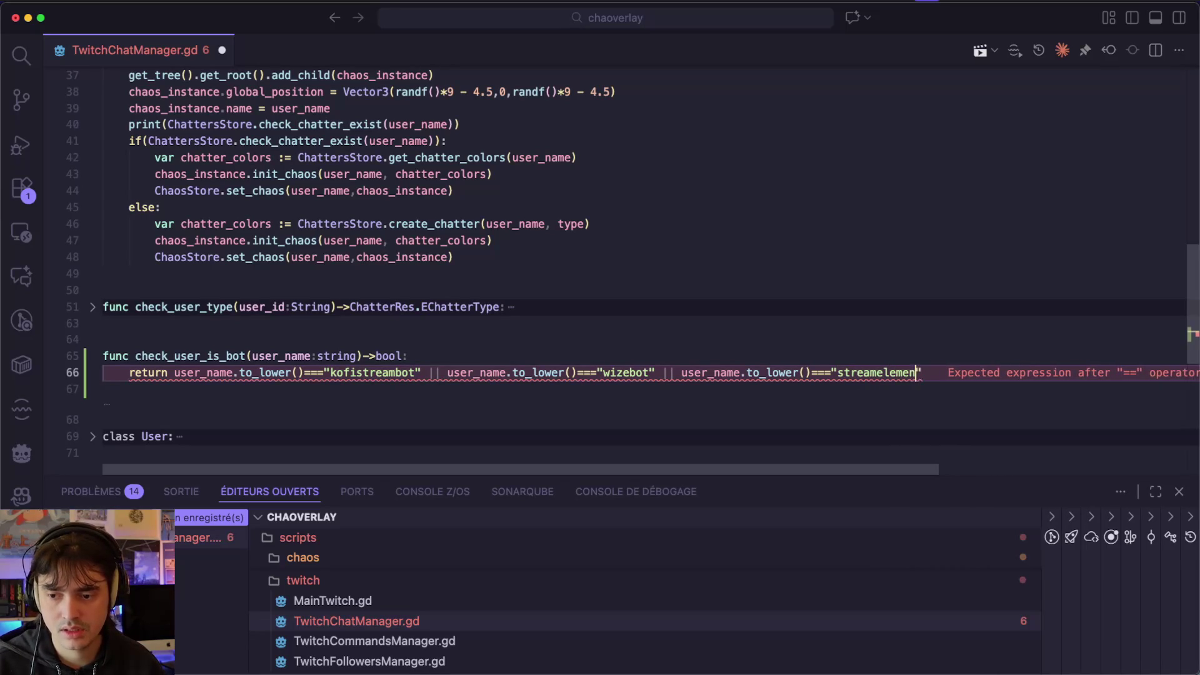
pyautogui.press('cmd+s')
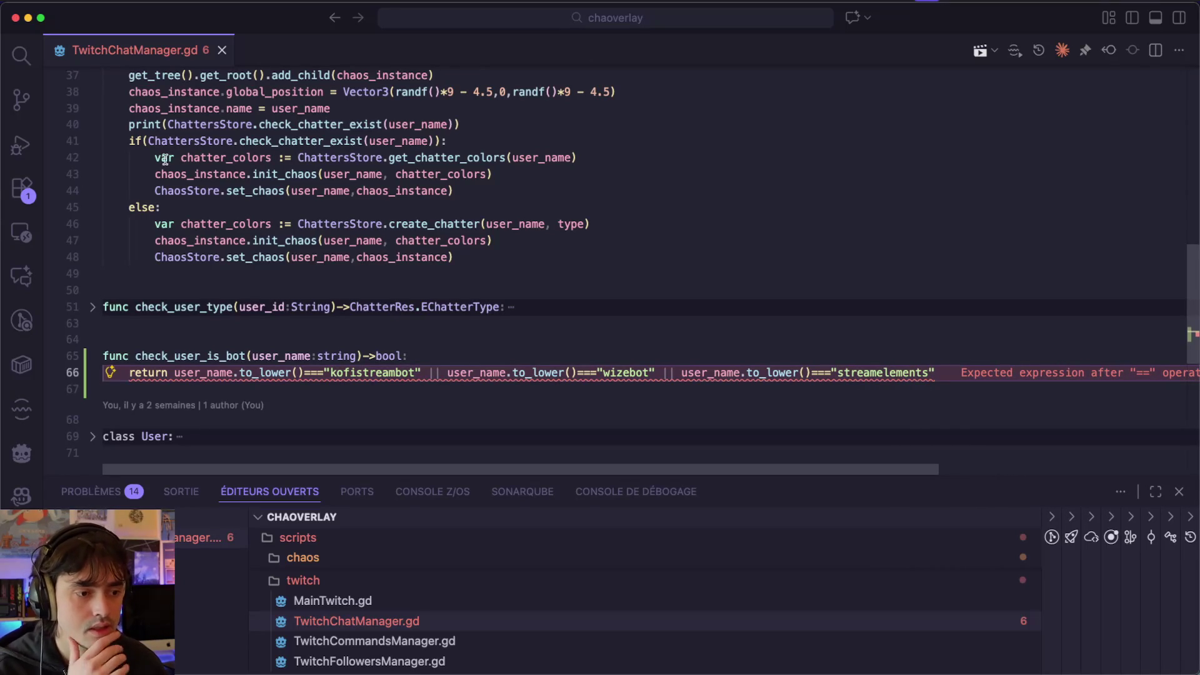
# Select the check_user_is_bot function name, undoing an accidentally typed character
pyautogui.press('super+Tab')
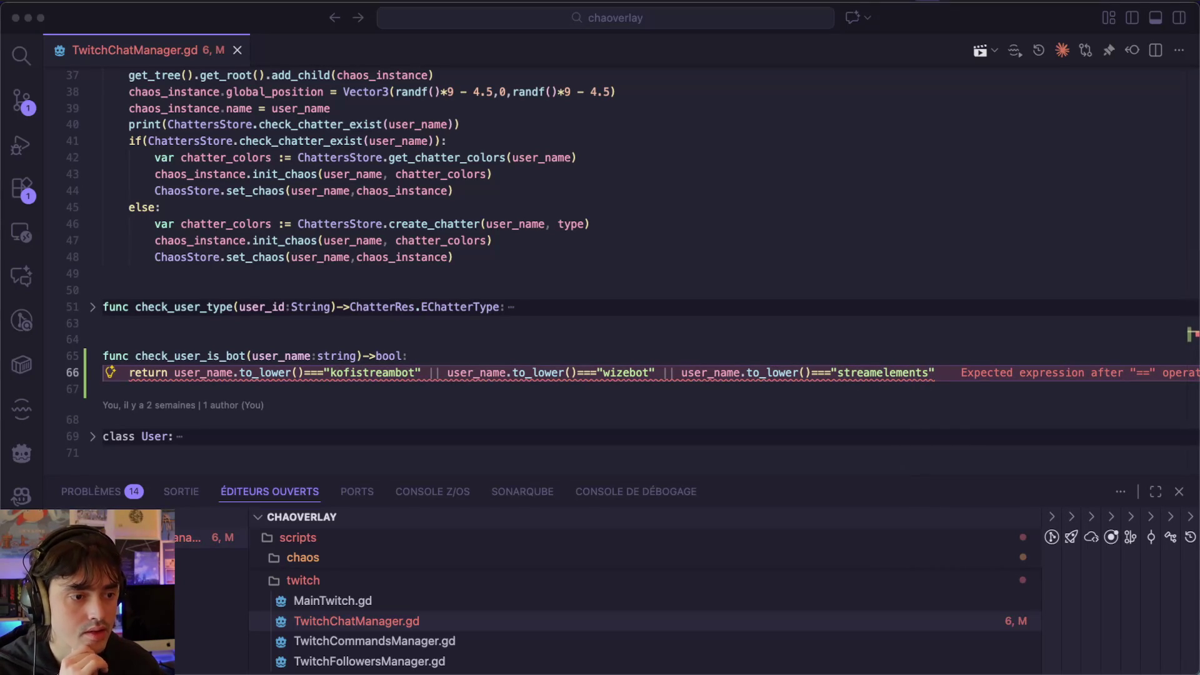
pyautogui.doubleClick(199, 358)
pyautogui.write('≈')
pyautogui.press('cmd+z')
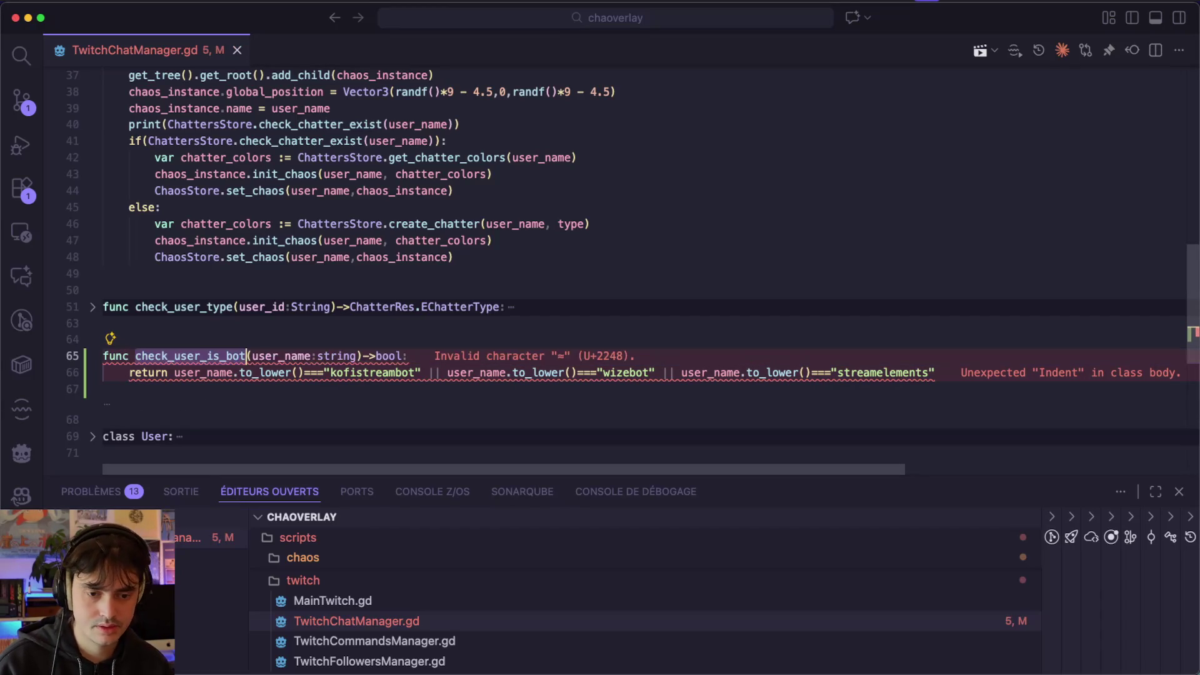
pyautogui.scroll(5, 208, 303)
pyautogui.click(601, 213)
pyautogui.press('Return')
pyautogui.write('if(')
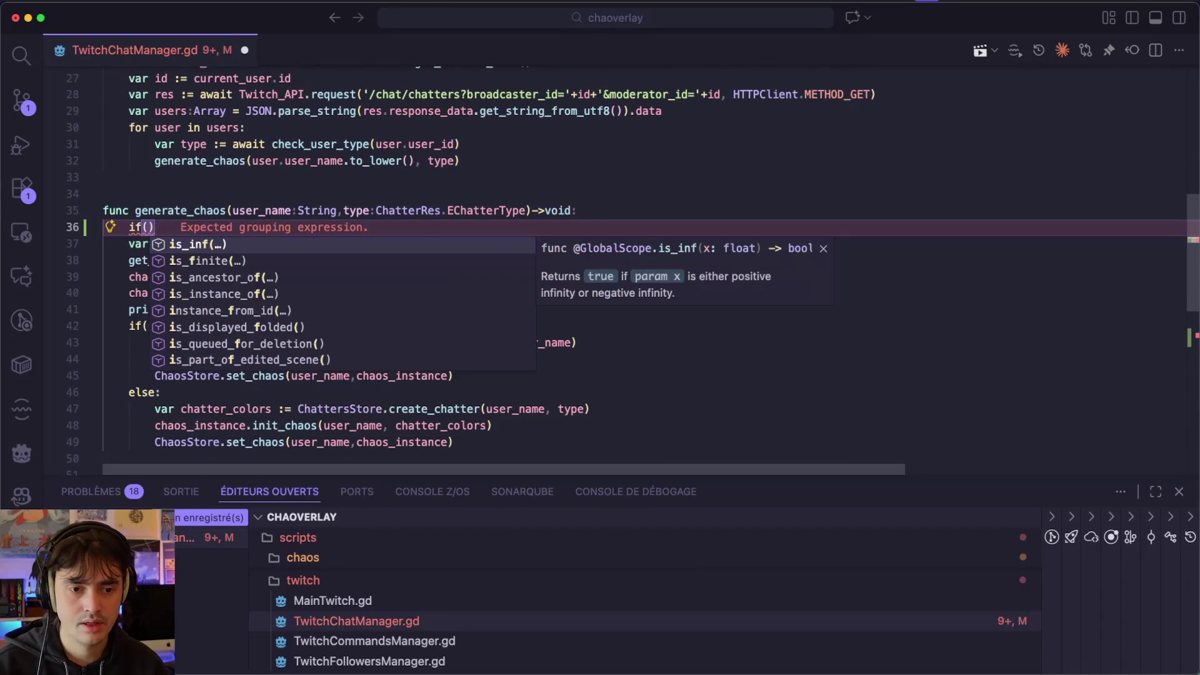
pyautogui.write('check_user_is_bot(u')
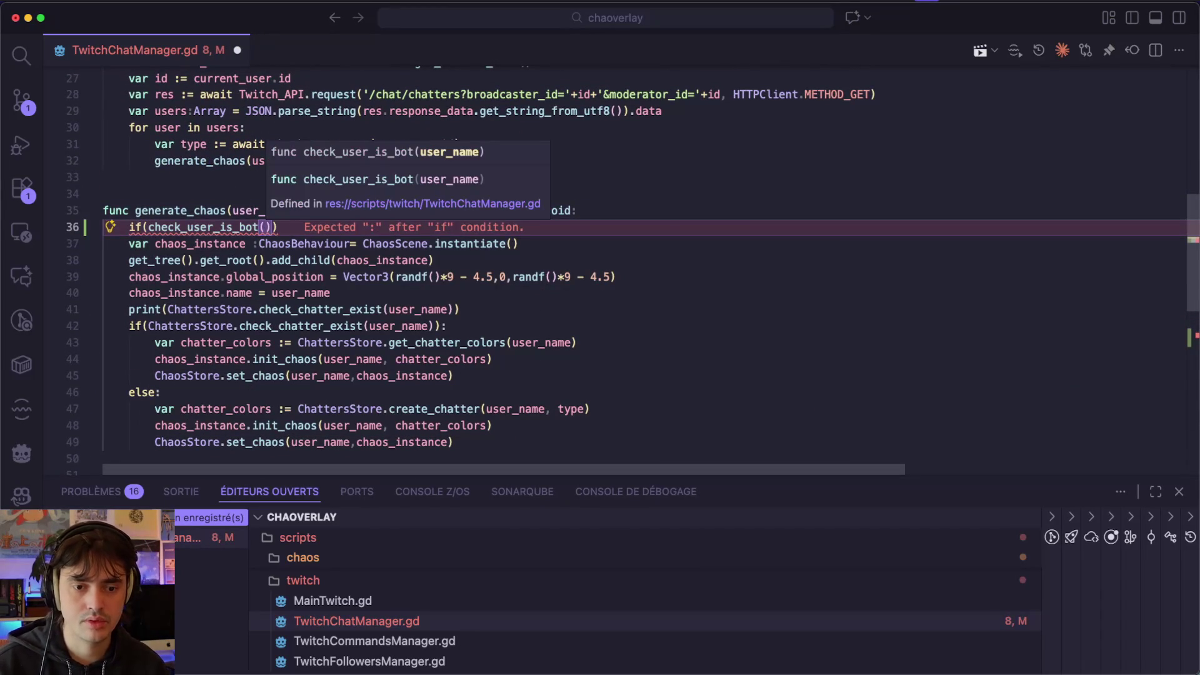
pyautogui.write('ser')
pyautogui.press('Return')
pyautogui.press('End')
pyautogui.write(':')
pyautogui.press('Return')
pyautogui.write('return')
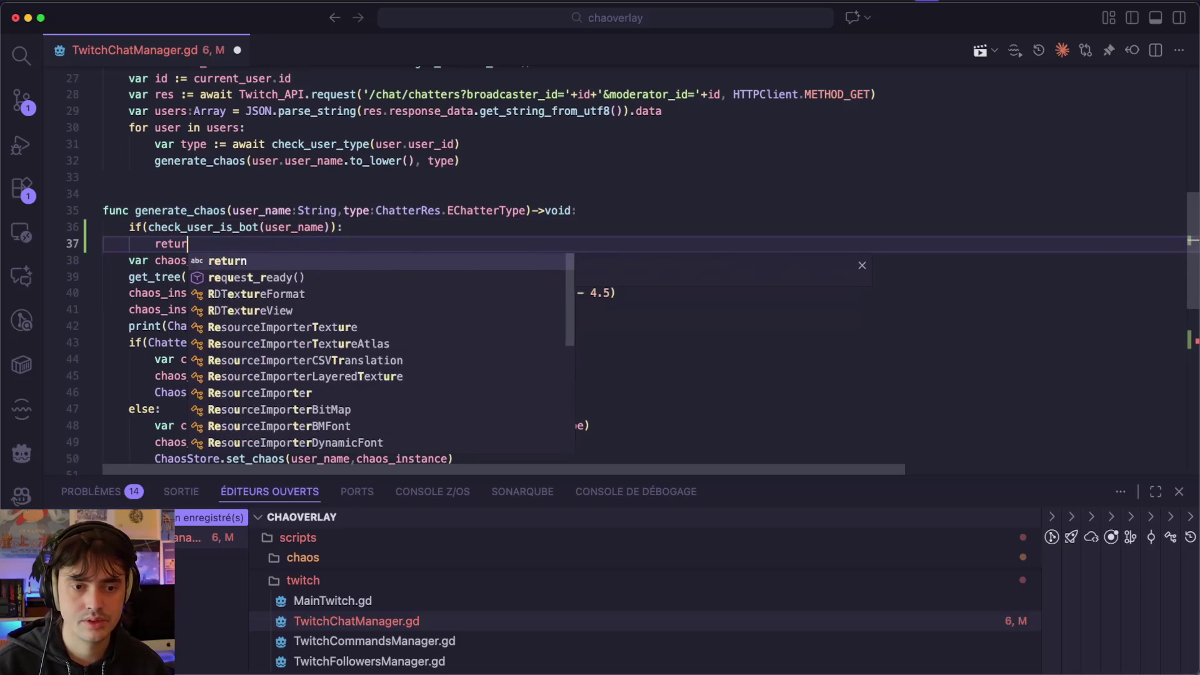
pyautogui.scroll(3, 625, 269)
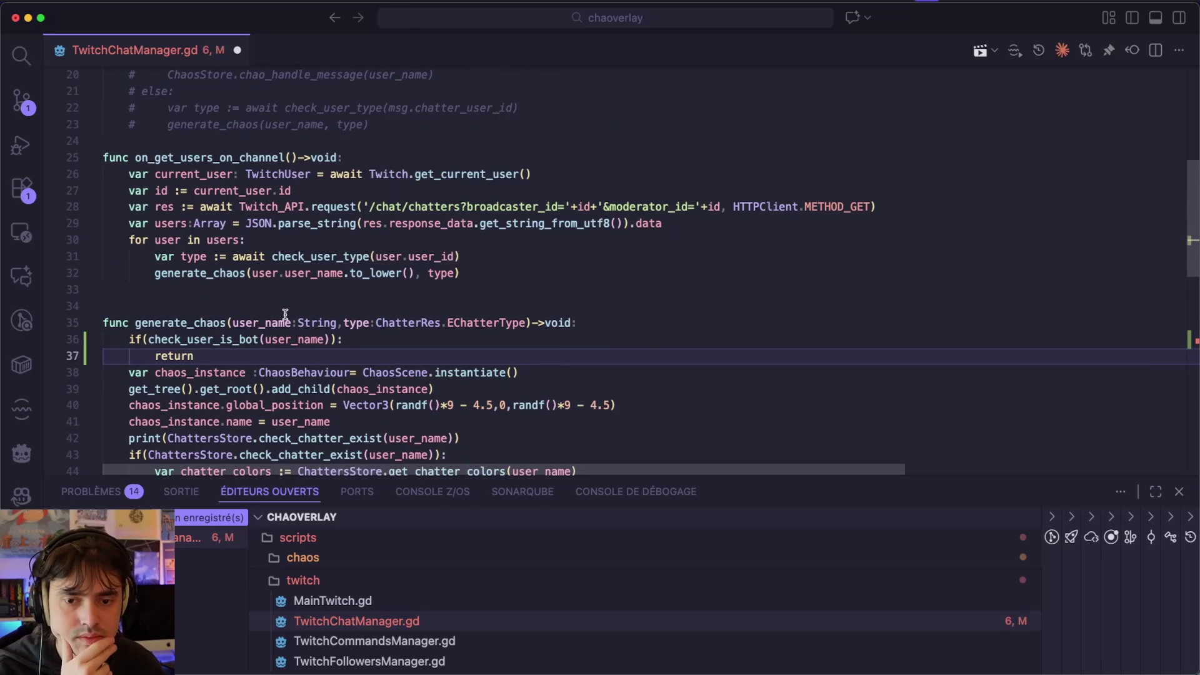
pyautogui.moveTo(227, 354)
pyautogui.mouseDown()
pyautogui.moveTo(145, 356)
pyautogui.moveTo(73, 333)
pyautogui.mouseUp()
pyautogui.press('BackSpace')
pyautogui.press('BackSpace')
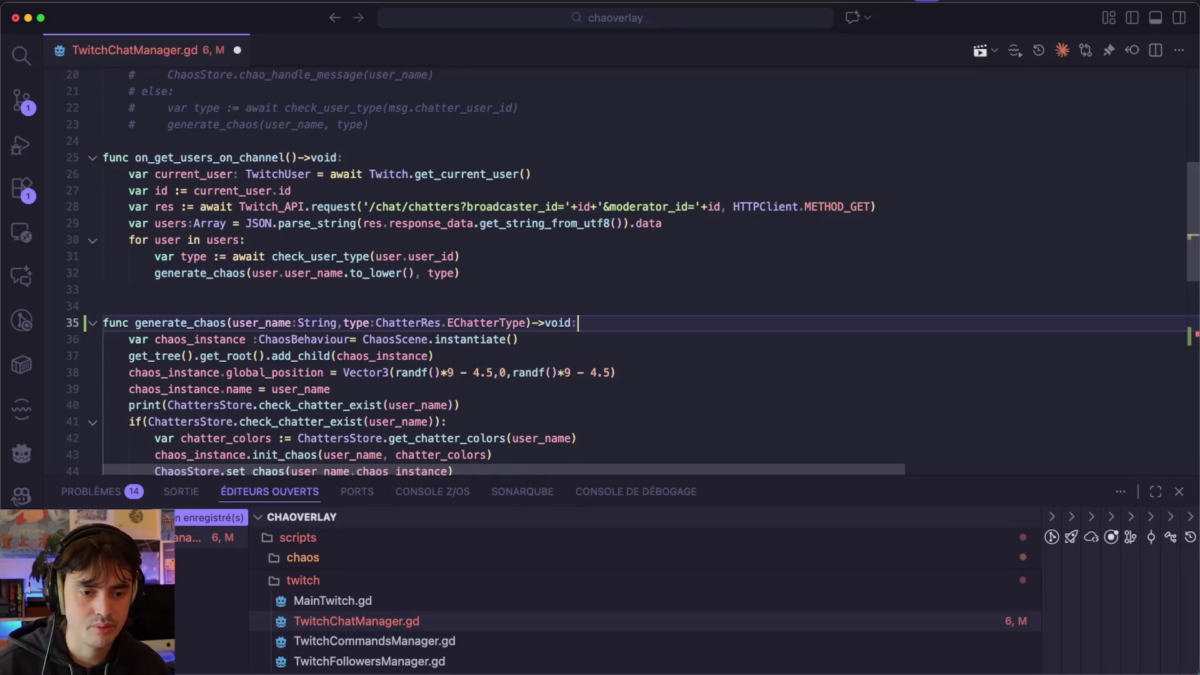
# Paste an if(check_user_is_bot(user_name)): return guard after the current_user line, outdent it, and save
pyautogui.click(550, 172)
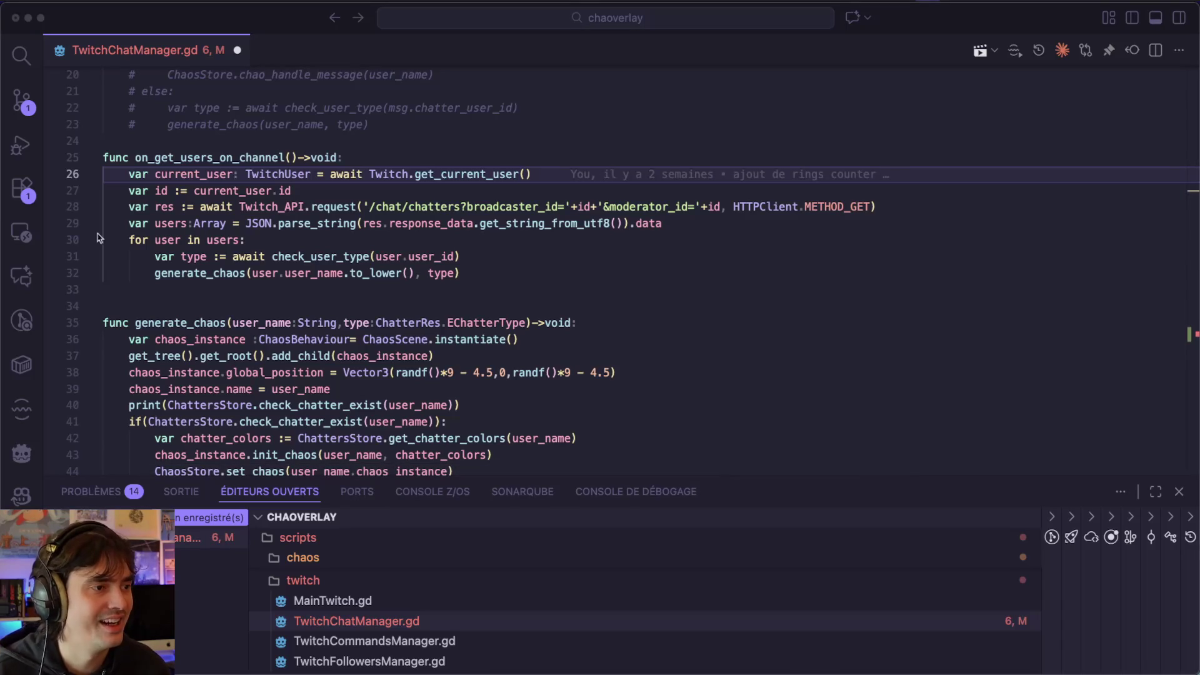
pyautogui.click(532, 174)
pyautogui.press('Return')
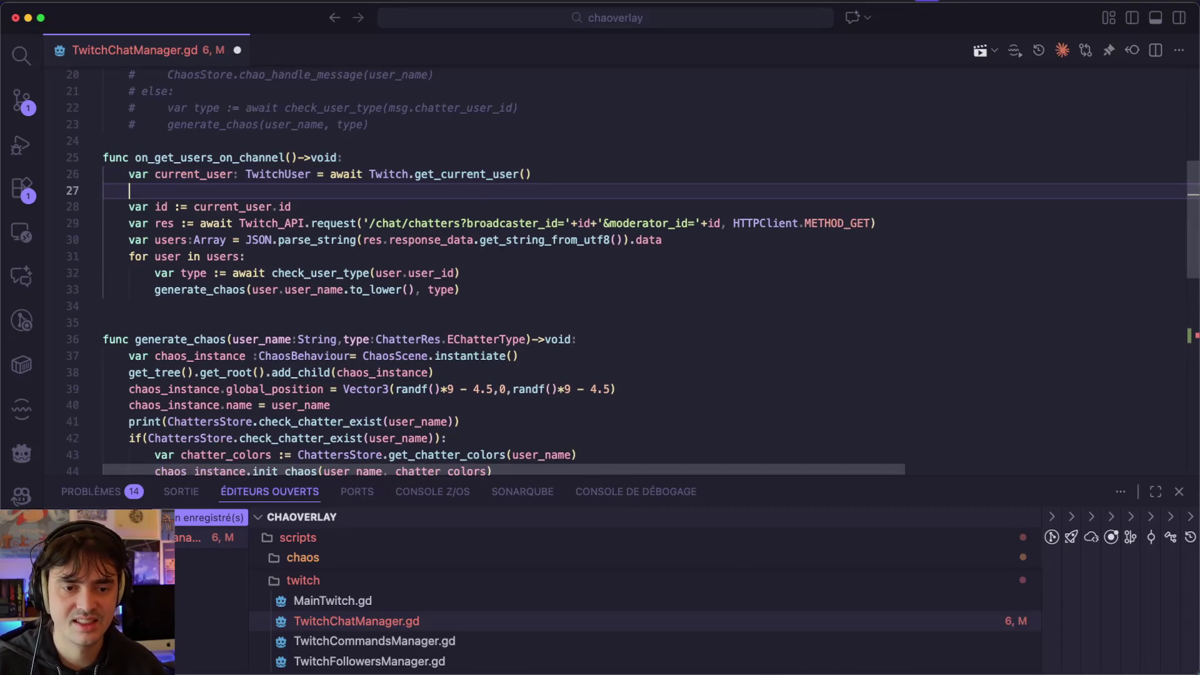
pyautogui.write('if(check_user_is_bot(user_name)): \t\treturn')
pyautogui.press('Up')
pyautogui.hotkey('shift', 'Tab')
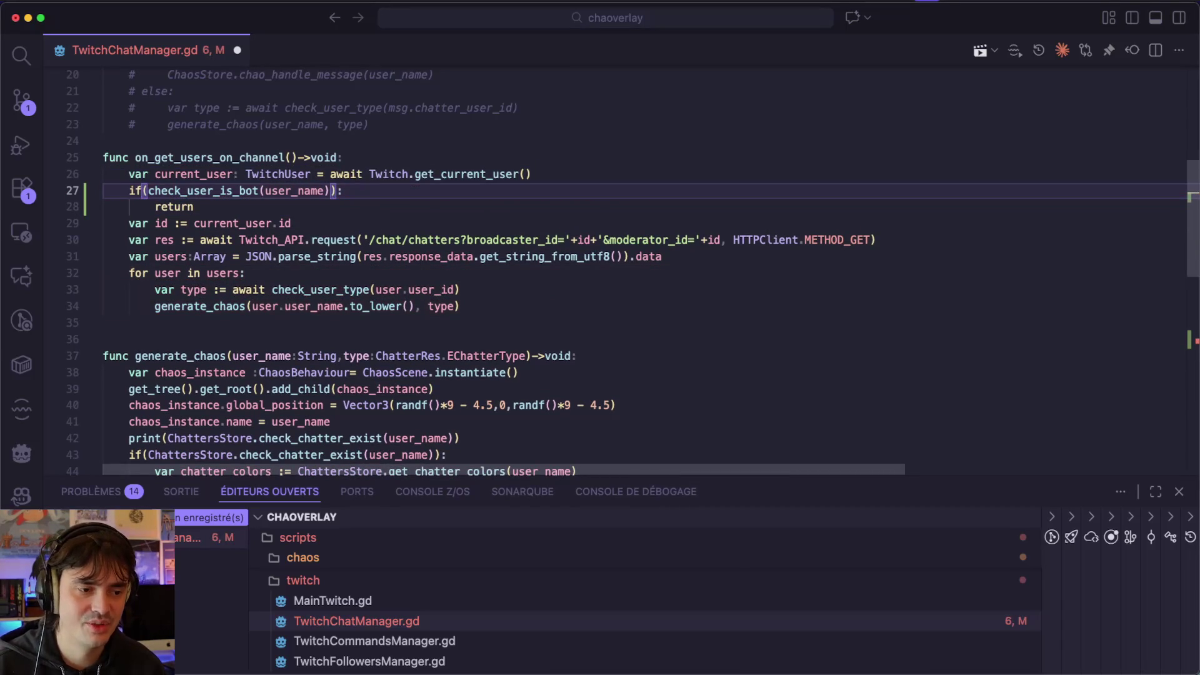
pyautogui.press('super+s')
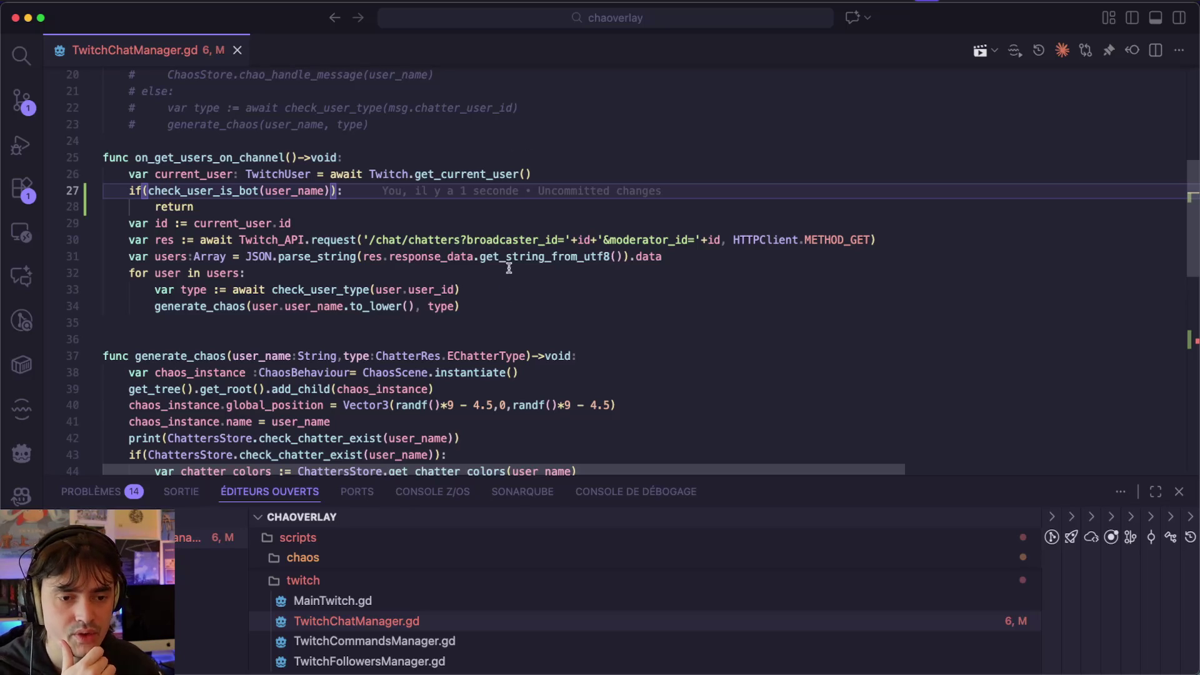
pyautogui.press('super+Tab')
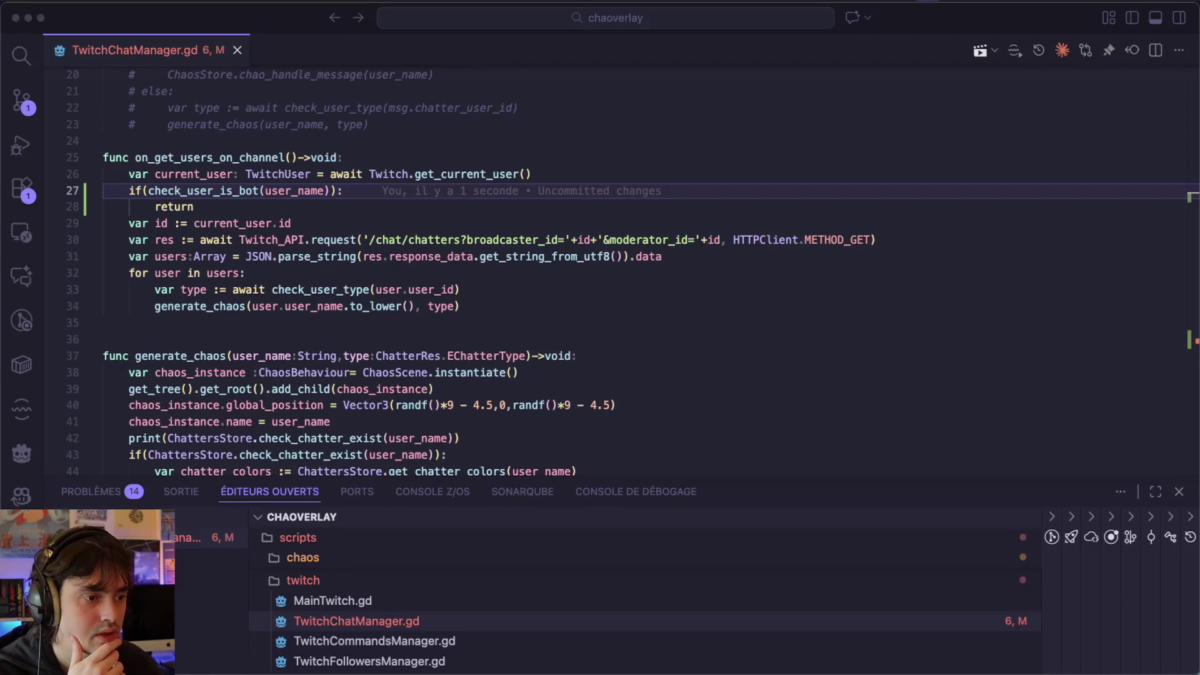
pyautogui.click(368, 389)
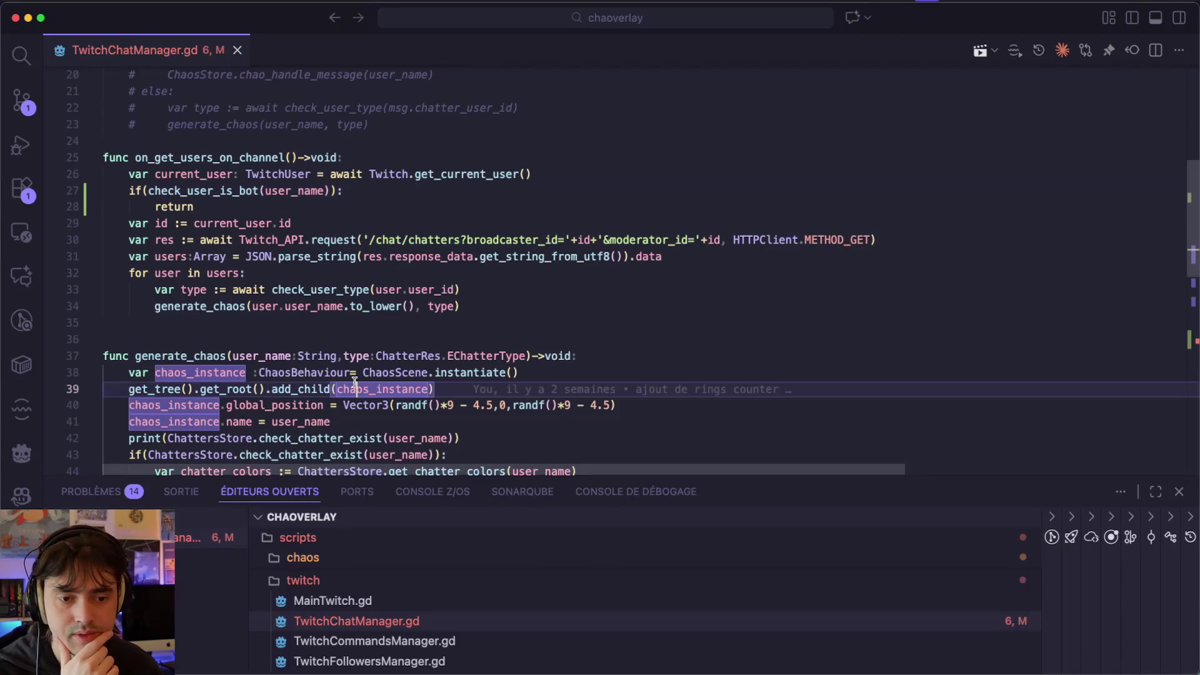
# Put the return statement back on its own indented line
pyautogui.scroll(6, 142, 135)
pyautogui.scroll(-15, 142, 135)
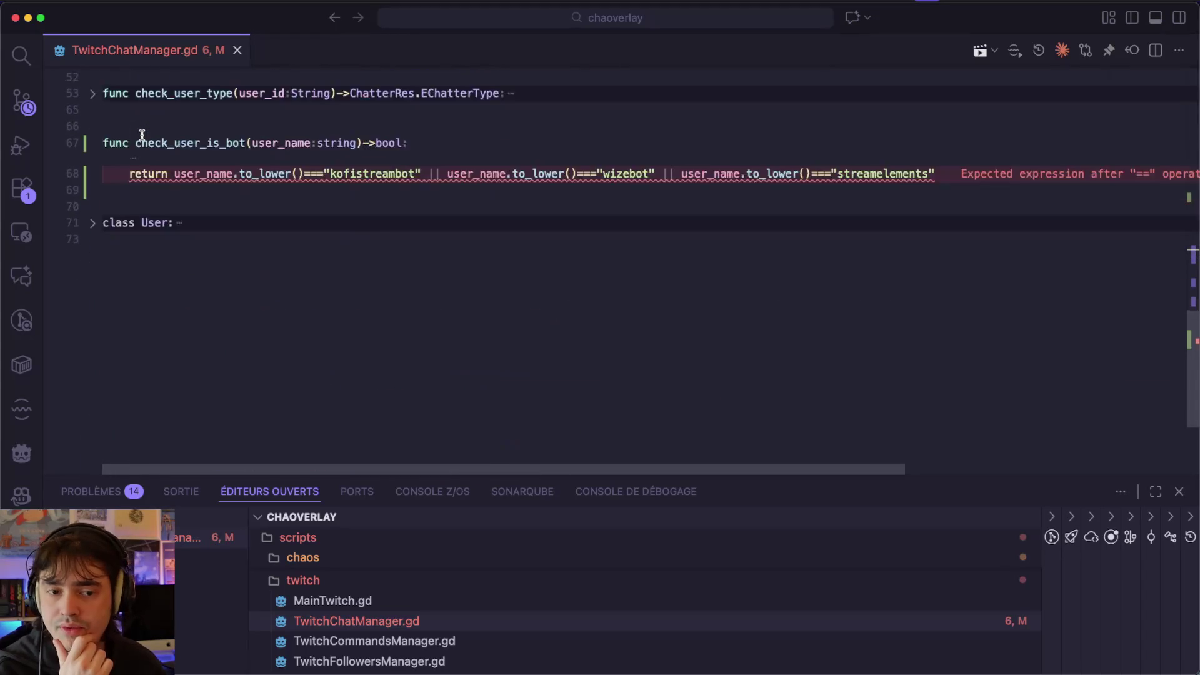
pyautogui.scroll(3, 162, 305)
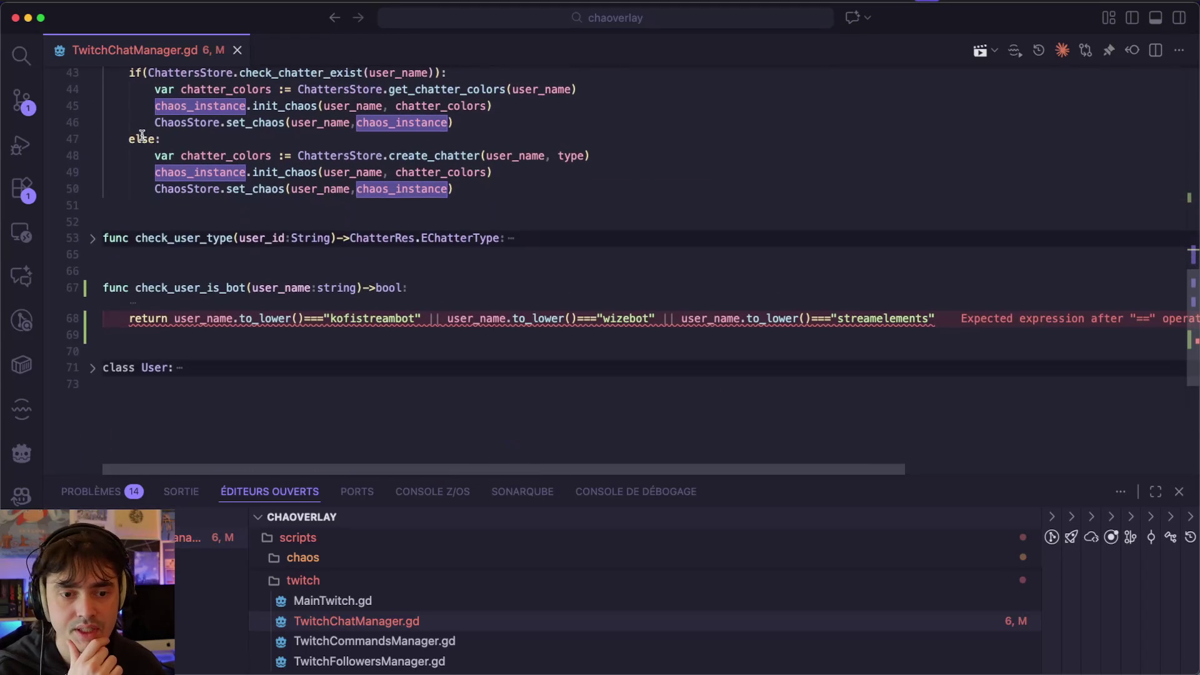
pyautogui.click(135, 319)
pyautogui.press('BackSpace')
pyautogui.press('BackSpace')
pyautogui.press('BackSpace')
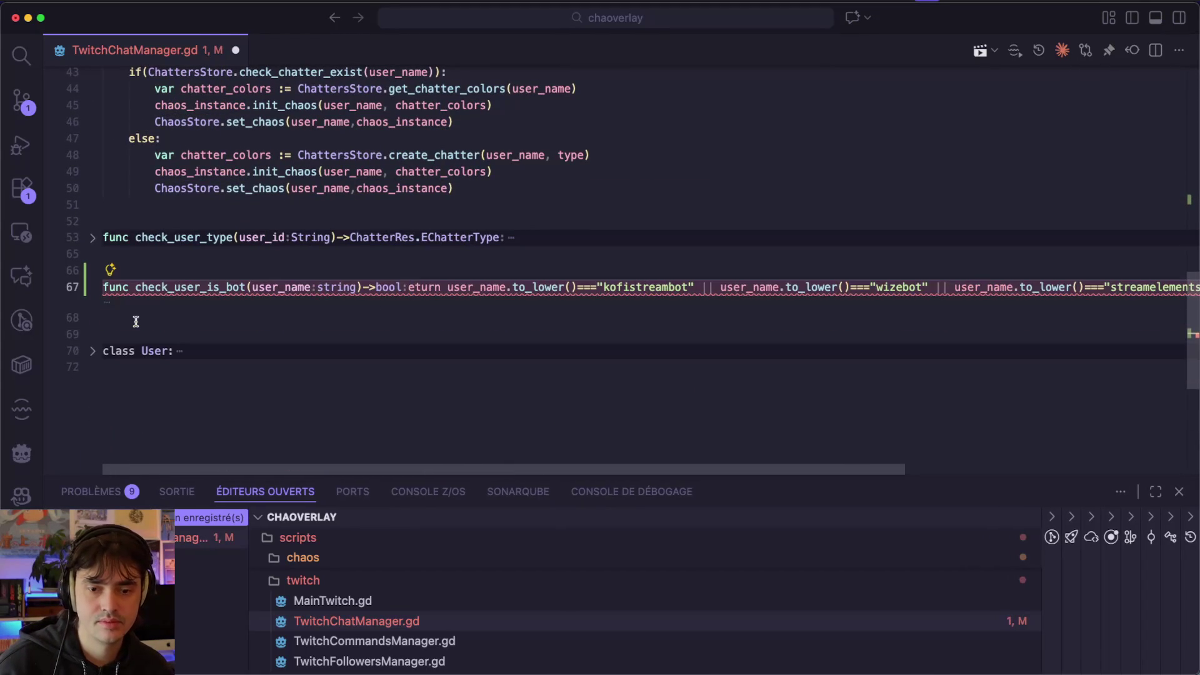
pyautogui.press('Return')
pyautogui.press('Tab')
pyautogui.write('r')
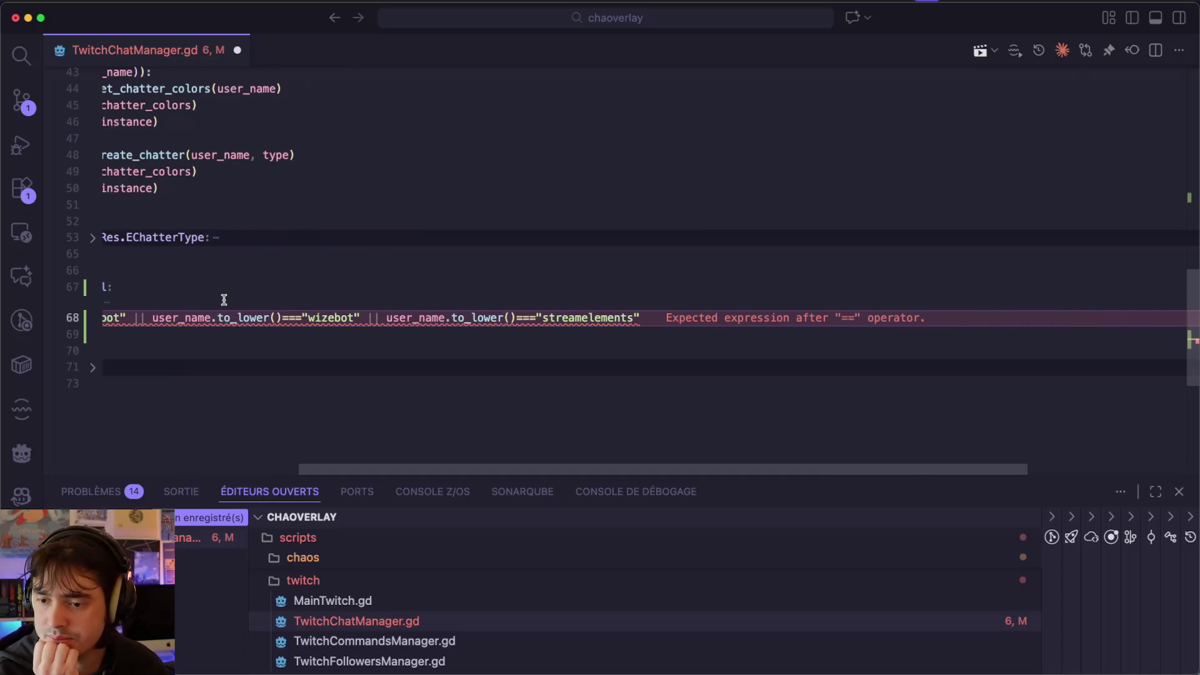
pyautogui.hscroll(-5, 223, 300)
# Change the kofistreambot, wizebot and streamelements comparisons from === to ==
pyautogui.click(309, 317)
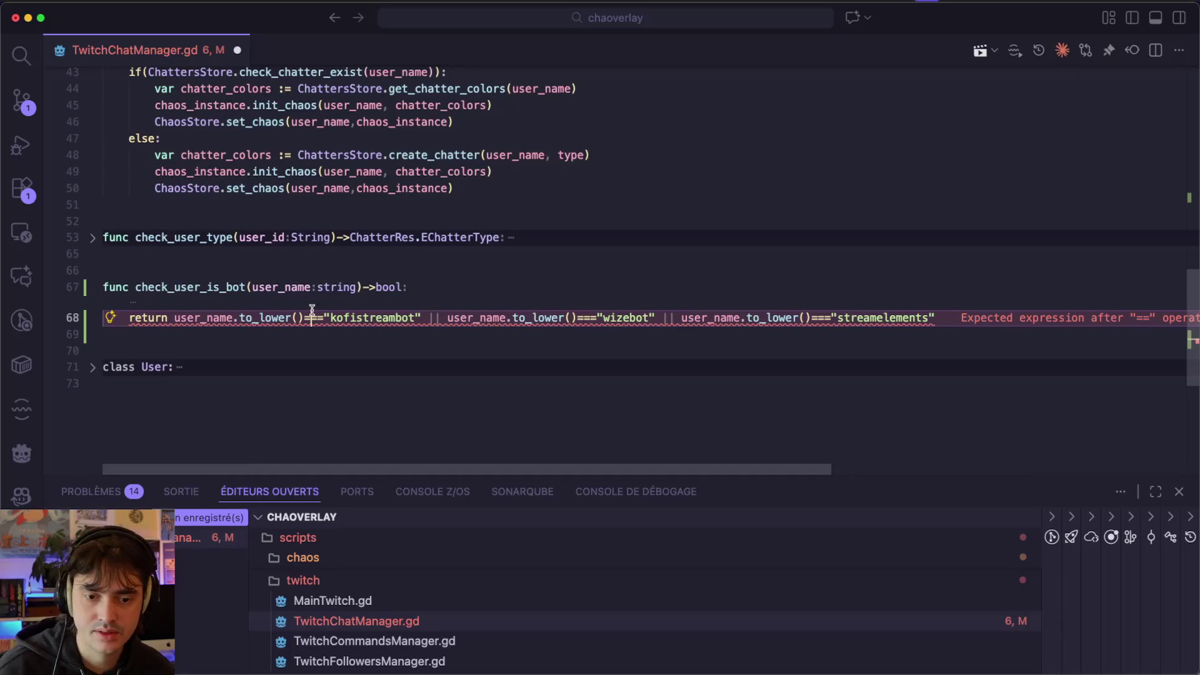
pyautogui.press('BackSpace')
pyautogui.click(577, 317)
pyautogui.press('BackSpace')
pyautogui.click(811, 317)
pyautogui.press('BackSpace')
# Change the parameter type to String and put the colon after bool
pyautogui.click(407, 286)
pyautogui.press('BackSpace')
pyautogui.doubleClick(347, 288)
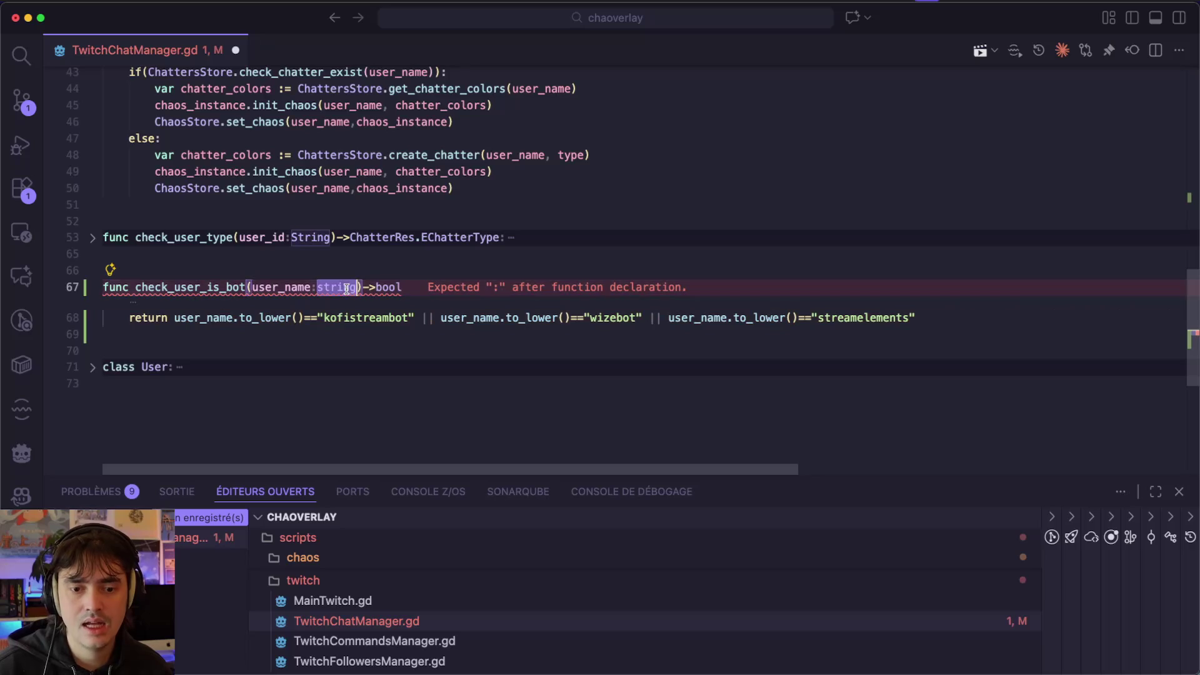
pyautogui.write('String')
pyautogui.press('Escape')
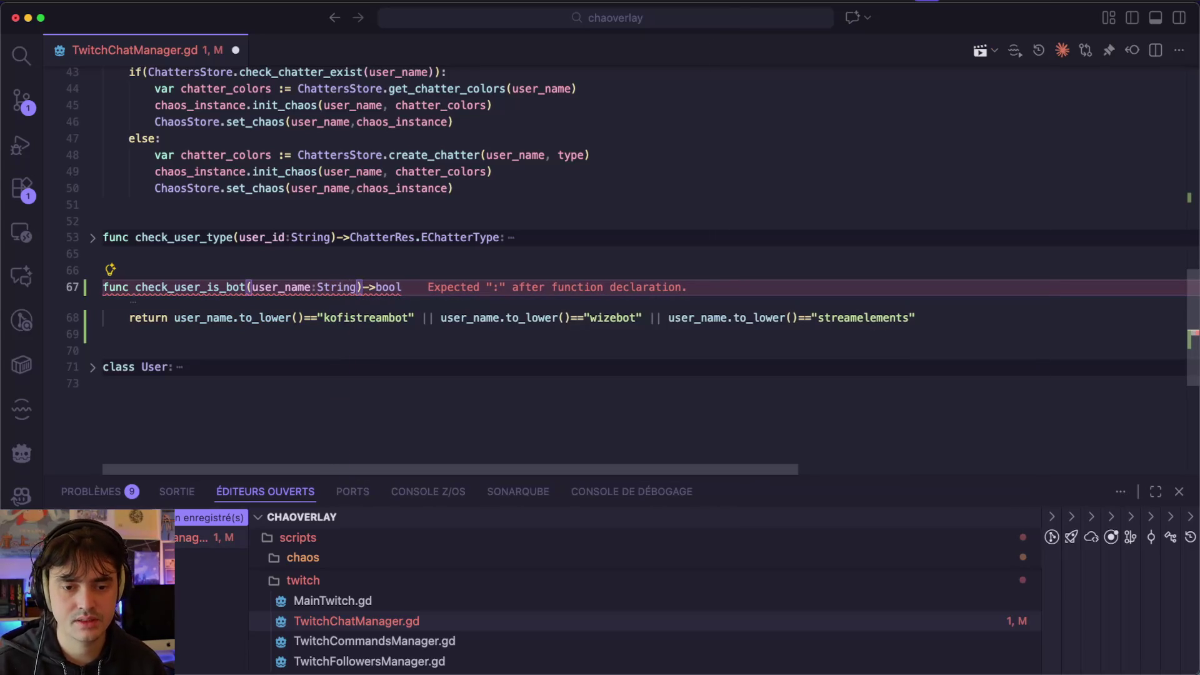
pyautogui.doubleClick(432, 285)
pyautogui.press('Right')
pyautogui.write(':')
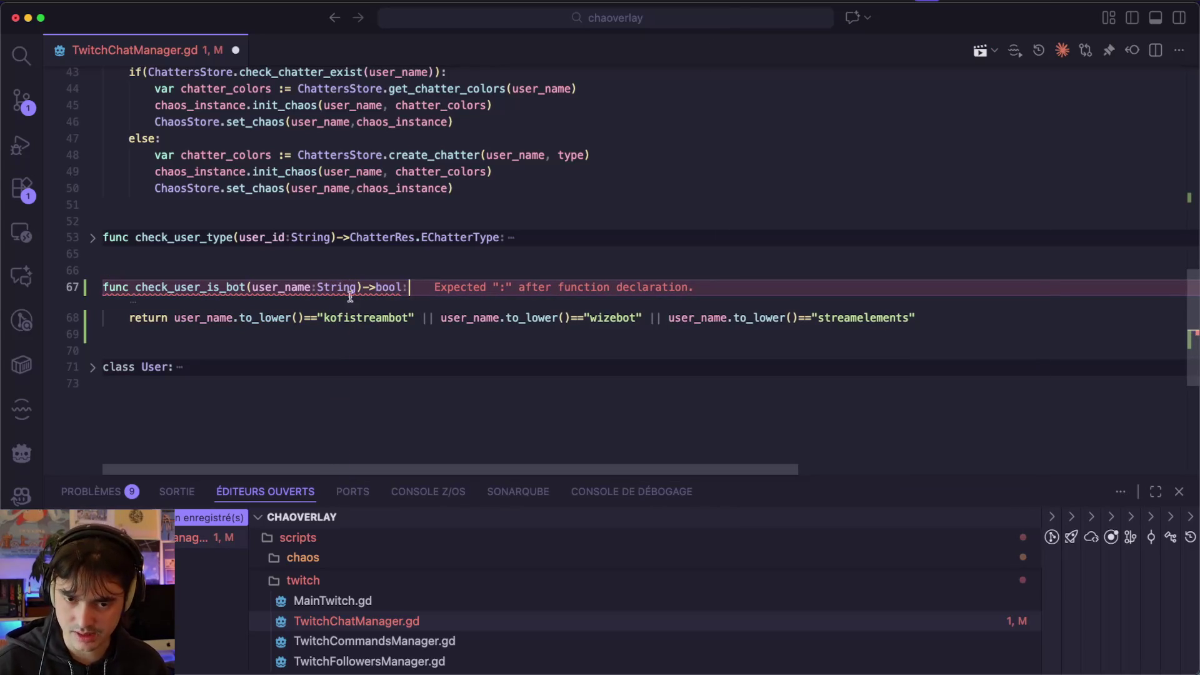
# Indent the return line one level inside the function and save the script
pyautogui.click(330, 301)
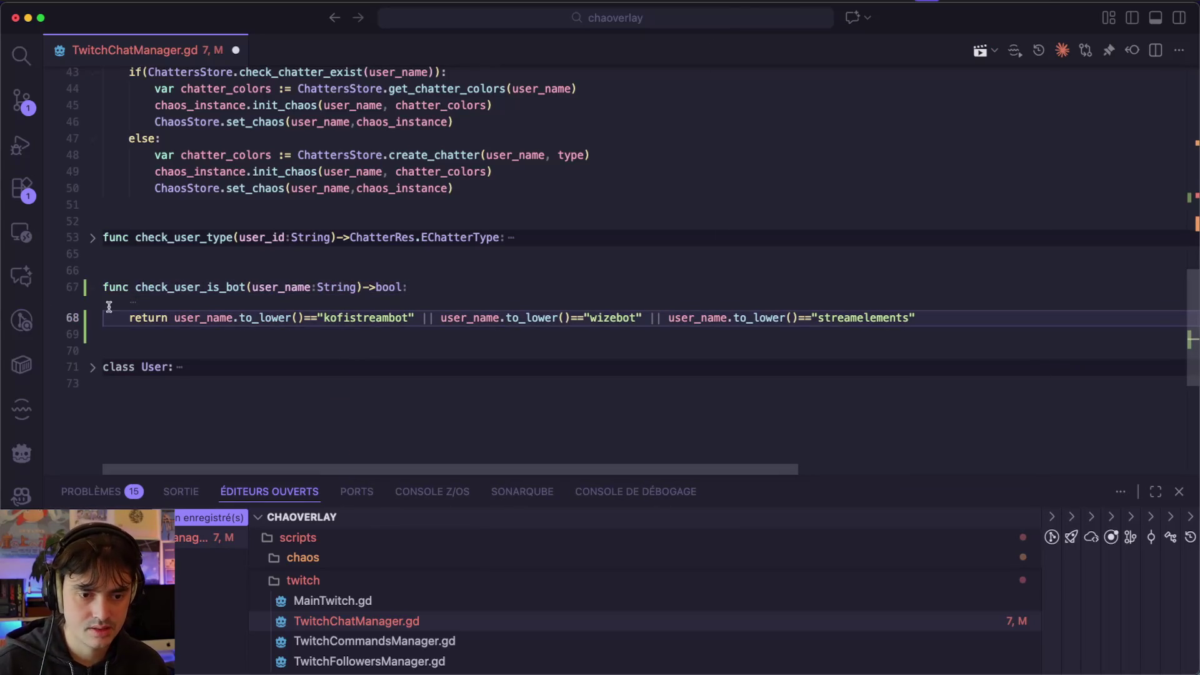
pyautogui.press('BackSpace')
pyautogui.press('Return')
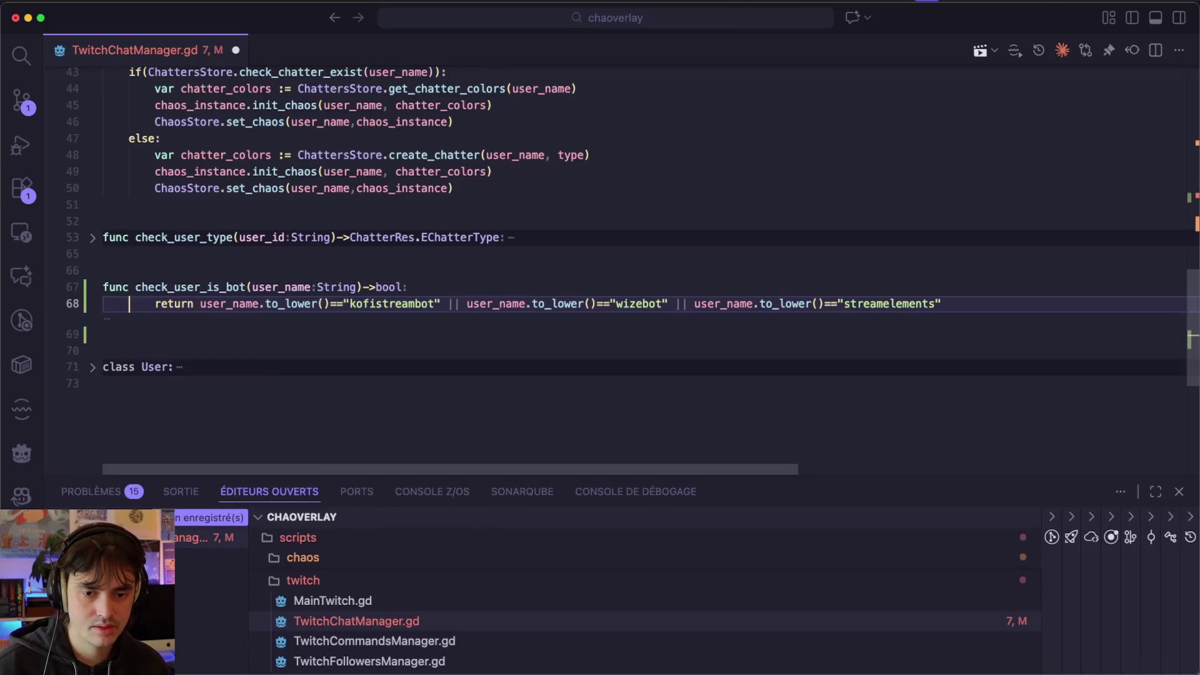
pyautogui.press('Right')
pyautogui.press('BackSpace')
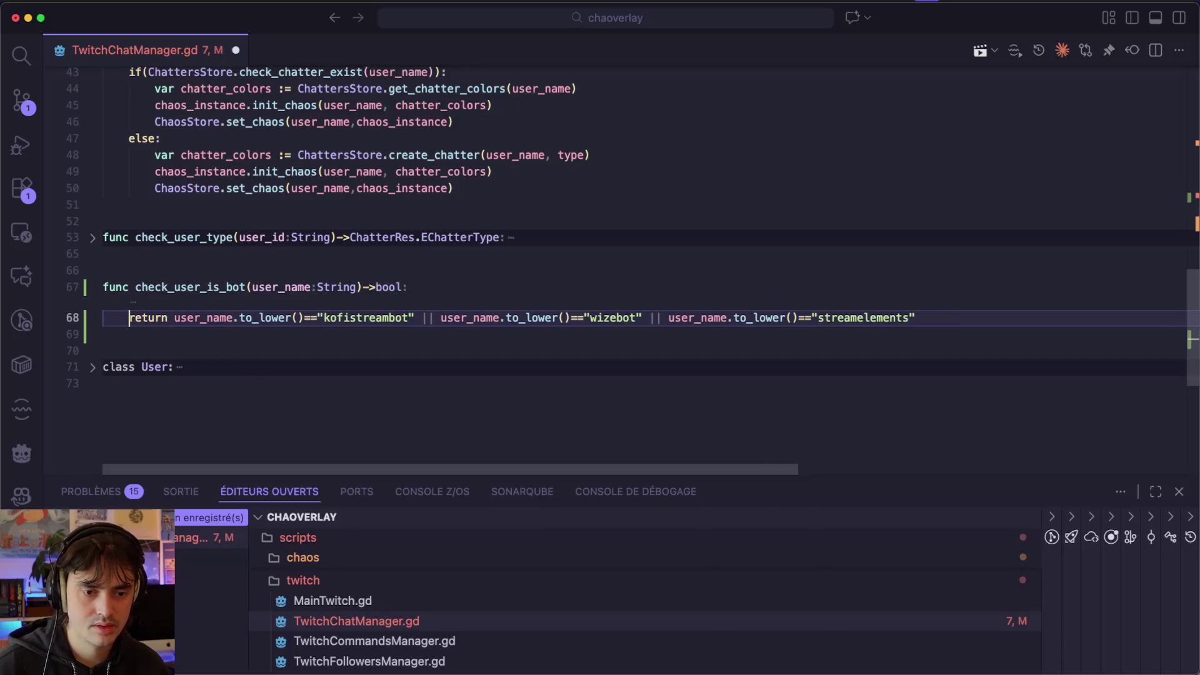
pyautogui.press('super+s')
pyautogui.scroll(4, 118, 411)
pyautogui.scroll(-3, 118, 411)
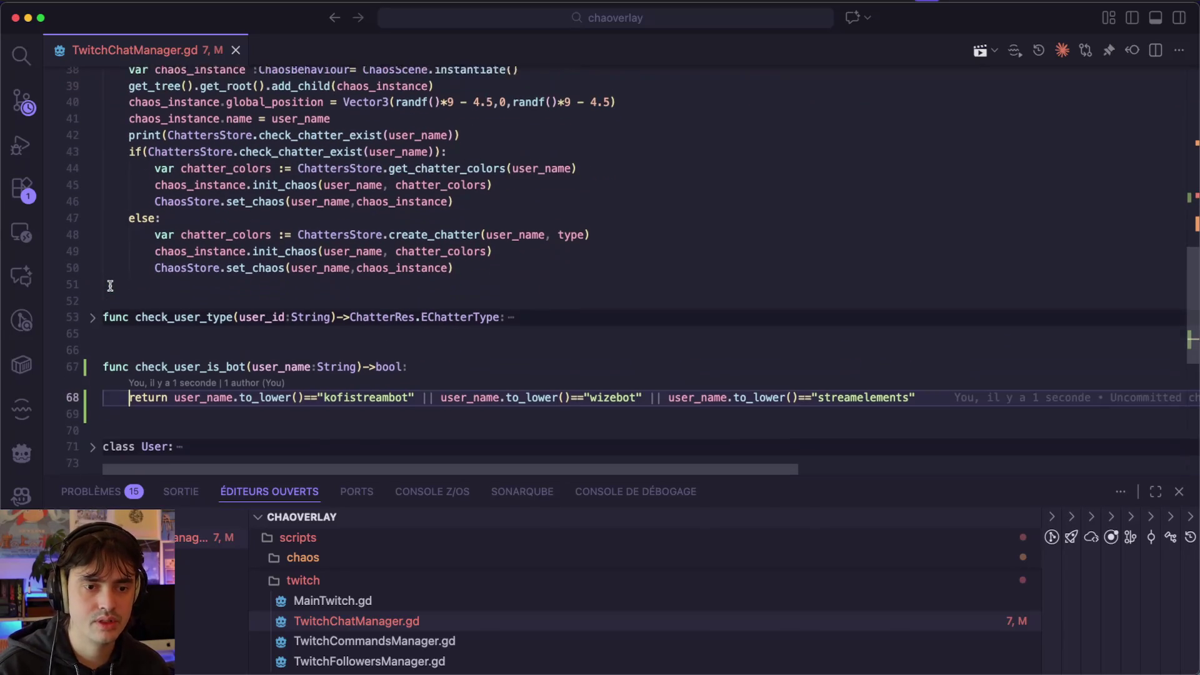
# Change the bot-check argument from user_name to current_user.user
pyautogui.moveTo(274, 206)
pyautogui.scroll(5, 353, 294)
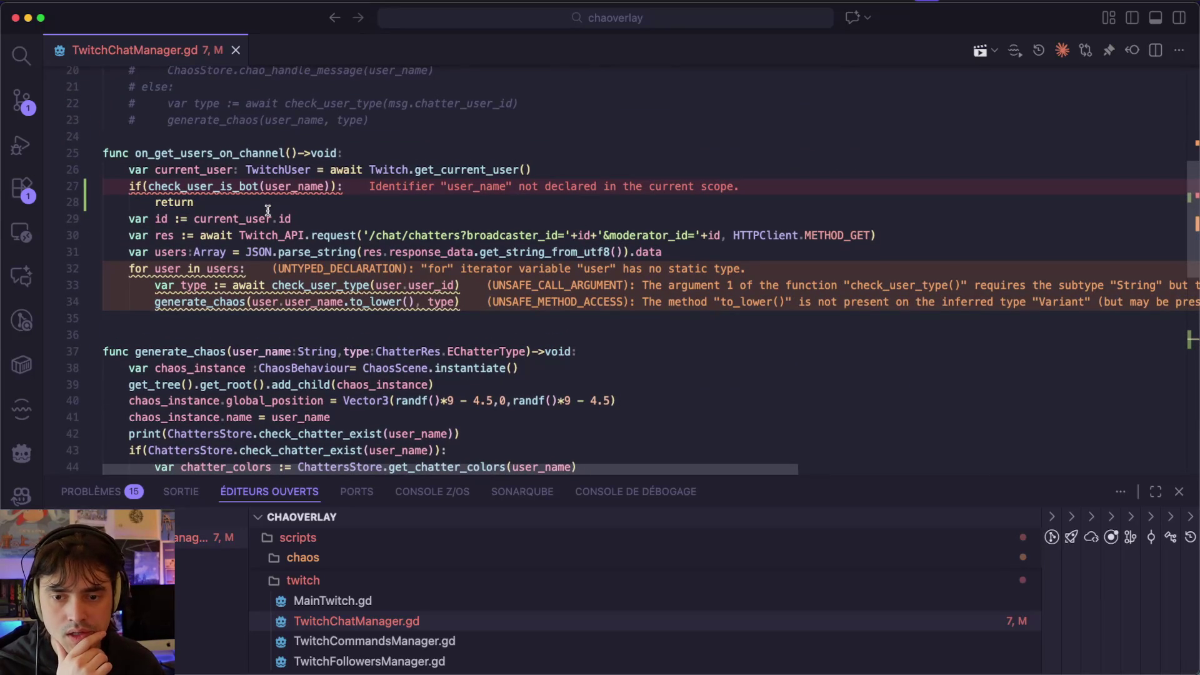
pyautogui.scroll(1, 266, 207)
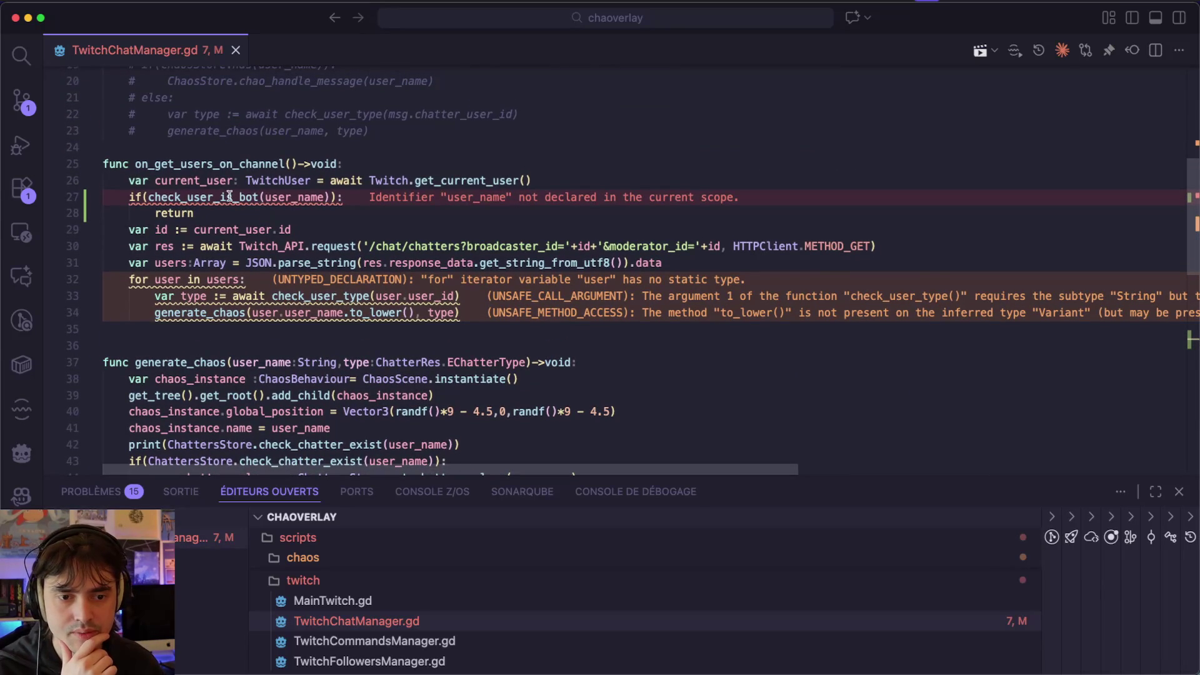
pyautogui.doubleClick(195, 177)
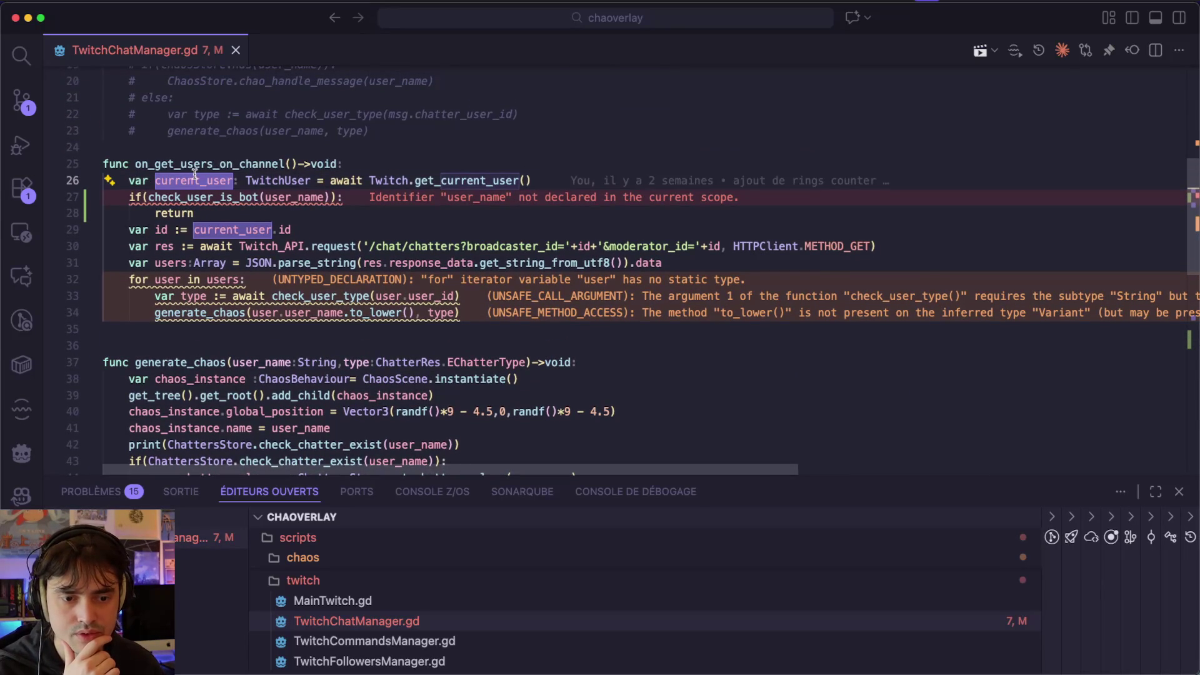
pyautogui.press('super+c')
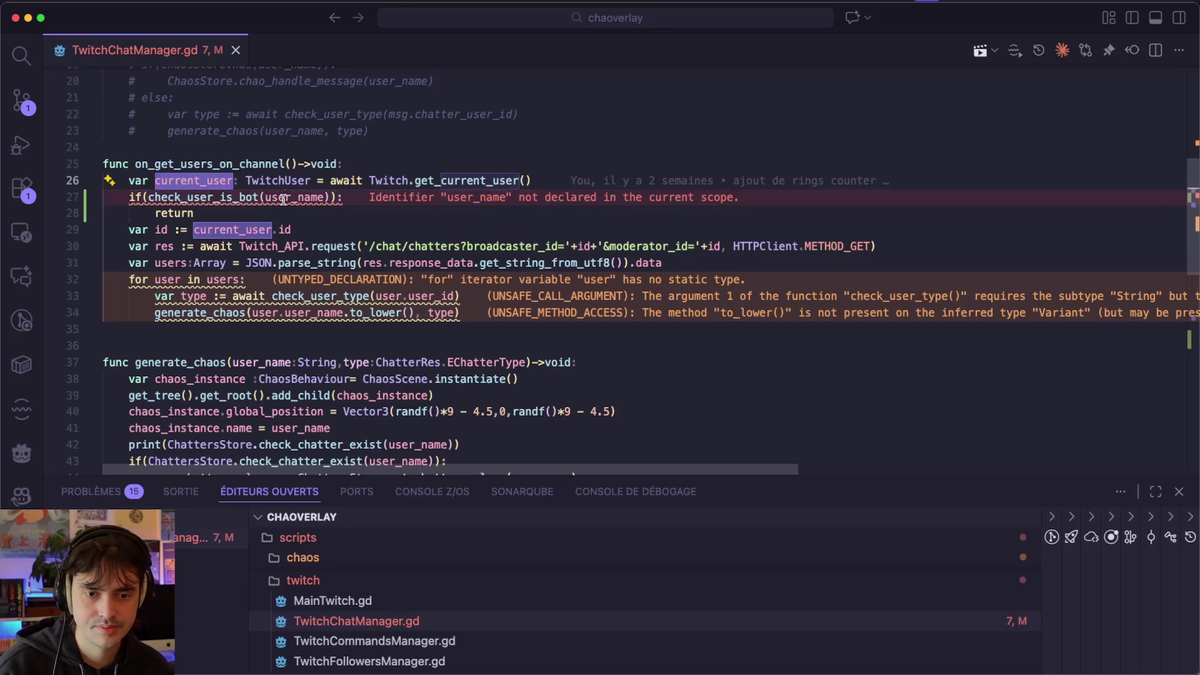
pyautogui.doubleClick(284, 197)
pyautogui.press('super+v')
pyautogui.write('.')
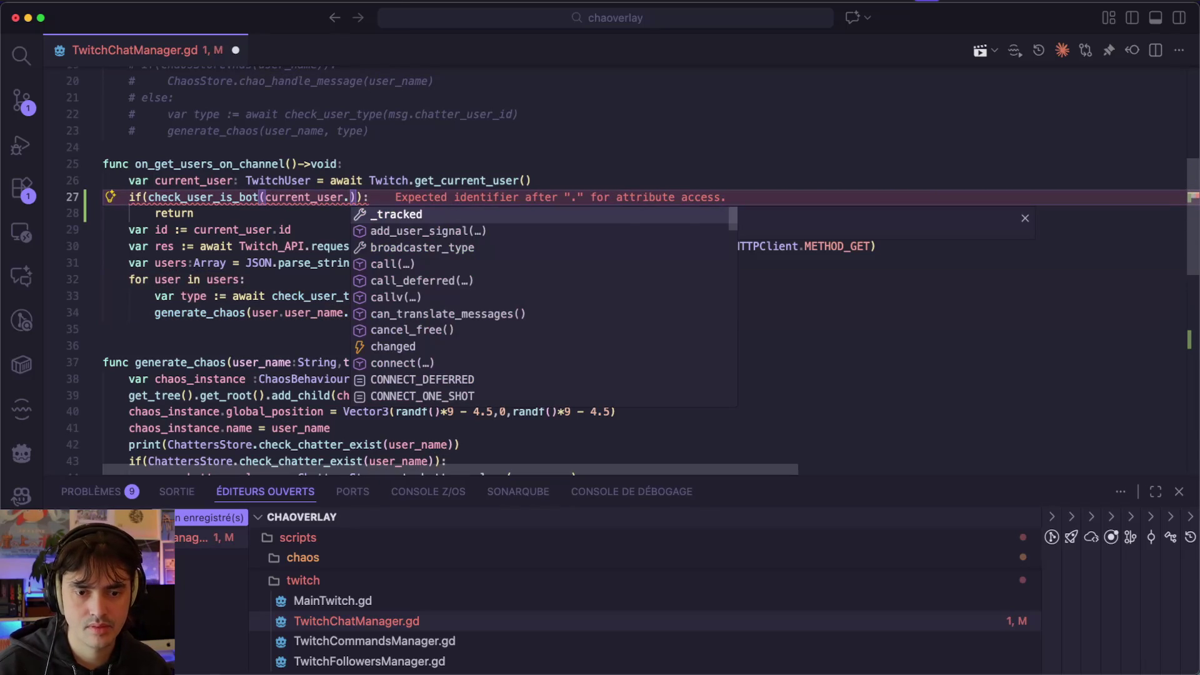
pyautogui.write('user')
pyautogui.press('Escape')
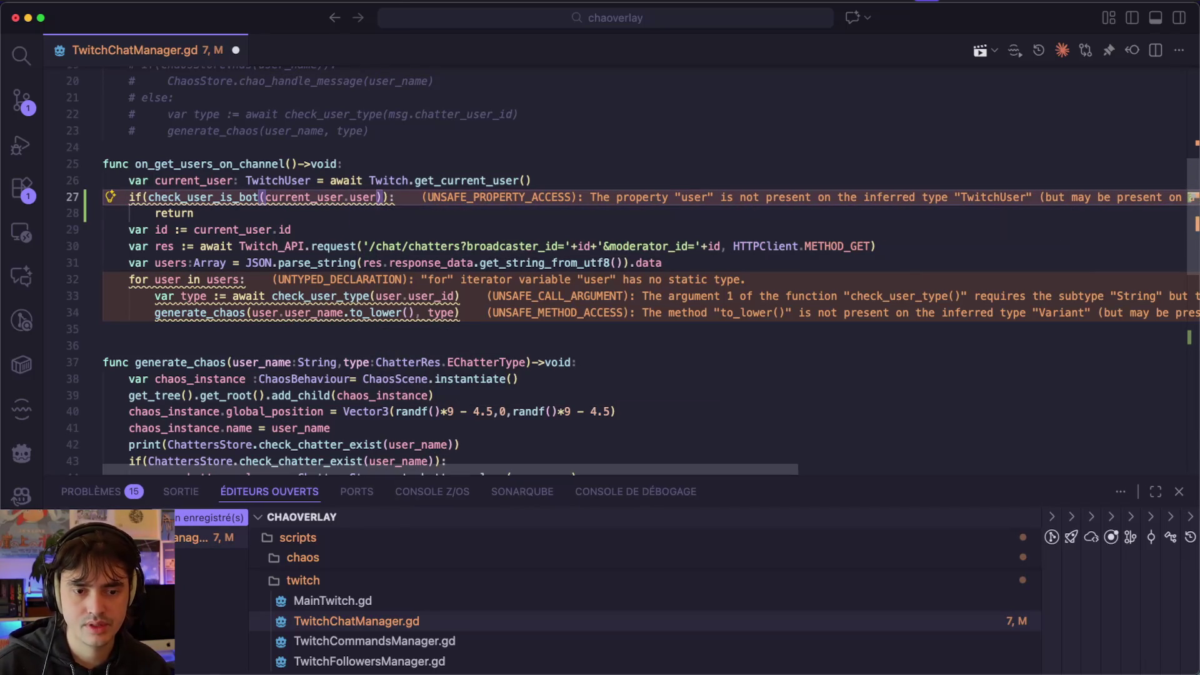
# Delete the bot check and its return line above the id line
pyautogui.click(177, 261)
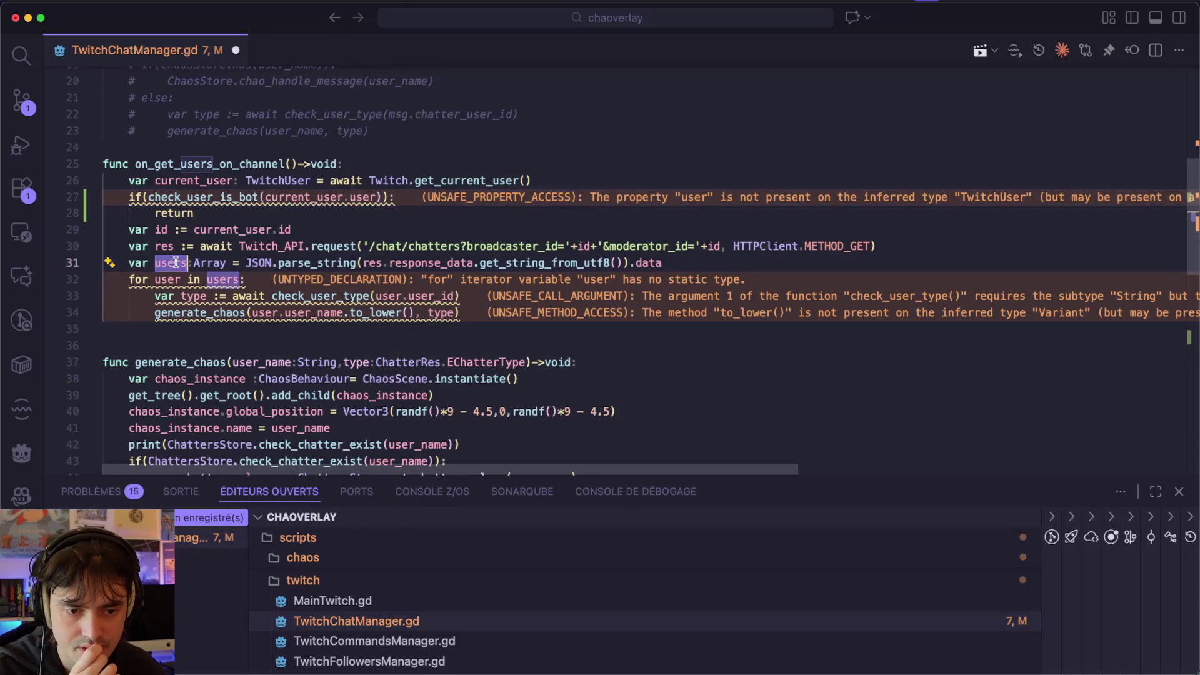
pyautogui.moveTo(195, 213)
pyautogui.mouseDown()
pyautogui.moveTo(100, 211)
pyautogui.moveTo(76, 197)
pyautogui.mouseUp()
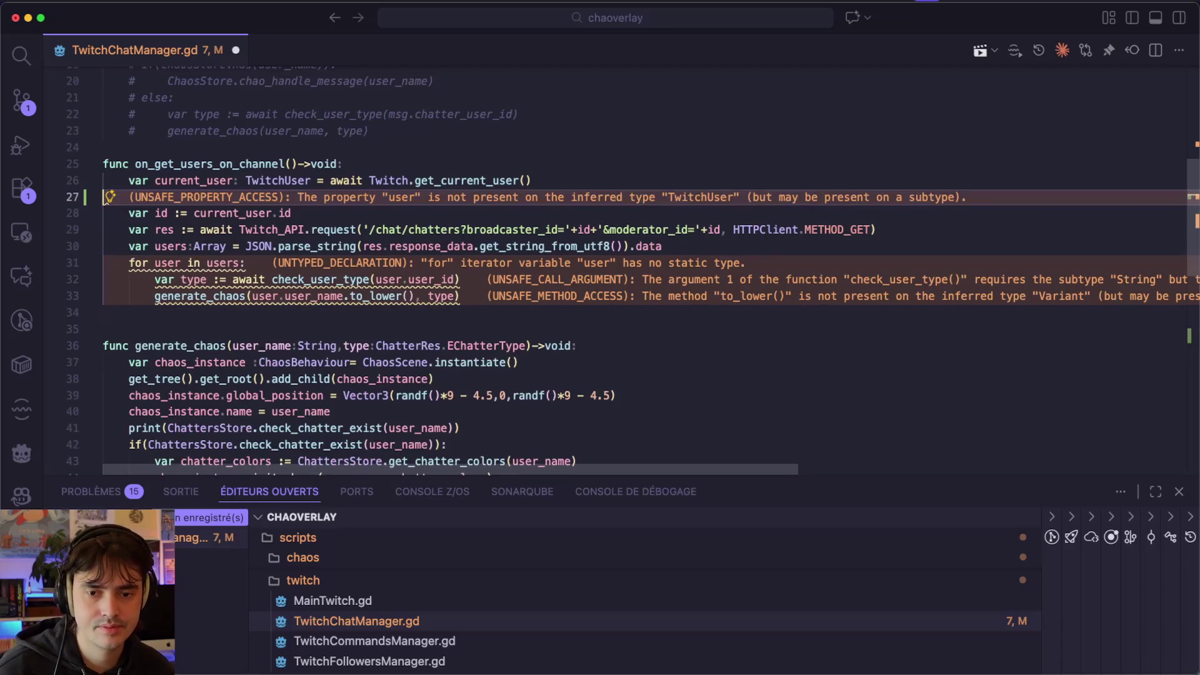
pyautogui.press('BackSpace')
pyautogui.press('BackSpace')
pyautogui.click(256, 250)
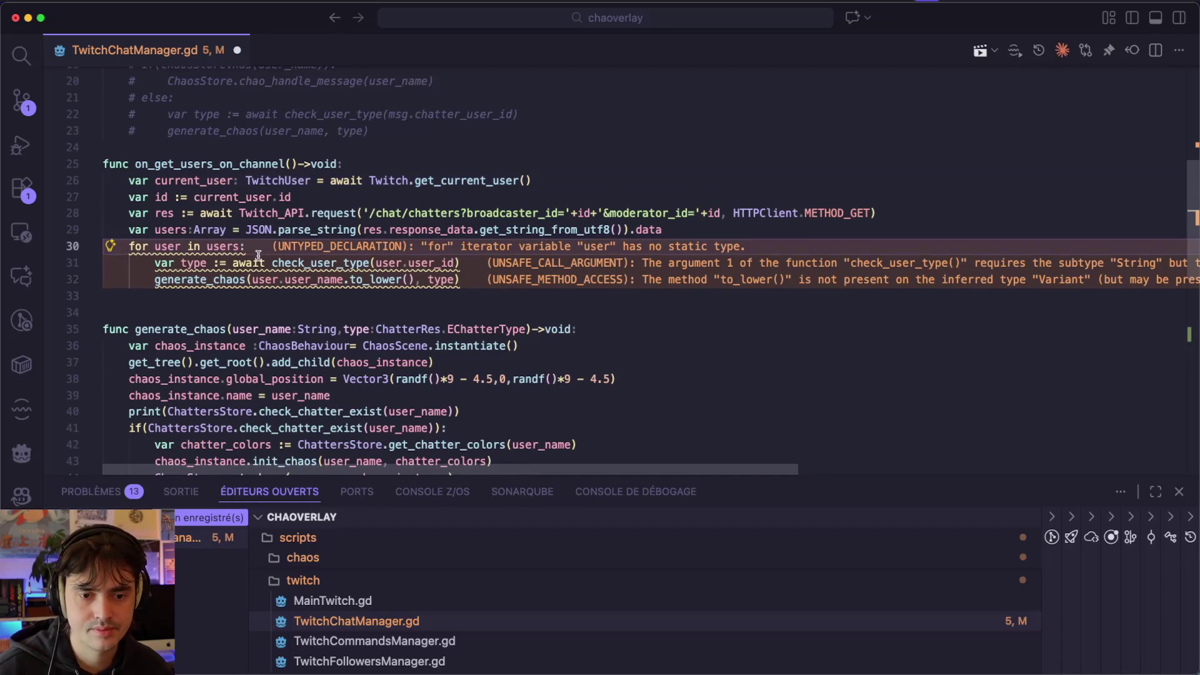
# Paste the bot check into the chatter loop and delete the old return line
pyautogui.press('Return')
pyautogui.press('cmd+v')
pyautogui.click(277, 257)
pyautogui.hotkey('shift', 'Tab')
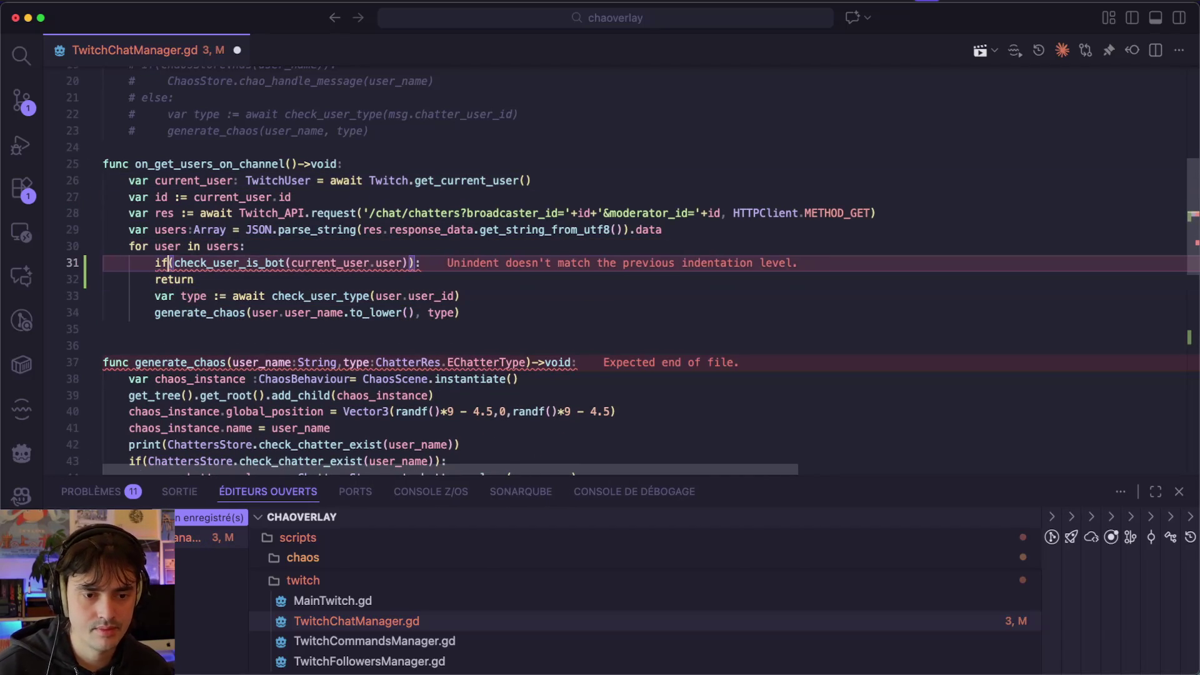
pyautogui.moveTo(195, 279); pyautogui.dragTo(51, 280)
pyautogui.press('BackSpace')
pyautogui.press('BackSpace')
# Negate the check with '!' and indent the var type and generate_chaos lines under it
pyautogui.click(173, 263)
pyautogui.write('!')
pyautogui.click(154, 281)
pyautogui.press('Tab')
pyautogui.click(155, 295)
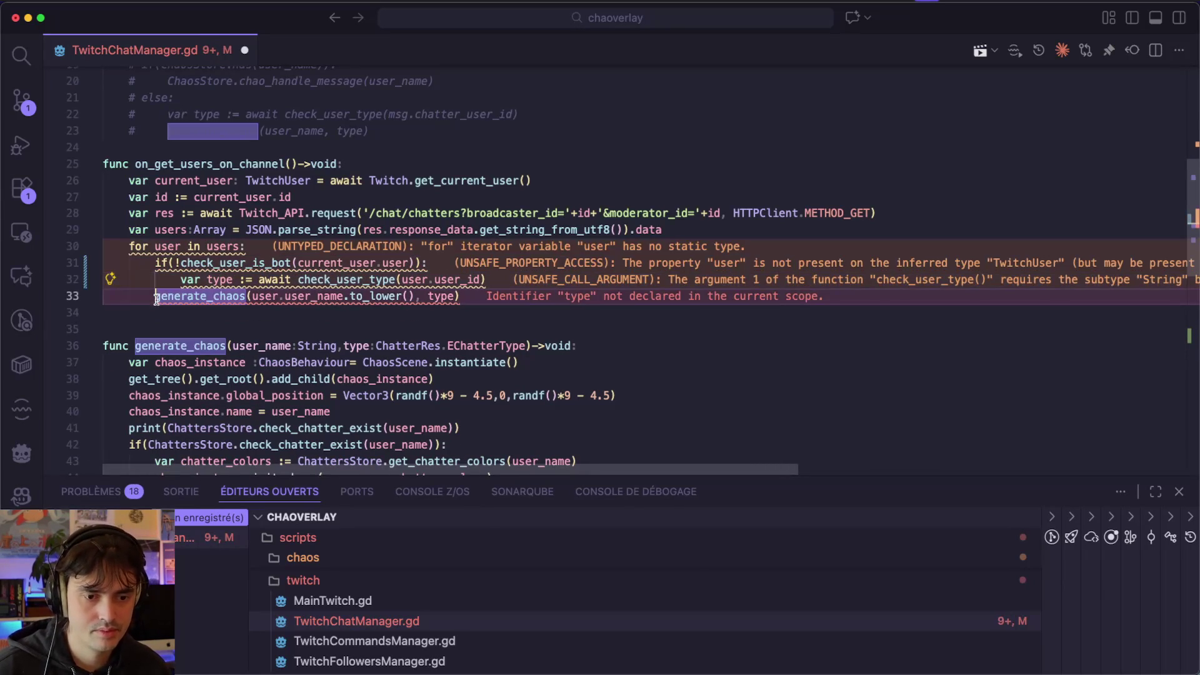
pyautogui.press('Tab')
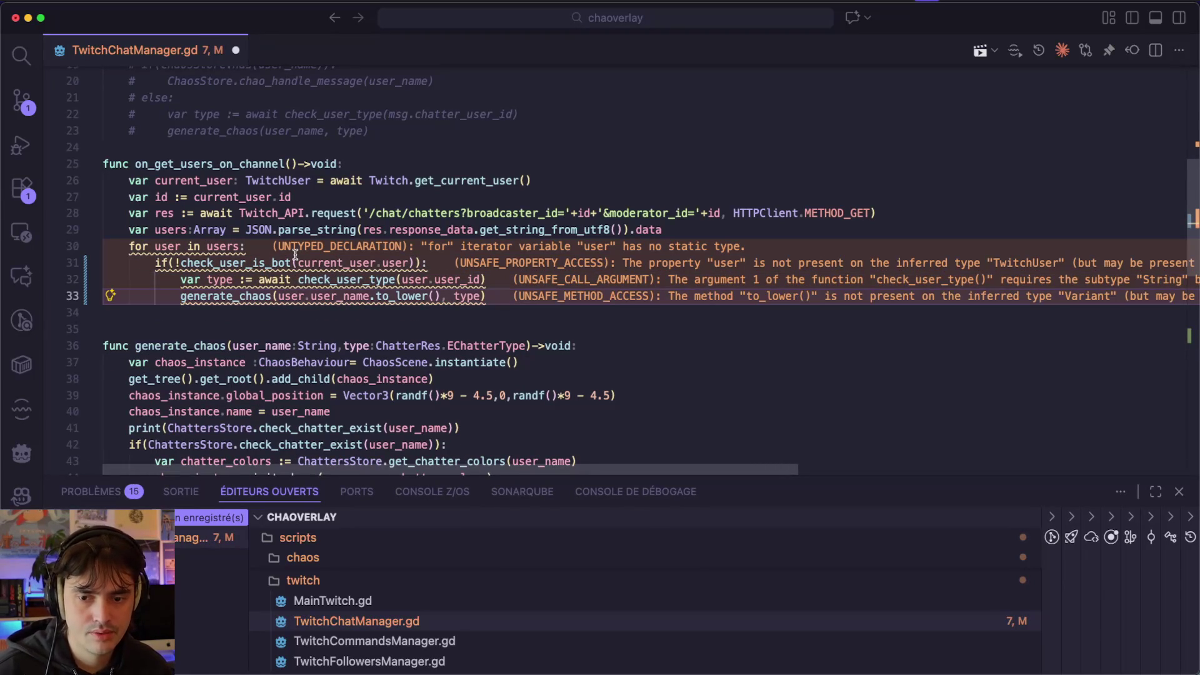
pyautogui.moveTo(294, 254)
pyautogui.press('Up')
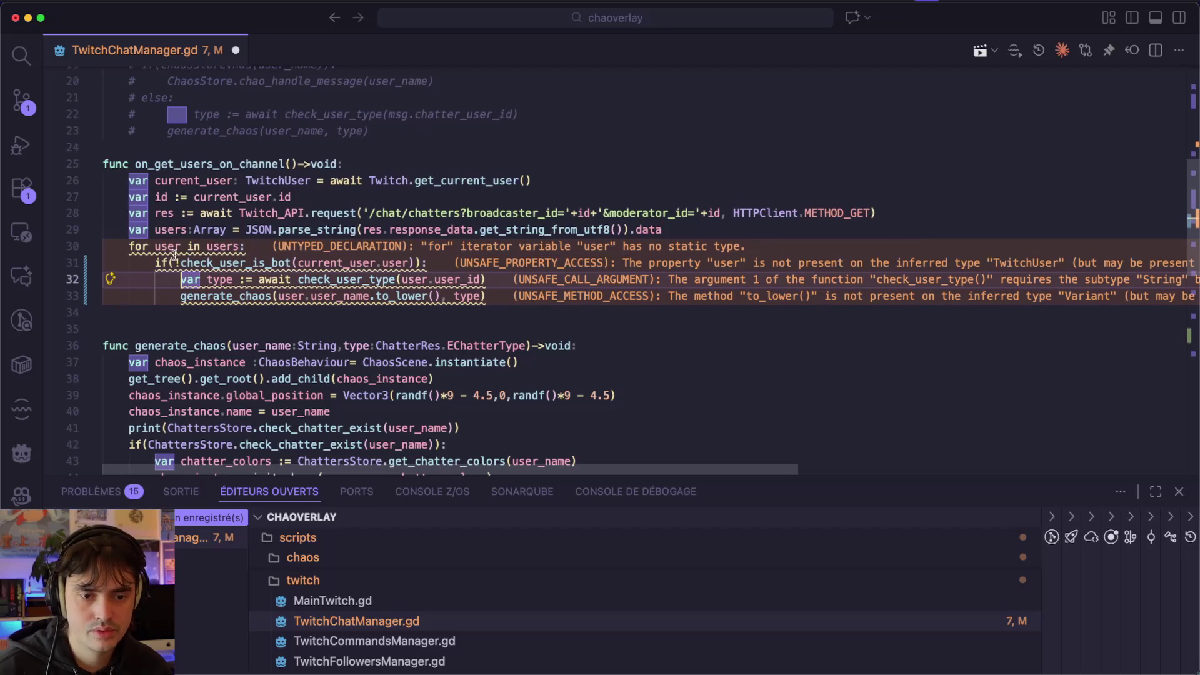
pyautogui.moveTo(217, 246)
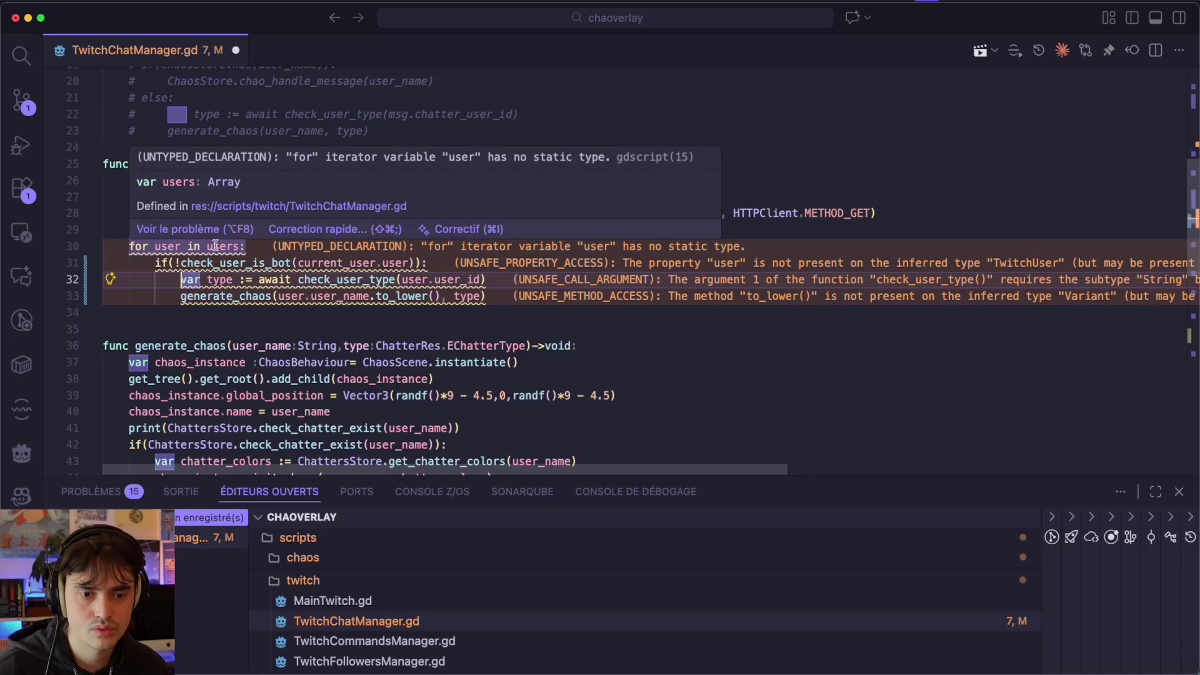
pyautogui.press('Down')
pyautogui.press('Down')
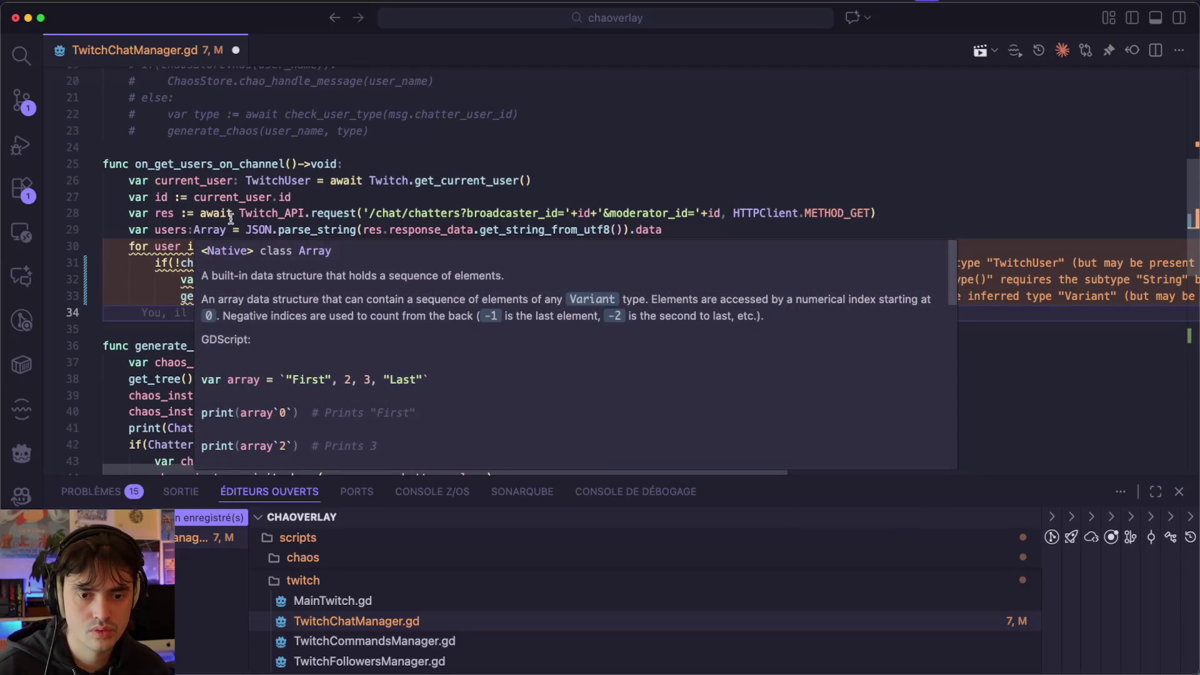
pyautogui.press('Up')
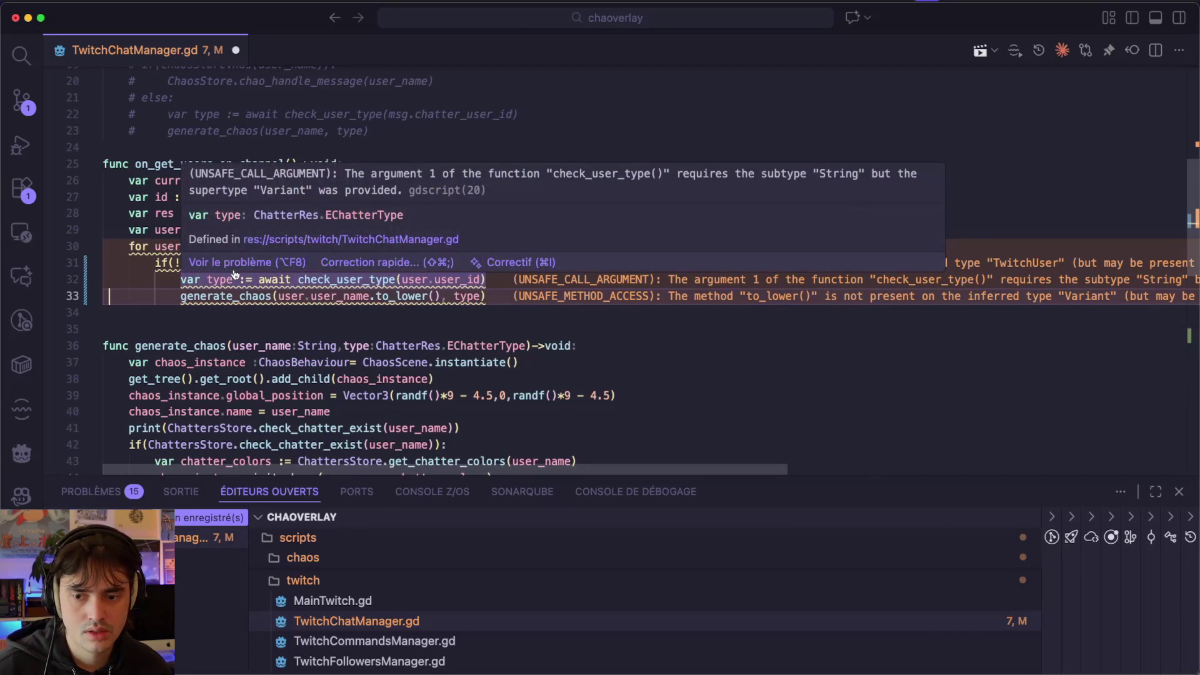
# Change the bot check's argument to the user's user_name and save the script
pyautogui.doubleClick(305, 279)
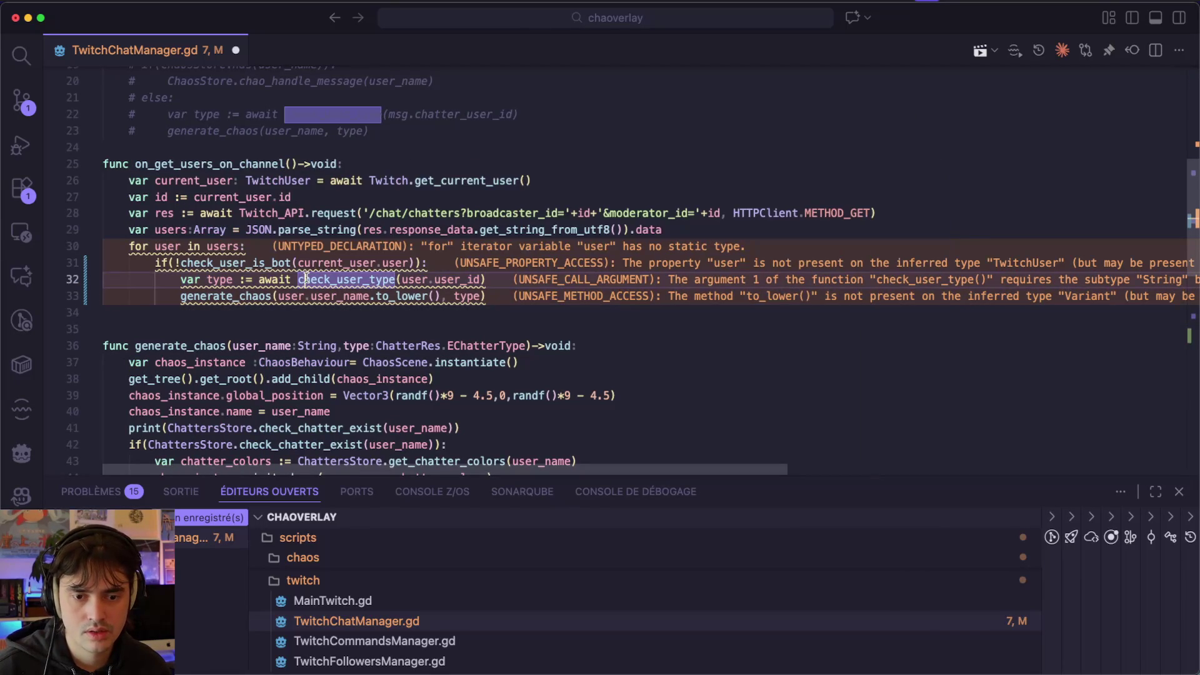
pyautogui.doubleClick(341, 294)
pyautogui.press('super+c')
pyautogui.doubleClick(397, 263)
pyautogui.press('super+v')
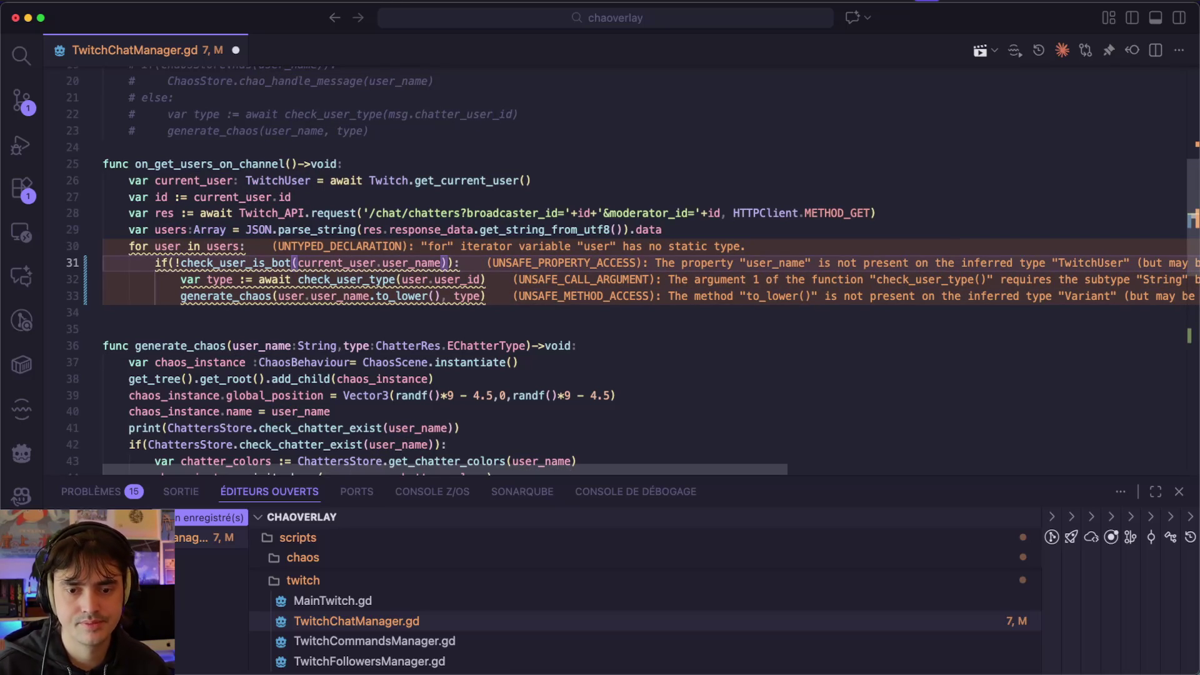
pyautogui.doubleClick(328, 263)
pyautogui.write('user')
pyautogui.press('super+s')
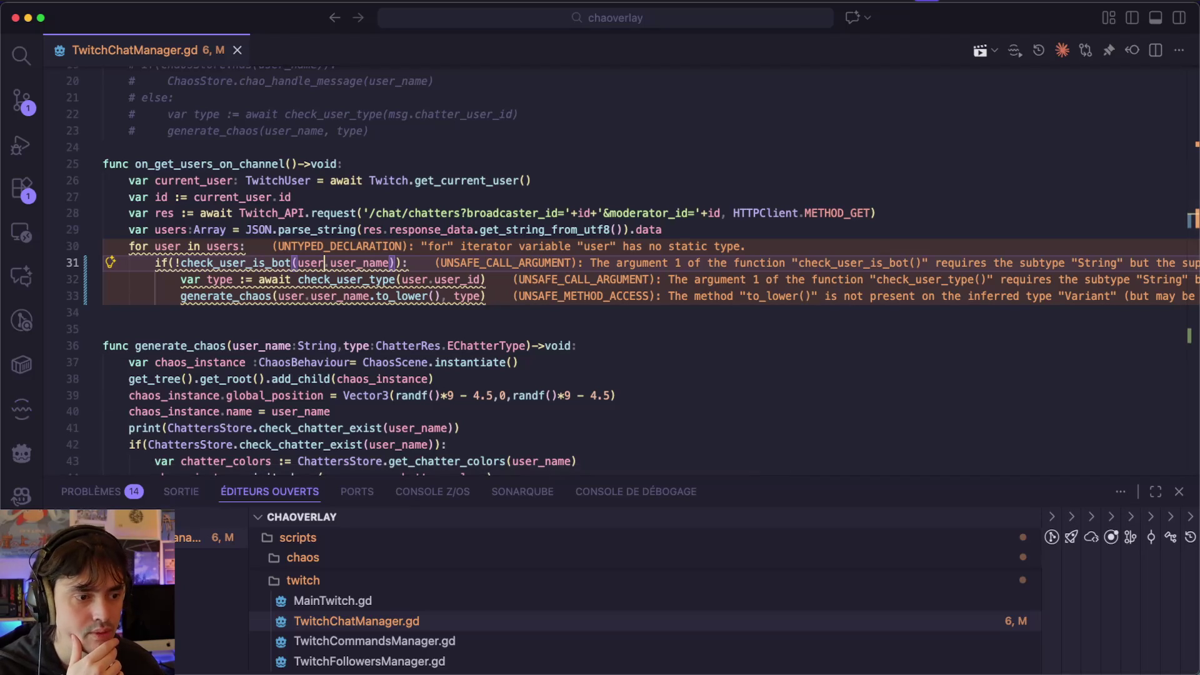
# Check moderator_id in the chatters request, then save and run the Godot project
pyautogui.doubleClick(603, 213)
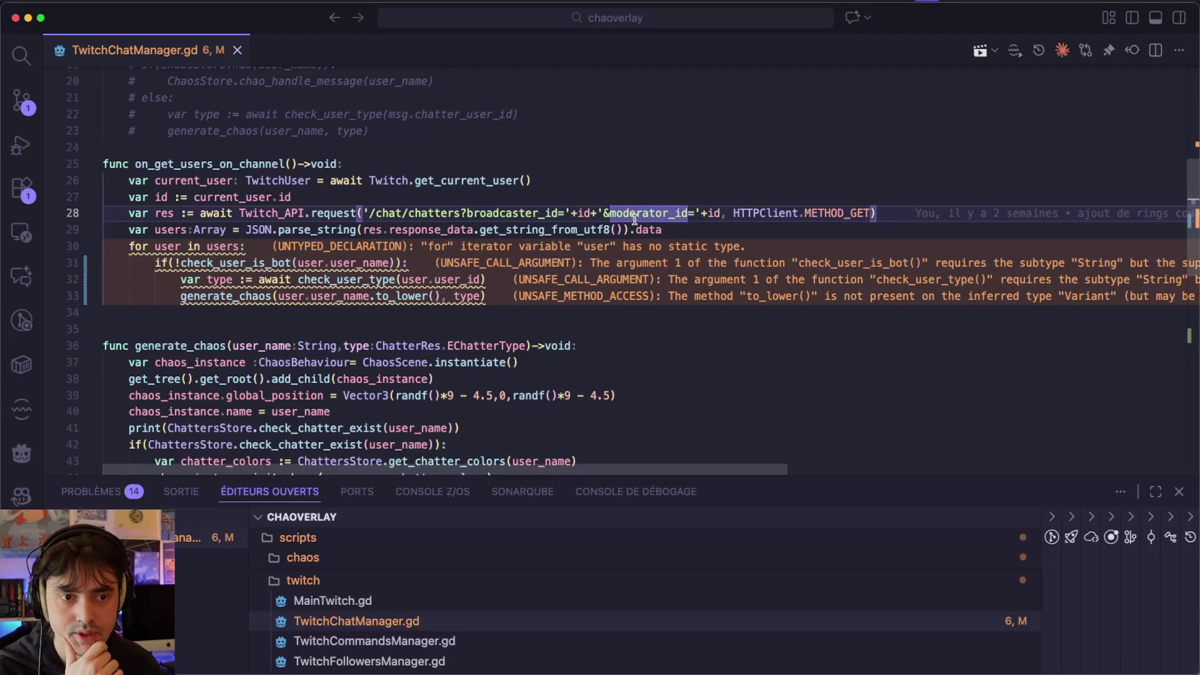
pyautogui.press('super+Tab')
pyautogui.press('super+b')
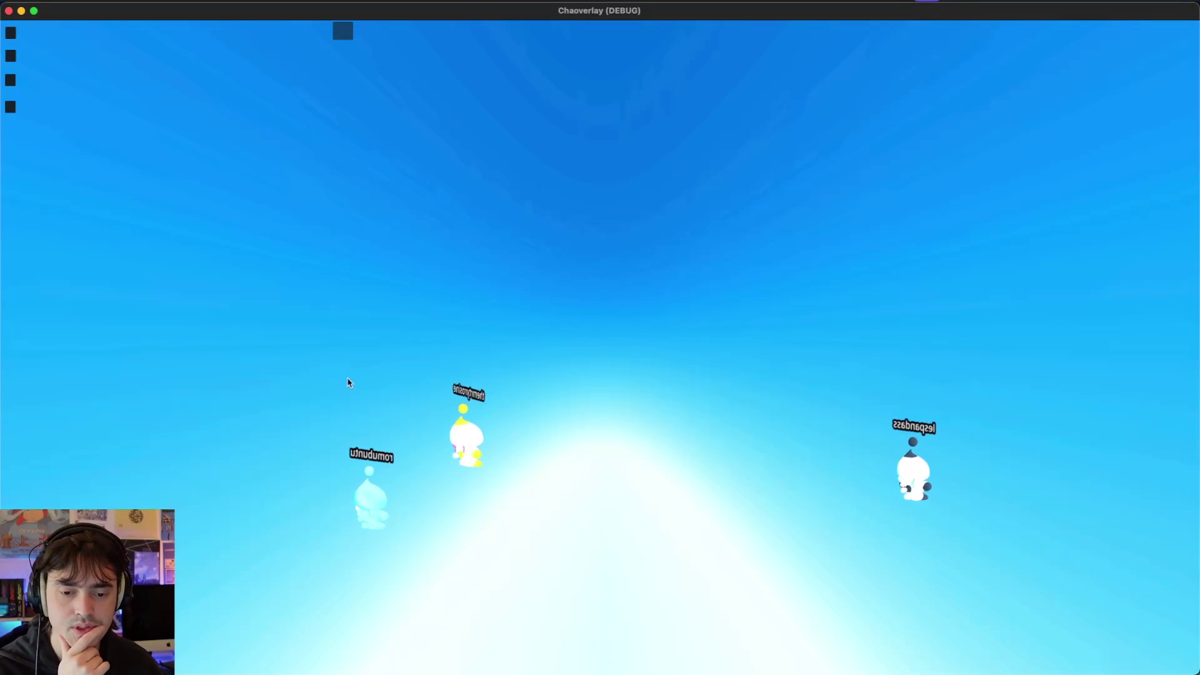
# Close the game, hide DirectionalLight3D in the chaos scene, and run the project again
pyautogui.click(10, 12)
pyautogui.click(351, 43)
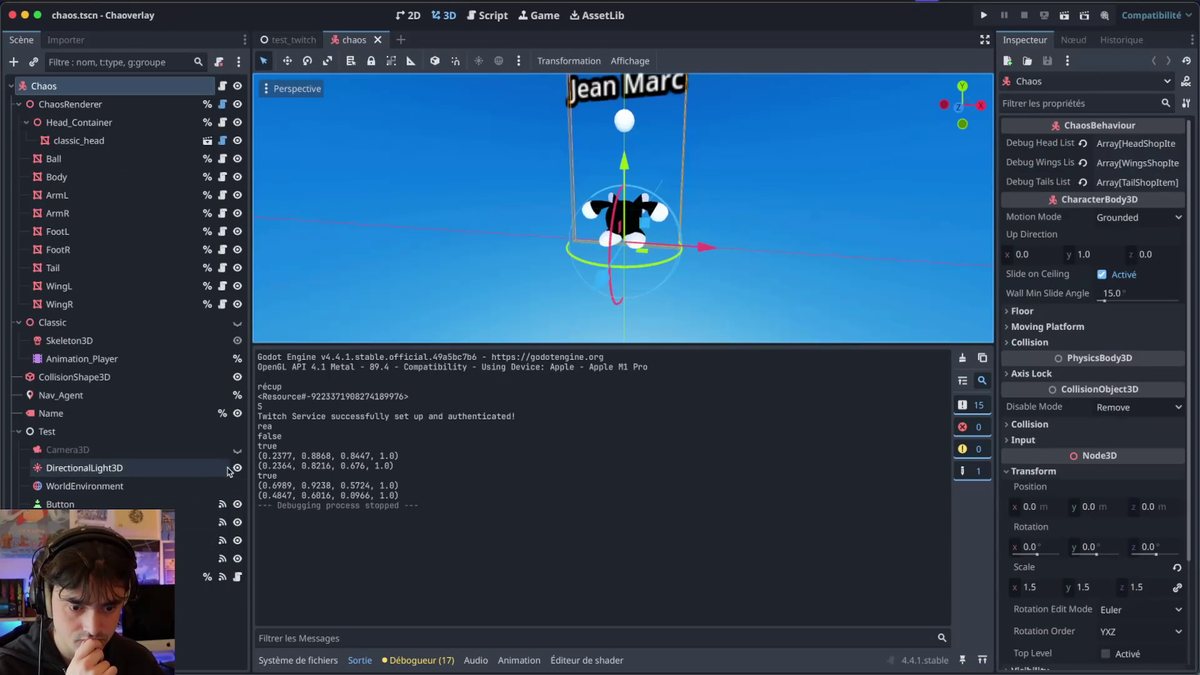
pyautogui.click(236, 467)
pyautogui.click(237, 467)
pyautogui.click(236, 467)
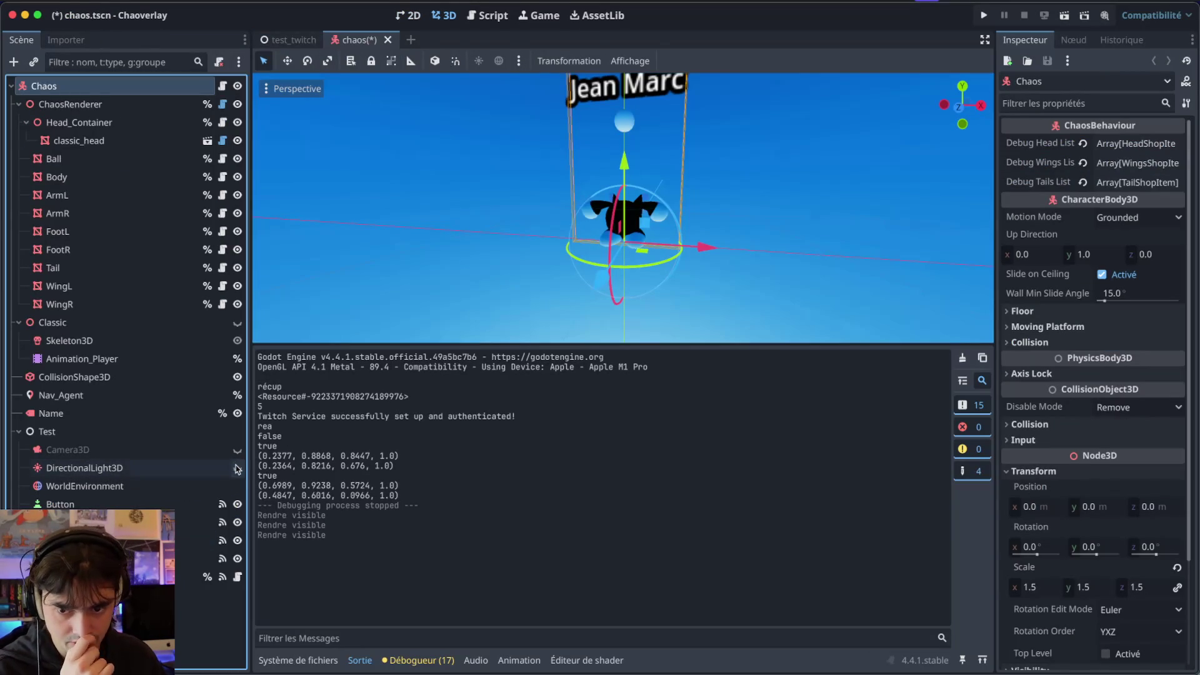
pyautogui.press('super+b')
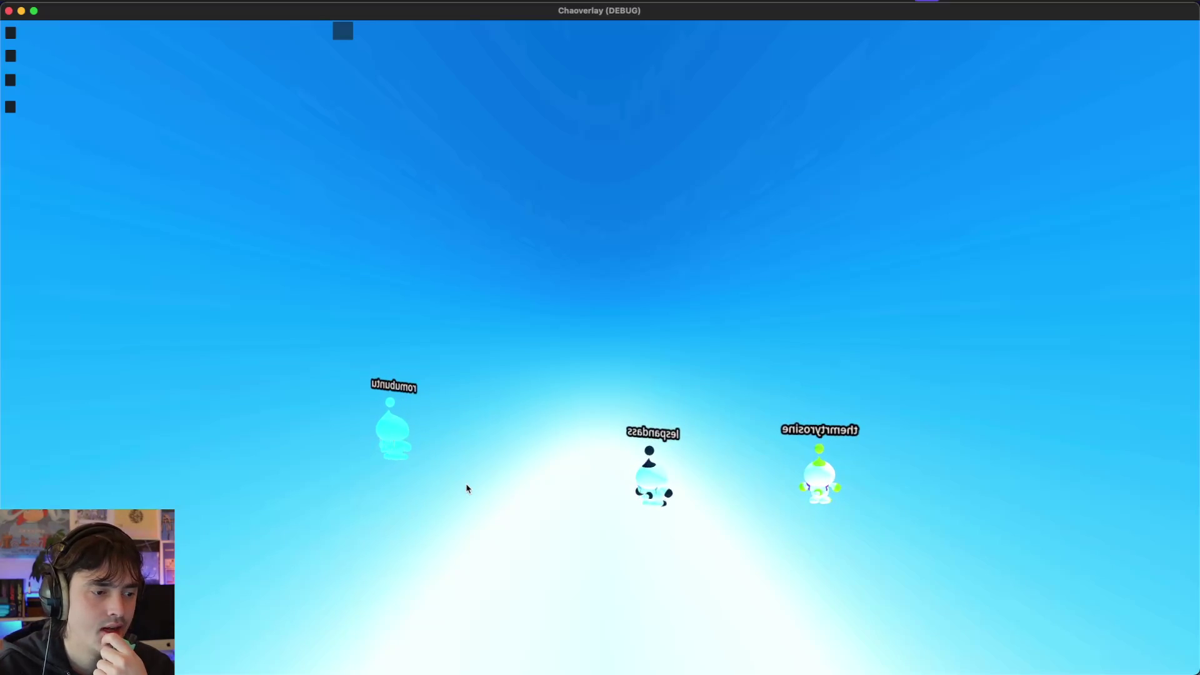
# Focus the running game and use its top button to turn the chao around
pyautogui.click(34, 10)
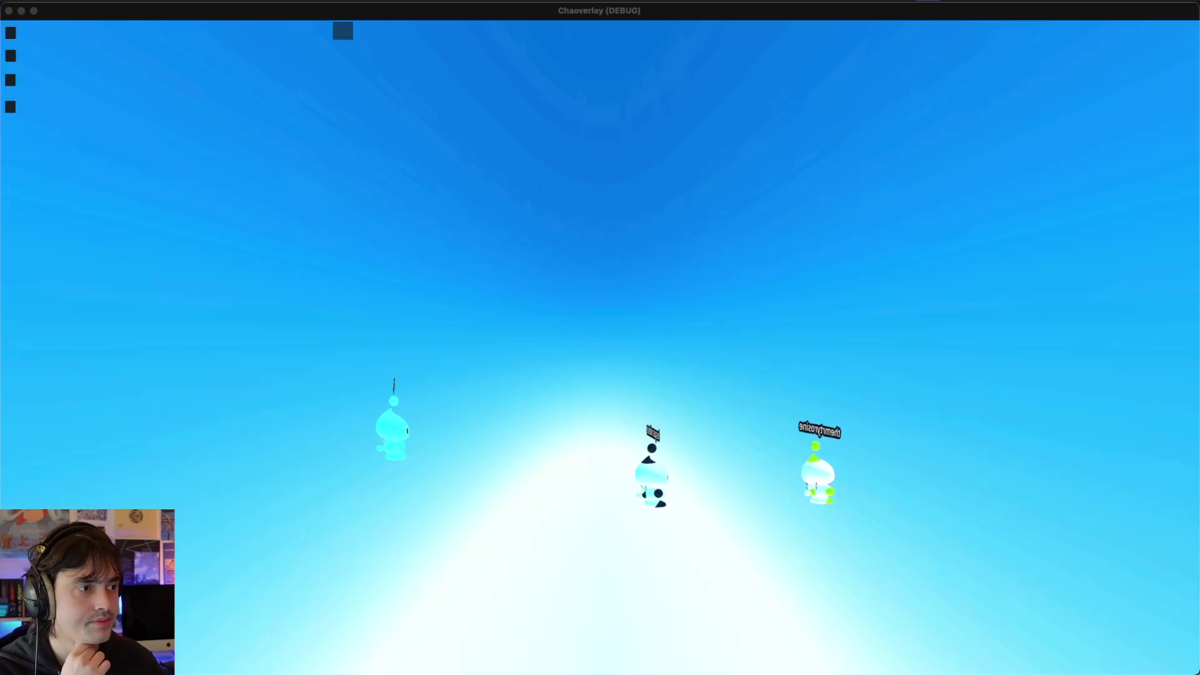
pyautogui.click(345, 351)
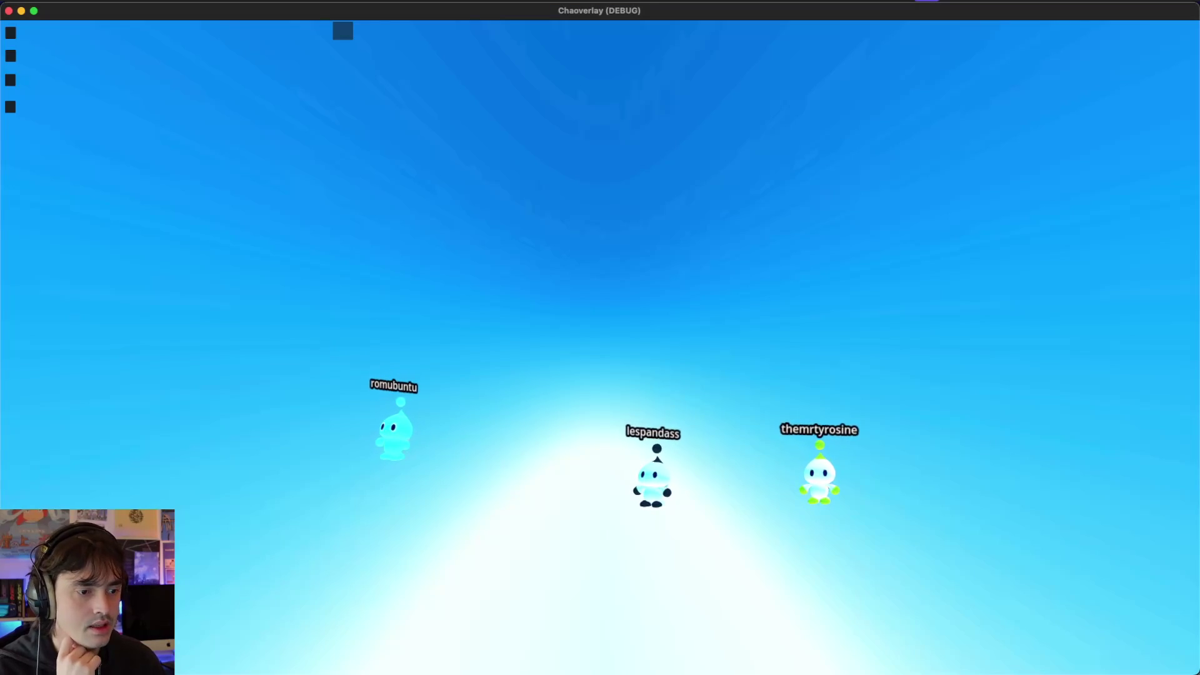
pyautogui.press('super+Tab')
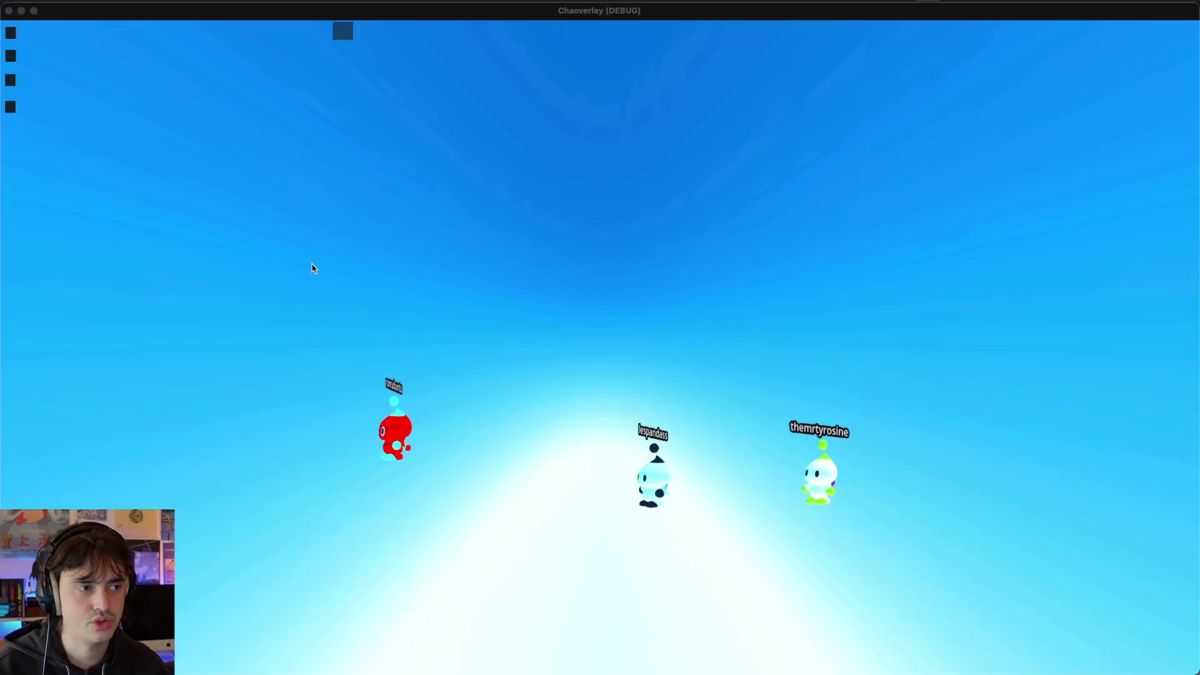
pyautogui.click(349, 35)
pyautogui.click(349, 35)
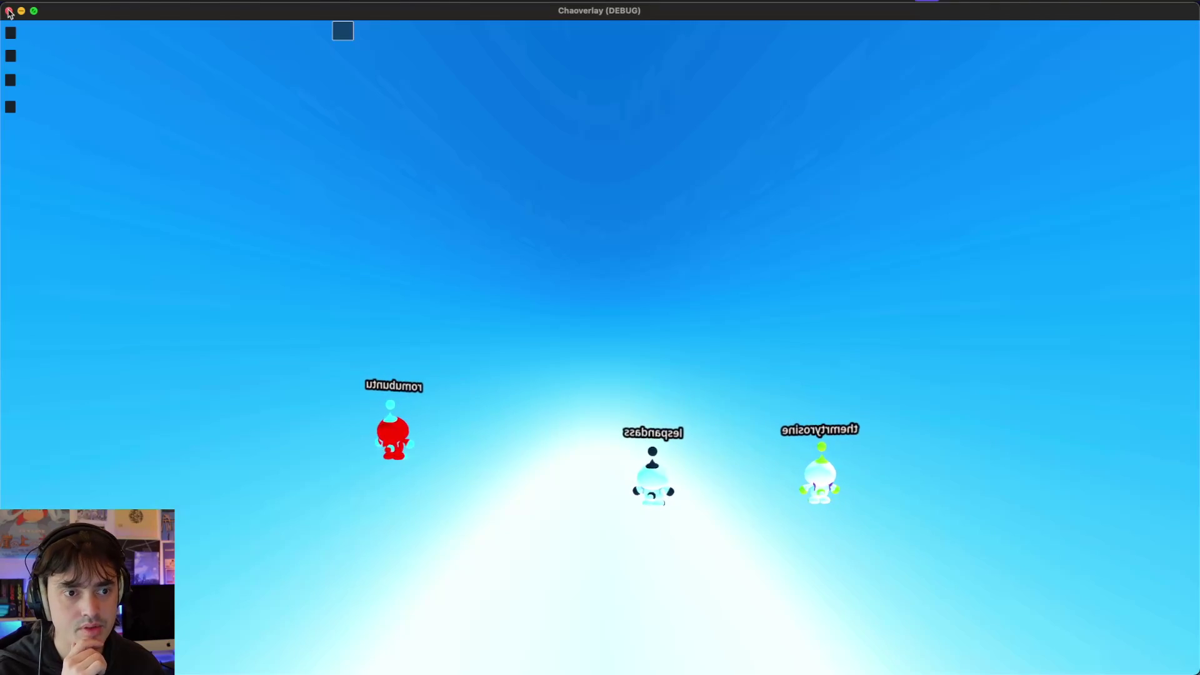
# Close the game, relaunch it with the save-and-run shortcut, then stop it again
pyautogui.click(9, 11)
pyautogui.hotkey('ctrl', 's')
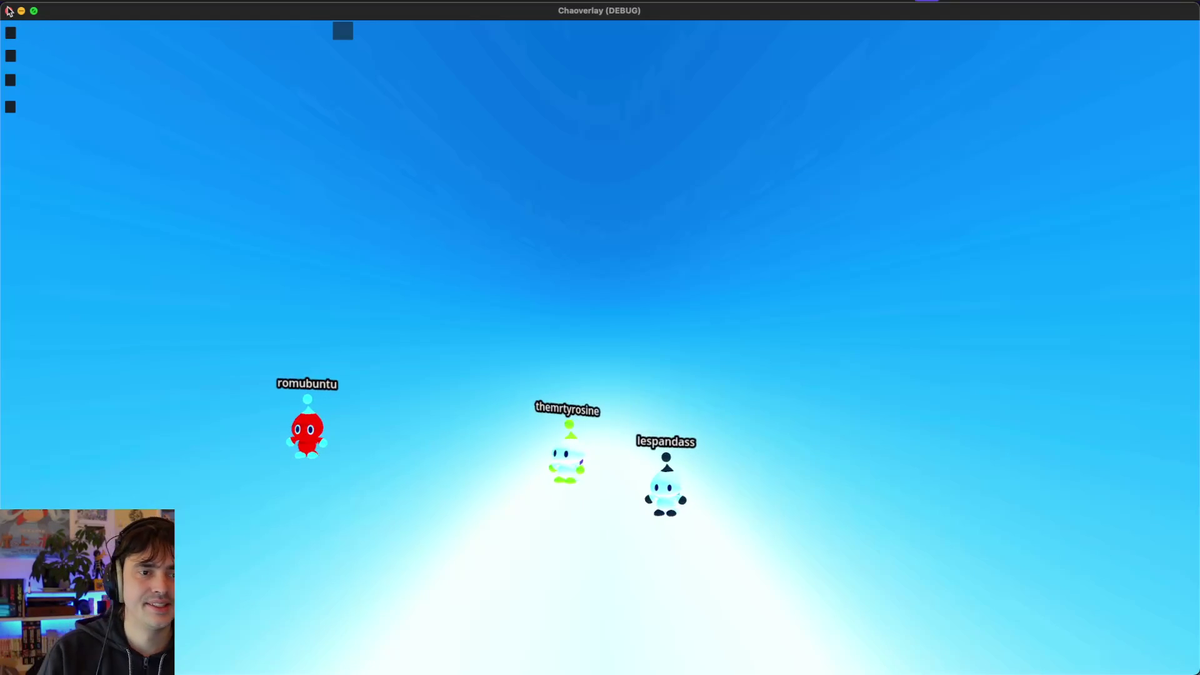
pyautogui.press('super+Tab')
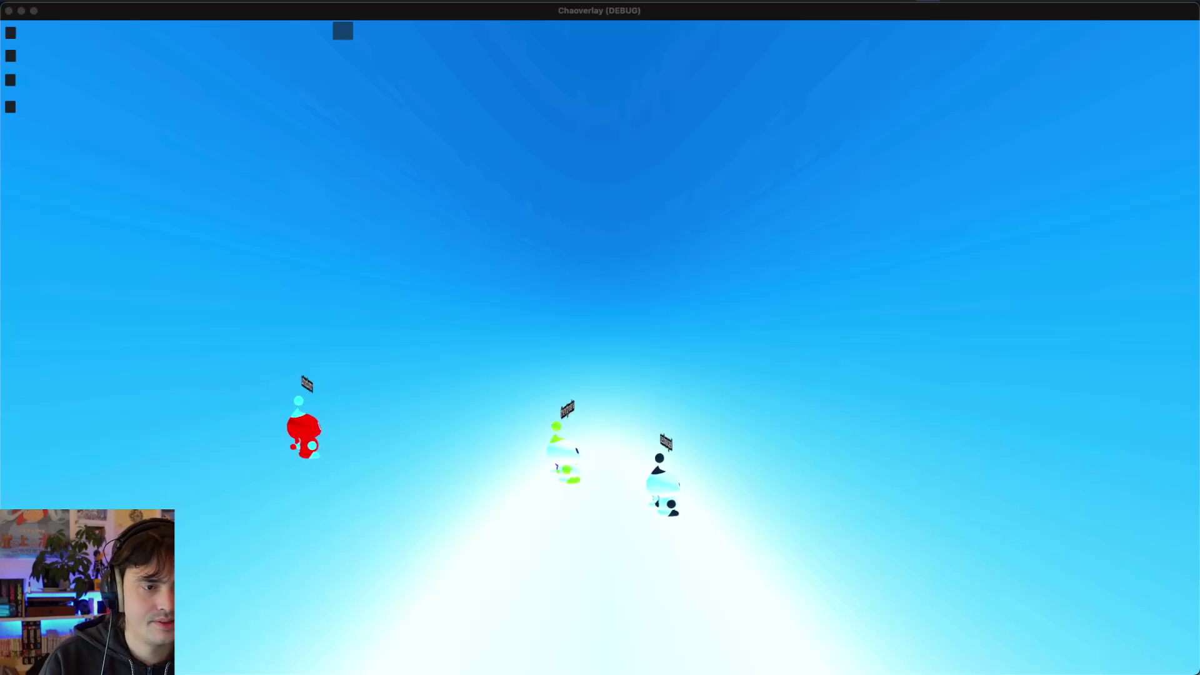
pyautogui.click(313, 253)
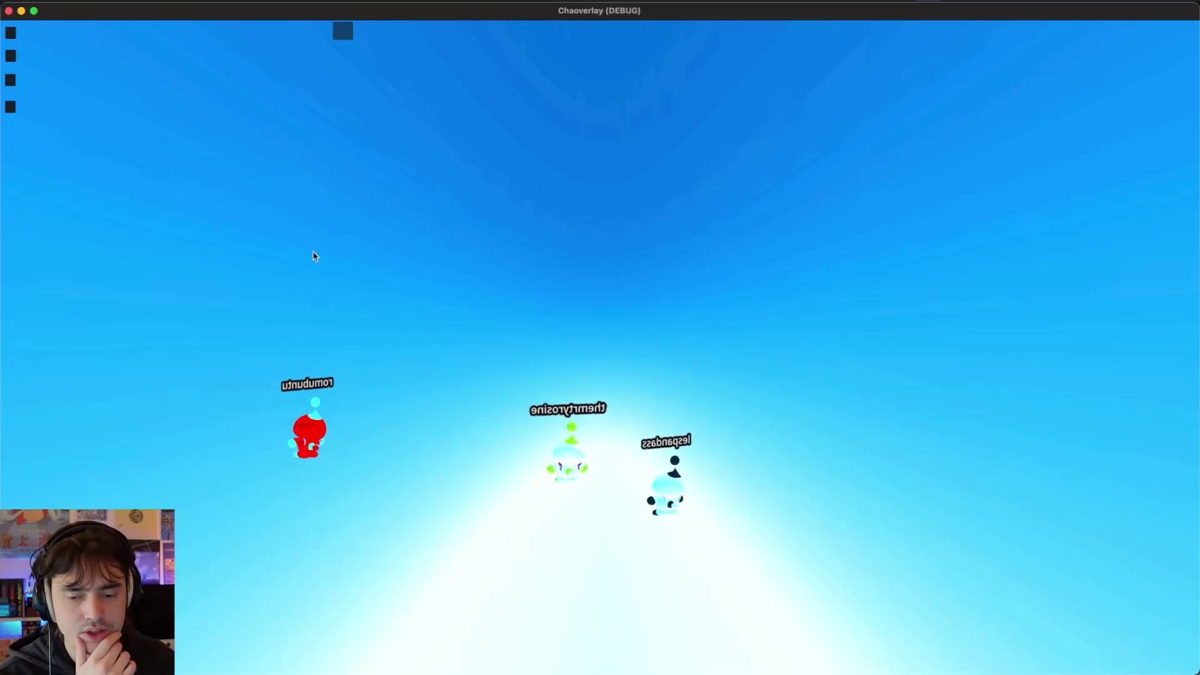
pyautogui.click(8, 11)
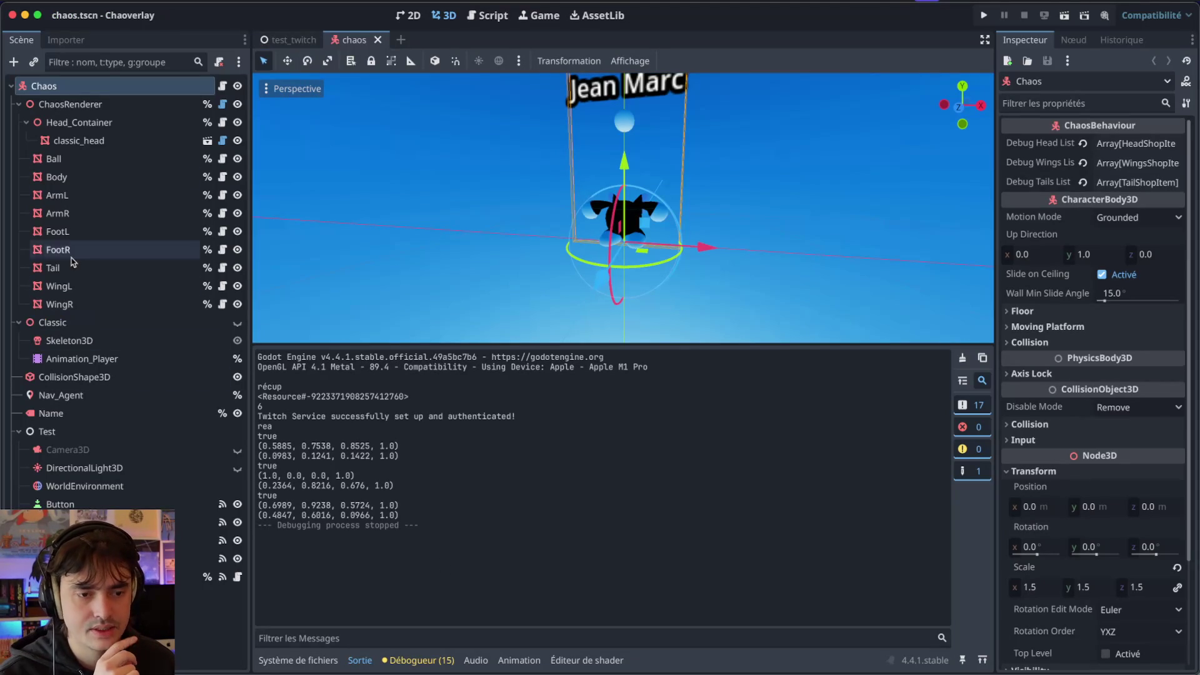
# Switch to the test_twitch scene, then swipe desktops over to VS Code
pyautogui.click(292, 40)
pyautogui.hotkey('ctrl', 'Right')
pyautogui.hotkey('ctrl', 'Left')
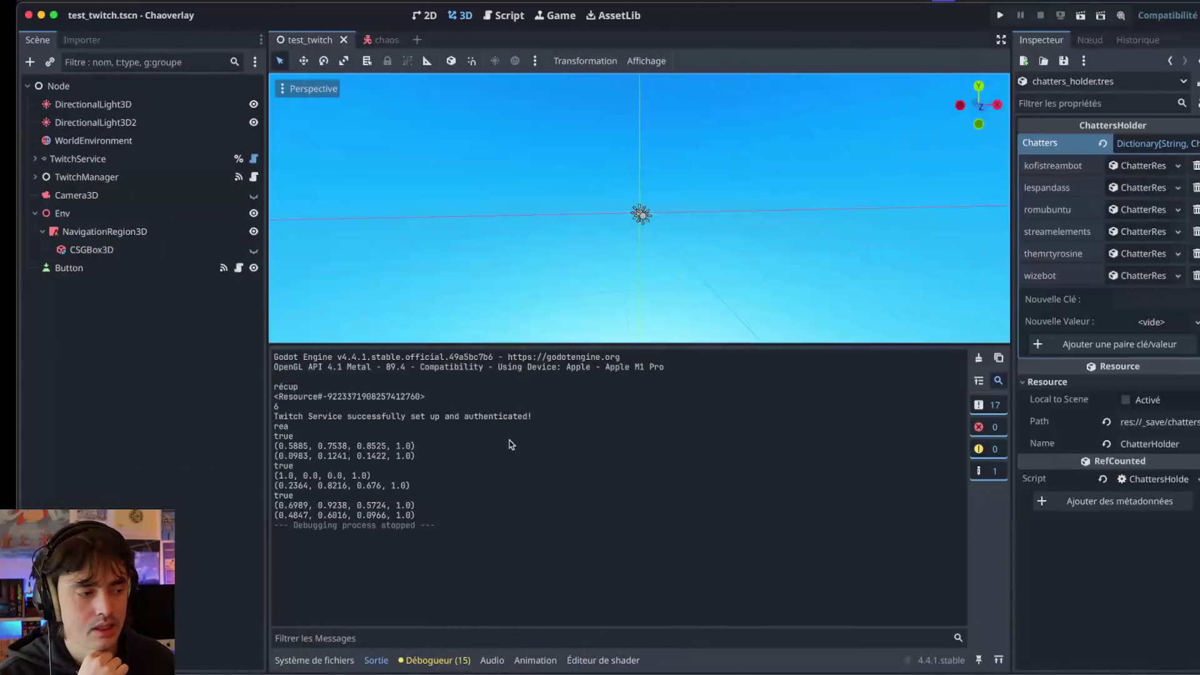
pyautogui.hotkey('ctrl', 'Left')
pyautogui.hotkey('ctrl', 'Right')
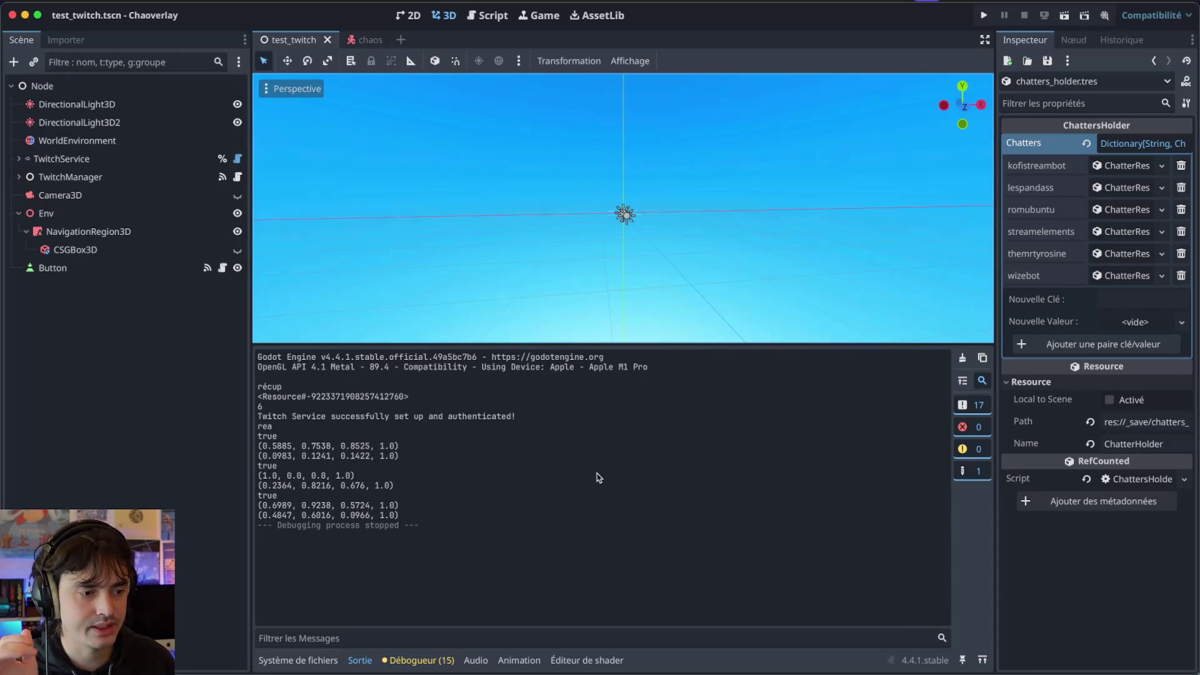
pyautogui.hotkey('ctrl', 'Left')
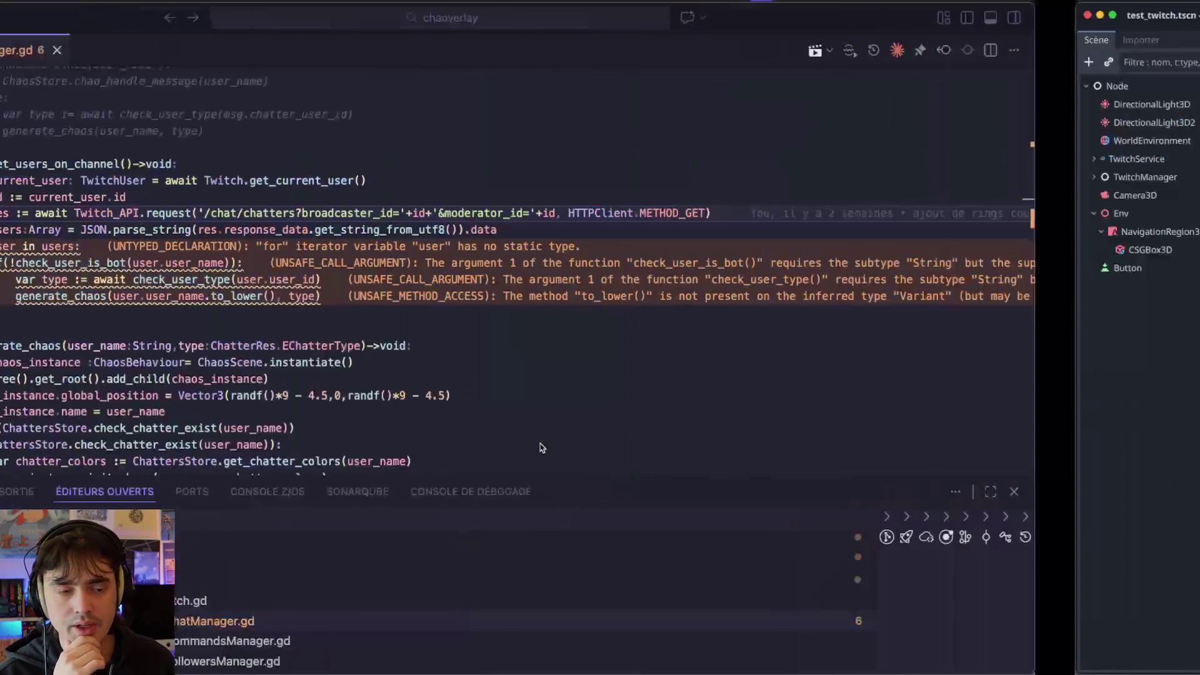
# Take the browser out of full screen and move it onto the Bureau 20 desktop
pyautogui.hotkey('ctrl', 'Up')
pyautogui.hotkey('ctrl', 'Up')
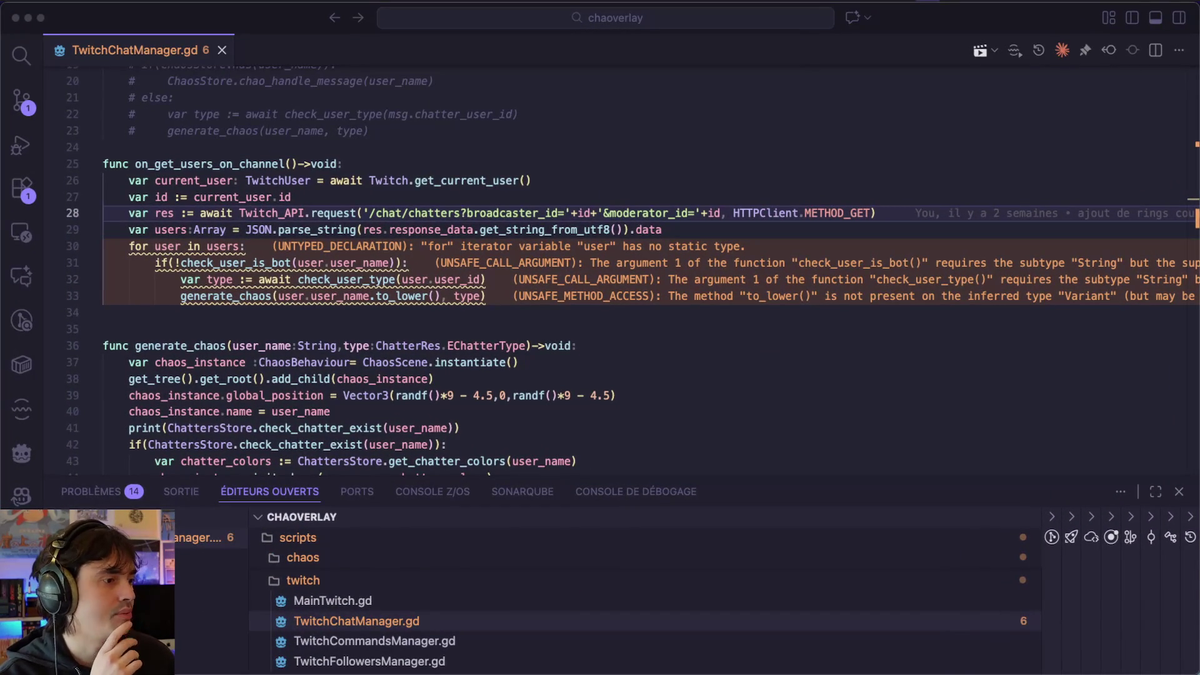
pyautogui.hotkey('ctrl', 'Right')
pyautogui.press('ctrl+super+f')
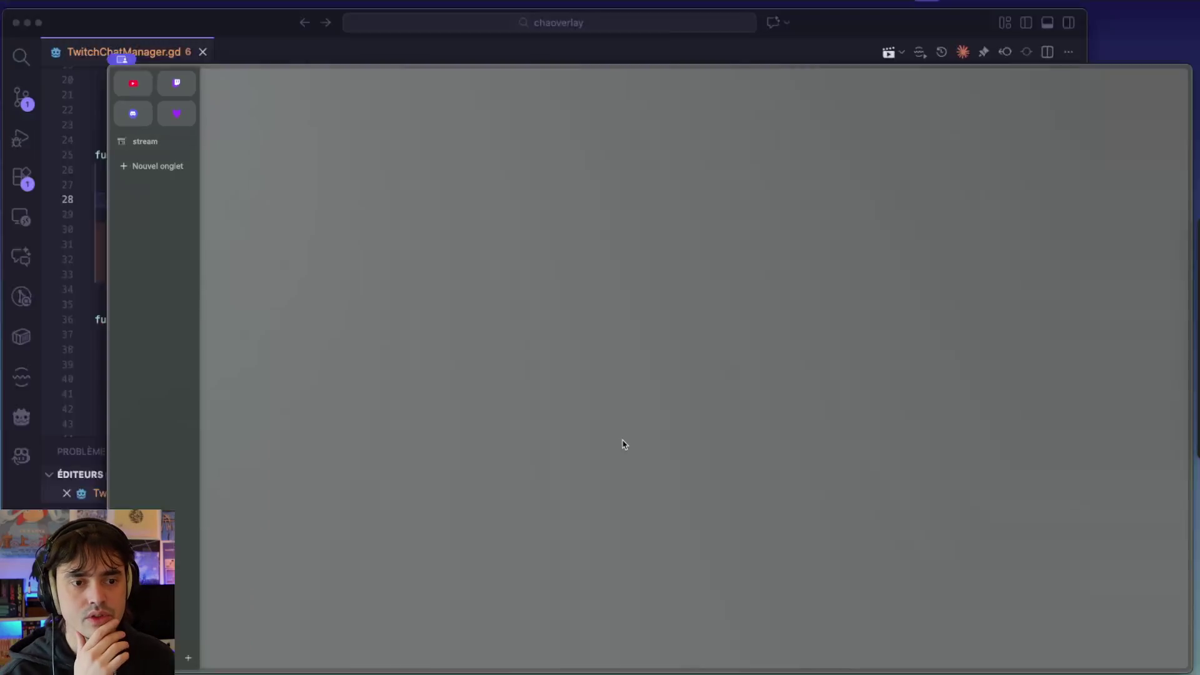
pyautogui.hotkey('ctrl', 'Up')
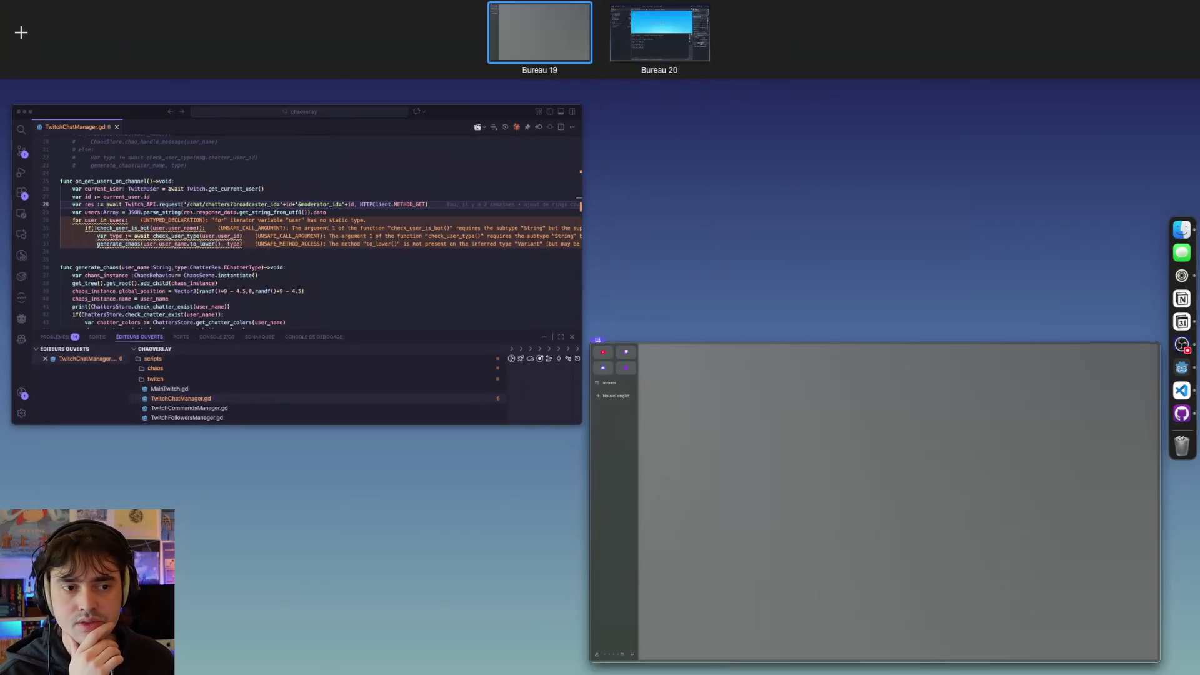
pyautogui.moveTo(685, 570); pyautogui.dragTo(696, 78)
pyautogui.click(700, 56)
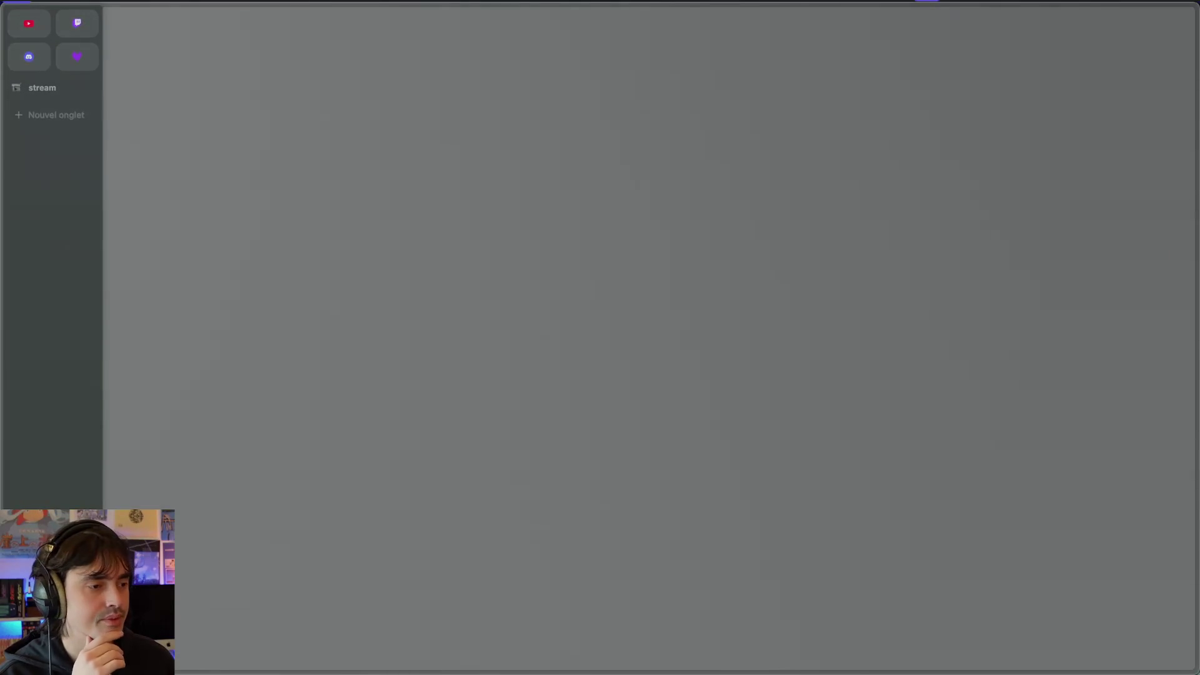
# Return to the browser window on Bureau 20 and open a new tab
pyautogui.hotkey('ctrl', 'Up')
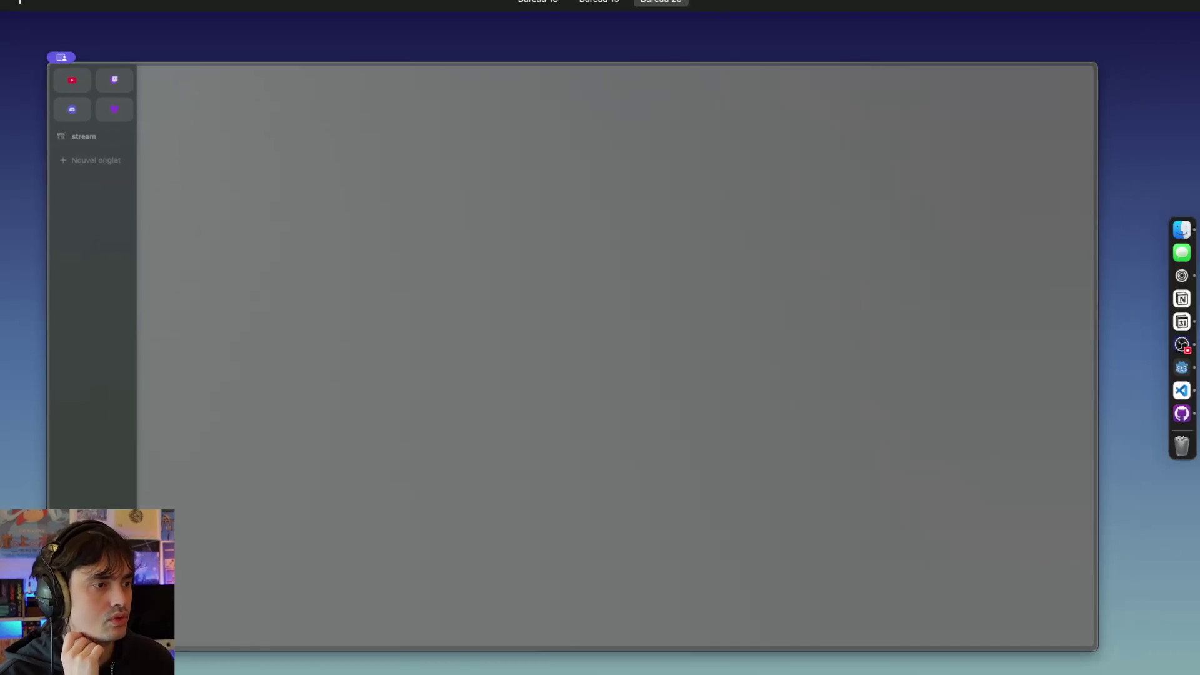
pyautogui.click(720, 260)
pyautogui.press('super+t')
# Search Ecosia for 'multiple windows godot' and open the Medium result
pyautogui.write('mu')
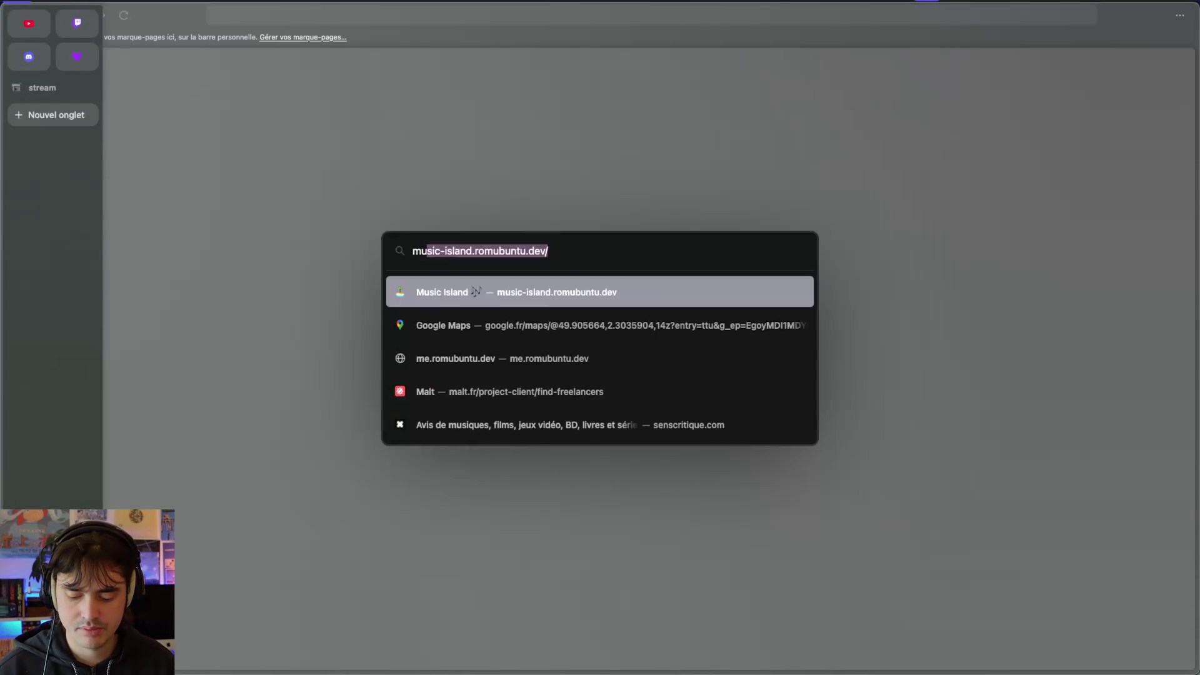
pyautogui.write('t')
pyautogui.press('BackSpace')
pyautogui.write('ltiple windows godot')
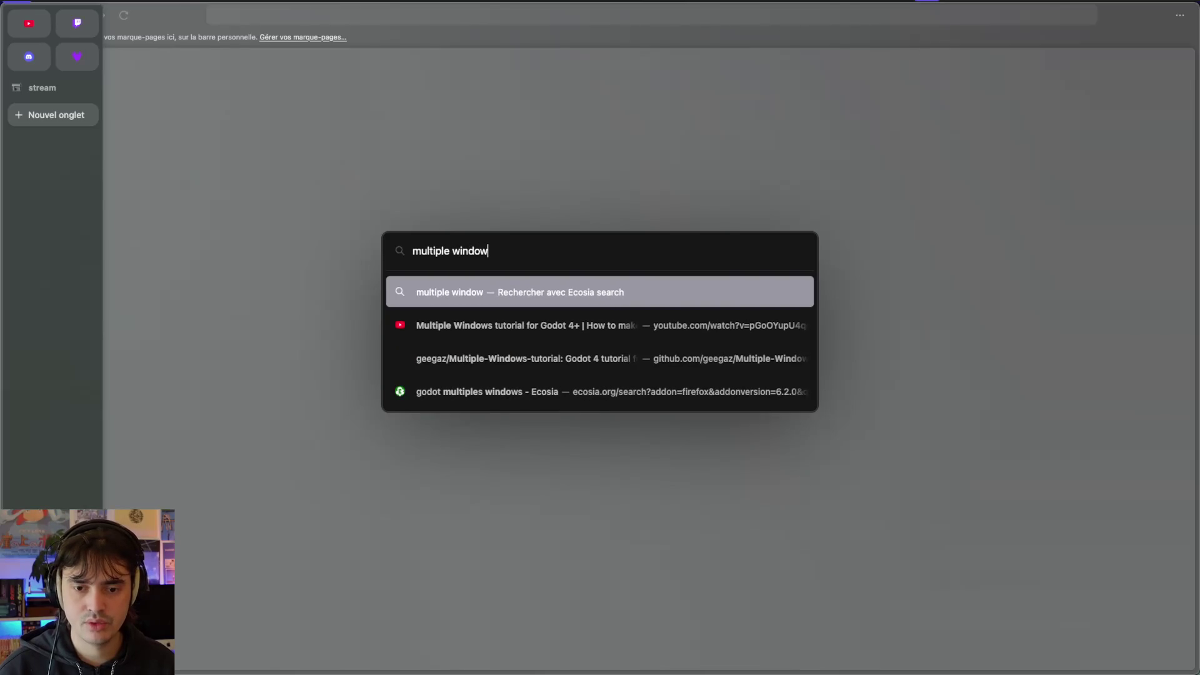
pyautogui.press('Return')
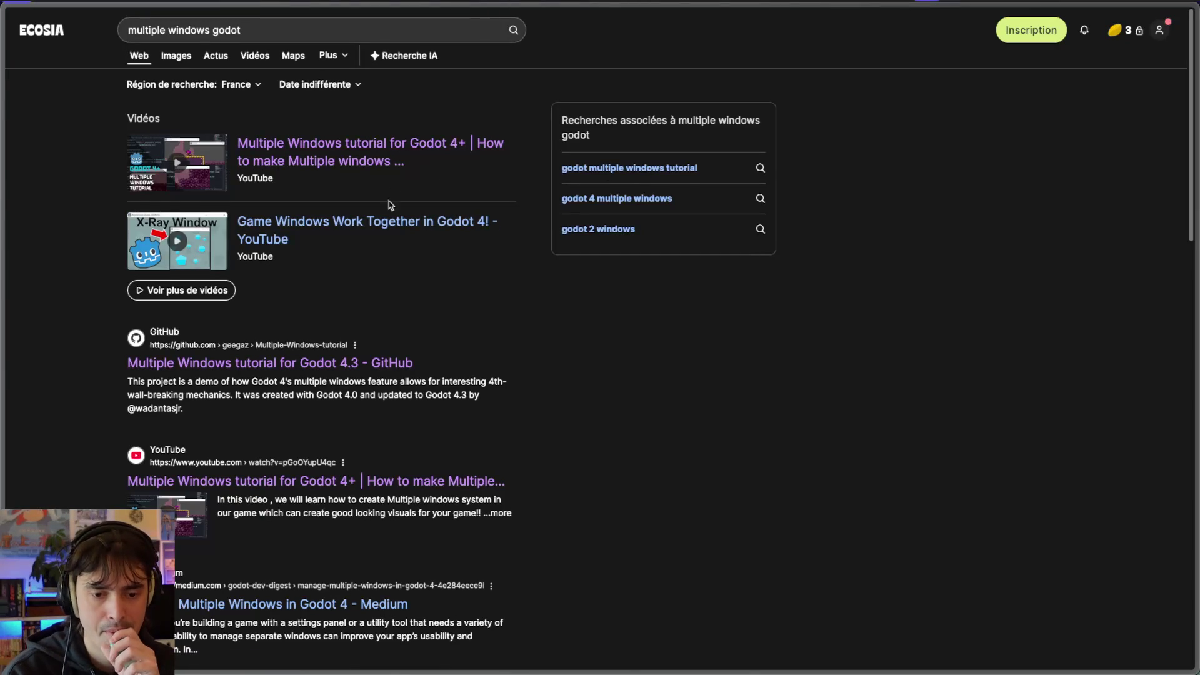
pyautogui.scroll(-4, 412, 325)
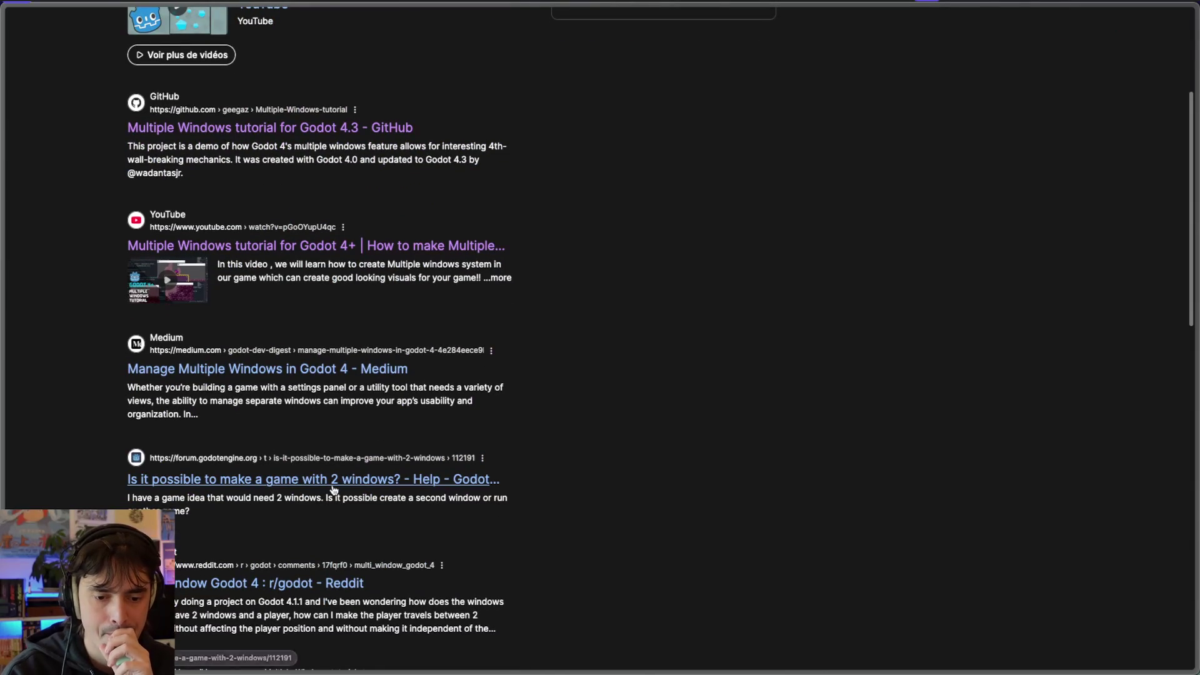
pyautogui.click(316, 369)
# Read through the Medium article, highlighting its intro paragraph and code example
pyautogui.scroll(-5, 565, 400)
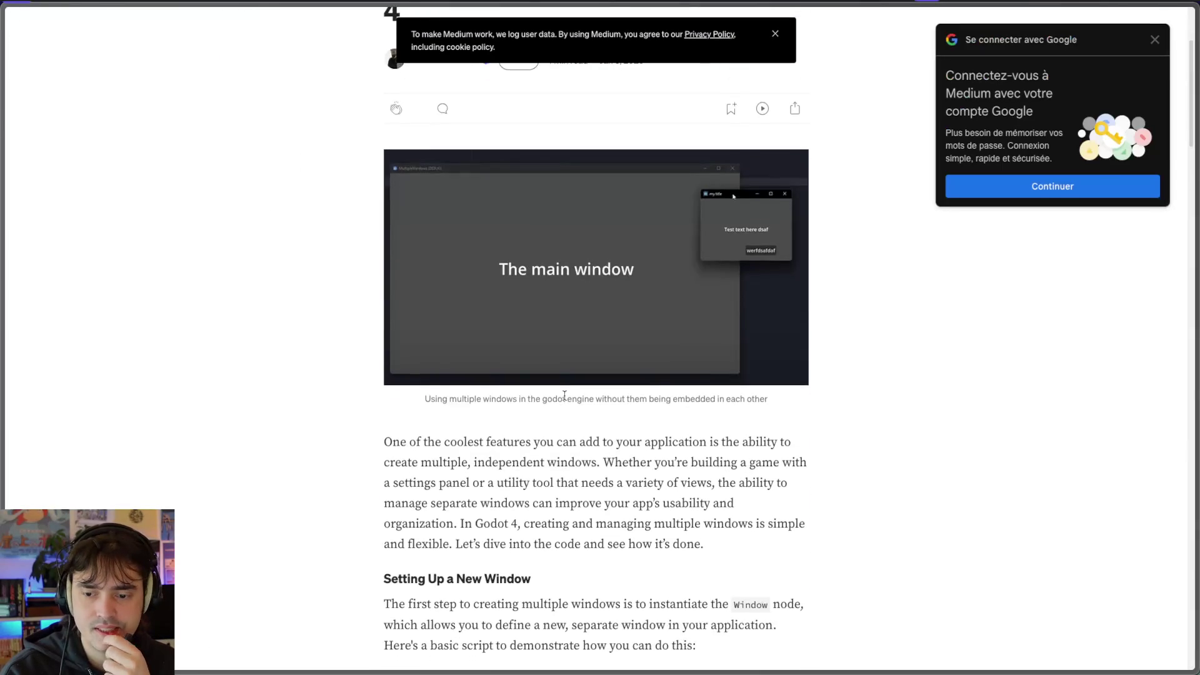
pyautogui.moveTo(394, 311)
pyautogui.mouseDown()
pyautogui.moveTo(549, 335)
pyautogui.moveTo(592, 470)
pyautogui.moveTo(712, 416)
pyautogui.moveTo(393, 335)
pyautogui.moveTo(608, 359)
pyautogui.mouseUp()
pyautogui.click(718, 414)
pyautogui.click(445, 369)
pyautogui.scroll(-1, 445, 369)
pyautogui.scroll(-2, 445, 369)
pyautogui.scroll(-2, 524, 369)
pyautogui.moveTo(524, 368); pyautogui.dragTo(475, 656)
pyautogui.scroll(-1, 444, 343)
pyautogui.scroll(4, 435, 341)
pyautogui.scroll(-3, 435, 340)
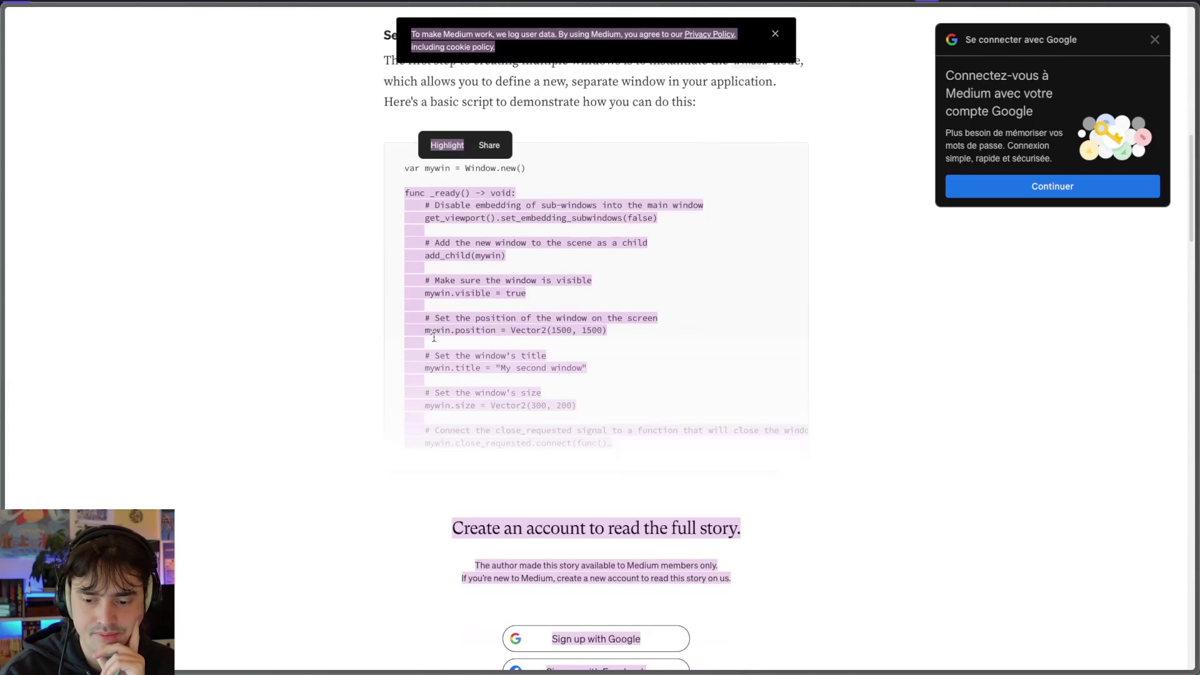
pyautogui.click(353, 345)
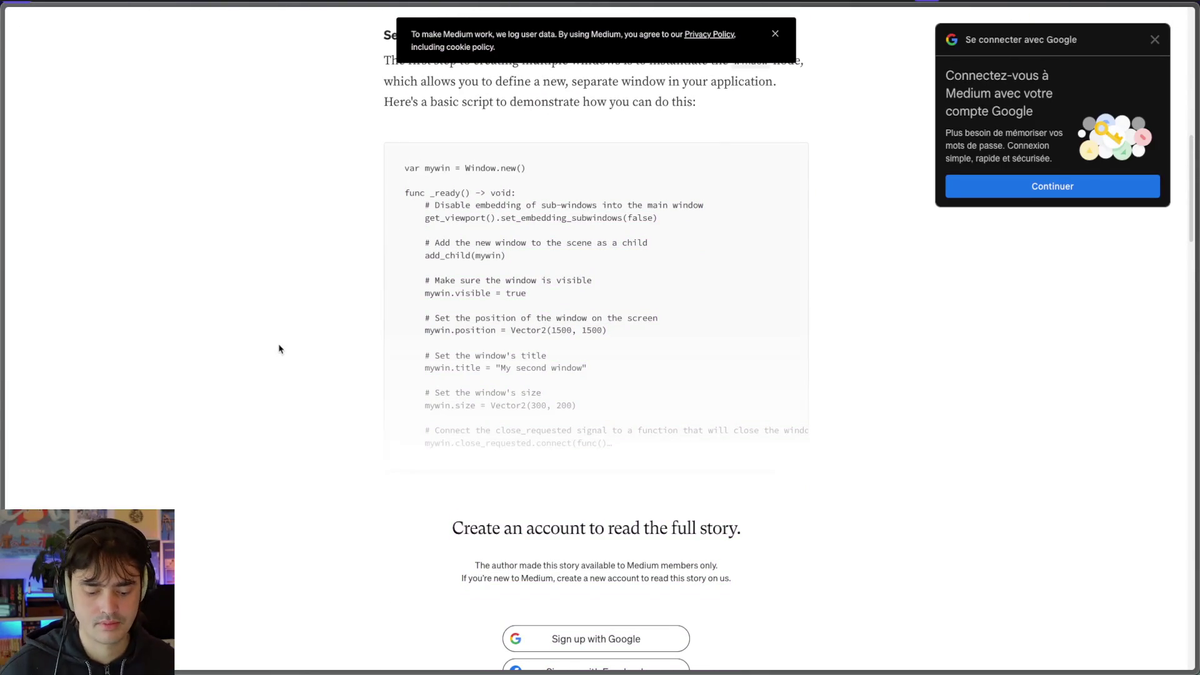
pyautogui.press('super+h')
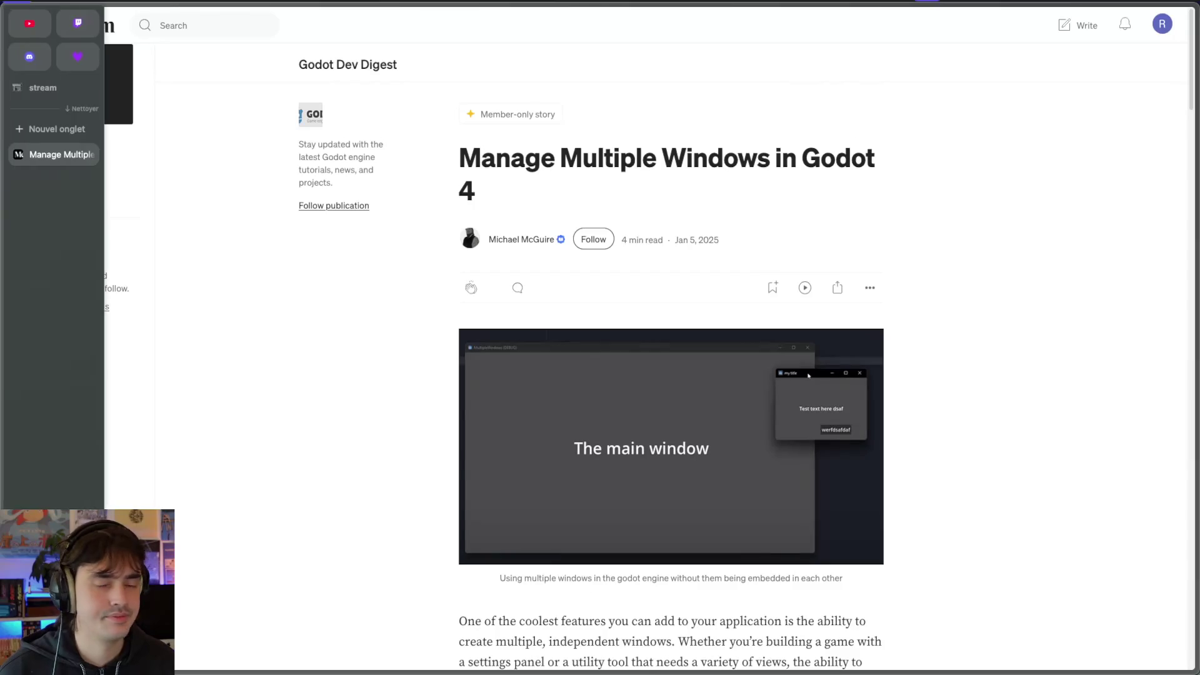
# Applaud the article once, then close it
pyautogui.click(471, 290)
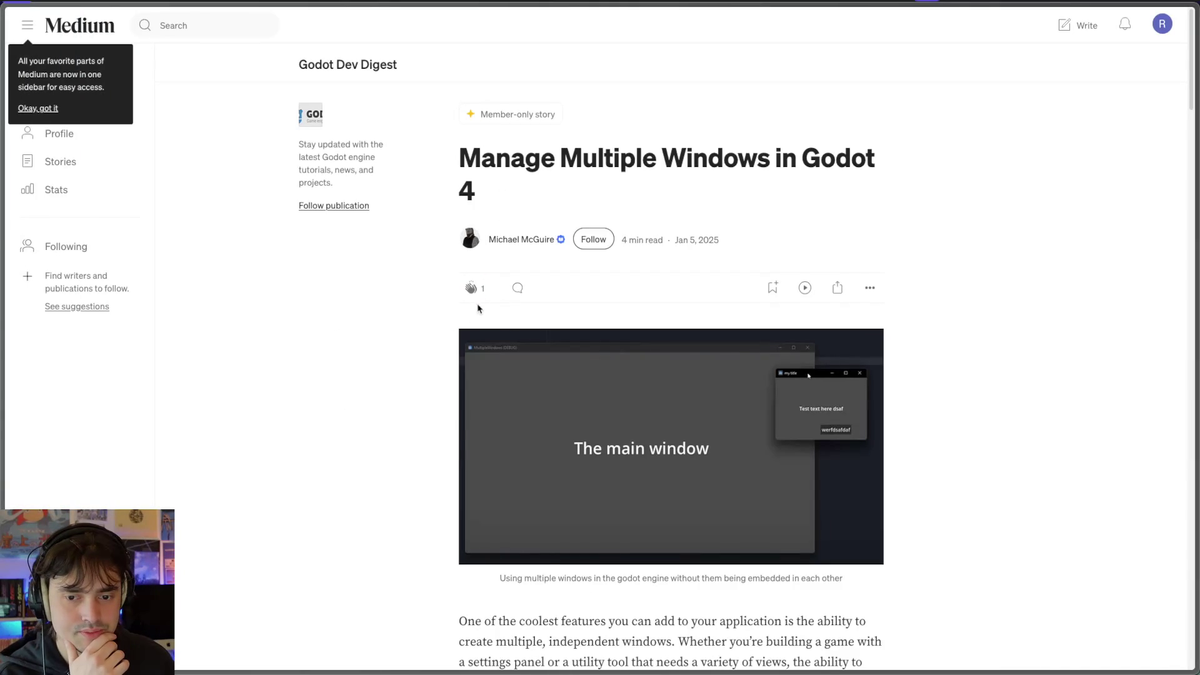
pyautogui.scroll(-12, 525, 373)
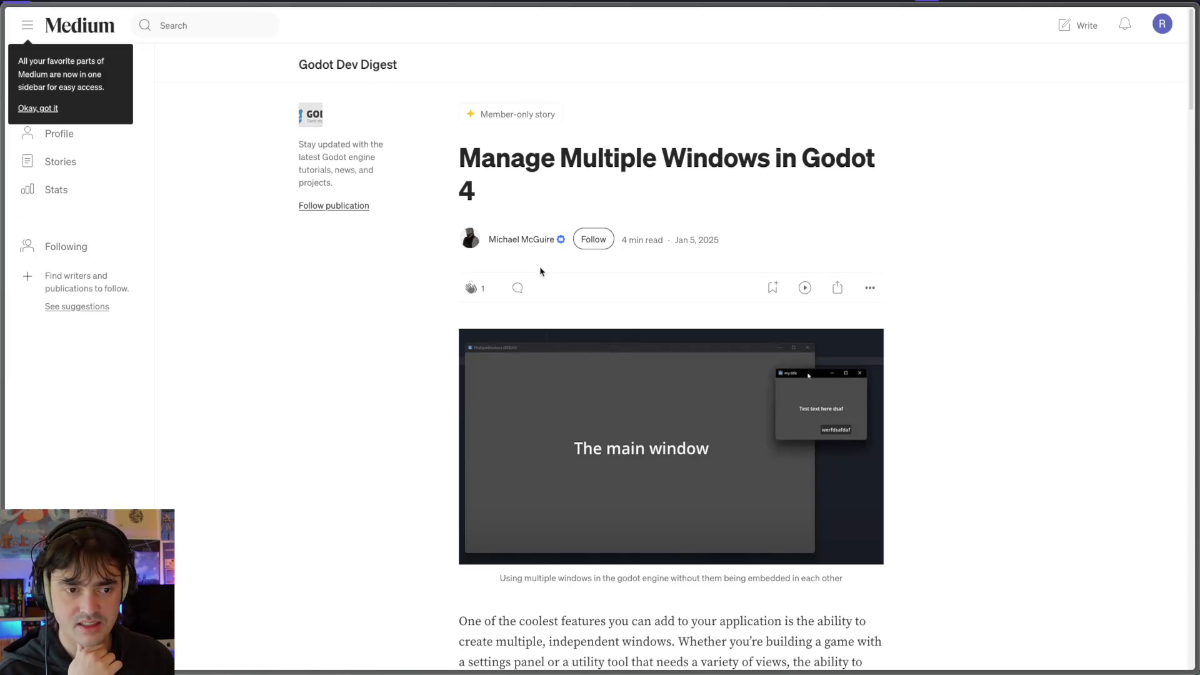
pyautogui.hotkey('ctrl', 't')
pyautogui.click(86, 115)
# Search 'multiple windows godot' and open the Reddit thread Multi Window Godot 4
pyautogui.write('multiple windo')
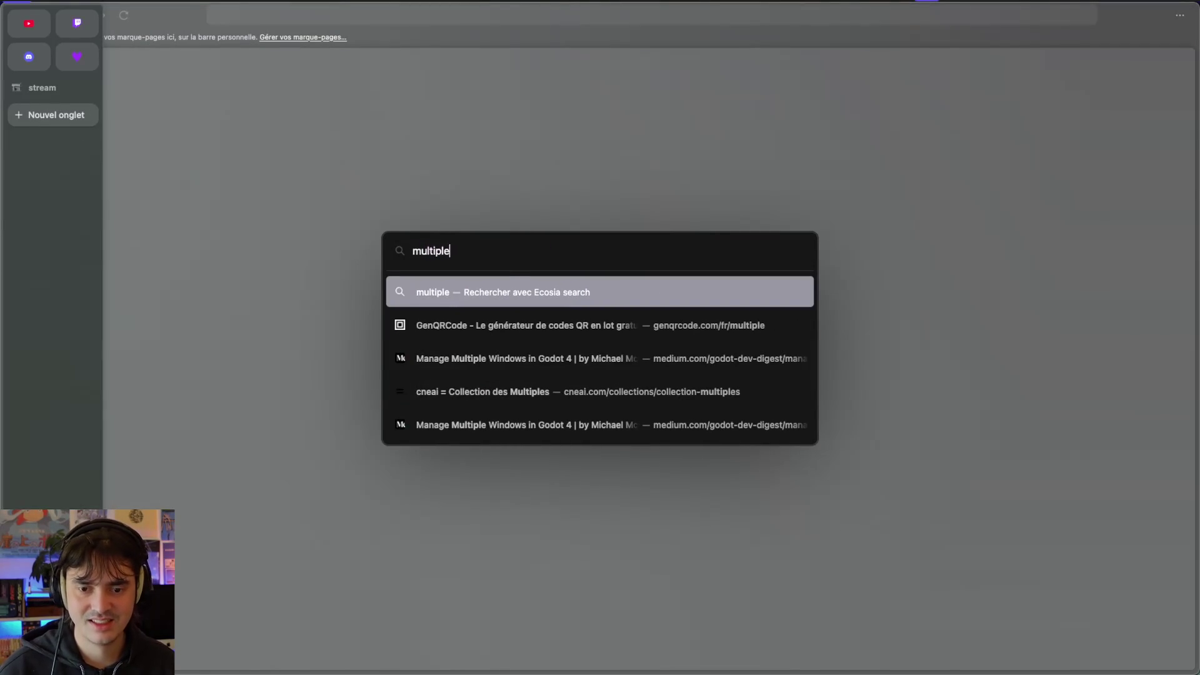
pyautogui.write('ws godot')
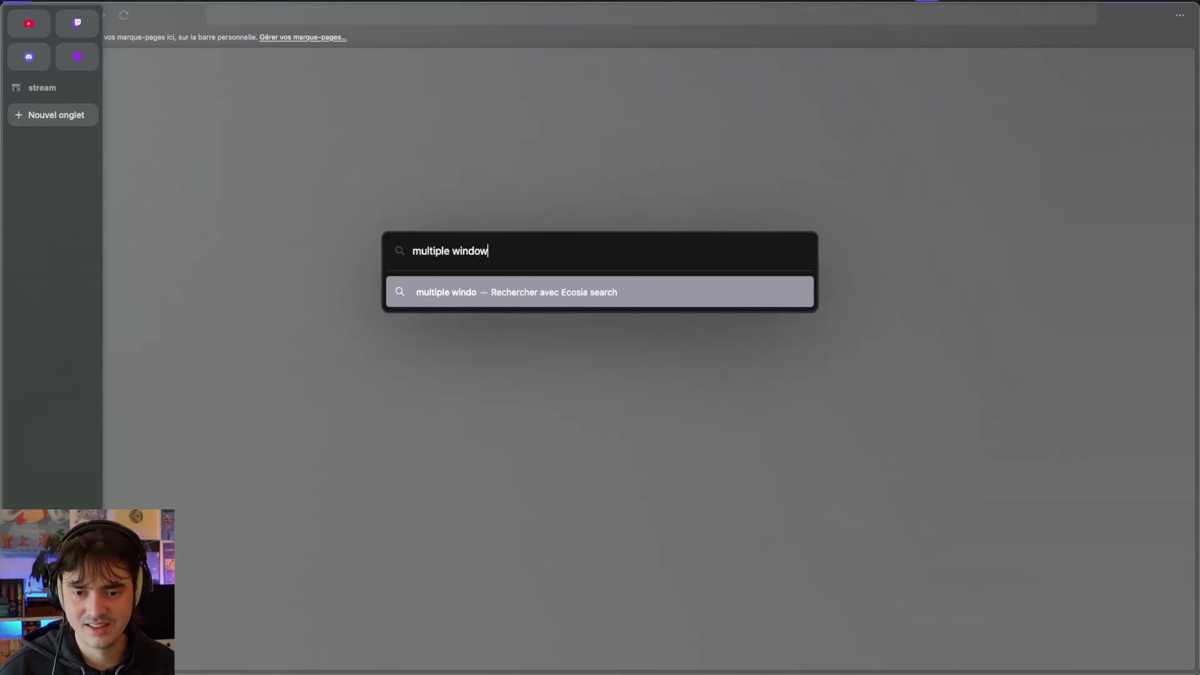
pyautogui.press('Return')
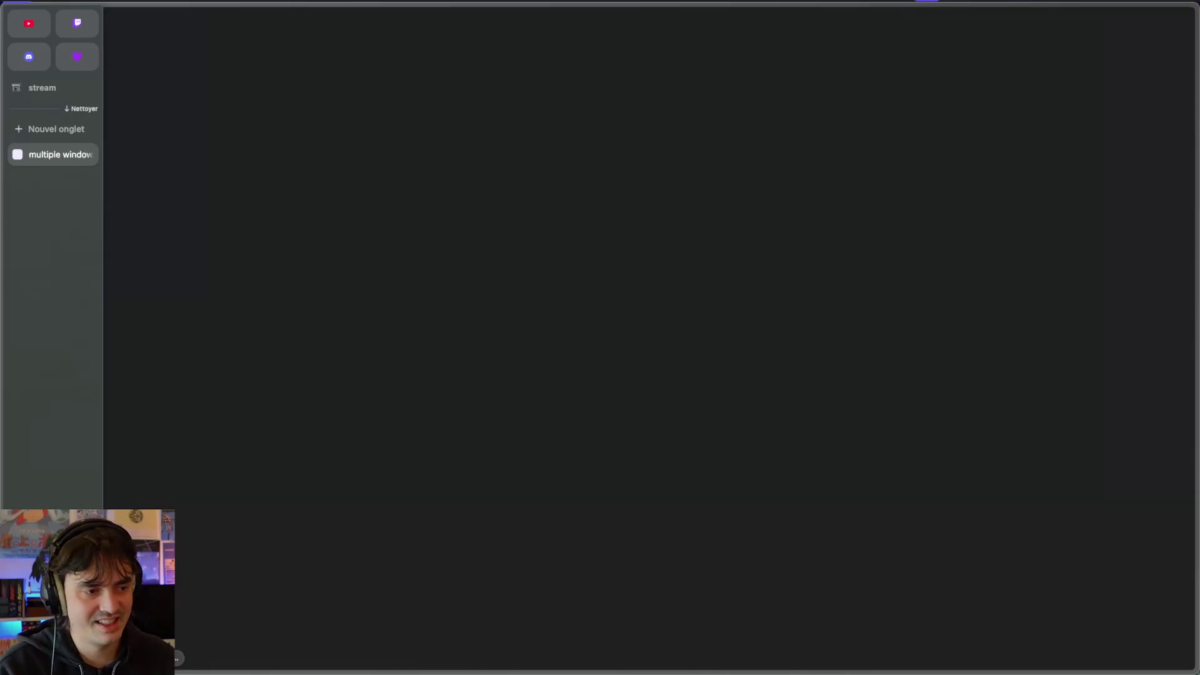
pyautogui.scroll(-3, 238, 431)
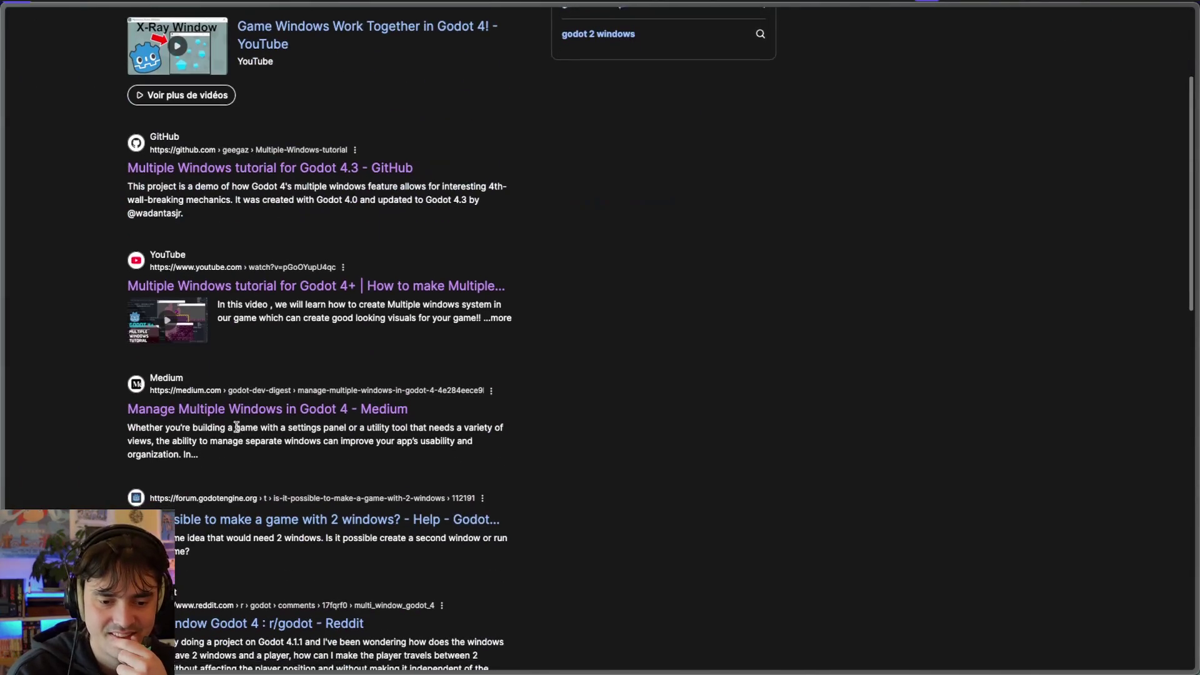
pyautogui.click(268, 611)
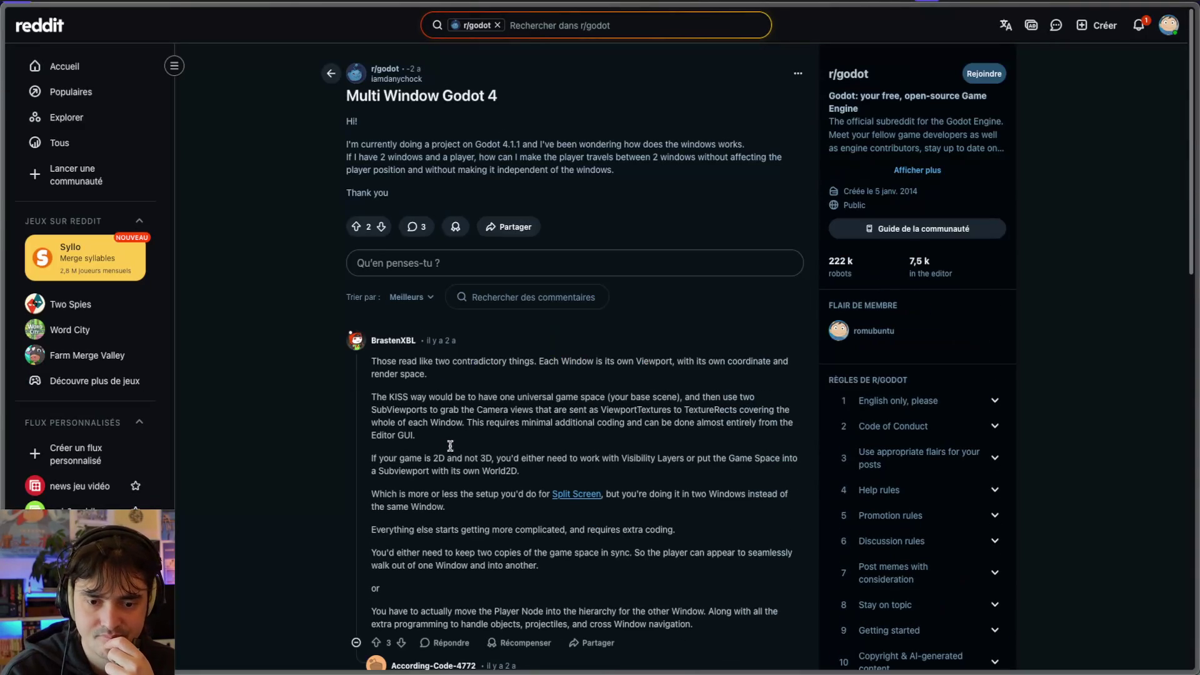
# Read the replies on the KISS approach and 2D games, then go back to the results
pyautogui.moveTo(503, 394); pyautogui.dragTo(462, 370)
pyautogui.click(467, 371)
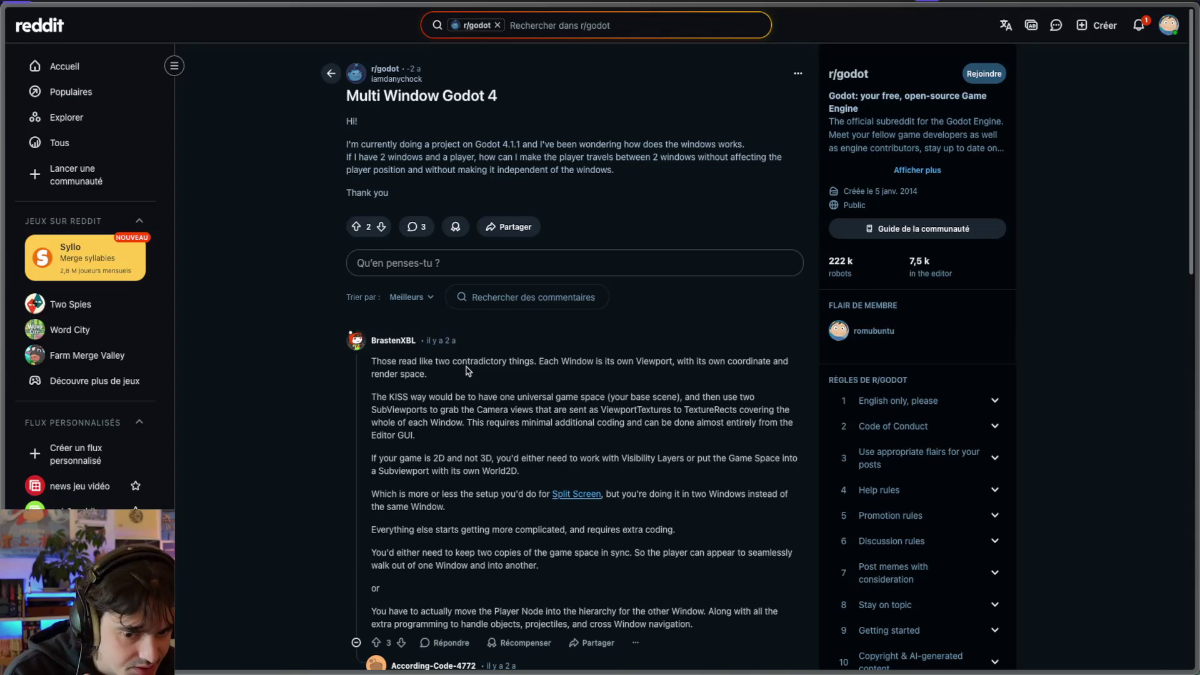
pyautogui.moveTo(518, 481)
pyautogui.mouseDown()
pyautogui.moveTo(481, 458)
pyautogui.moveTo(372, 454)
pyautogui.mouseUp()
pyautogui.click(436, 448)
pyautogui.hotkey('alt', 'Left')
pyautogui.scroll(5, 330, 231)
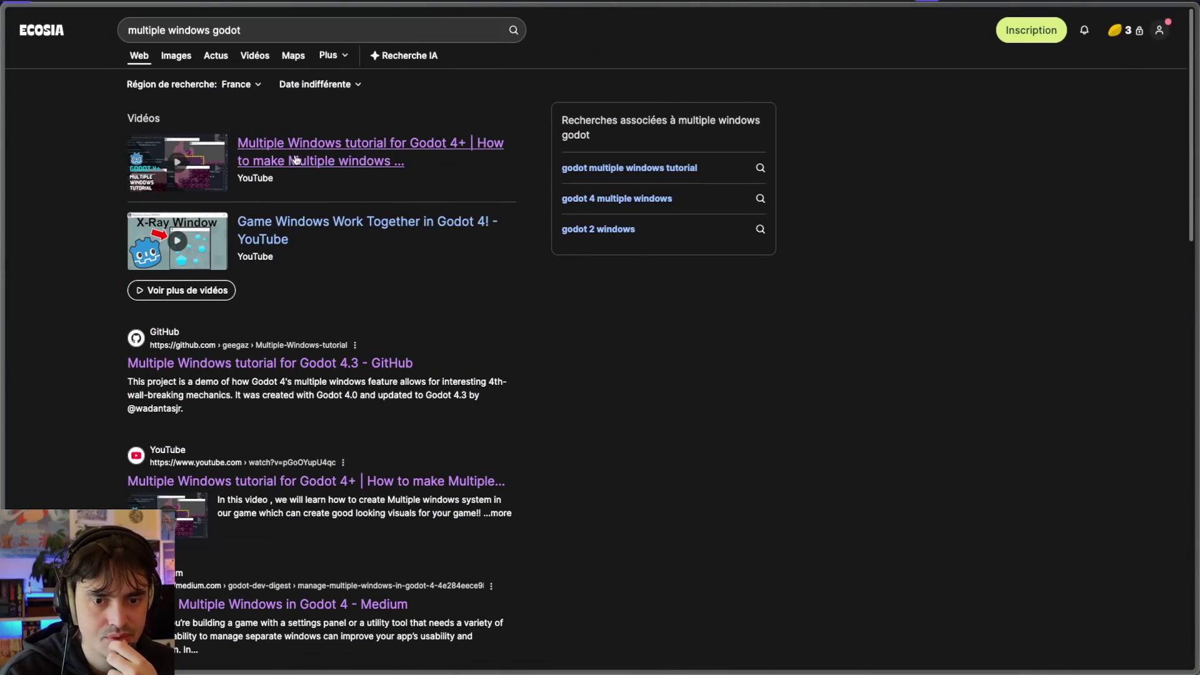
# Play the Multiple Windows tutorial for Godot 4+, skip to its code, pause, and return to Godot
pyautogui.click(296, 160)
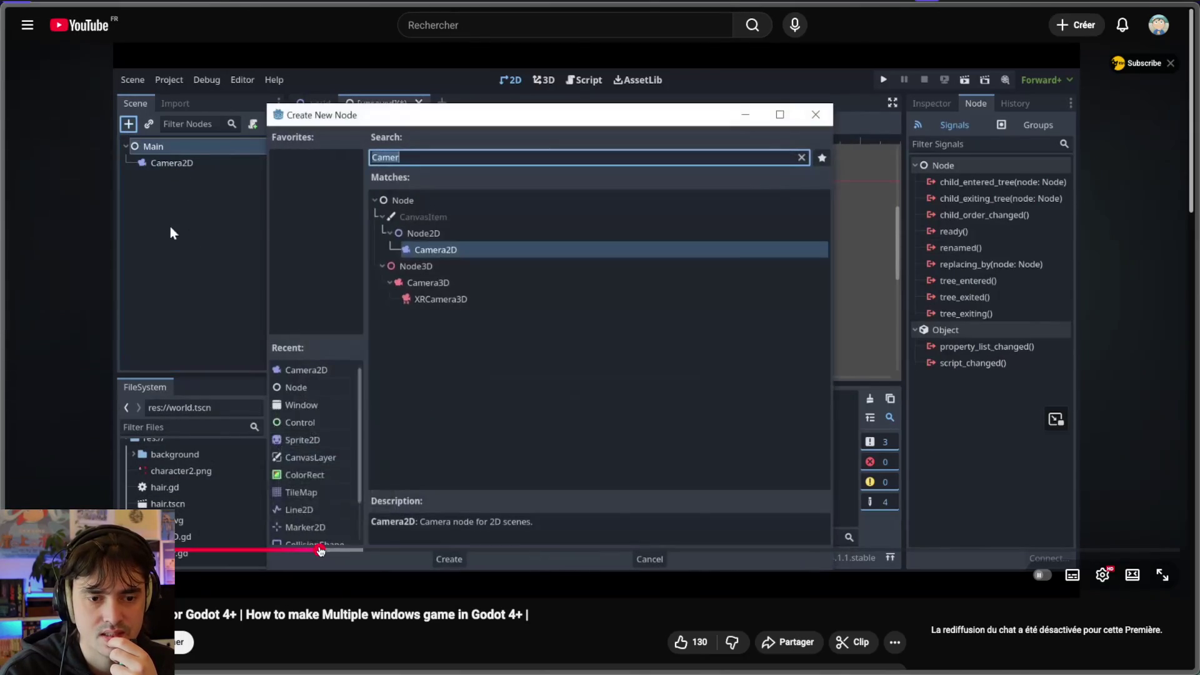
pyautogui.click(320, 550)
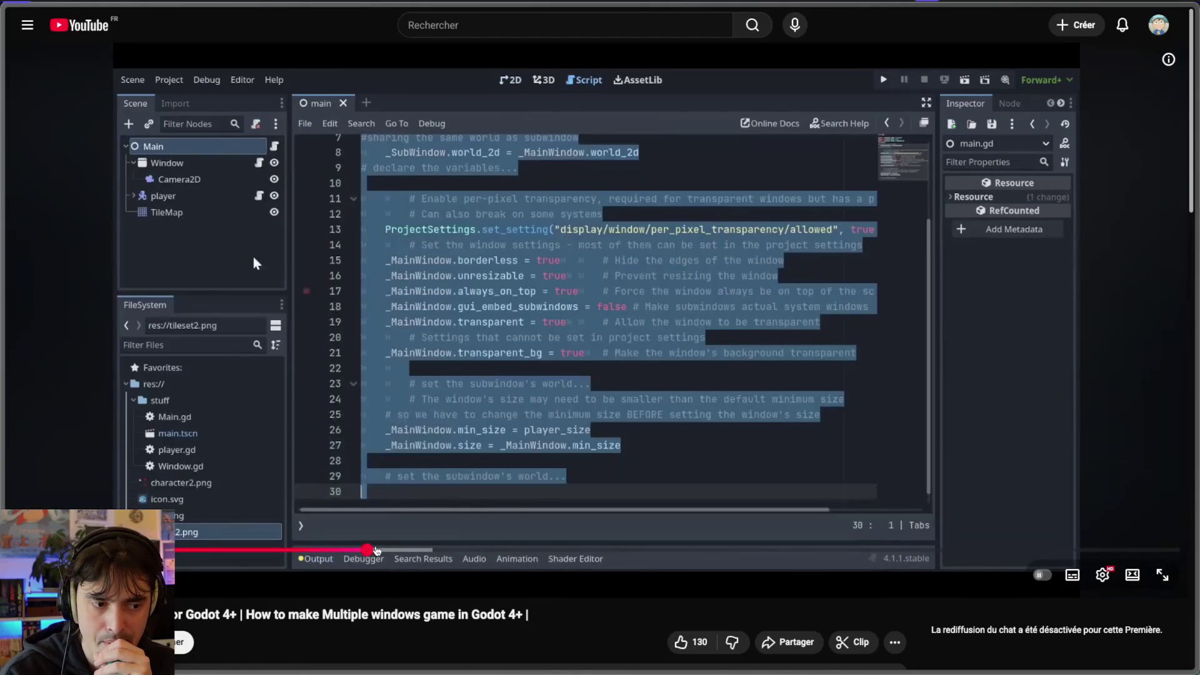
pyautogui.click(368, 550)
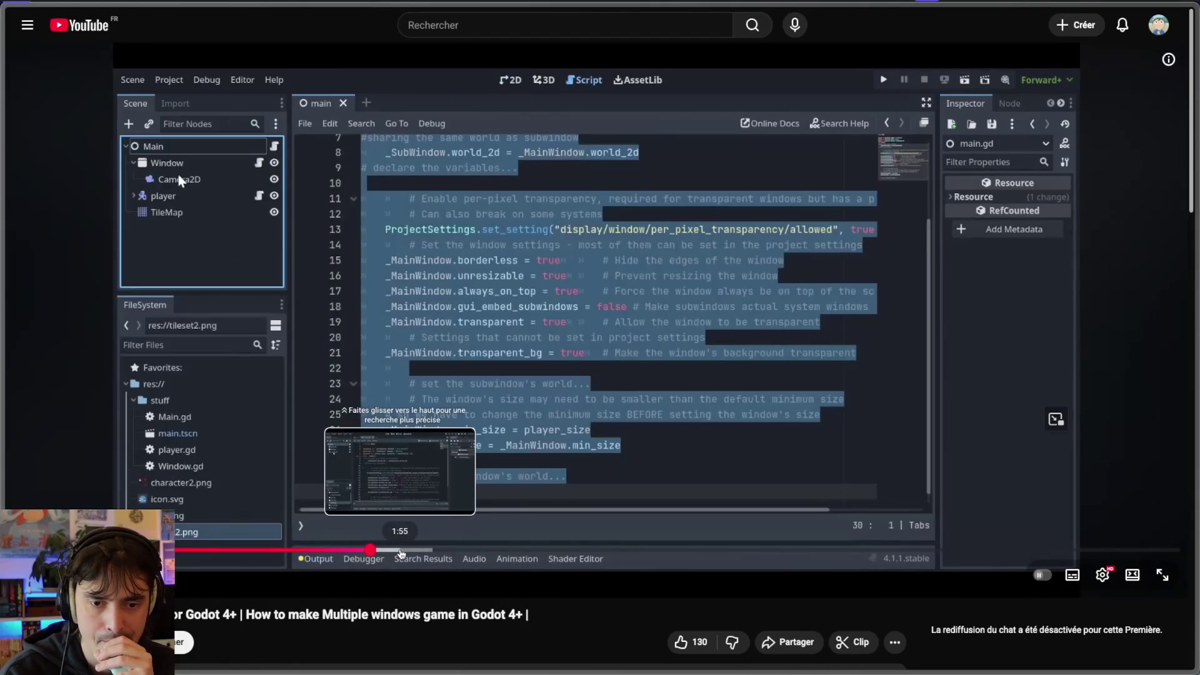
pyautogui.click(420, 494)
pyautogui.hotkey('ctrl', 'Up')
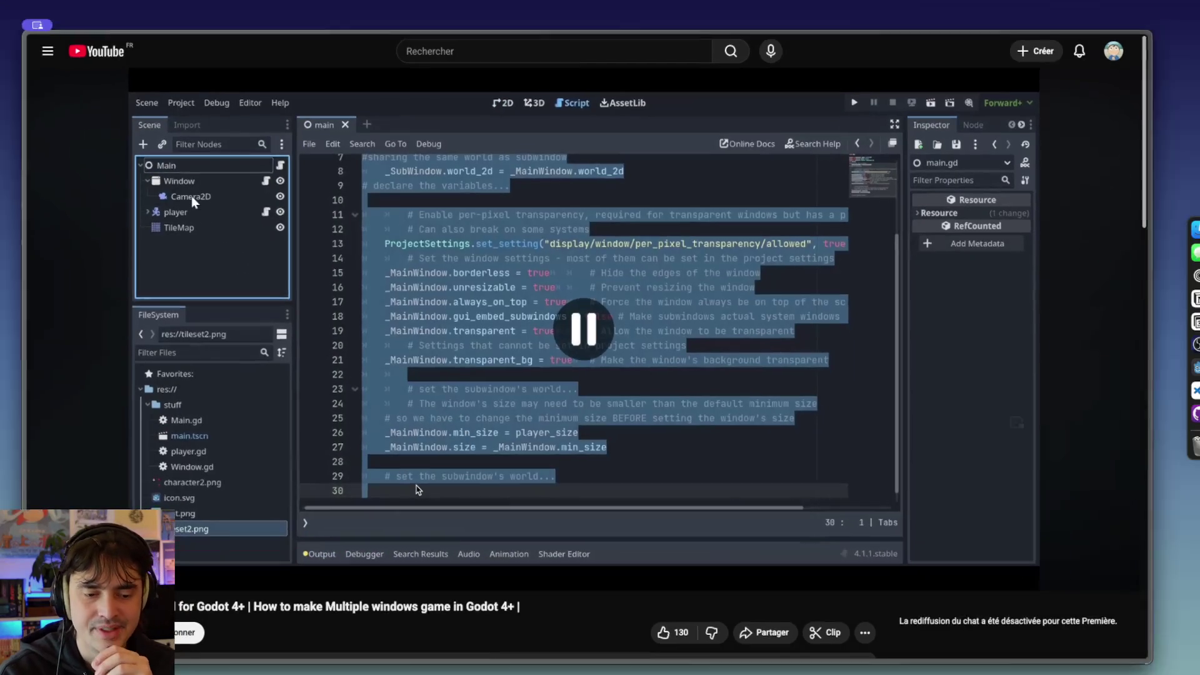
pyautogui.click(570, 47)
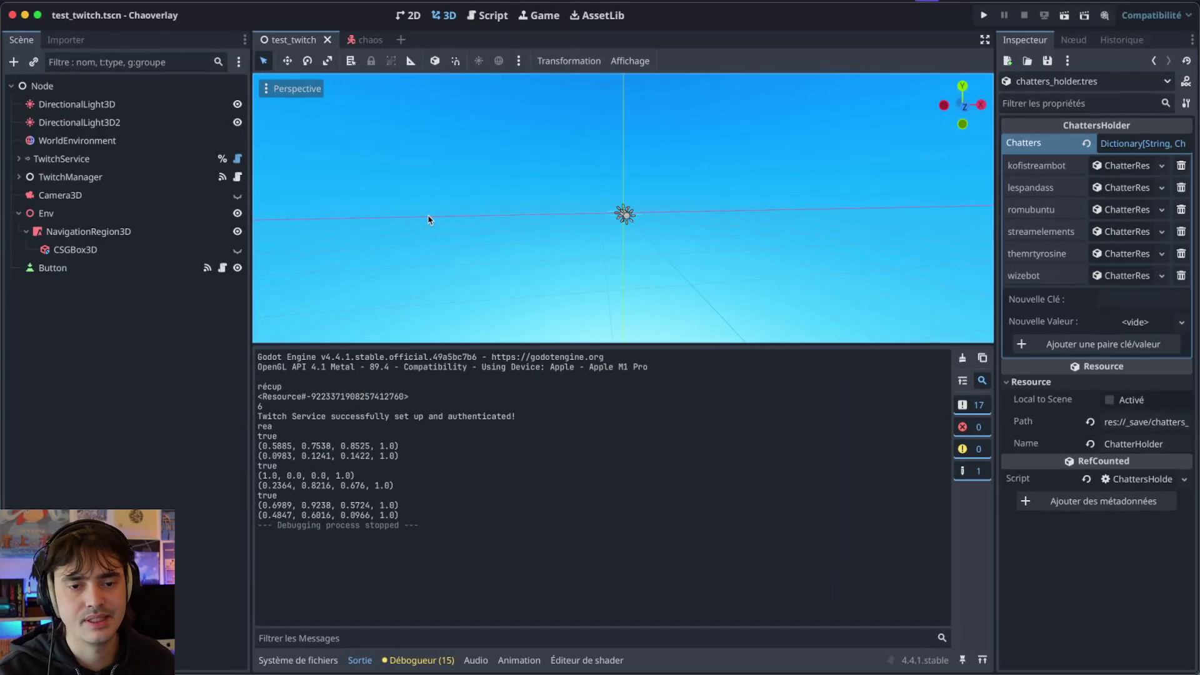
# Quick-open the main_shop scene, save and test-run it, then close the game window
pyautogui.hscroll(-5, 633, 194)
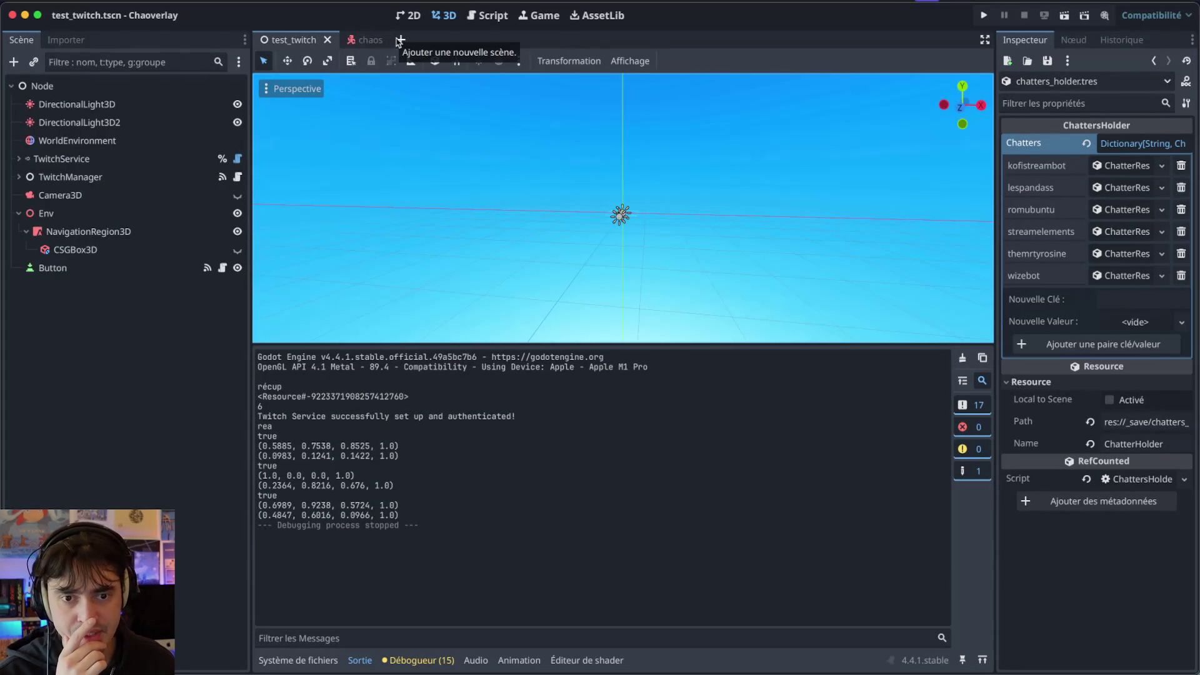
pyautogui.press('super+shift+o')
pyautogui.press('Return')
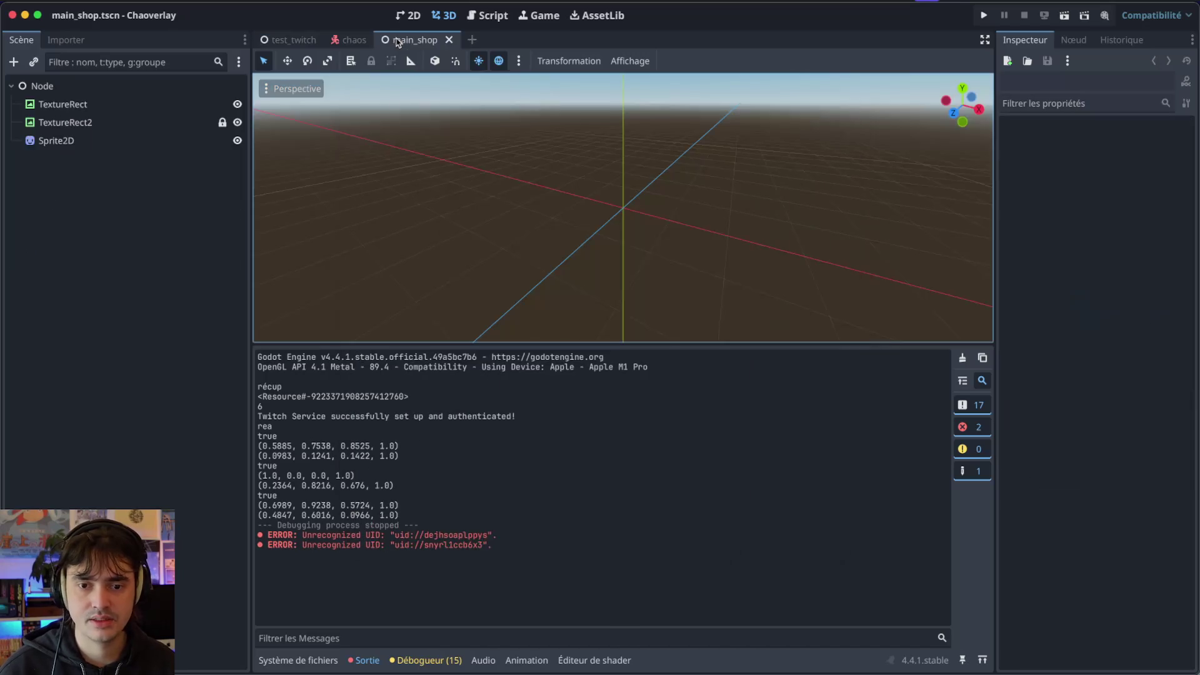
pyautogui.press('super+r')
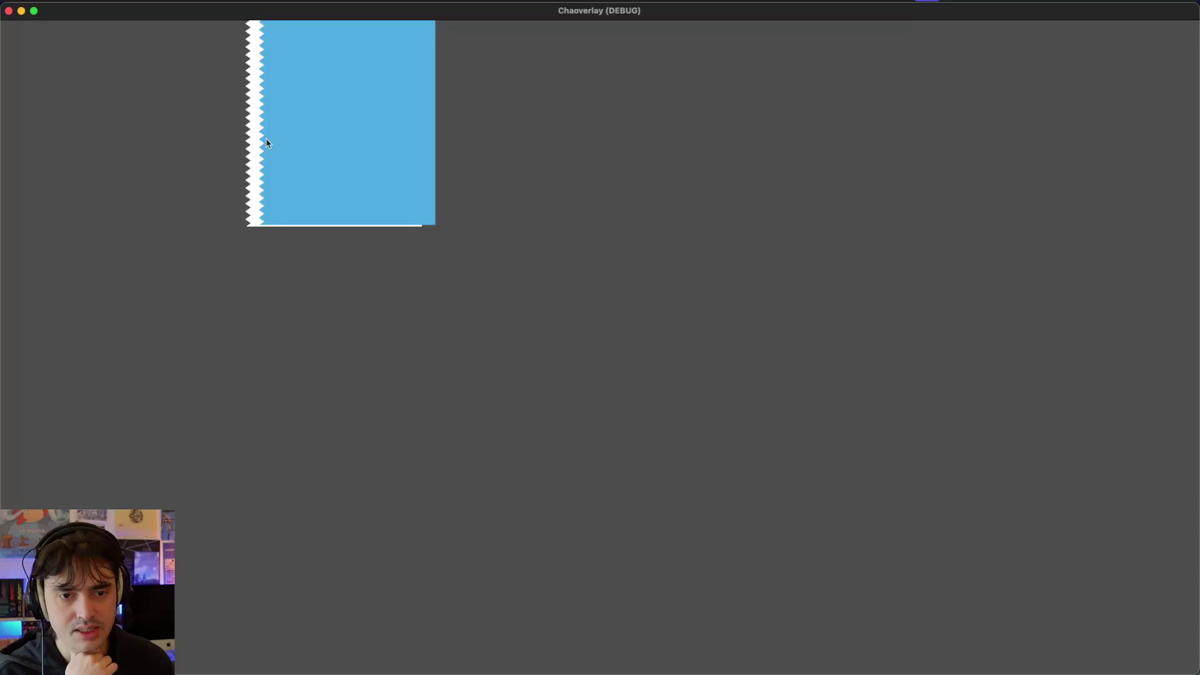
pyautogui.click(9, 11)
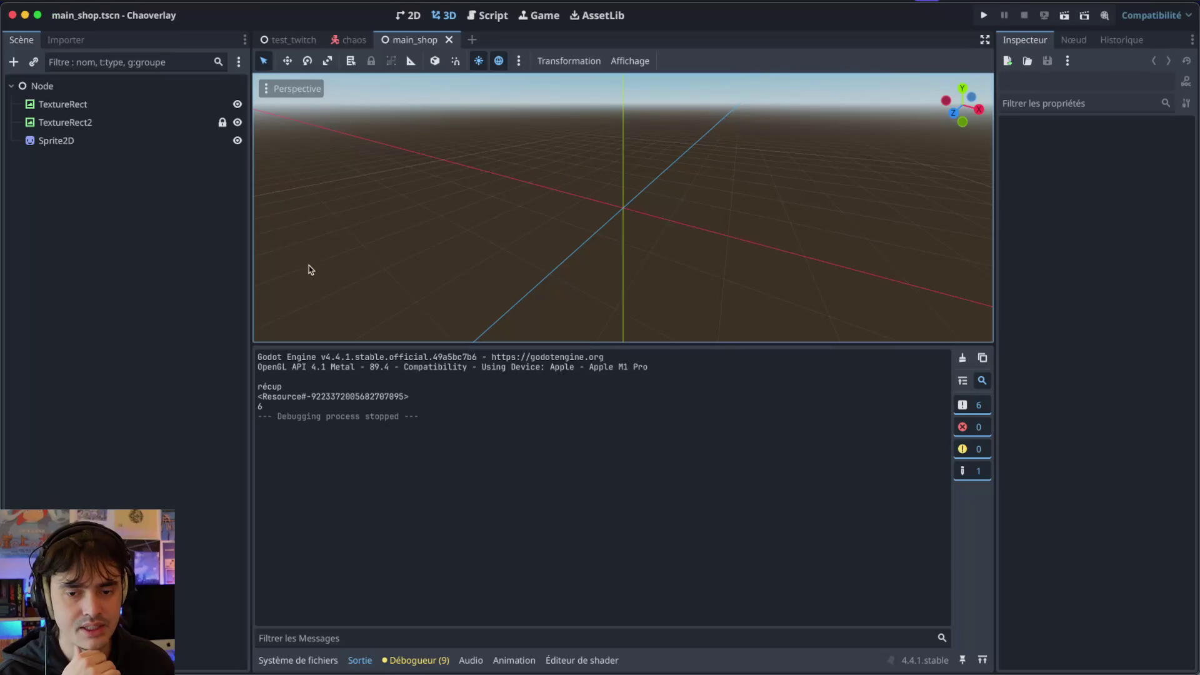
# Switch to the 2D workspace and select the TextureRect panel on the canvas
pyautogui.click(407, 15)
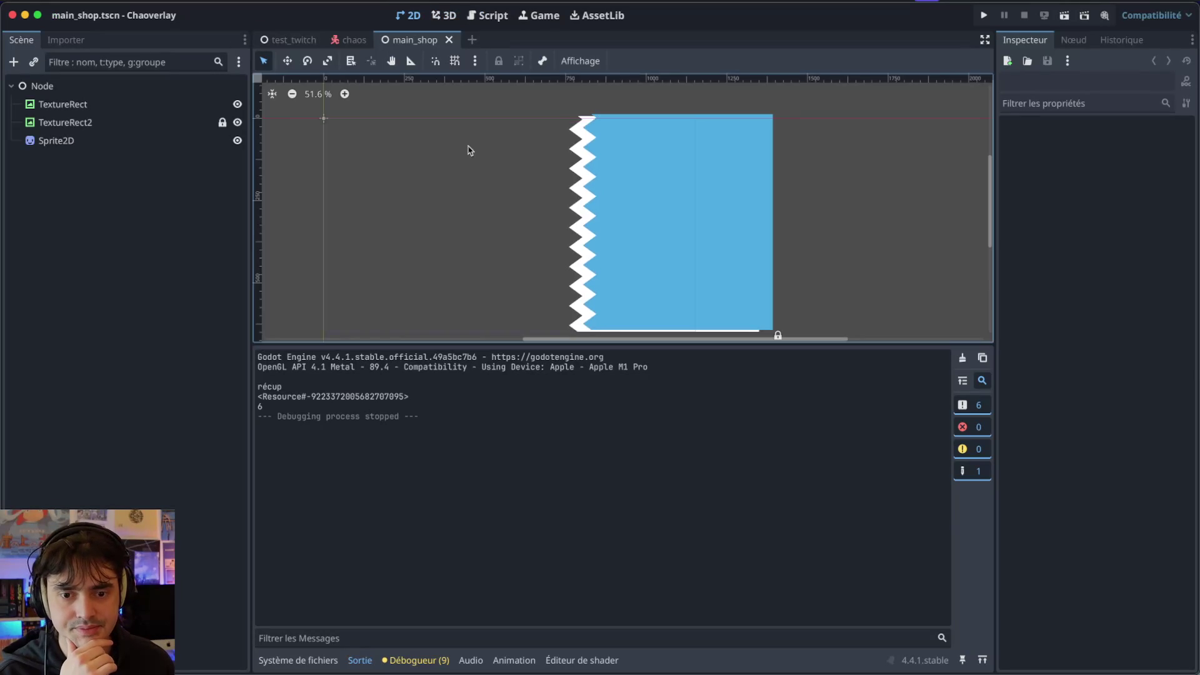
pyautogui.click(528, 177)
pyautogui.scroll(-5, 528, 176)
pyautogui.click(589, 255)
pyautogui.click(538, 177)
pyautogui.click(497, 169)
pyautogui.scroll(5, 495, 167)
pyautogui.scroll(2, 495, 167)
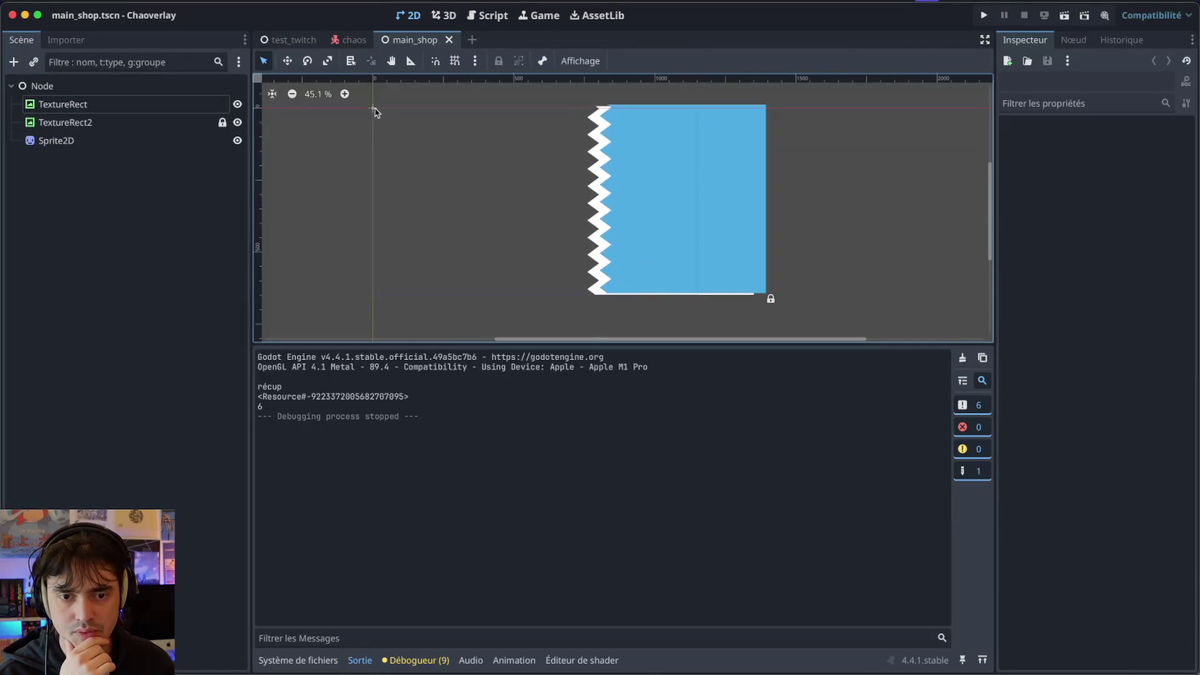
# Inspect the root Node, TextureRect, and TextureRect2's shader parameters in the Scene tree
pyautogui.click(612, 210)
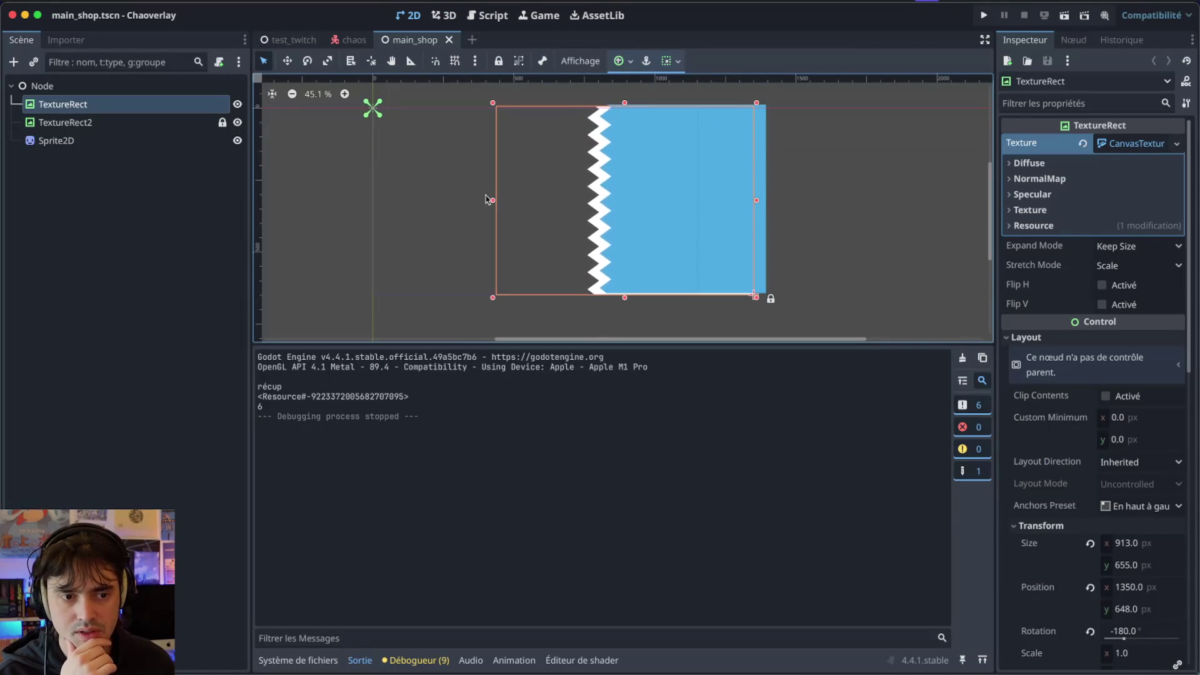
pyautogui.click(175, 125)
pyautogui.click(137, 88)
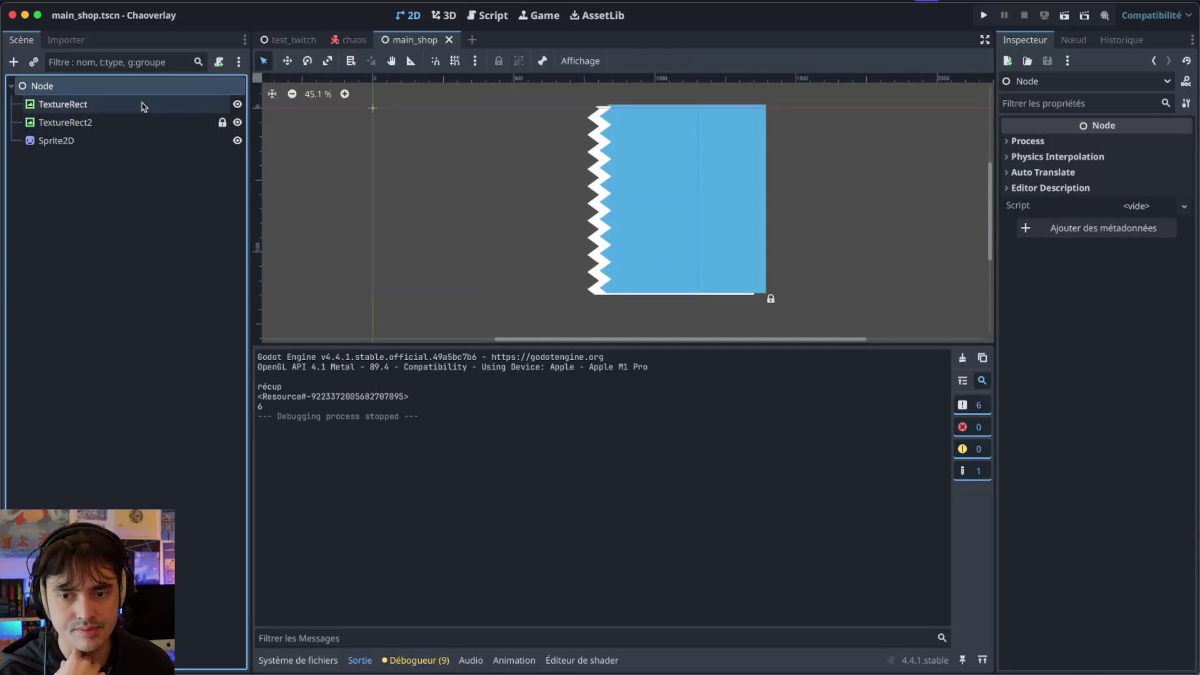
pyautogui.click(142, 104)
pyautogui.click(143, 121)
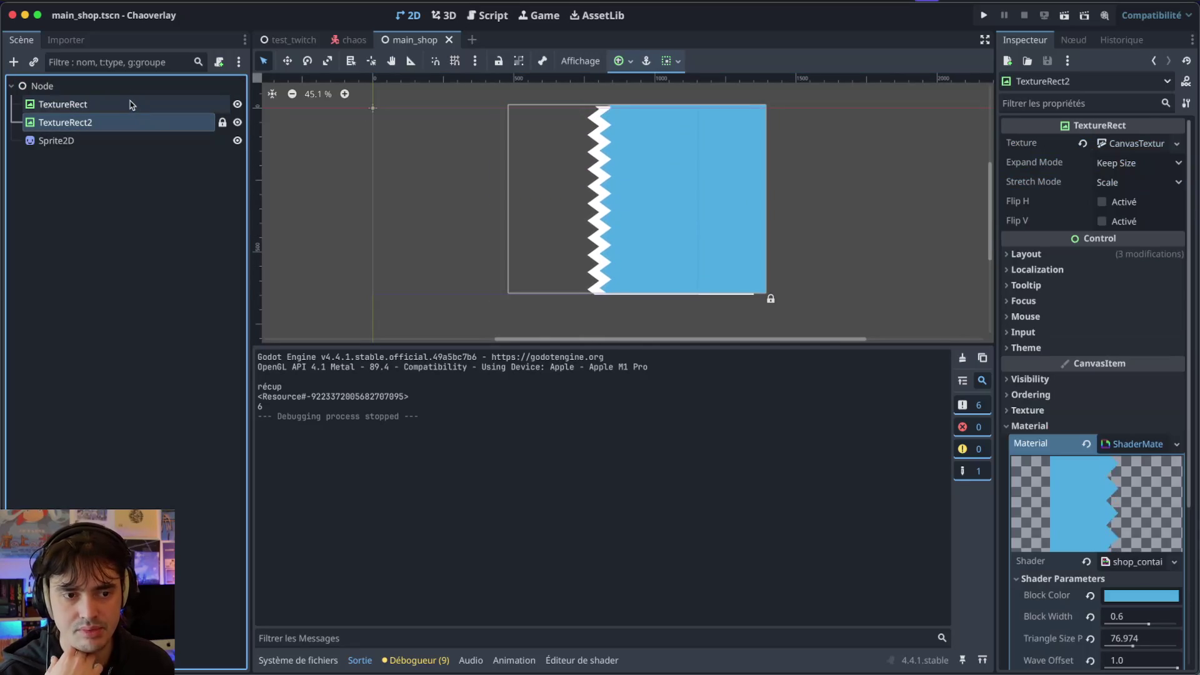
# Delete the Sprite2D node from the main_shop scene
pyautogui.click(136, 140)
pyautogui.press('Delete')
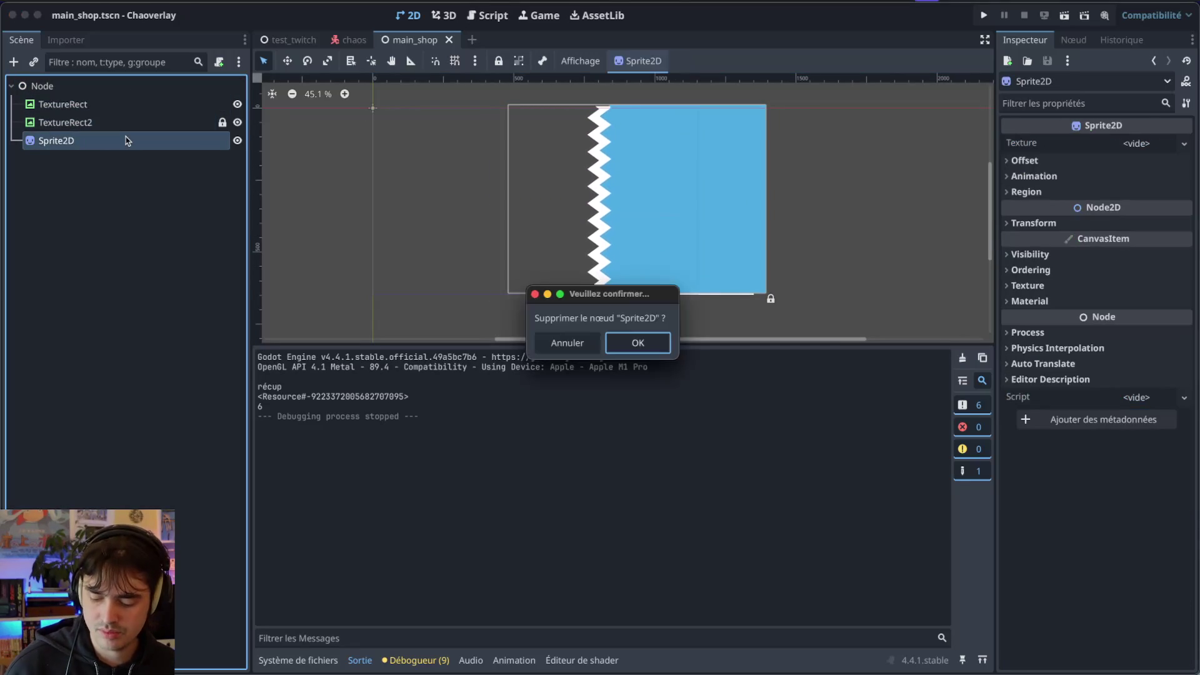
pyautogui.click(637, 343)
# Unlock TextureRect2 and drag both TextureRects together right and down
pyautogui.scroll(-8, 545, 243)
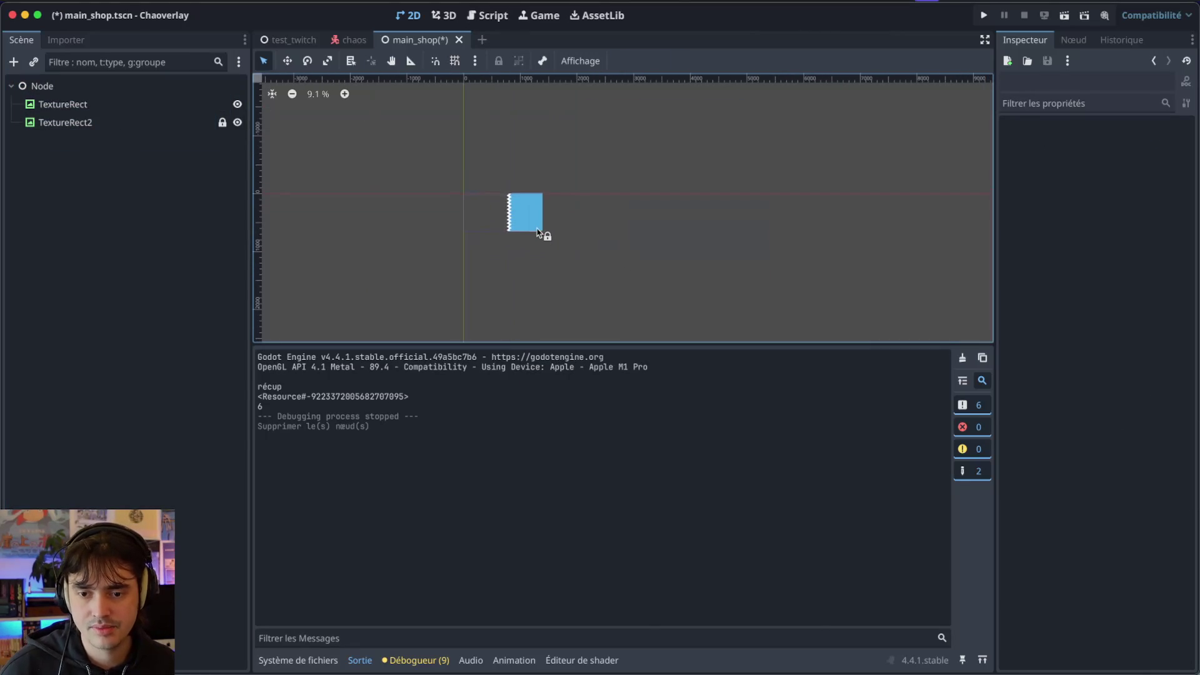
pyautogui.click(541, 232)
pyautogui.click(222, 122)
pyautogui.click(144, 122)
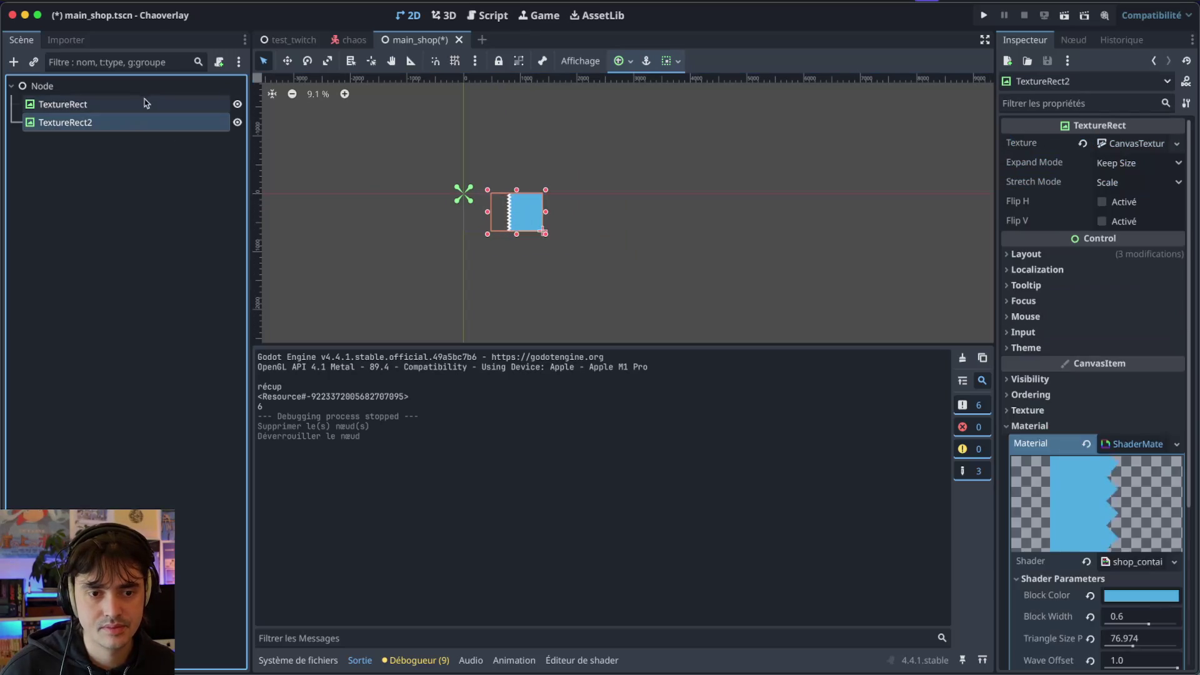
pyautogui.keyDown('shift'); pyautogui.click(145, 104); pyautogui.keyUp('shift')
pyautogui.moveTo(506, 217); pyautogui.dragTo(611, 264)
pyautogui.scroll(-8, 610, 265)
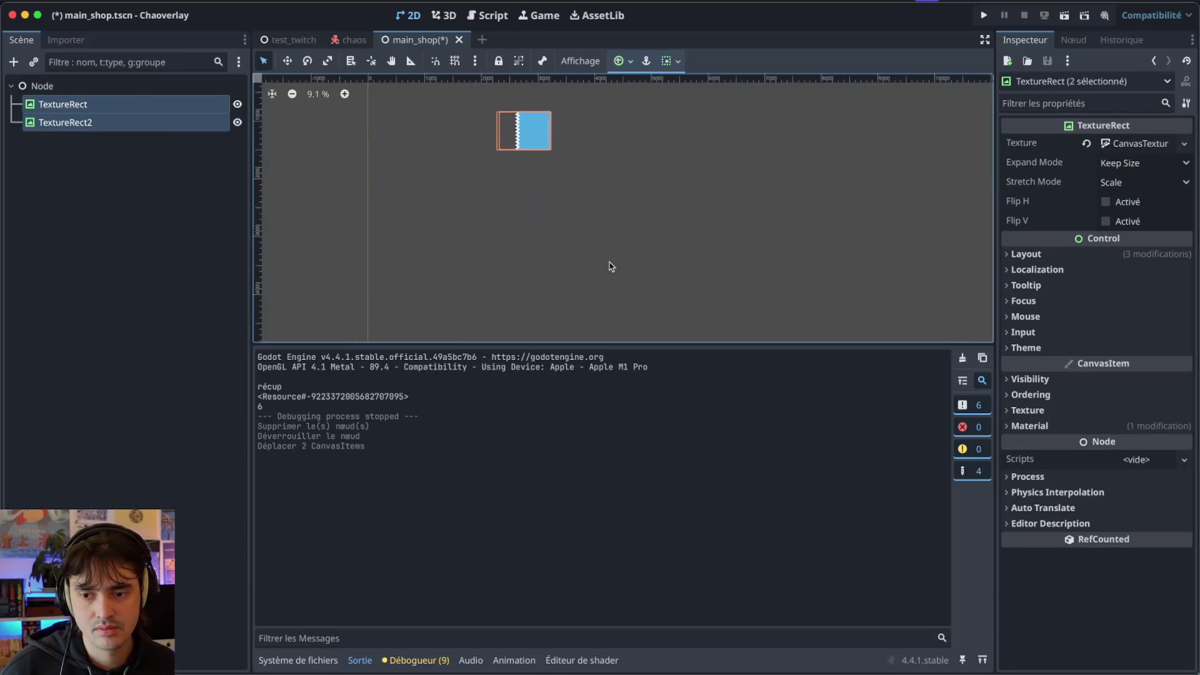
pyautogui.scroll(-3, 610, 265)
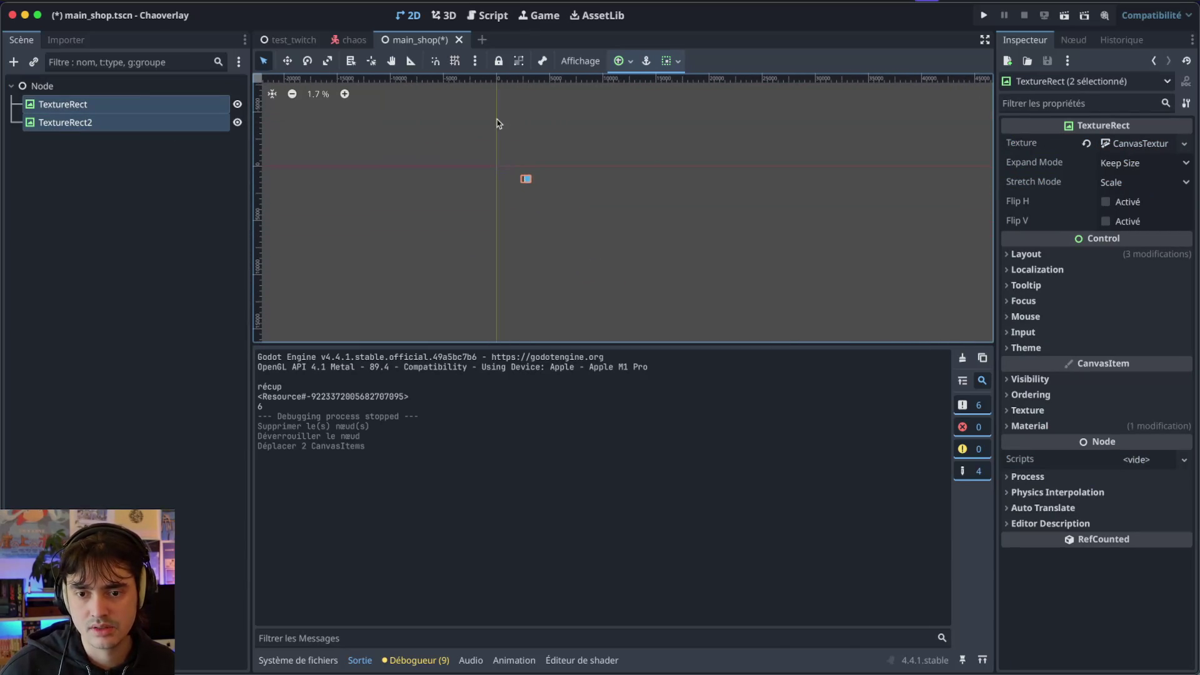
pyautogui.scroll(5, 517, 139)
pyautogui.scroll(-2, 598, 254)
pyautogui.scroll(2, 579, 250)
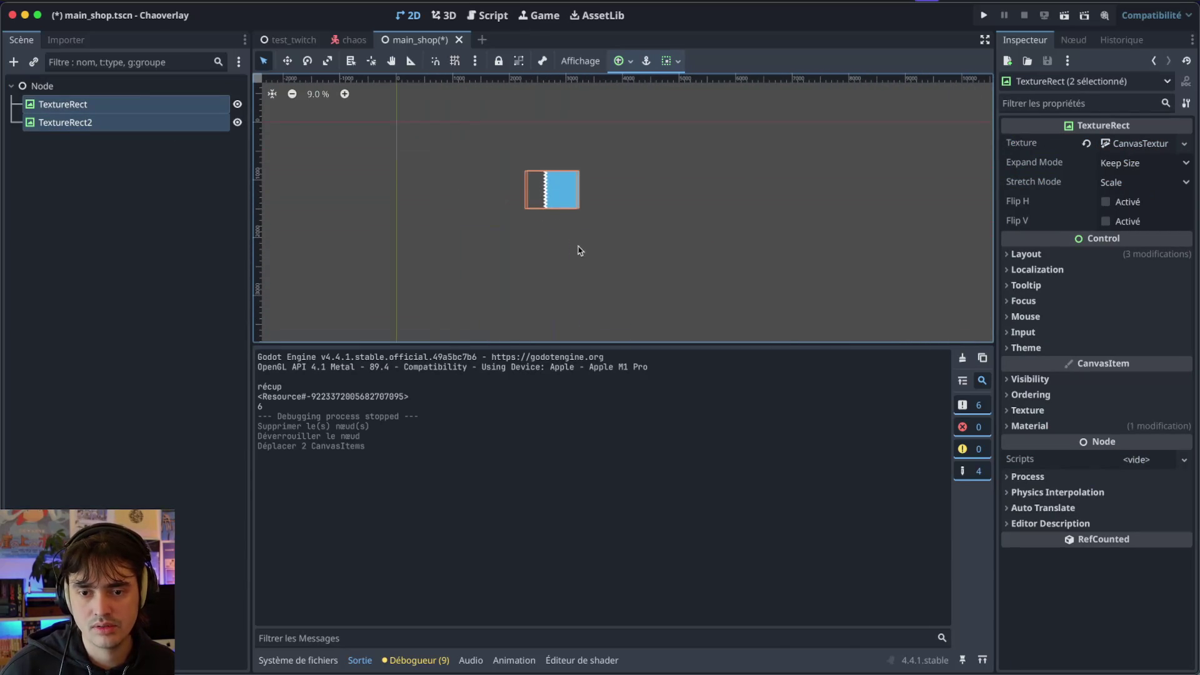
# Deselect the two panels by clicking the empty canvas and root Node
pyautogui.click(397, 144)
pyautogui.click(159, 87)
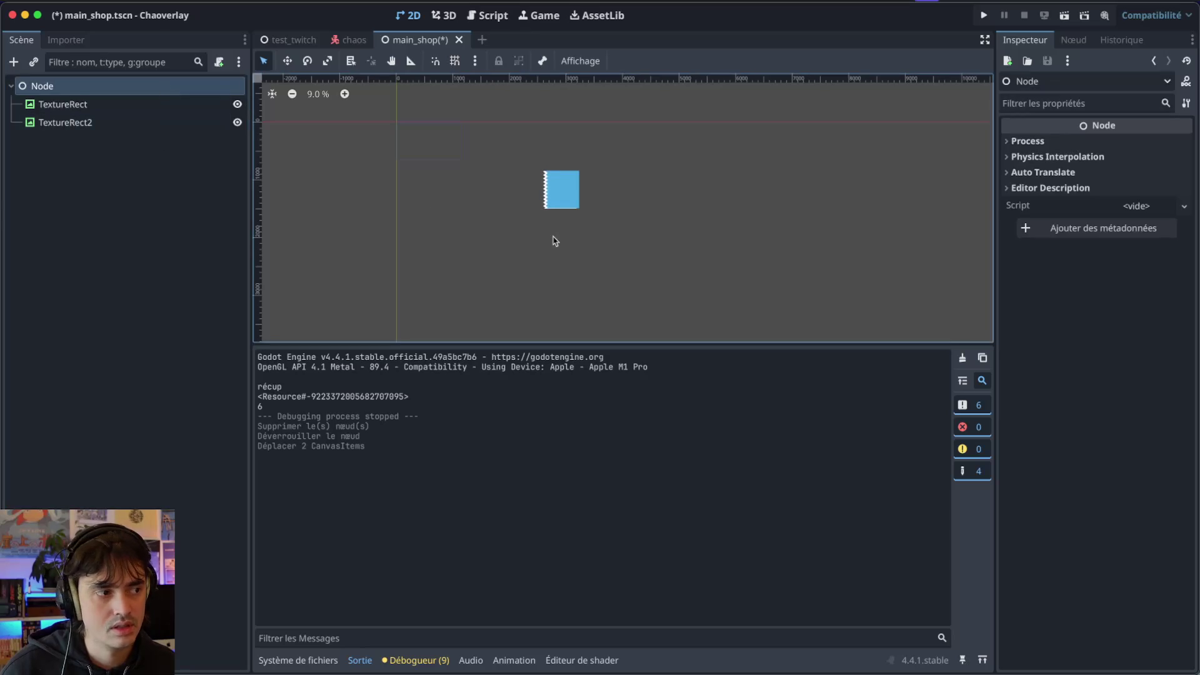
pyautogui.click(580, 181)
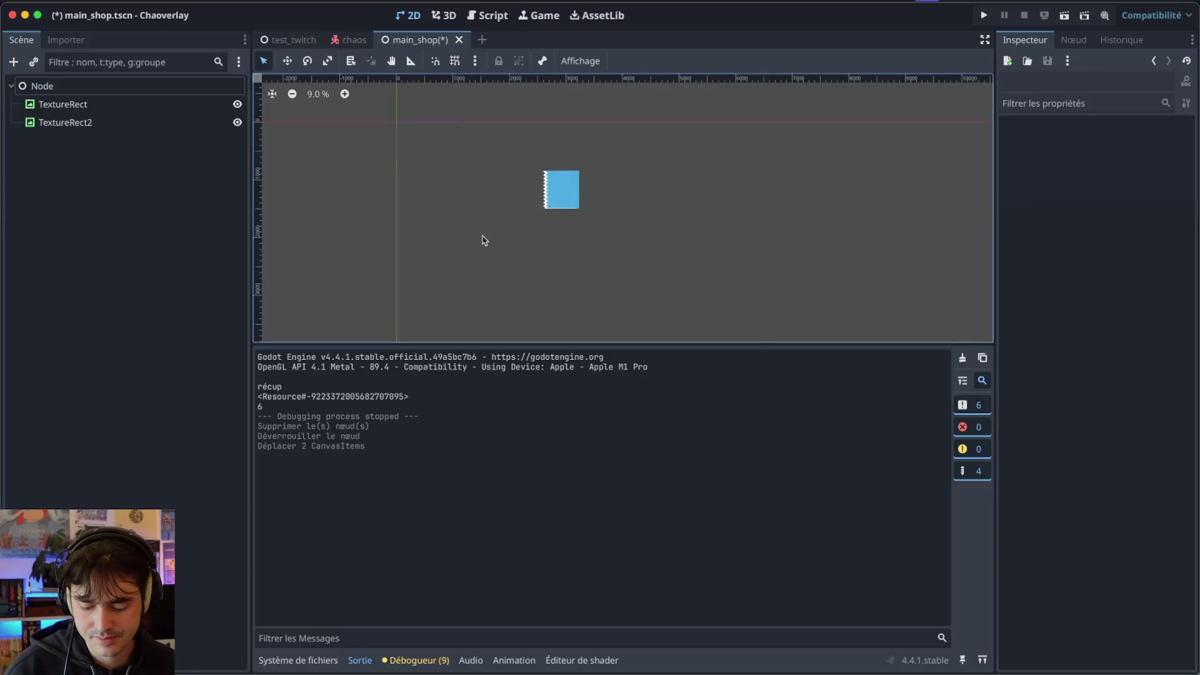
# Save and run the game to check the moved blue panel, then close it
pyautogui.press('super+b')
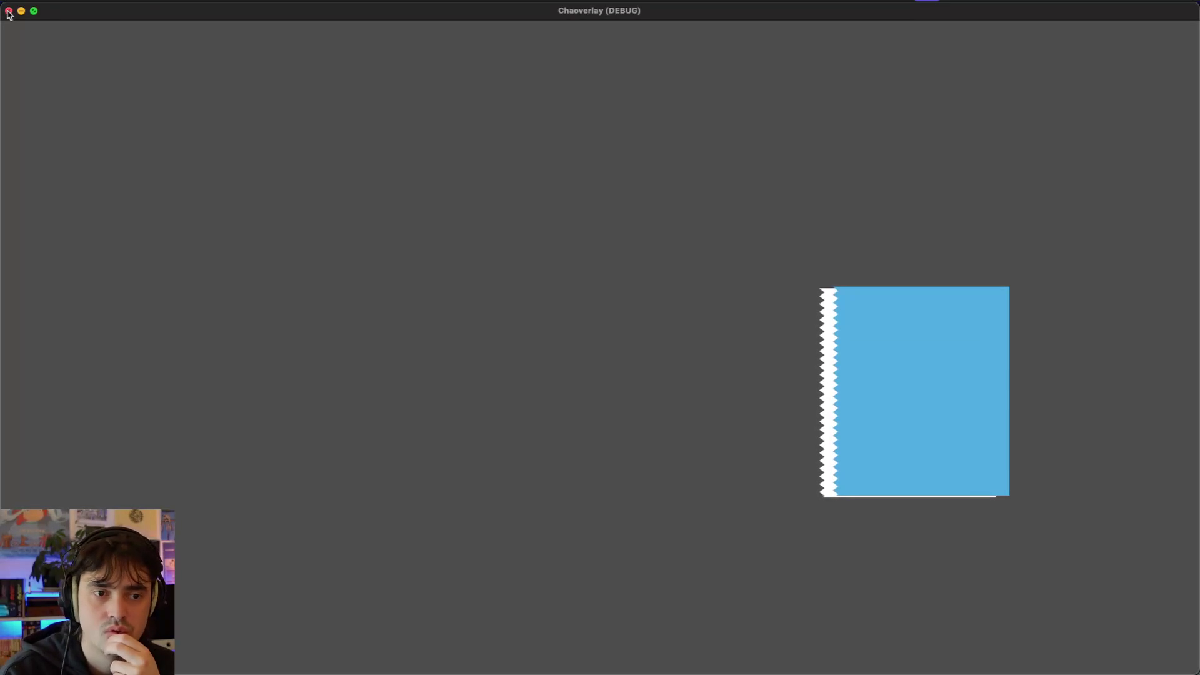
pyautogui.click(8, 11)
pyautogui.scroll(5, 412, 121)
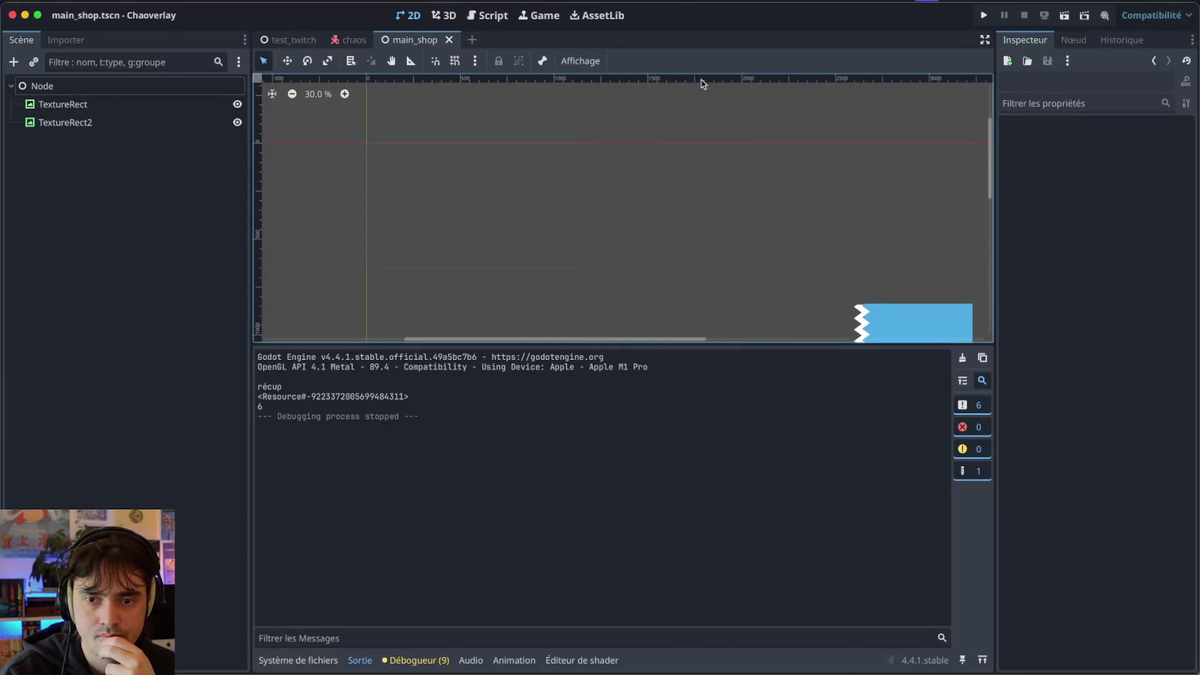
pyautogui.click(586, 58)
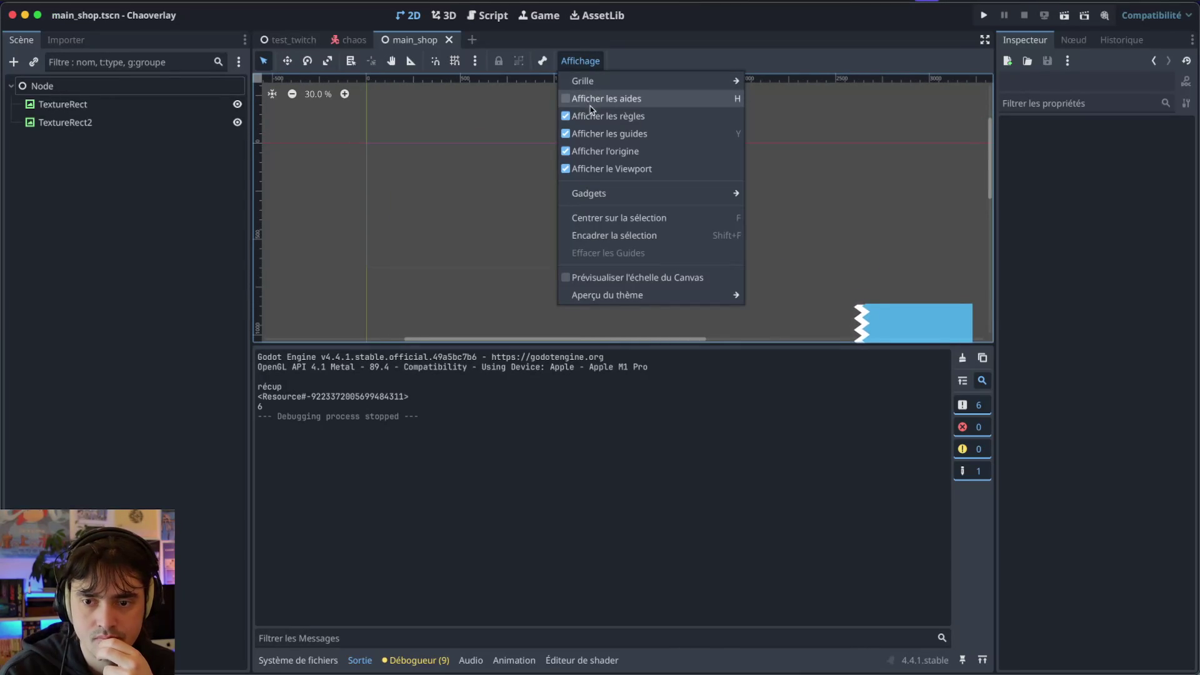
pyautogui.click(506, 222)
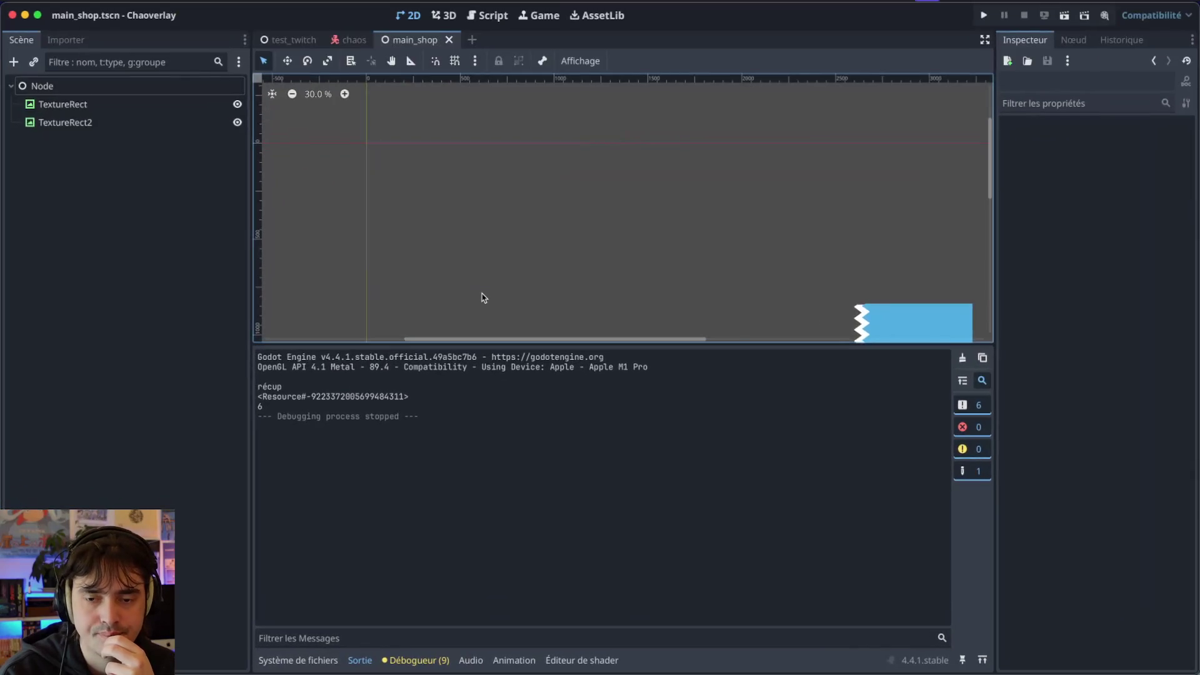
# Switch to the browser and start a 'viewpot' search in the address bar
pyautogui.press('super+Tab')
pyautogui.press('super+l')
pyautogui.write('viewpot')
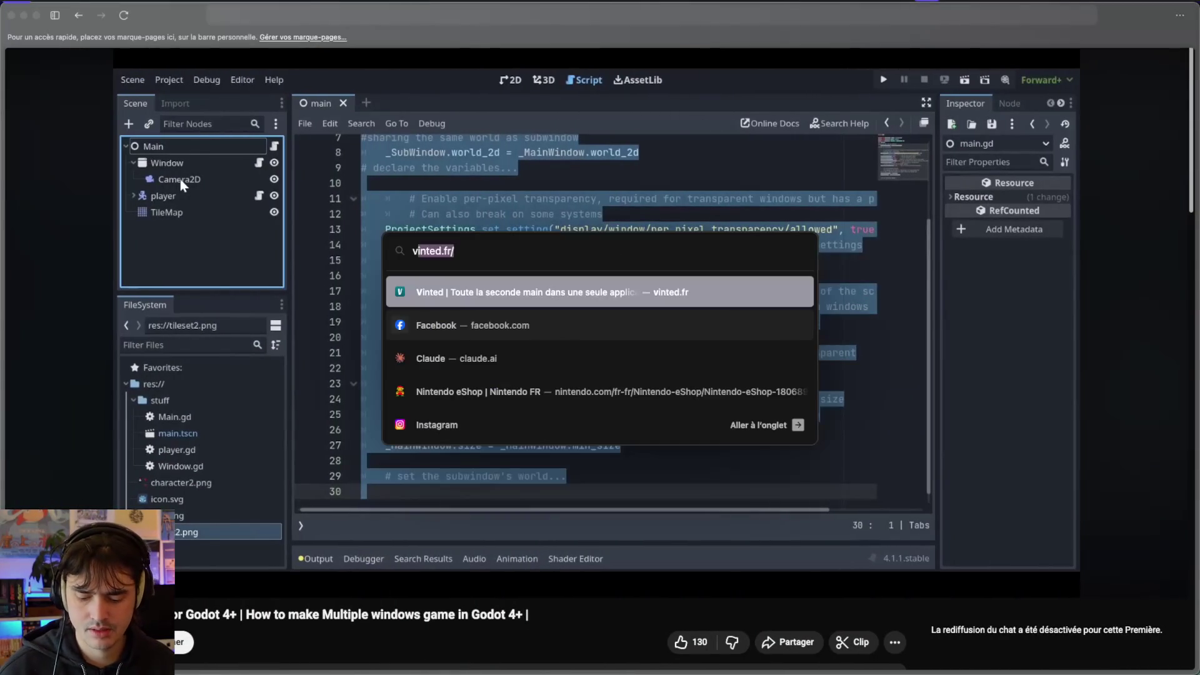
# Complete the 'viewport not same size' query, then return to Godot's Projet menu
pyautogui.press('BackSpace')
pyautogui.write('on ins')
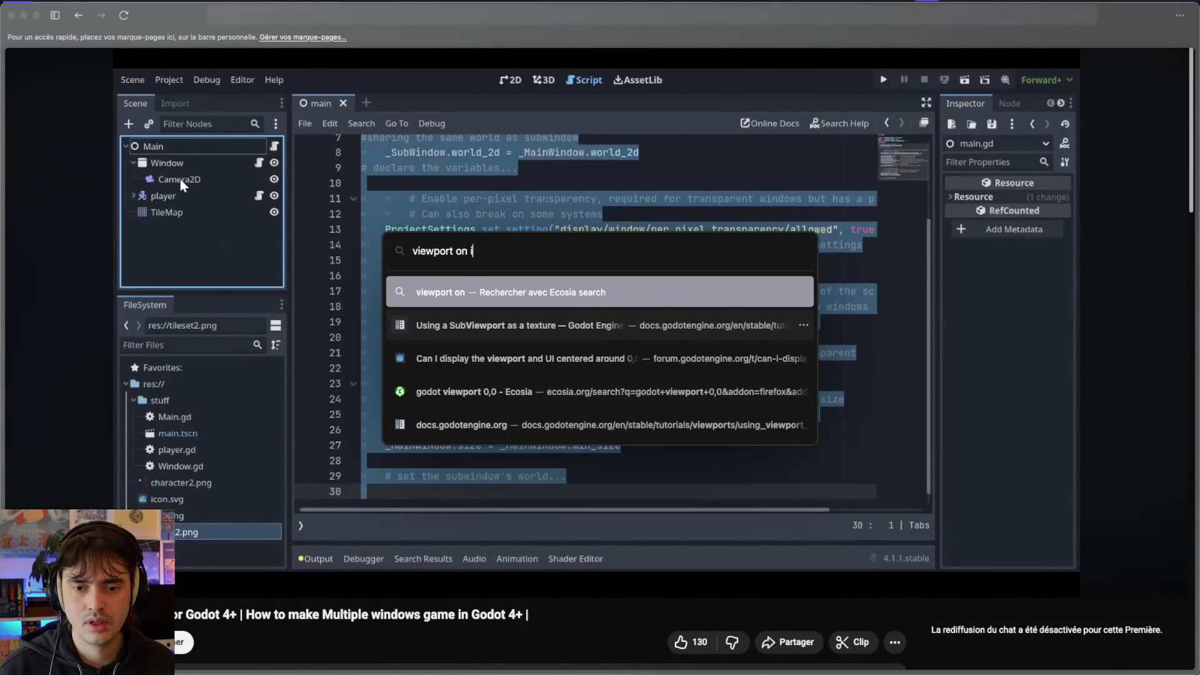
pyautogui.hotkey('ctrl', 'Left')
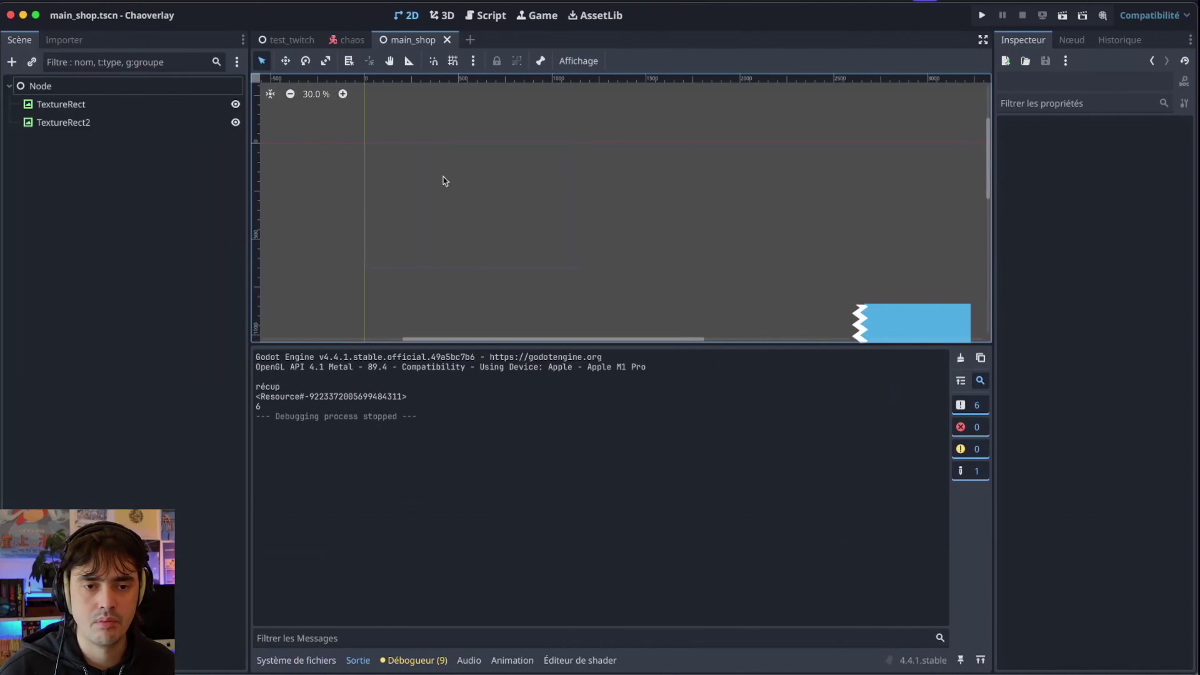
pyautogui.hotkey('ctrl', 'Right')
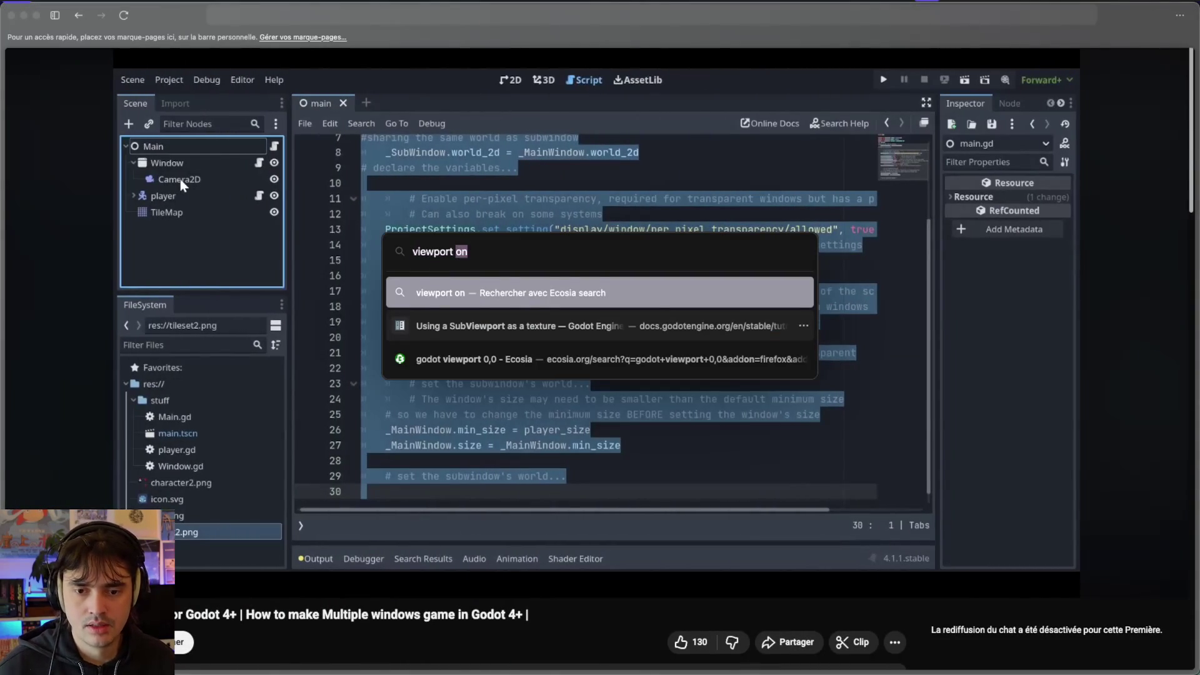
pyautogui.write('ot same size')
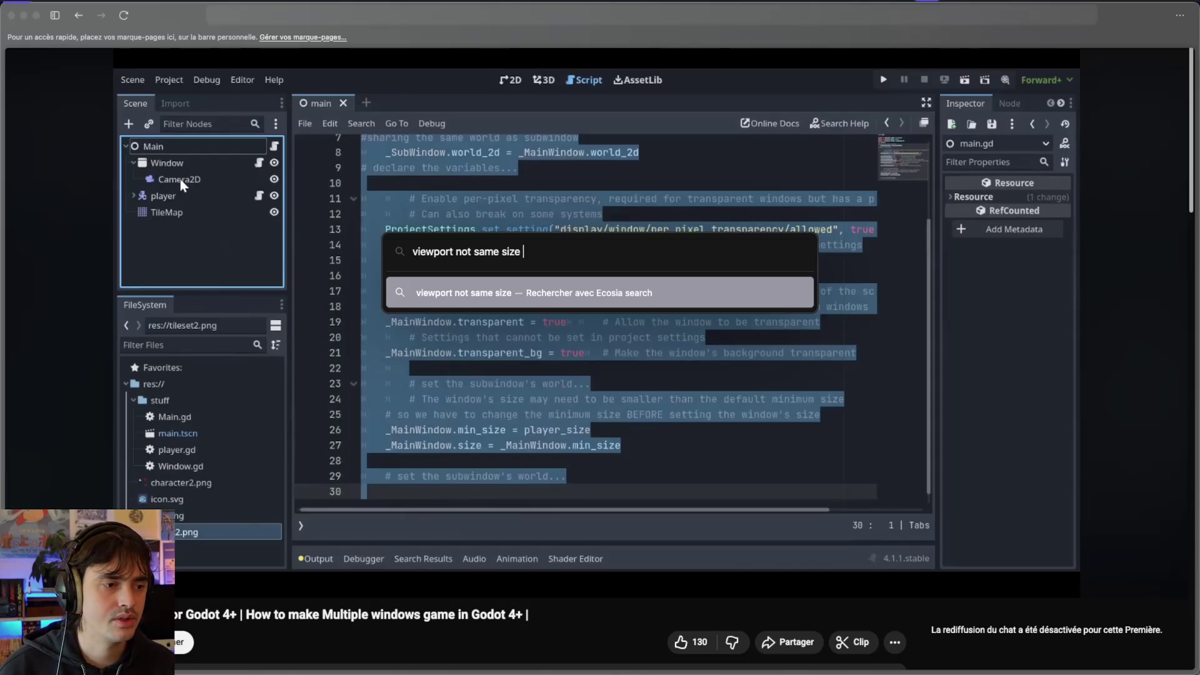
pyautogui.hotkey('ctrl', 'Left')
pyautogui.click(69, 8)
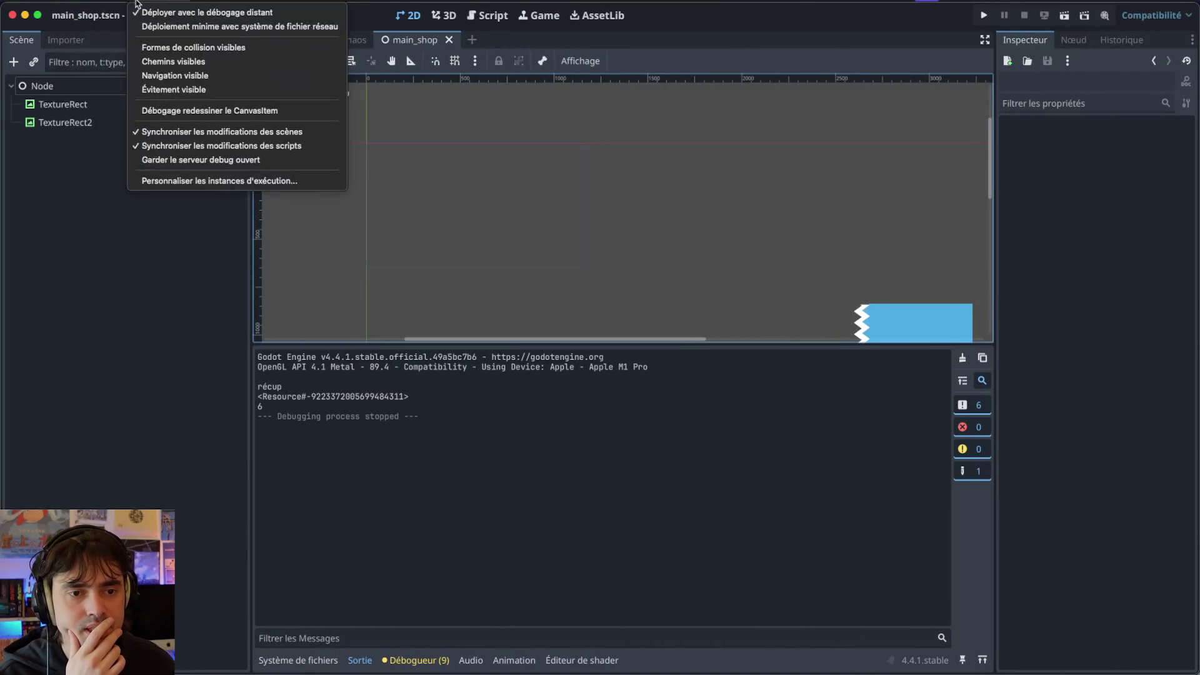
pyautogui.click(142, 25)
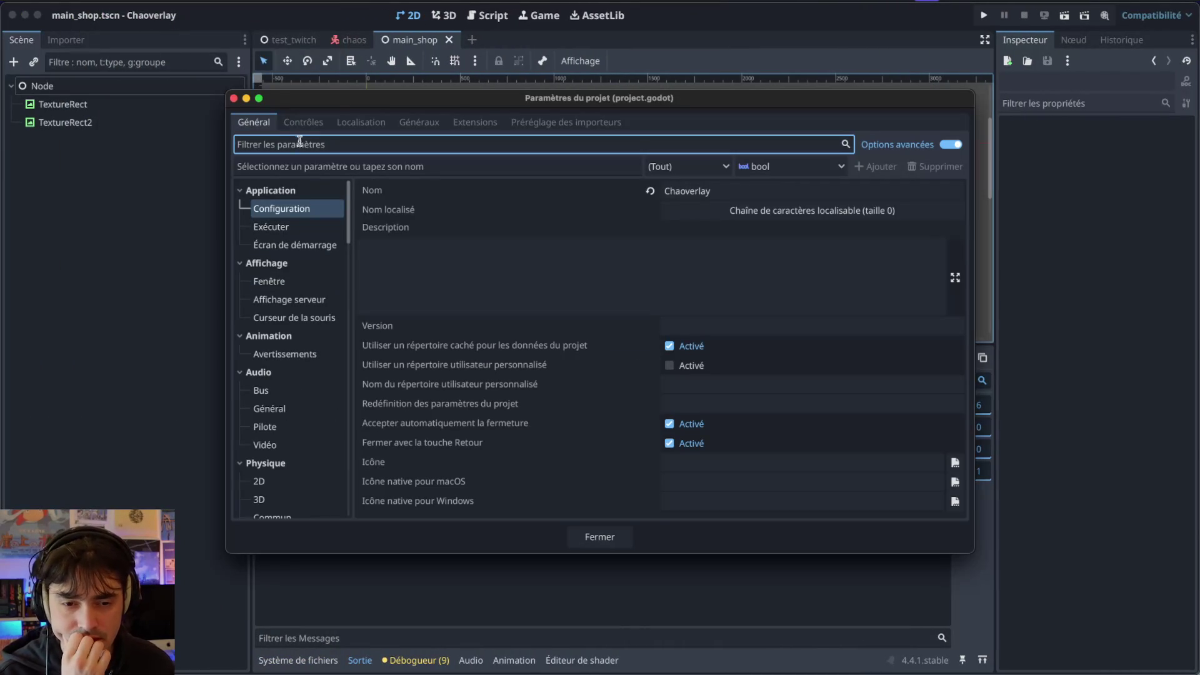
pyautogui.click(298, 287)
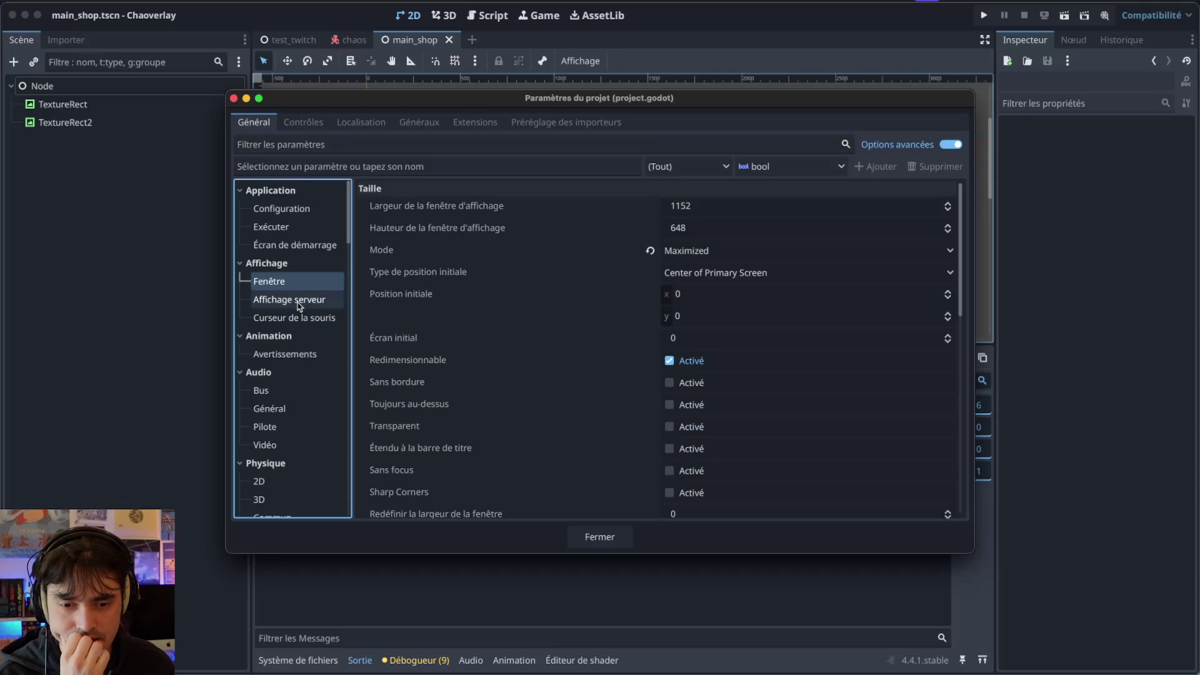
pyautogui.scroll(-8, 298, 306)
pyautogui.scroll(-5, 298, 306)
pyautogui.click(298, 335)
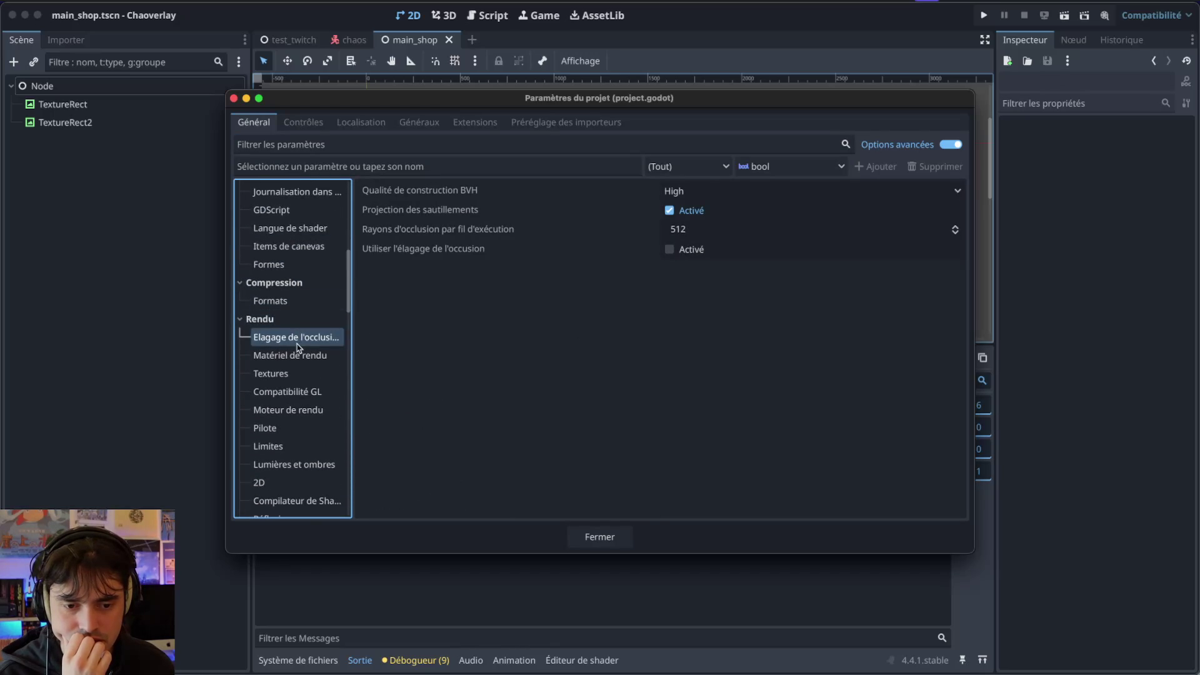
pyautogui.click(298, 373)
pyautogui.click(299, 410)
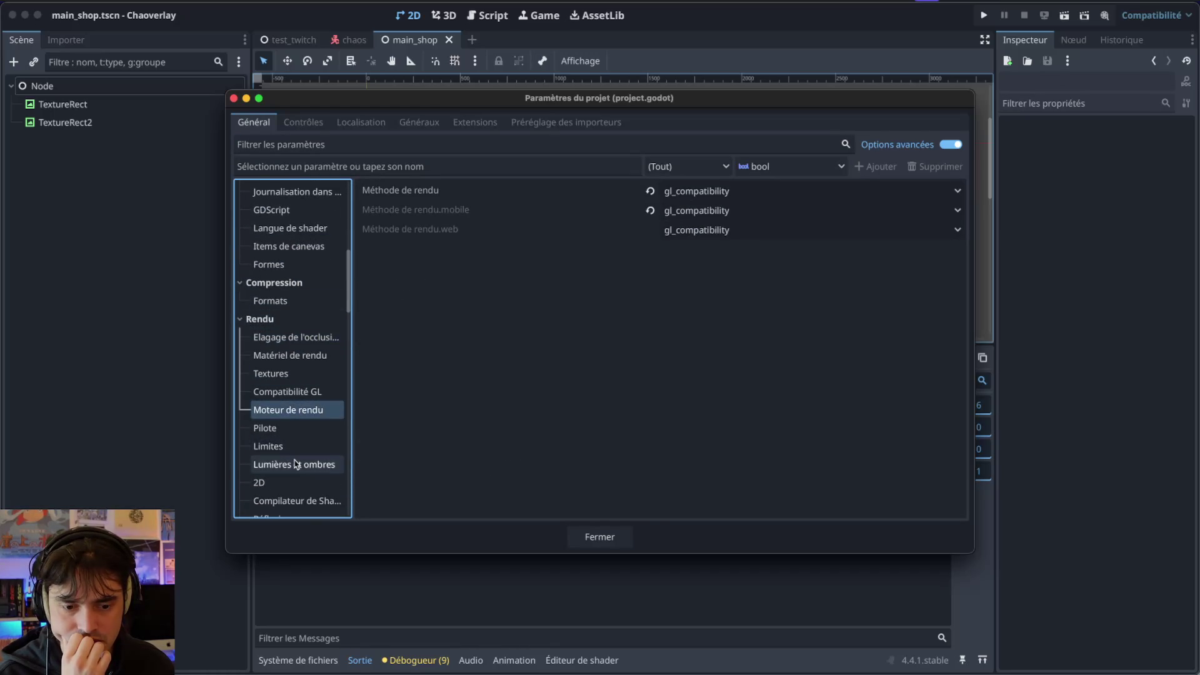
pyautogui.click(296, 464)
pyautogui.scroll(-5, 292, 450)
pyautogui.scroll(-5, 284, 417)
pyautogui.click(286, 399)
pyautogui.click(287, 456)
pyautogui.click(591, 545)
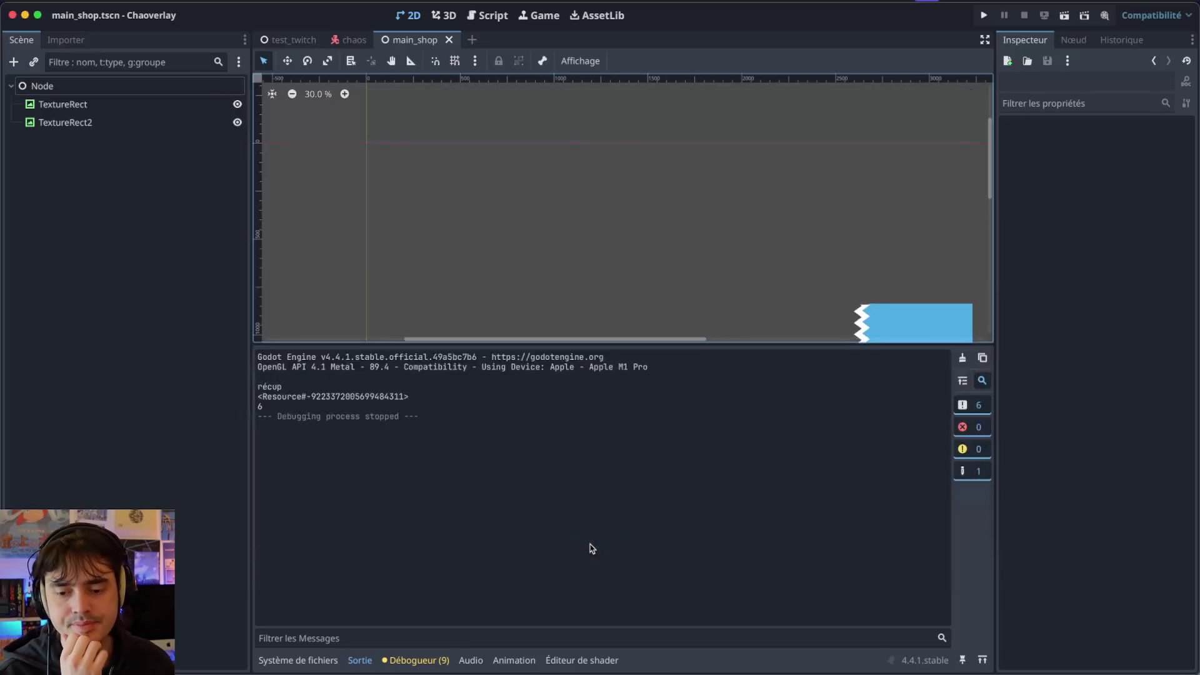
# Search Ecosia from Firefox's address bar for 'viewport responsive godot'
pyautogui.press('super+Tab')
pyautogui.press('super+l')
pyautogui.write('view')
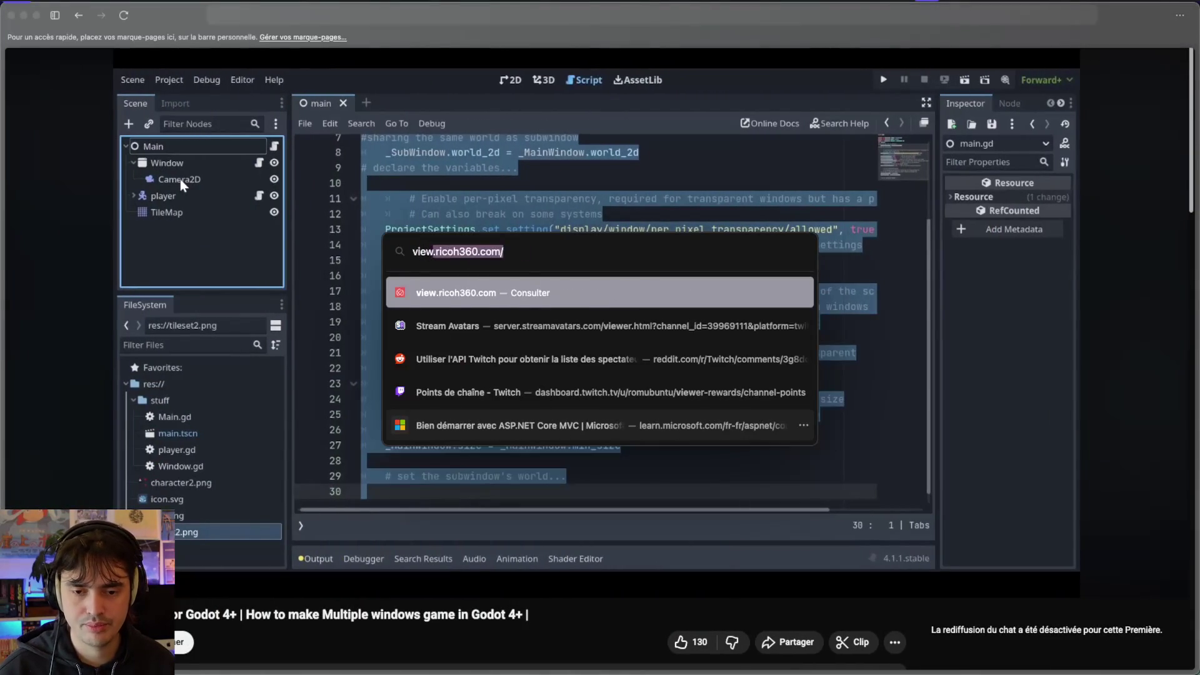
pyautogui.write('port extends')
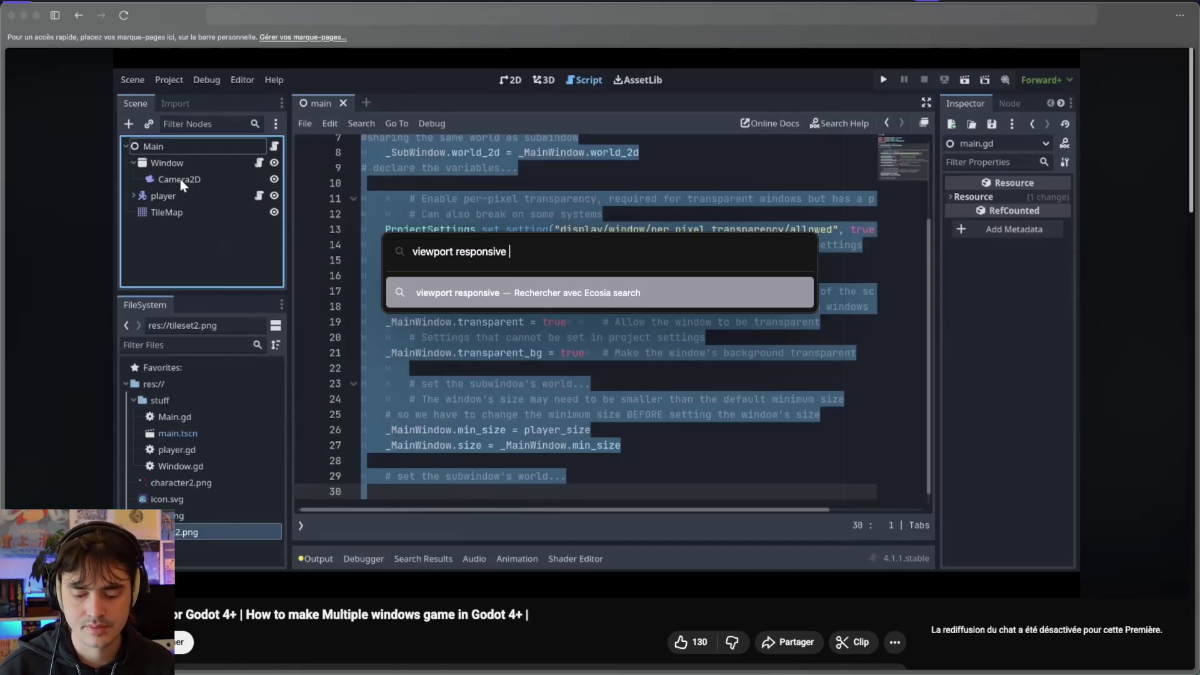
pyautogui.write('t')
pyautogui.press('Return')
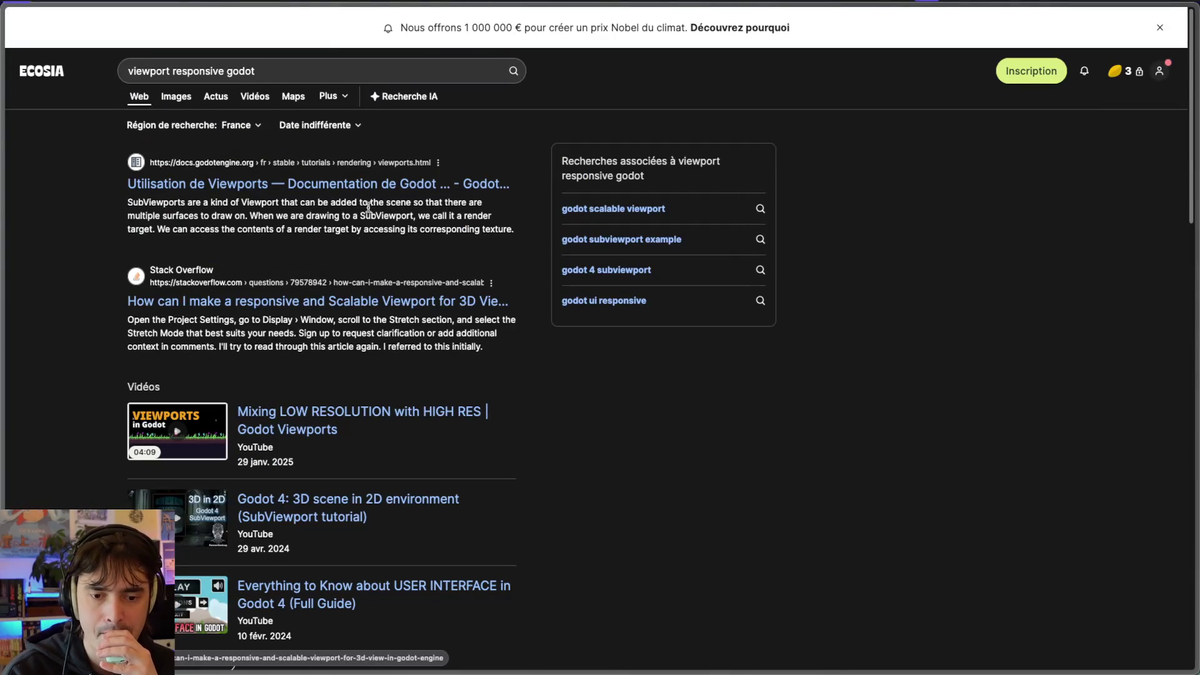
# Read through the Godot viewports documentation page from the search results
pyautogui.click(365, 184)
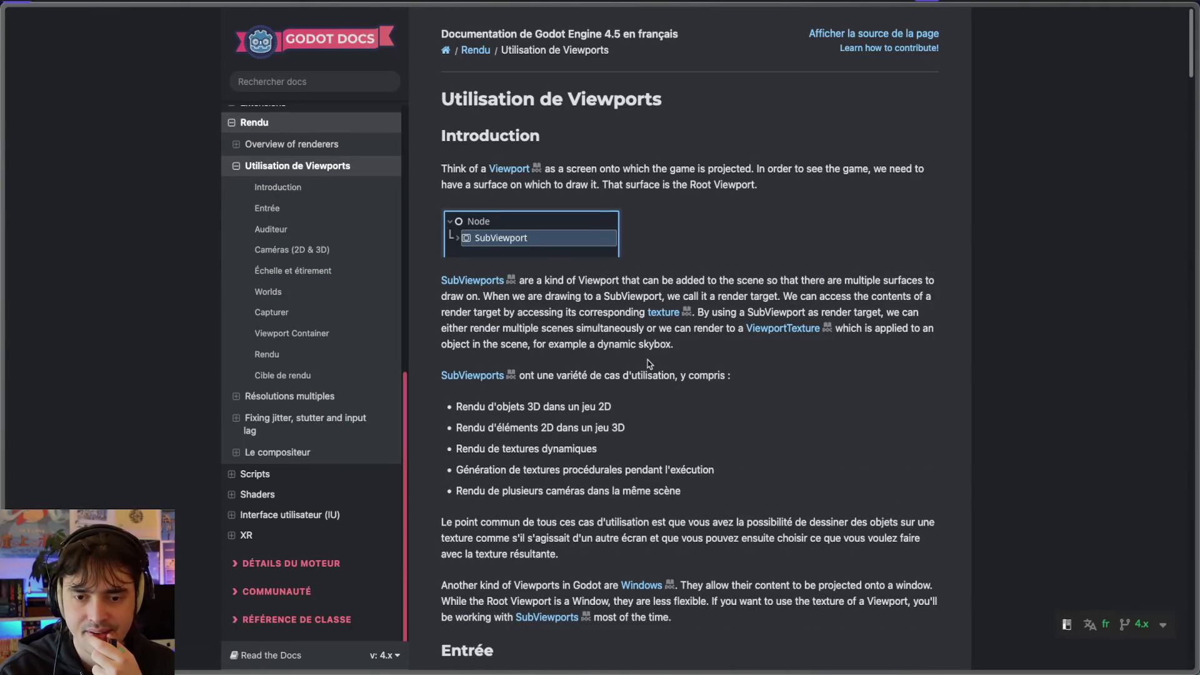
pyautogui.scroll(-1, 648, 364)
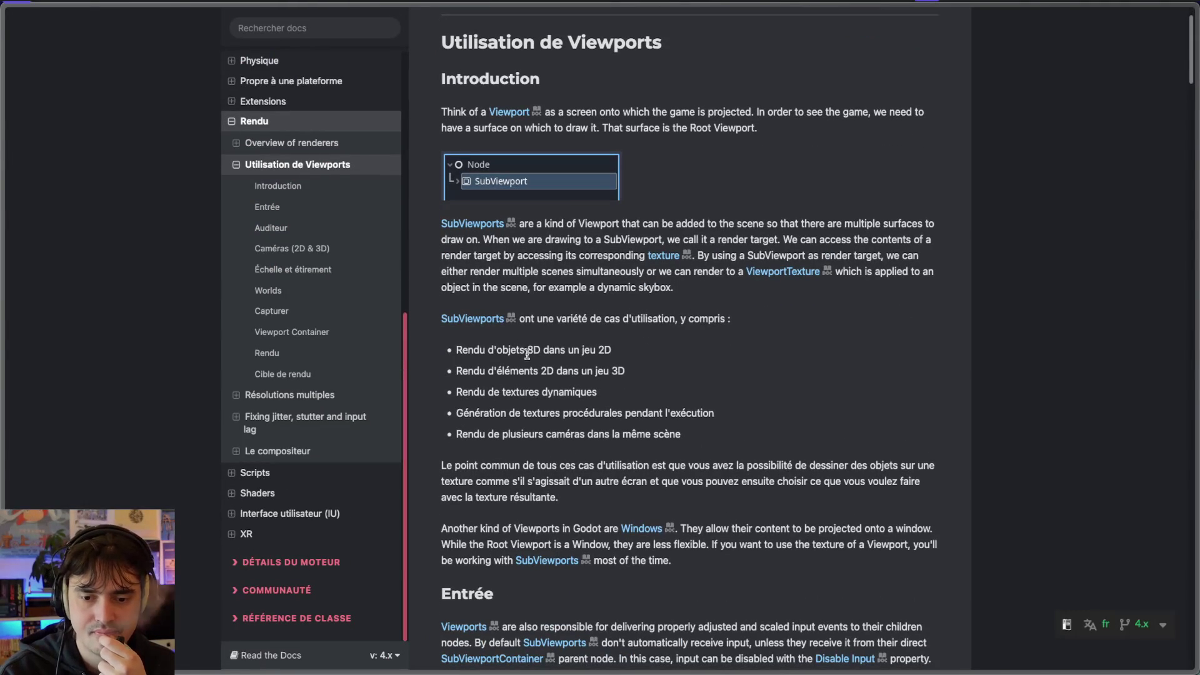
pyautogui.scroll(-6, 518, 423)
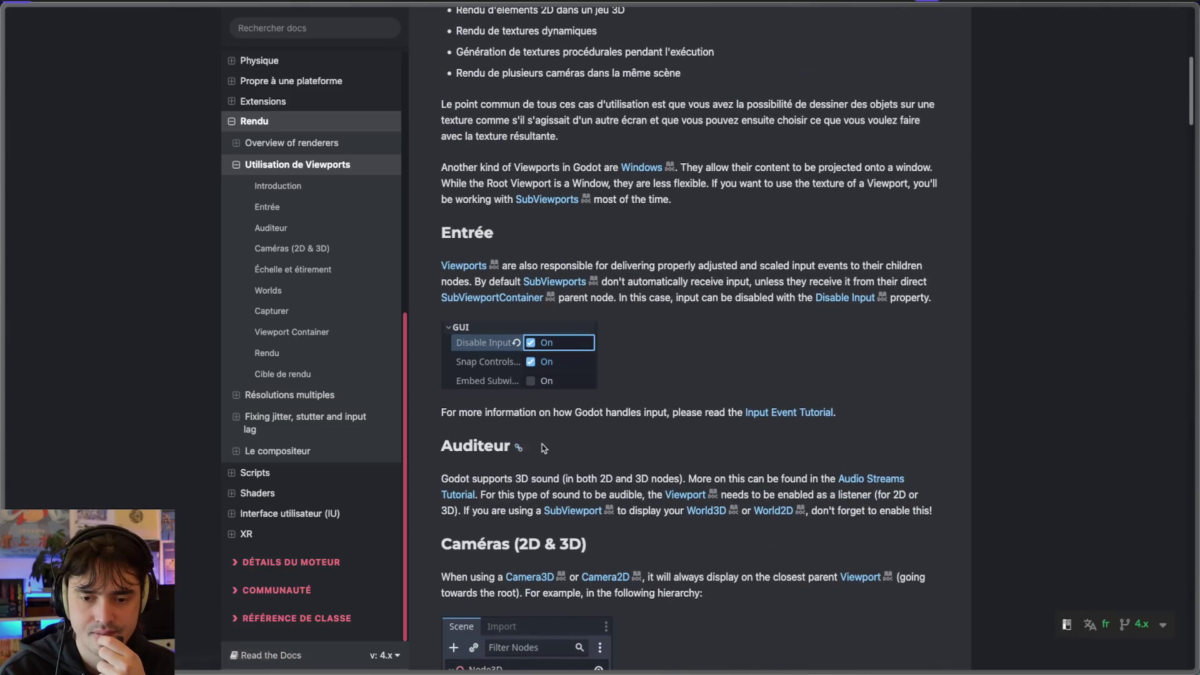
pyautogui.scroll(-12, 569, 463)
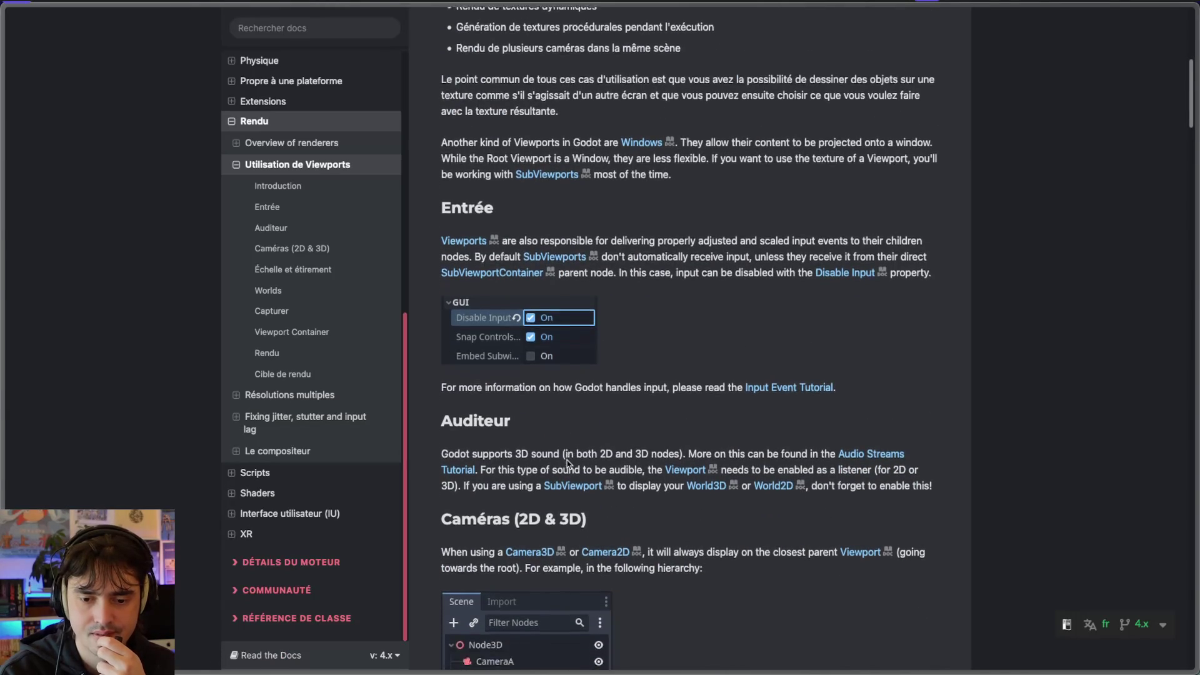
pyautogui.press('super+bracketleft')
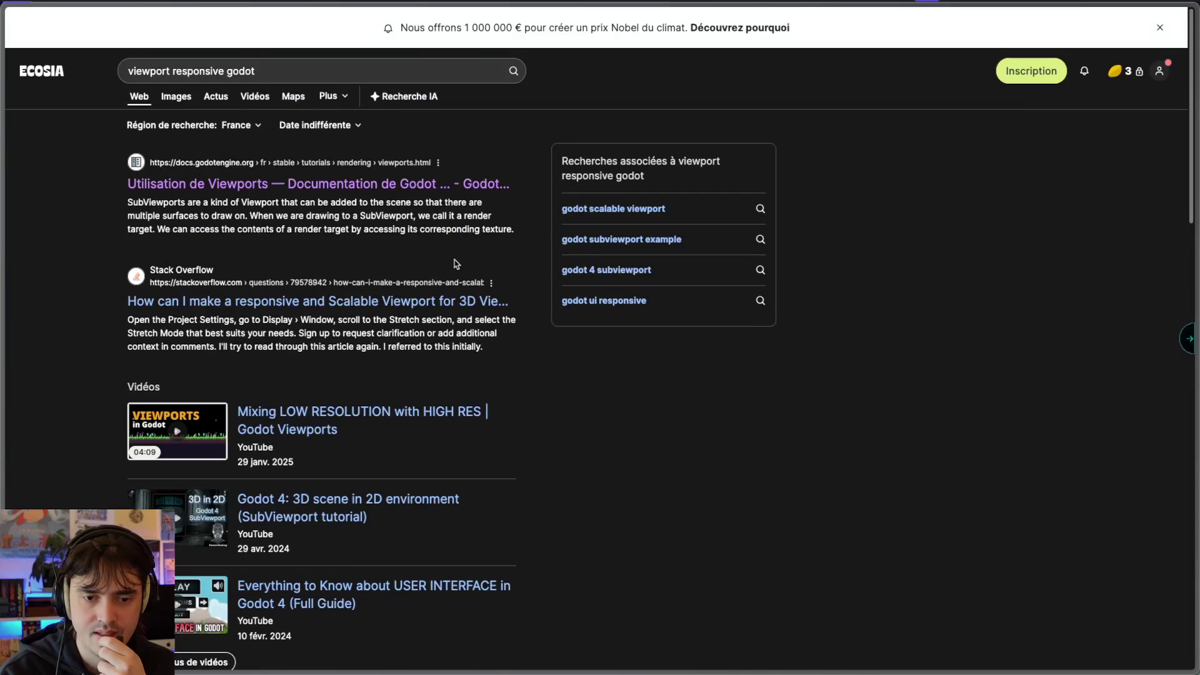
pyautogui.press('super+bracketright')
pyautogui.scroll(-5, 640, 464)
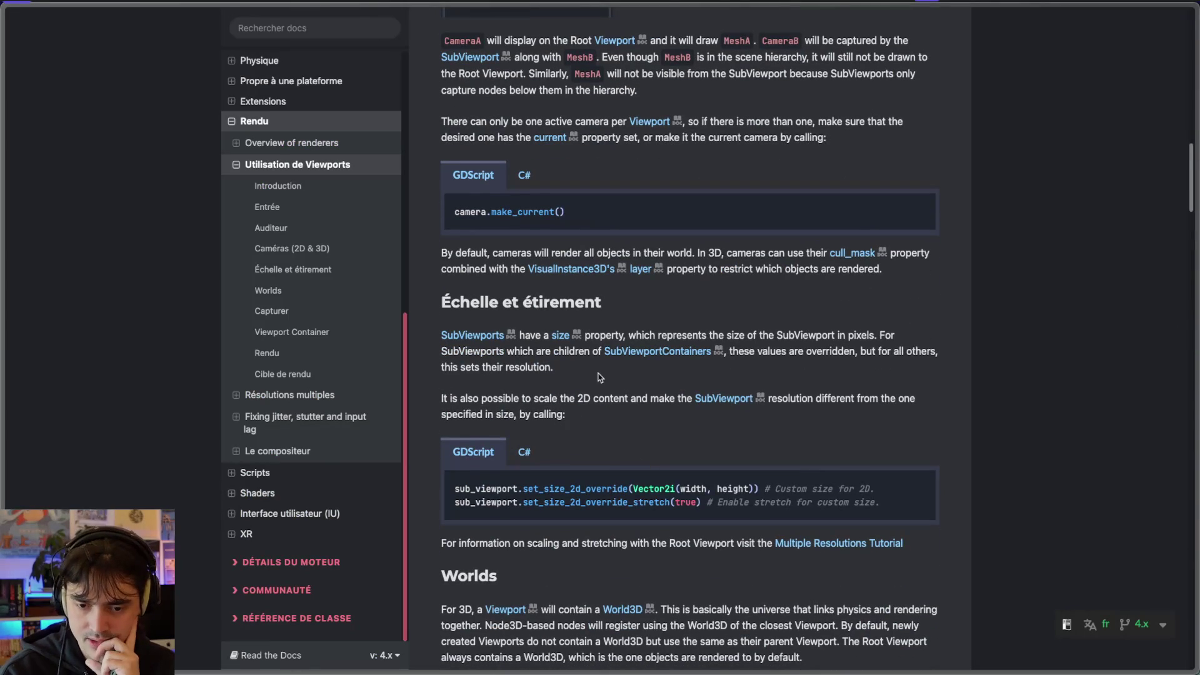
pyautogui.scroll(-14, 525, 344)
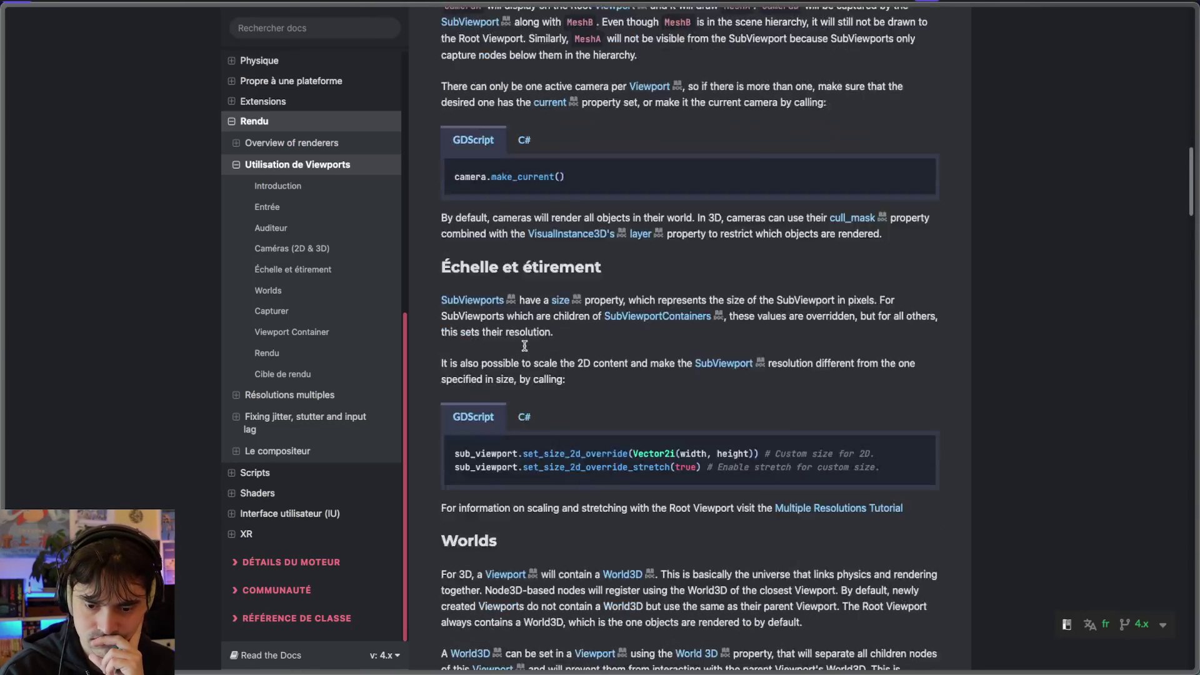
pyautogui.hscroll(-5, 525, 344)
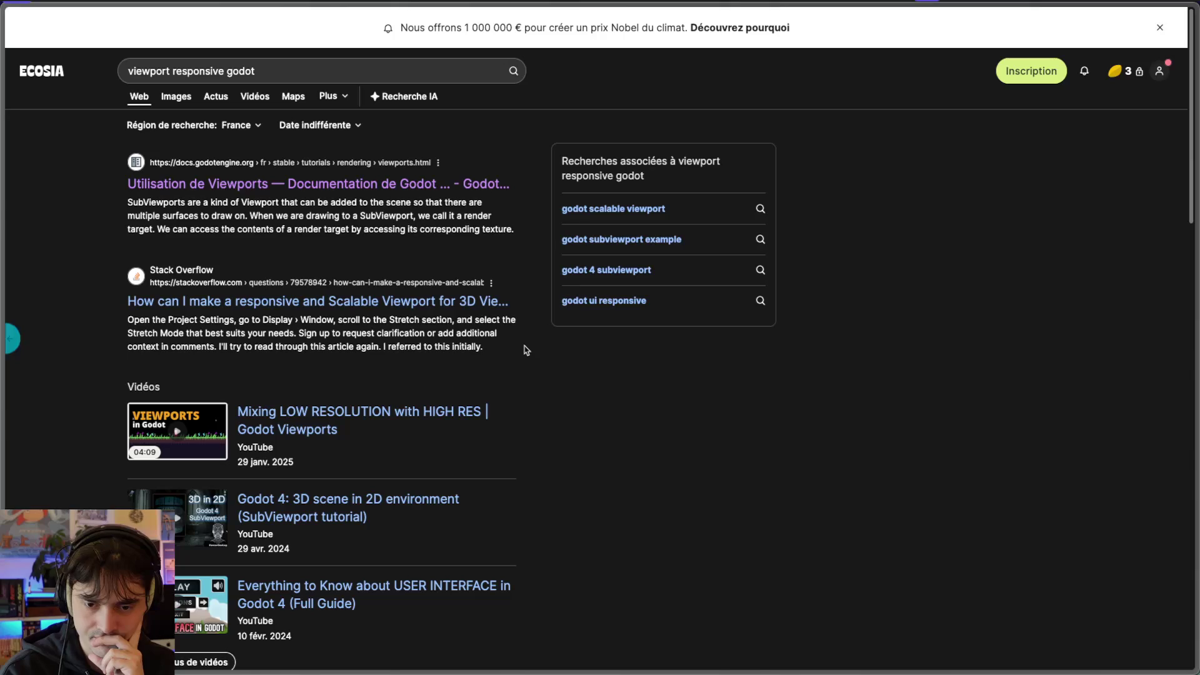
# Open the Stack Overflow responsive-viewport question and highlight the stretch mode advice
pyautogui.click(321, 311)
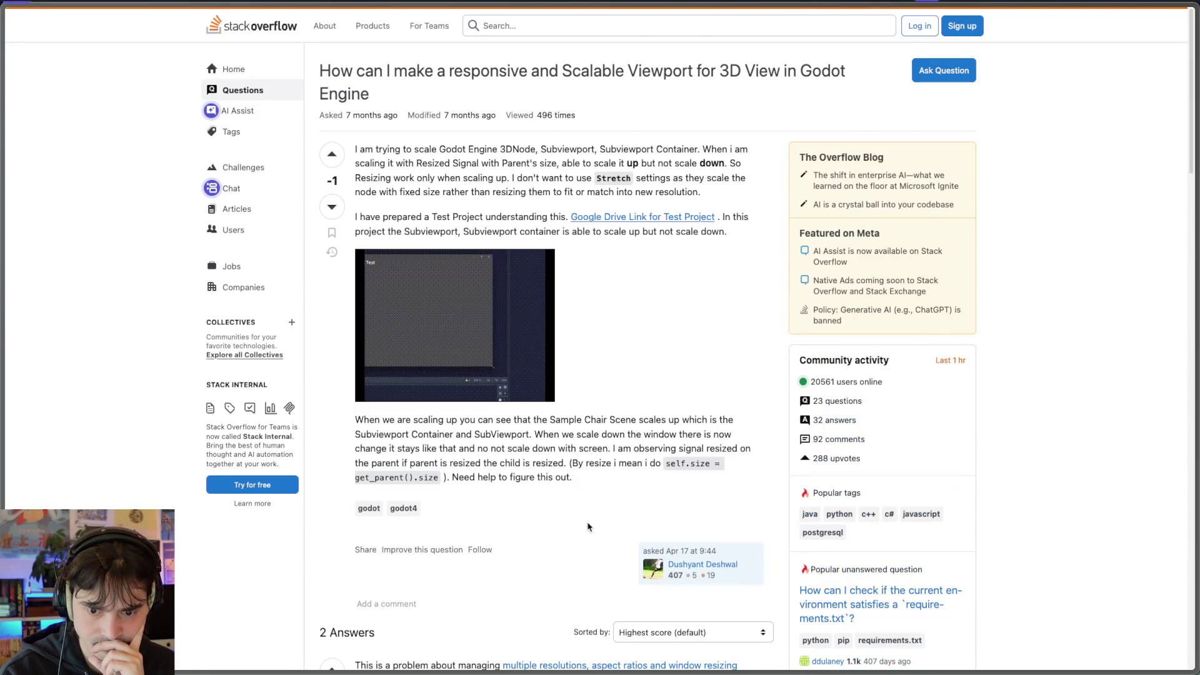
pyautogui.scroll(-5, 587, 526)
pyautogui.moveTo(546, 430); pyautogui.dragTo(468, 427)
pyautogui.hotkey('ctrl', 'Left')
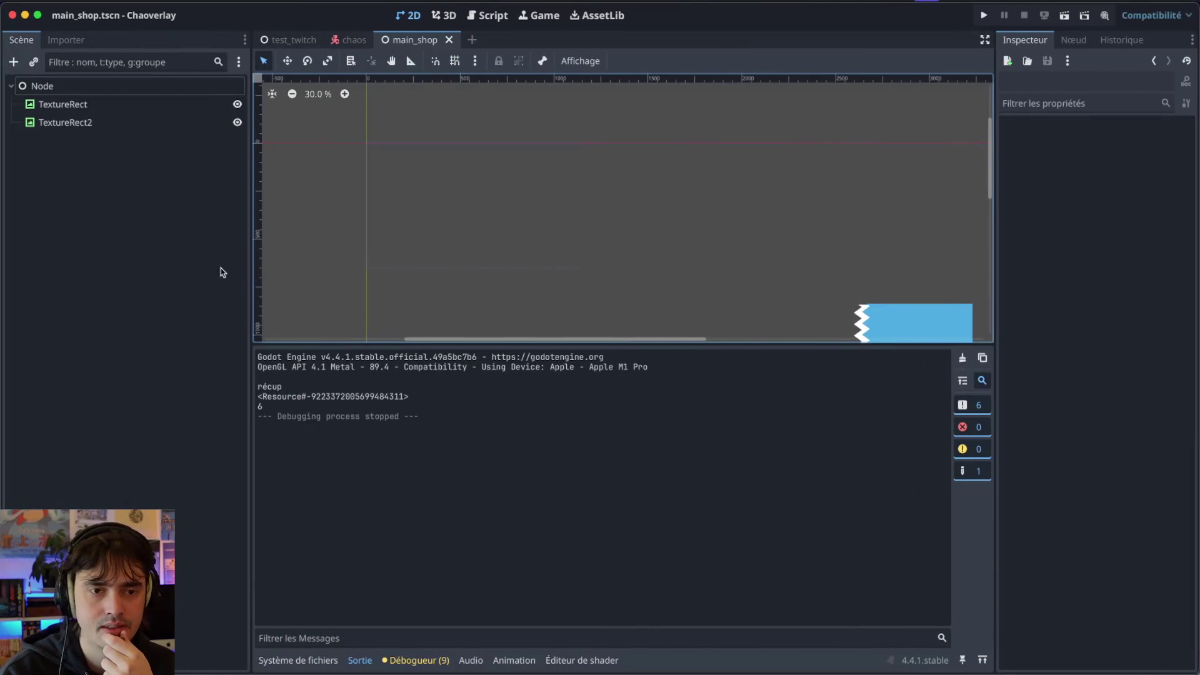
# Open Paramètres du projet from the Projet menu and scroll the category list
pyautogui.hotkey('ctrl', 'Right')
pyautogui.hotkey('ctrl', 'Left')
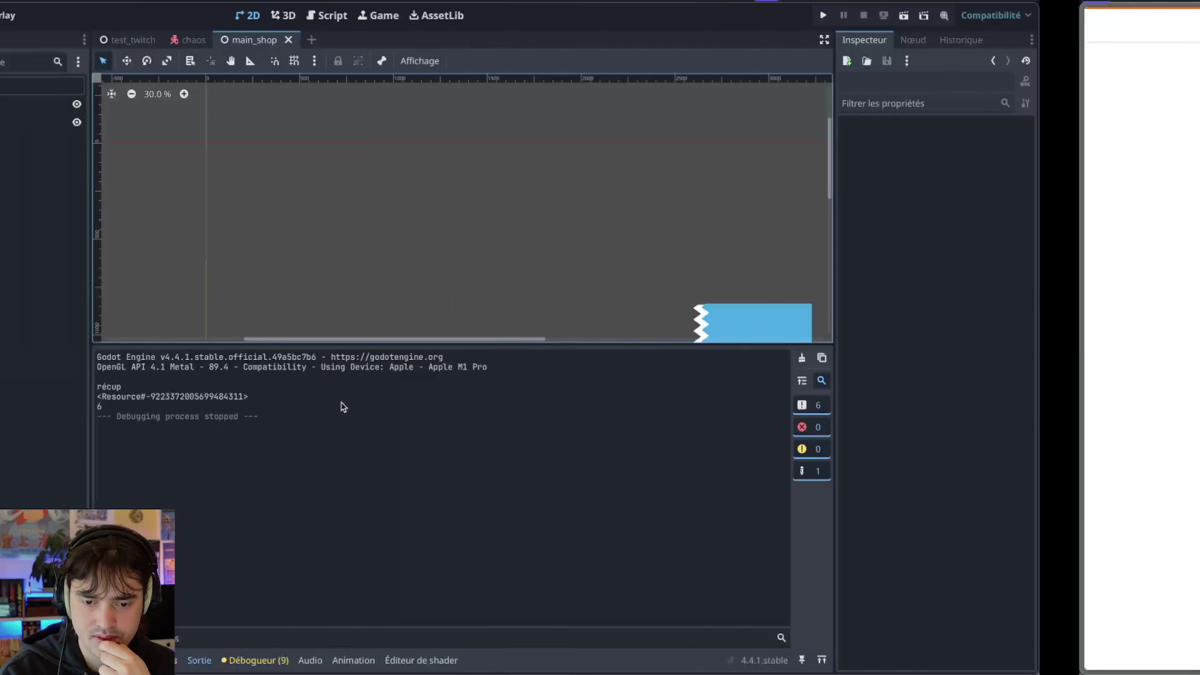
pyautogui.click(109, 2)
pyautogui.click(267, 213)
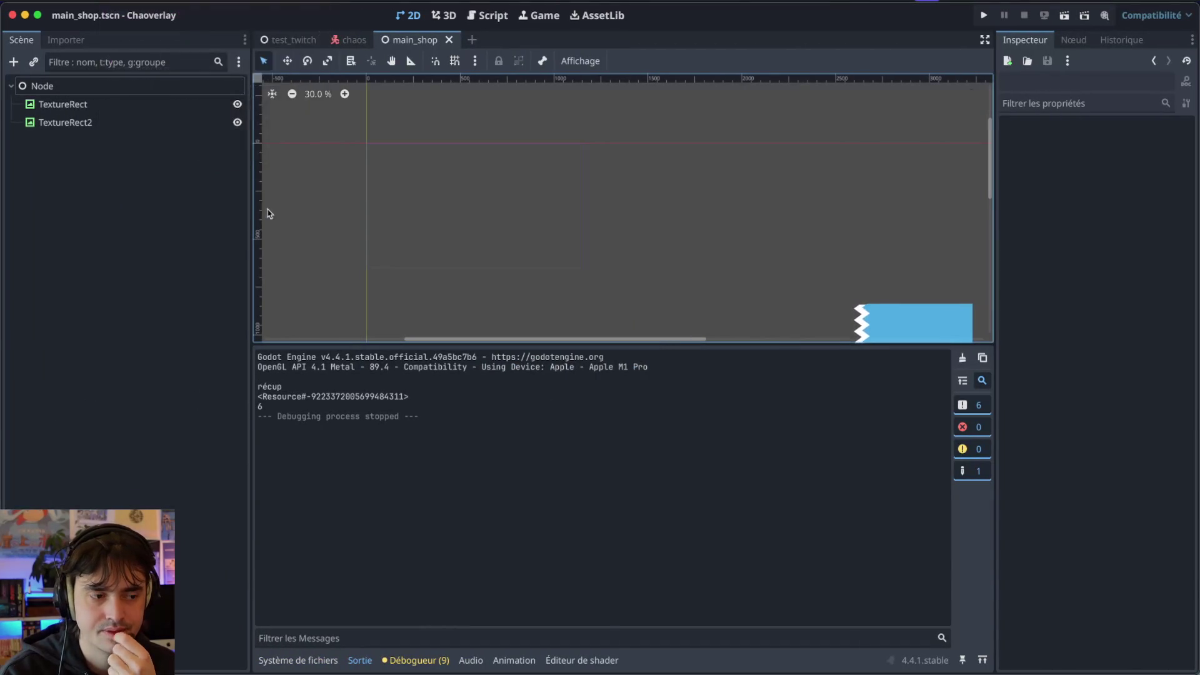
pyautogui.scroll(-5, 271, 440)
pyautogui.scroll(-6, 271, 444)
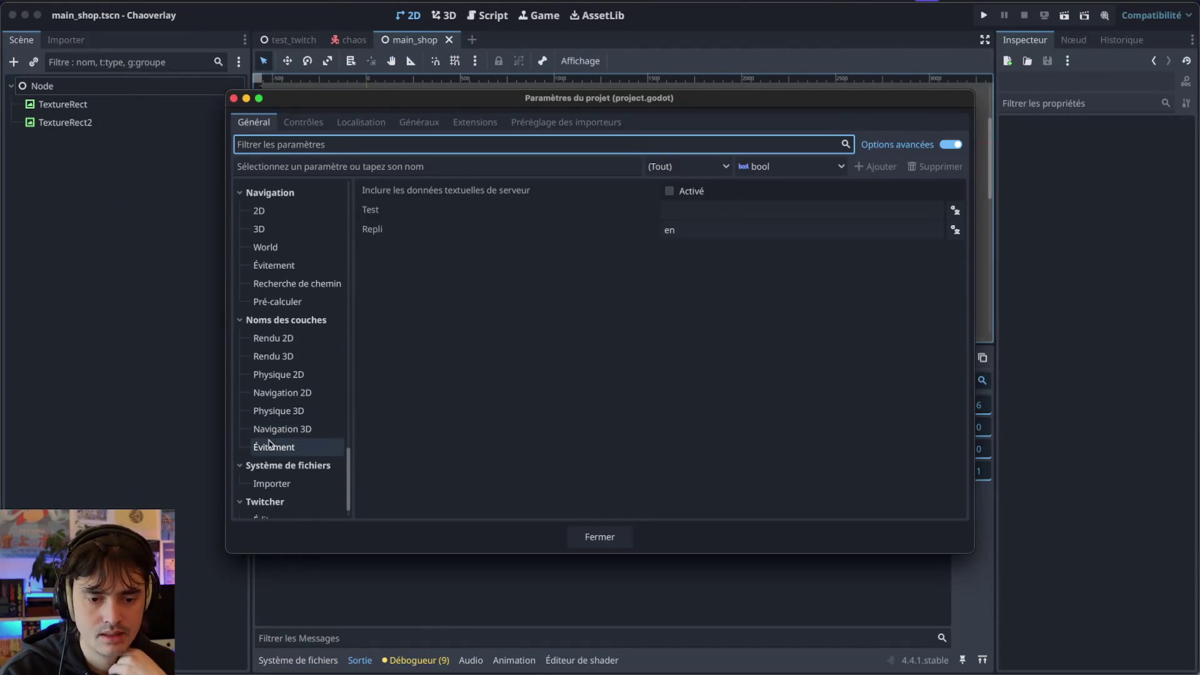
pyautogui.scroll(2, 270, 443)
pyautogui.scroll(-2, 270, 444)
pyautogui.scroll(6, 270, 443)
pyautogui.scroll(10, 269, 443)
pyautogui.scroll(4, 269, 444)
# Compare with the Stack Overflow answer, then view render material and occlusion culling settings
pyautogui.hotkey('ctrl', 'Right')
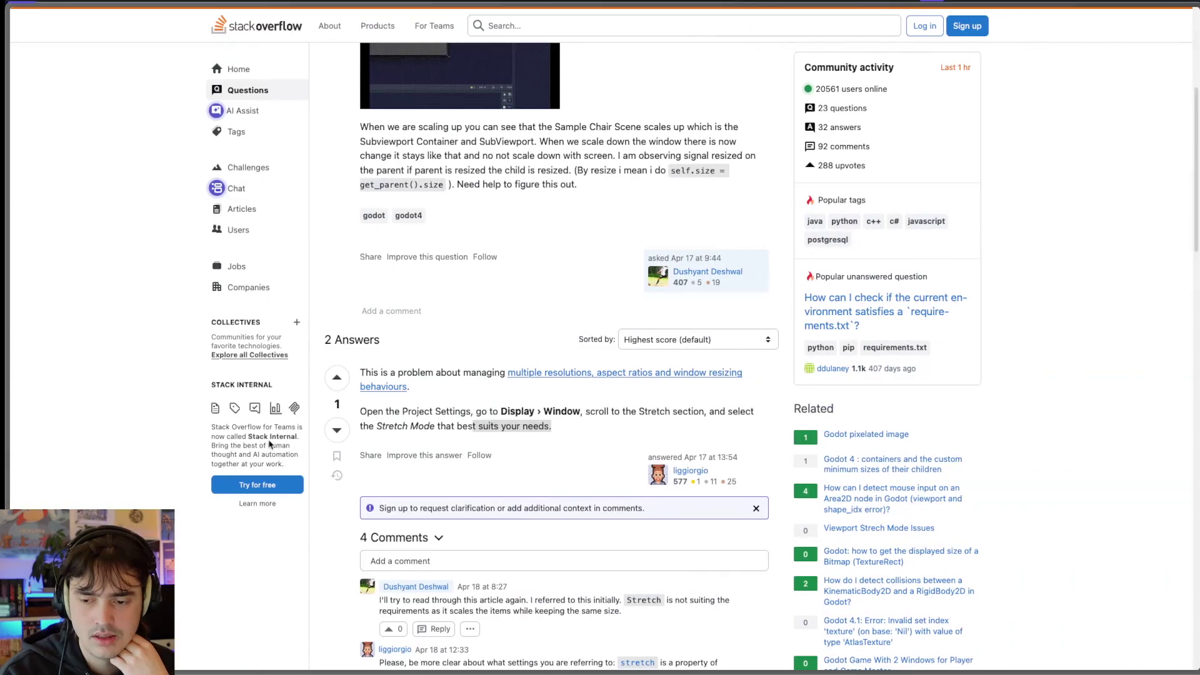
pyautogui.hotkey('ctrl', 'Left')
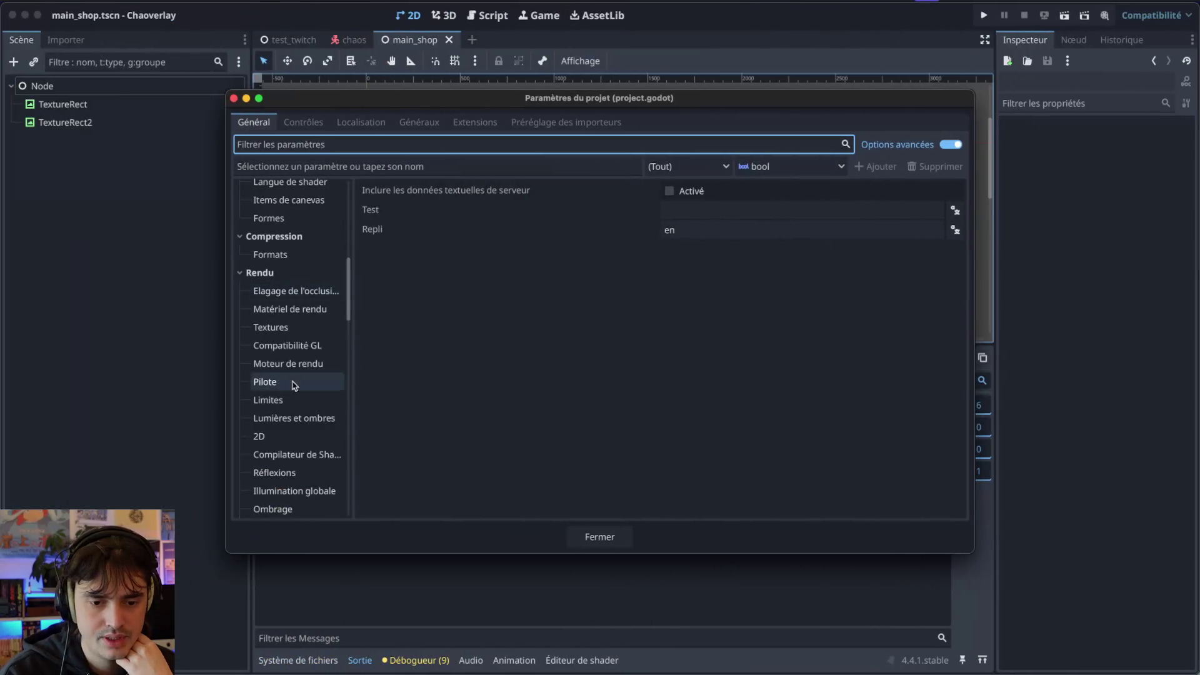
pyautogui.scroll(-5, 298, 400)
pyautogui.scroll(4, 301, 405)
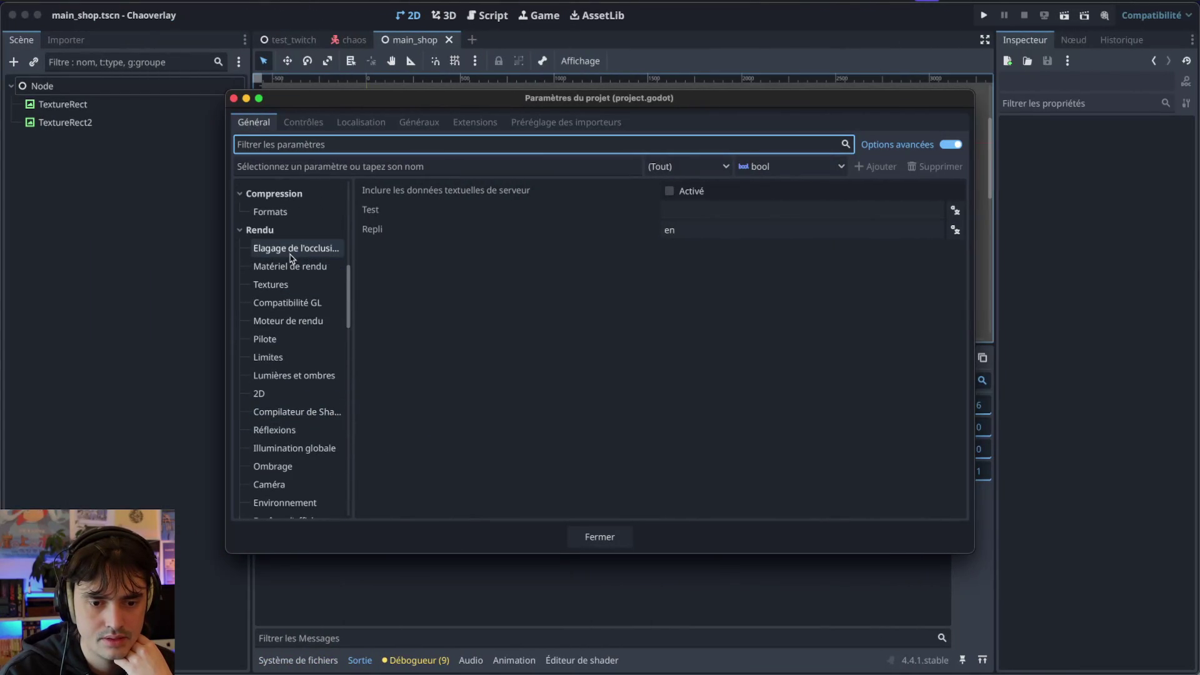
pyautogui.hotkey('ctrl', 'Right')
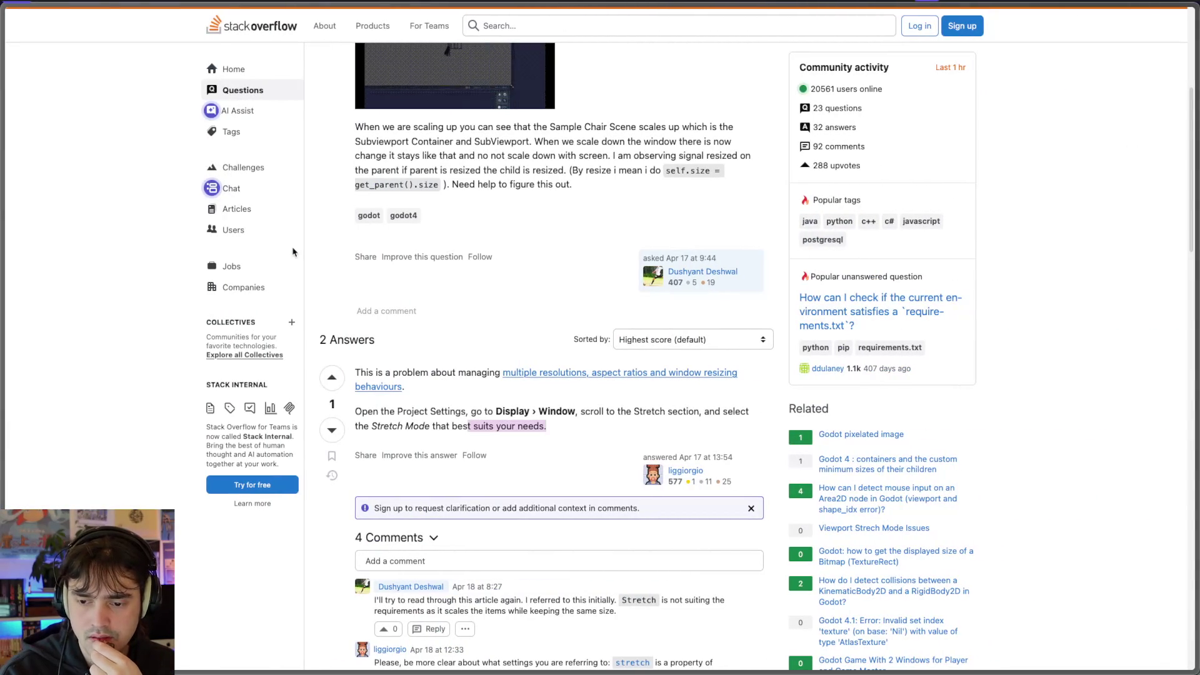
pyautogui.hotkey('ctrl', 'Left')
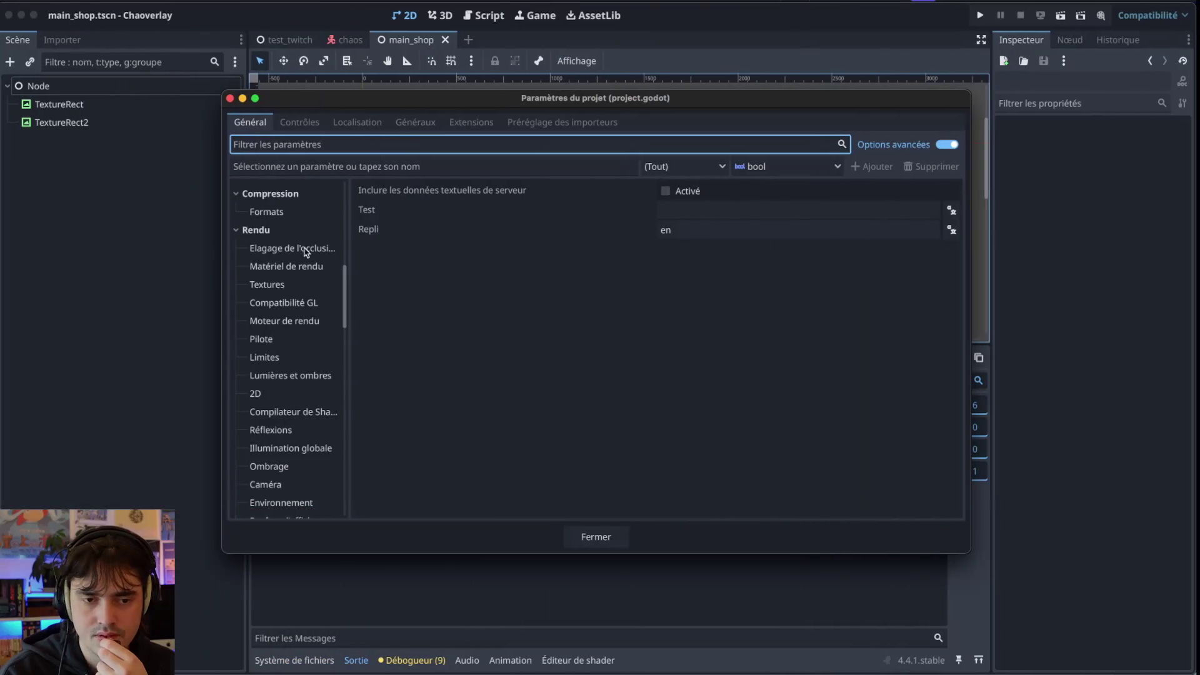
pyautogui.click(293, 265)
pyautogui.click(311, 247)
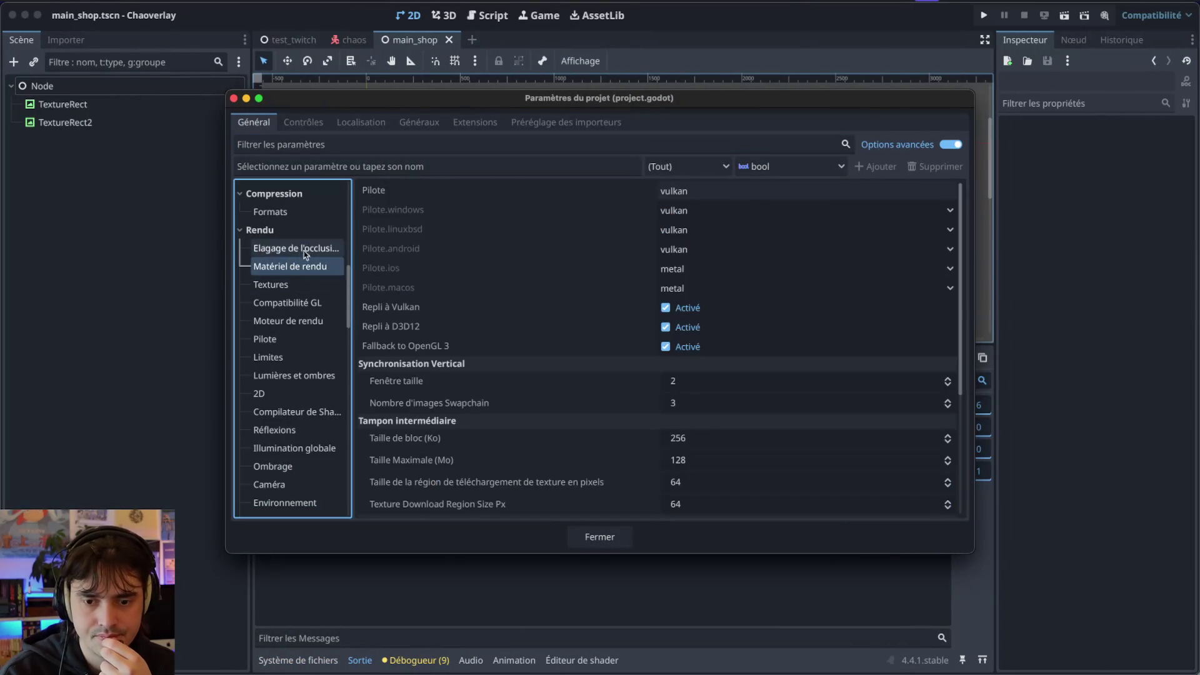
# Step through Textures, GL compatibility, rendering method and driver settings to the viewport section
pyautogui.click(300, 265)
pyautogui.click(288, 287)
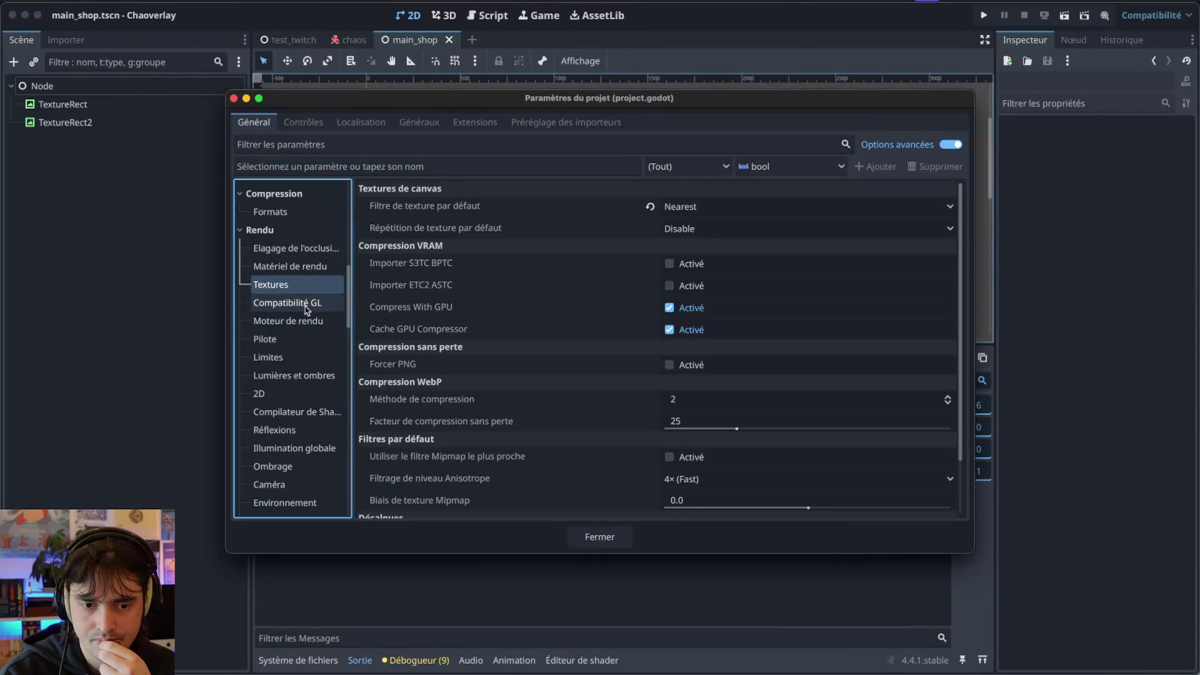
pyautogui.click(306, 306)
pyautogui.click(297, 323)
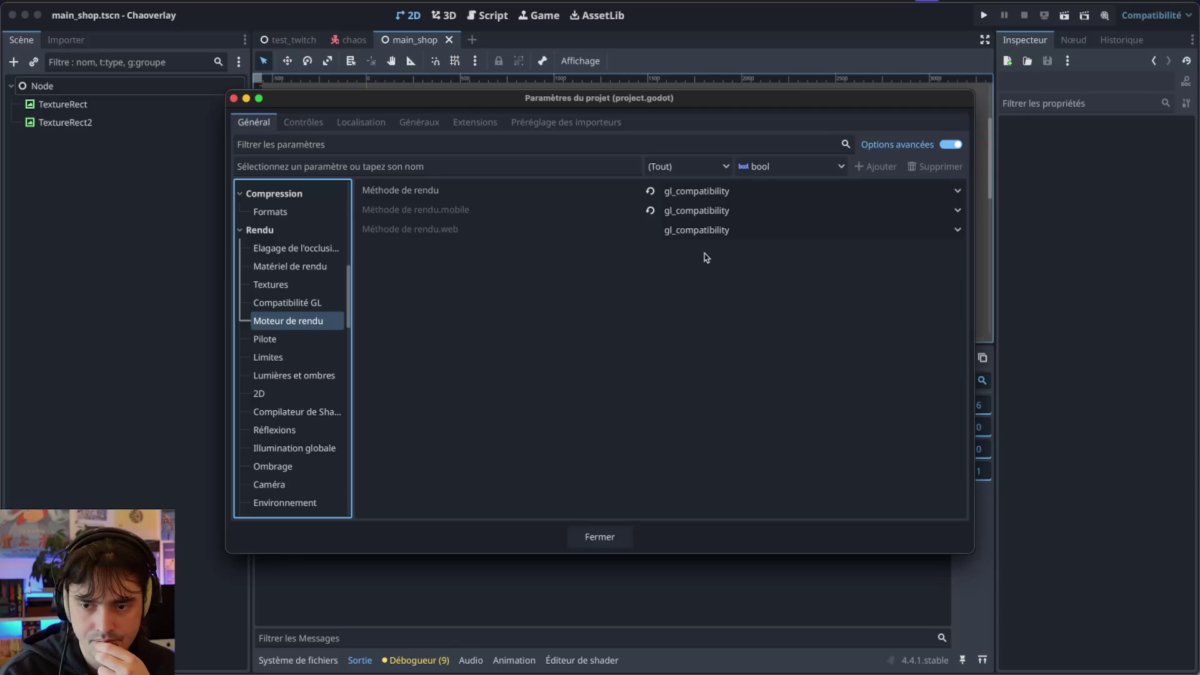
pyautogui.click(286, 338)
pyautogui.scroll(-2, 288, 386)
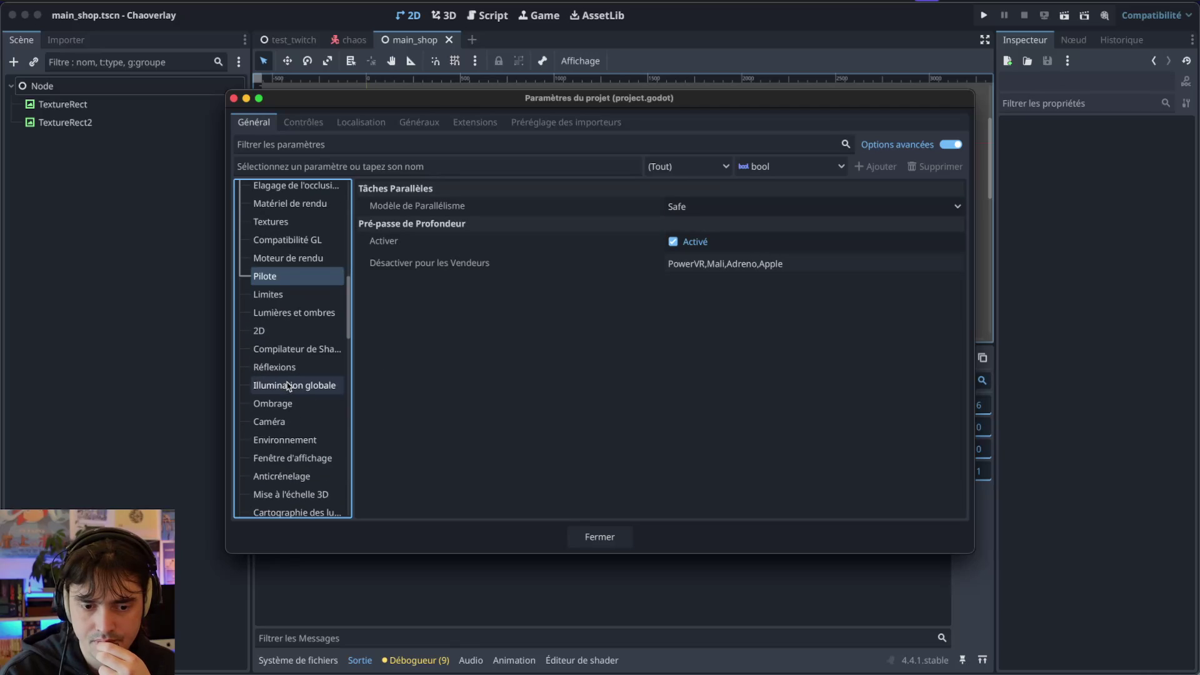
pyautogui.scroll(-2, 288, 382)
pyautogui.click(290, 407)
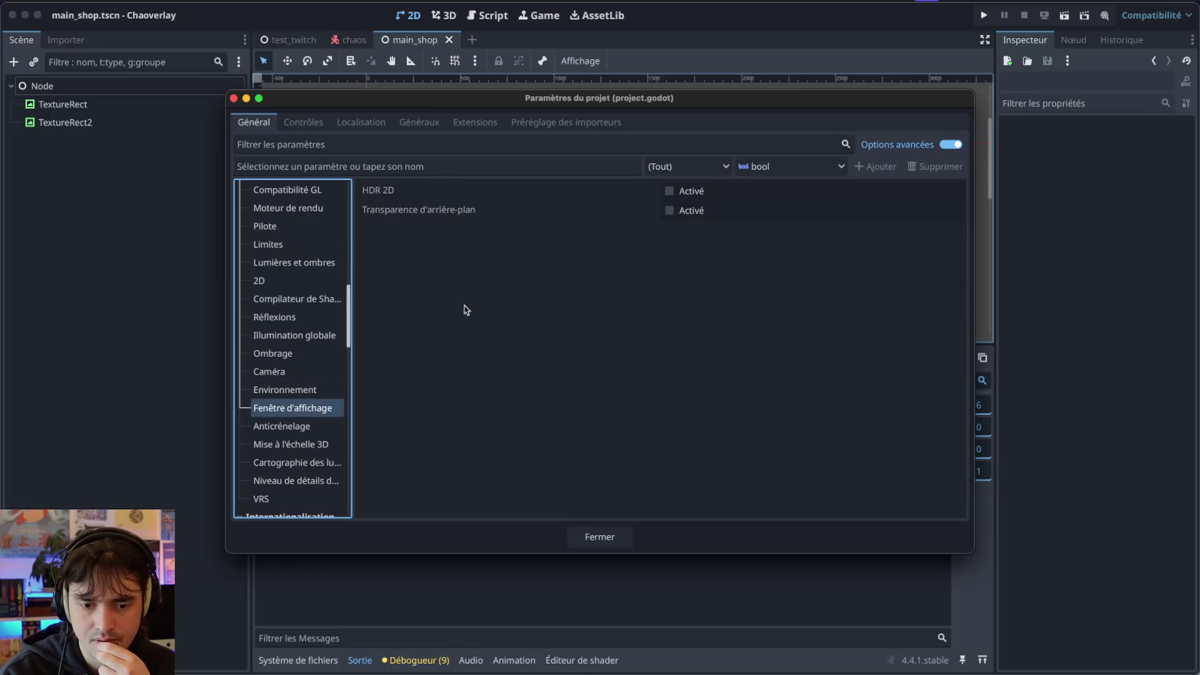
# Inspect the background transparency and HDR 2D options, then filter settings by 'fenêtre'
pyautogui.click(673, 215)
pyautogui.click(508, 279)
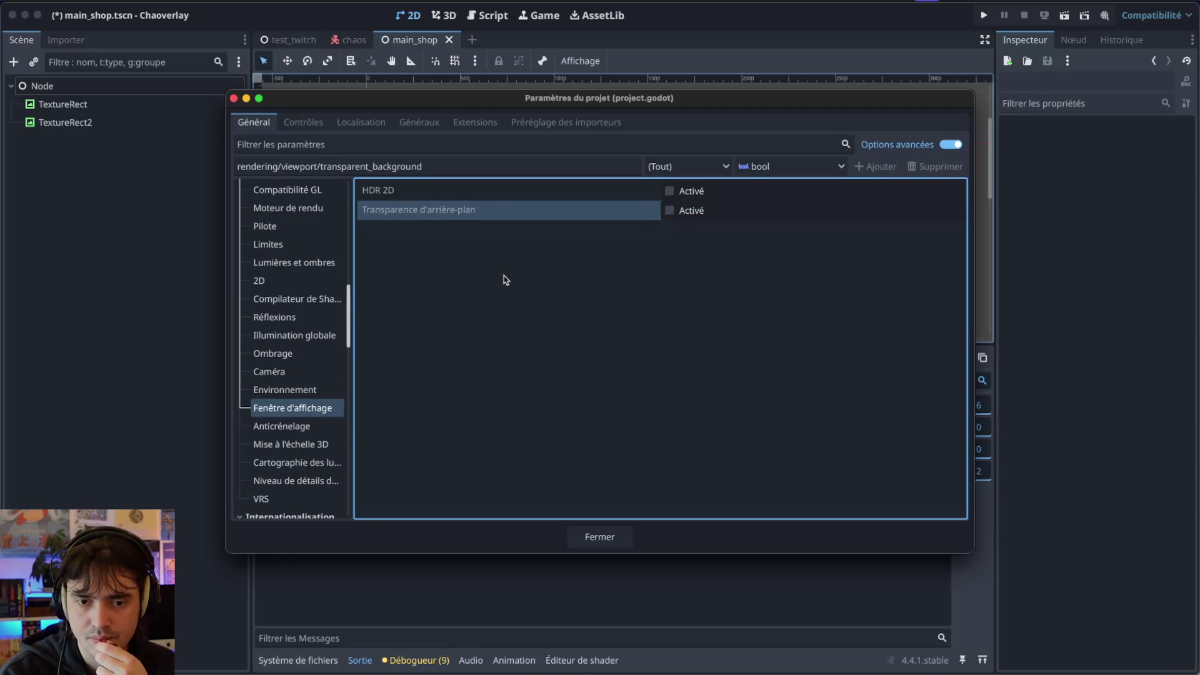
pyautogui.scroll(-1, 321, 427)
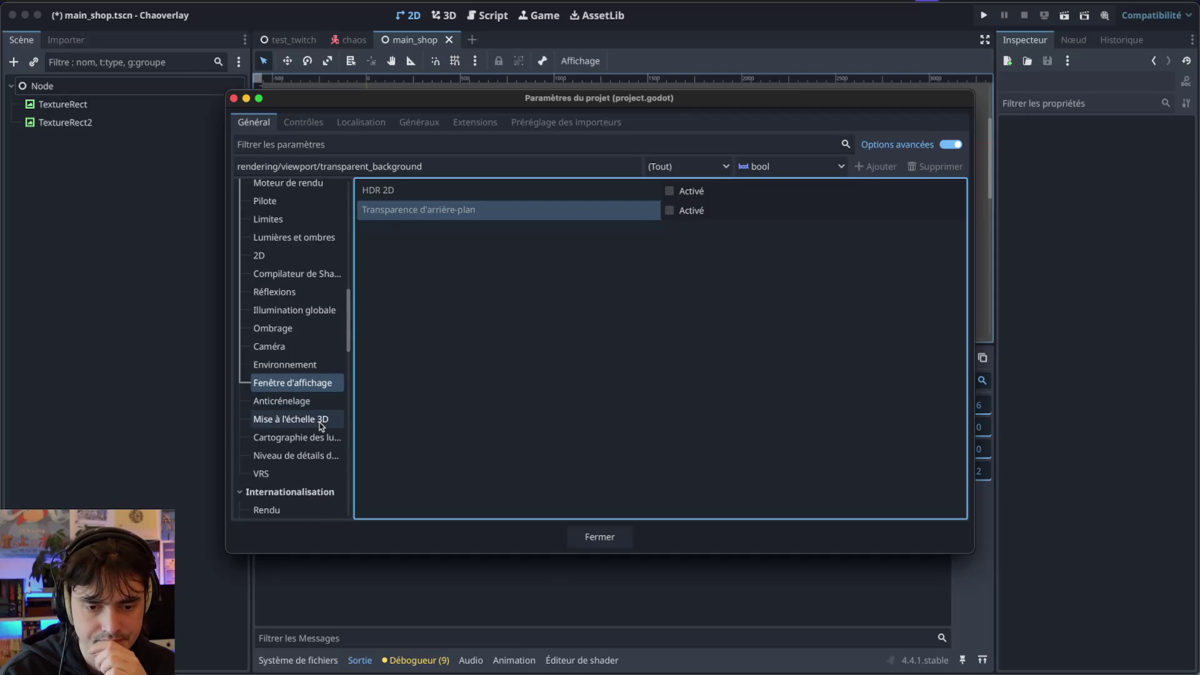
pyautogui.scroll(5, 318, 374)
pyautogui.click(289, 226)
pyautogui.click(290, 226)
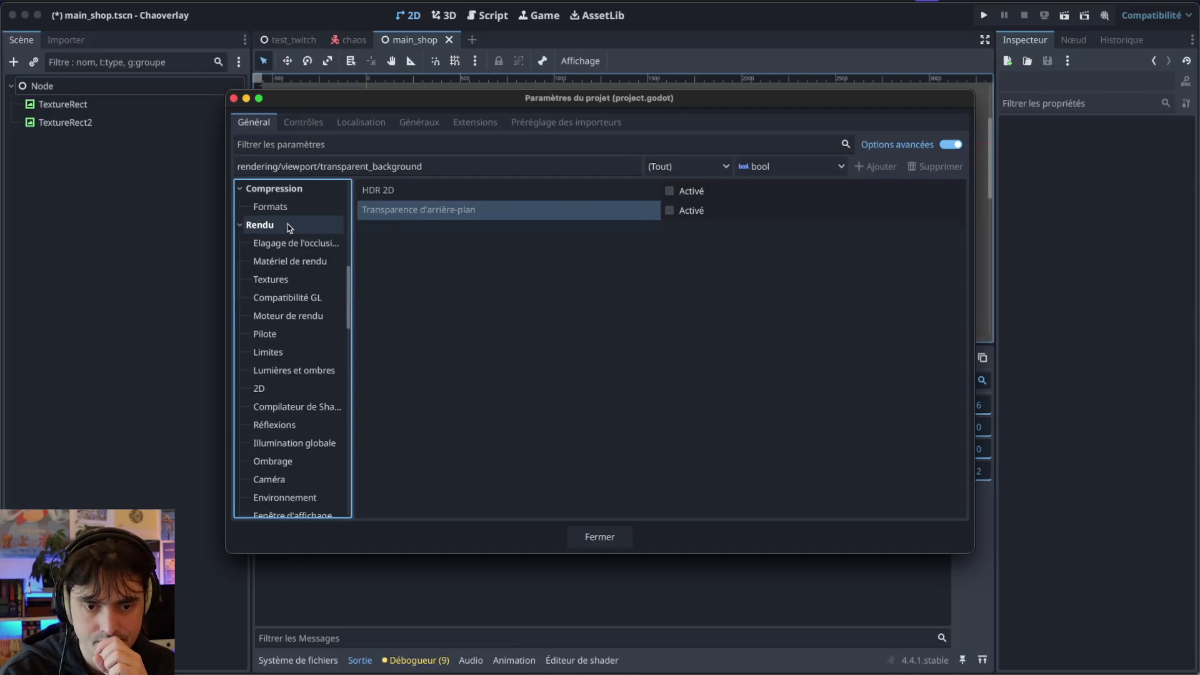
pyautogui.click(328, 145)
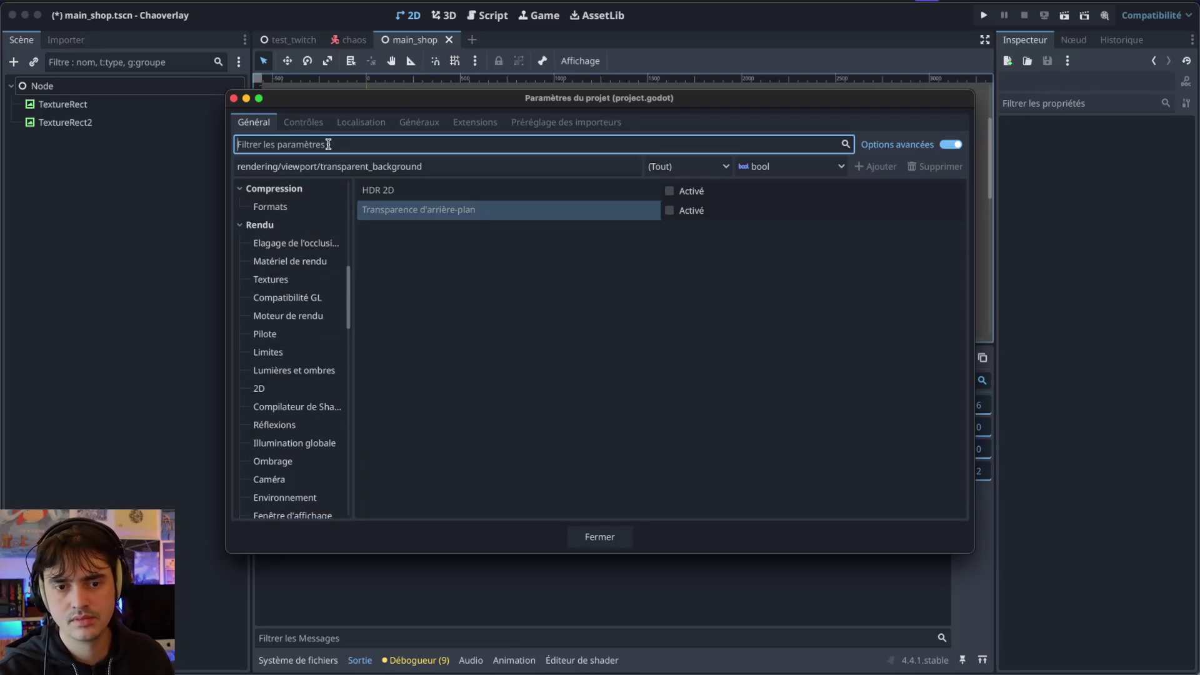
pyautogui.write('fe')
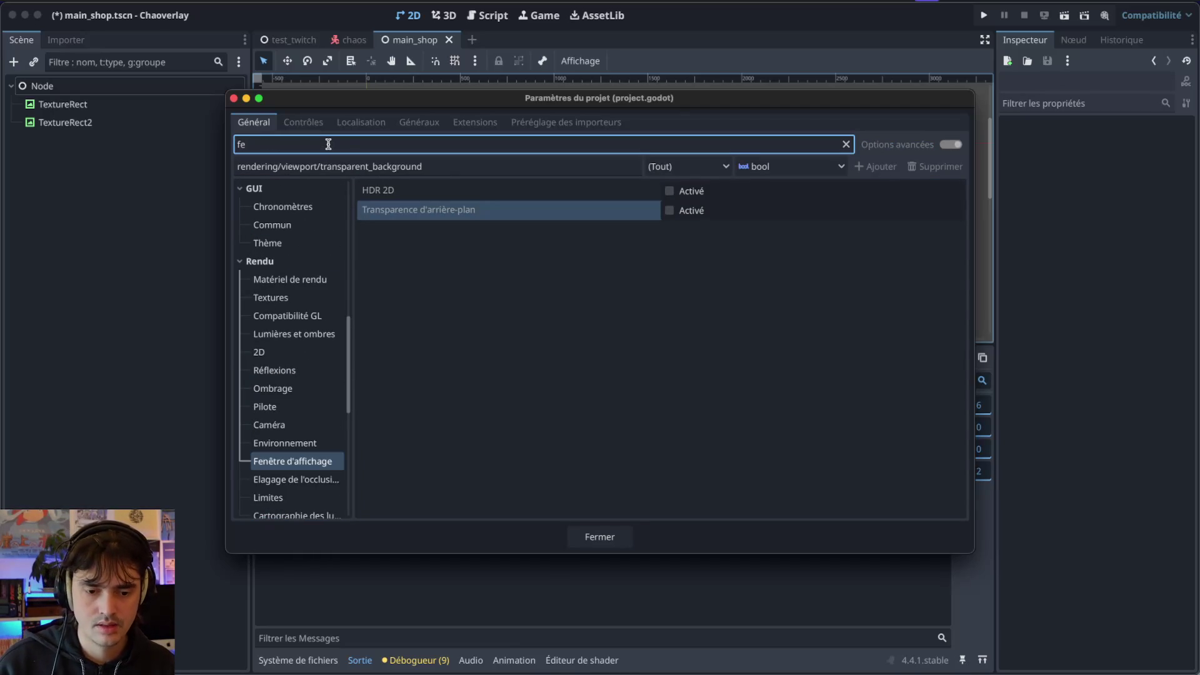
pyautogui.write('nêtre')
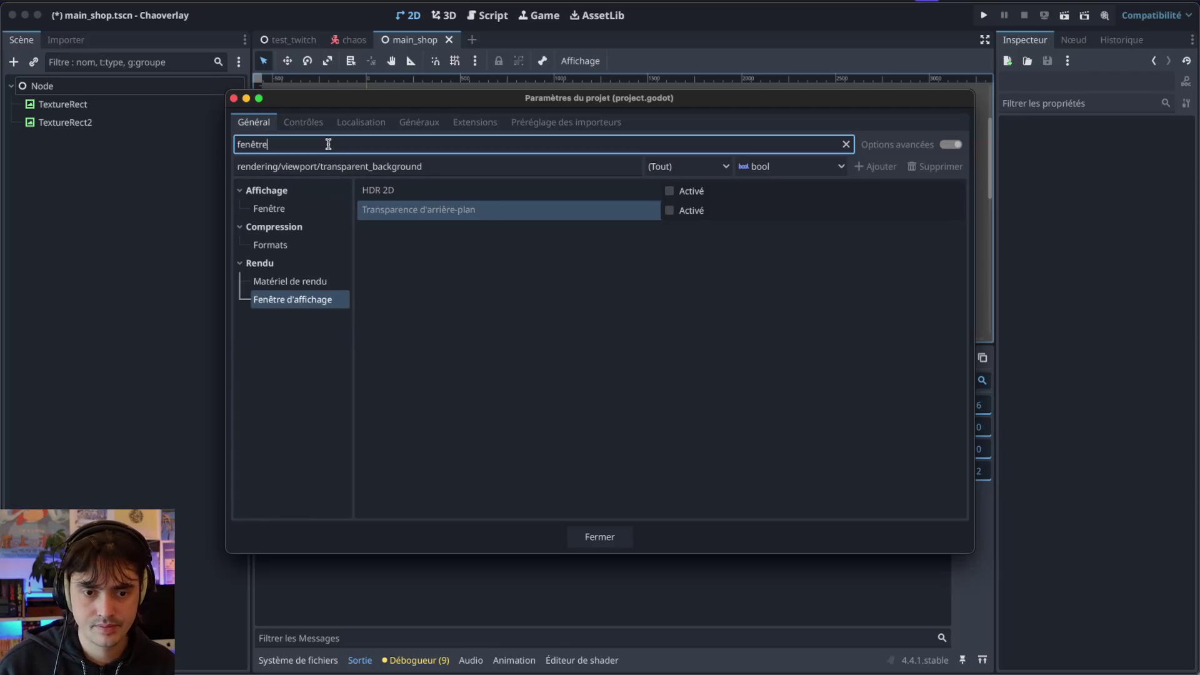
# Open the Affichage > Fenêtre settings, keeping the window mode at Maximized
pyautogui.click(270, 208)
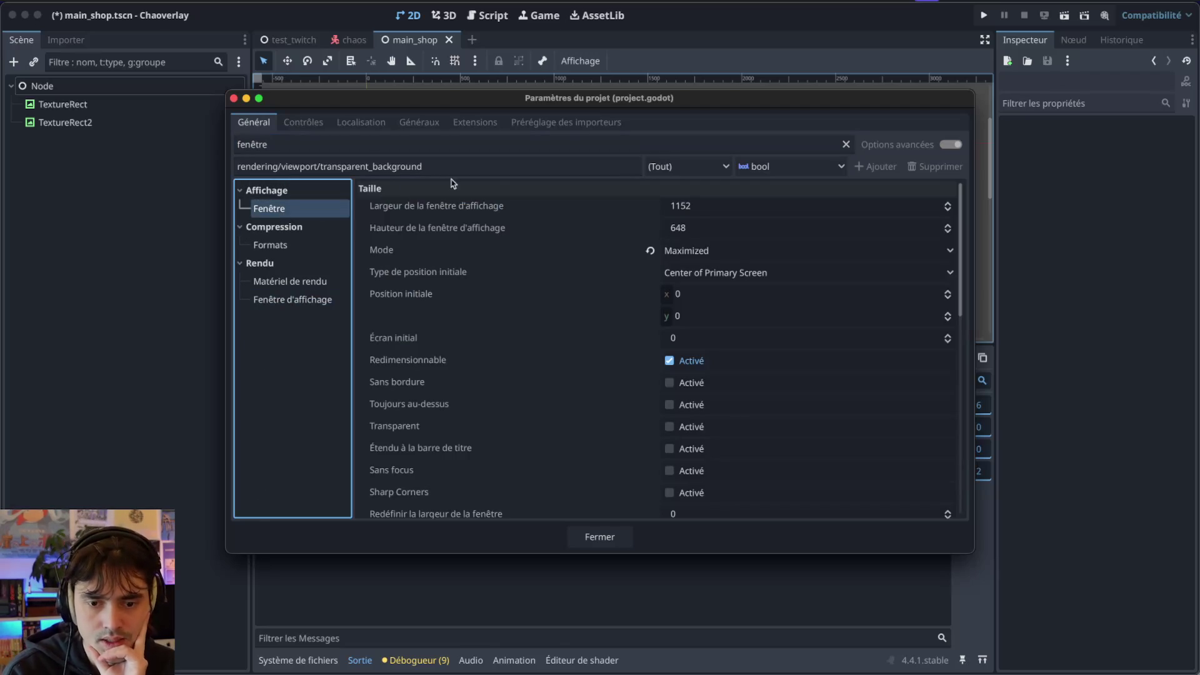
pyautogui.click(704, 250)
pyautogui.click(704, 251)
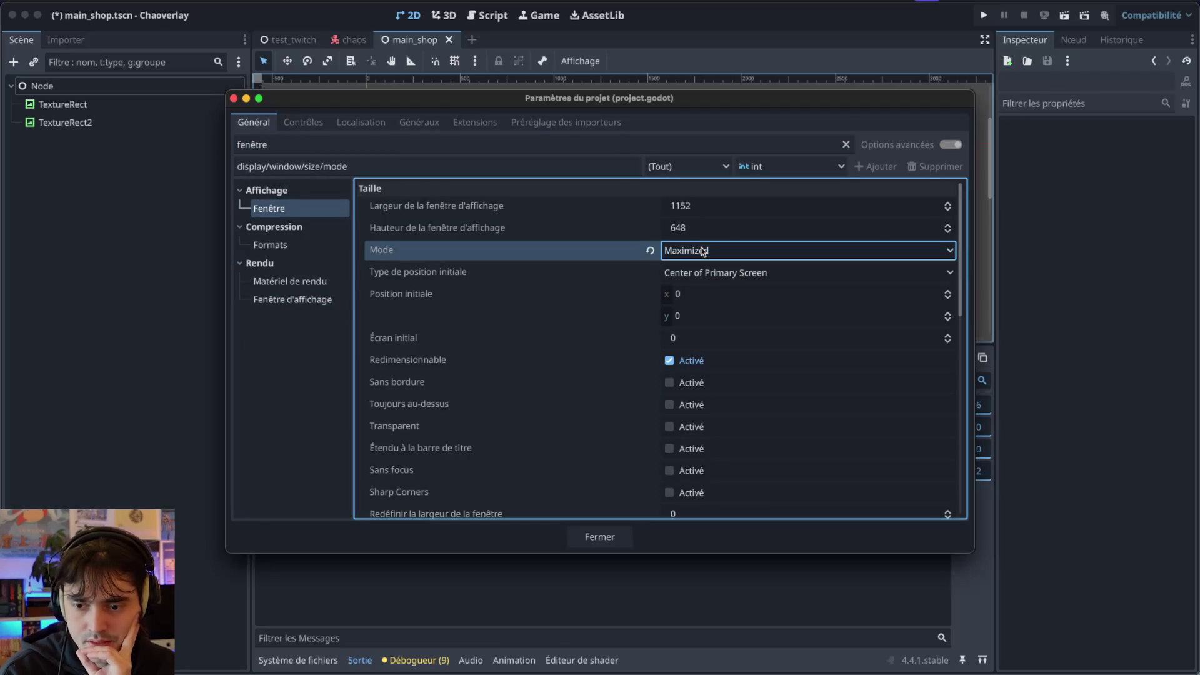
pyautogui.click(668, 250)
pyautogui.click(578, 342)
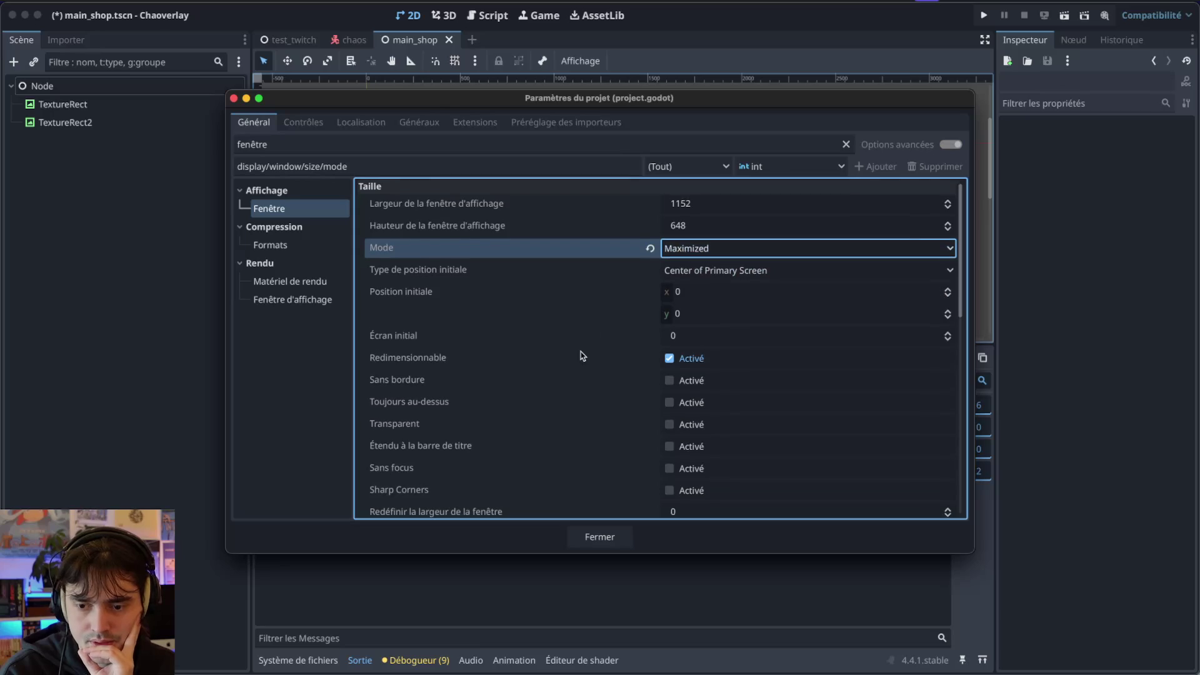
# Set the window stretch mode to viewport, close Project Settings and save main_shop
pyautogui.scroll(-1, 580, 354)
pyautogui.scroll(-2, 580, 355)
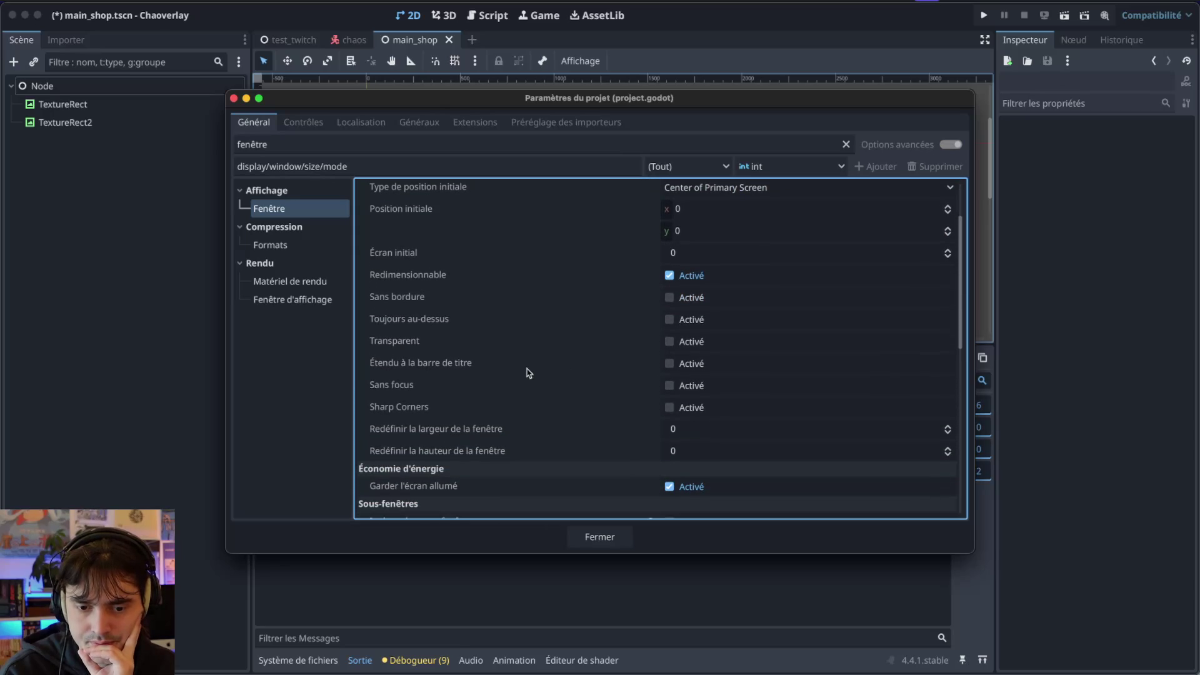
pyautogui.scroll(-4, 505, 446)
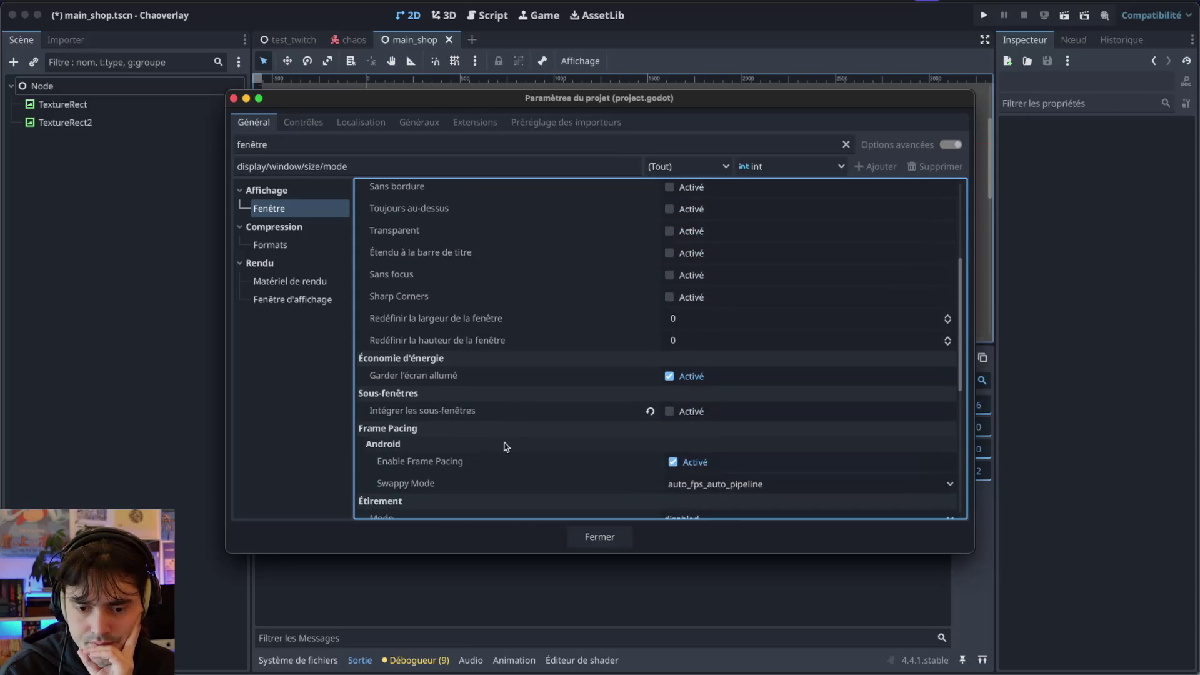
pyautogui.scroll(-5, 508, 457)
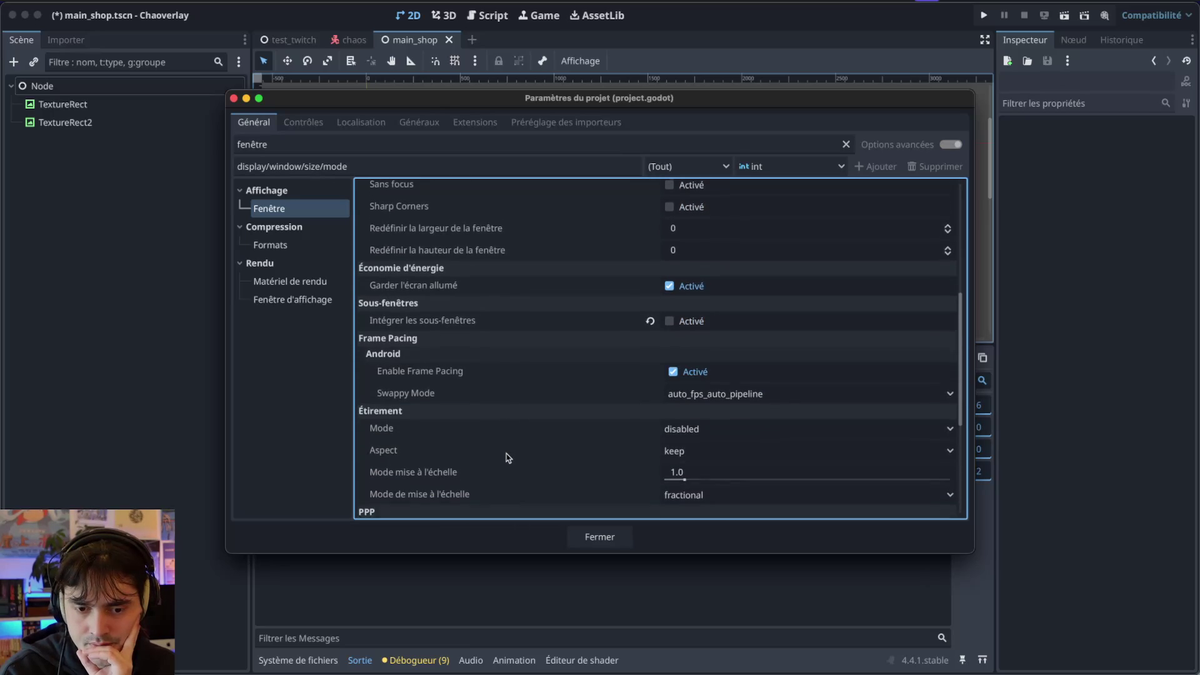
pyautogui.click(686, 380)
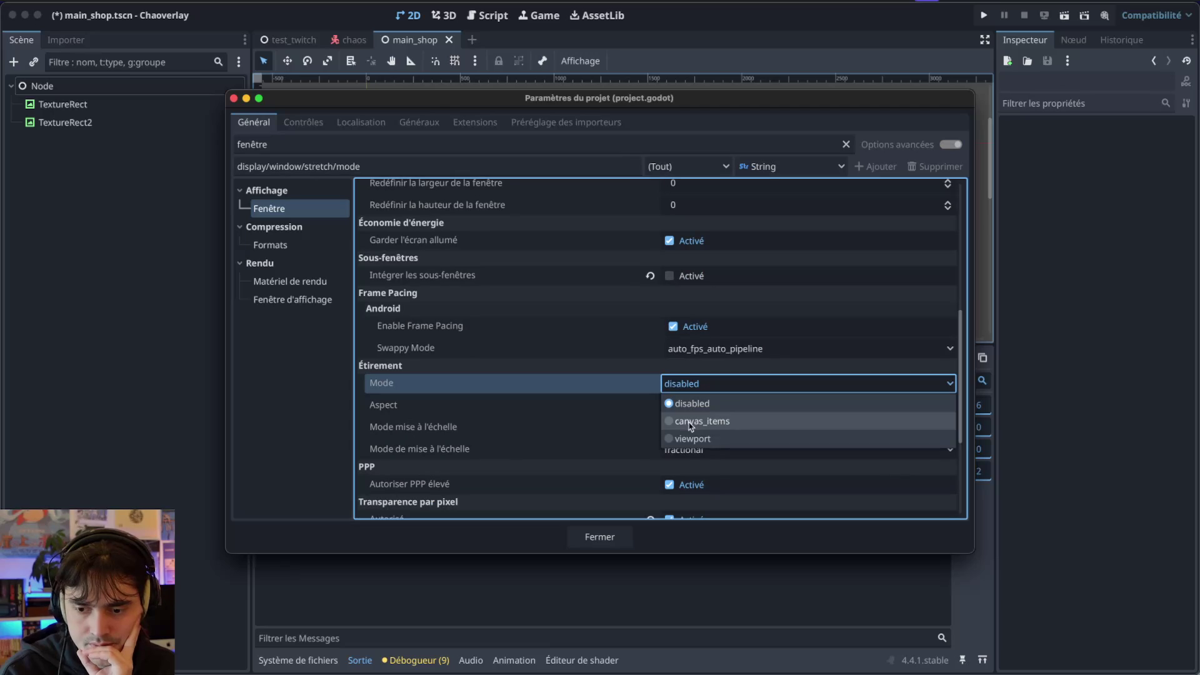
pyautogui.click(678, 439)
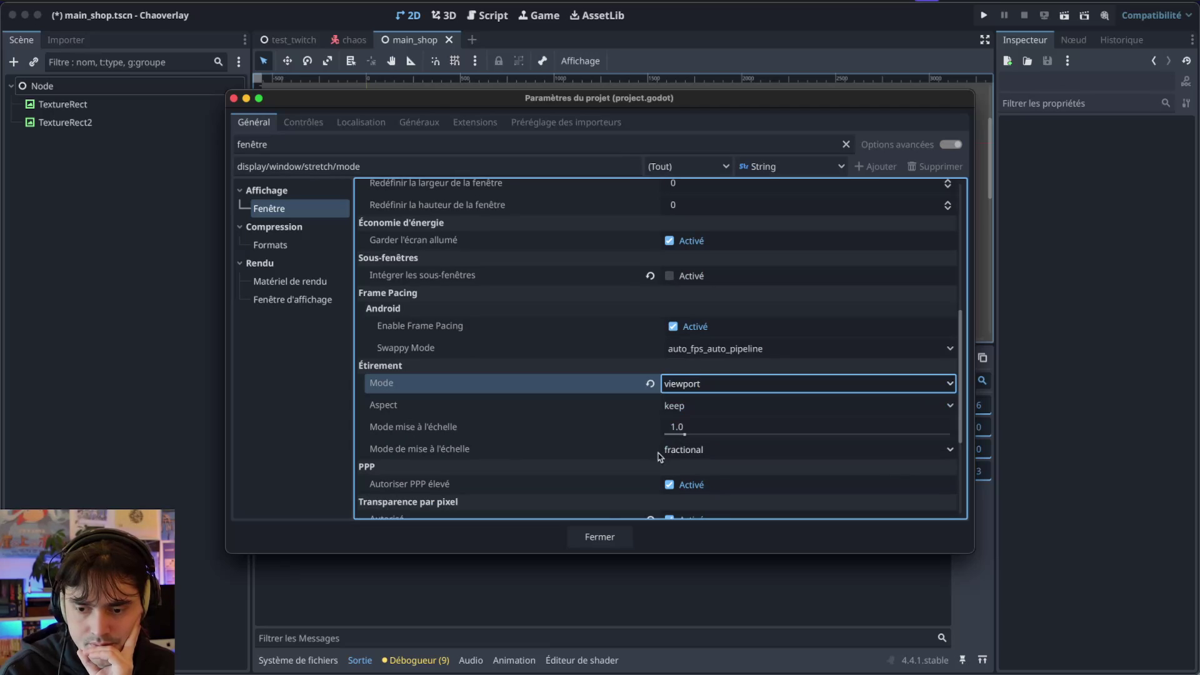
pyautogui.click(590, 543)
pyautogui.hotkey('ctrl', 's')
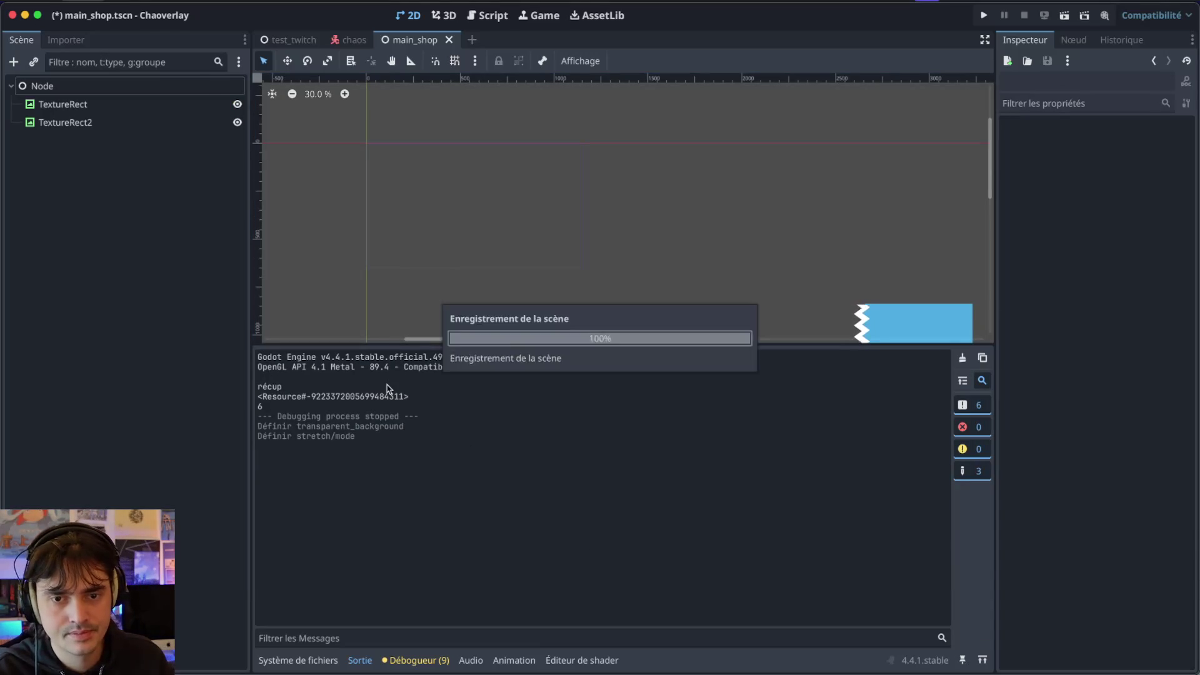
# Drag TextureRect and TextureRect2 to the canvas top-left, save main_shop and run the game
pyautogui.moveTo(607, 338); pyautogui.dragTo(887, 338)
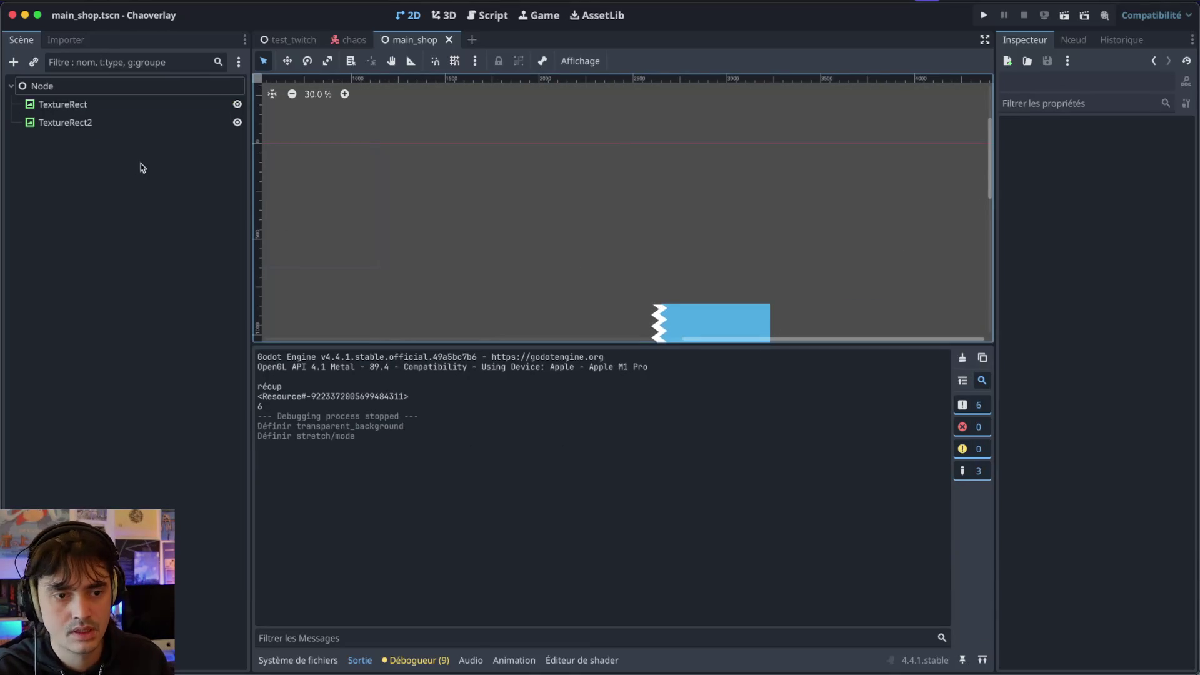
pyautogui.click(94, 123)
pyautogui.keyDown('shift'); pyautogui.click(87, 105); pyautogui.keyUp('shift')
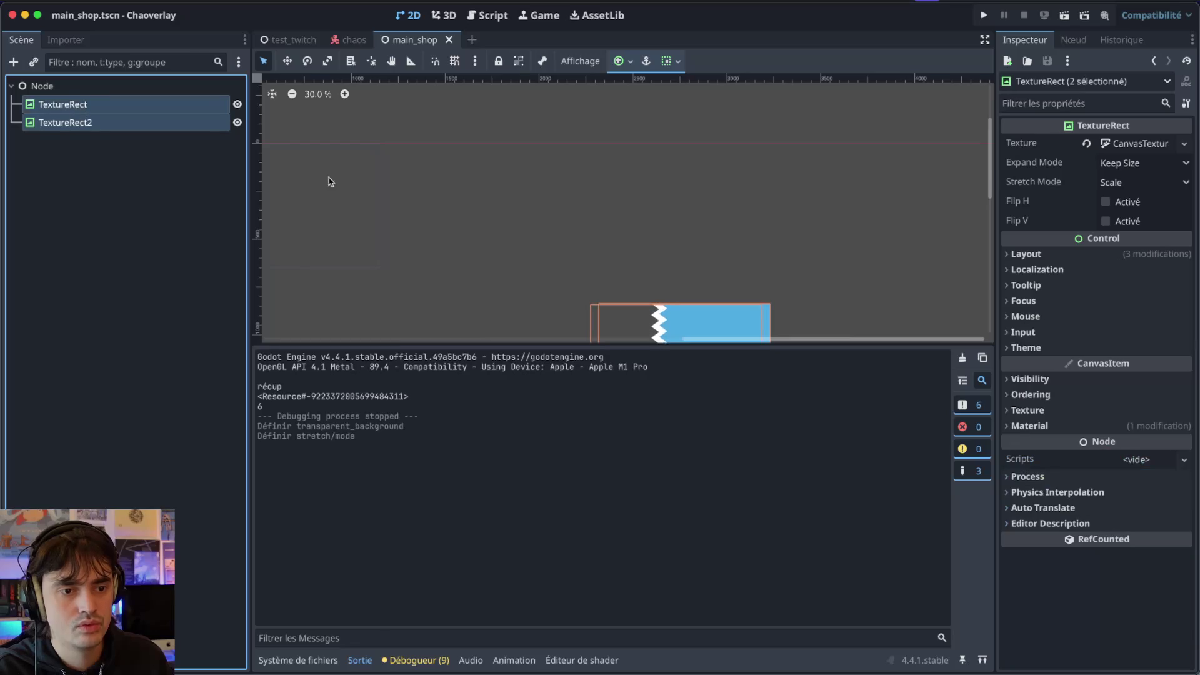
pyautogui.moveTo(691, 327)
pyautogui.mouseDown()
pyautogui.moveTo(378, 208)
pyautogui.moveTo(318, 161)
pyautogui.mouseUp()
pyautogui.click(273, 218)
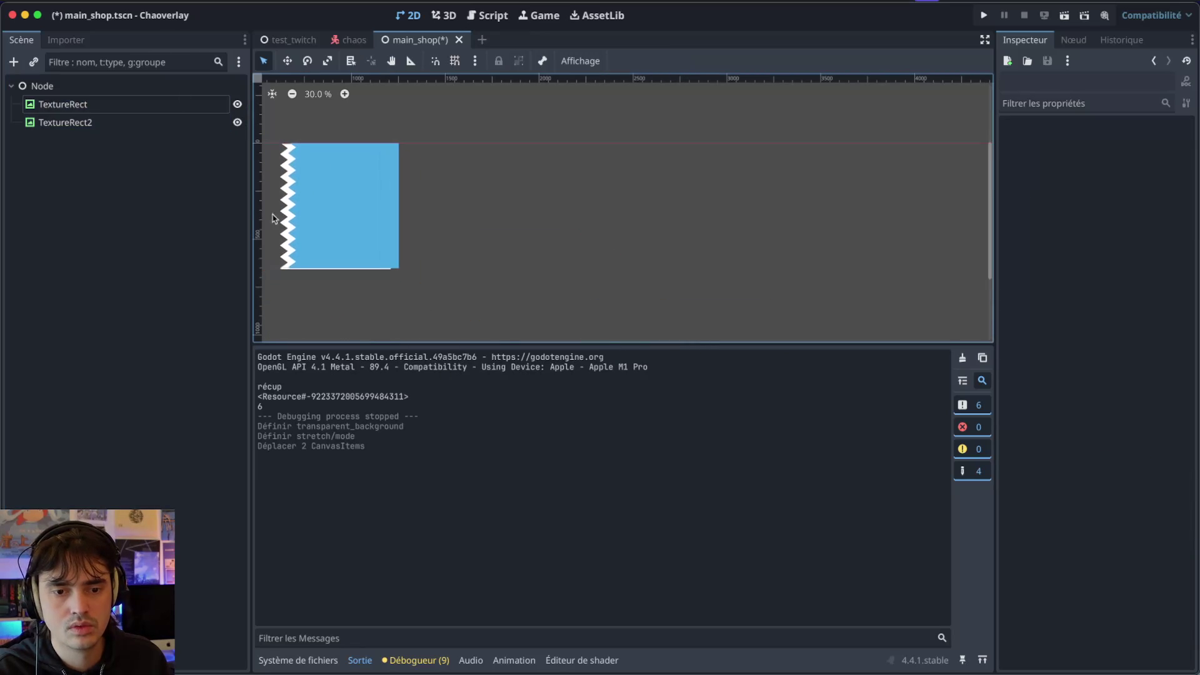
pyautogui.hotkey('ctrl', 's')
pyautogui.hotkey('ctrl', 'b')
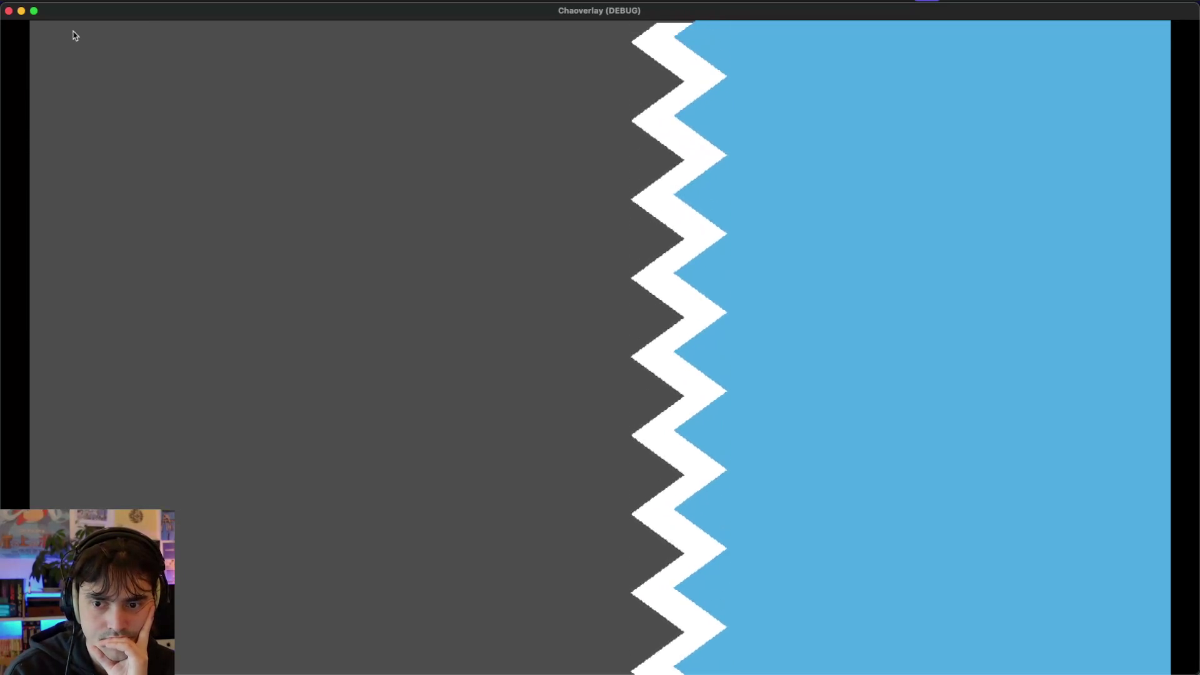
# Re-run the shop preview with TextureRect2 selected, close it, then open the test_twitch scene
pyautogui.click(9, 10)
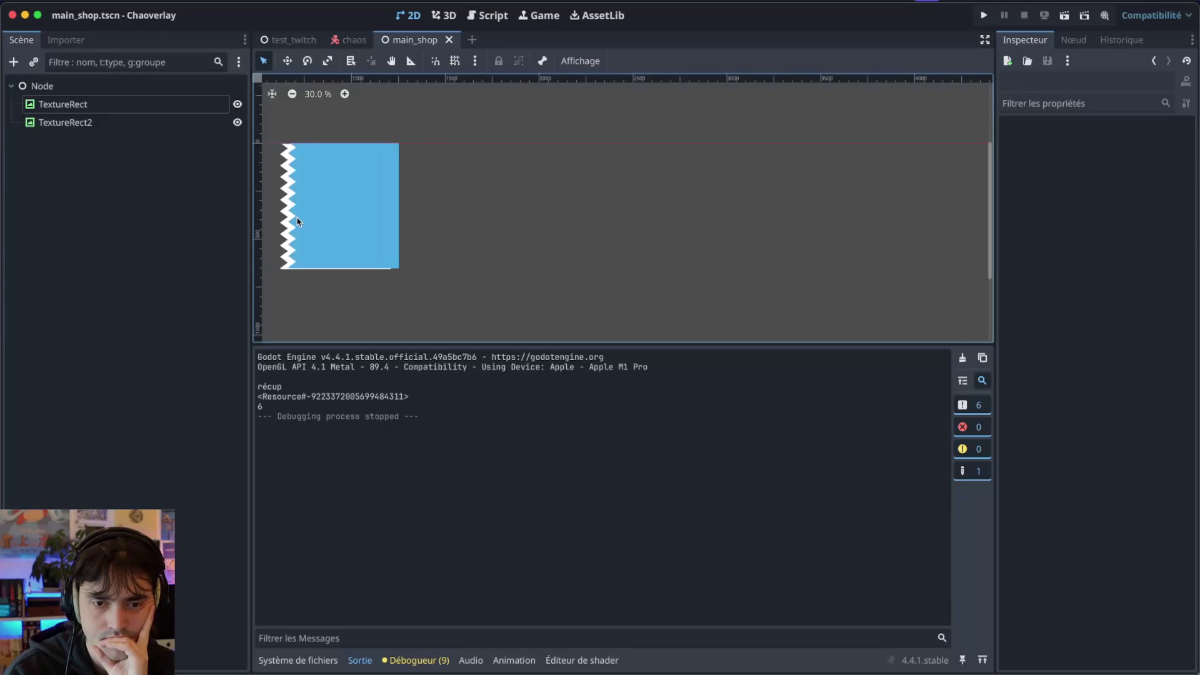
pyautogui.hscroll(-5, 298, 222)
pyautogui.click(440, 225)
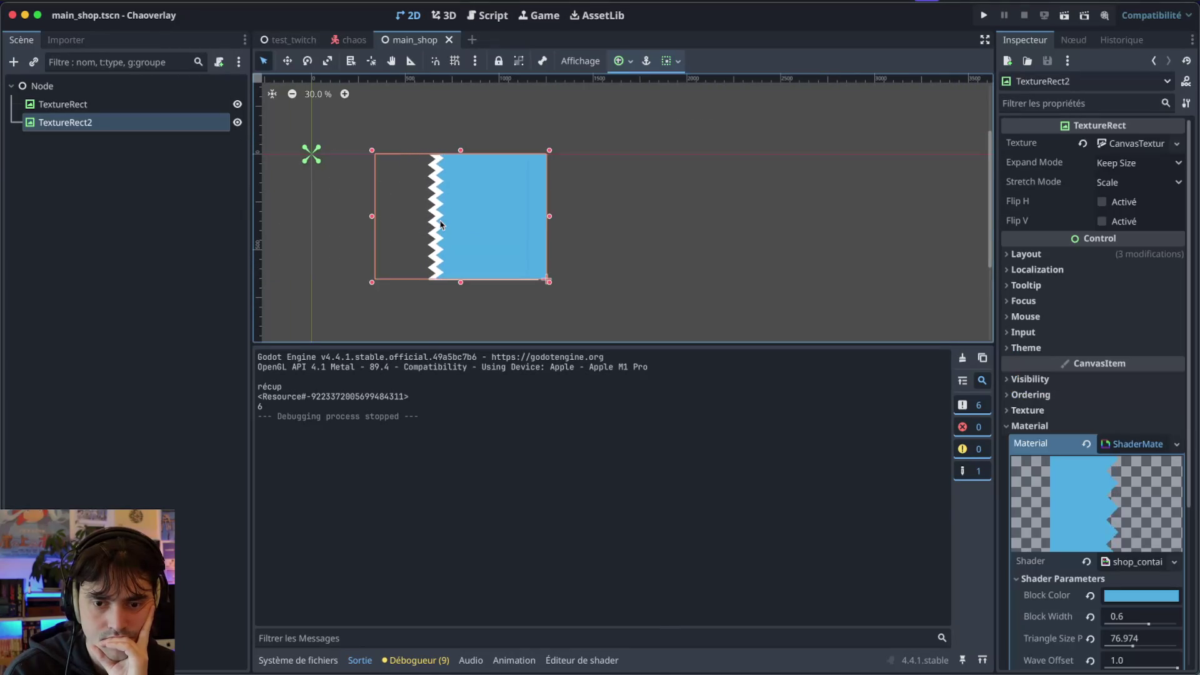
pyautogui.scroll(3, 440, 225)
pyautogui.press('super+b')
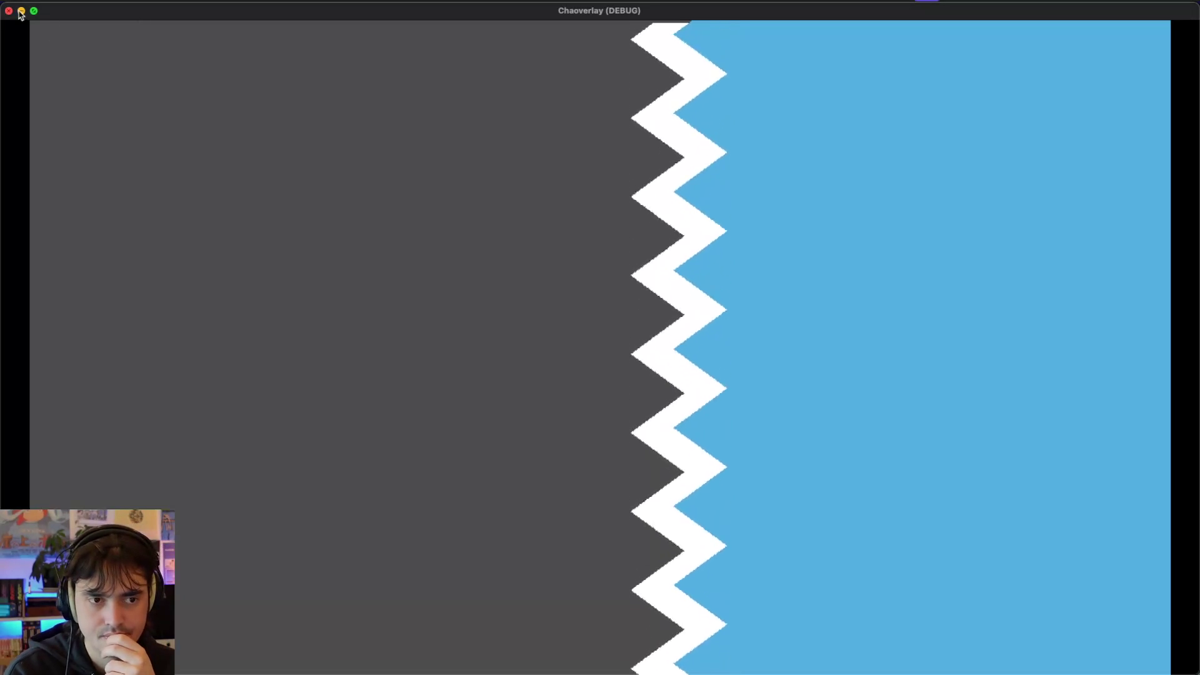
pyautogui.click(8, 11)
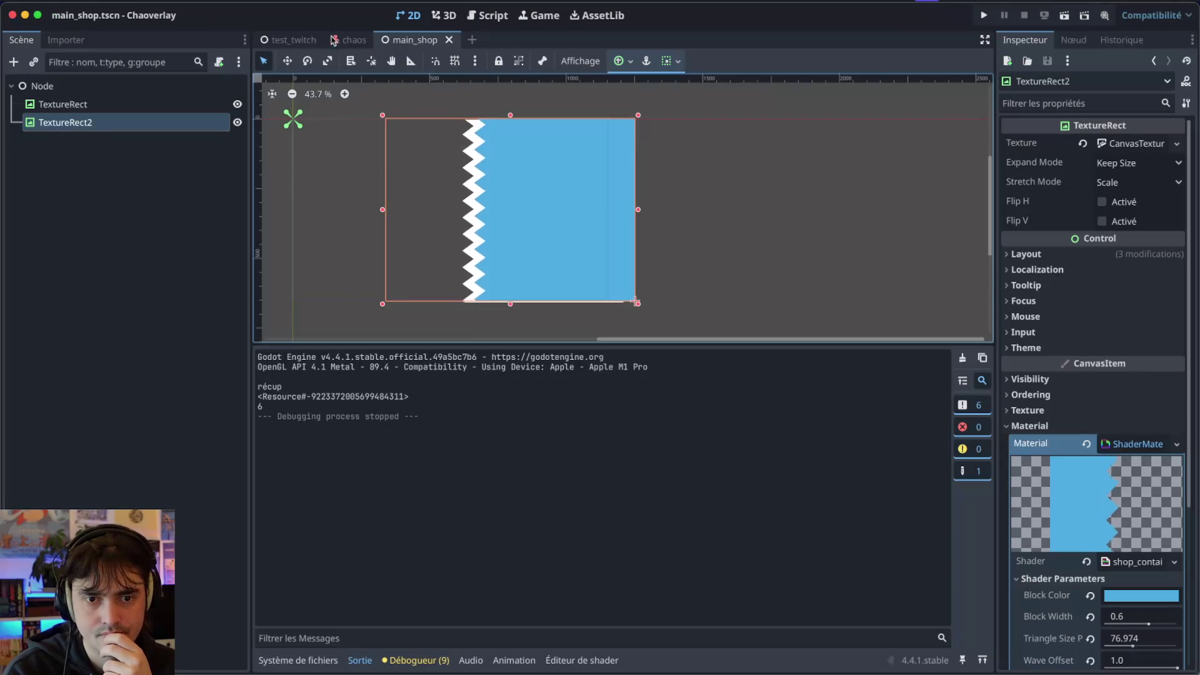
pyautogui.click(333, 40)
pyautogui.click(292, 45)
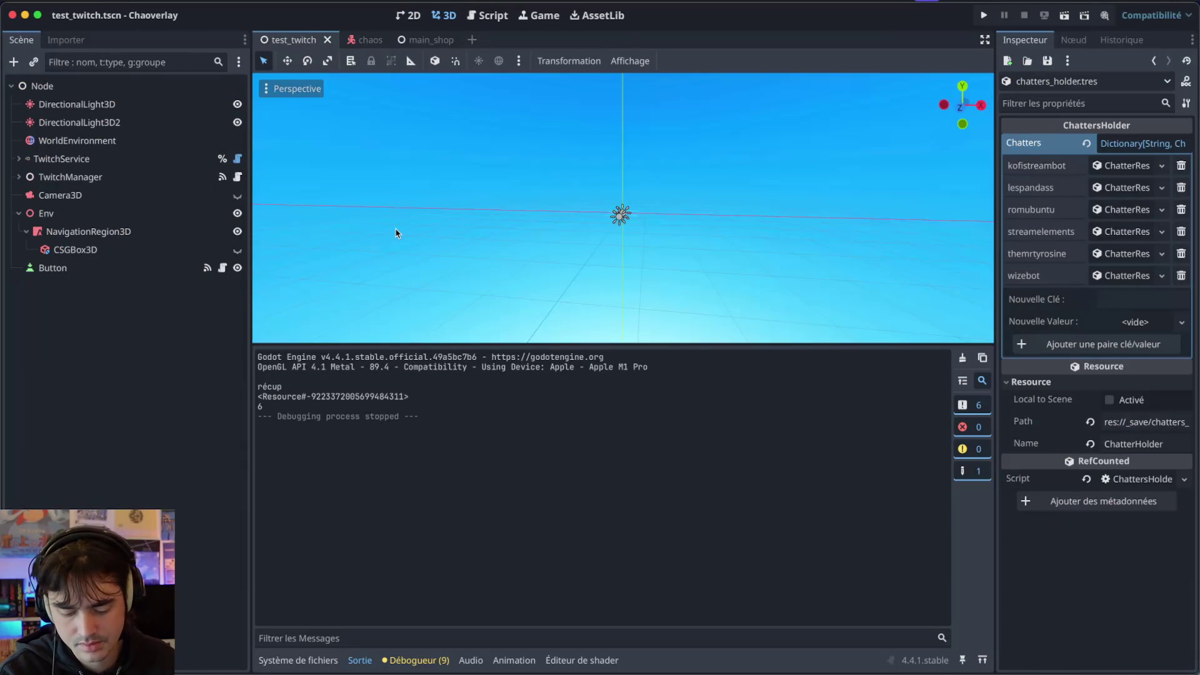
# Run the test_twitch game to check the three labelled chao, stop it, and reopen main_shop
pyautogui.press('super+b')
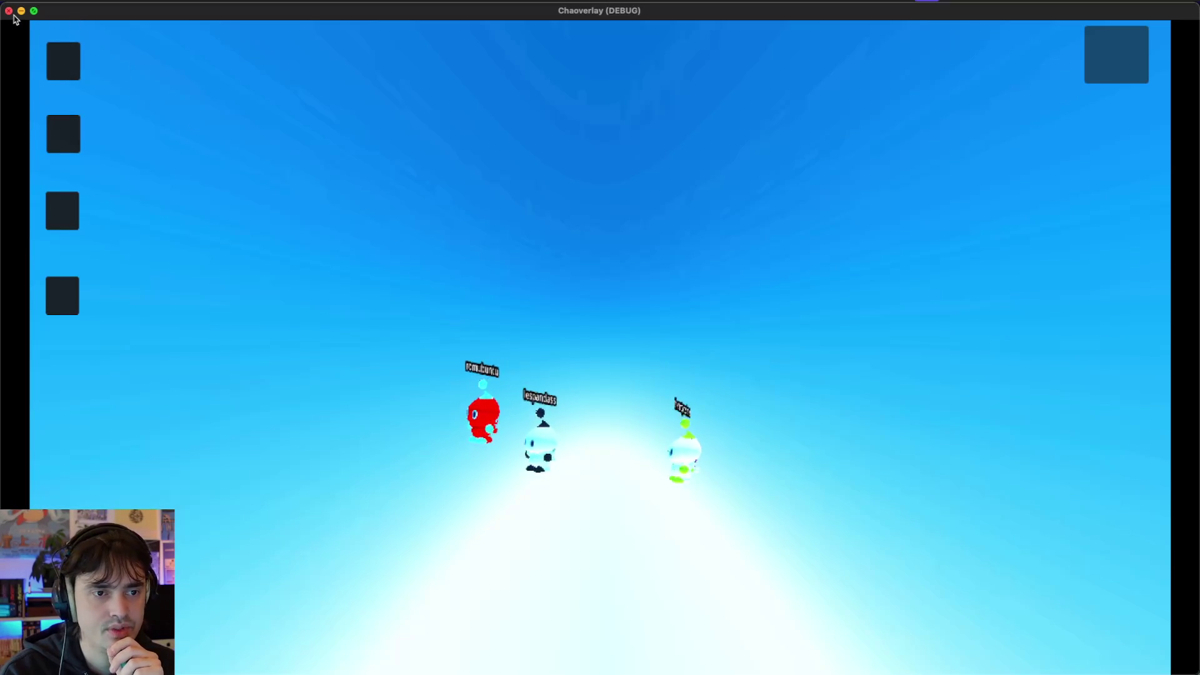
pyautogui.press('super+q')
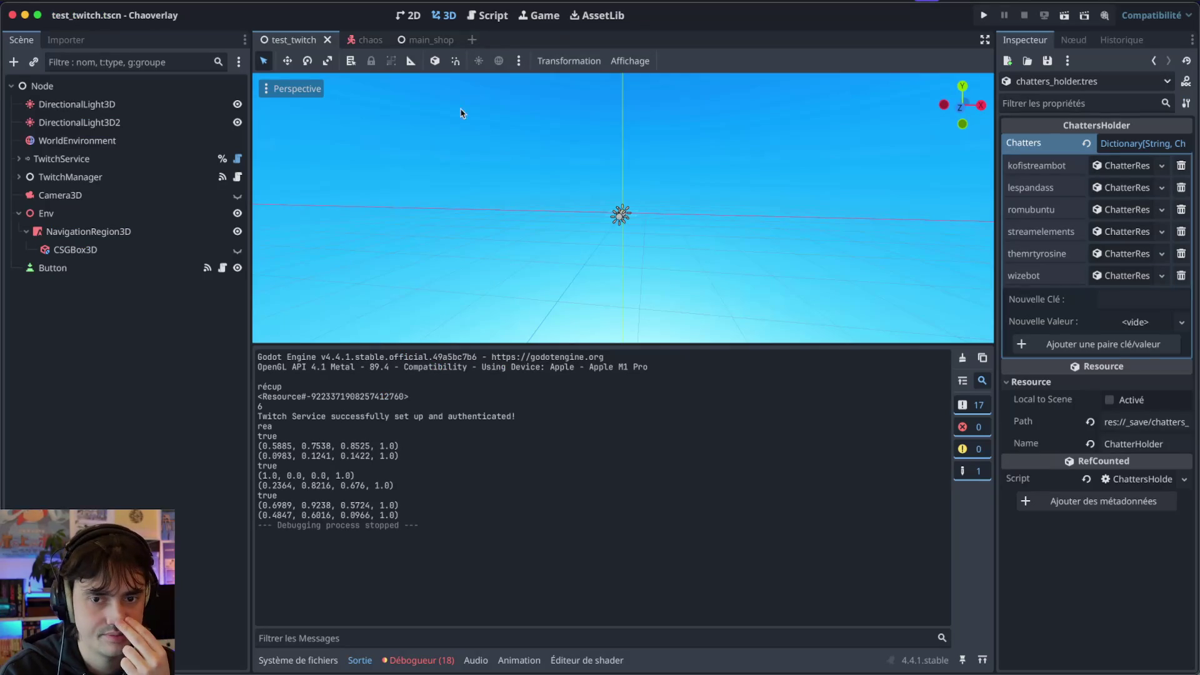
pyautogui.click(428, 40)
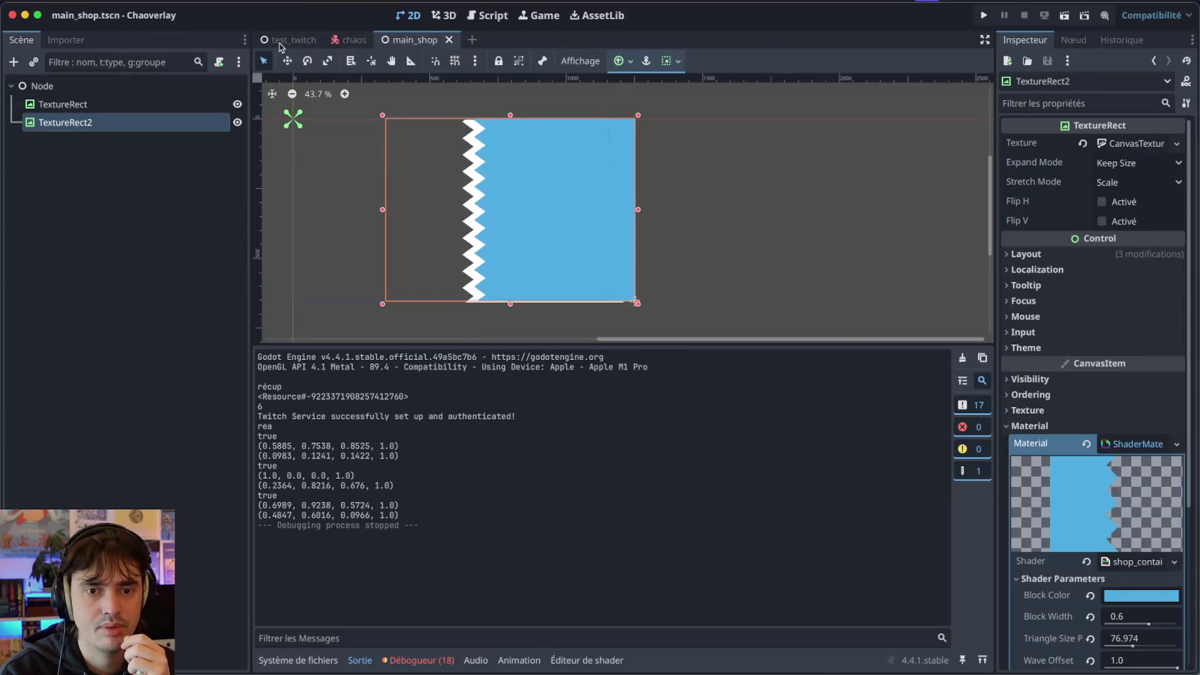
# From test_twitch, set the project's window stretch mode to canvas_items and relaunch the game
pyautogui.click(278, 40)
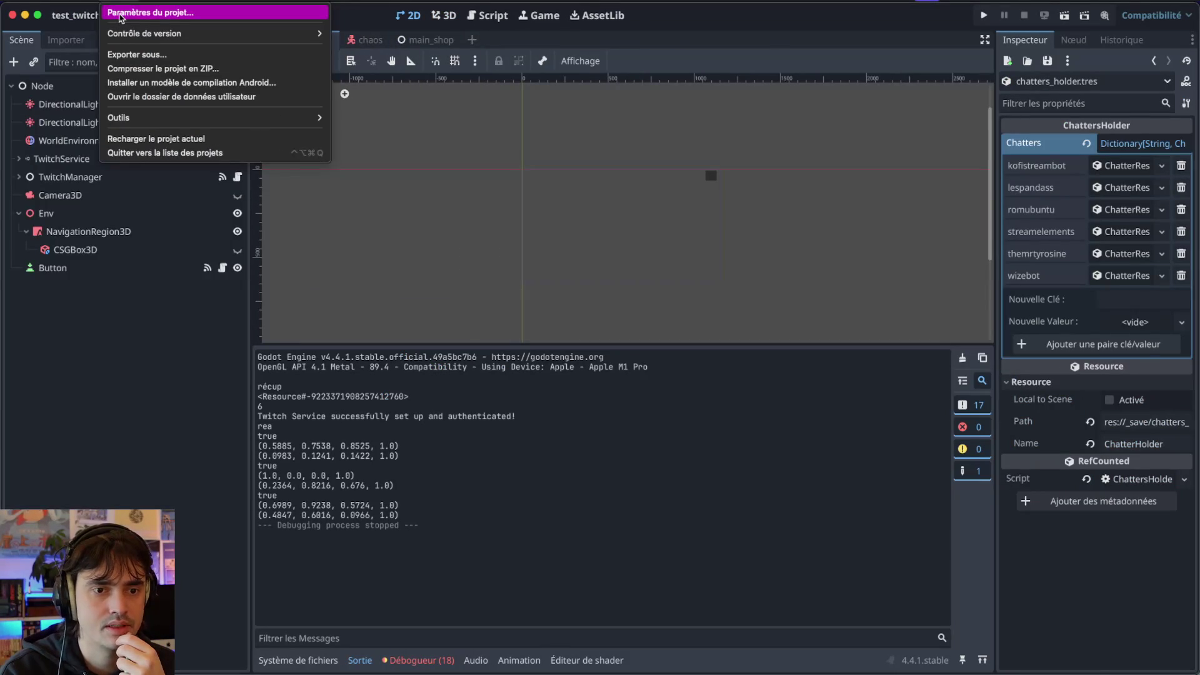
pyautogui.click(160, 14)
pyautogui.click(681, 383)
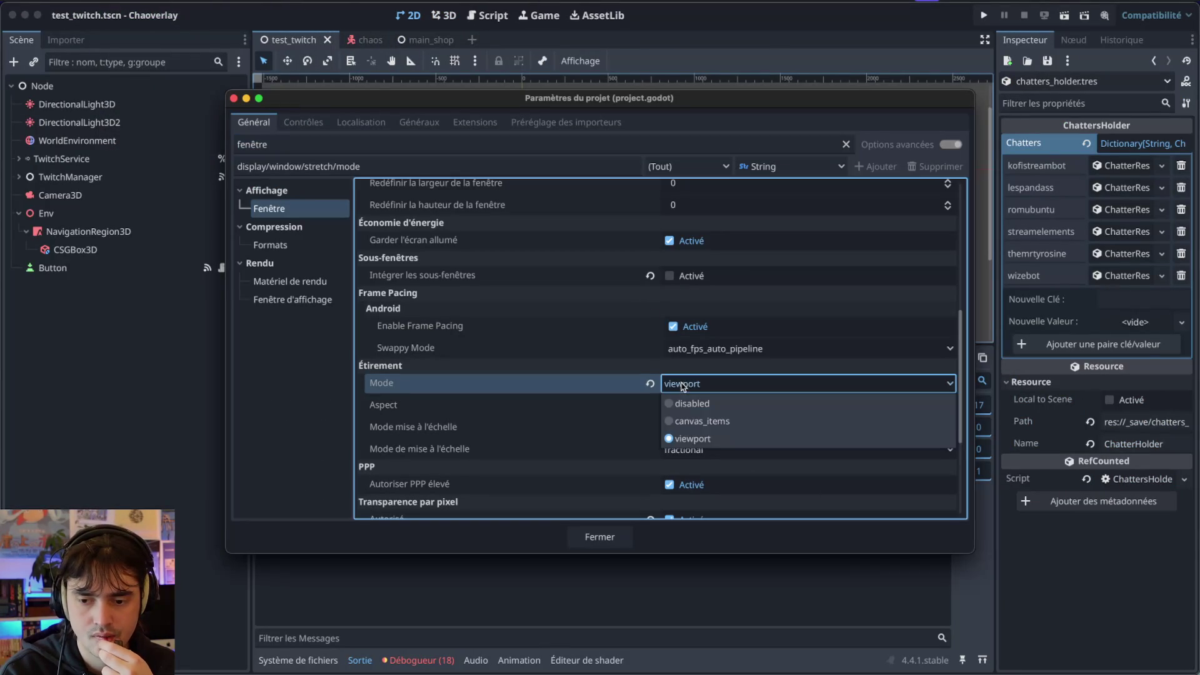
pyautogui.click(681, 420)
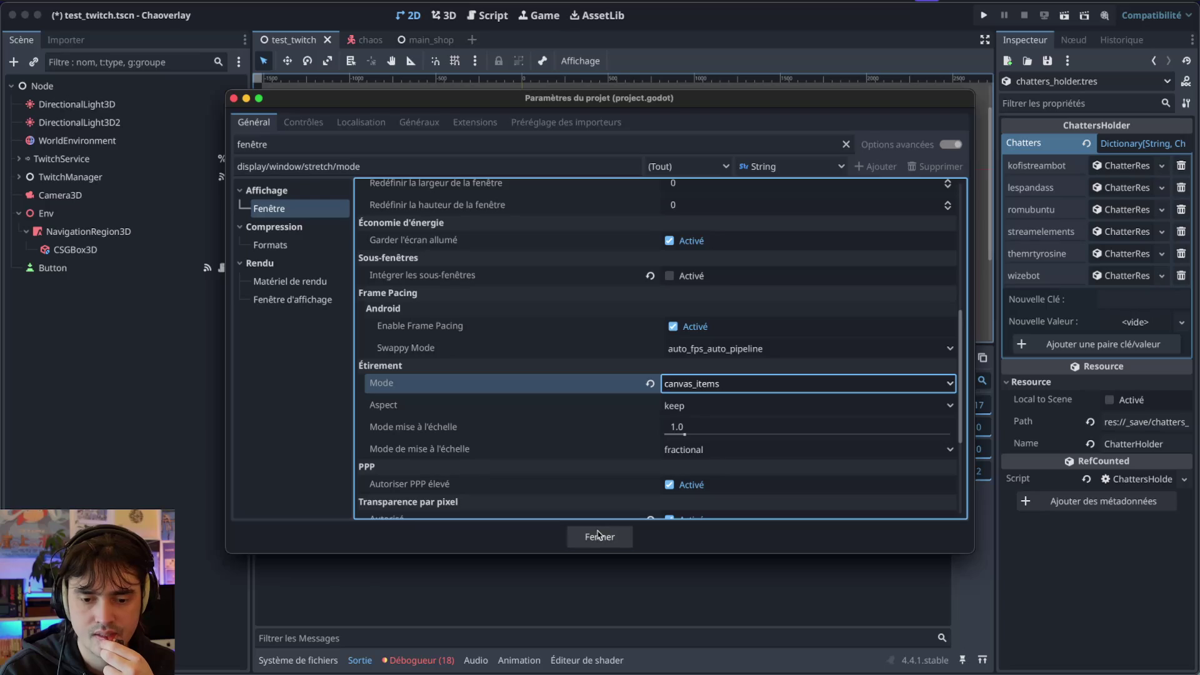
pyautogui.click(598, 535)
pyautogui.hotkey('ctrl', 's')
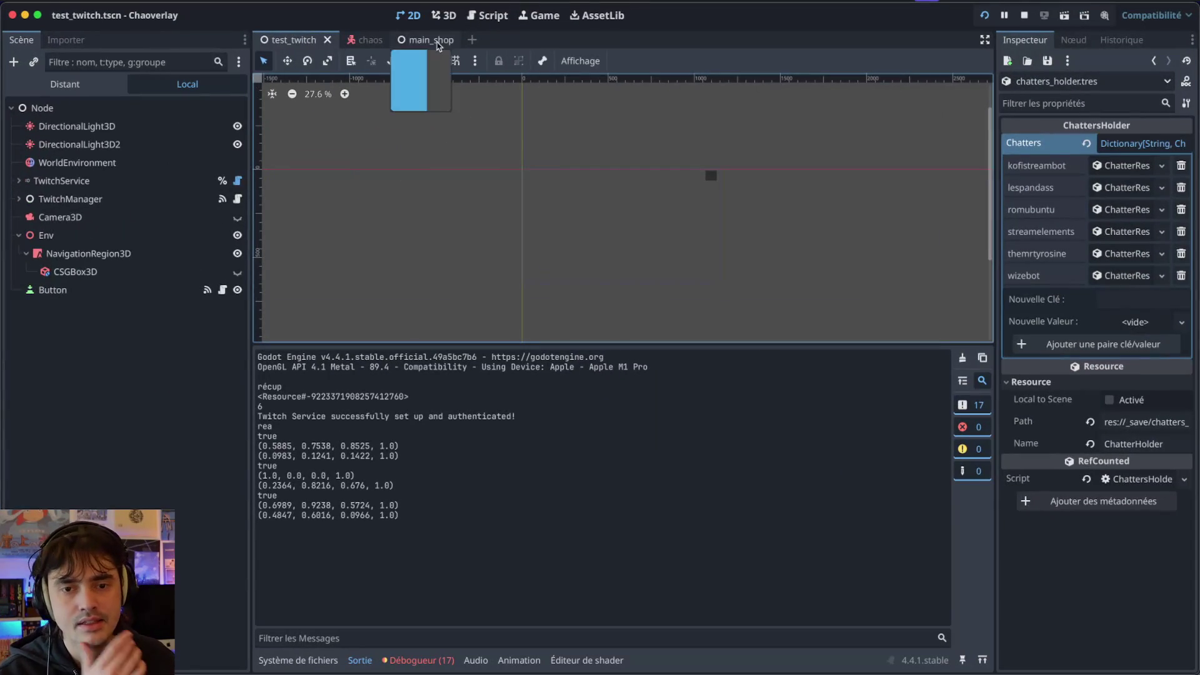
# Run main_shop with the canvas_items stretch, stop it, and bring up the zigzag panel's shader code
pyautogui.click(432, 40)
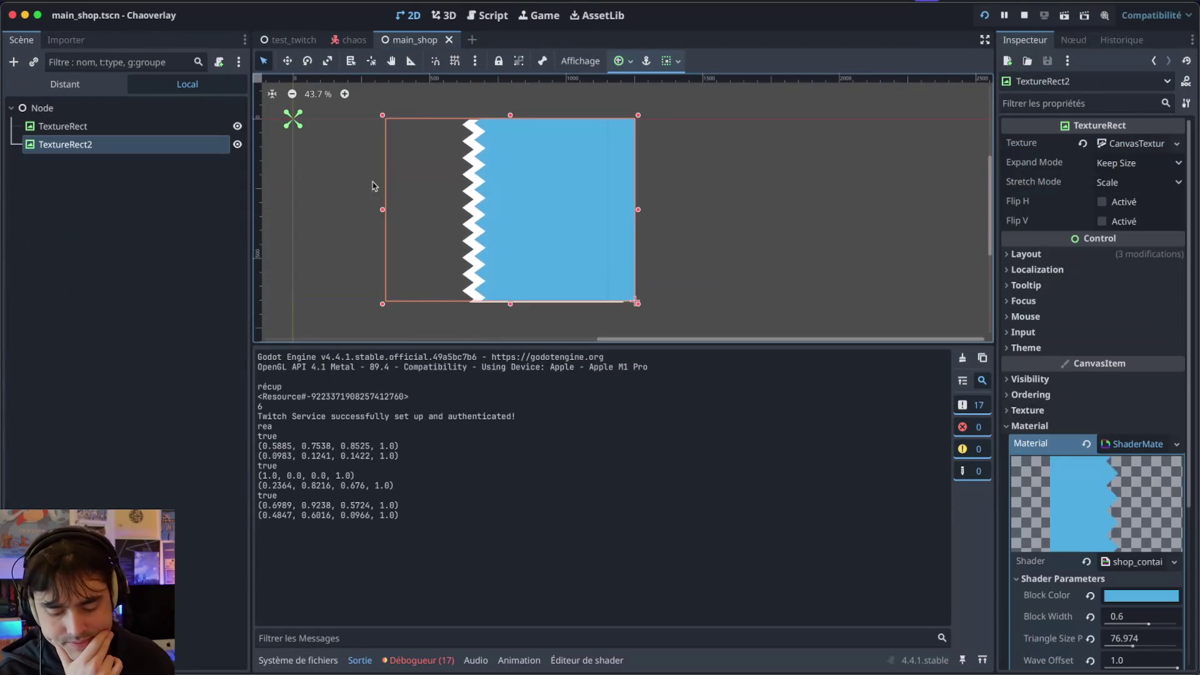
pyautogui.press('super+r')
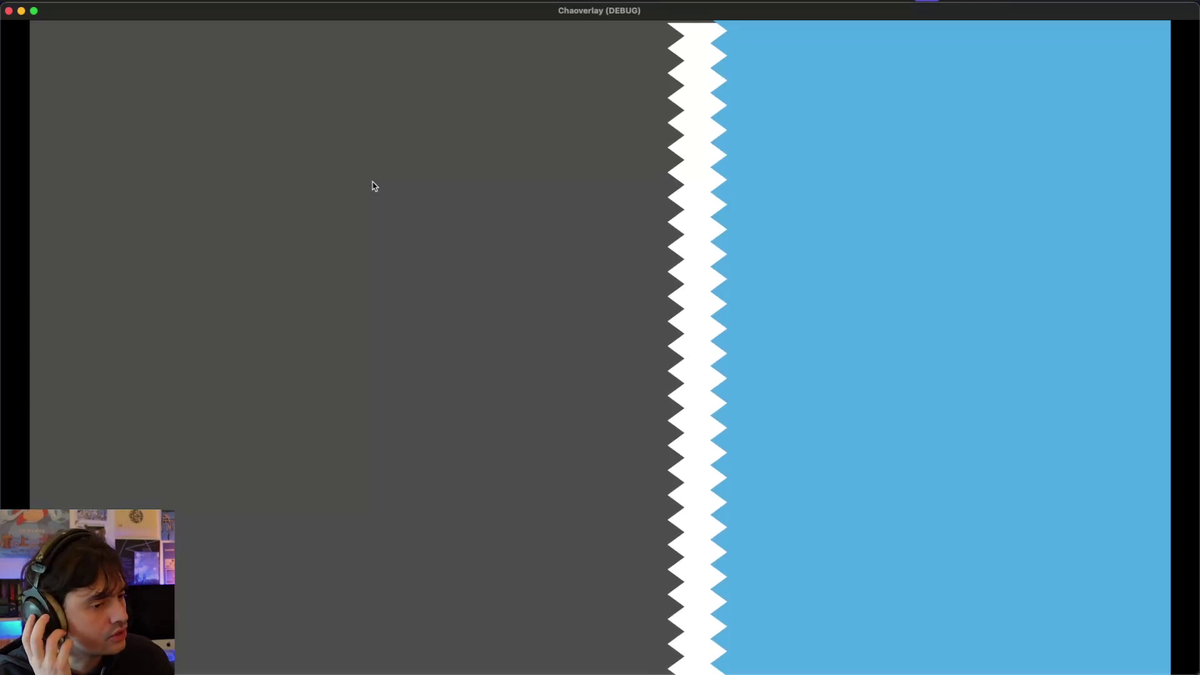
pyautogui.click(10, 11)
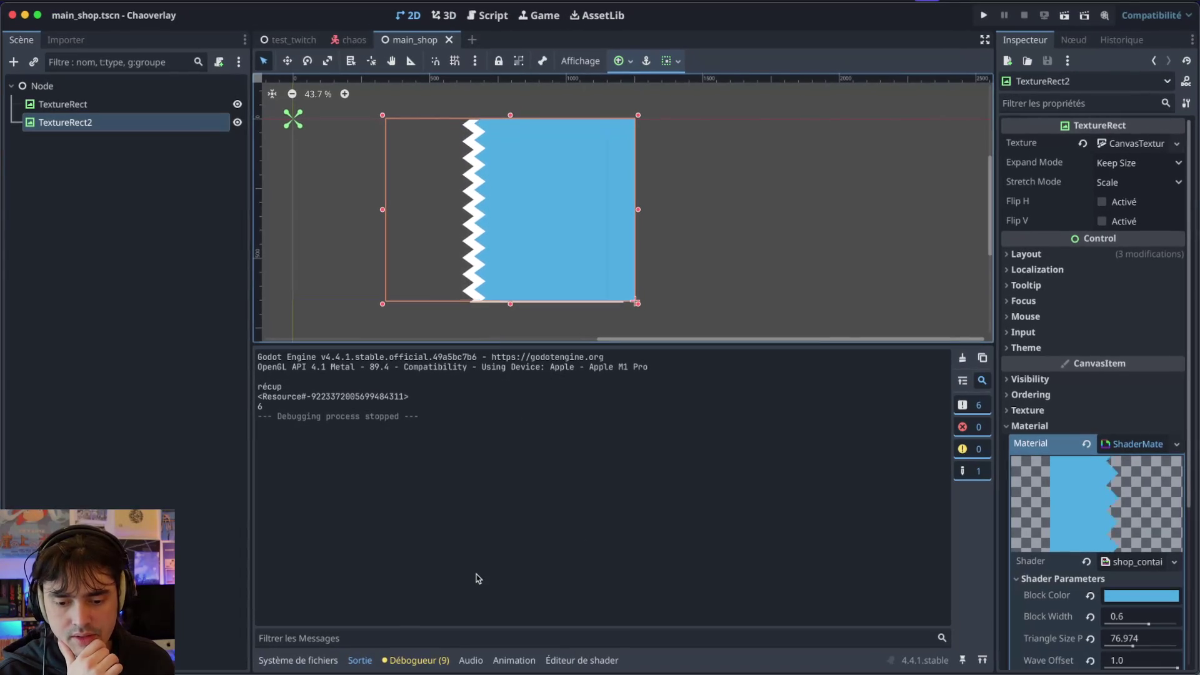
pyautogui.click(586, 661)
# Select the shader's fragment code and the animated_wave line 19
pyautogui.scroll(-1, 494, 487)
pyautogui.scroll(1, 477, 429)
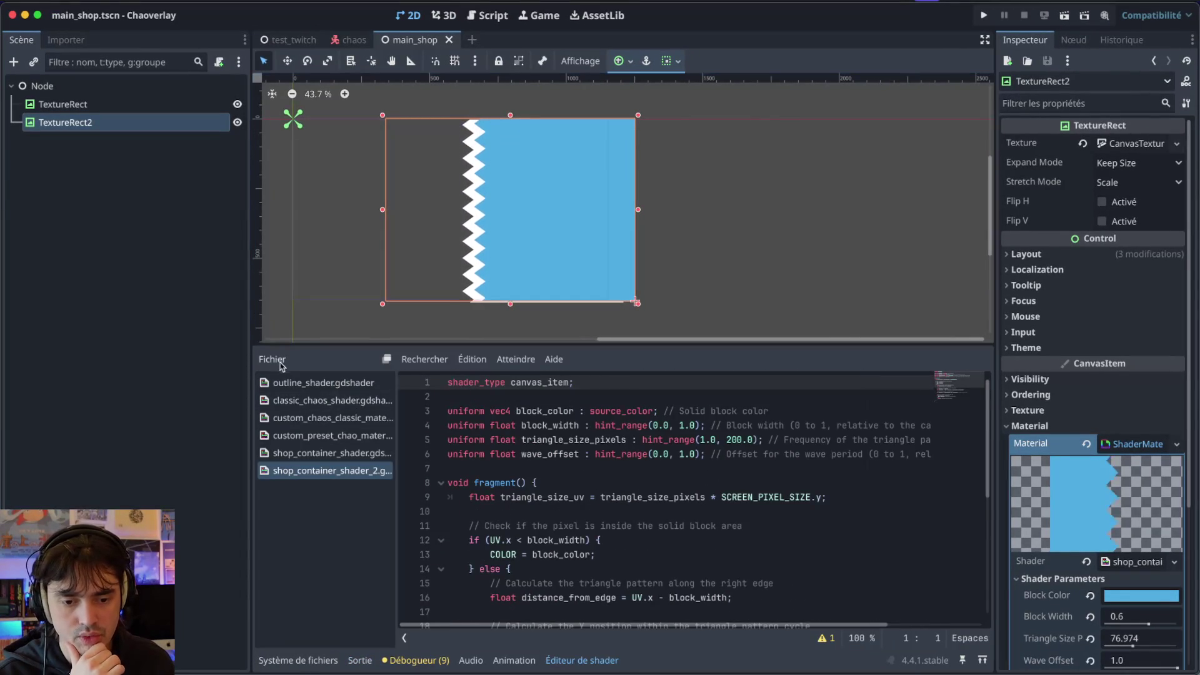
pyautogui.moveTo(449, 401)
pyautogui.mouseDown()
pyautogui.moveTo(537, 511)
pyautogui.moveTo(566, 583)
pyautogui.mouseUp()
pyautogui.scroll(-2, 567, 583)
pyautogui.click(493, 400)
pyautogui.moveTo(473, 407); pyautogui.dragTo(551, 493)
pyautogui.scroll(2, 540, 481)
pyautogui.scroll(-4, 540, 482)
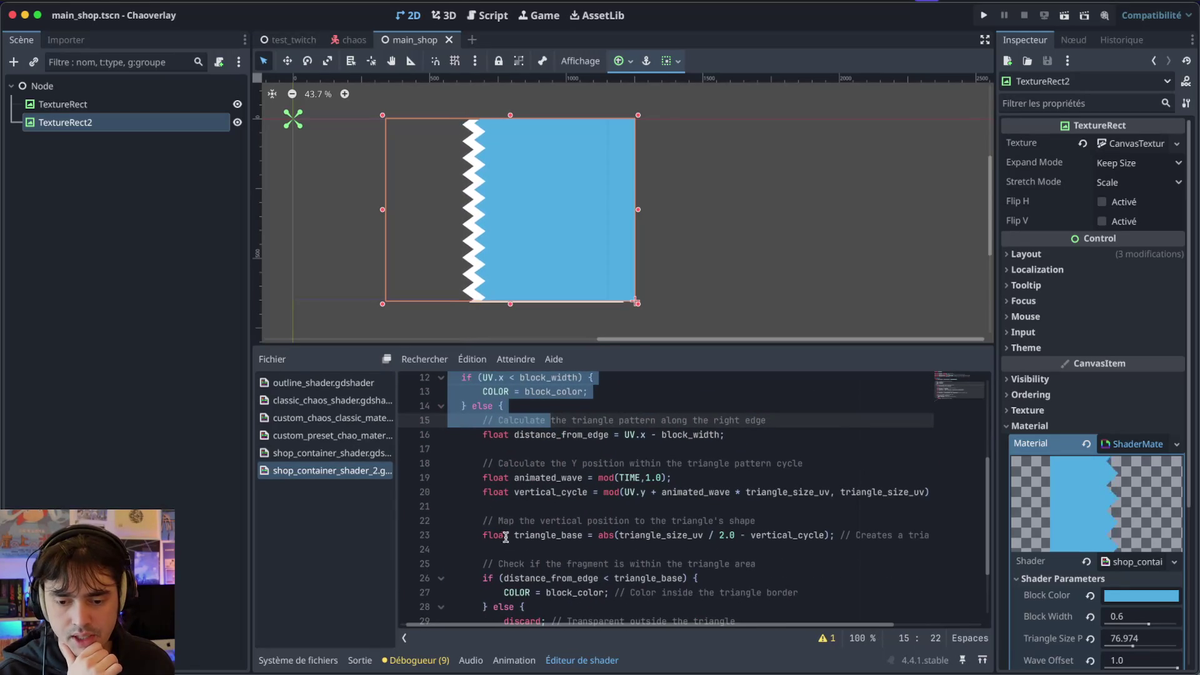
pyautogui.moveTo(726, 493); pyautogui.dragTo(467, 494)
pyautogui.moveTo(692, 477); pyautogui.dragTo(467, 477)
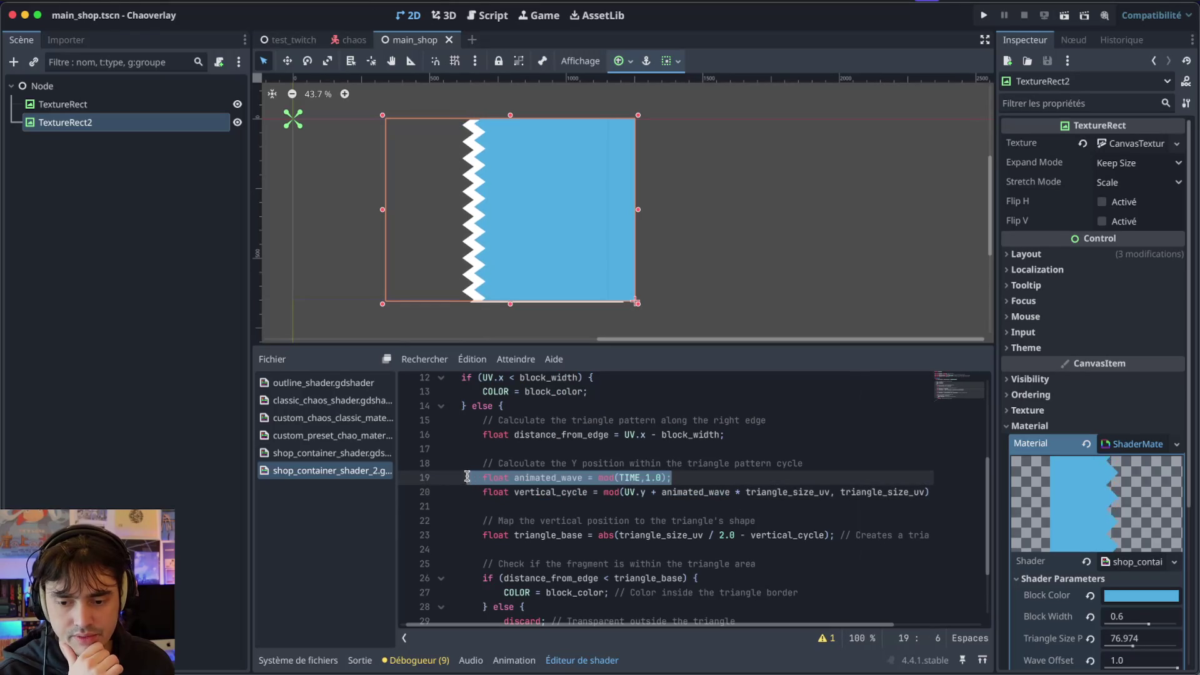
pyautogui.scroll(-2, 533, 514)
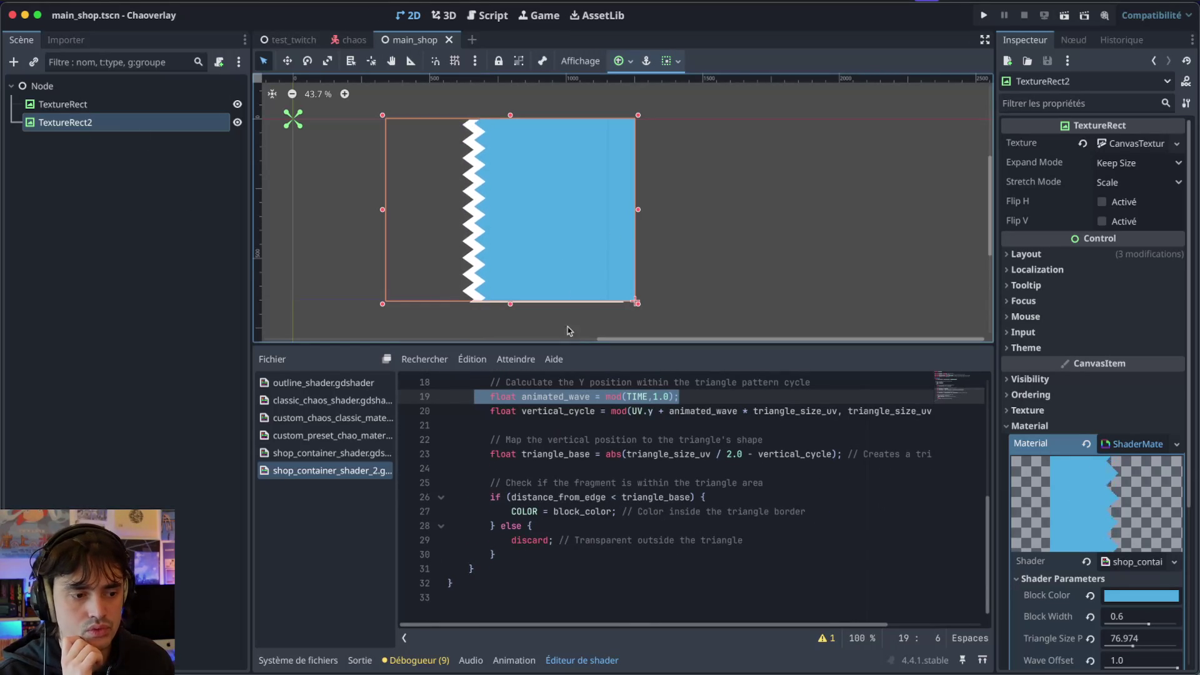
# Enlarge the 2D canvas and shift TextureRect2 about 37 px to the left
pyautogui.moveTo(605, 349); pyautogui.dragTo(620, 542)
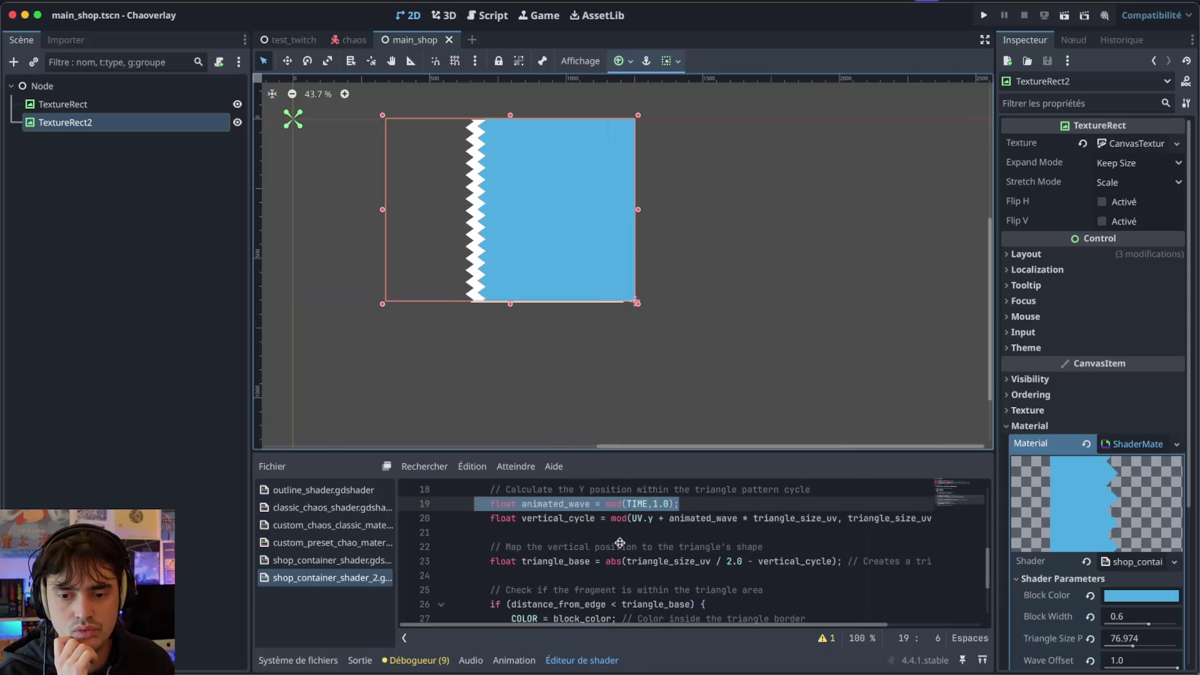
pyautogui.scroll(7, 485, 324)
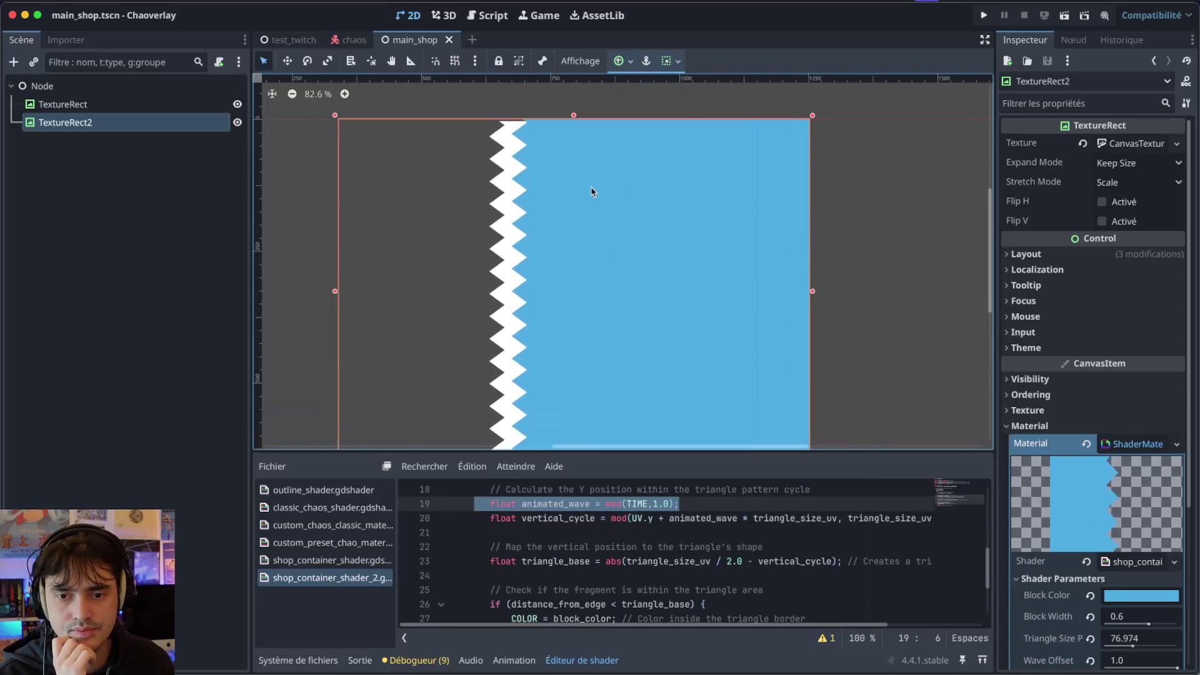
pyautogui.moveTo(549, 192)
pyautogui.mouseDown()
pyautogui.moveTo(522, 188)
pyautogui.moveTo(539, 193)
pyautogui.mouseUp()
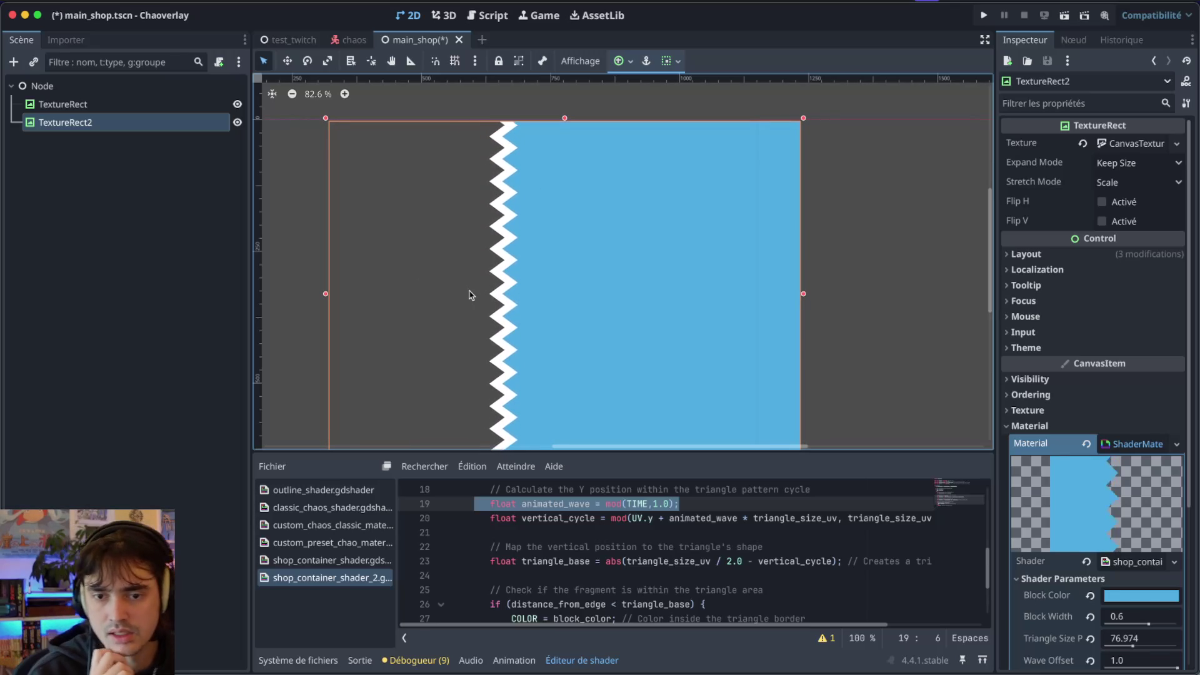
pyautogui.click(294, 241)
# Save the main_shop scene and stop the running overlay game
pyautogui.hotkey('ctrl', 'Right')
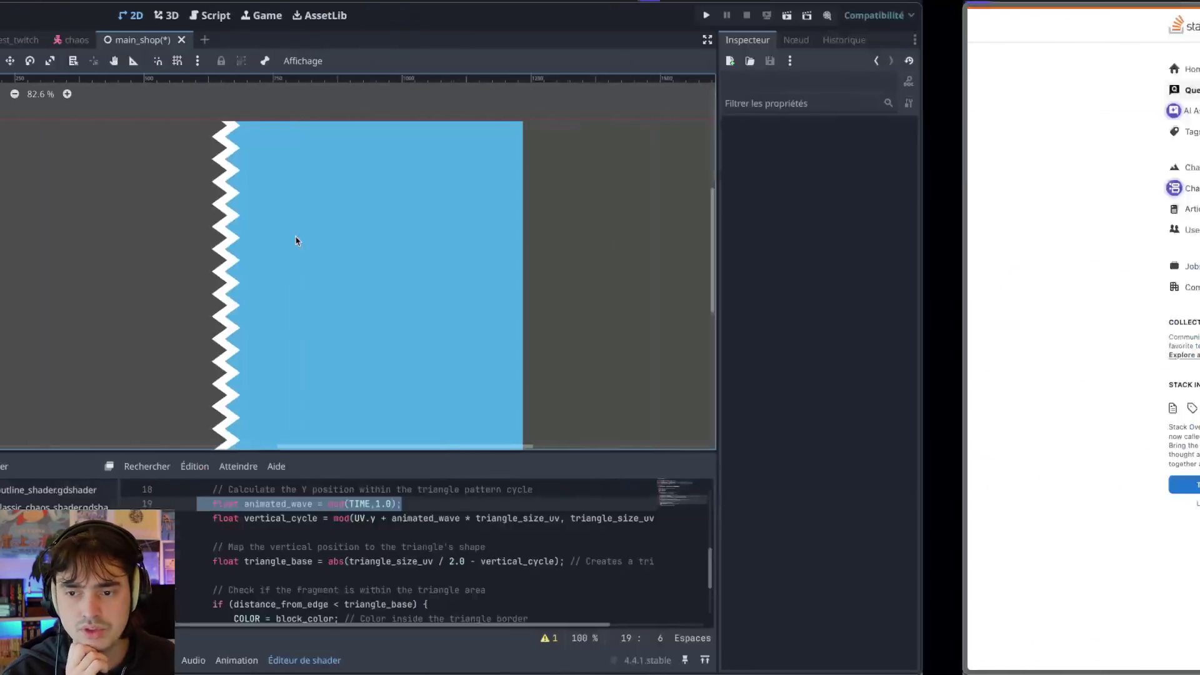
pyautogui.hotkey('ctrl', 's')
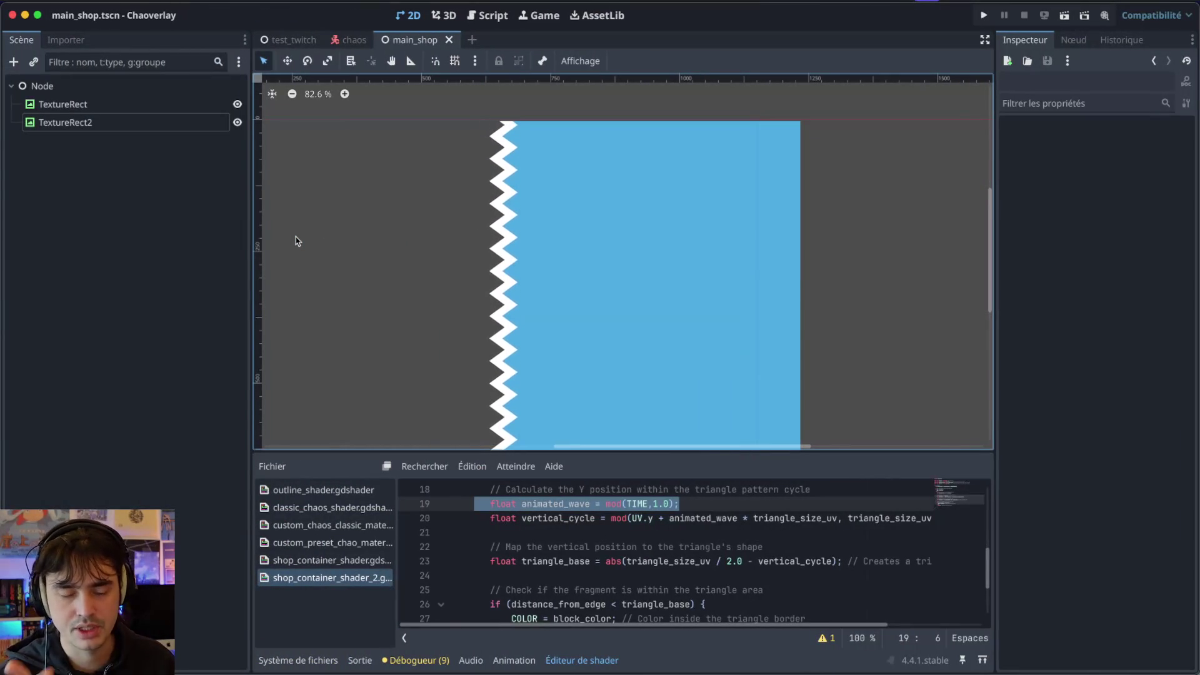
pyautogui.hotkey('ctrl', 's')
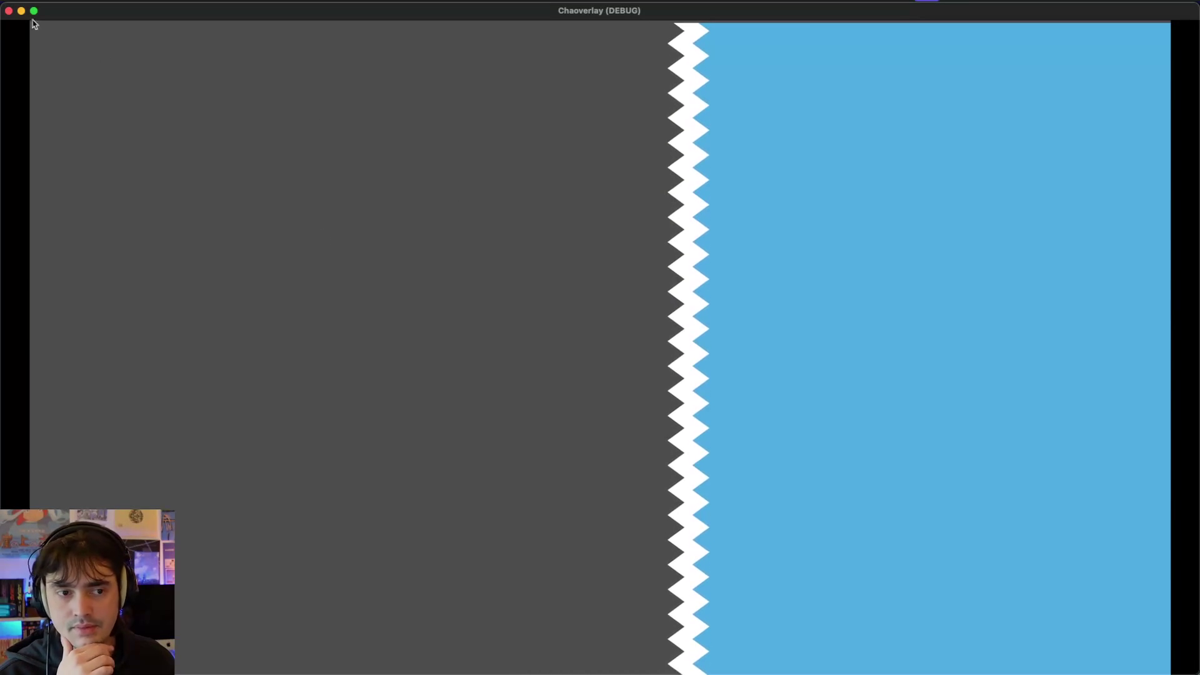
pyautogui.click(9, 10)
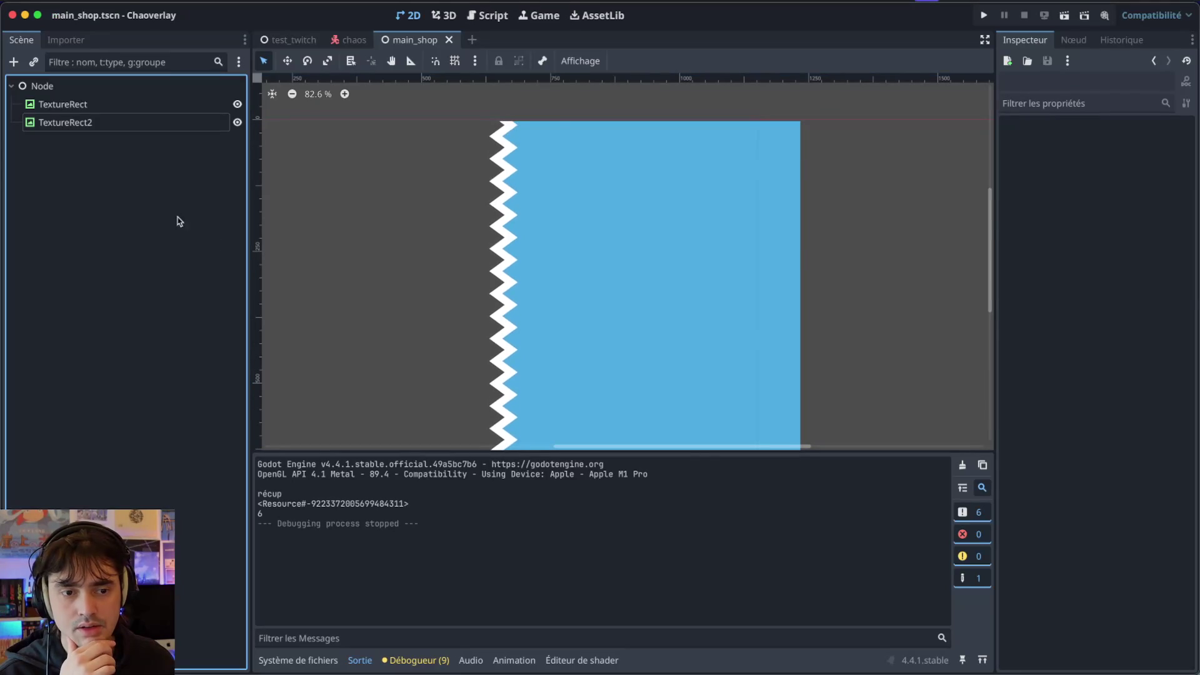
# Compare TextureRect and TextureRect2 properties, viewing TextureRect2's shop_container shader parameters
pyautogui.click(100, 123)
pyautogui.click(90, 104)
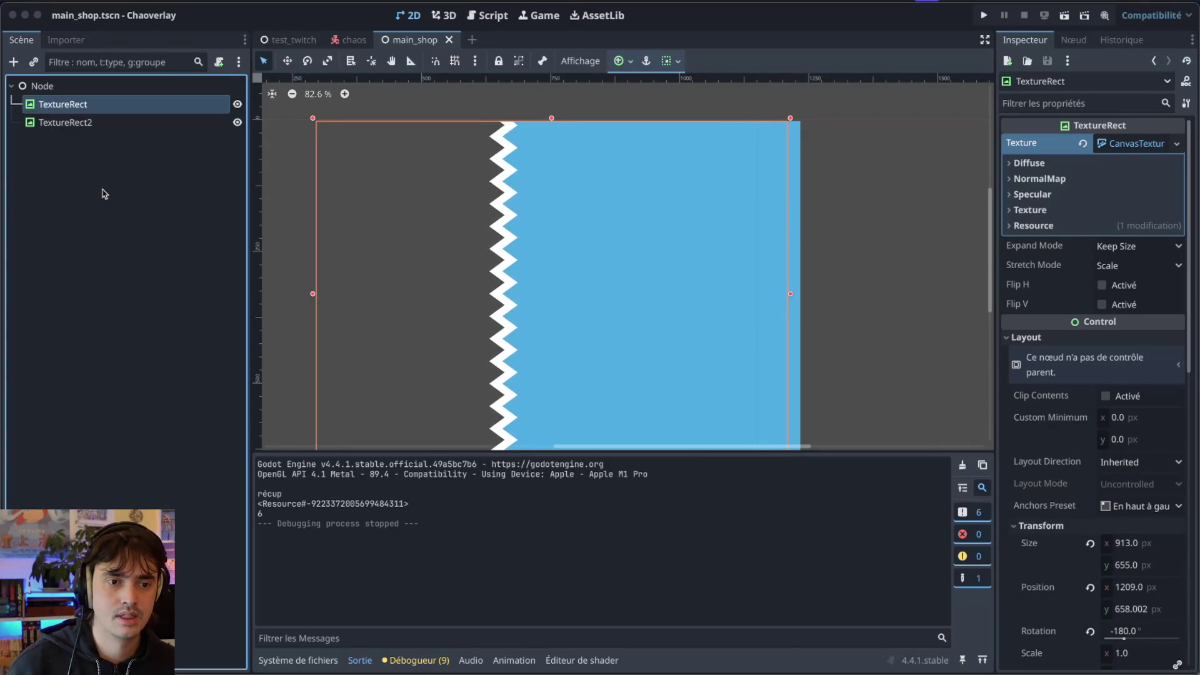
pyautogui.click(297, 224)
pyautogui.scroll(-2, 295, 225)
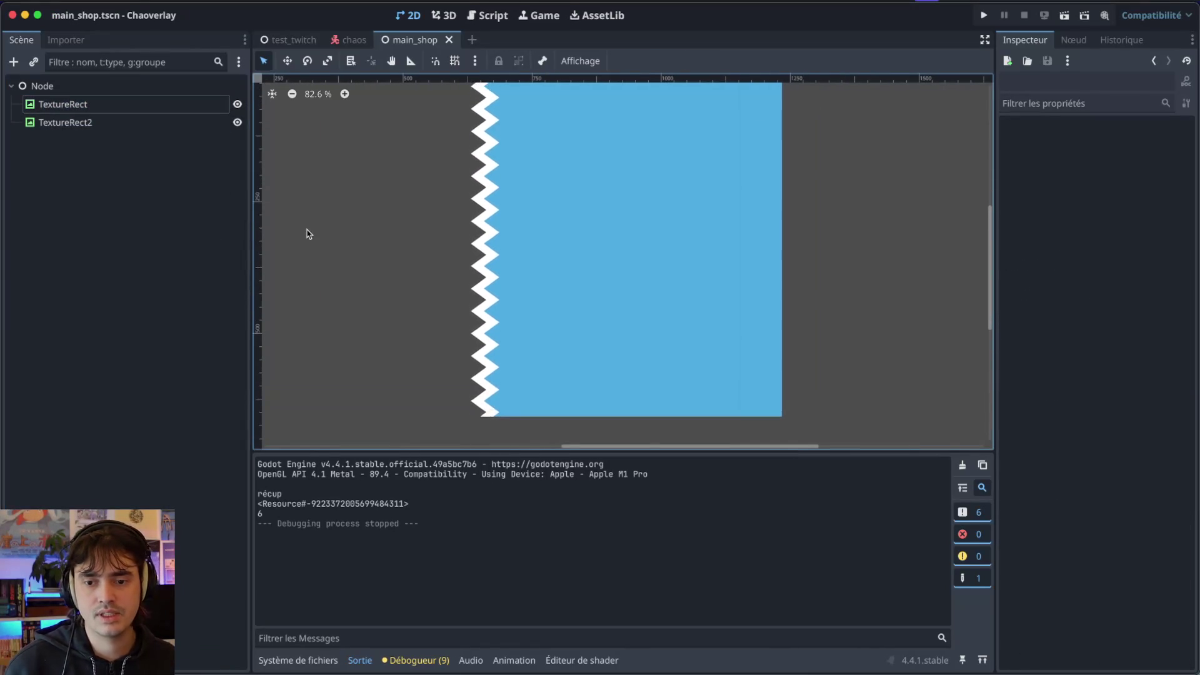
pyautogui.scroll(-3, 306, 233)
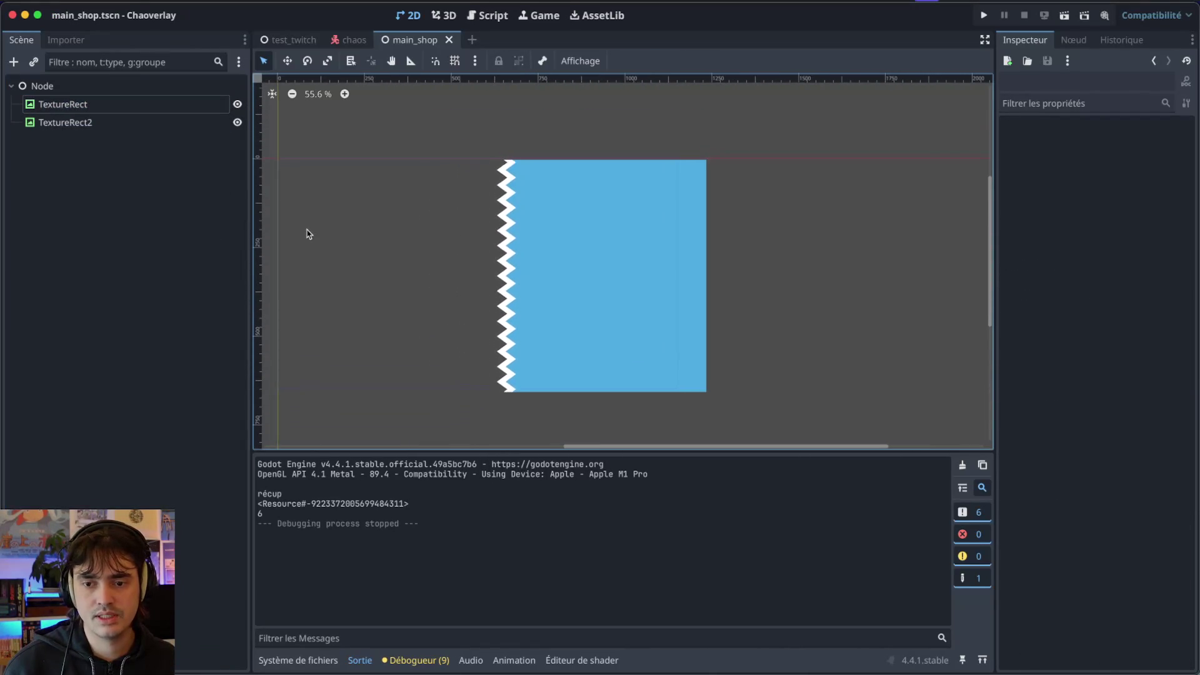
pyautogui.click(101, 105)
pyautogui.click(83, 120)
pyautogui.click(72, 108)
pyautogui.click(64, 125)
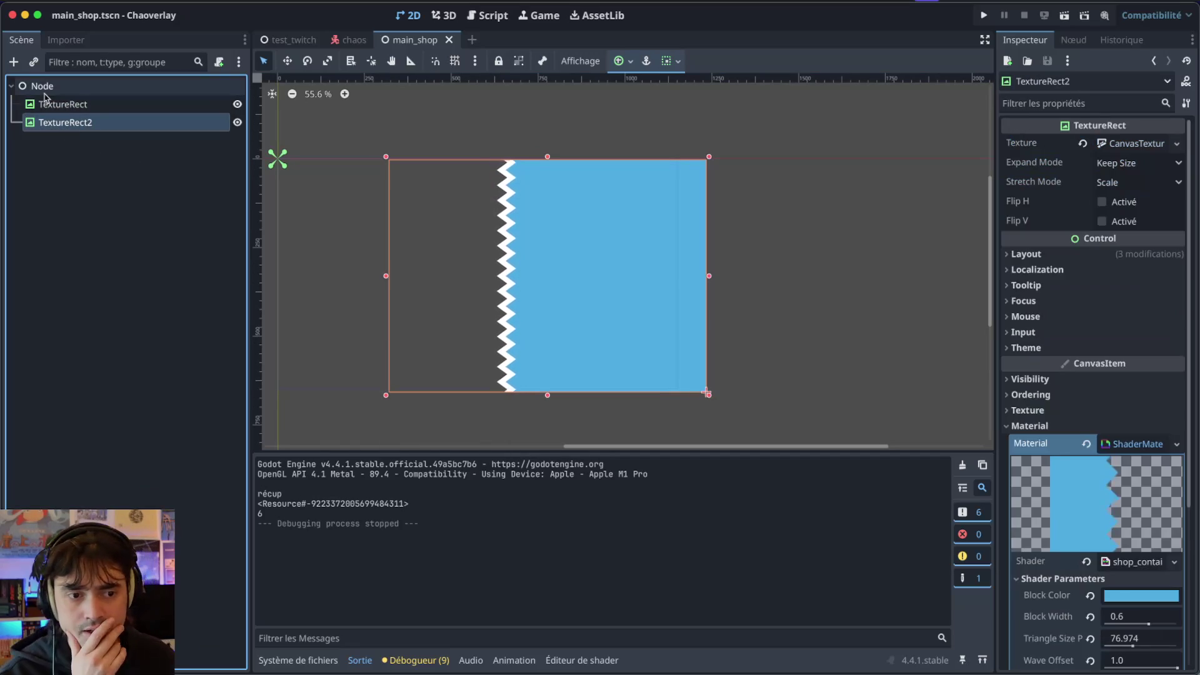
pyautogui.click(327, 225)
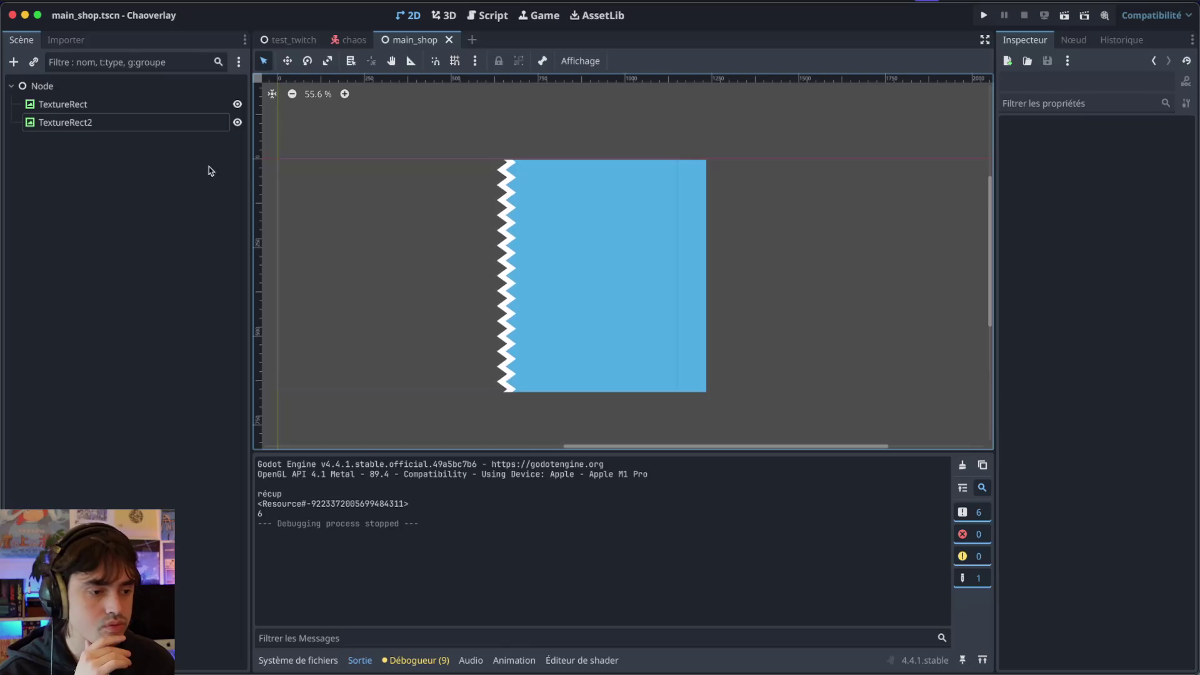
pyautogui.click(67, 104)
pyautogui.click(66, 122)
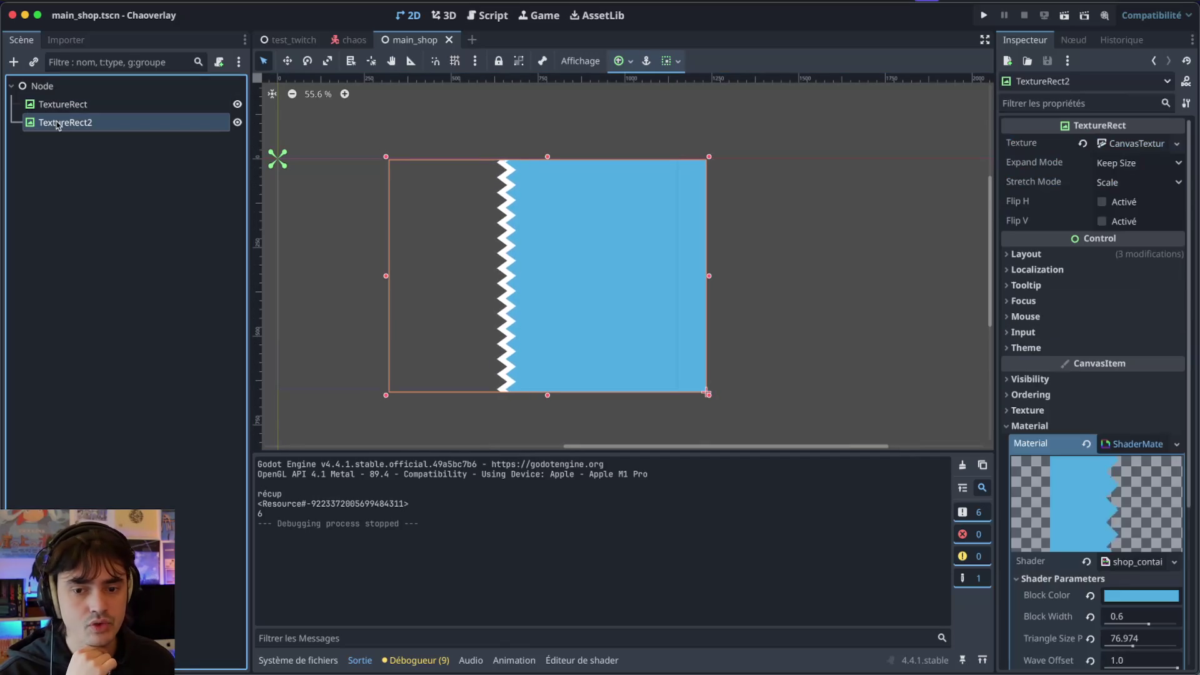
# Add a MeshInstance3D child under the root Node via a 'MeshIn' search
pyautogui.click(69, 93)
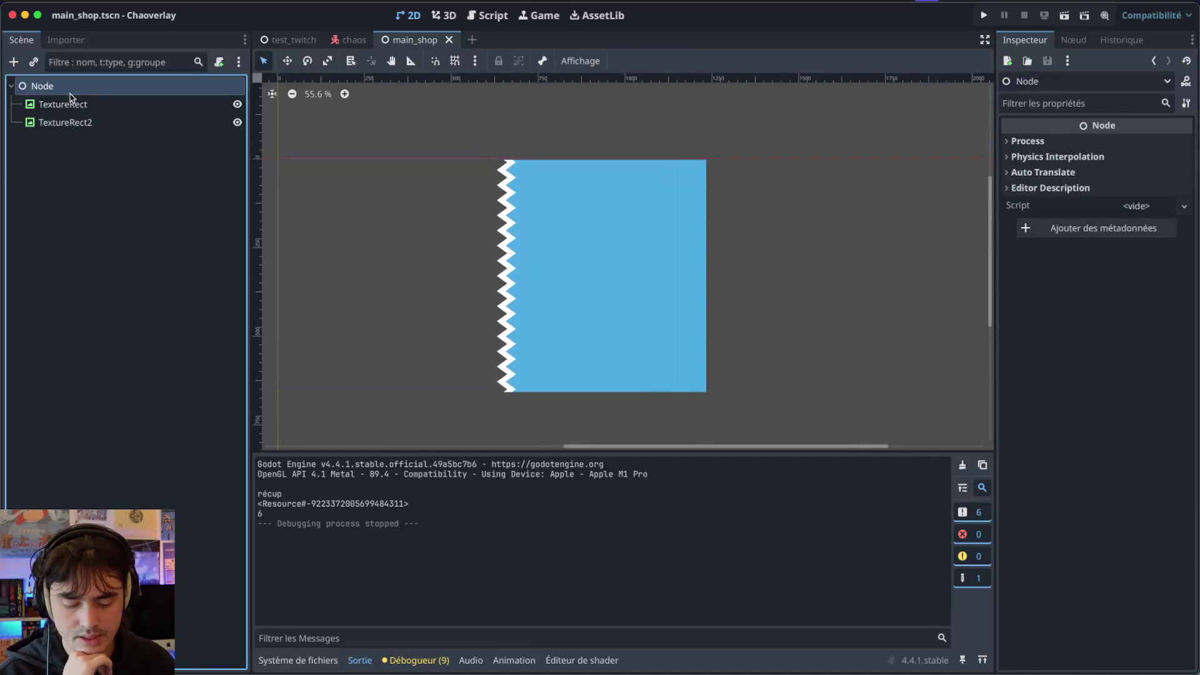
pyautogui.press('super+a')
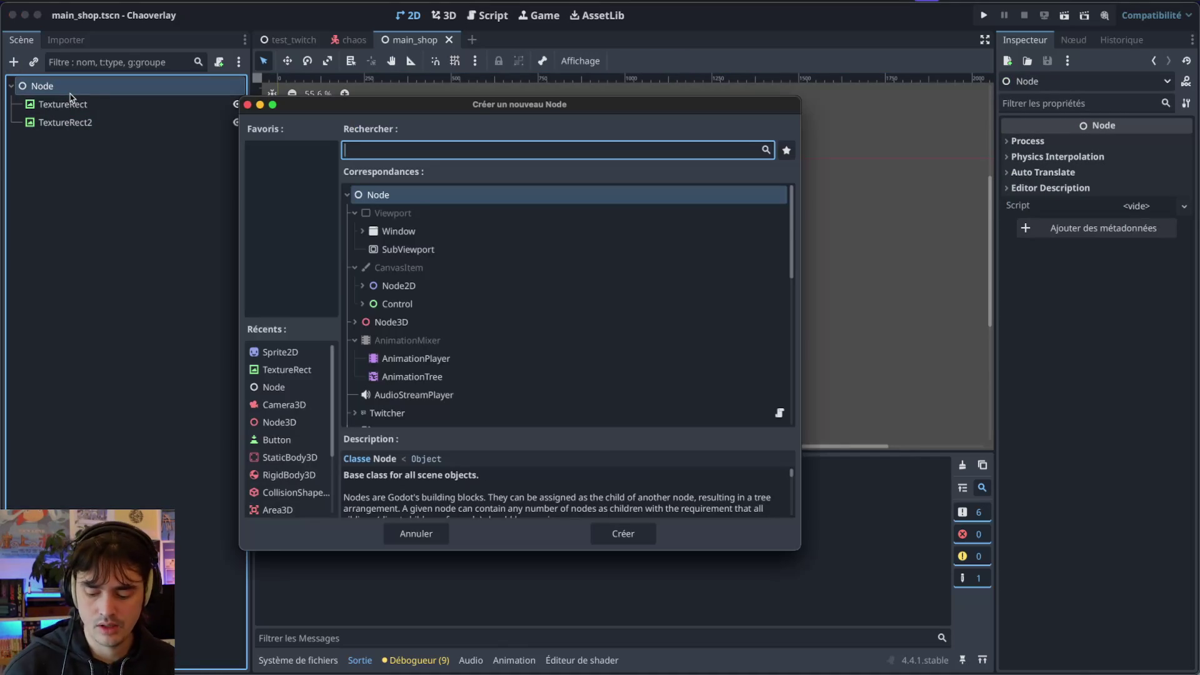
pyautogui.write('MeshIn')
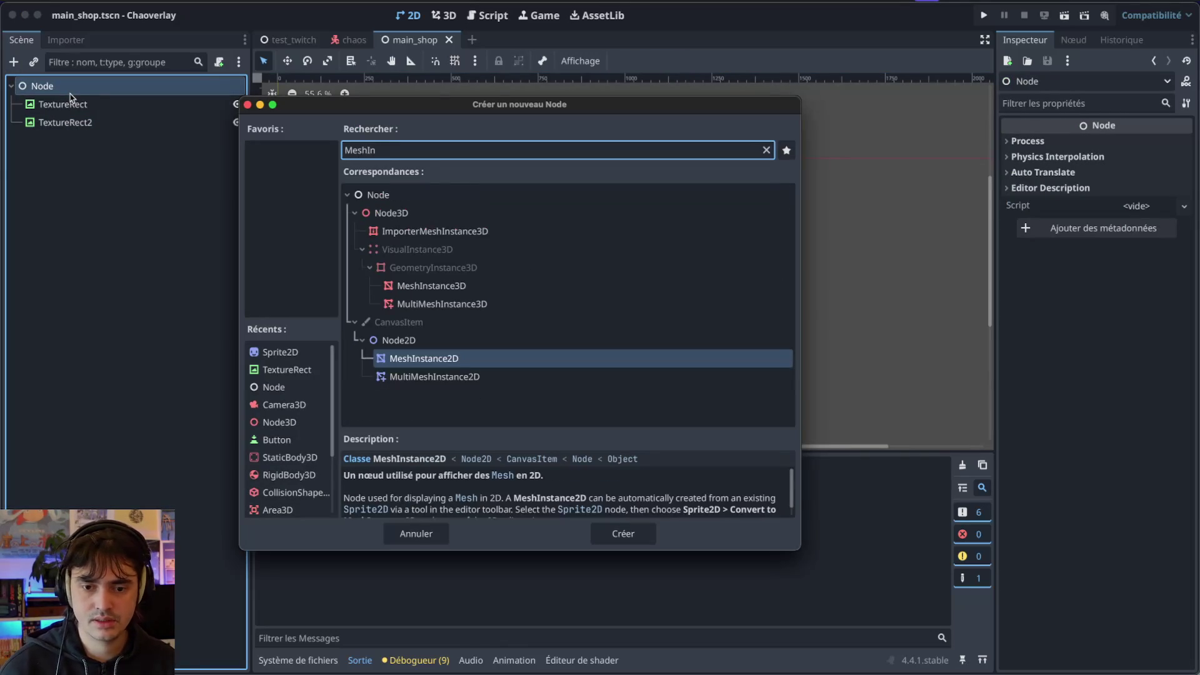
pyautogui.press('Up')
pyautogui.press('Up')
pyautogui.press('Up')
pyautogui.press('Return')
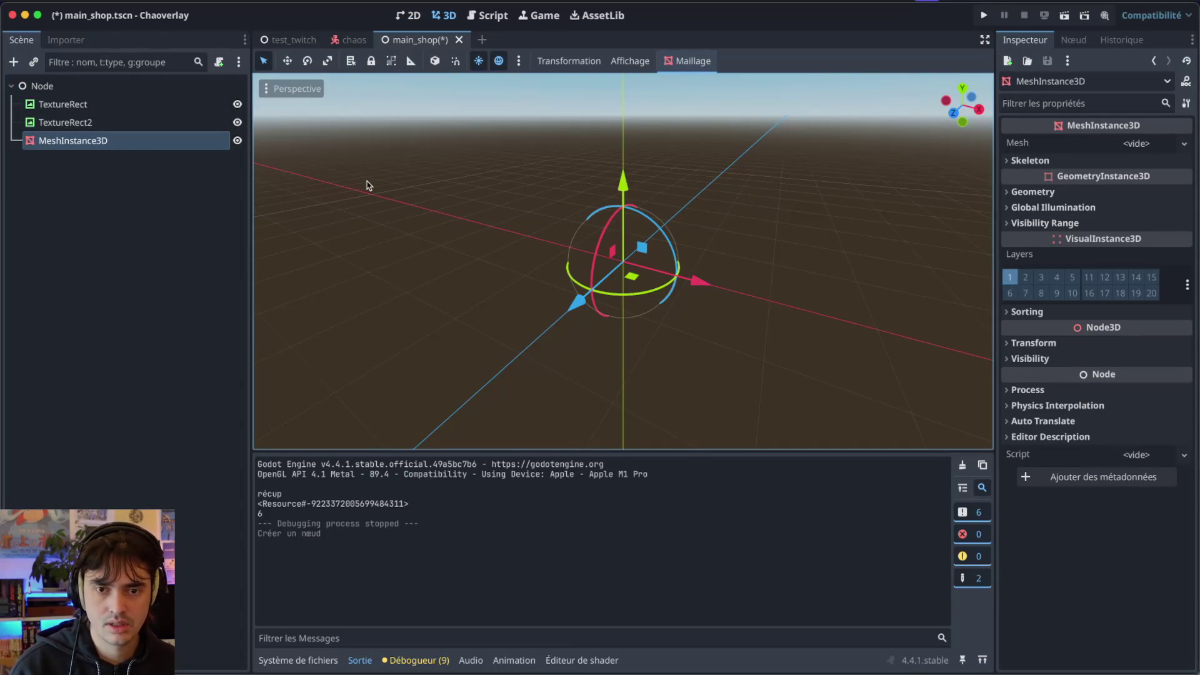
pyautogui.scroll(1, 526, 234)
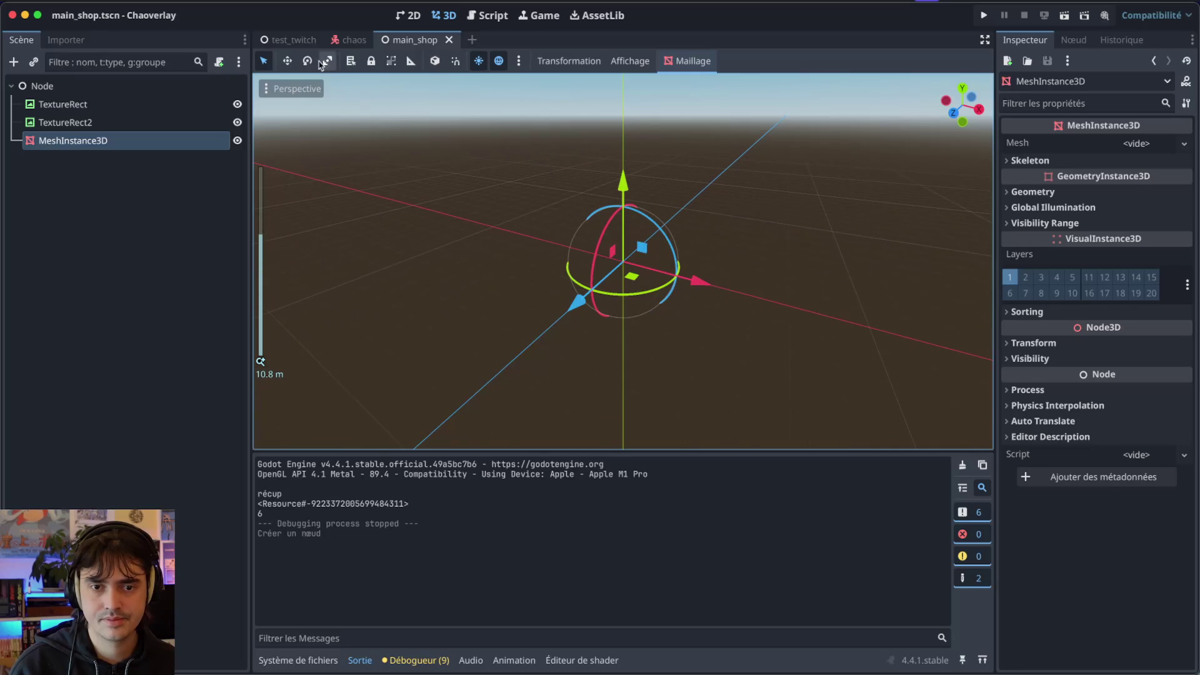
# Switch back and forth between the 2D and 3D workspaces to view the scene
pyautogui.click(409, 15)
pyautogui.click(436, 16)
pyautogui.click(438, 17)
pyautogui.click(440, 16)
pyautogui.click(443, 17)
pyautogui.click(442, 16)
pyautogui.click(438, 17)
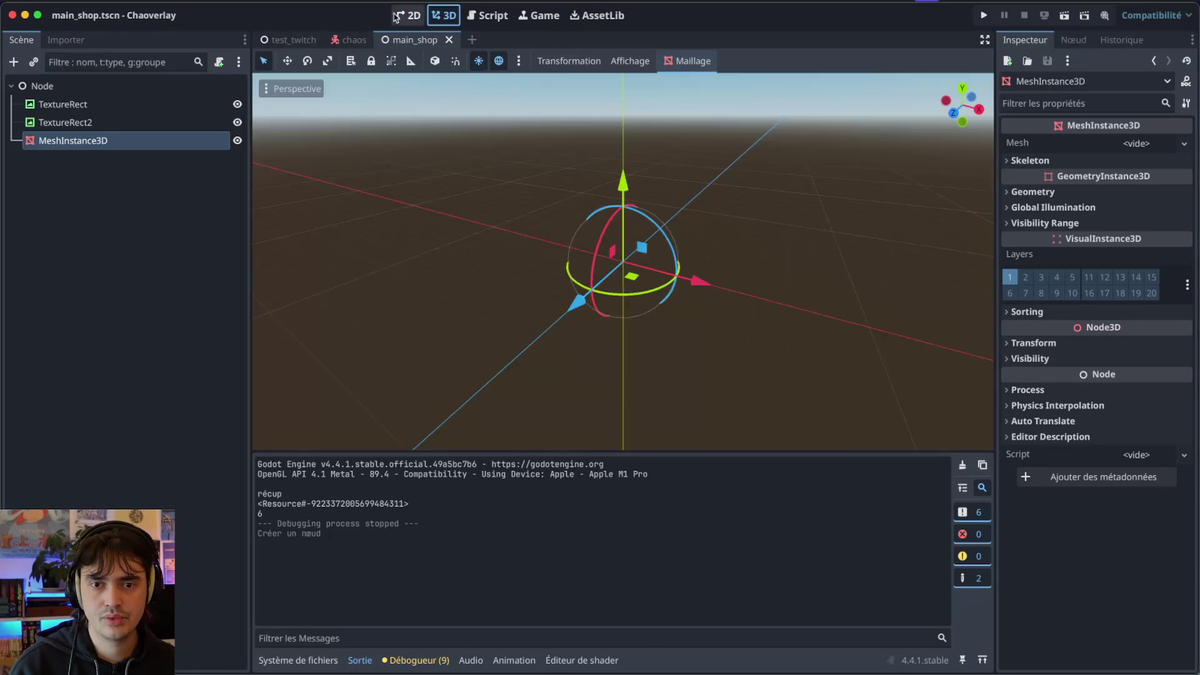
pyautogui.click(430, 17)
pyautogui.click(424, 17)
pyautogui.click(433, 17)
pyautogui.click(403, 17)
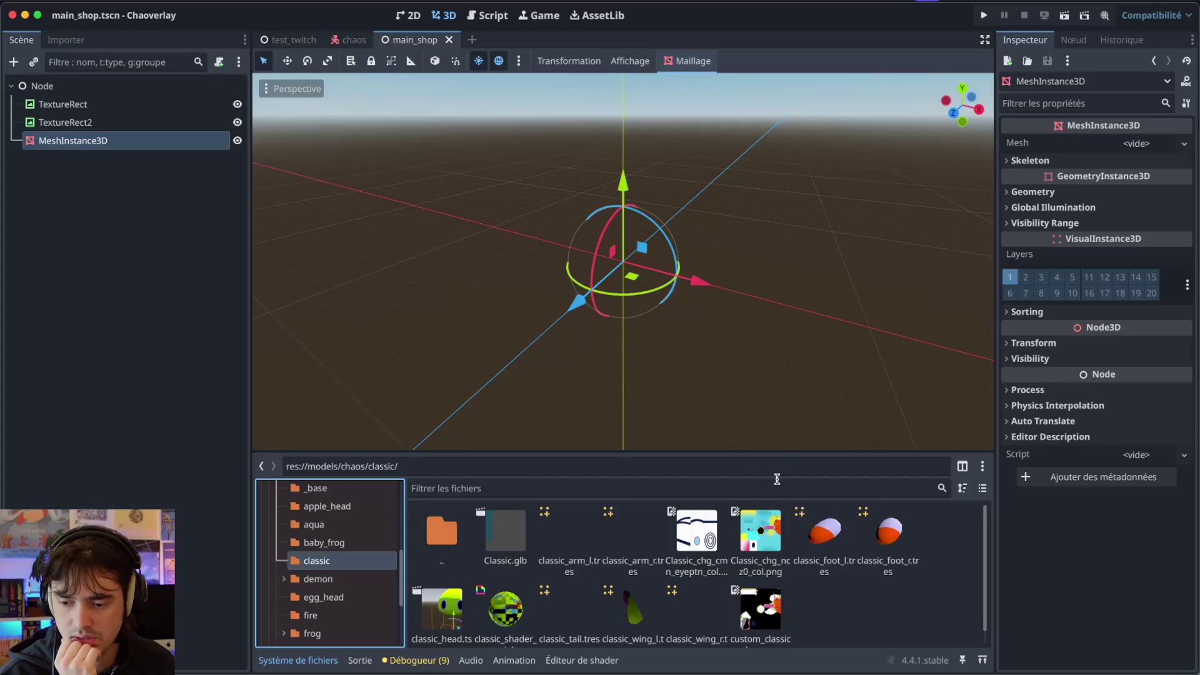
# Assign classic_tail.tres as the MeshInstance3D's mesh, save main_shop, and run the project
pyautogui.moveTo(581, 604)
pyautogui.mouseDown()
pyautogui.moveTo(1153, 80)
pyautogui.moveTo(1132, 141)
pyautogui.mouseUp()
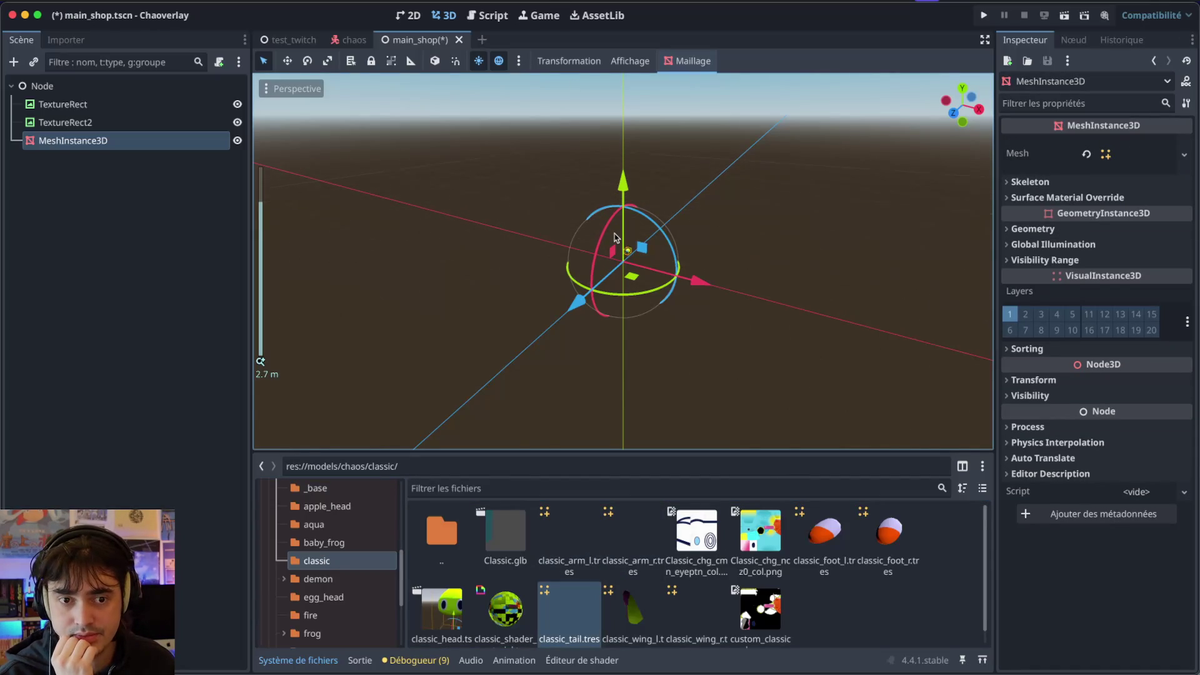
pyautogui.scroll(-3, 615, 238)
pyautogui.hotkey('ctrl', 's')
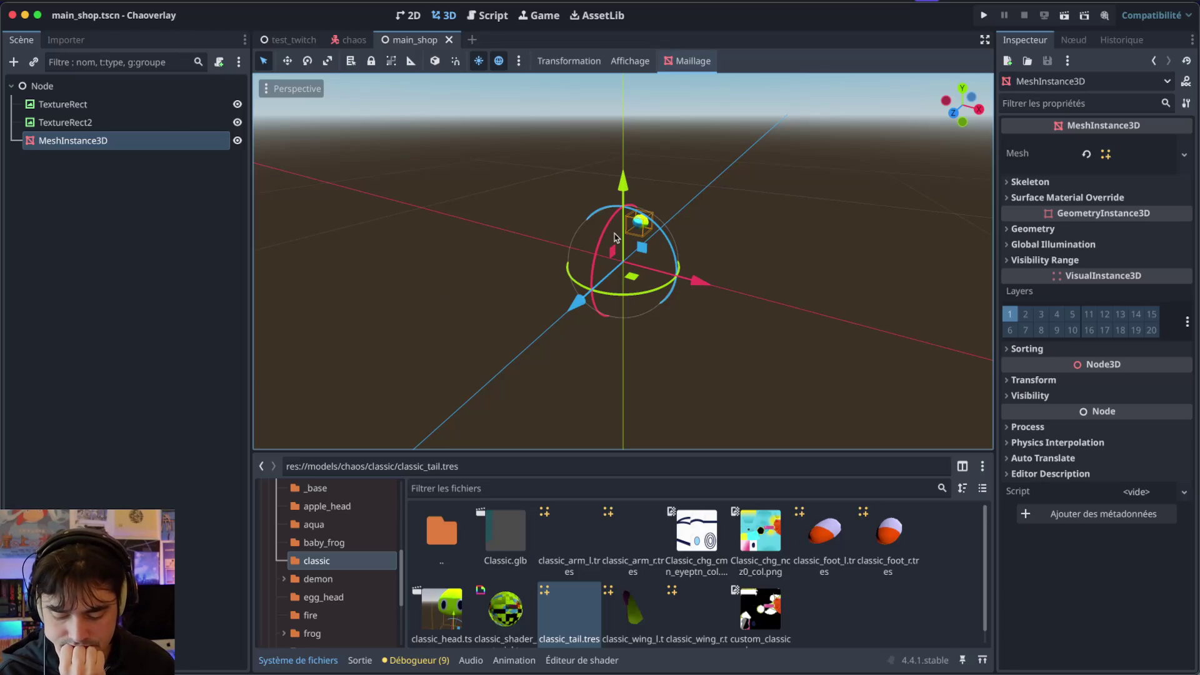
pyautogui.press('F5')
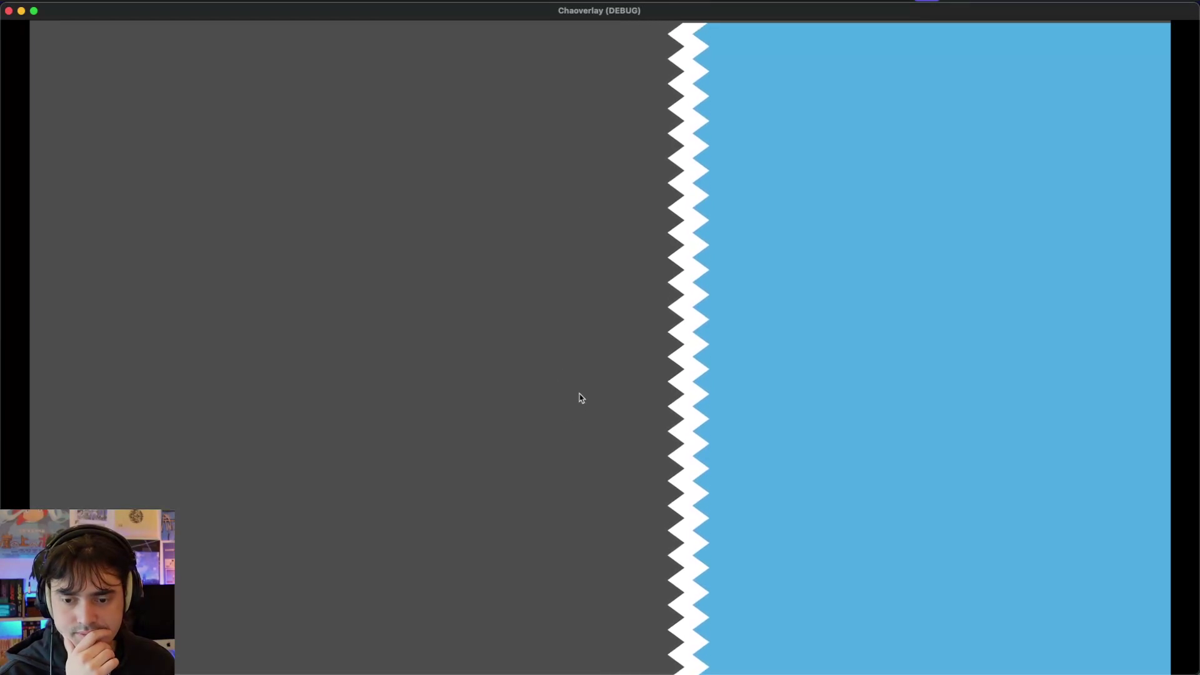
# Close the running overlay and orbit the 3D view
pyautogui.click(8, 11)
pyautogui.hscroll(-10, 558, 252)
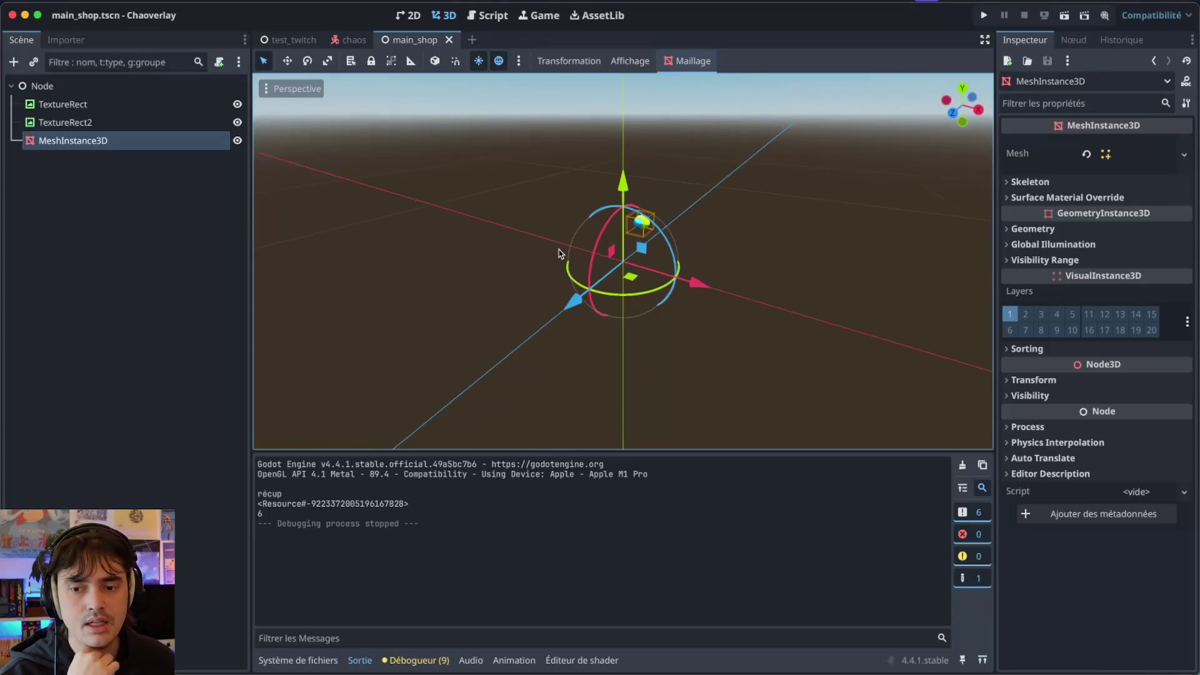
pyautogui.hscroll(-10, 558, 252)
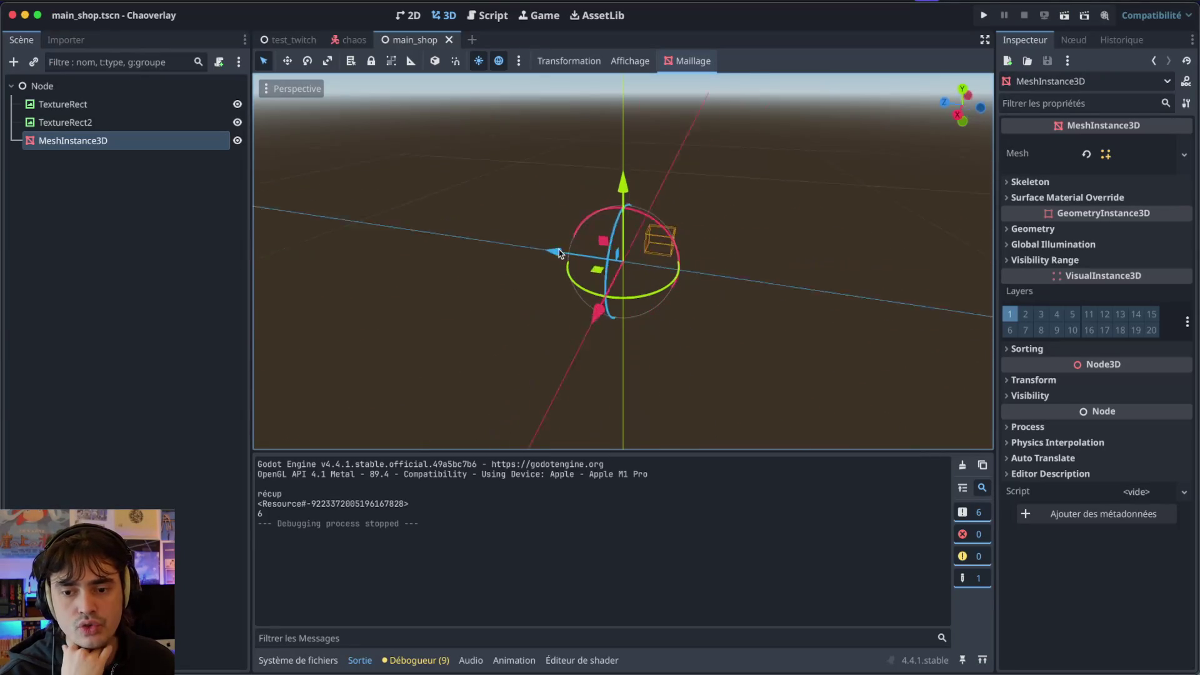
pyautogui.hscroll(-10, 558, 252)
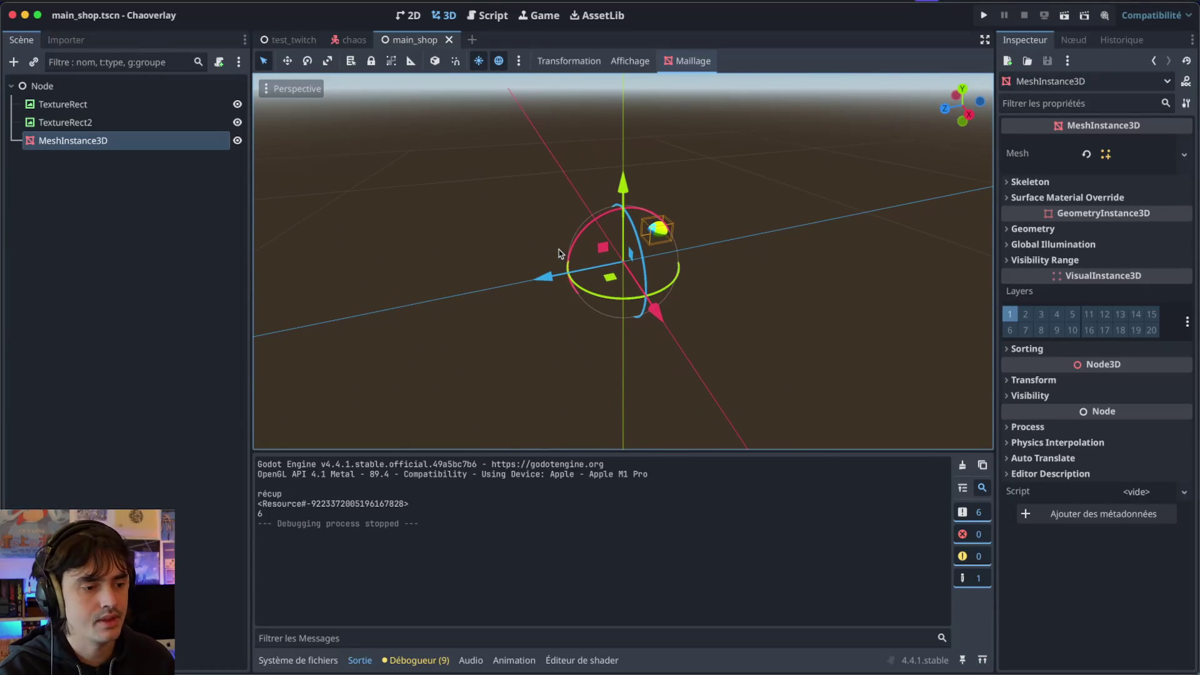
# Return to main_shop's 2D workspace and dismiss the MeshInstance3D context menu unused
pyautogui.click(348, 39)
pyautogui.click(403, 40)
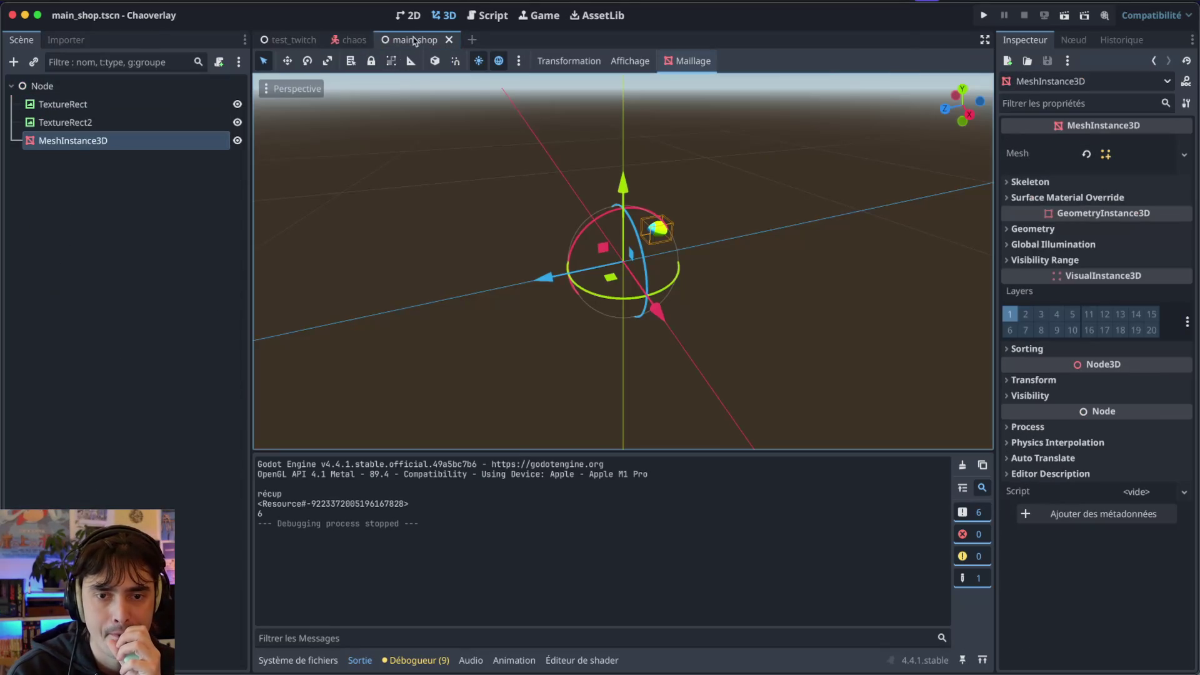
pyautogui.click(415, 15)
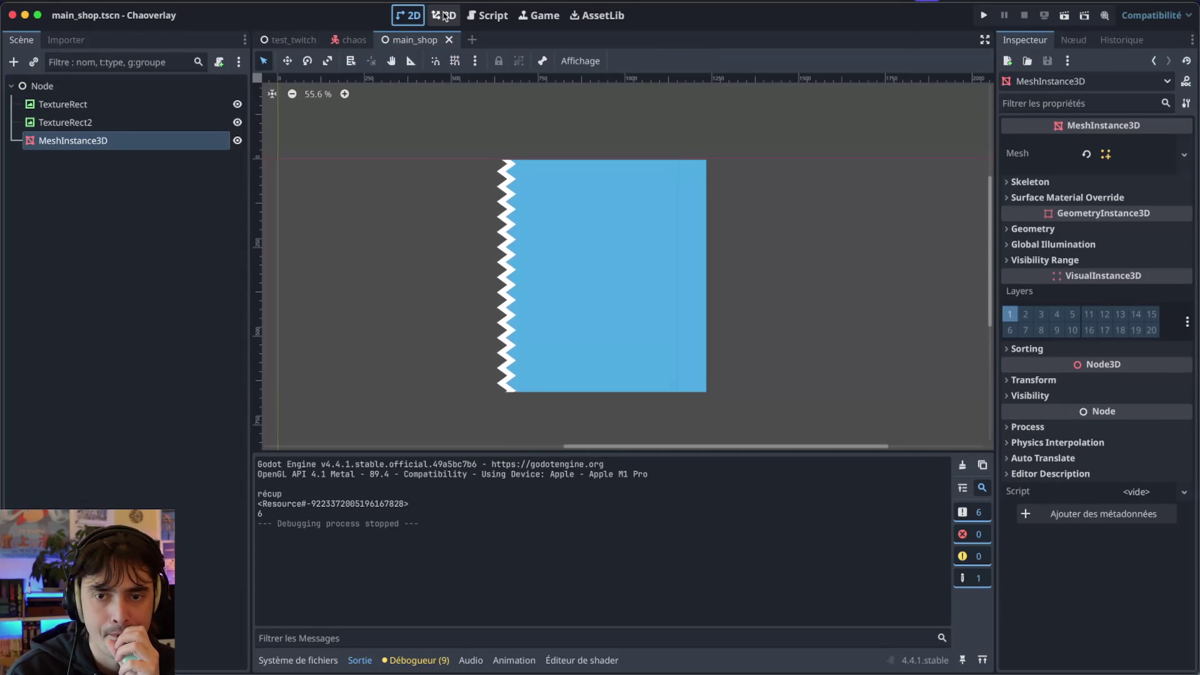
pyautogui.rightClick(139, 148)
pyautogui.moveTo(213, 152)
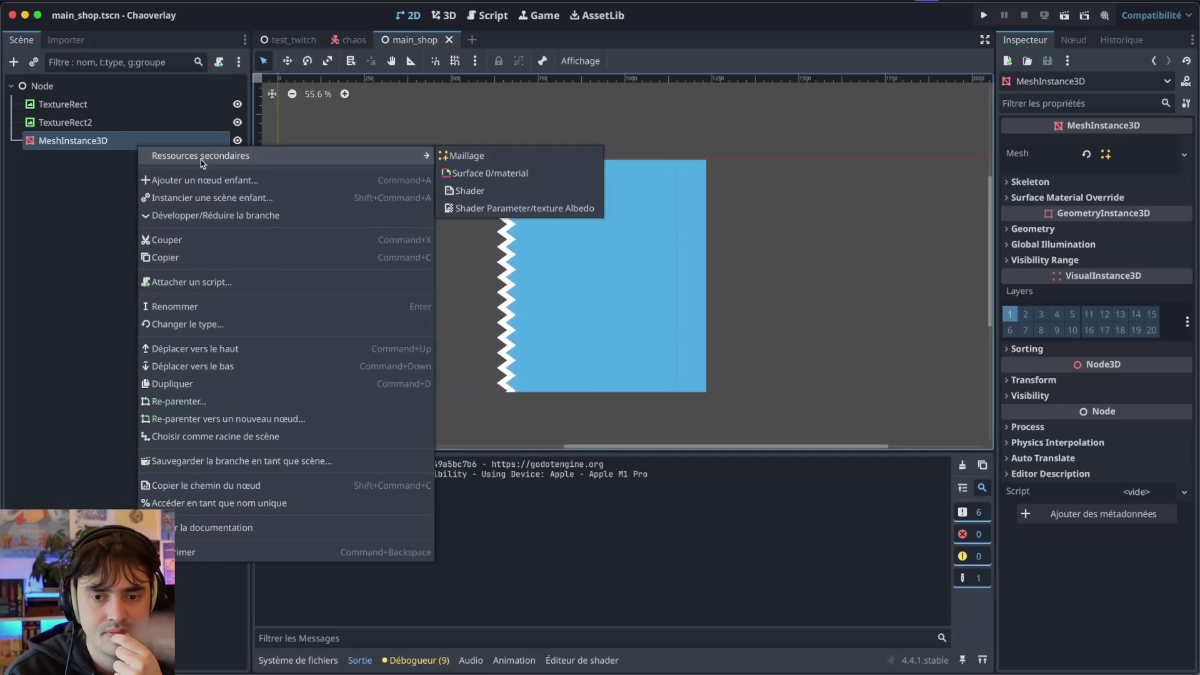
pyautogui.click(99, 187)
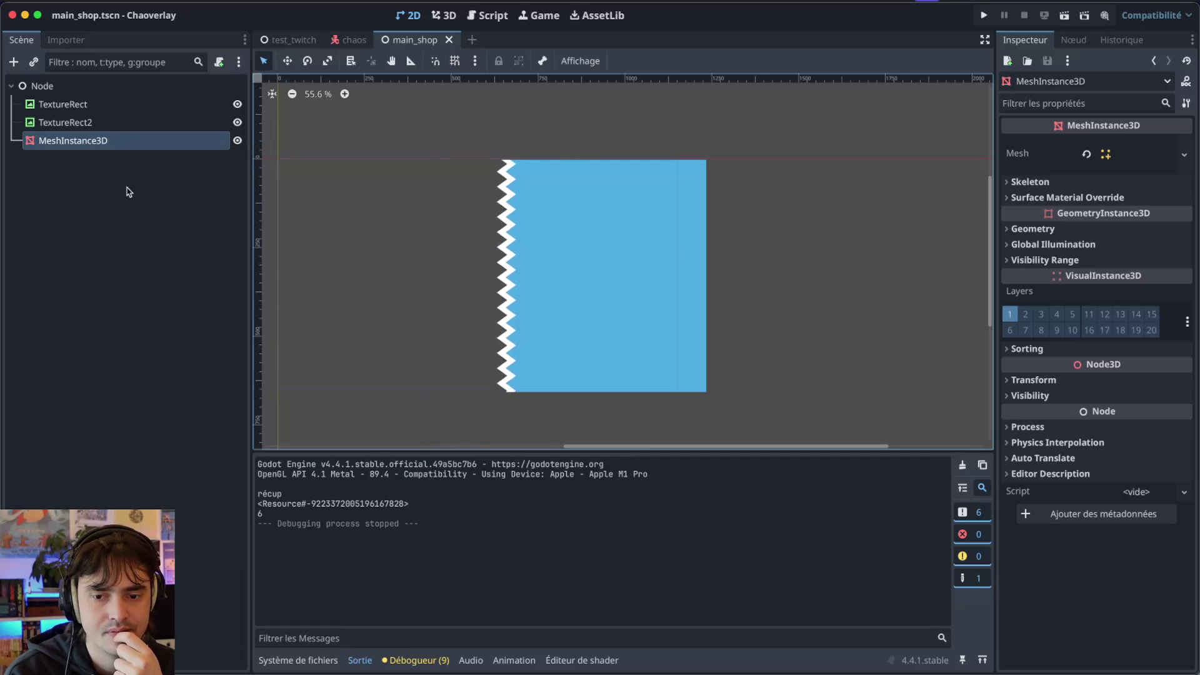
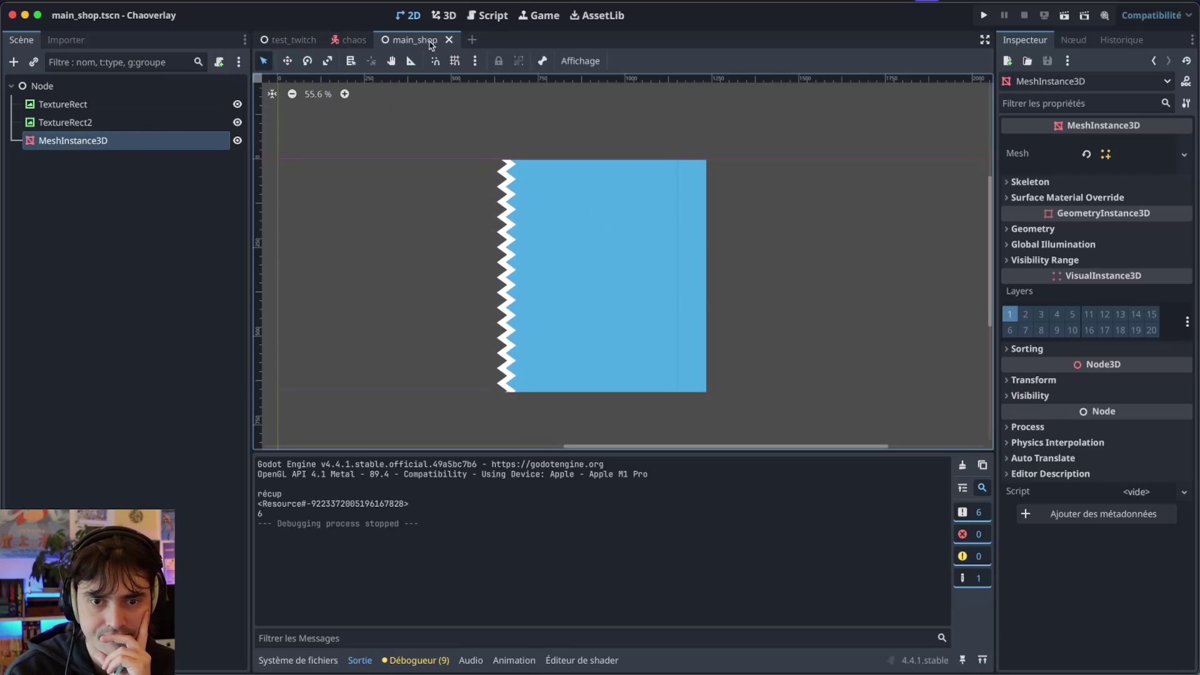
# Show main_shop in the 3D workspace and bring up the root Node's actions
pyautogui.click(444, 15)
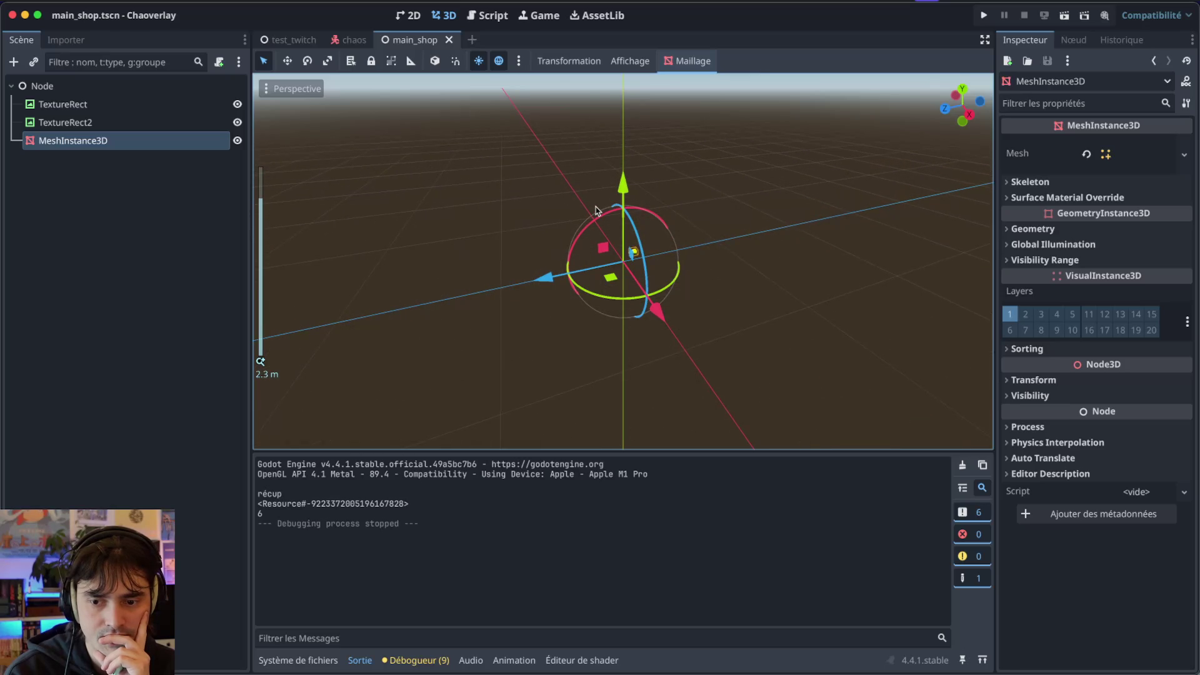
pyautogui.hscroll(-10, 595, 210)
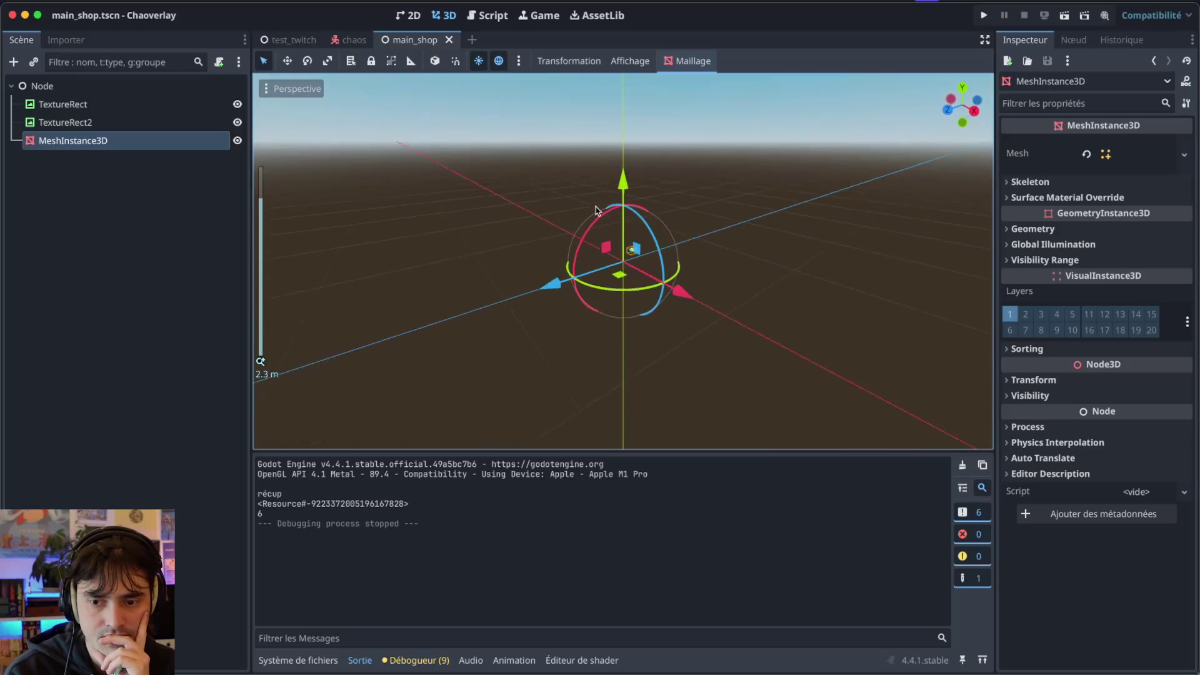
pyautogui.click(72, 87)
pyautogui.rightClick(71, 92)
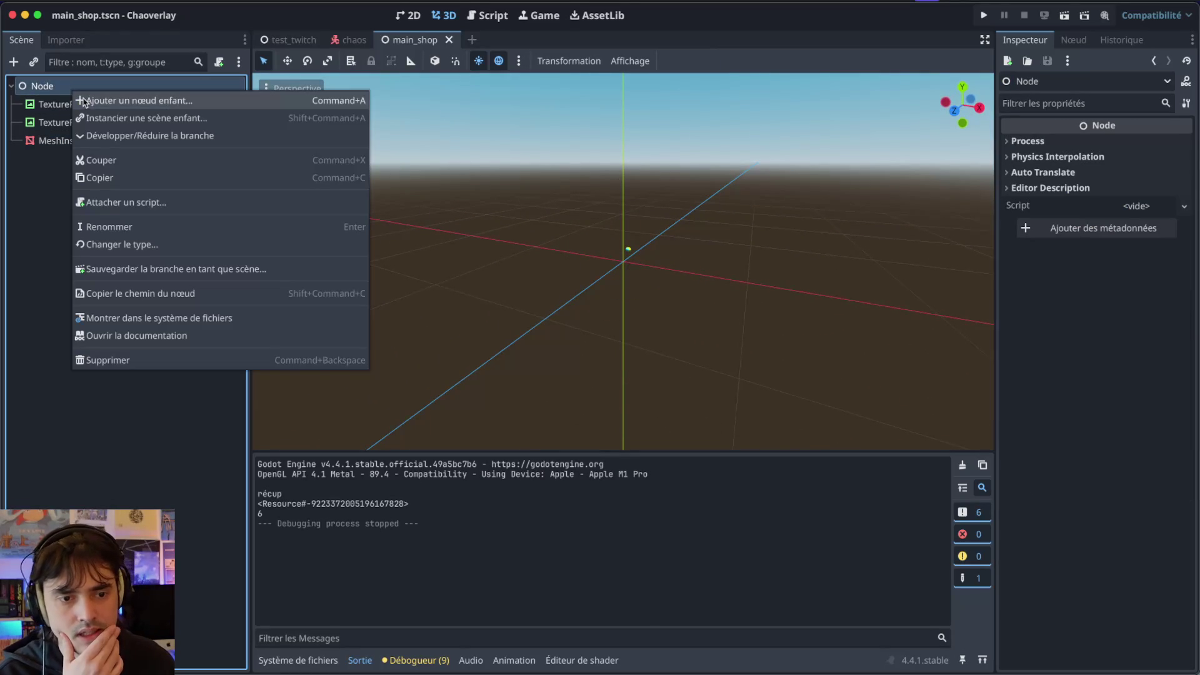
# Add a Camera3D under the root Node and pull it back along Z
pyautogui.click(84, 101)
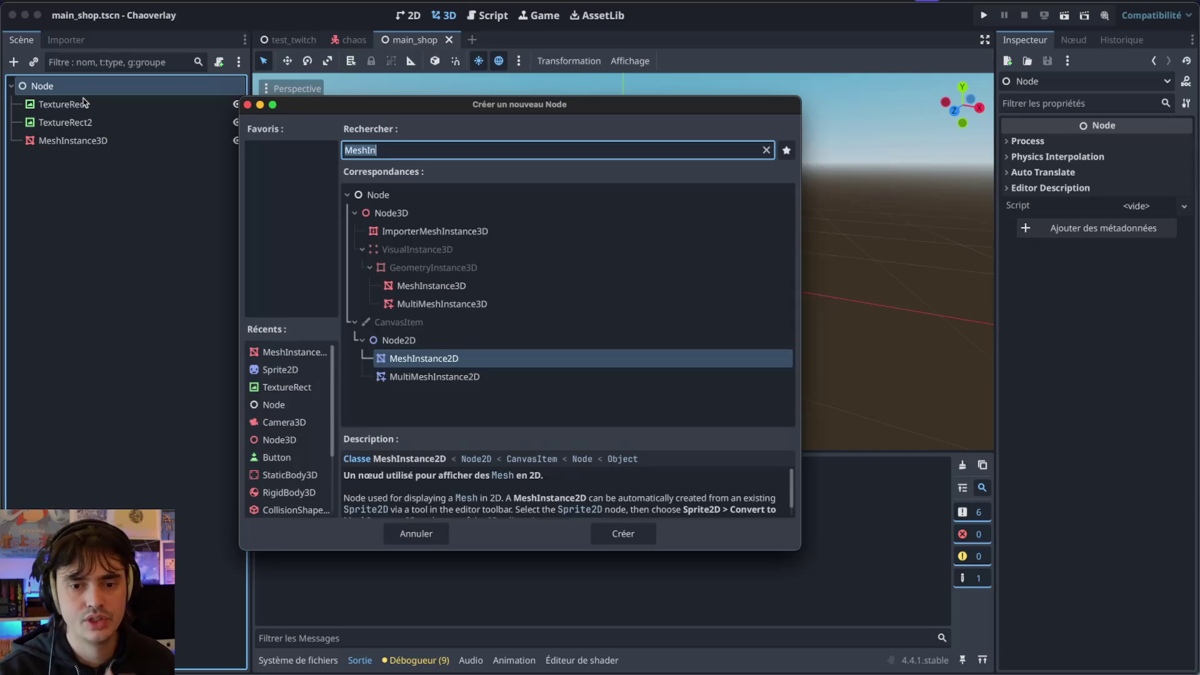
pyautogui.write('Camera')
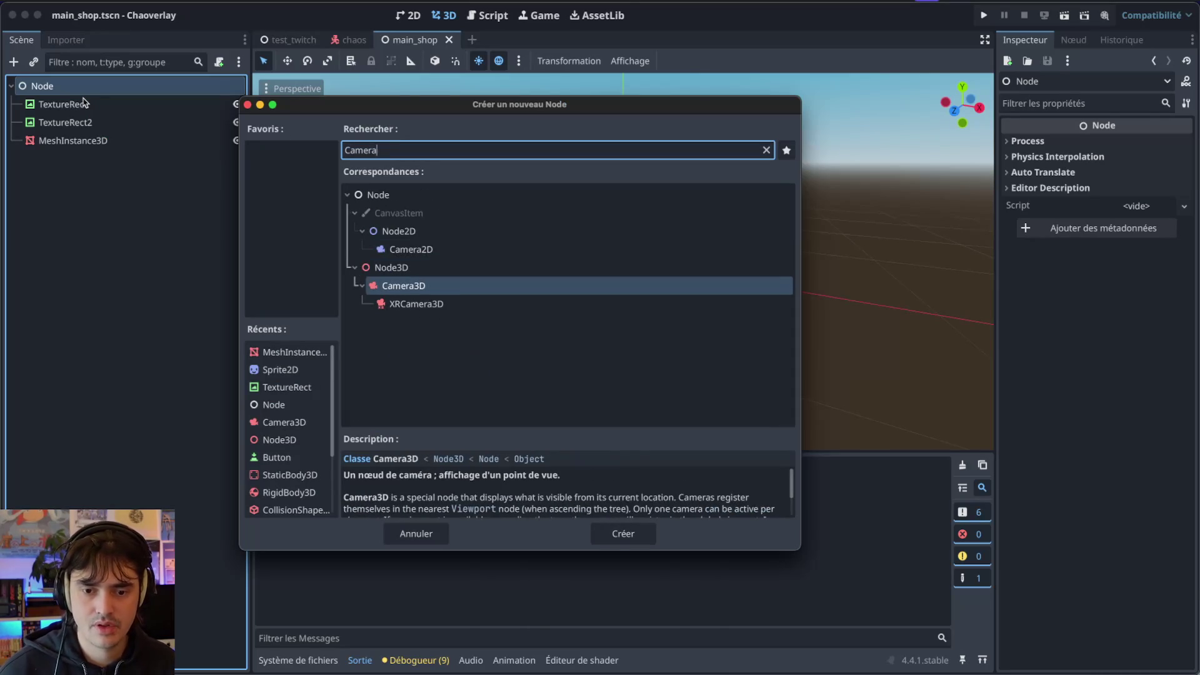
pyautogui.press('Return')
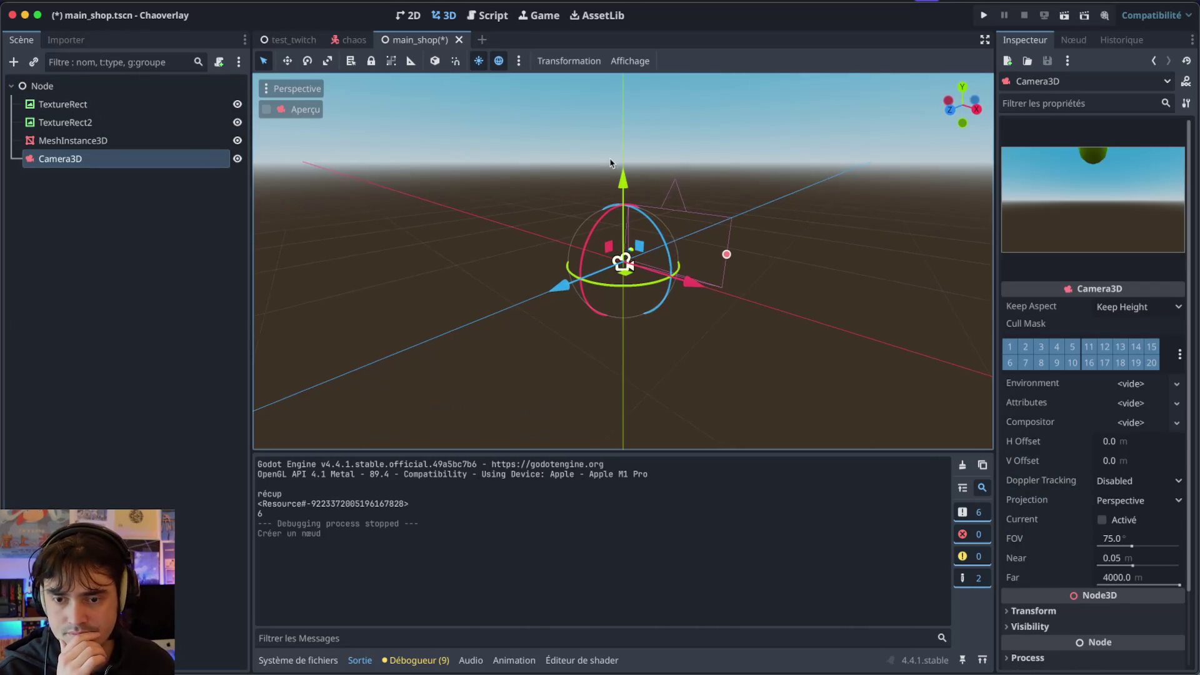
pyautogui.moveTo(545, 280)
pyautogui.mouseDown()
pyautogui.moveTo(475, 297)
pyautogui.moveTo(509, 295)
pyautogui.moveTo(488, 293)
pyautogui.mouseUp()
pyautogui.click(516, 248)
# Save main_shop, test-run the game, and close the game window
pyautogui.hotkey('ctrl', 's')
pyautogui.press('super+b')
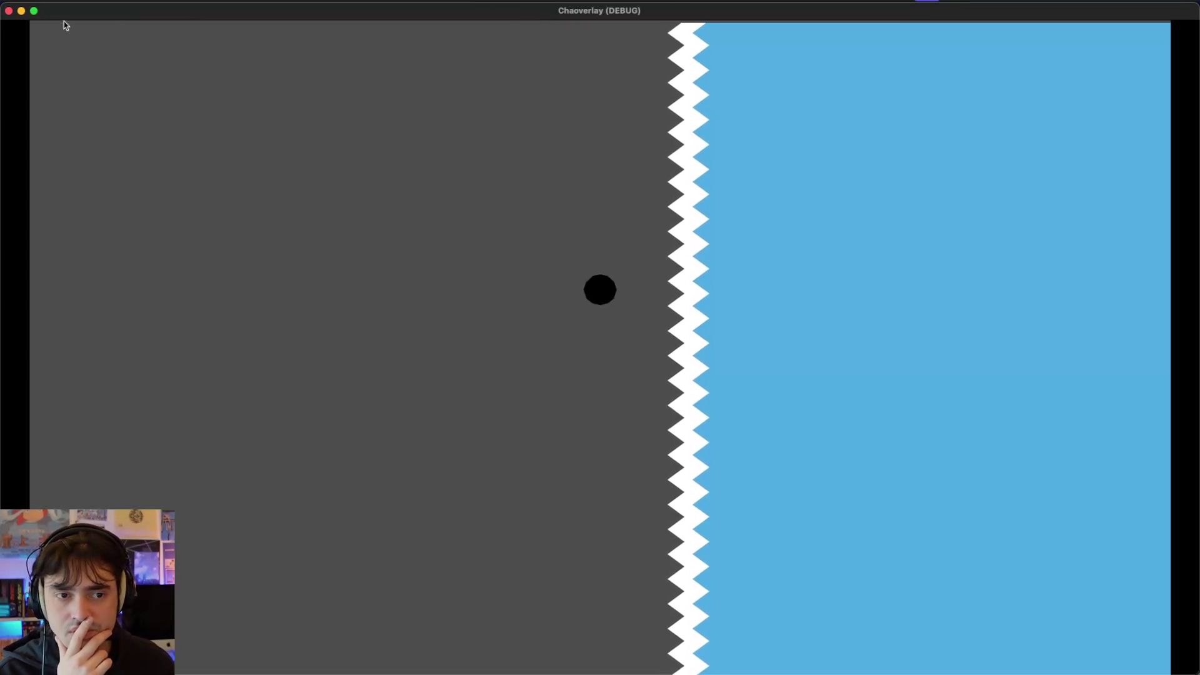
pyautogui.click(9, 11)
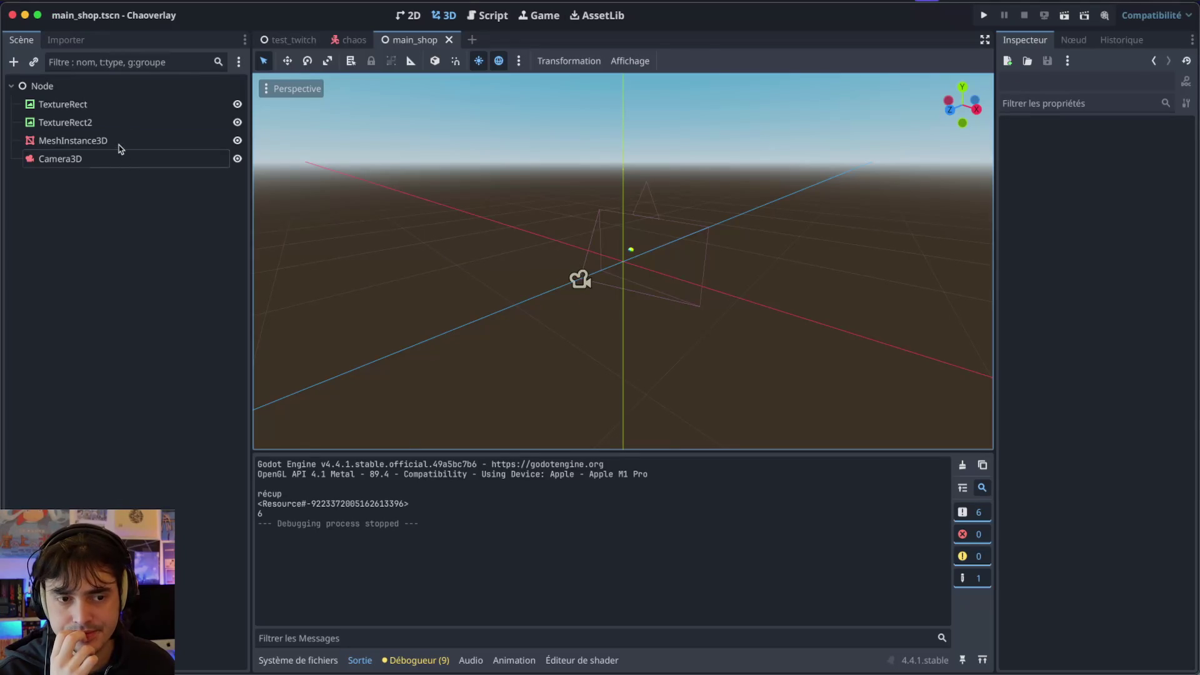
# Shift the MeshInstance3D sideways along X and test-run the game
pyautogui.click(118, 145)
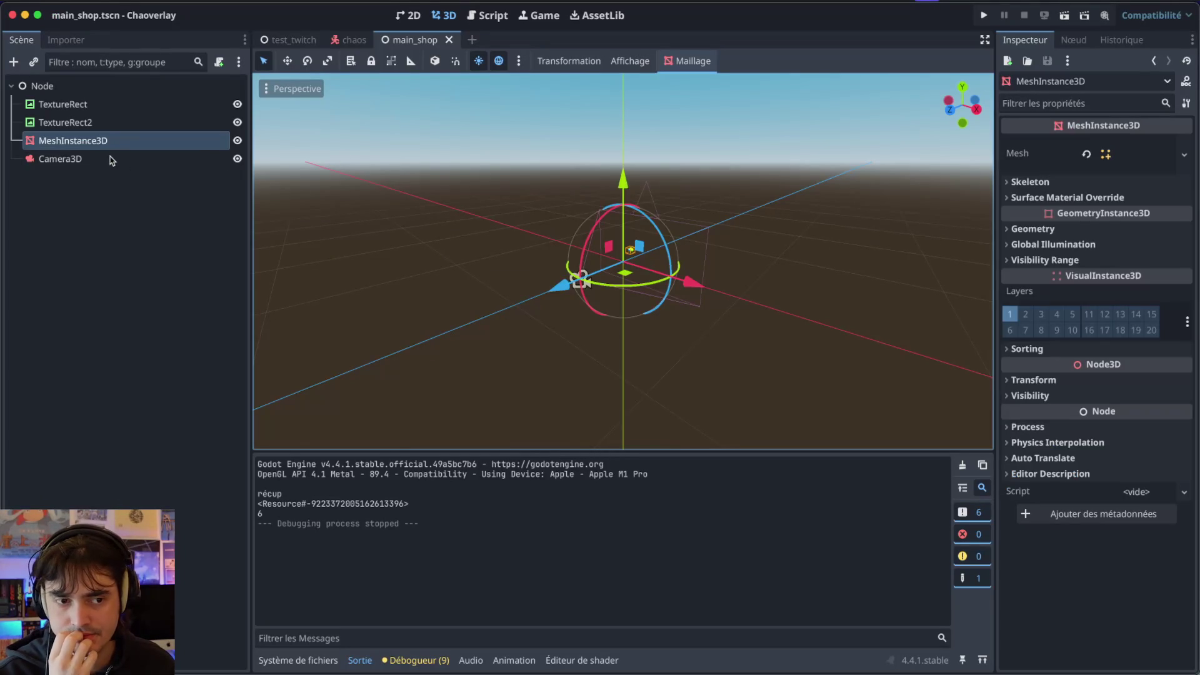
pyautogui.click(113, 159)
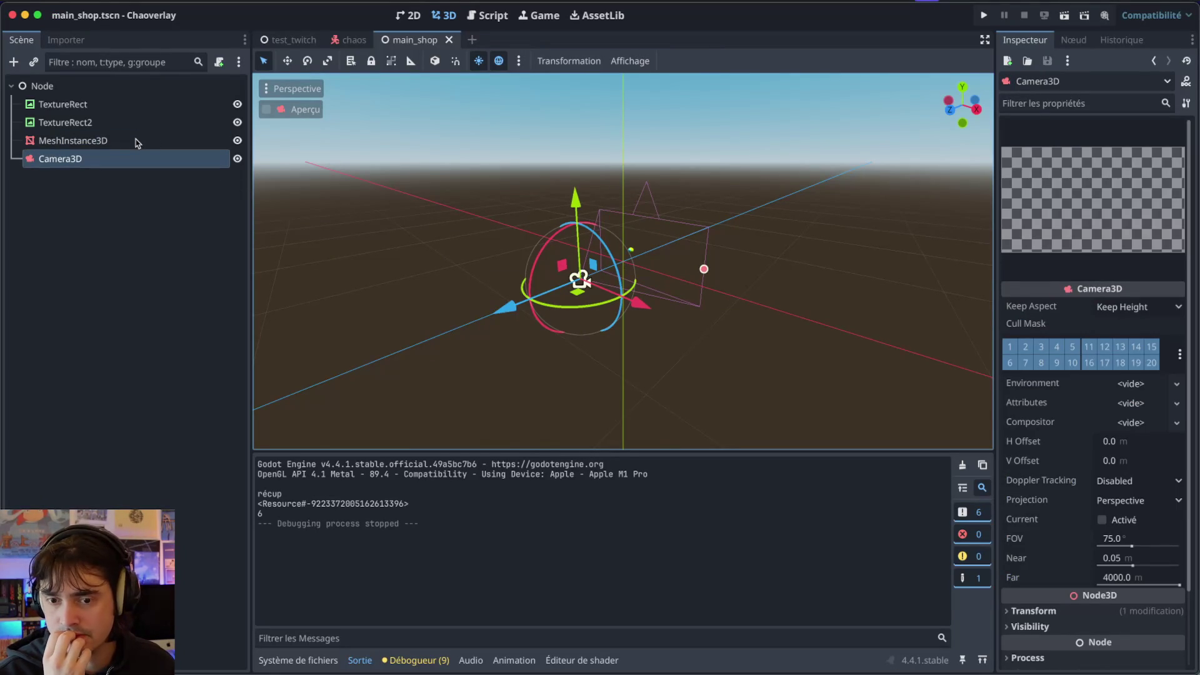
pyautogui.click(125, 143)
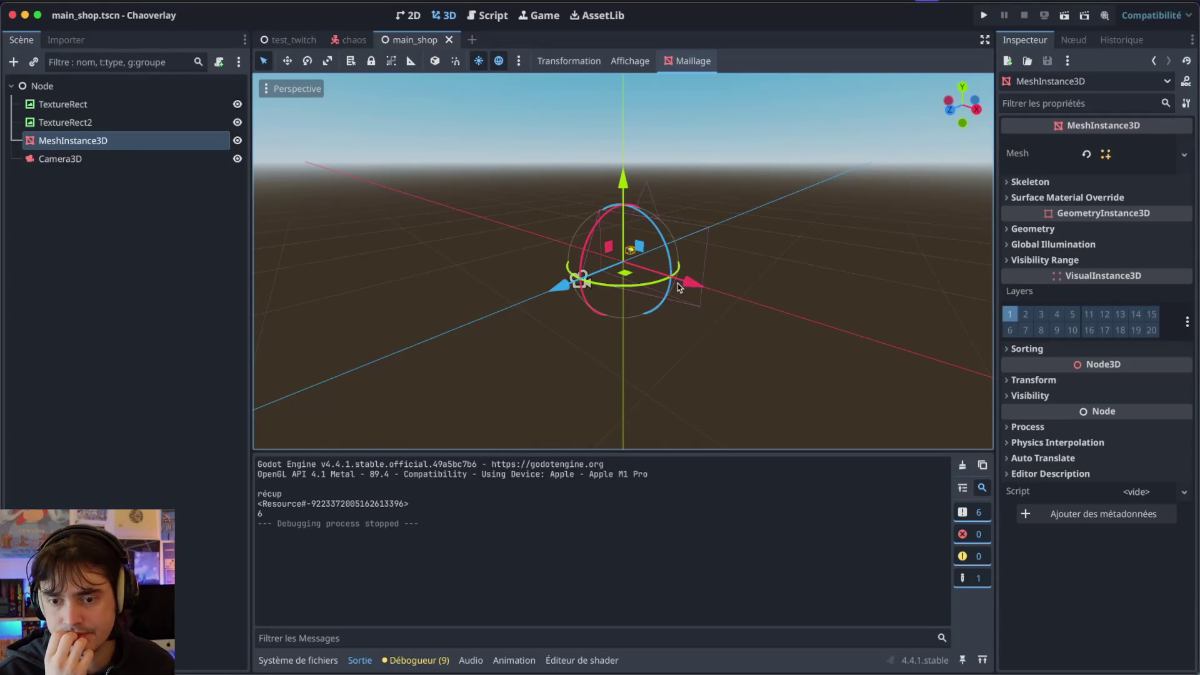
pyautogui.moveTo(690, 283); pyautogui.dragTo(757, 295)
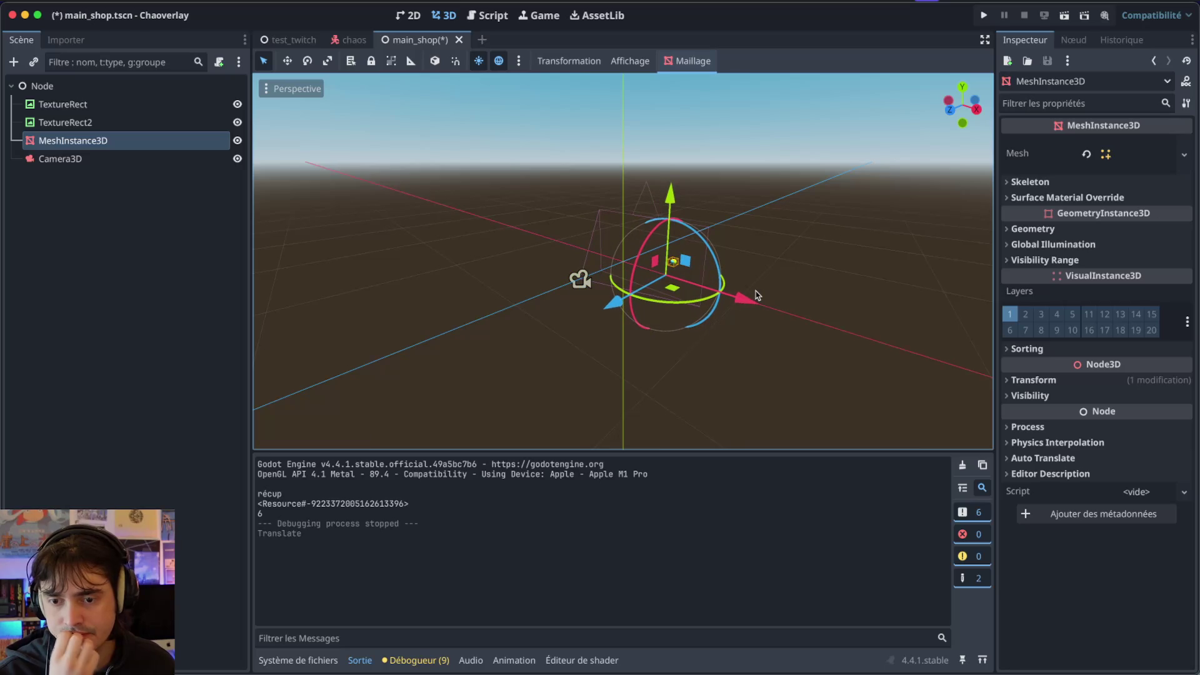
pyautogui.press('super+b')
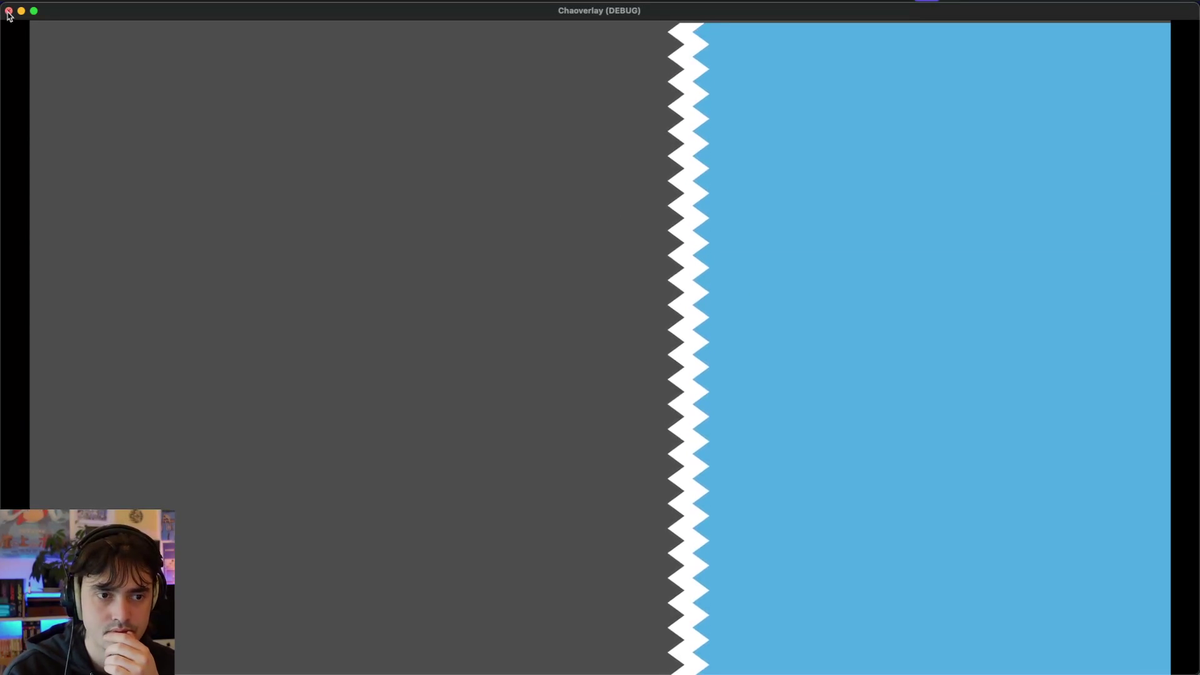
pyautogui.press('super+period')
# Move both TextureRect and TextureRect2 below Camera3D in the scene tree
pyautogui.click(91, 160)
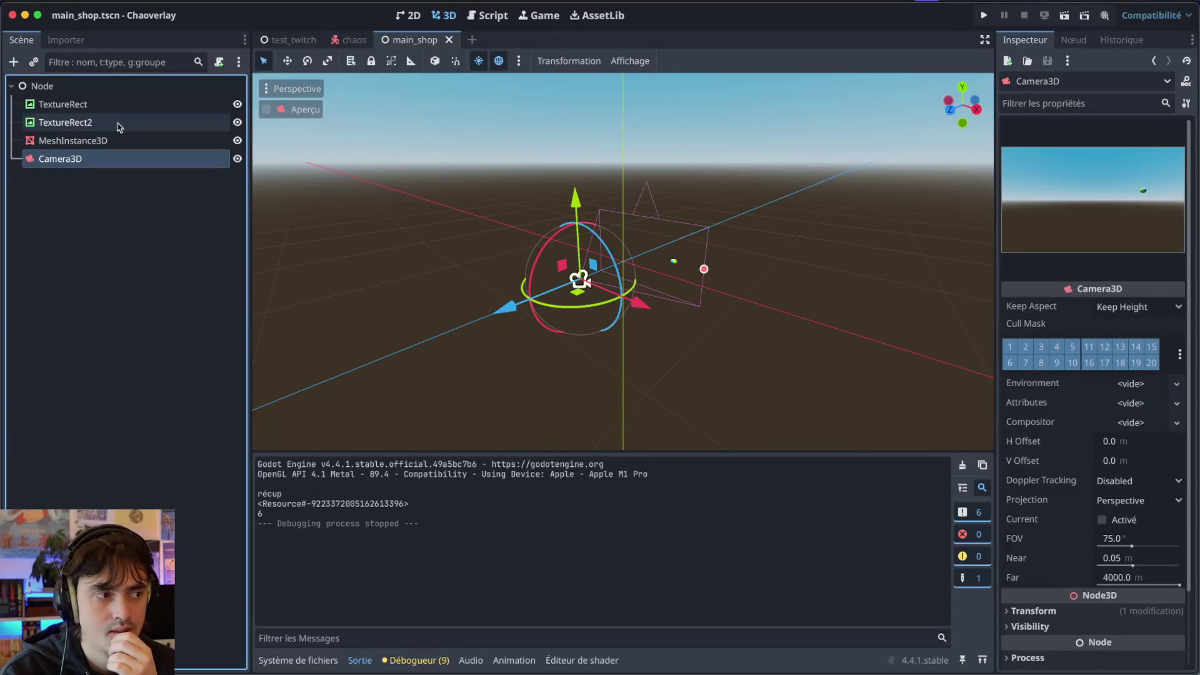
pyautogui.click(82, 142)
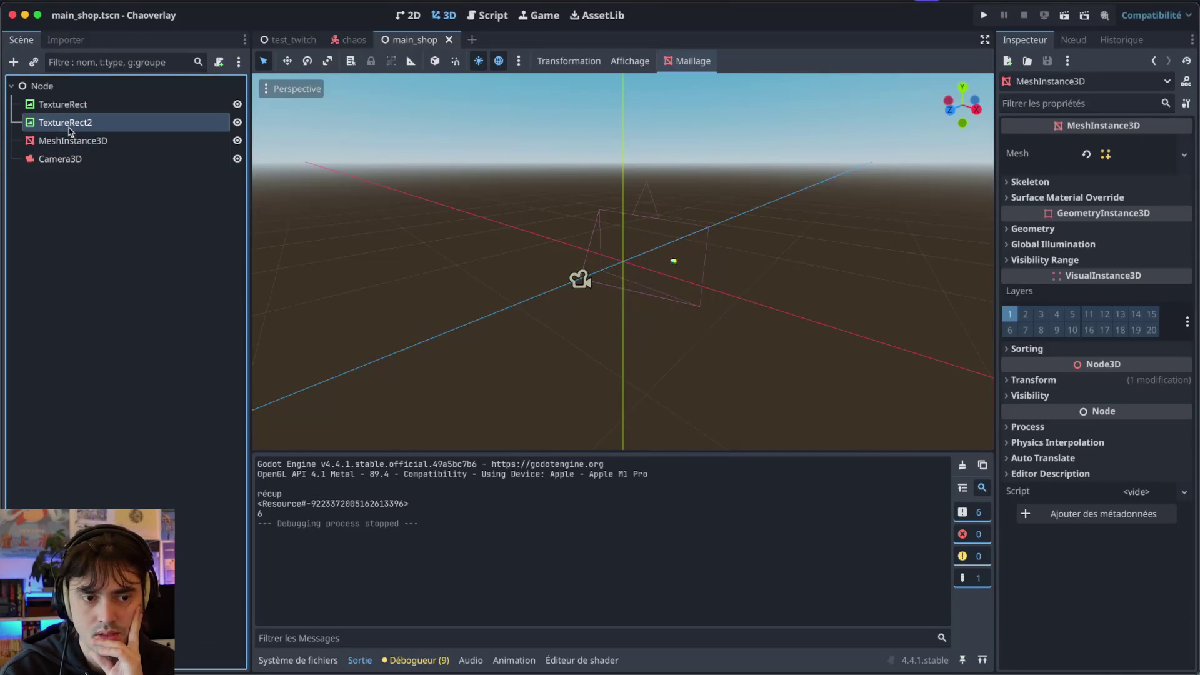
pyautogui.click(70, 124)
pyautogui.keyDown('shift'); pyautogui.click(68, 109); pyautogui.keyUp('shift')
pyautogui.moveTo(67, 112)
pyautogui.mouseDown()
pyautogui.moveTo(45, 182)
pyautogui.moveTo(42, 163)
pyautogui.mouseUp()
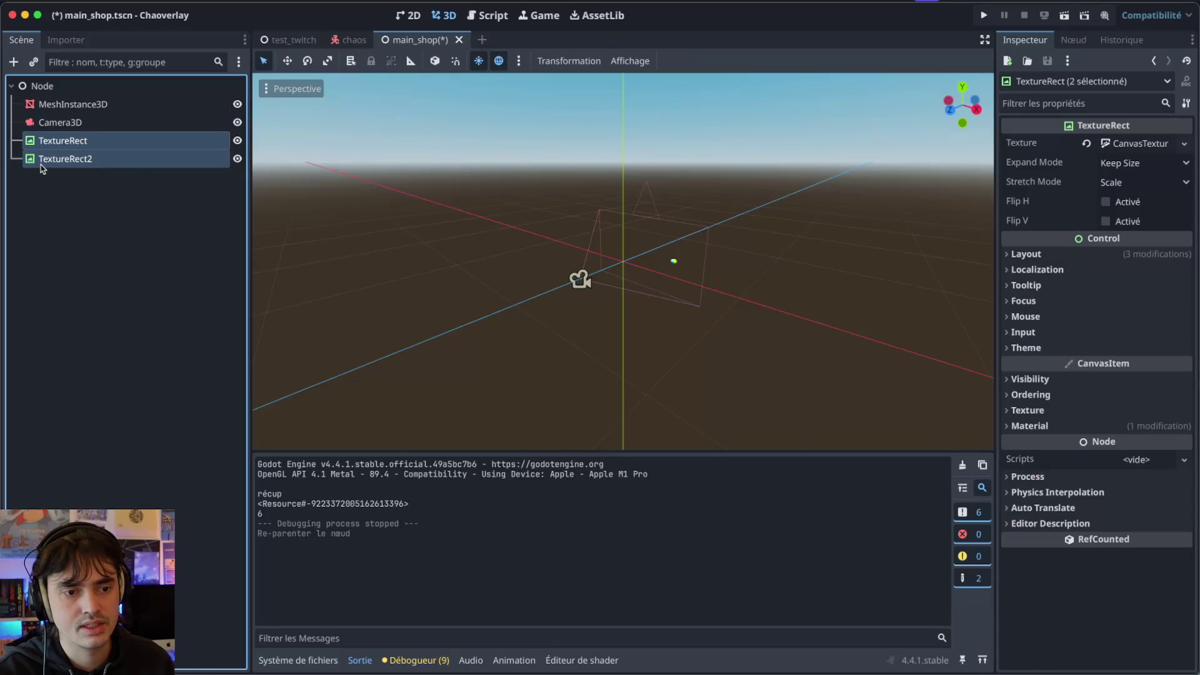
# Save the reordered scene and test-run it again
pyautogui.press('super+s')
pyautogui.press('super+b')
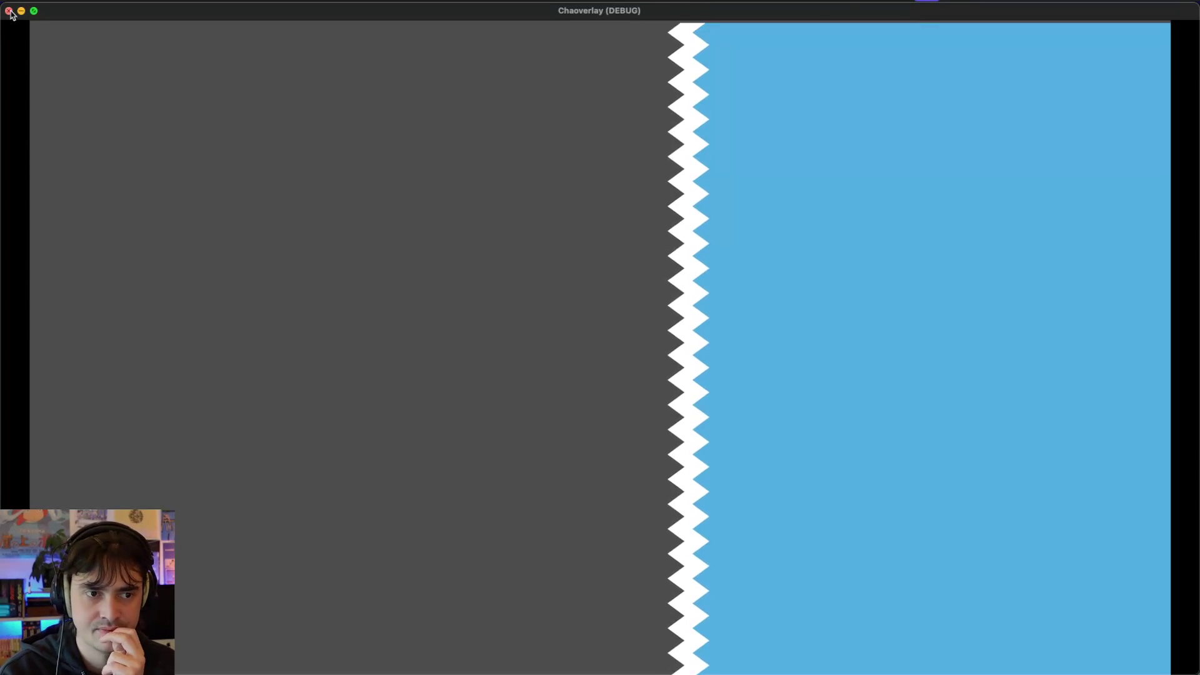
pyautogui.press('super+q')
pyautogui.click(71, 102)
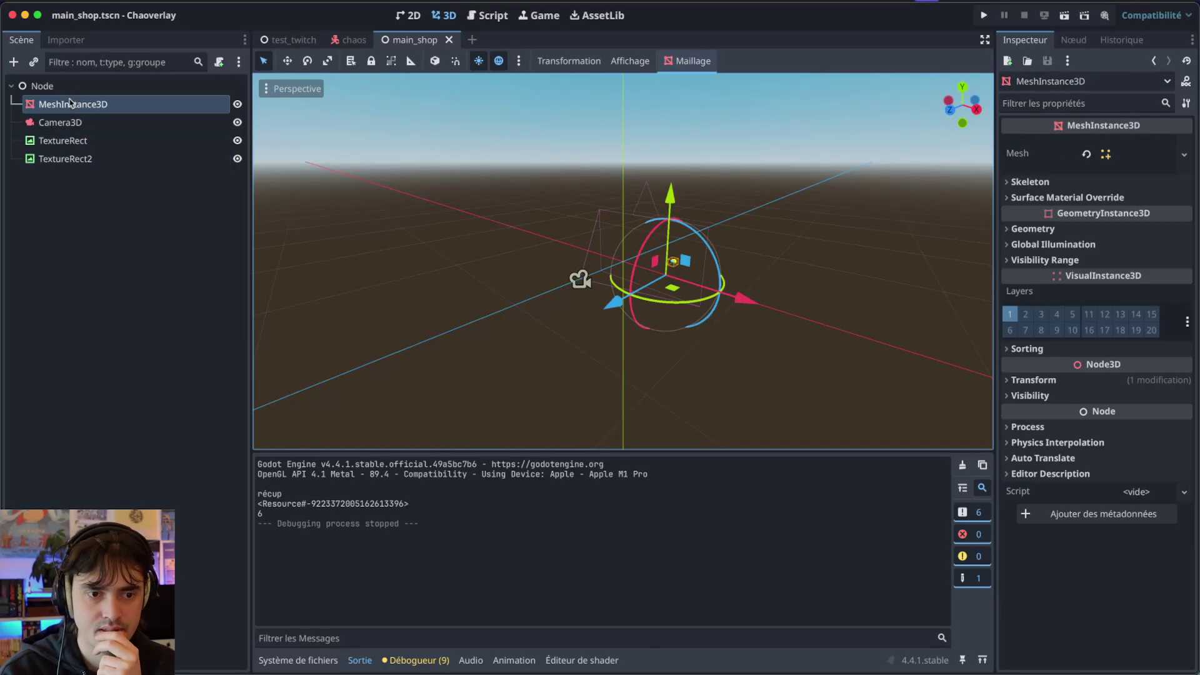
# Review the mesh's Sorting, Transform and Visibility sections in the Inspector
pyautogui.click(1006, 350)
pyautogui.click(1007, 350)
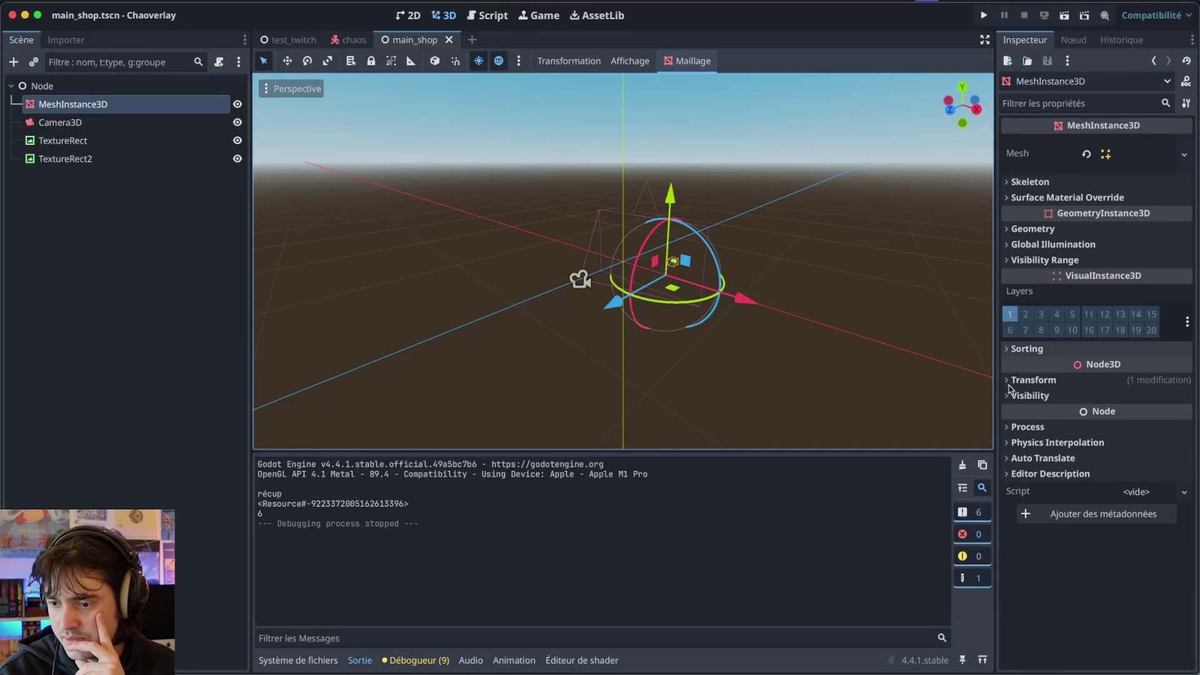
pyautogui.click(1010, 382)
pyautogui.click(1028, 582)
pyautogui.scroll(-3, 1018, 581)
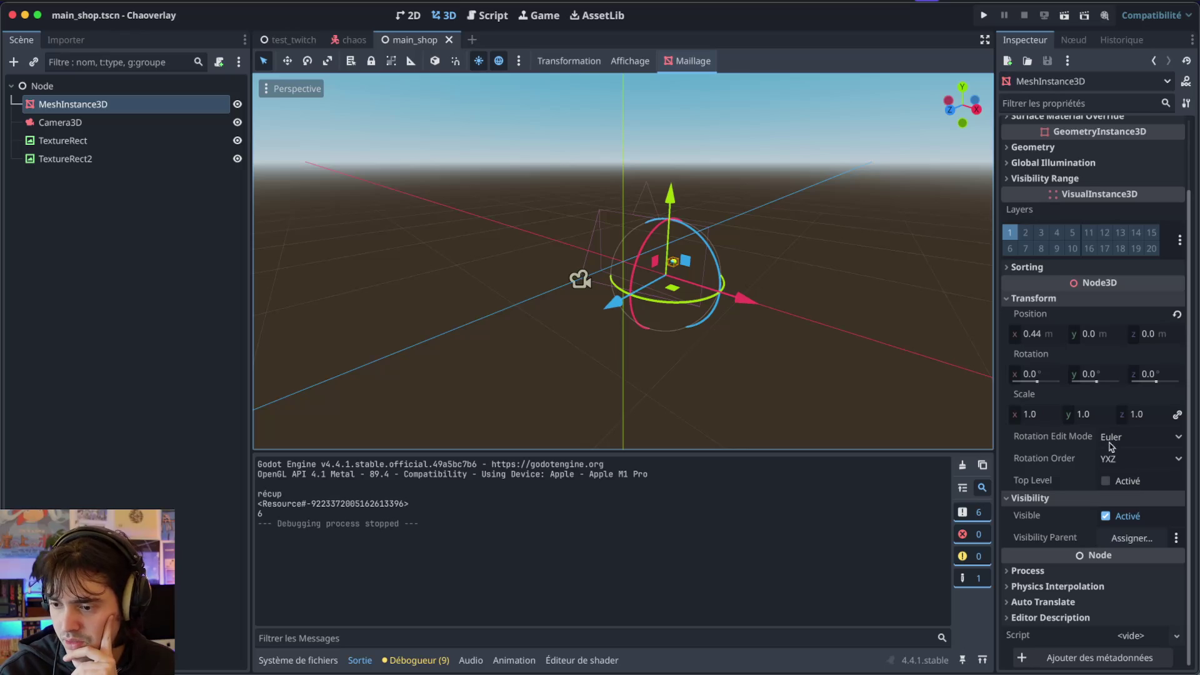
pyautogui.click(927, 407)
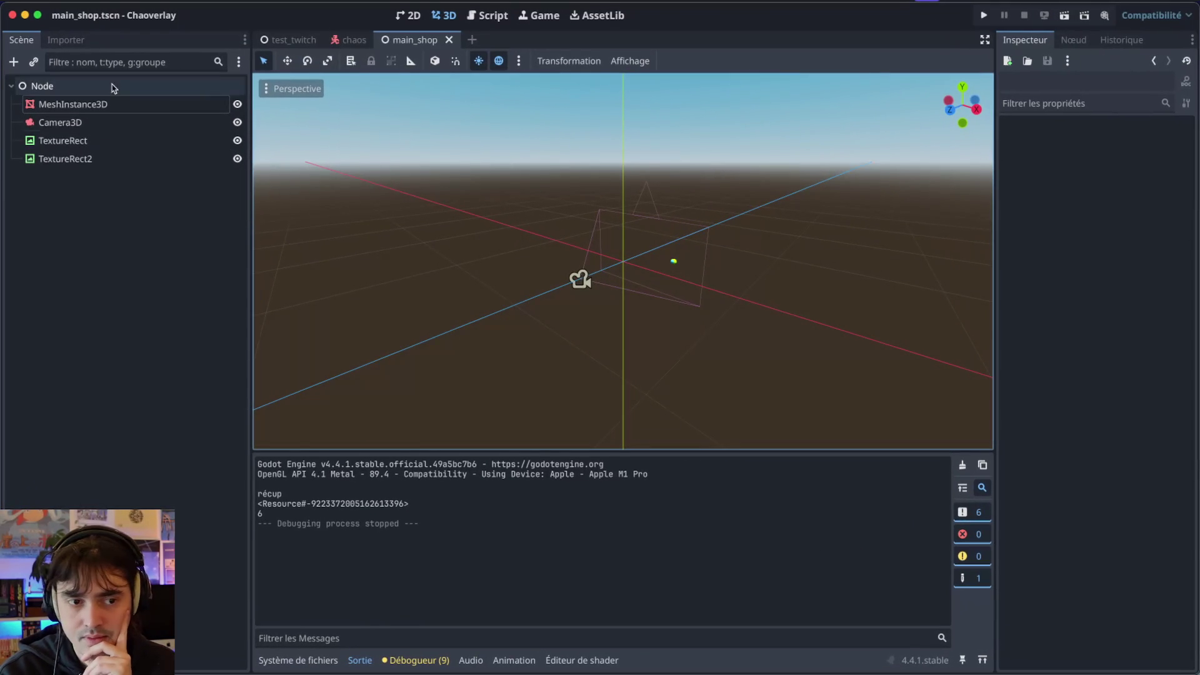
# Enable Top Level on MeshInstance3D and test-run the game
pyautogui.click(94, 104)
pyautogui.click(1106, 480)
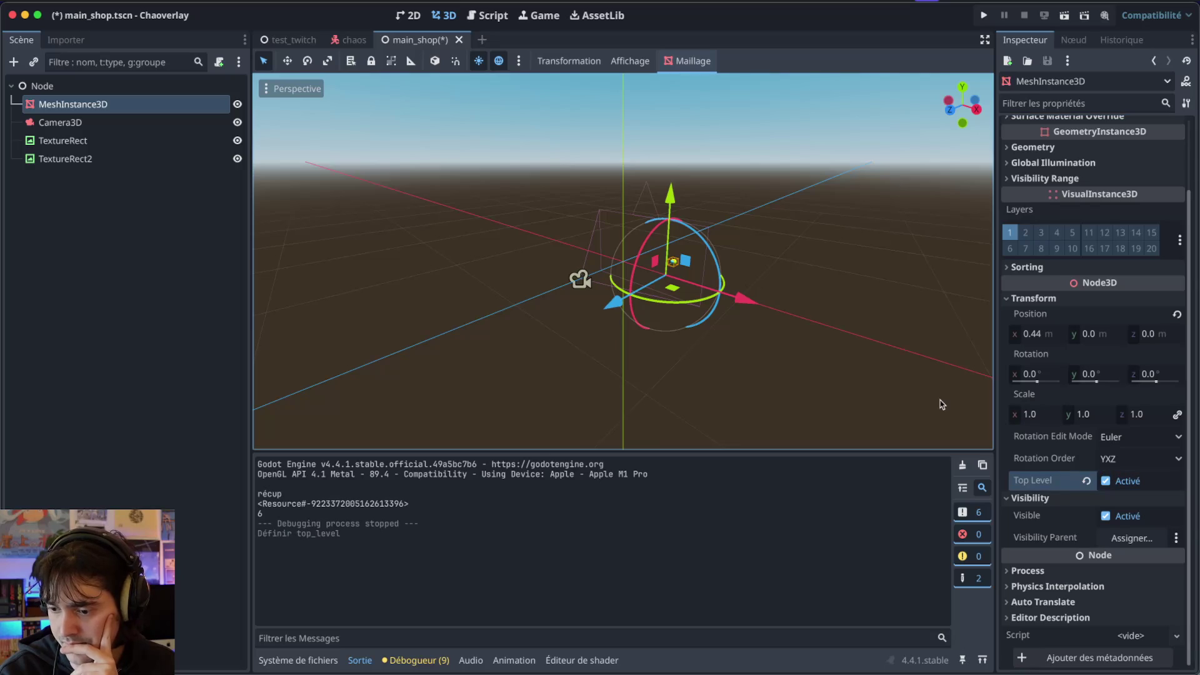
pyautogui.press('super+b')
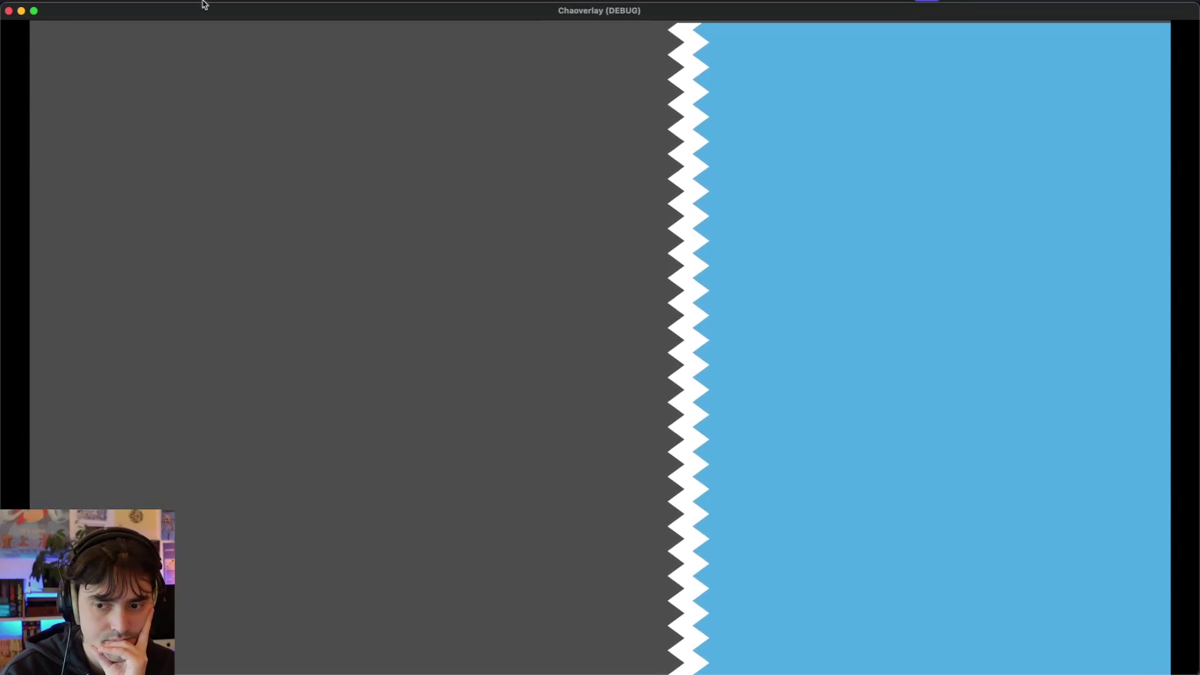
pyautogui.click(8, 11)
# Move the mesh to X -0.046 and run the game again to check it
pyautogui.moveTo(755, 305); pyautogui.dragTo(686, 280)
pyautogui.press('super+b')
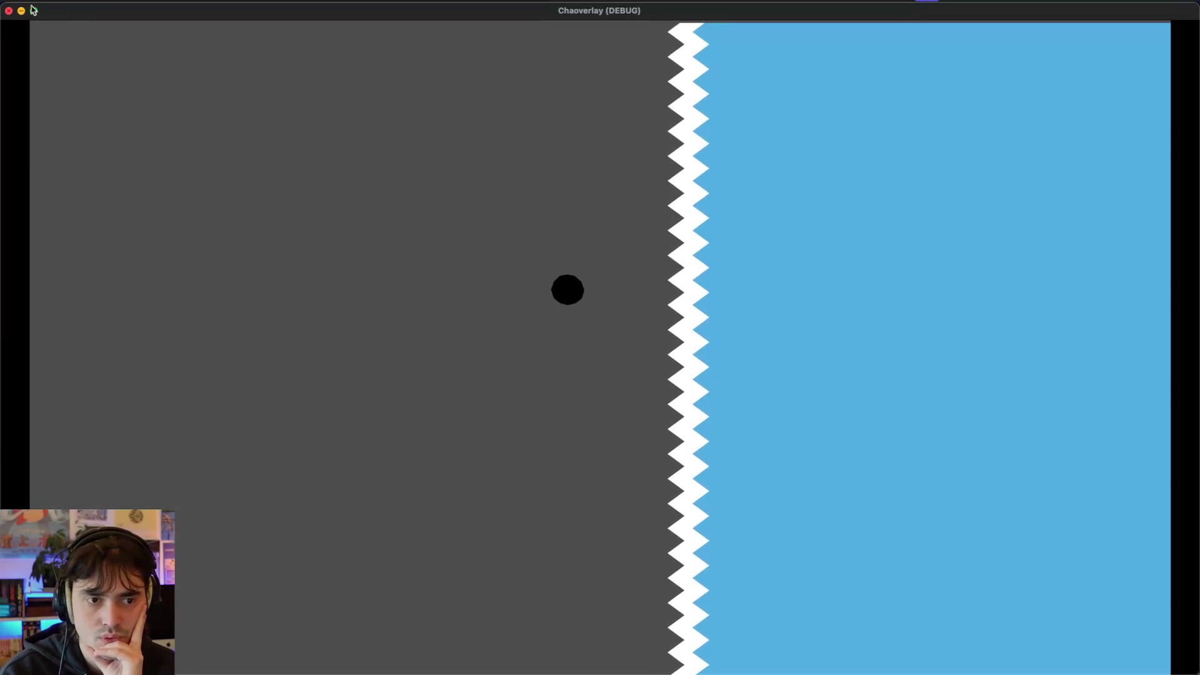
pyautogui.click(8, 11)
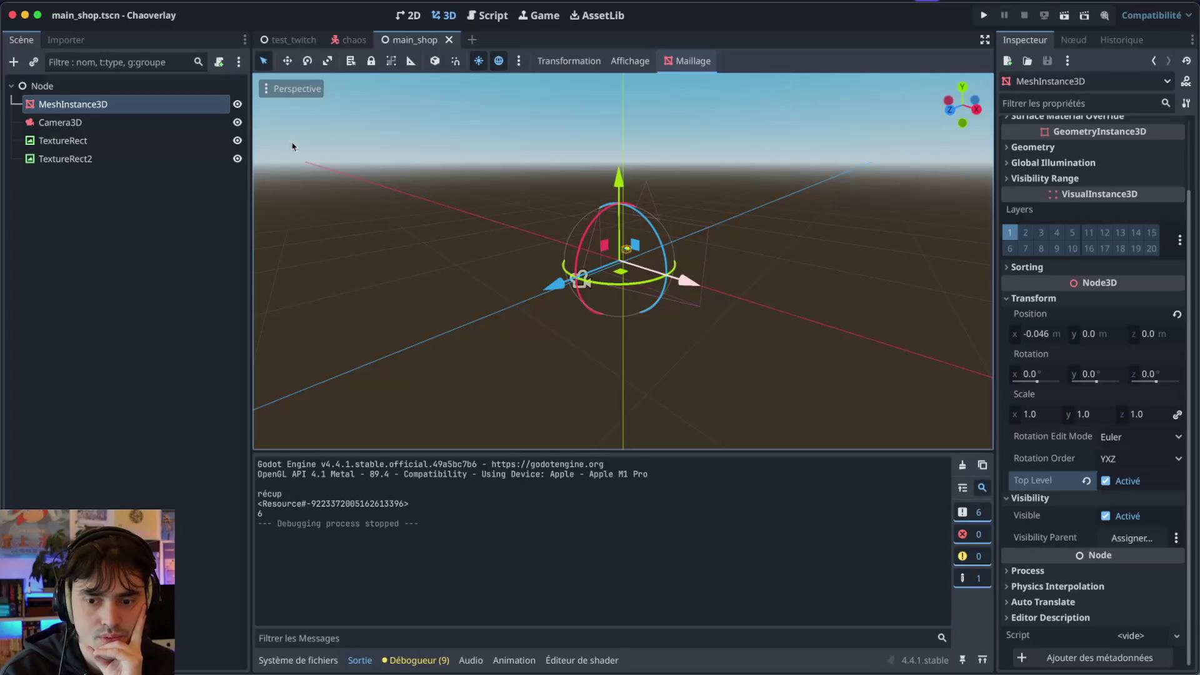
# Nudge the mesh right along X and select the TextureRect node
pyautogui.moveTo(676, 287); pyautogui.dragTo(734, 303)
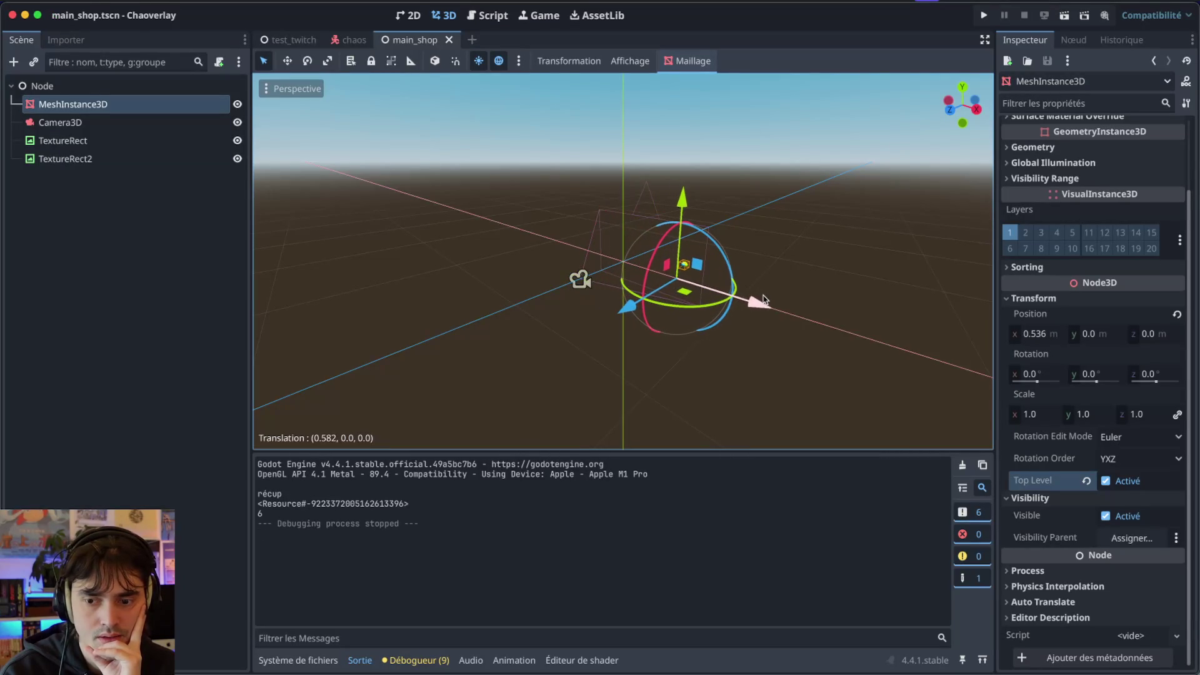
pyautogui.click(117, 160)
pyautogui.click(113, 141)
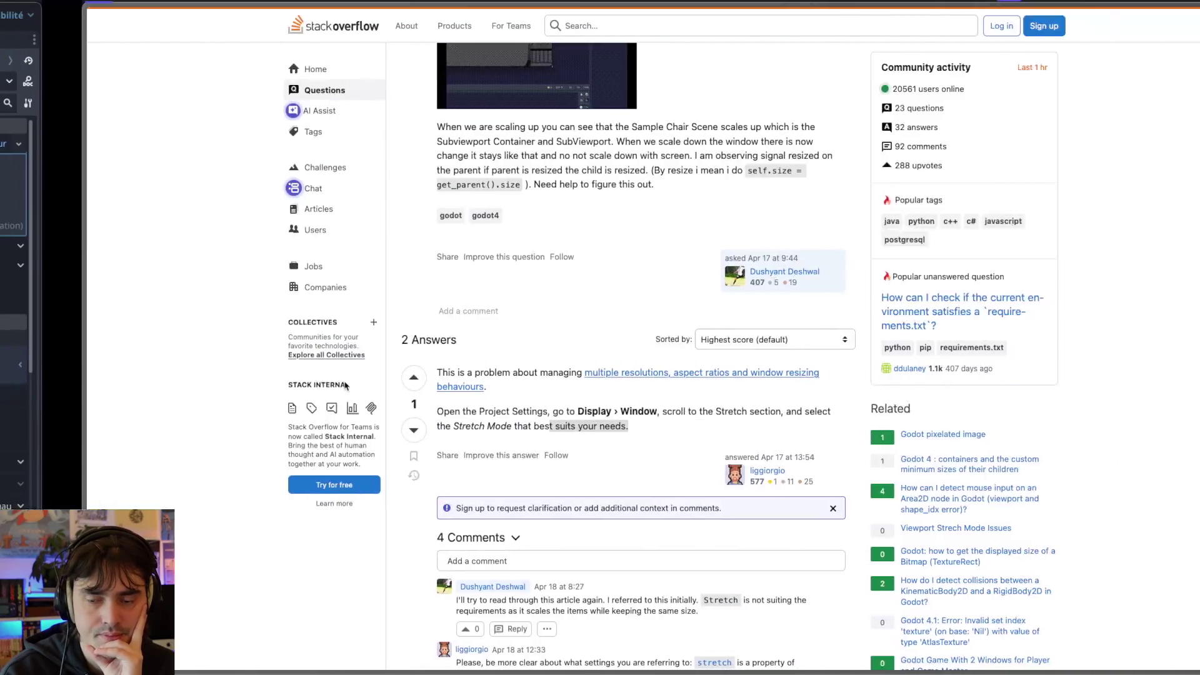
# Inspect TextureRect's Ordering settings and hide TextureRect2 from the canvas
pyautogui.scroll(-6, 1019, 321)
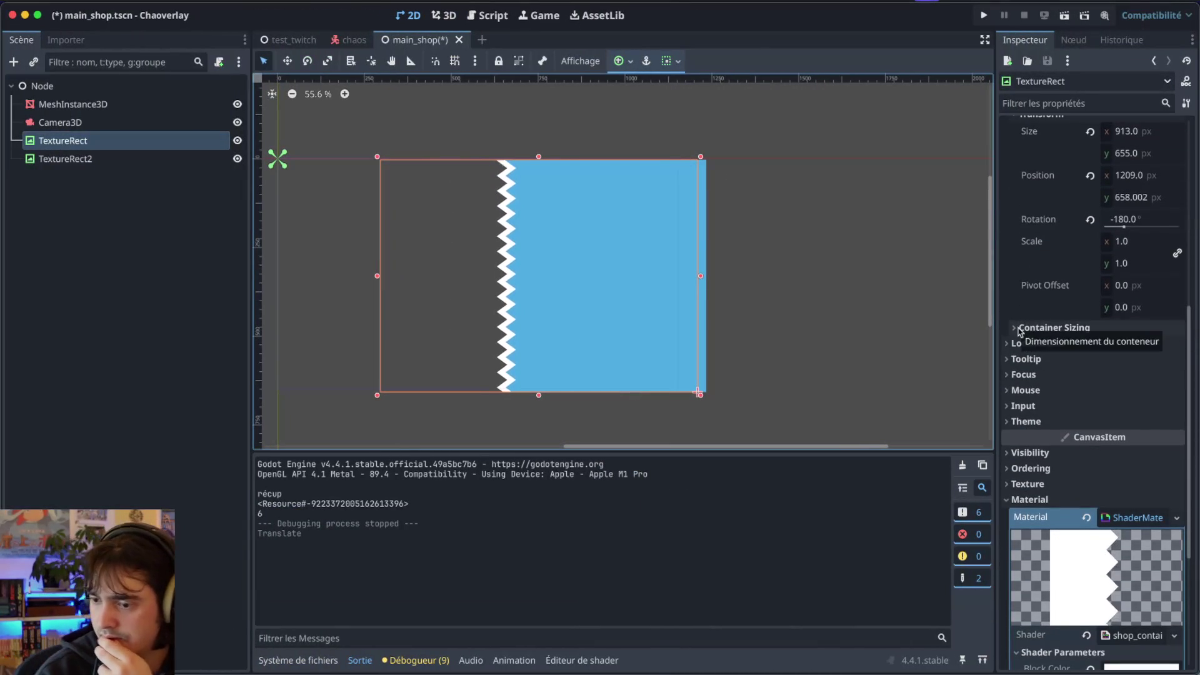
pyautogui.click(1047, 467)
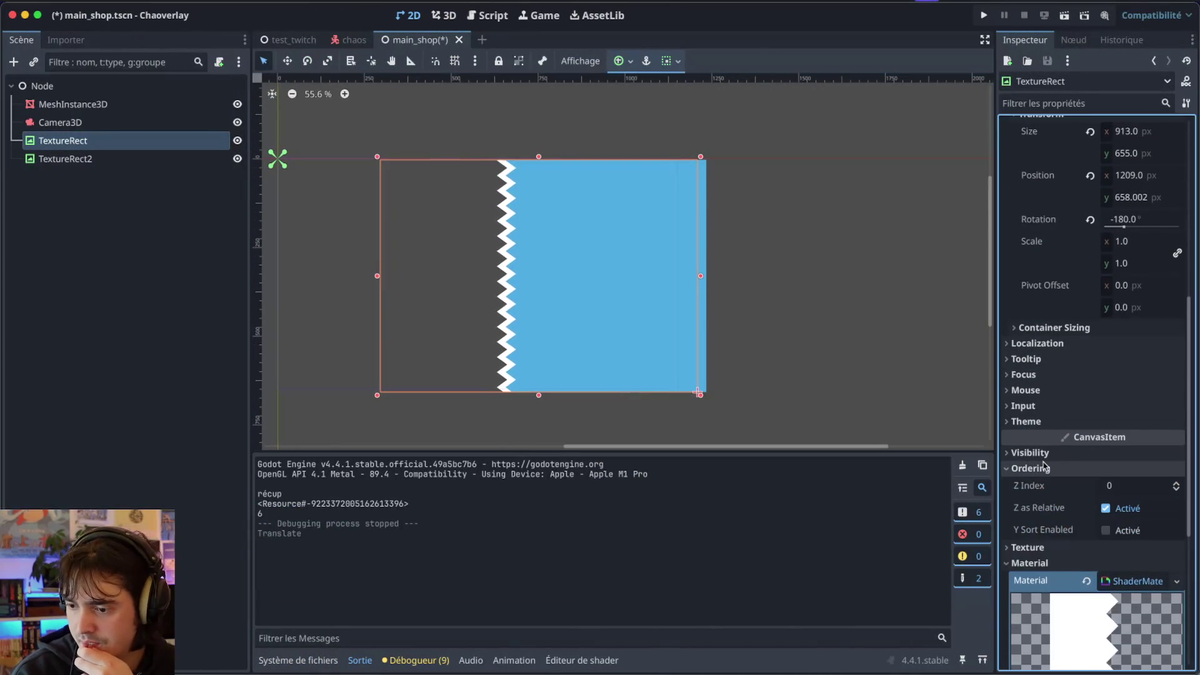
pyautogui.click(1045, 467)
pyautogui.click(115, 105)
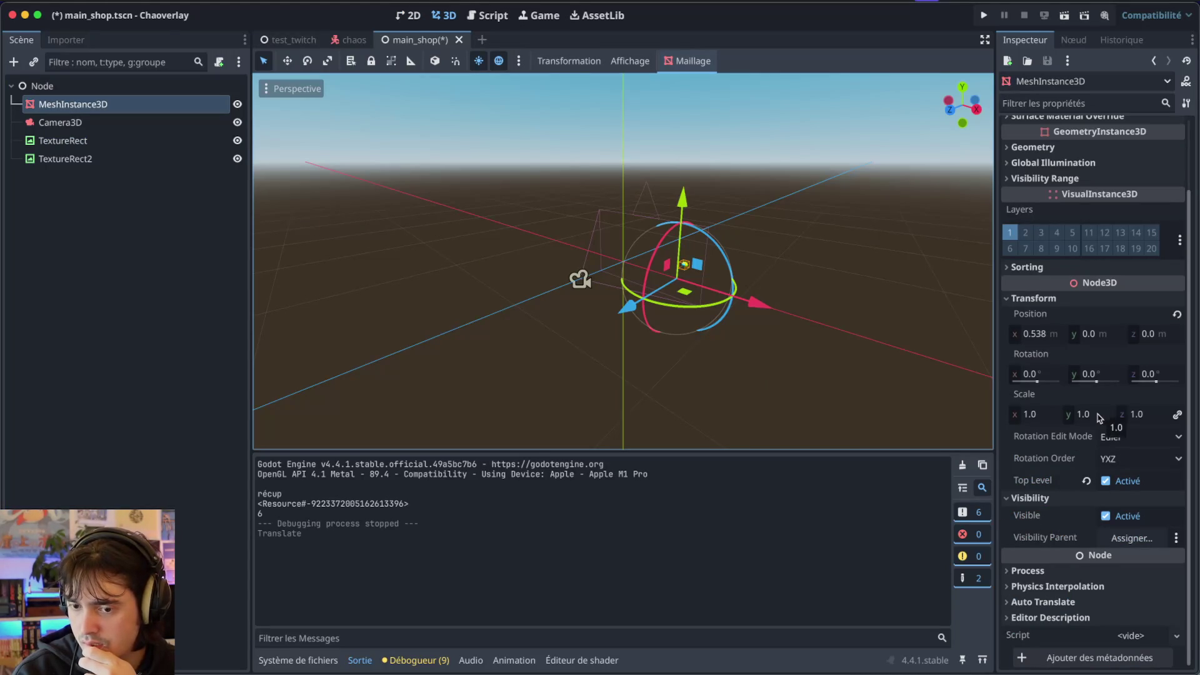
pyautogui.click(76, 140)
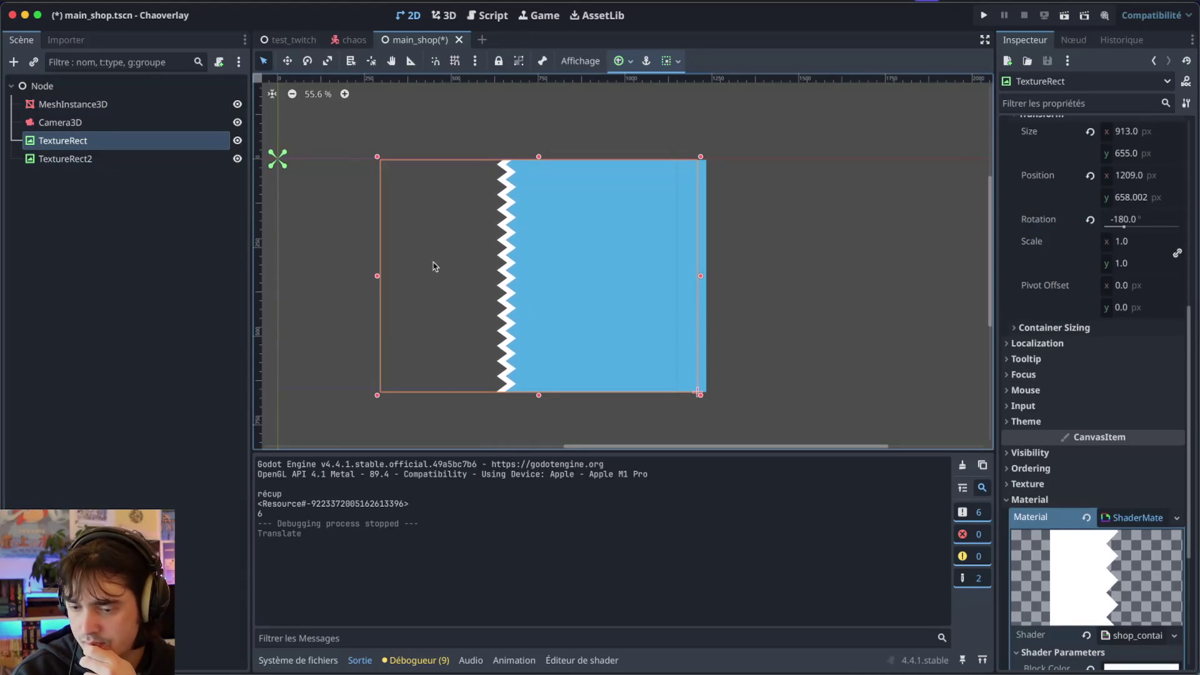
pyautogui.click(237, 159)
# Hide TextureRect, show TextureRect2, and give TextureRect a non-relative Z Index of -7
pyautogui.click(238, 141)
pyautogui.click(237, 160)
pyautogui.doubleClick(159, 141)
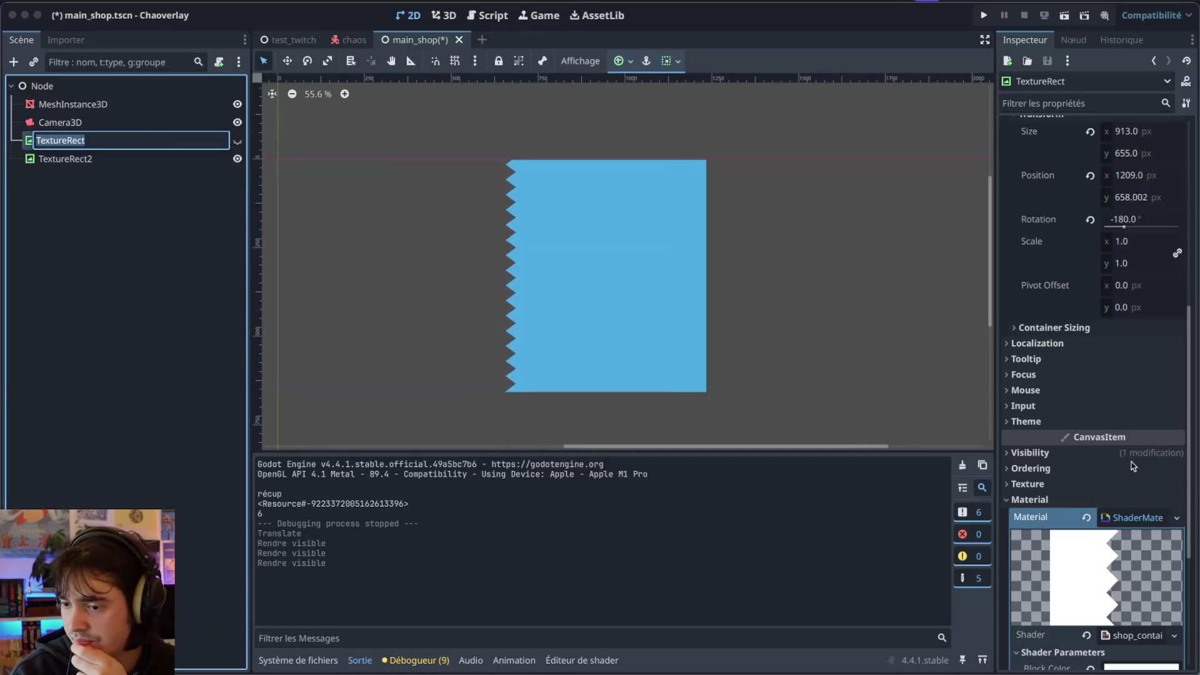
pyautogui.press('Escape')
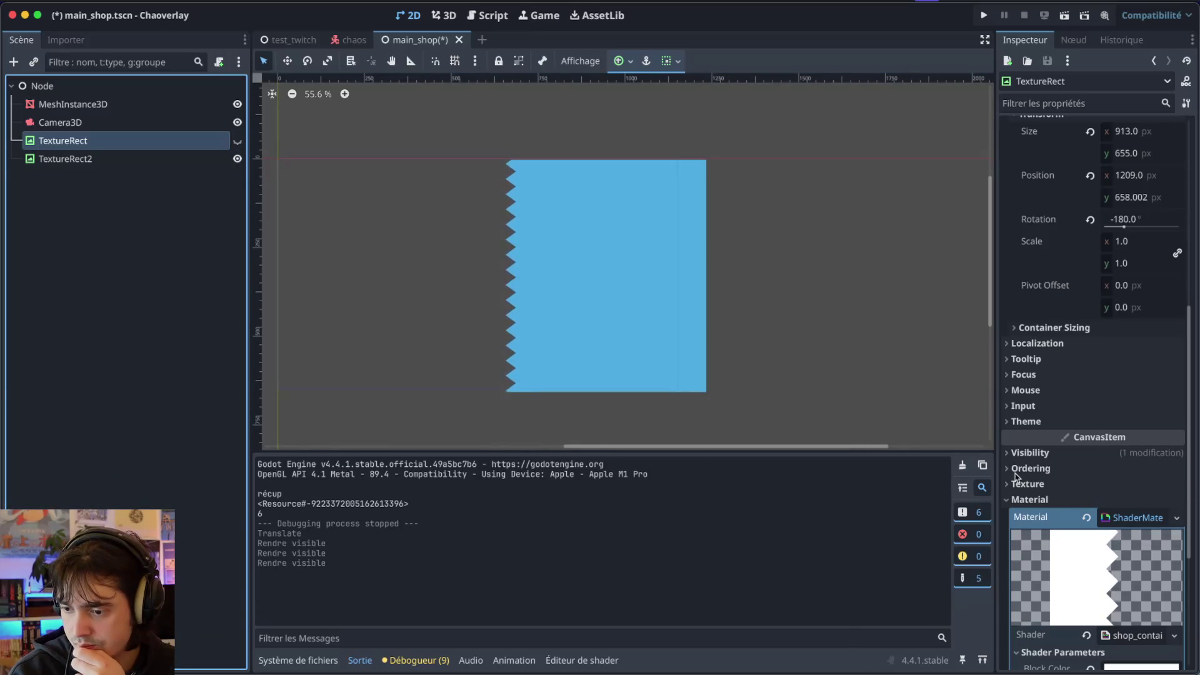
pyautogui.click(1030, 468)
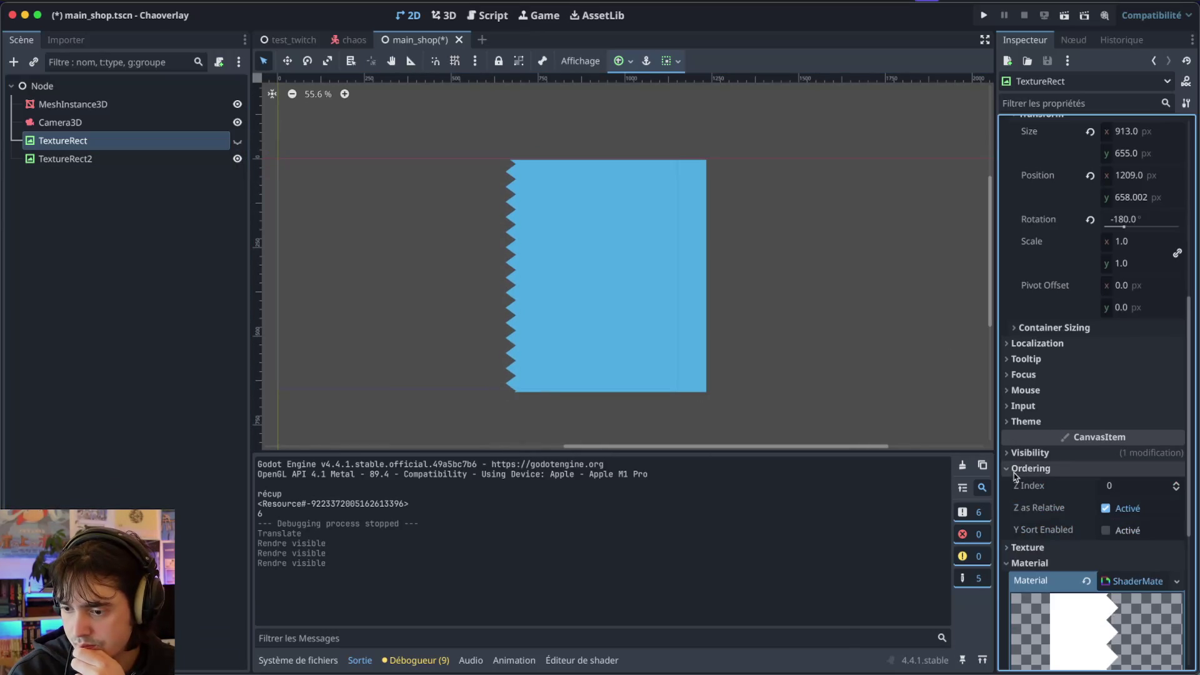
pyautogui.click(1118, 510)
pyautogui.click(1177, 490)
pyautogui.click(1176, 490)
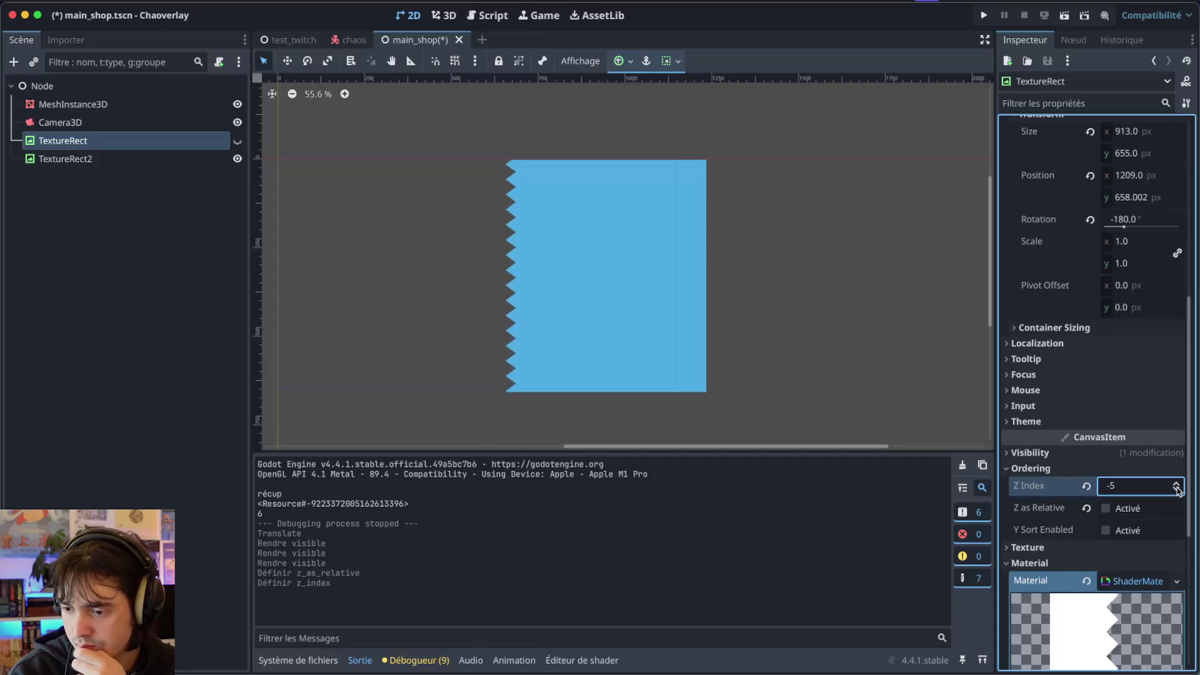
# Save the shop scene and test-run it
pyautogui.hotkey('ctrl', 's')
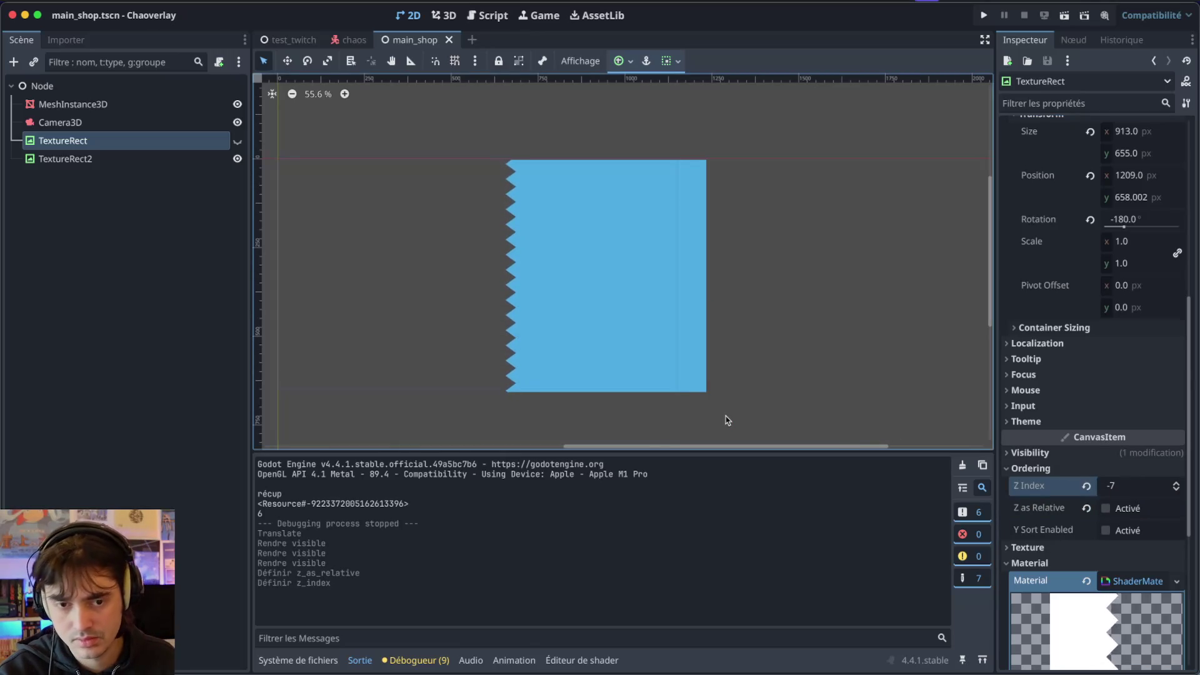
pyautogui.press('super+b')
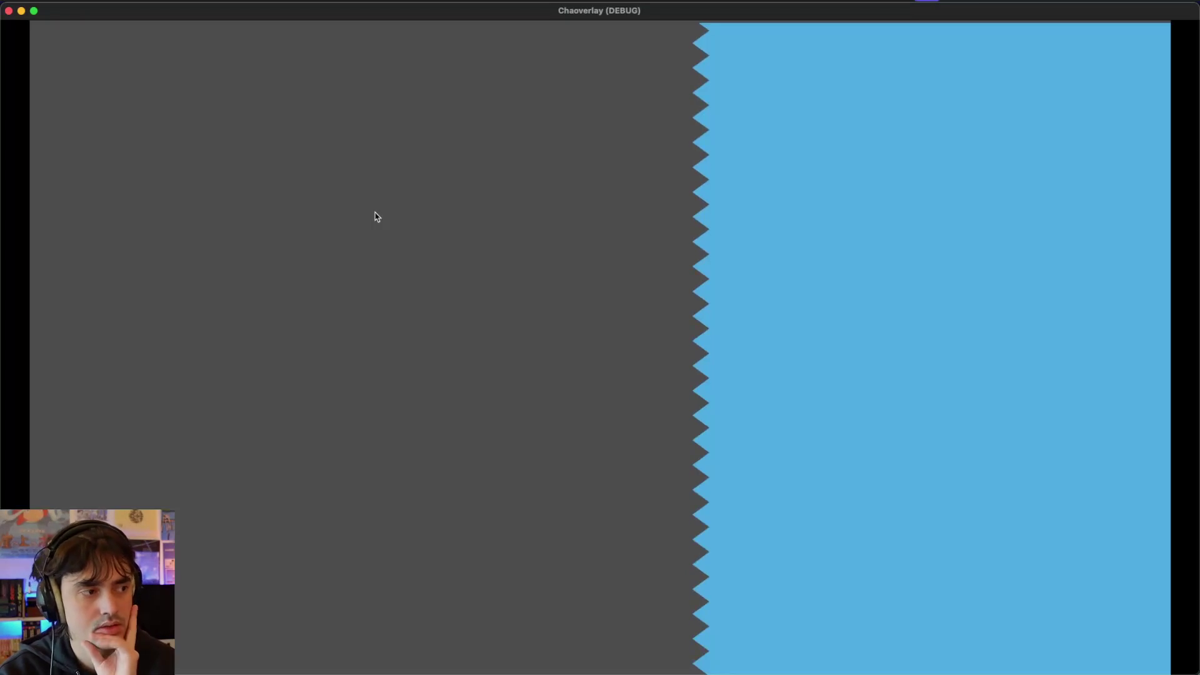
pyautogui.click(7, 13)
# Select MeshInstance3D and start a browser search for 'mesh 3D'
pyautogui.click(119, 103)
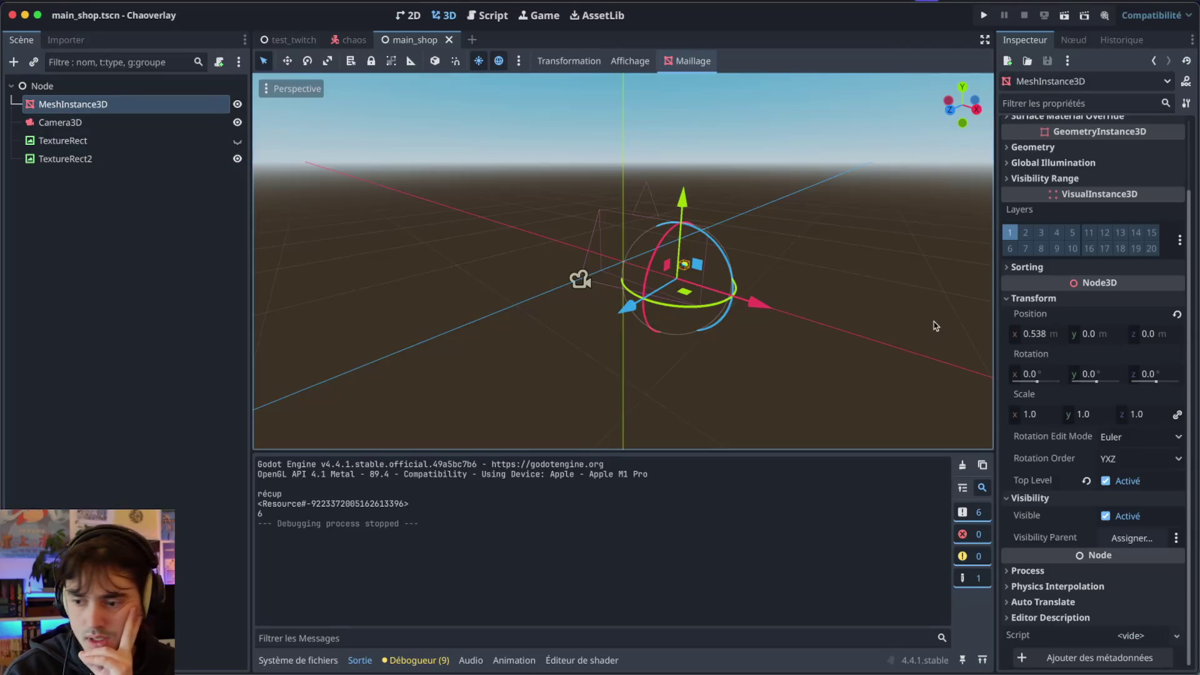
pyautogui.press('super+l')
pyautogui.write('mesh ')
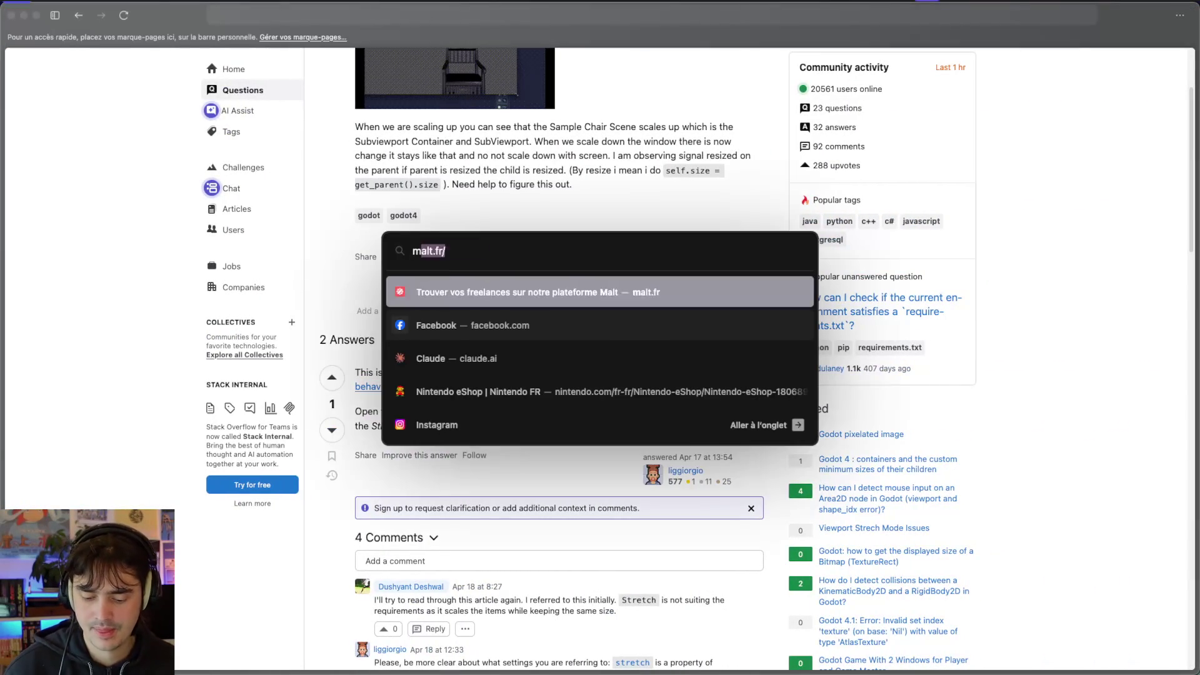
pyautogui.write('3D')
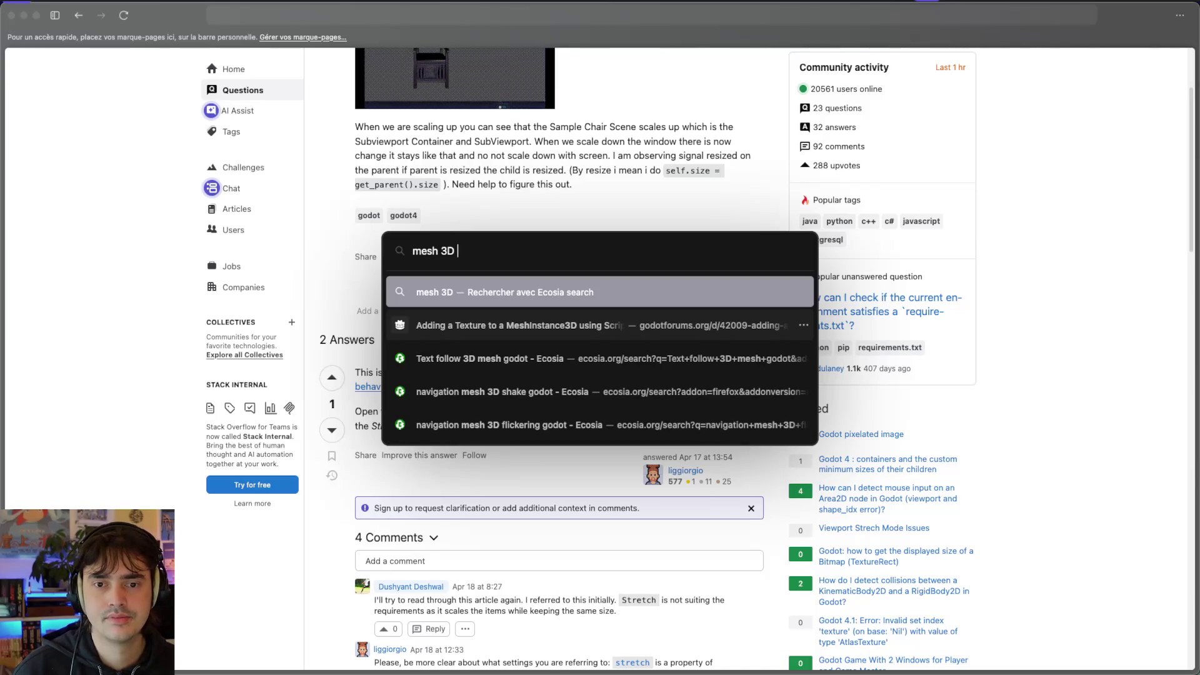
# Search Ecosia for 'show mesh 3D on control node godot'
pyautogui.write('ren')
pyautogui.press('super+a')
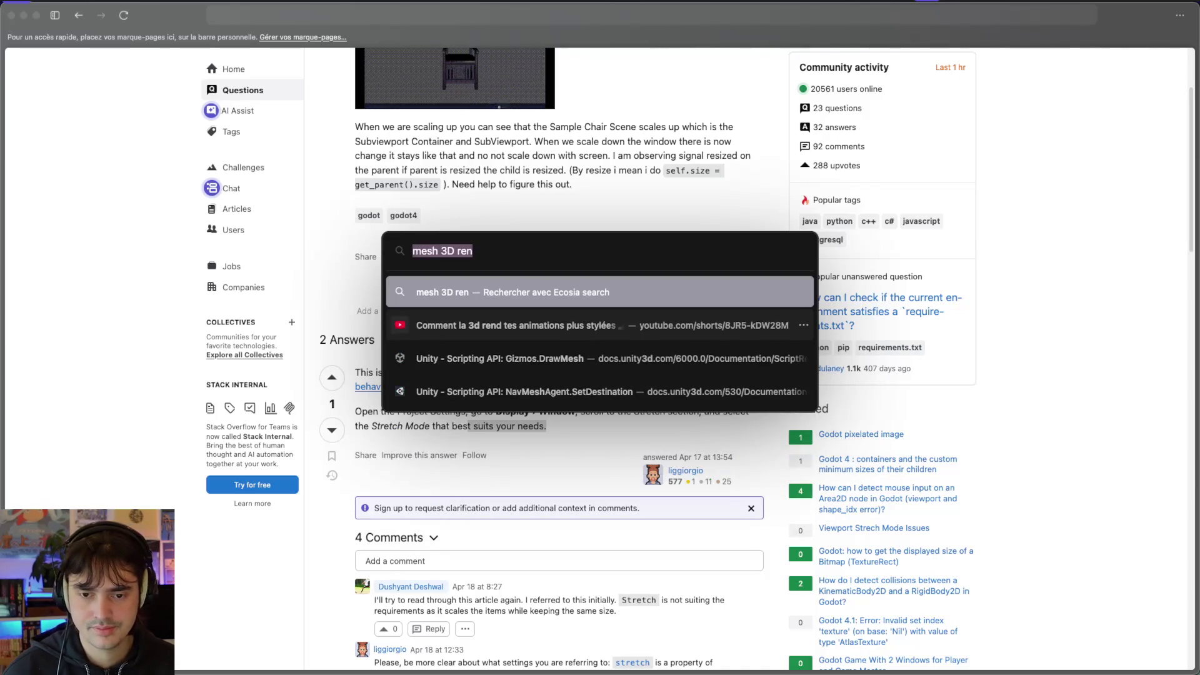
pyautogui.write('show ')
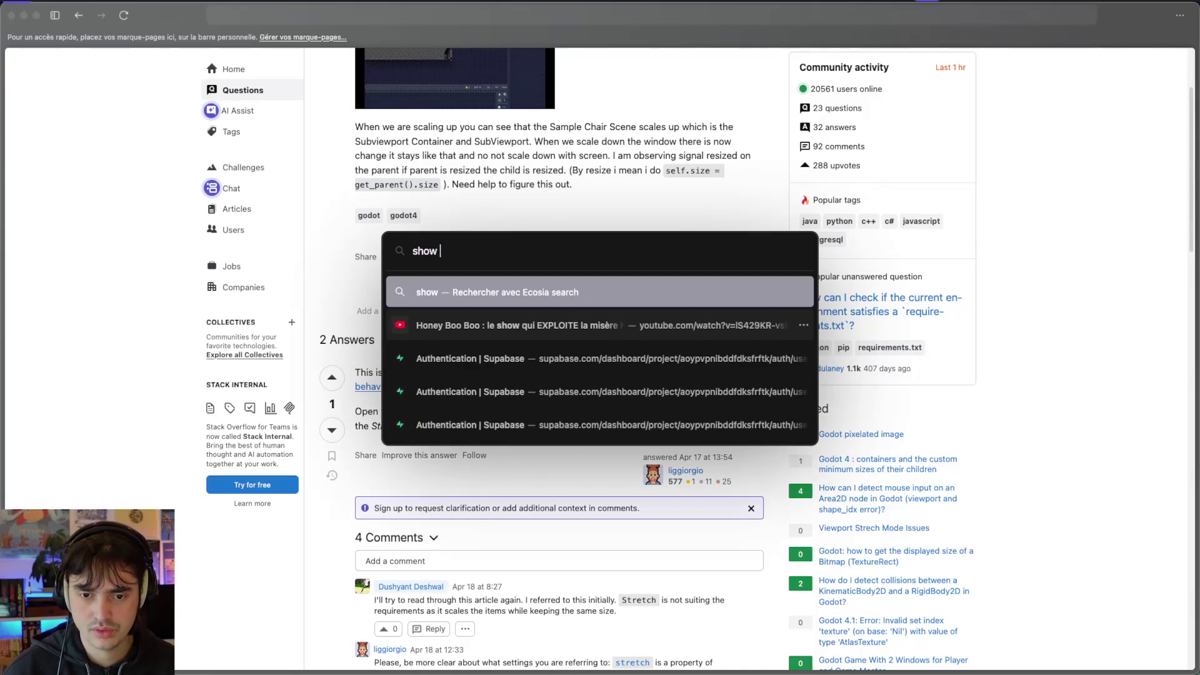
pyautogui.write('mes')
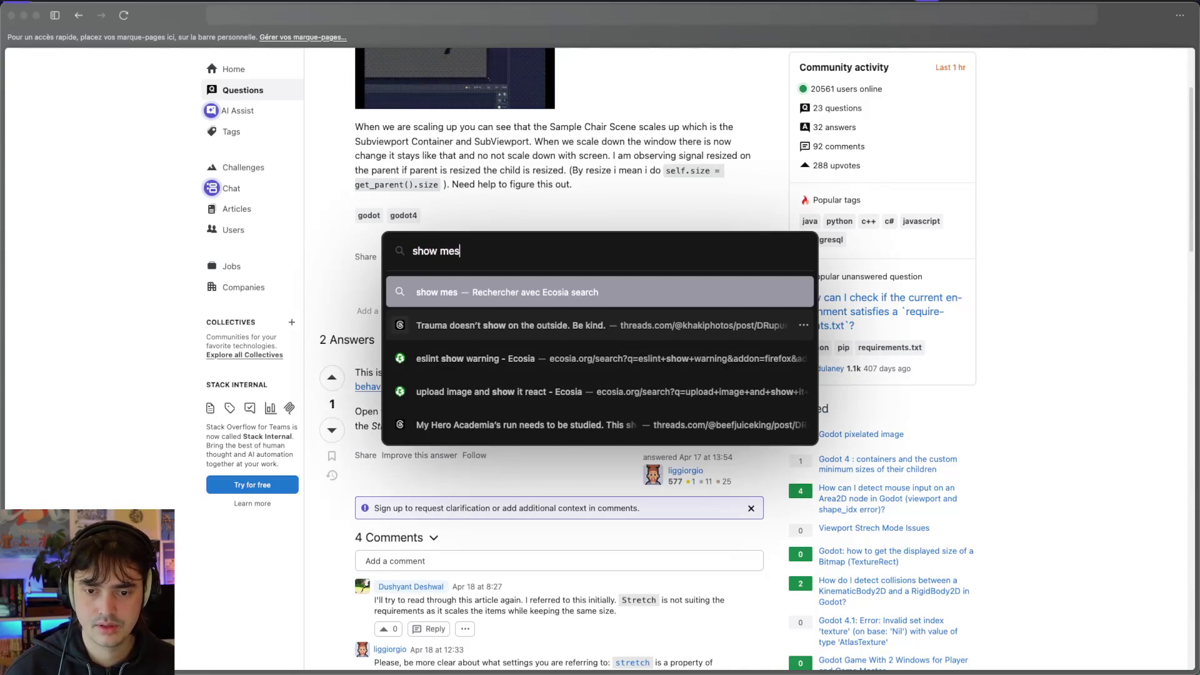
pyautogui.write('h 3D on contro')
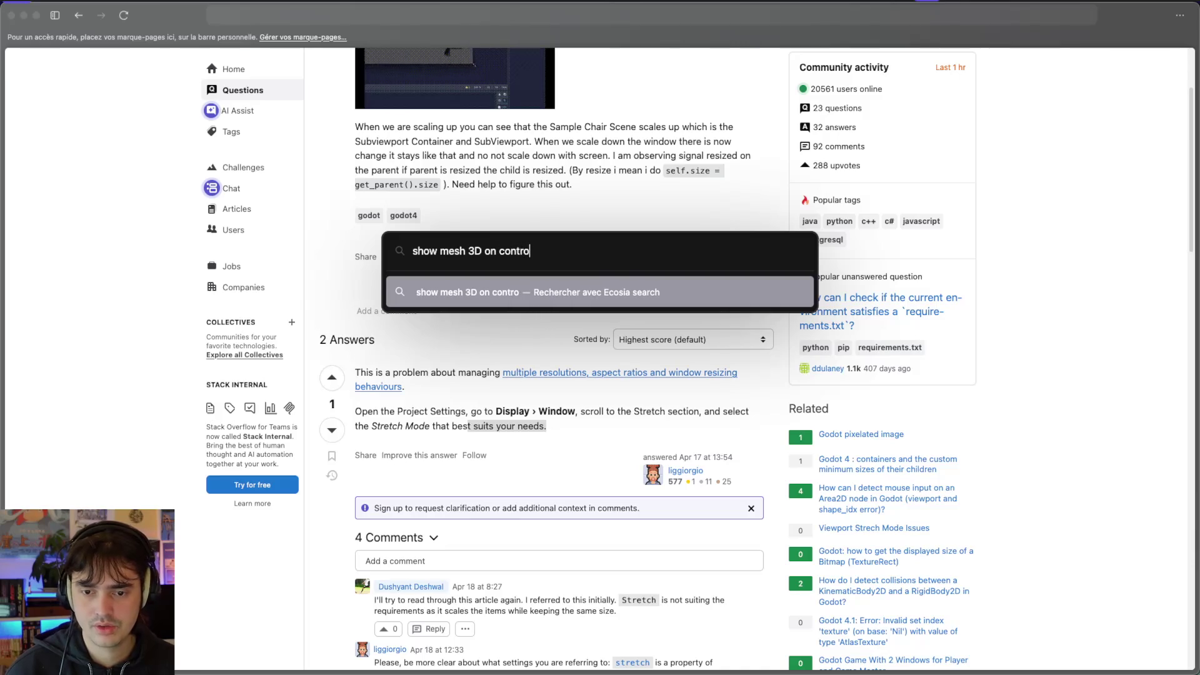
pyautogui.write('l node')
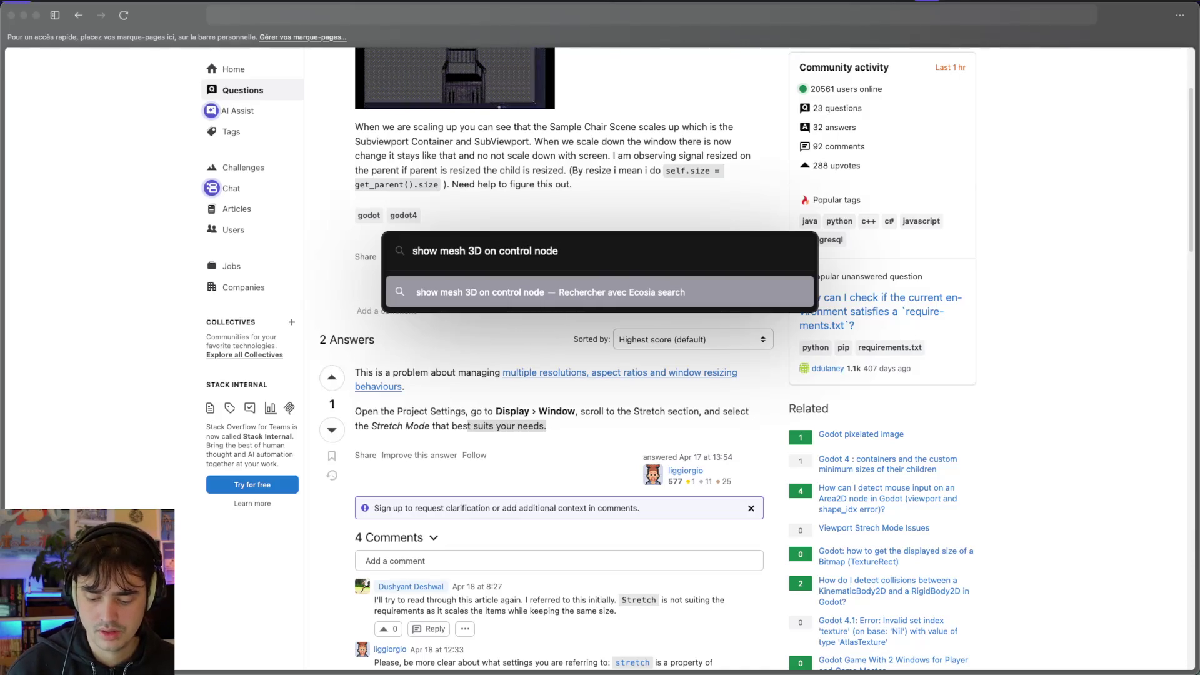
pyautogui.write(' godot')
pyautogui.press('Return')
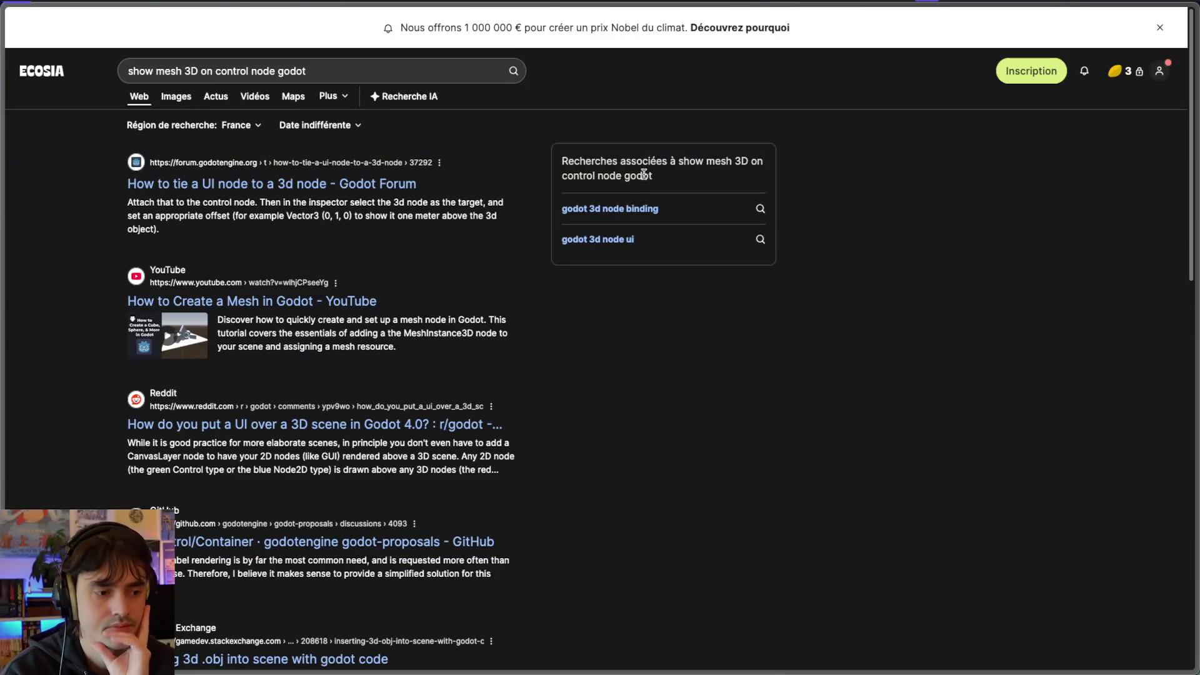
# Read the Godot forum thread on tying UI to 3D nodes
pyautogui.click(297, 187)
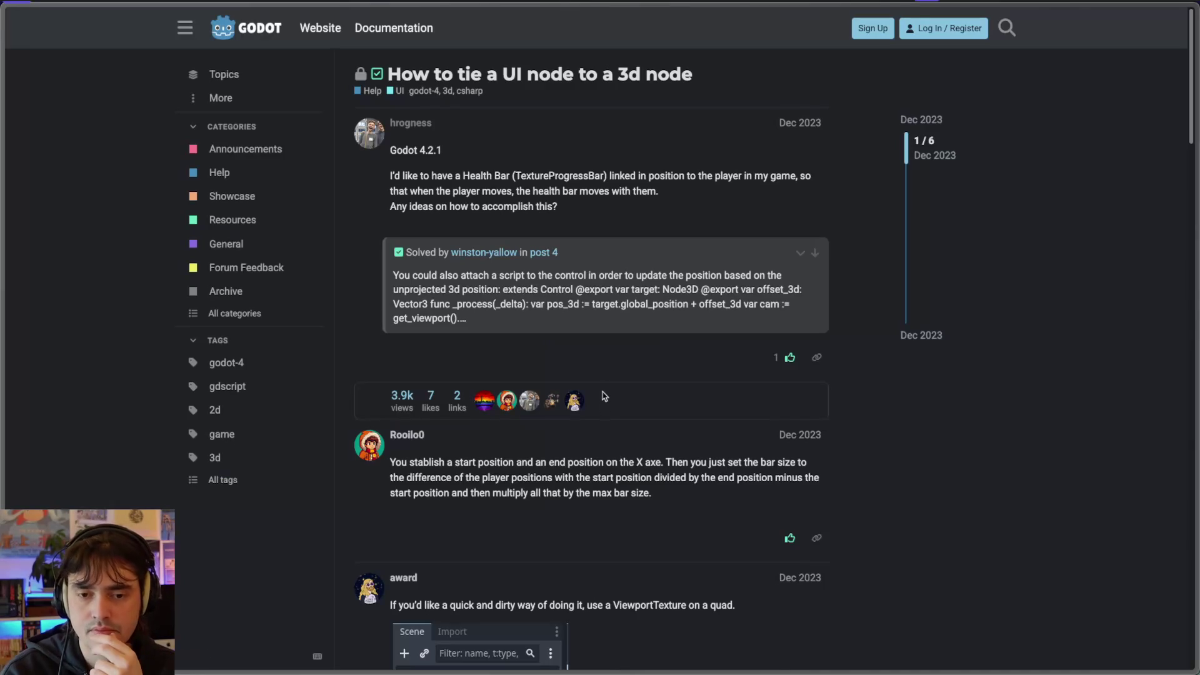
pyautogui.moveTo(450, 185)
pyautogui.mouseDown()
pyautogui.moveTo(597, 176)
pyautogui.moveTo(551, 206)
pyautogui.mouseUp()
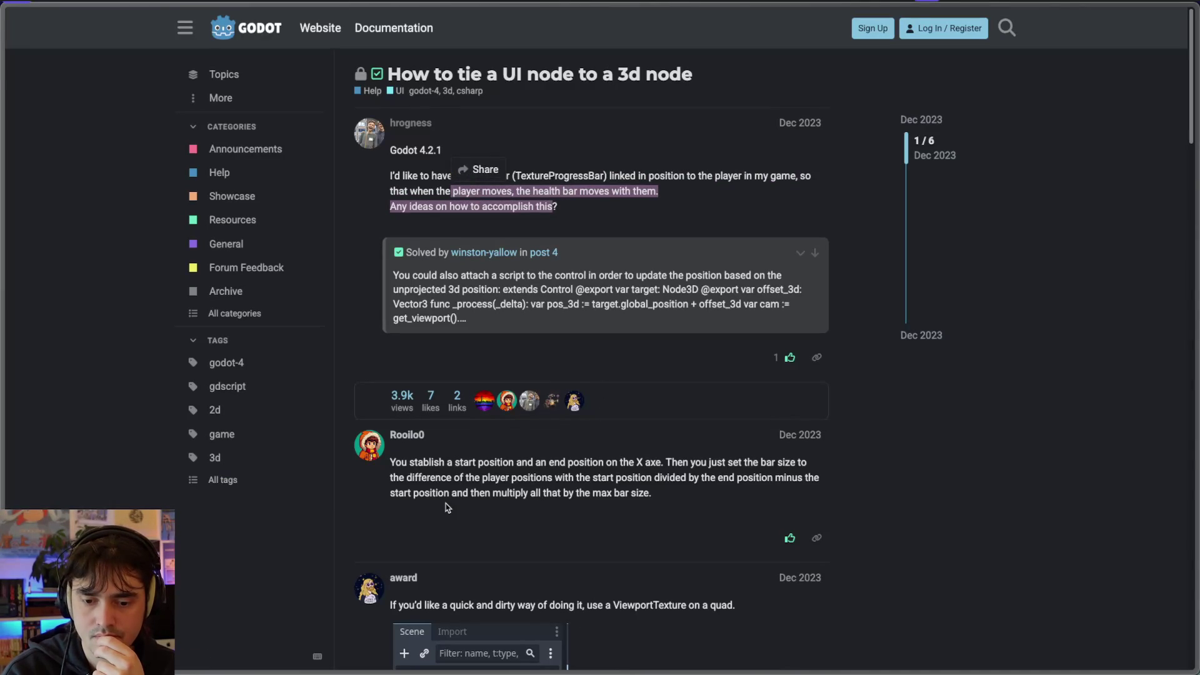
pyautogui.hotkey('alt', 'Left')
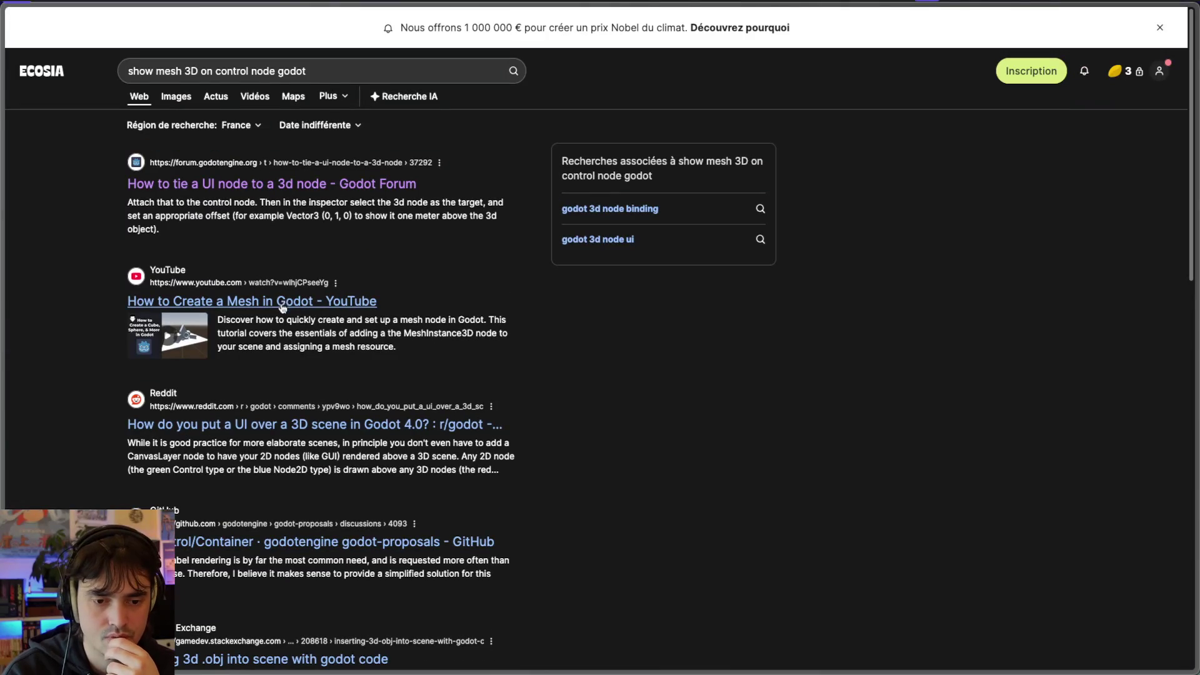
# Read the Reddit post on UI over a 3D scene and its SubViewport comment
pyautogui.click(244, 426)
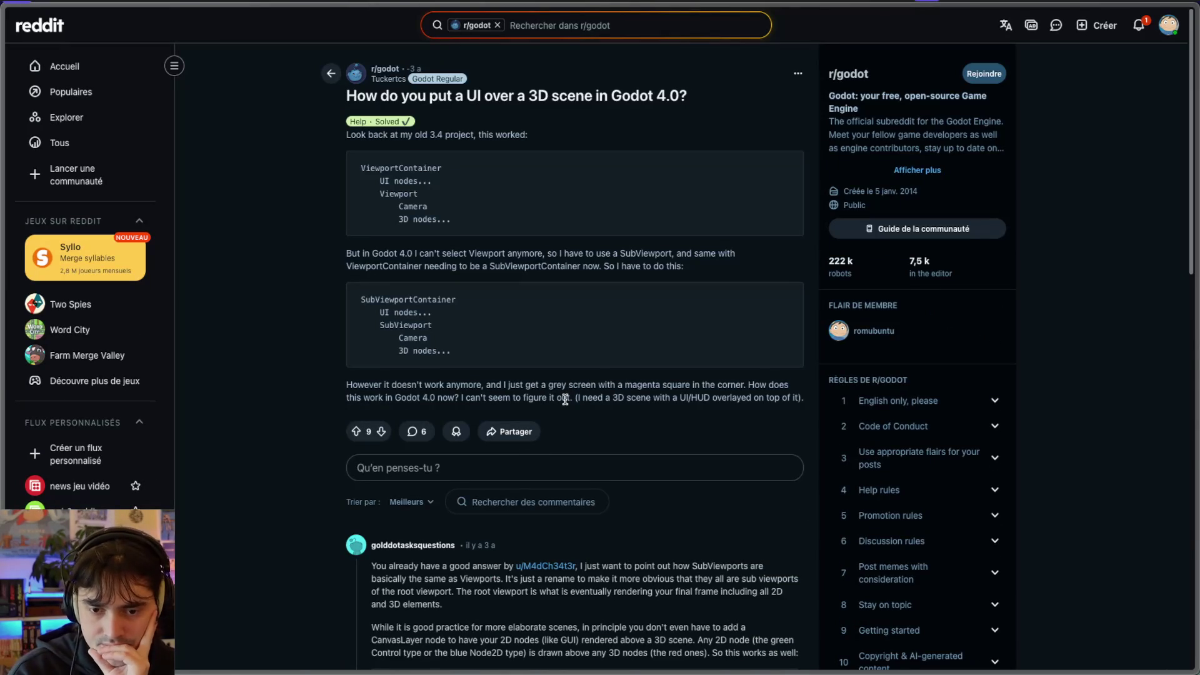
pyautogui.moveTo(564, 398); pyautogui.dragTo(421, 385)
pyautogui.click(443, 398)
pyautogui.scroll(-2, 361, 377)
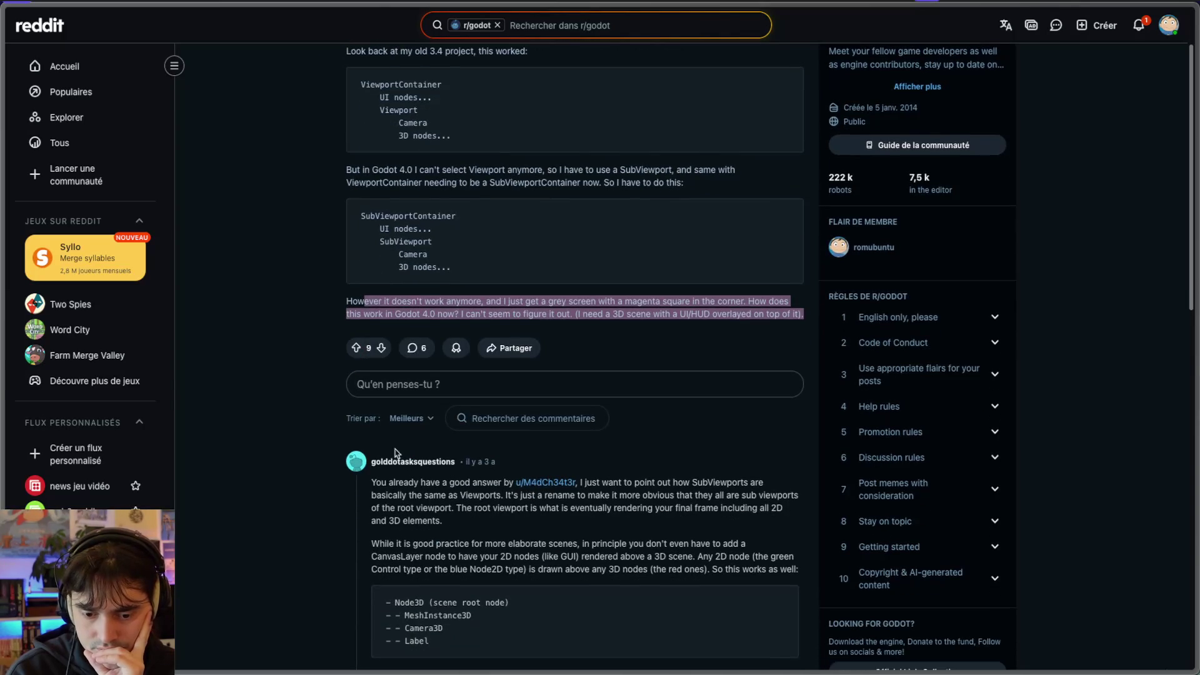
pyautogui.moveTo(429, 538)
pyautogui.mouseDown()
pyautogui.moveTo(440, 538)
pyautogui.moveTo(368, 508)
pyautogui.moveTo(378, 498)
pyautogui.moveTo(608, 503)
pyautogui.moveTo(571, 521)
pyautogui.moveTo(428, 483)
pyautogui.moveTo(391, 492)
pyautogui.moveTo(401, 508)
pyautogui.moveTo(593, 506)
pyautogui.moveTo(588, 519)
pyautogui.mouseUp()
pyautogui.click(569, 517)
pyautogui.scroll(-3, 587, 517)
pyautogui.scroll(-2, 587, 518)
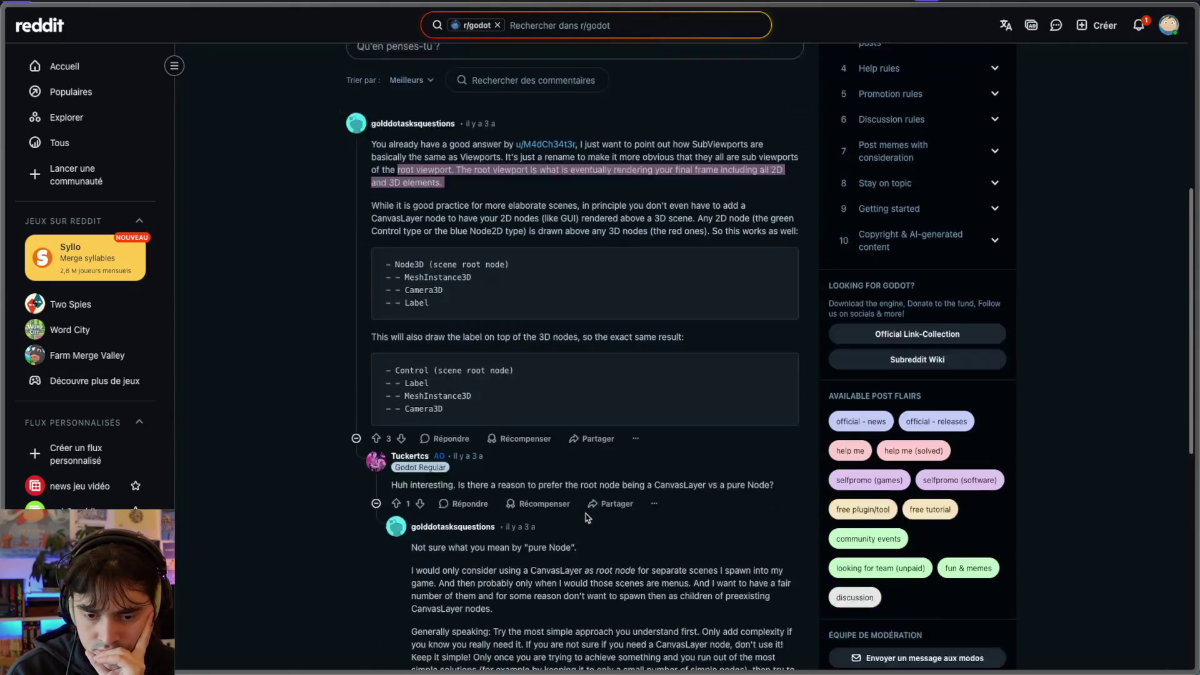
pyautogui.hscroll(-5, 587, 517)
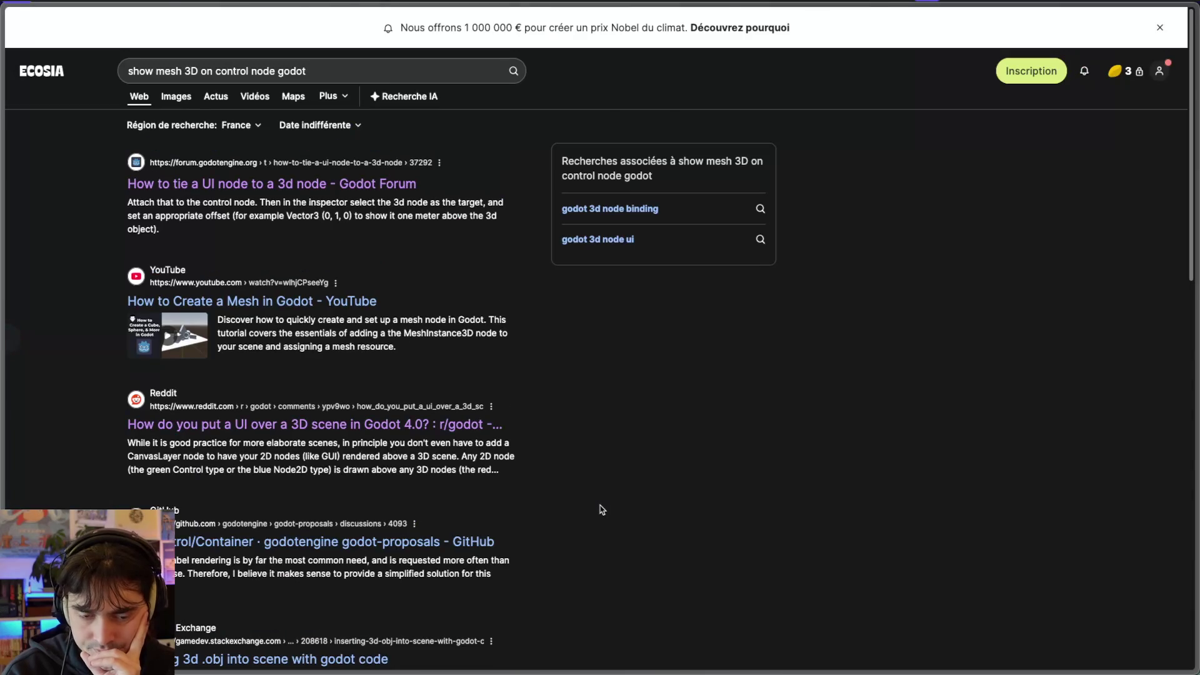
pyautogui.scroll(-2, 291, 463)
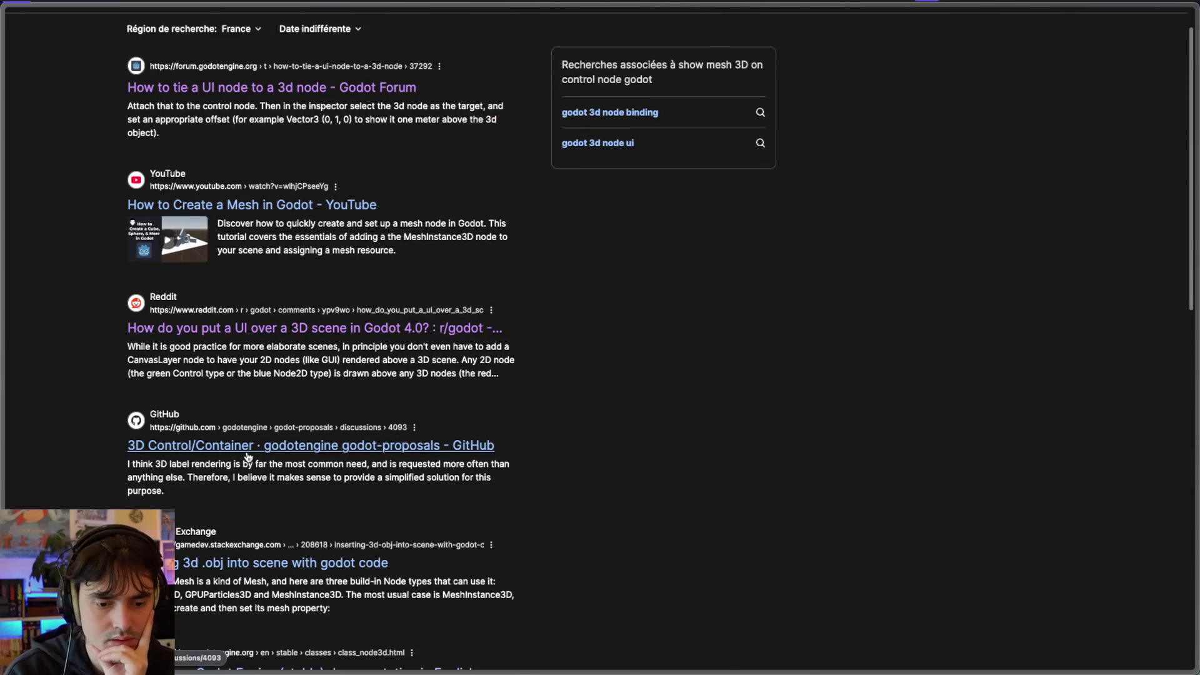
# Read the GitHub 3D Control/Container discussion, then return to Godot
pyautogui.click(248, 453)
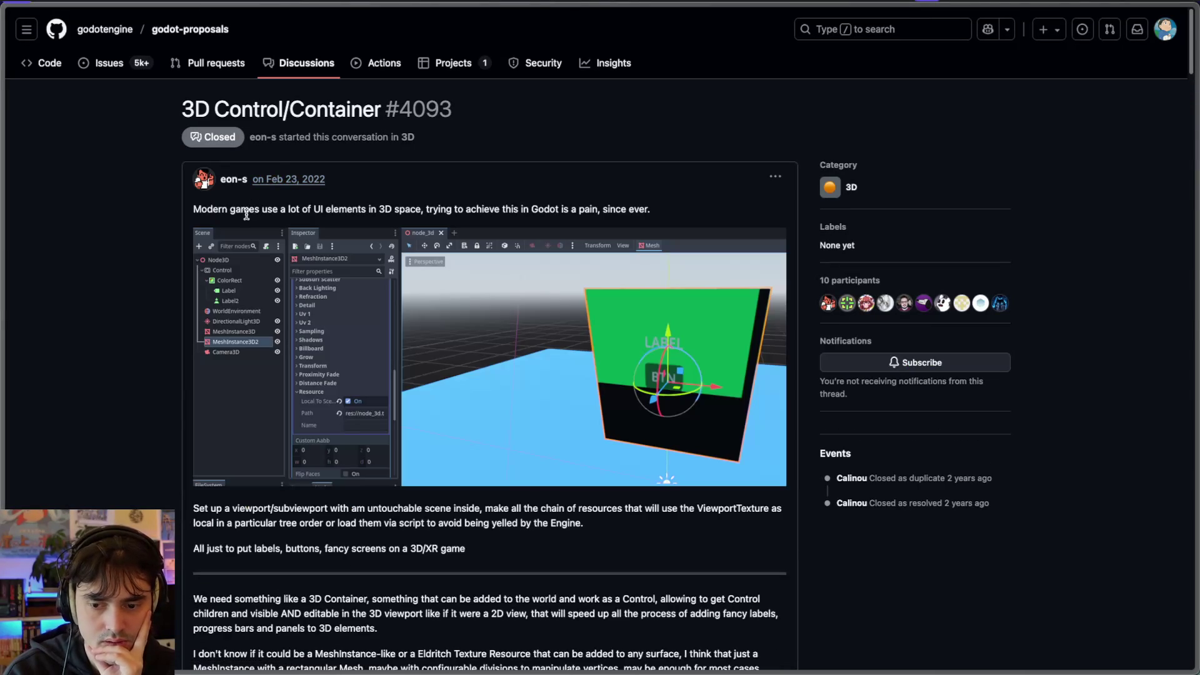
pyautogui.moveTo(244, 211); pyautogui.dragTo(500, 213)
pyautogui.click(511, 212)
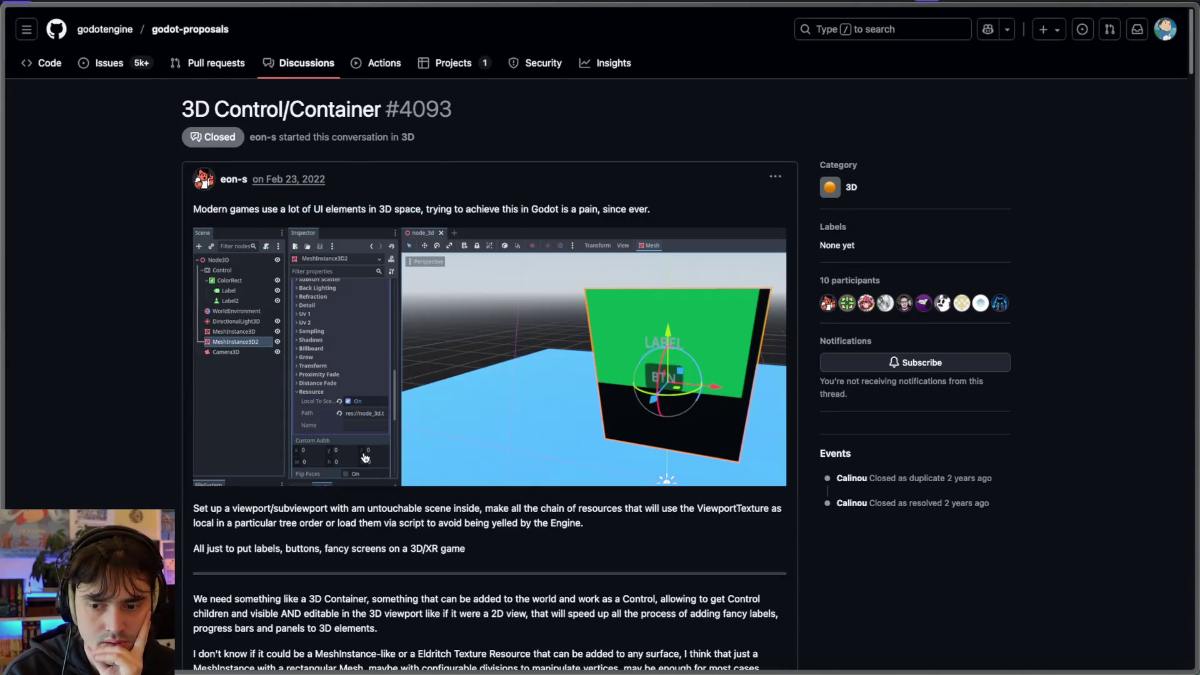
pyautogui.hotkey('alt', 'Left')
pyautogui.scroll(-3, 244, 470)
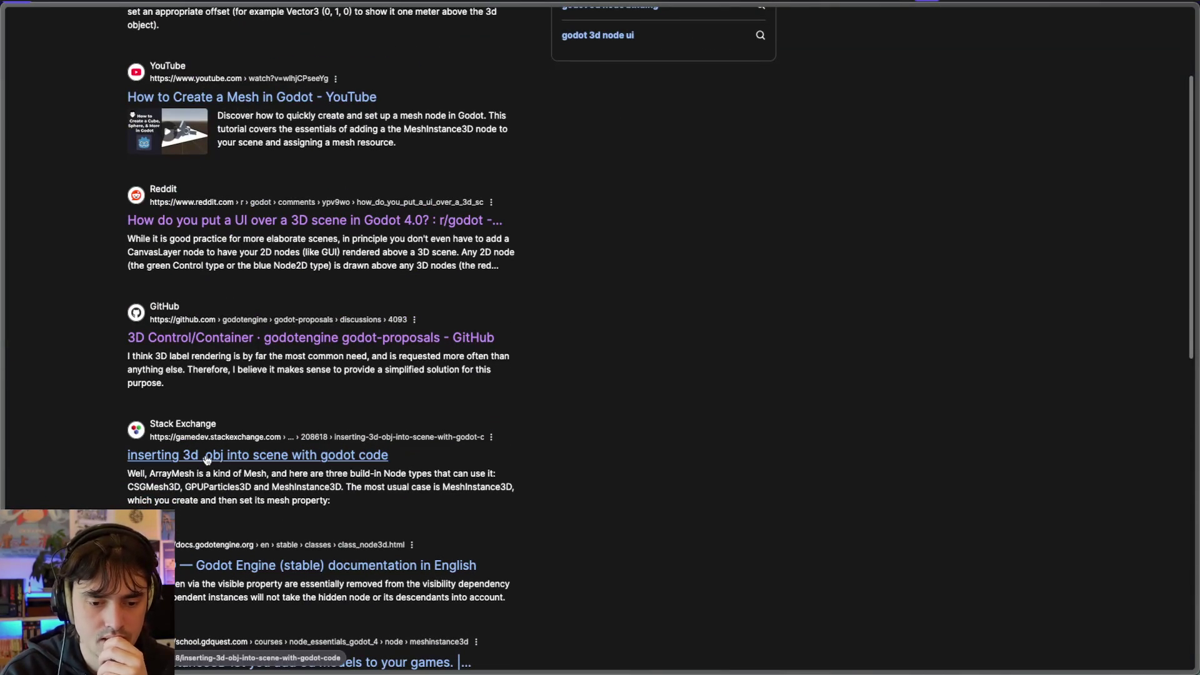
pyautogui.scroll(-3, 254, 495)
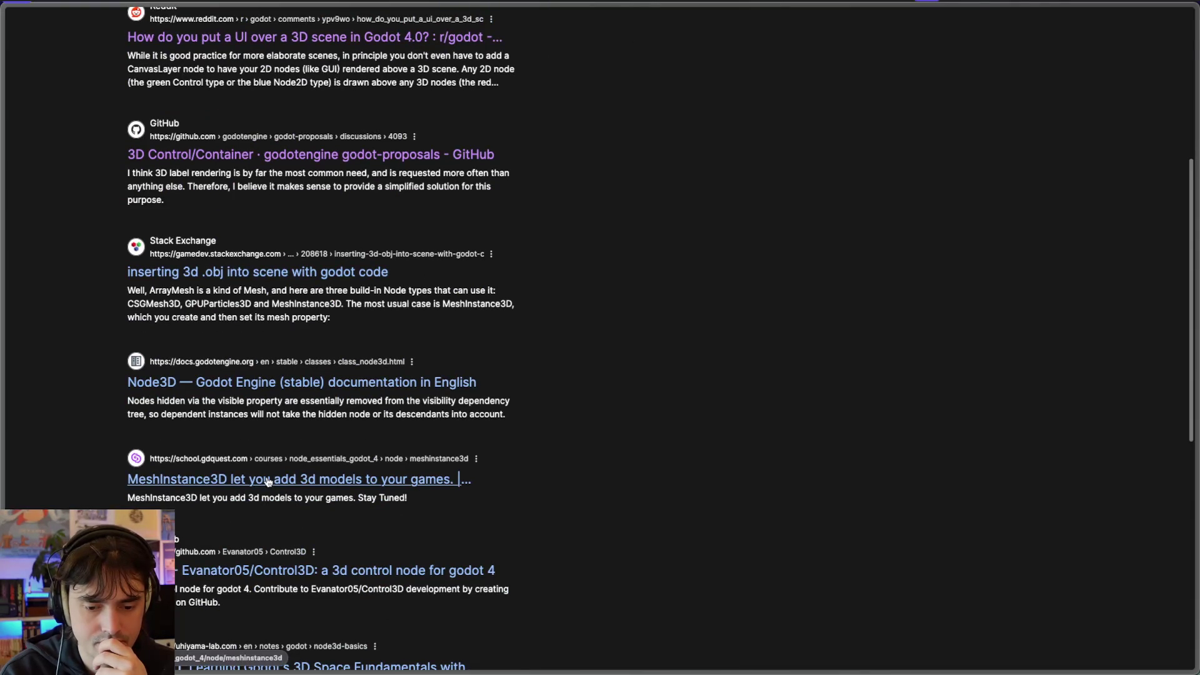
pyautogui.scroll(-4, 267, 481)
pyautogui.hotkey('ctrl', 'Left')
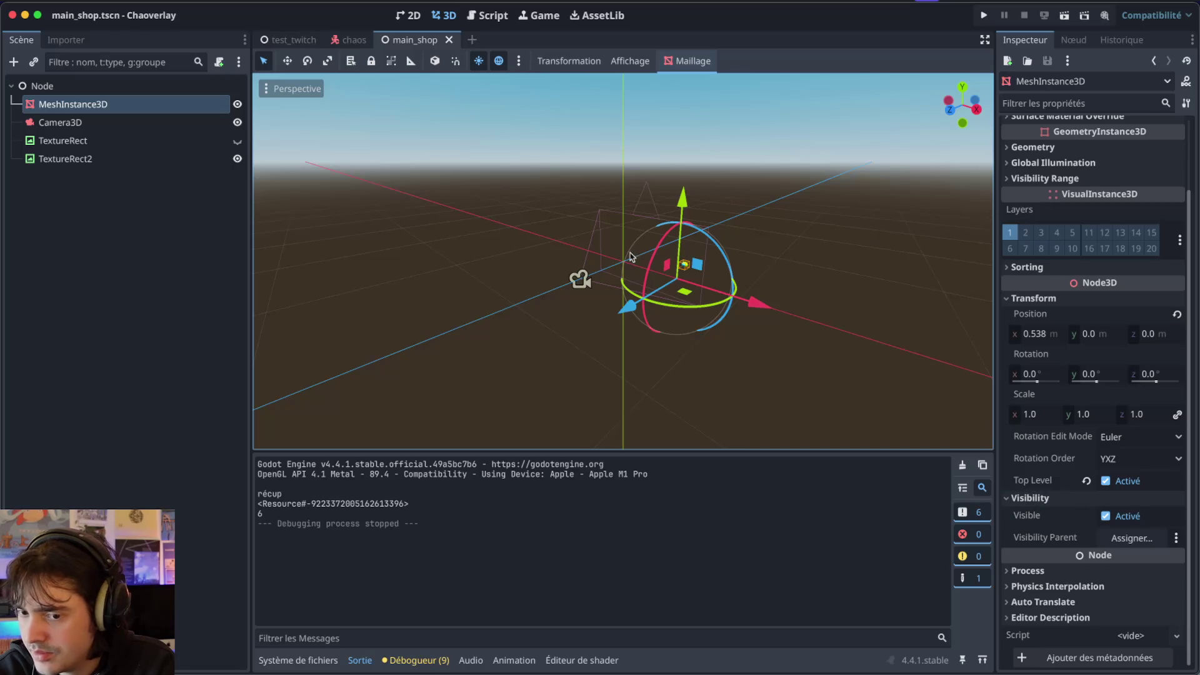
# Move the mesh back along Z and test-run the scene
pyautogui.hscroll(-10, 910, 262)
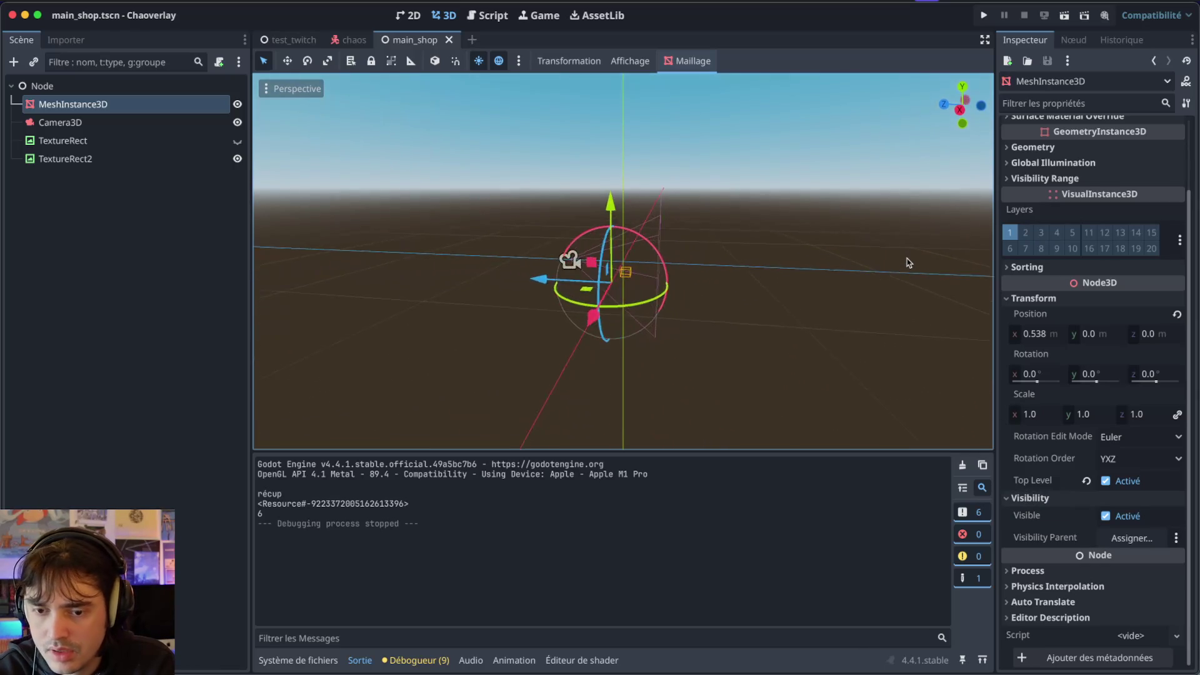
pyautogui.scroll(-5, 910, 262)
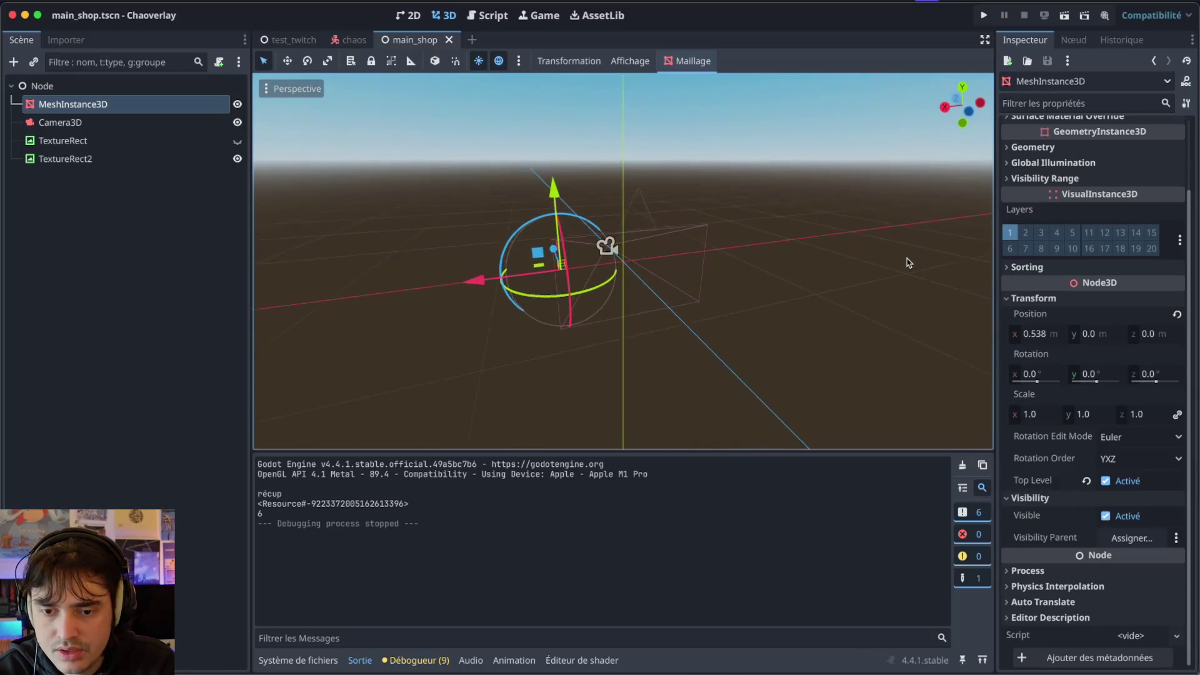
pyautogui.hscroll(-5, 909, 262)
pyautogui.moveTo(534, 279)
pyautogui.mouseDown()
pyautogui.moveTo(628, 281)
pyautogui.moveTo(563, 277)
pyautogui.moveTo(594, 268)
pyautogui.mouseUp()
pyautogui.hscroll(3, 574, 416)
pyautogui.press('super+b')
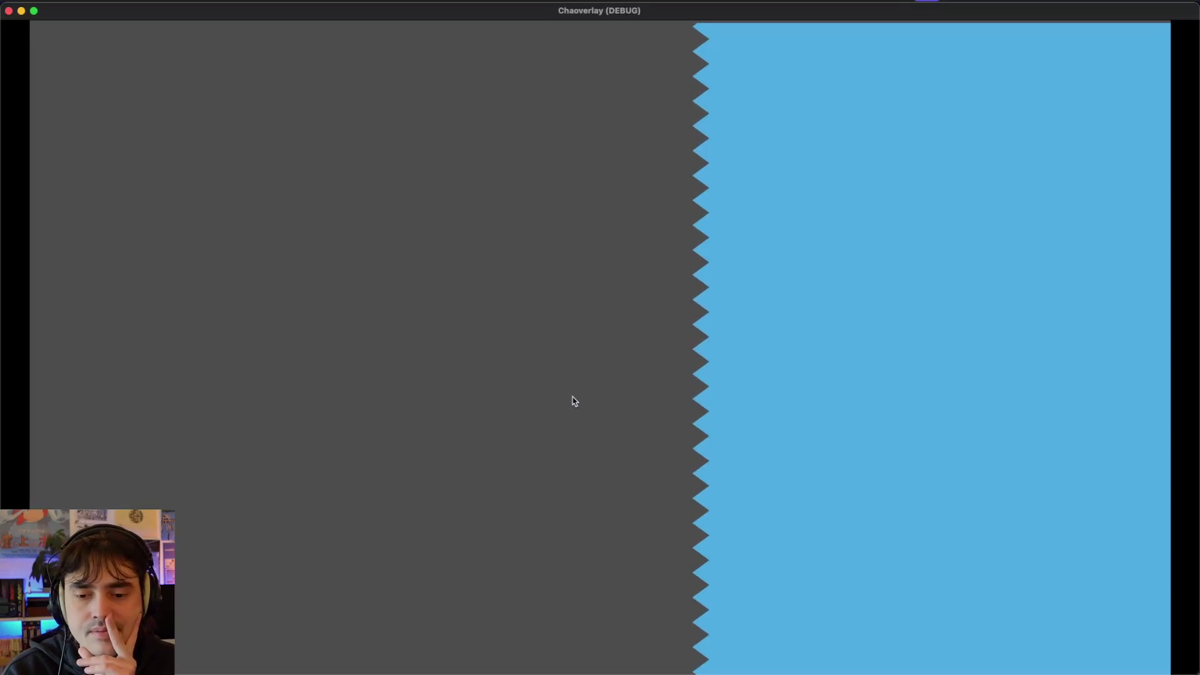
pyautogui.click(9, 11)
# Hide TextureRect2 and rerun the scene, leaving only the black circle
pyautogui.click(238, 159)
pyautogui.press('super+b')
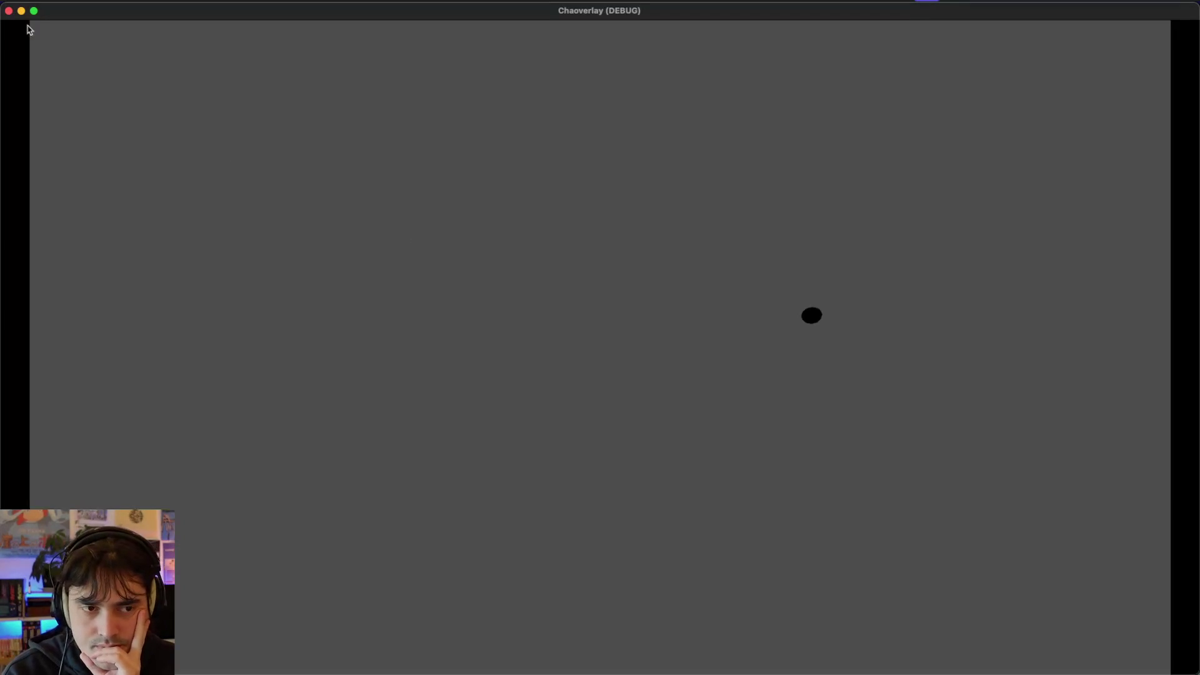
pyautogui.click(9, 11)
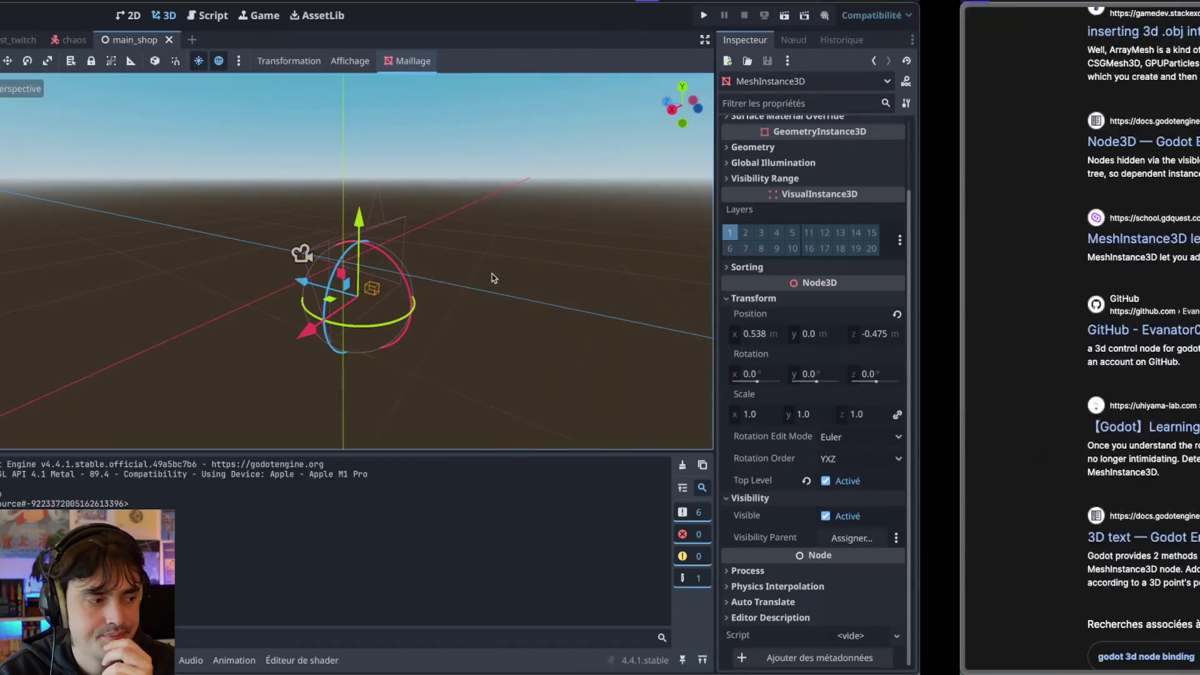
# Switch to the browser and look over the Ecosia search results
pyautogui.hotkey('ctrl', 'Right')
pyautogui.scroll(-2, 651, 394)
pyautogui.scroll(7, 651, 394)
pyautogui.scroll(-9, 652, 394)
pyautogui.scroll(15, 651, 394)
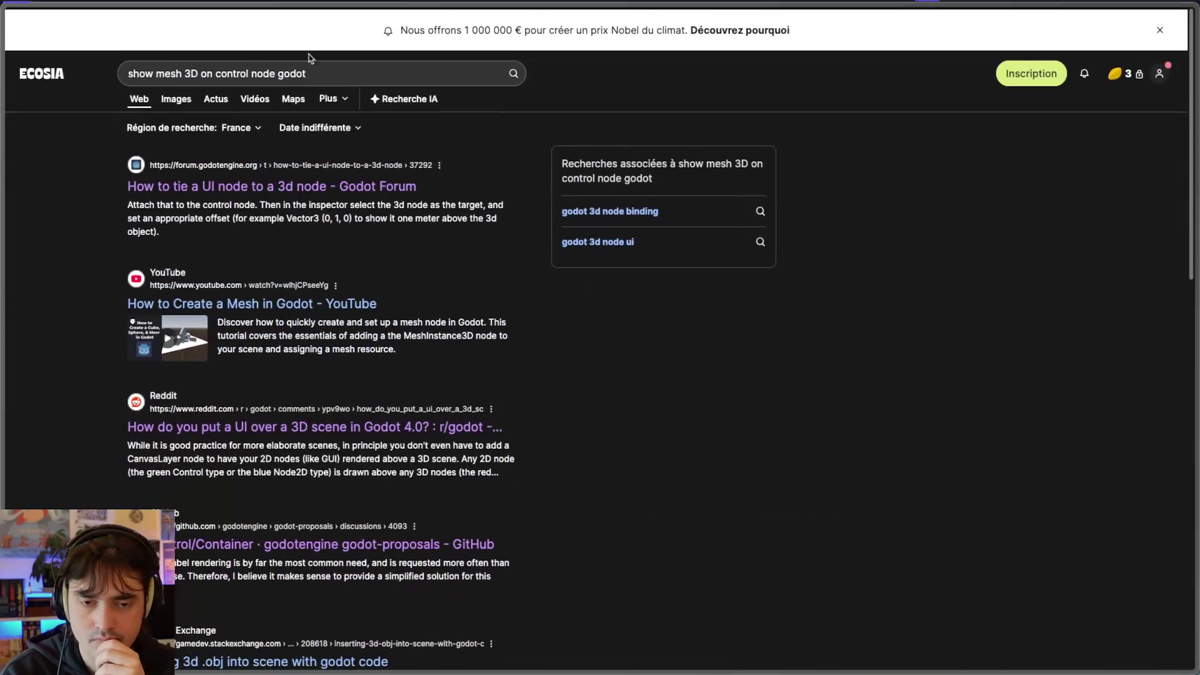
# Revise the query to 'show mesh 3D upside control node godot' and search
pyautogui.moveTo(163, 65); pyautogui.dragTo(321, 67)
pyautogui.click(325, 69)
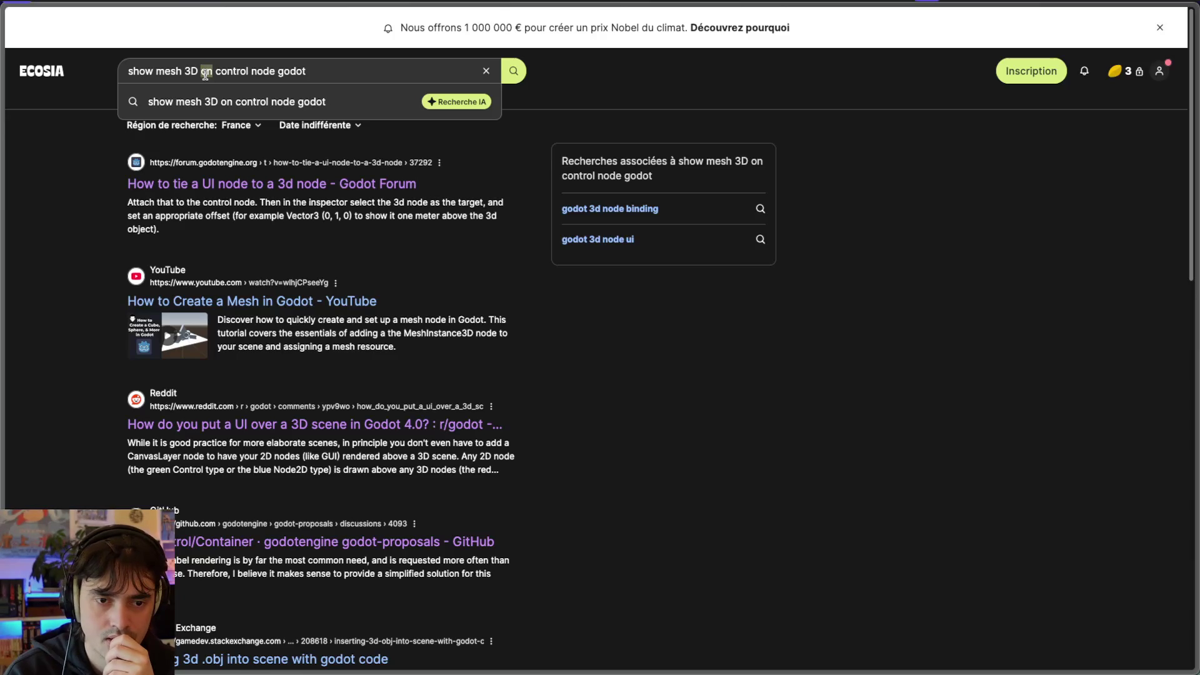
pyautogui.write('upside')
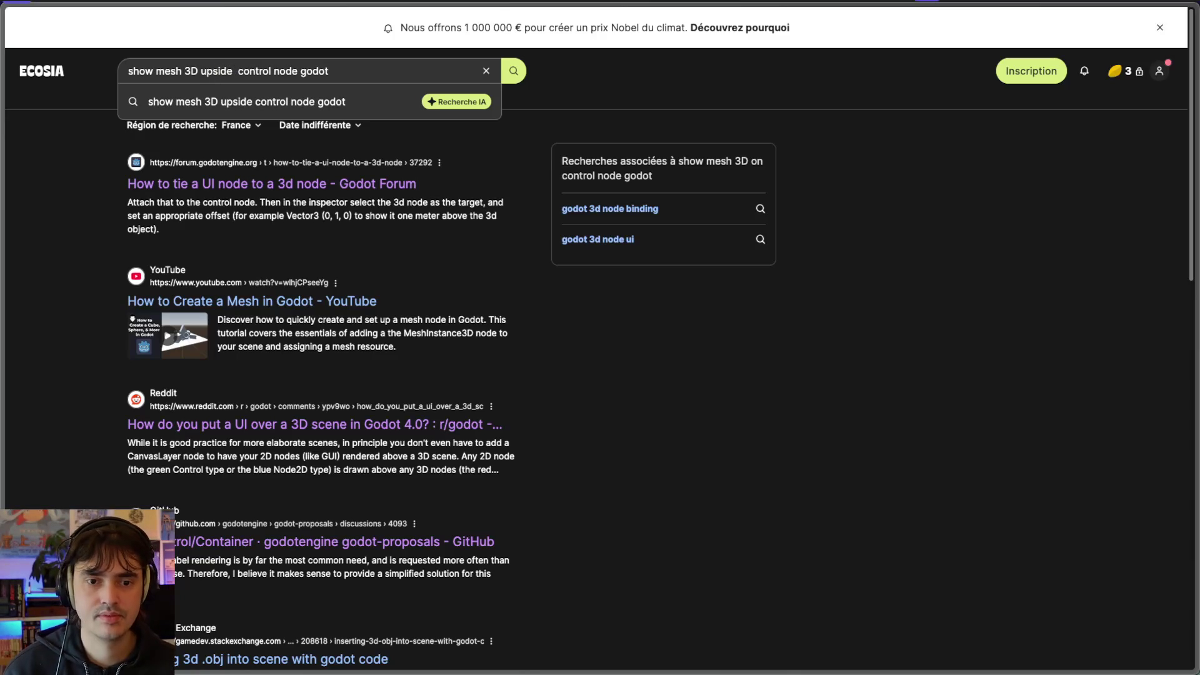
pyautogui.press('Return')
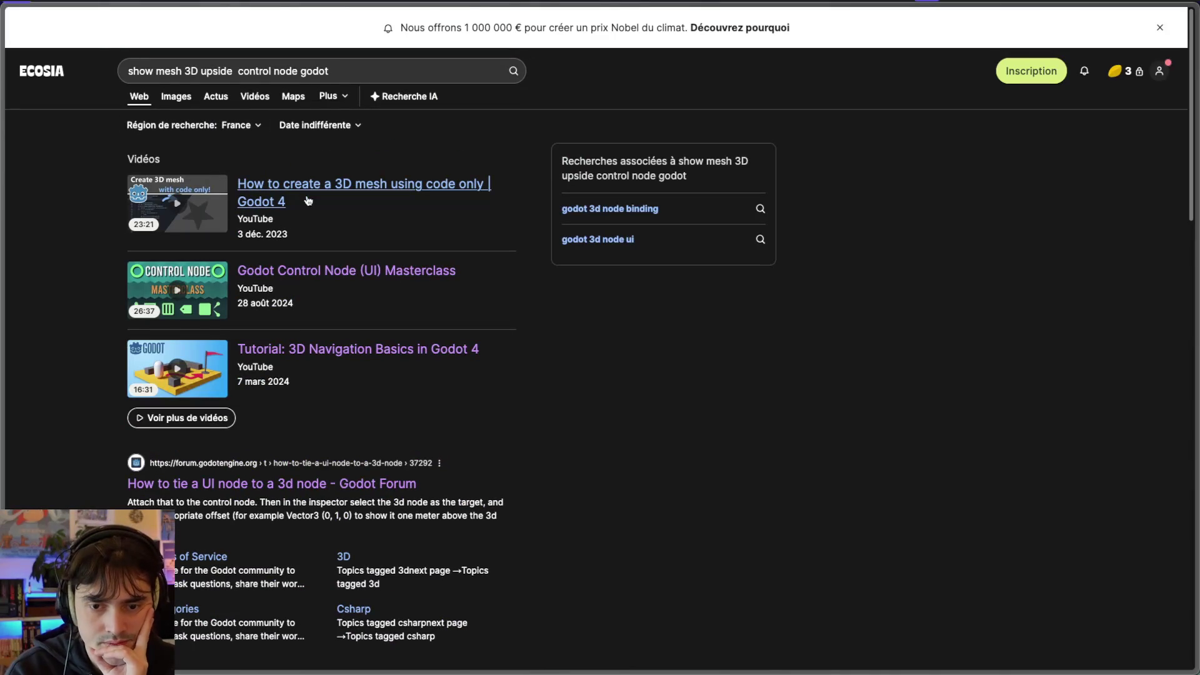
# Scroll through the new results, select the query, and return to Godot
pyautogui.scroll(-2, 305, 200)
pyautogui.scroll(-3, 220, 429)
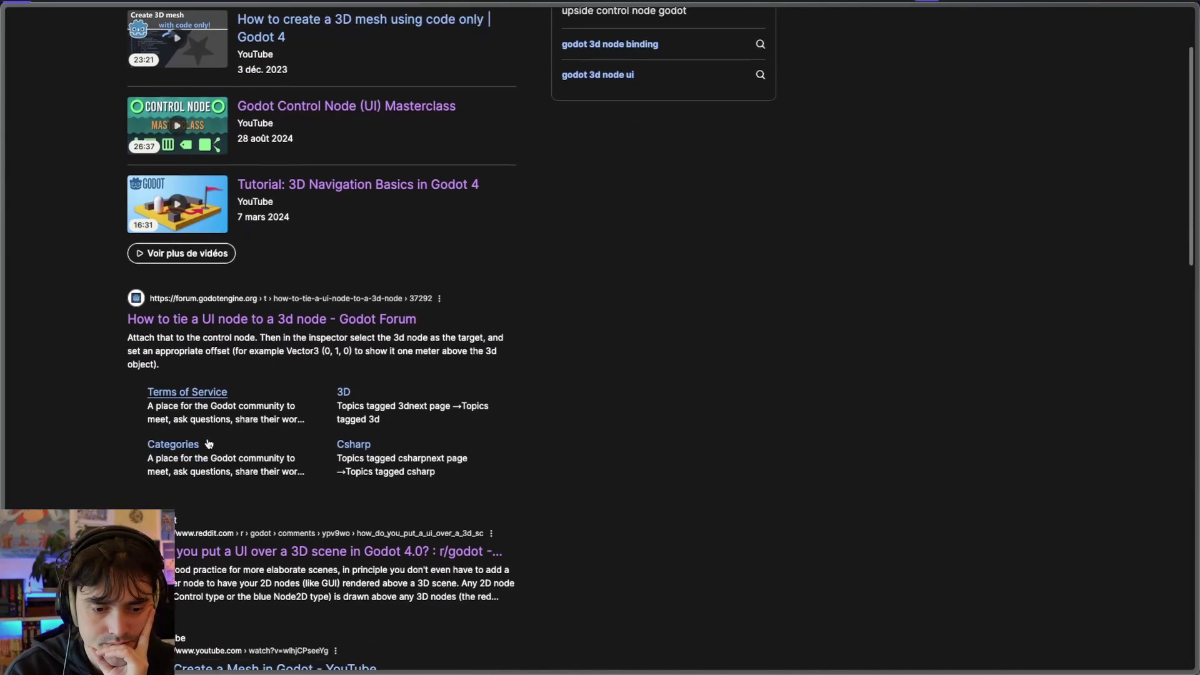
pyautogui.scroll(-3, 215, 538)
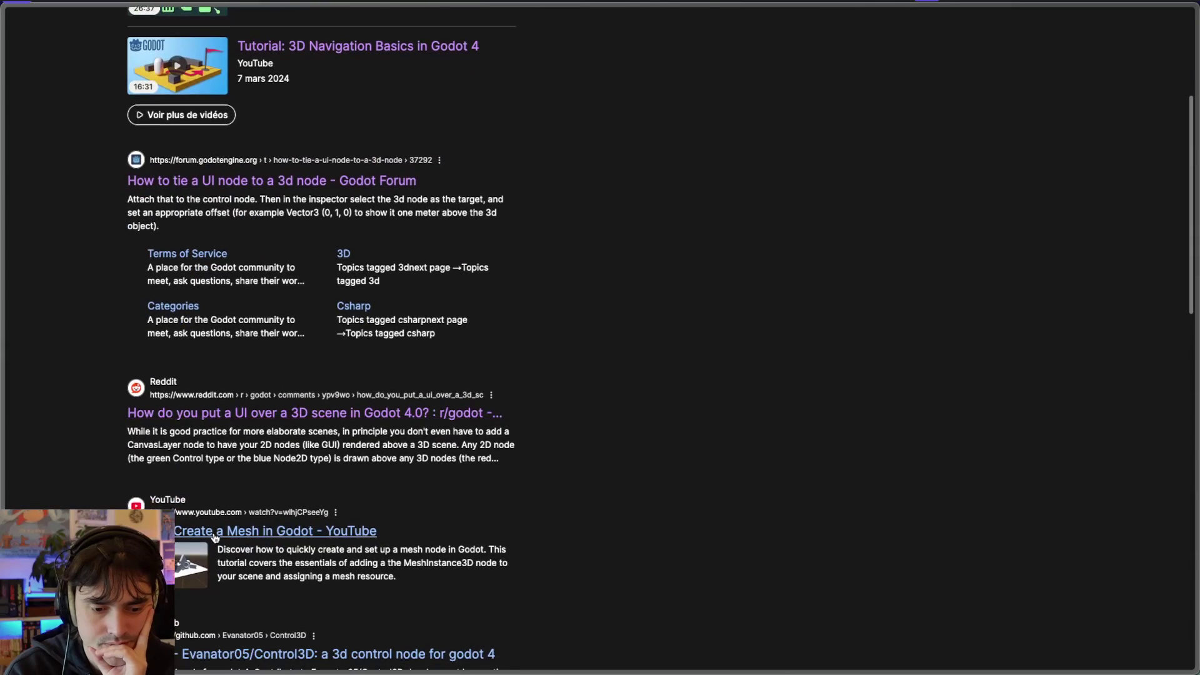
pyautogui.scroll(-1, 217, 516)
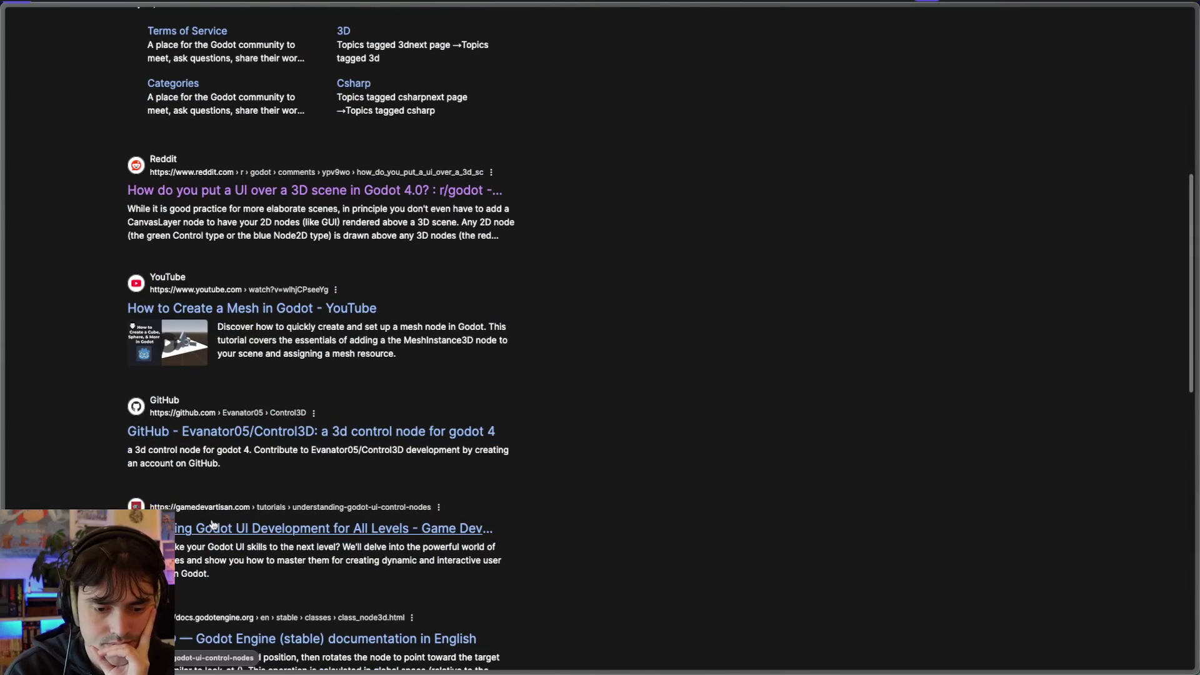
pyautogui.scroll(-2, 202, 535)
pyautogui.scroll(10, 250, 374)
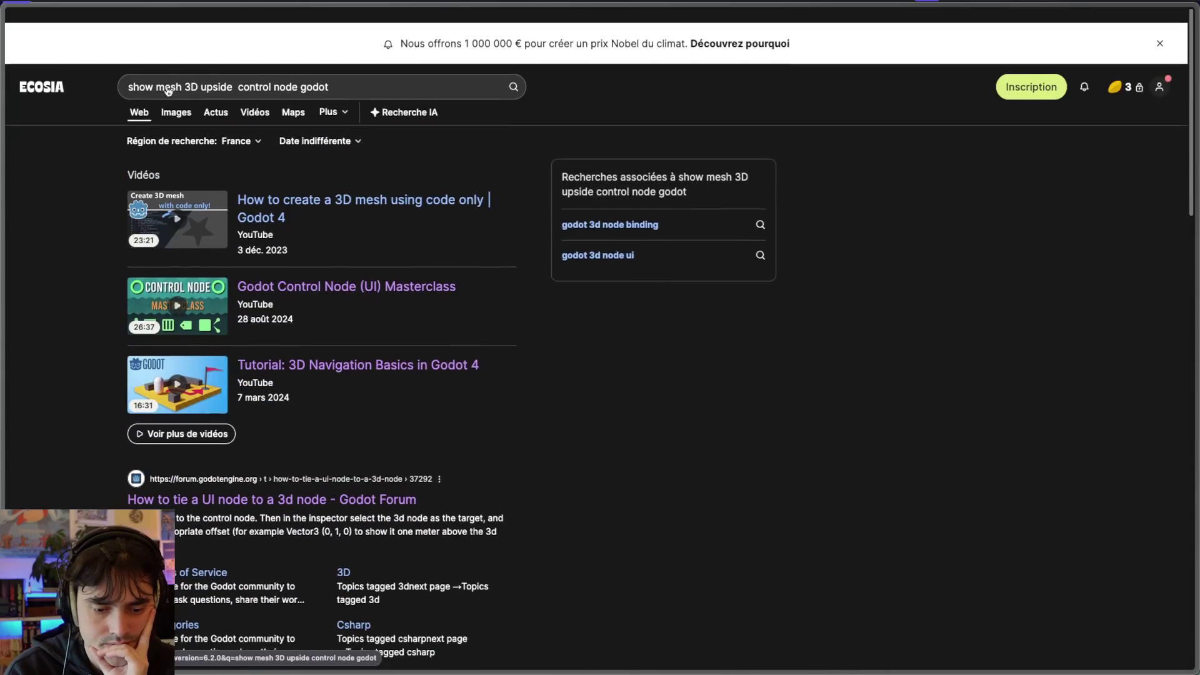
pyautogui.tripleClick(343, 63)
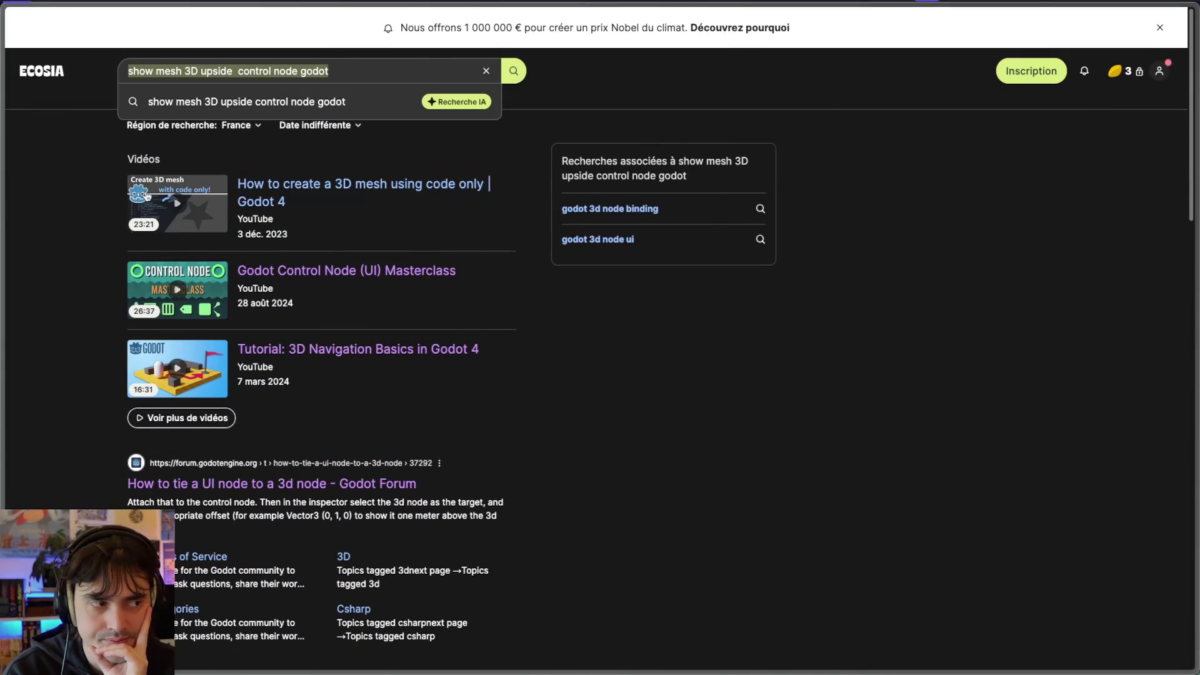
pyautogui.press('super+Tab')
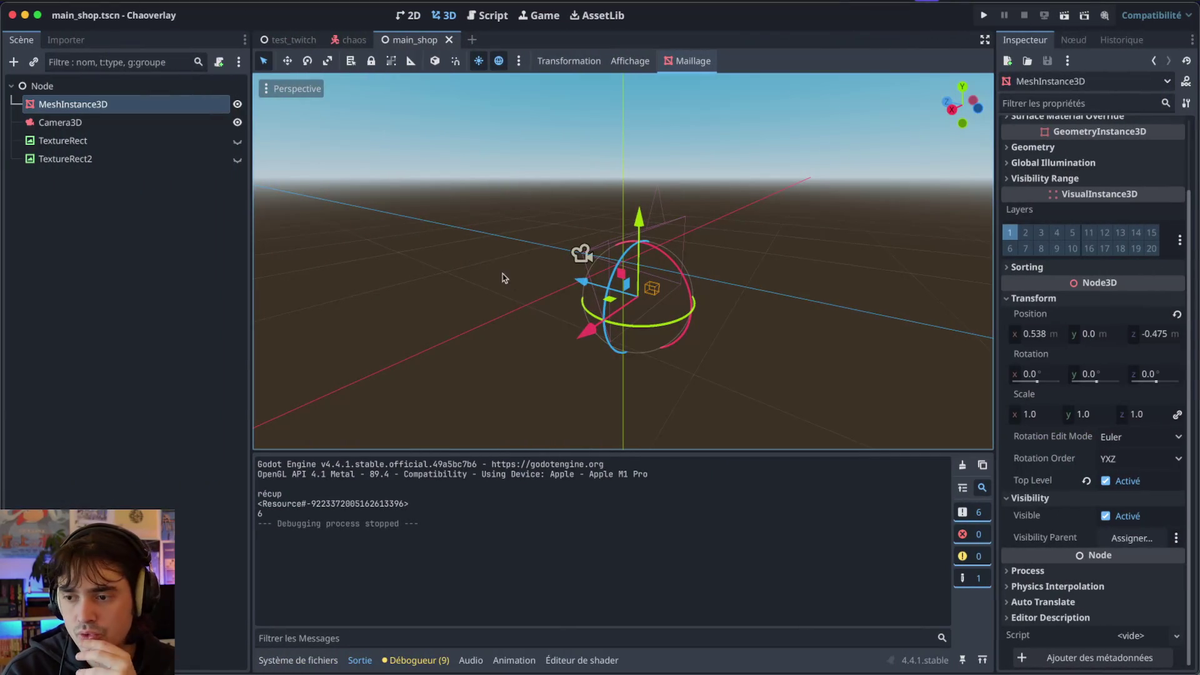
# Add a Sprite2D child under the root Node by searching 'Sprite' in the new-node dialog
pyautogui.click(100, 144)
pyautogui.click(94, 158)
pyautogui.click(100, 147)
pyautogui.click(62, 86)
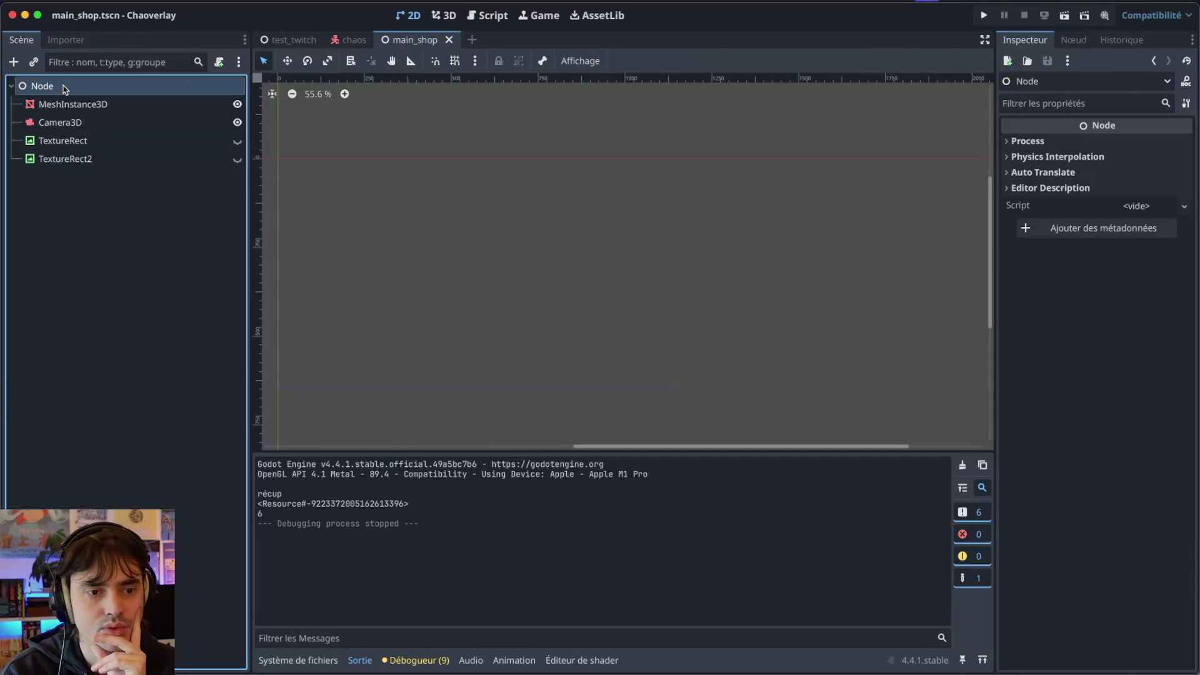
pyautogui.rightClick(62, 87)
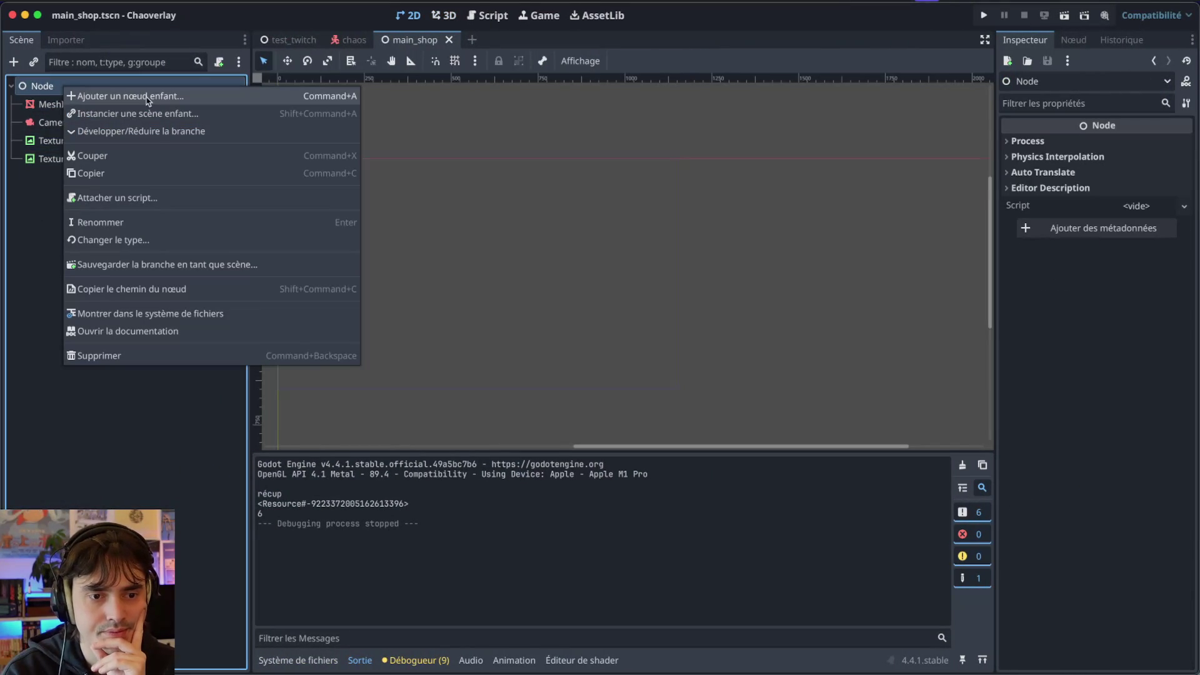
pyautogui.click(70, 95)
pyautogui.write('Spirte')
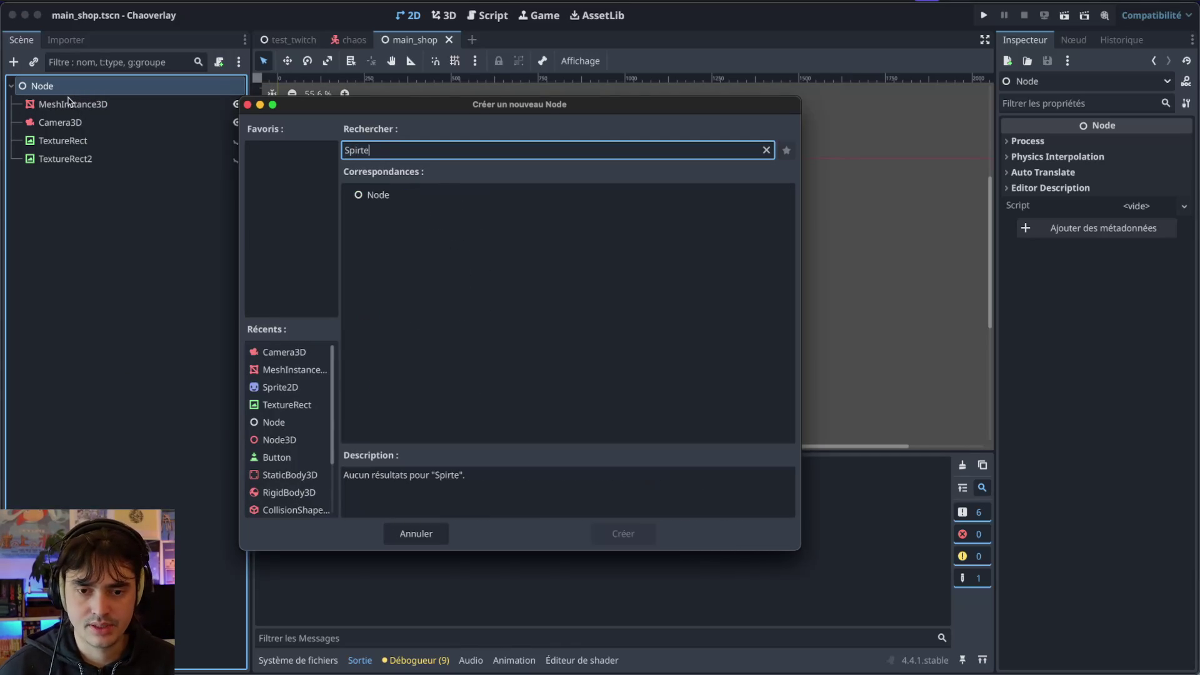
pyautogui.write('Sprit')
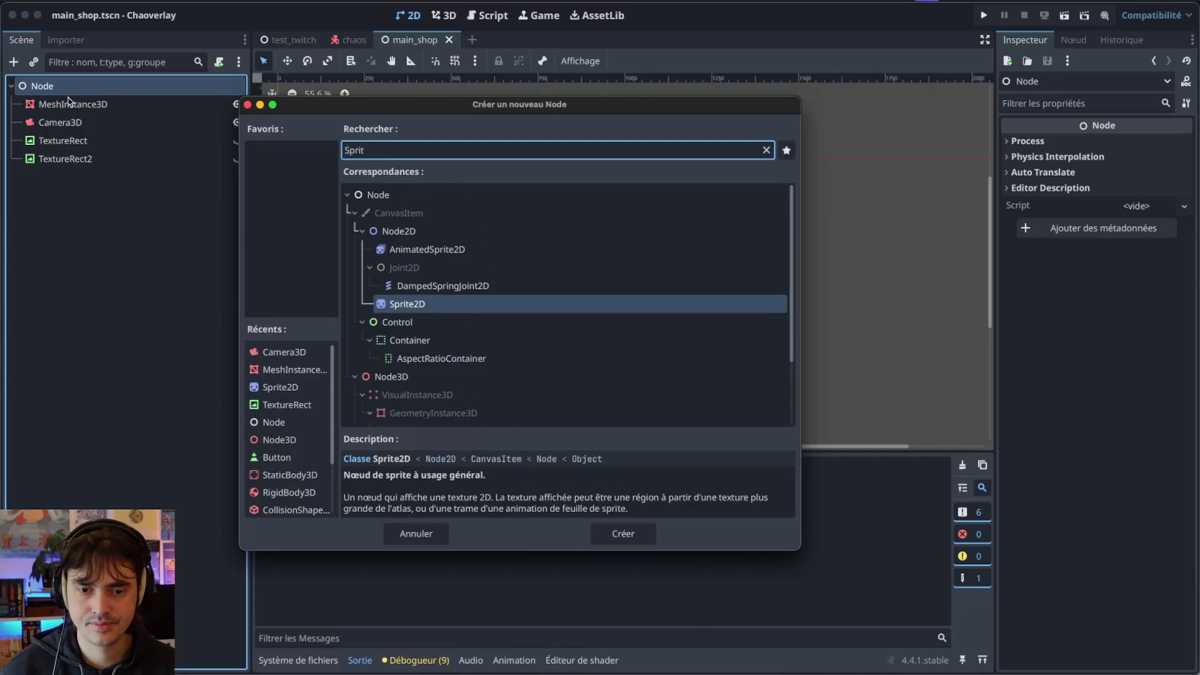
pyautogui.press('Return')
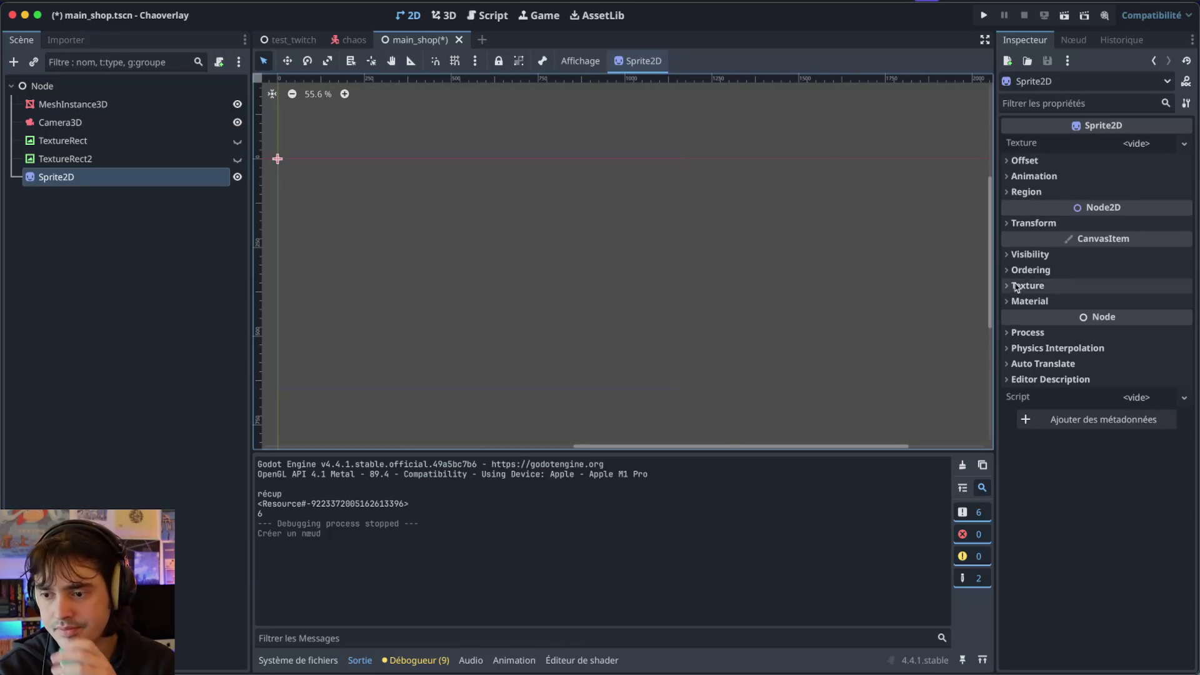
# Copy the TextureRect's shader material and paste it onto the Sprite2D
pyautogui.click(1021, 301)
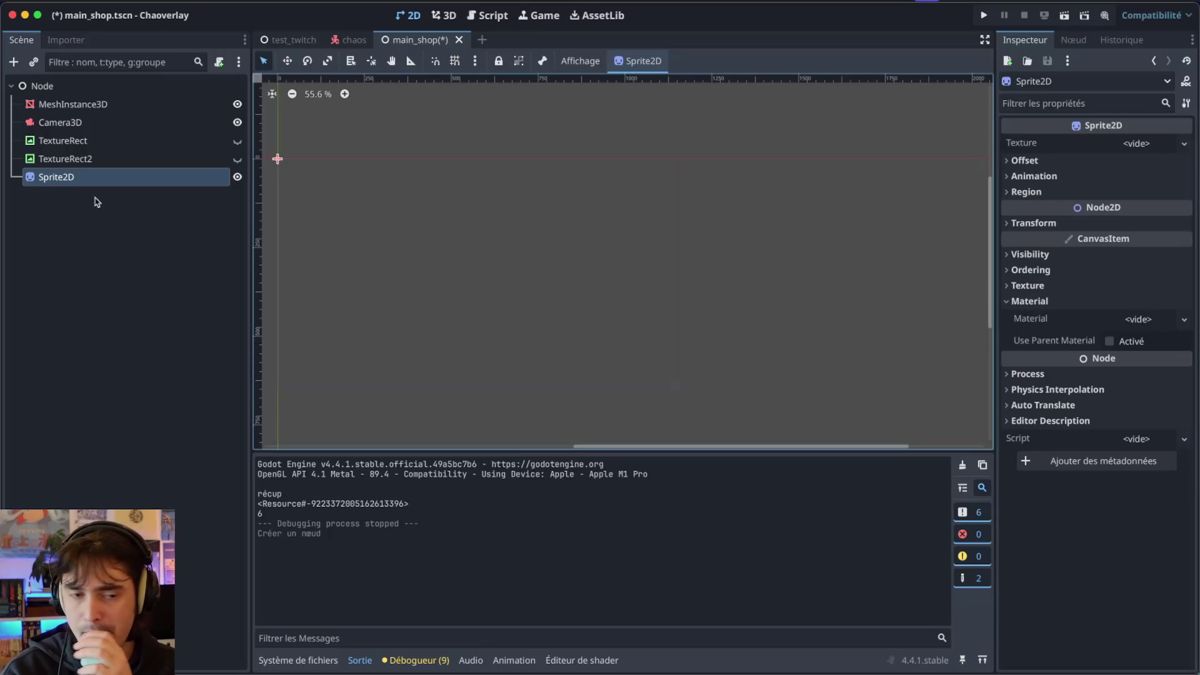
pyautogui.click(103, 141)
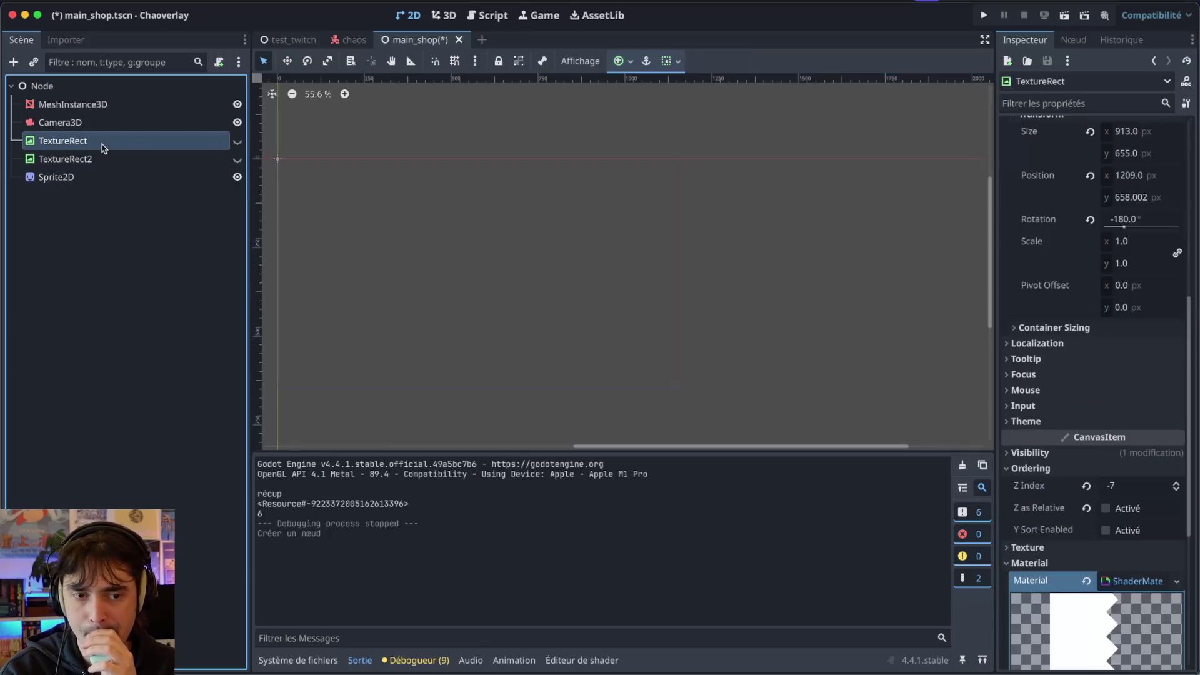
pyautogui.scroll(-8, 1162, 350)
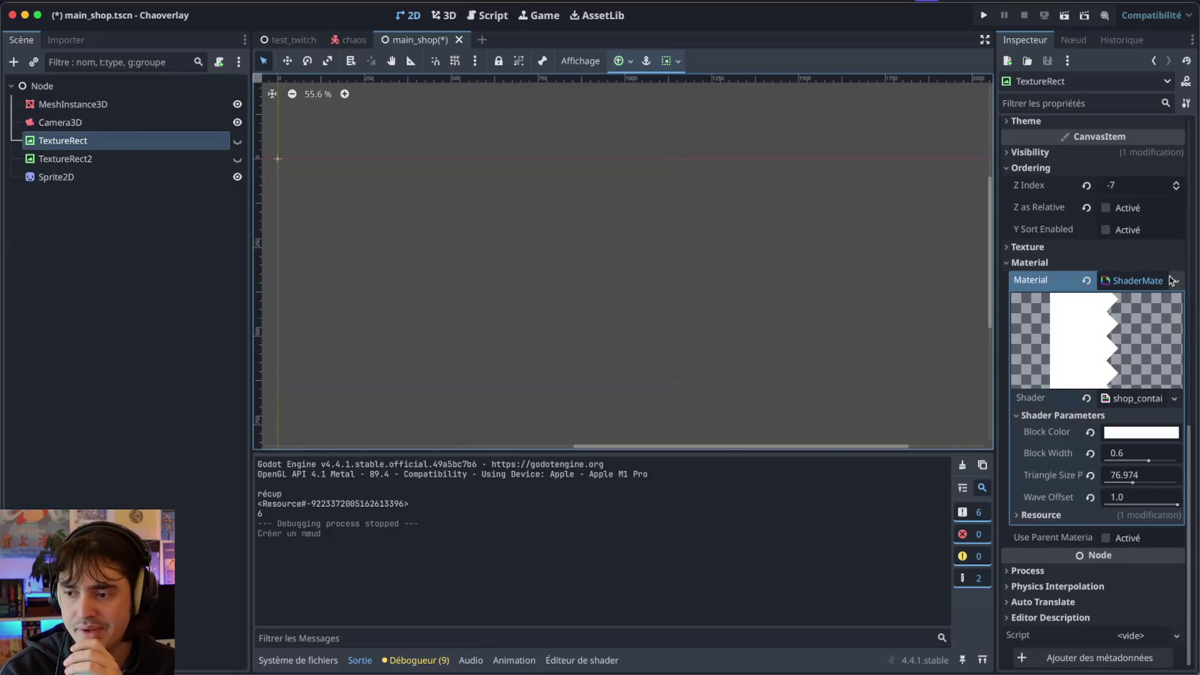
pyautogui.click(1176, 280)
pyautogui.click(1069, 488)
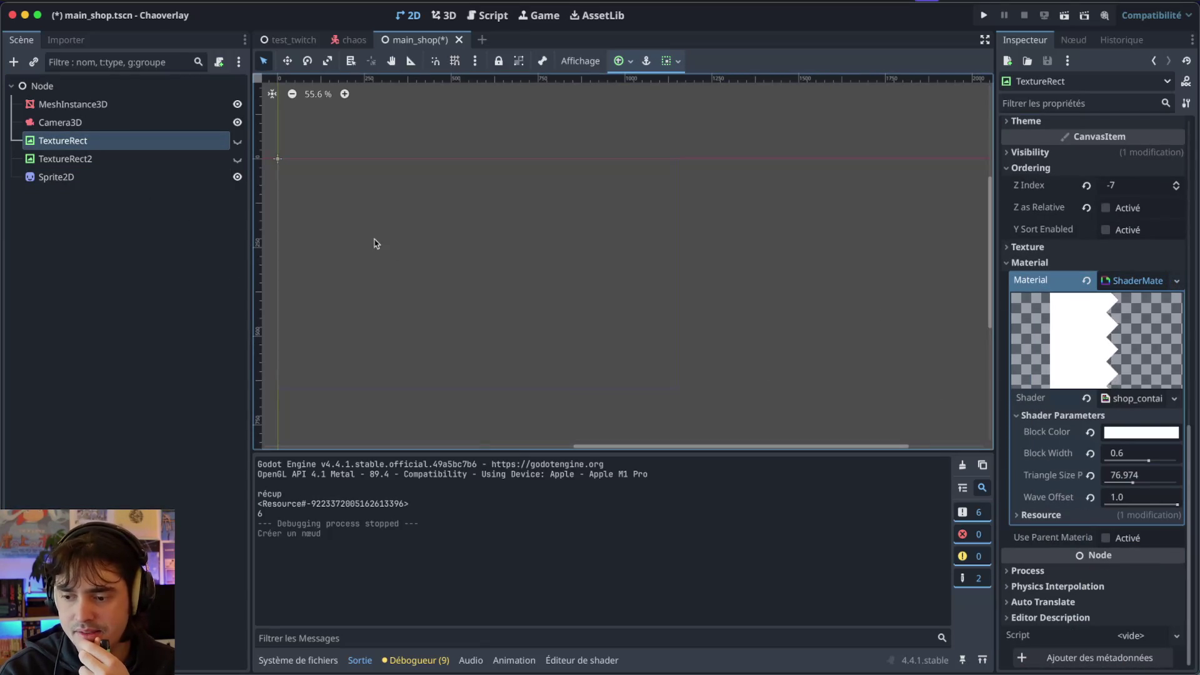
pyautogui.click(103, 176)
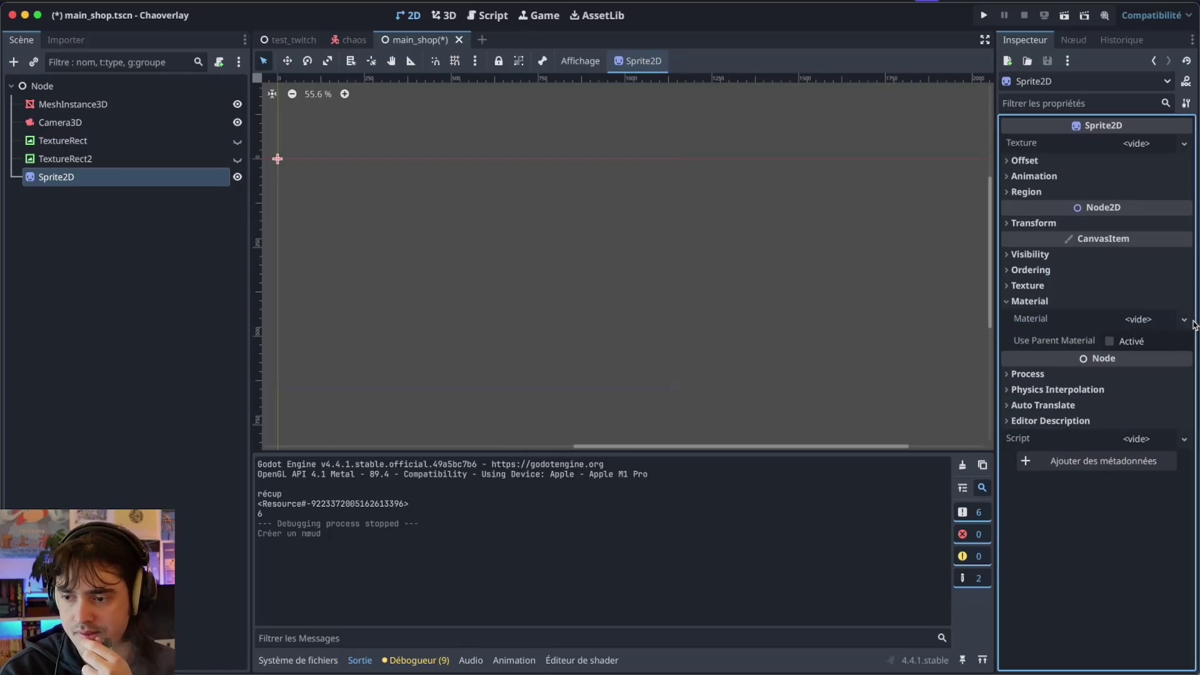
pyautogui.click(1183, 321)
pyautogui.click(1108, 425)
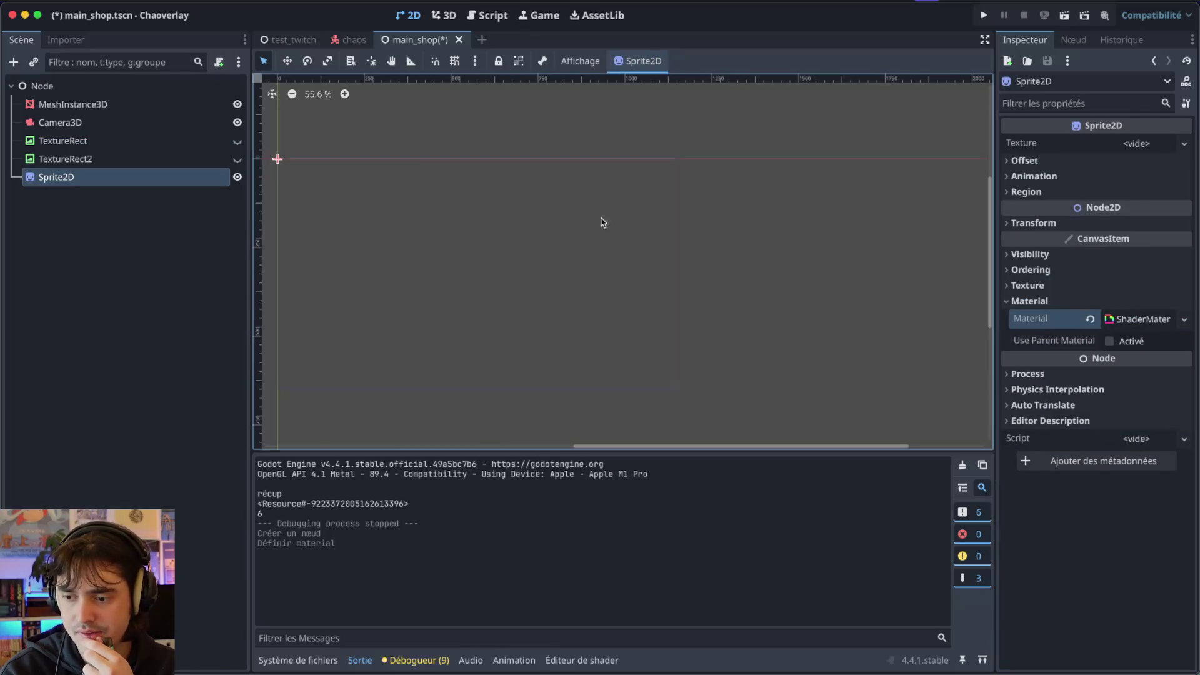
# Drag the Sprite2D into place on the 2D canvas
pyautogui.scroll(8, 268, 163)
pyautogui.moveTo(269, 163)
pyautogui.mouseDown()
pyautogui.moveTo(289, 165)
pyautogui.moveTo(330, 222)
pyautogui.mouseUp()
pyautogui.click(163, 177)
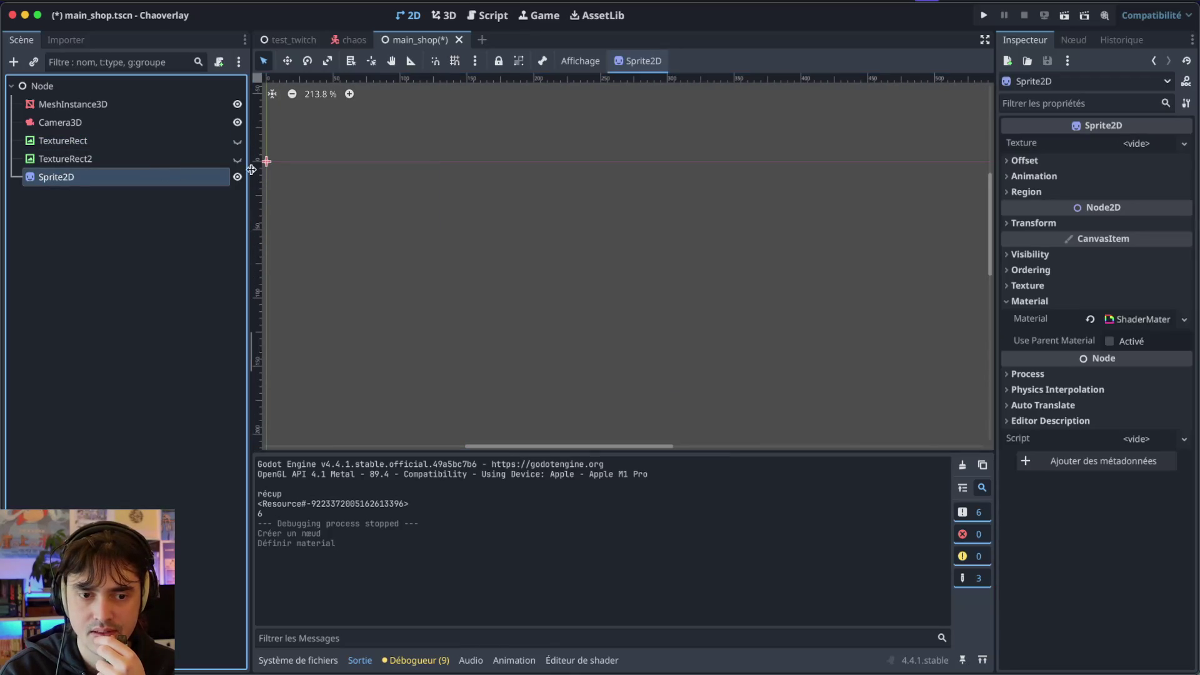
pyautogui.click(266, 164)
pyautogui.moveTo(267, 164); pyautogui.dragTo(411, 218)
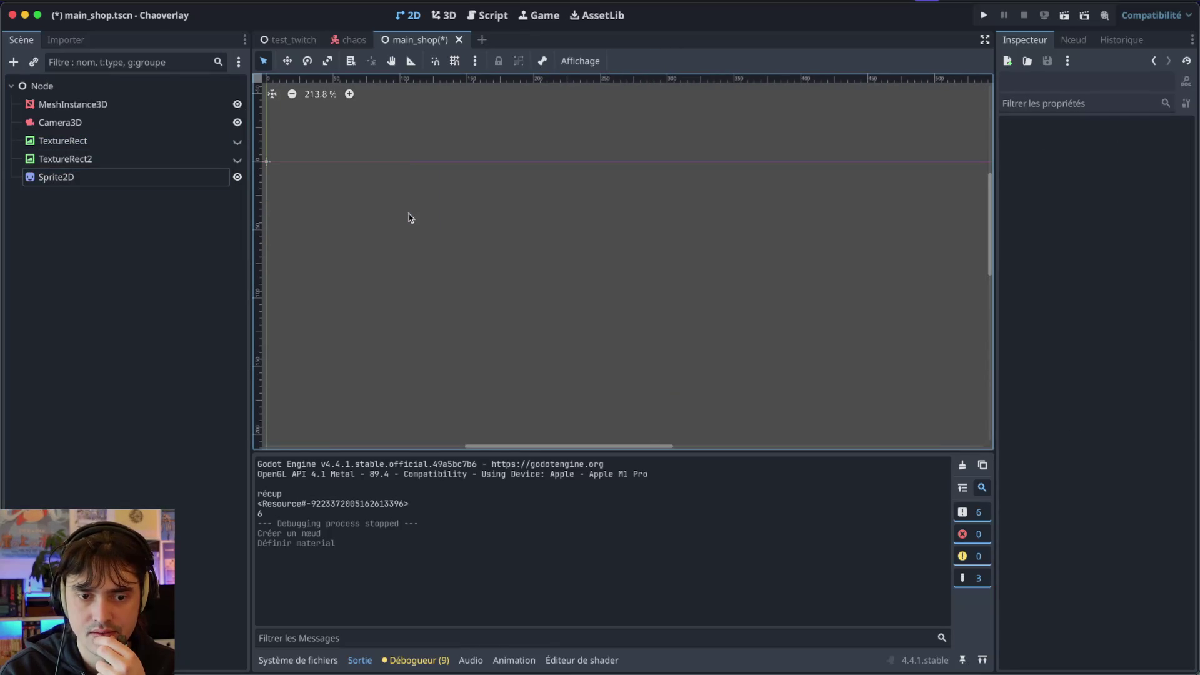
pyautogui.click(179, 176)
pyautogui.hscroll(-8, 294, 173)
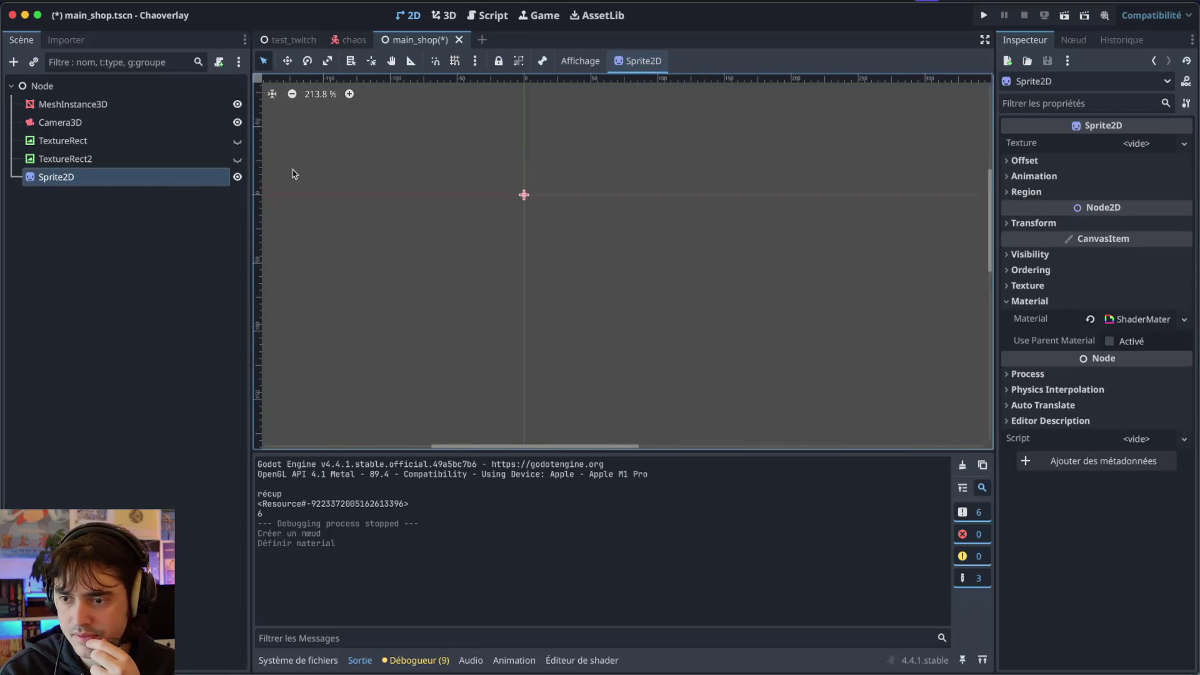
# Give the Sprite2D a new CanvasTexture and stretch it into a tall vertical bar
pyautogui.click(1024, 159)
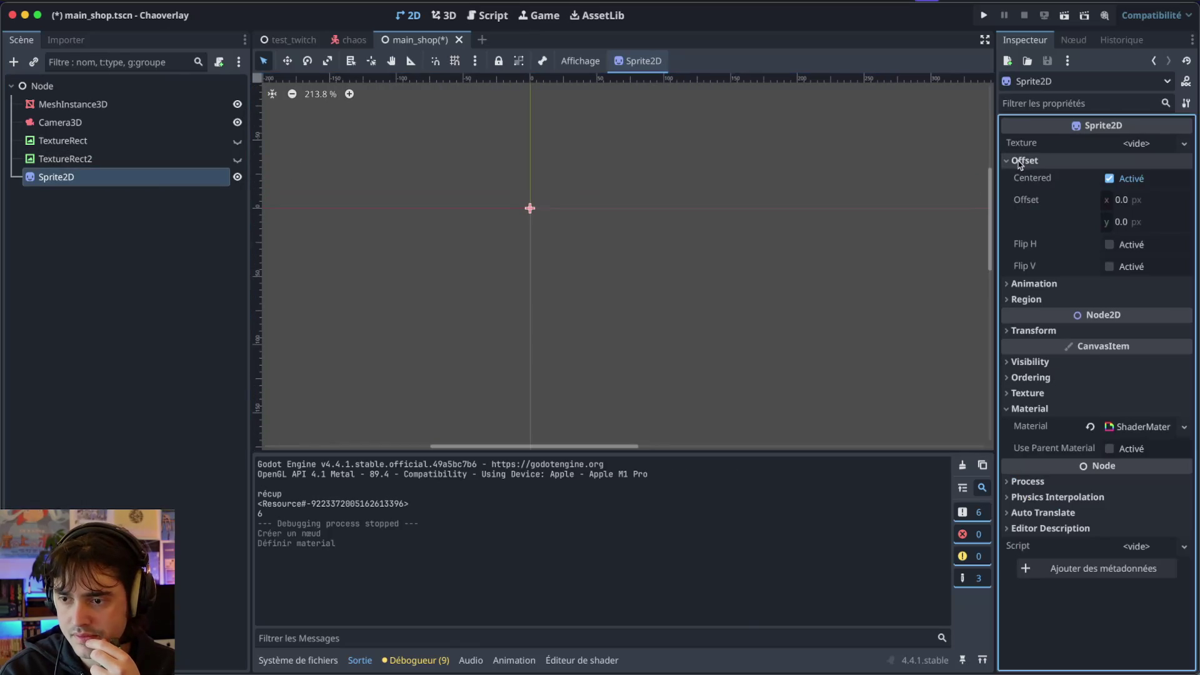
pyautogui.click(1025, 299)
pyautogui.click(1028, 283)
pyautogui.click(1178, 141)
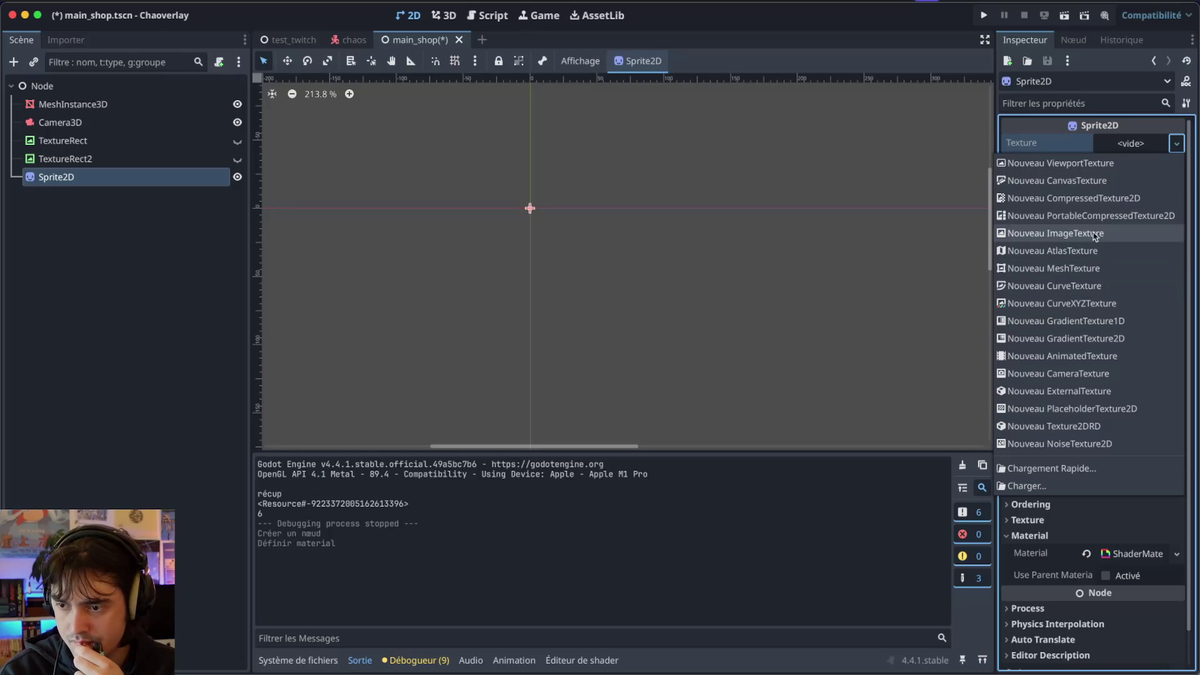
pyautogui.click(1095, 181)
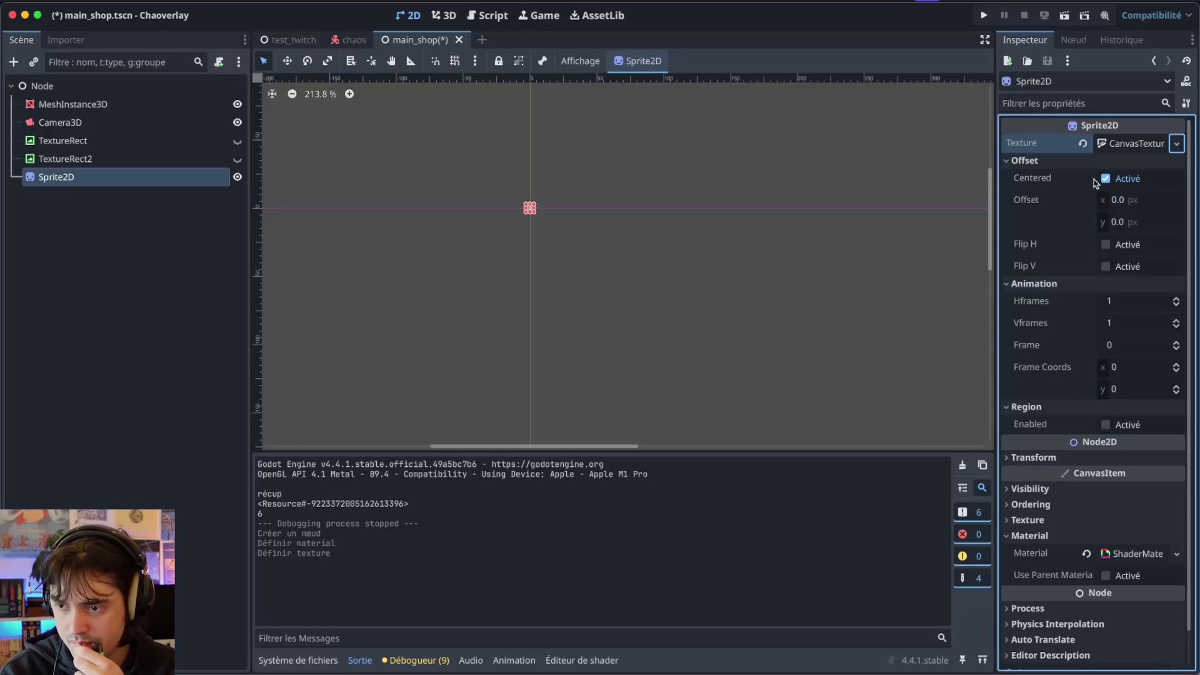
pyautogui.moveTo(533, 213)
pyautogui.mouseDown()
pyautogui.moveTo(611, 256)
pyautogui.moveTo(576, 253)
pyautogui.moveTo(602, 224)
pyautogui.moveTo(575, 236)
pyautogui.moveTo(678, 289)
pyautogui.moveTo(681, 306)
pyautogui.mouseUp()
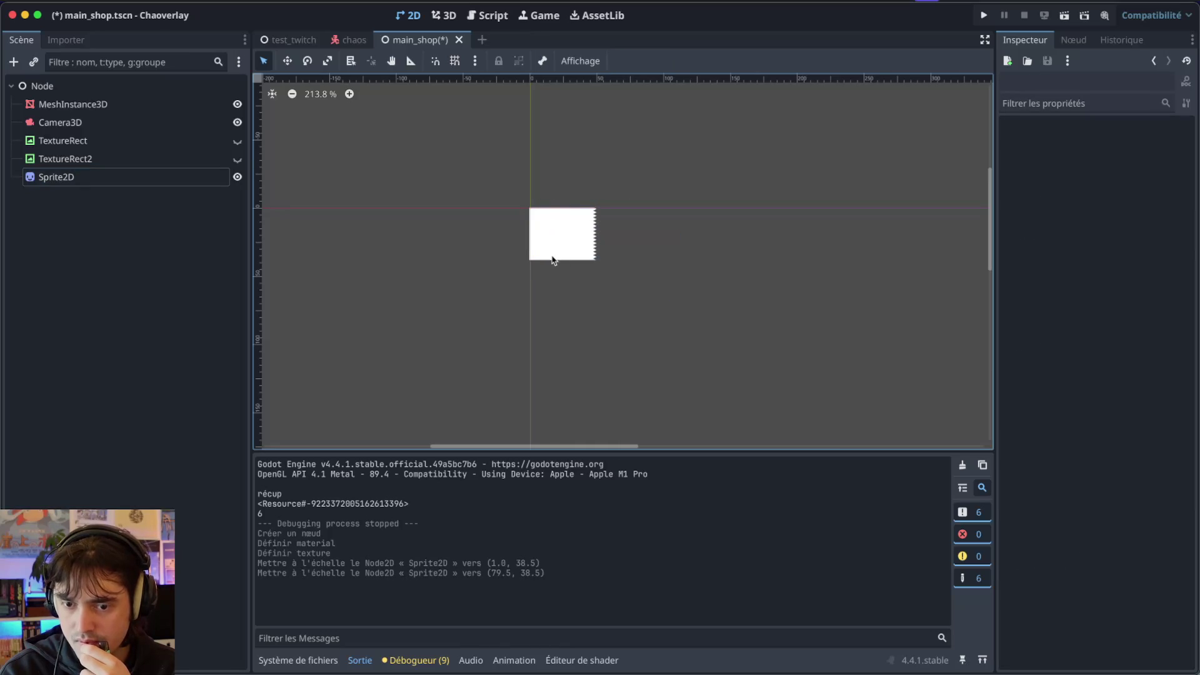
# Stretch the Sprite2D downward and outward into a wide white rectangle
pyautogui.click(152, 177)
pyautogui.moveTo(594, 263); pyautogui.dragTo(643, 428)
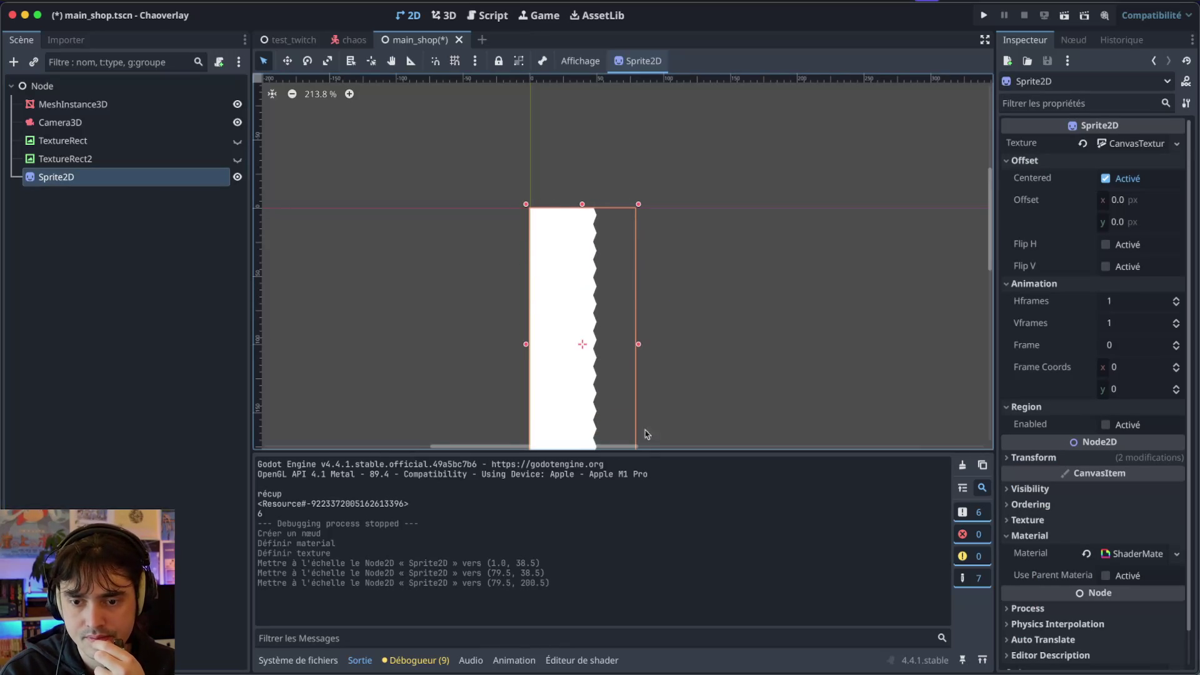
pyautogui.scroll(-6, 646, 375)
pyautogui.hscroll(1, 650, 304)
pyautogui.scroll(-1, 643, 305)
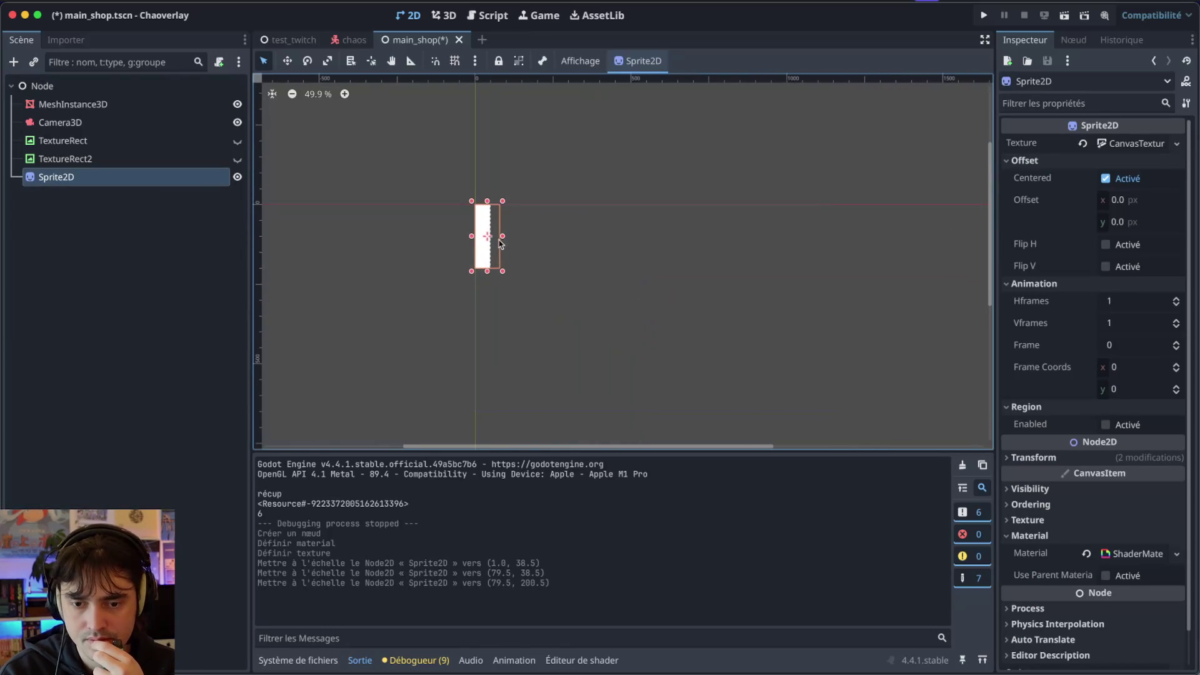
pyautogui.moveTo(504, 273)
pyautogui.mouseDown()
pyautogui.moveTo(701, 418)
pyautogui.moveTo(950, 417)
pyautogui.mouseUp()
# Save the scene and test-run the game to view the white panel
pyautogui.hotkey('ctrl', 's')
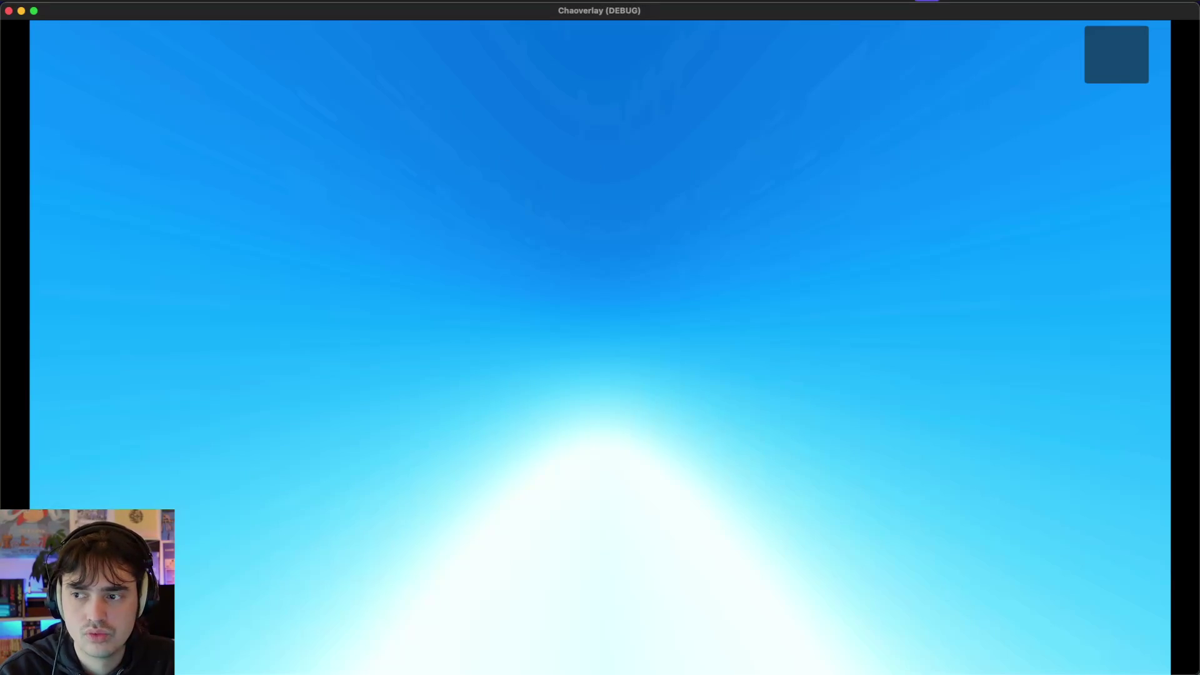
pyautogui.press('super+q')
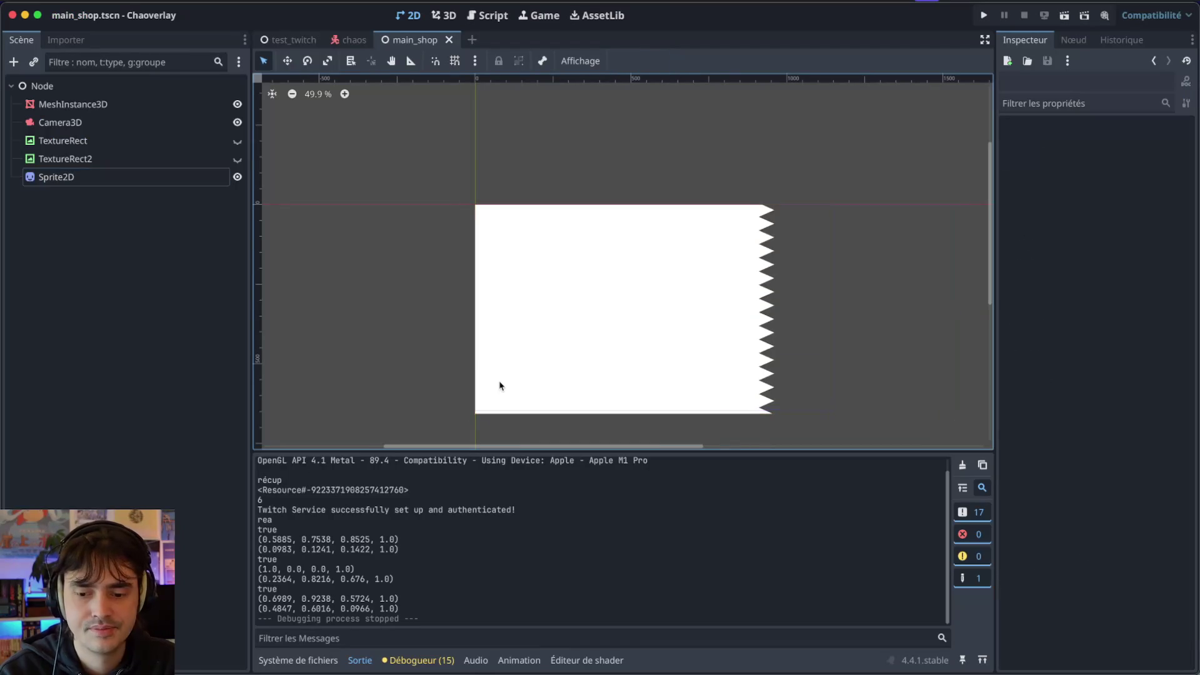
pyautogui.press('super+b')
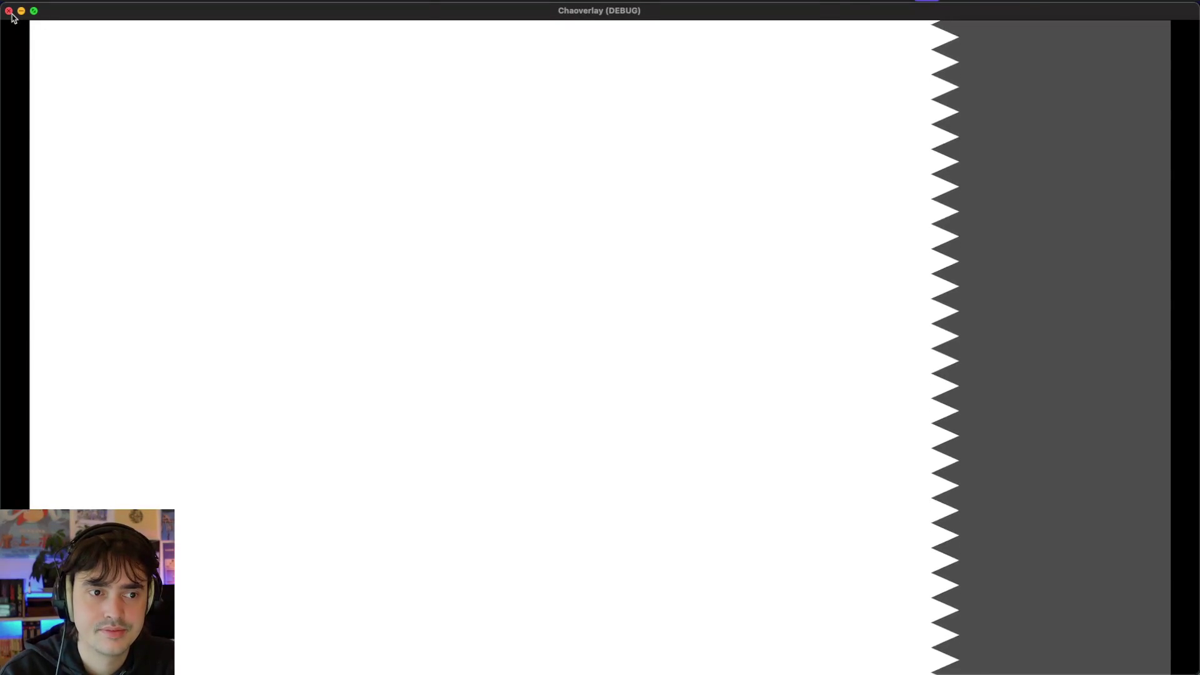
pyautogui.click(6, 10)
# Move Sprite2D to the top of the scene tree as Node's first child
pyautogui.click(131, 179)
pyautogui.click(100, 143)
pyautogui.click(104, 125)
pyautogui.click(111, 107)
pyautogui.moveTo(94, 185); pyautogui.dragTo(83, 111)
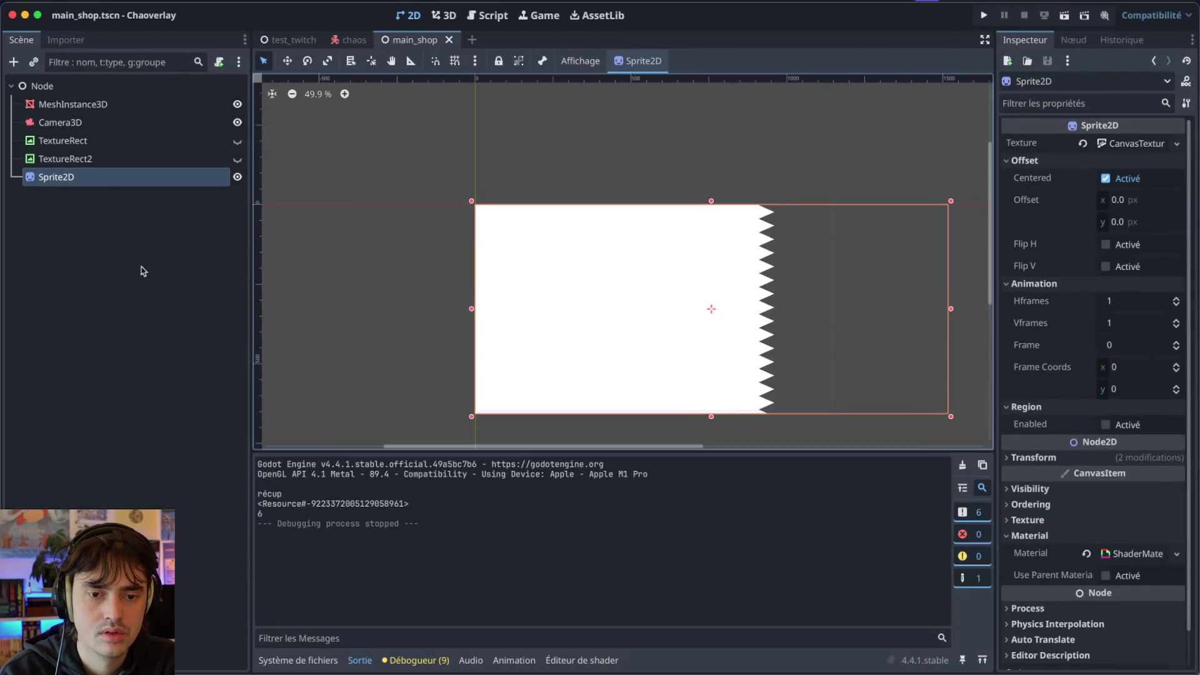
pyautogui.moveTo(94, 177); pyautogui.dragTo(60, 95)
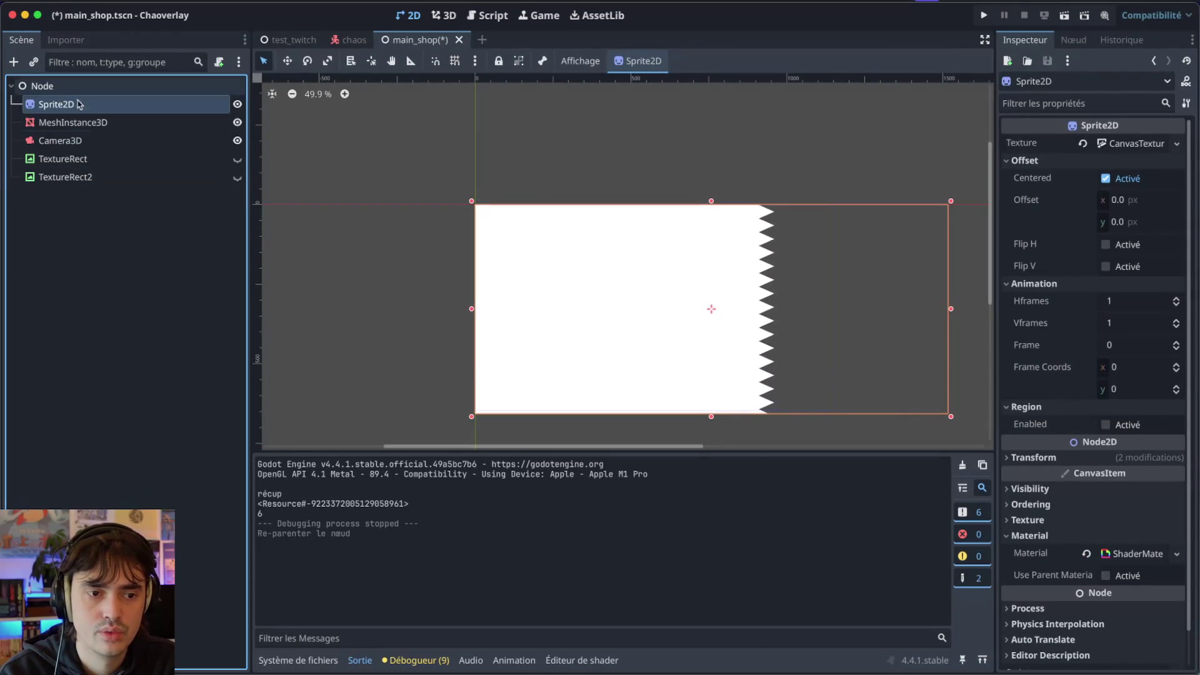
# Save and test-run the game again with the reordered Sprite2D
pyautogui.press('super+b')
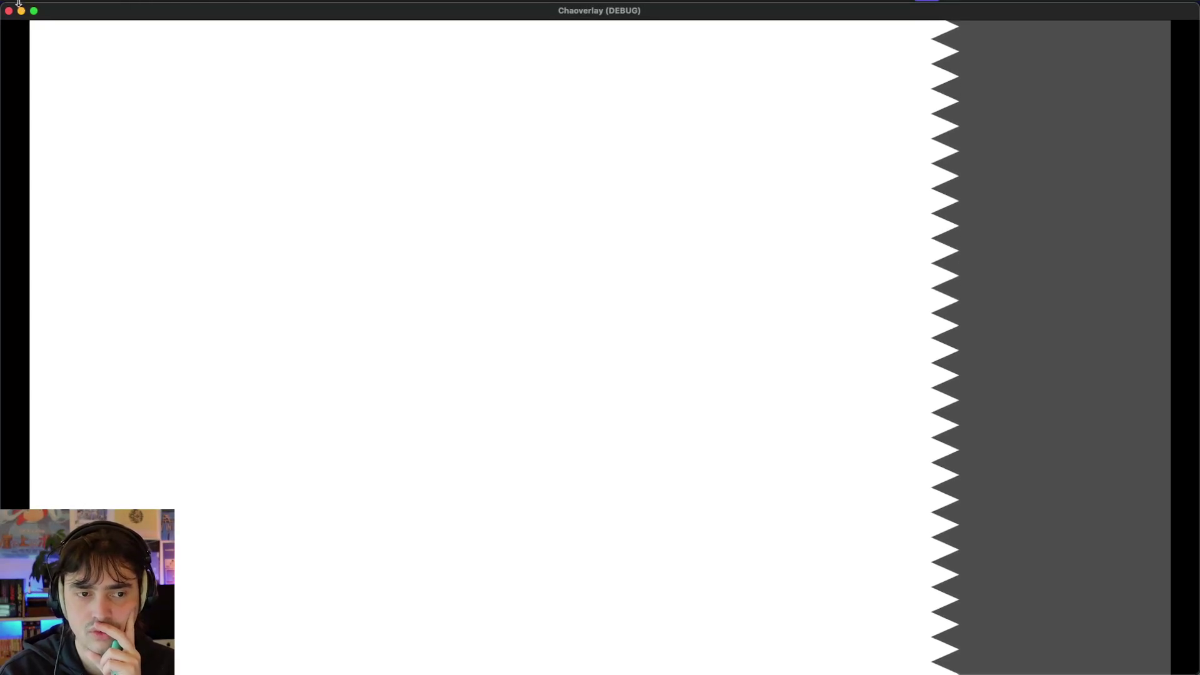
pyautogui.click(8, 11)
pyautogui.click(81, 123)
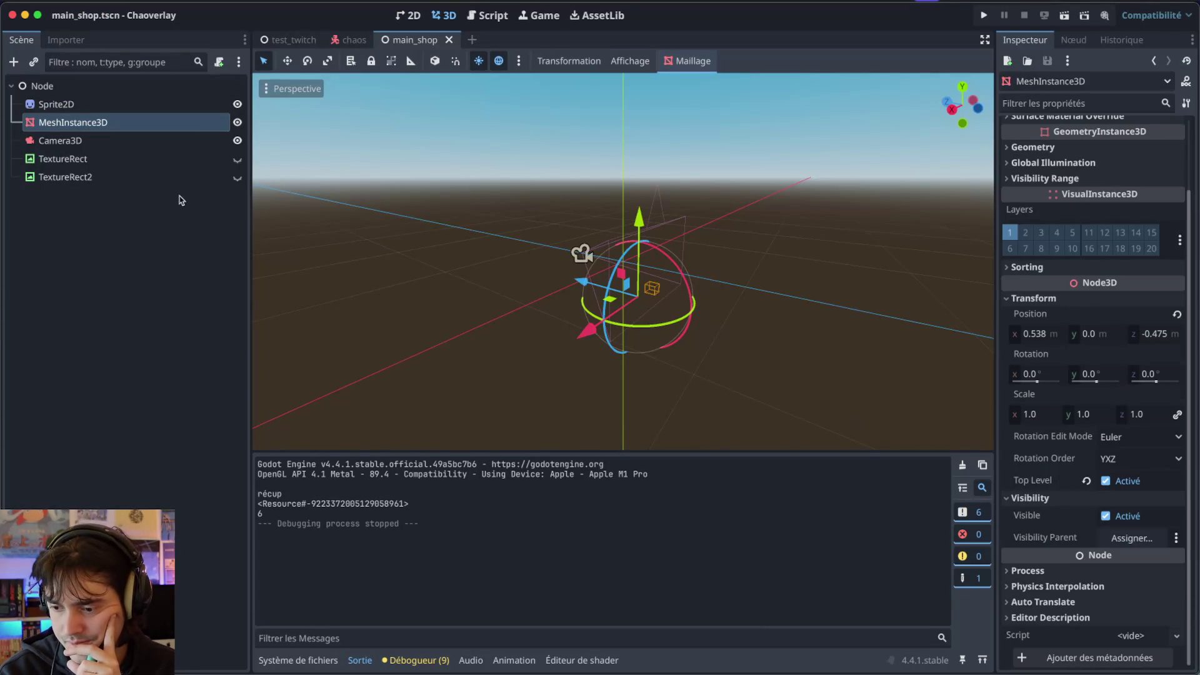
pyautogui.click(88, 106)
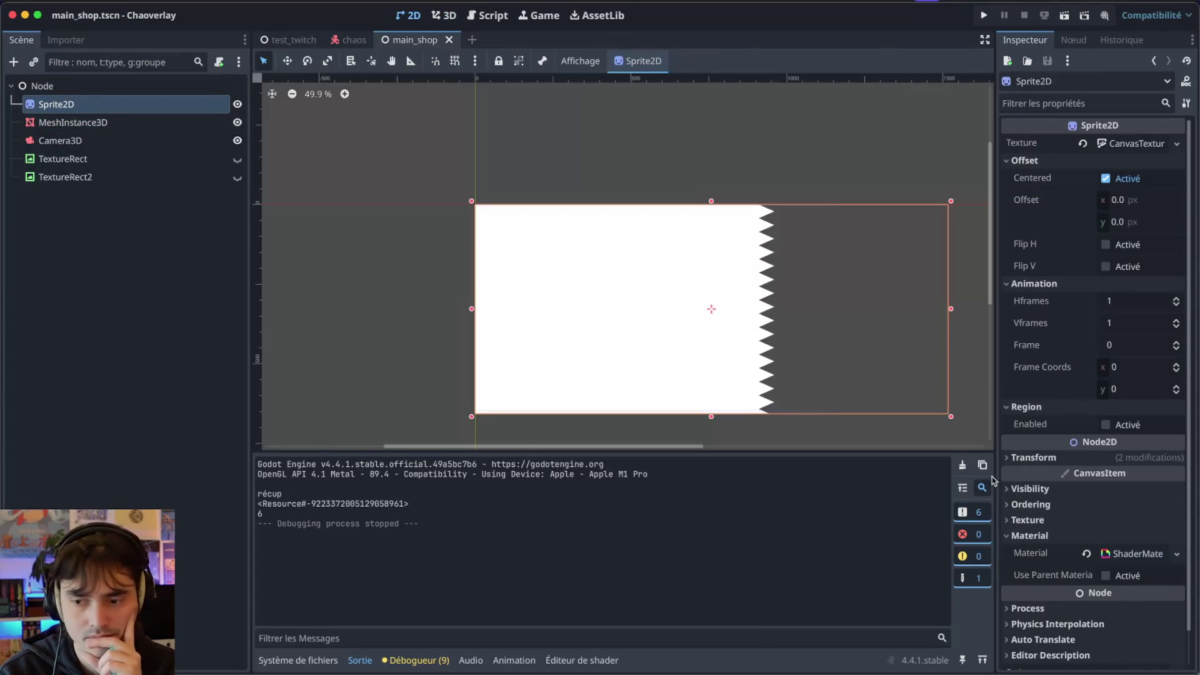
# Inspect the Sprite2D's Transform and Ordering (Z Index) properties in the Inspector
pyautogui.scroll(-2, 1062, 525)
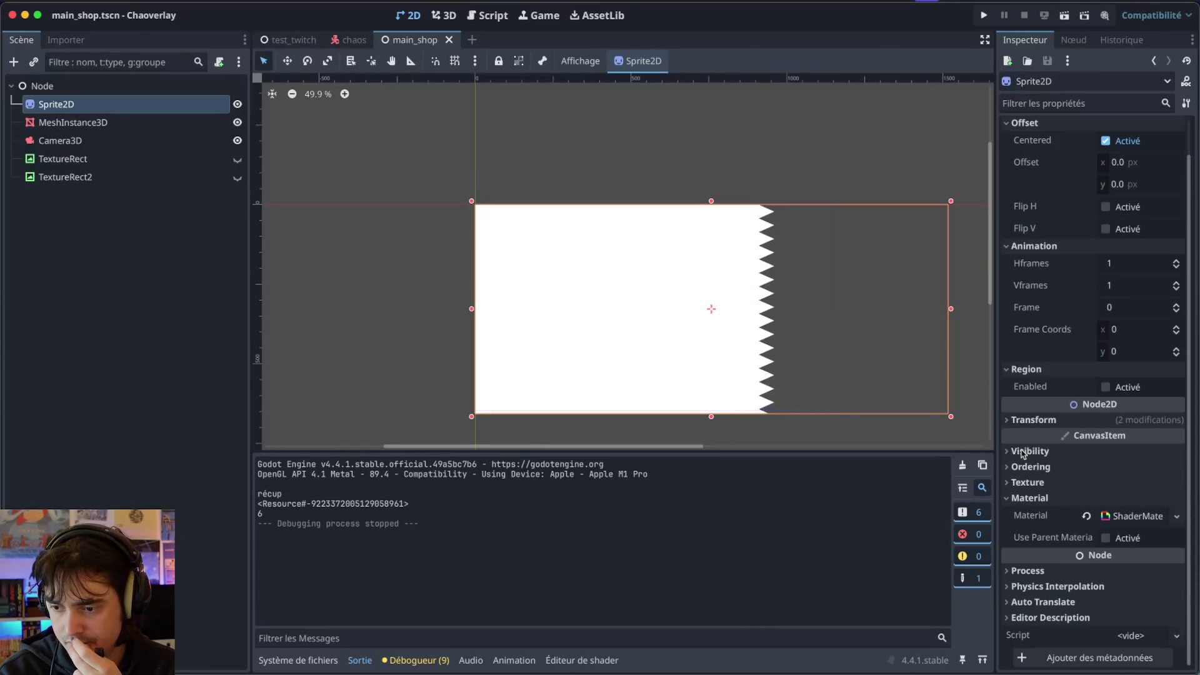
pyautogui.click(1028, 422)
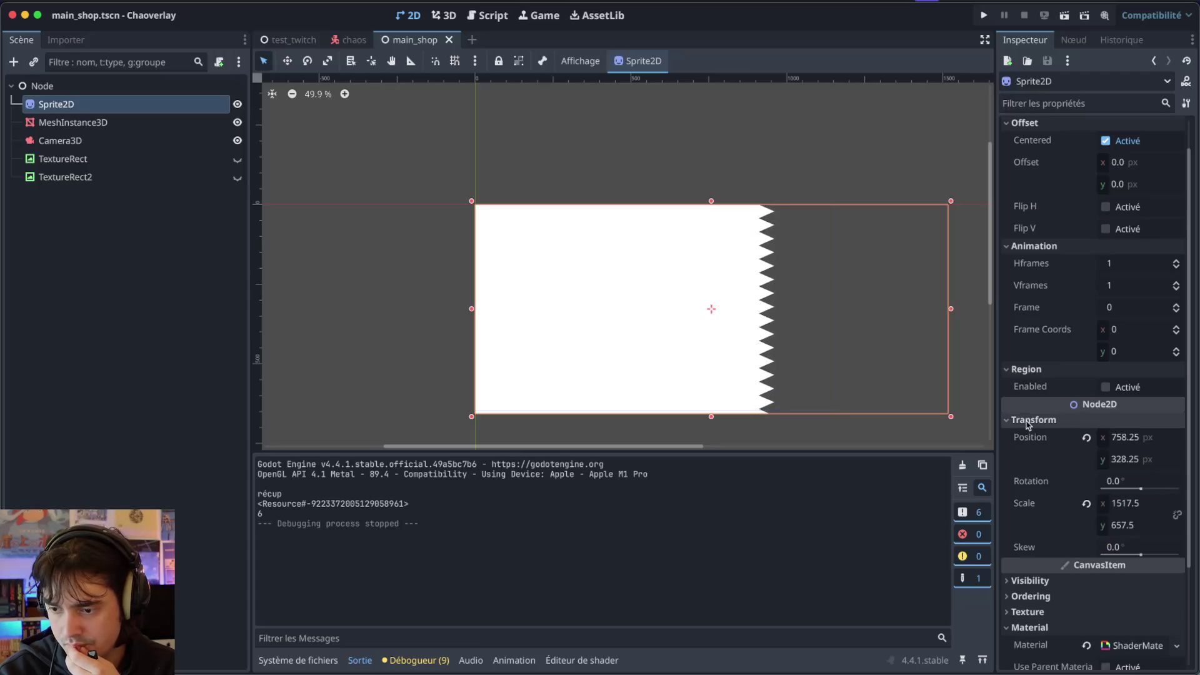
pyautogui.click(1028, 423)
pyautogui.click(1017, 469)
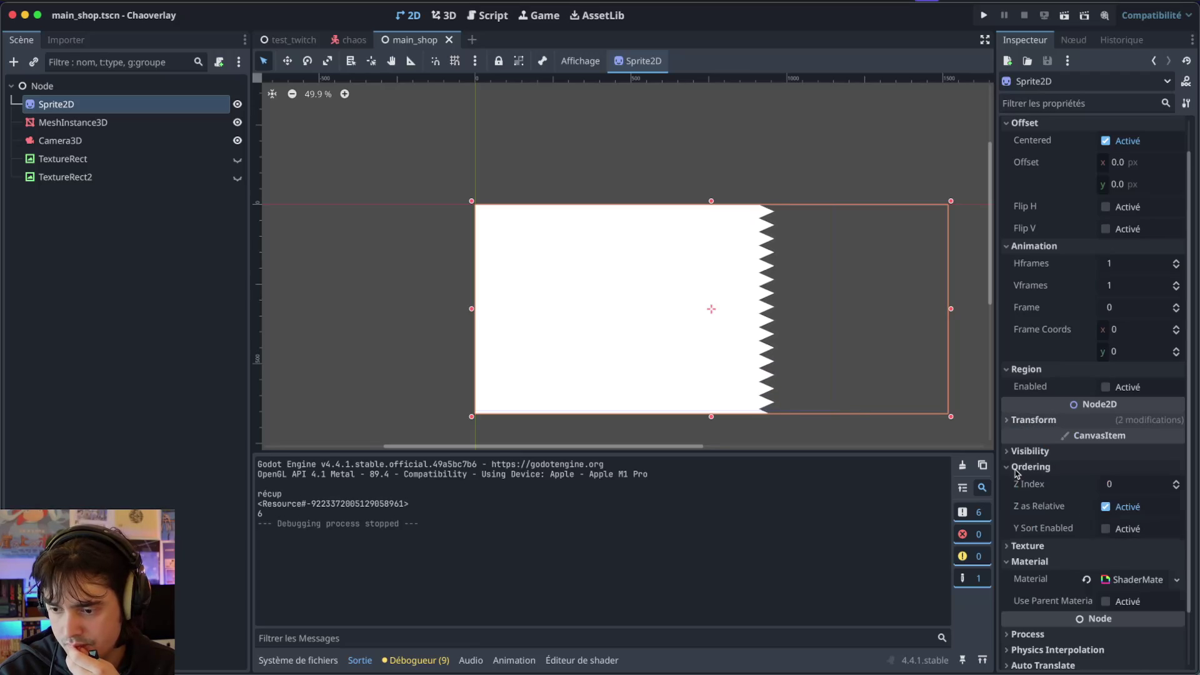
pyautogui.click(1017, 473)
pyautogui.hotkey('ctrl', 'Right')
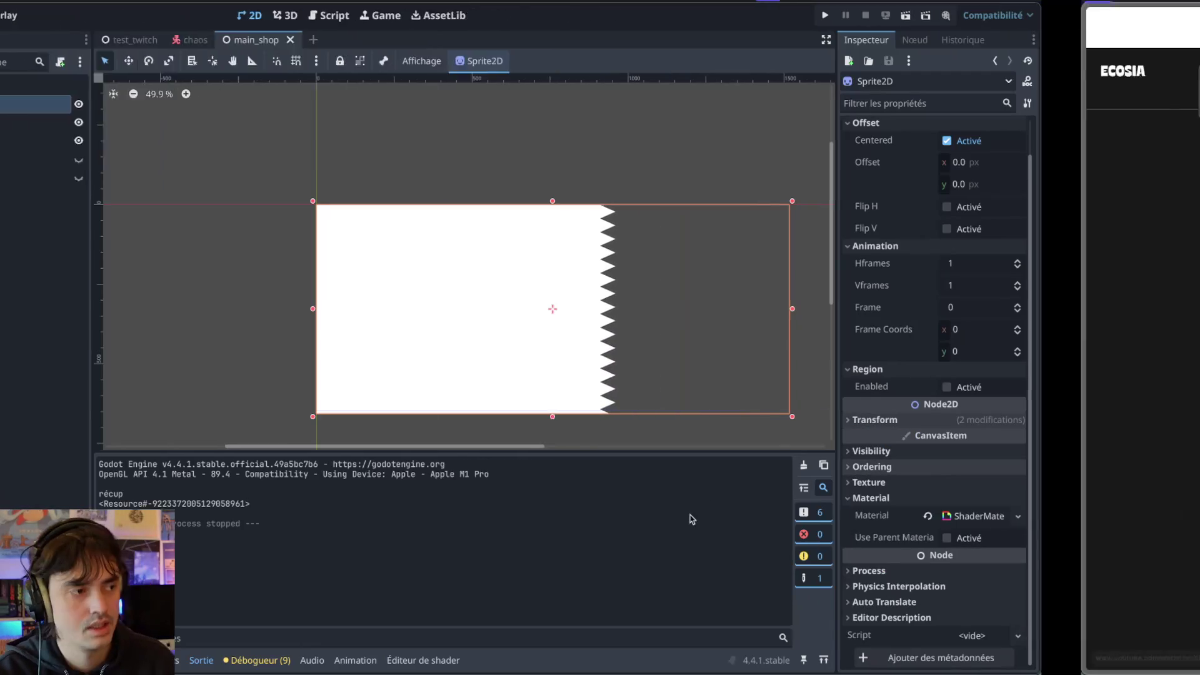
# Search Ecosia for 'show a sprite 2D below a mesh 3D godot'
pyautogui.press('super+t')
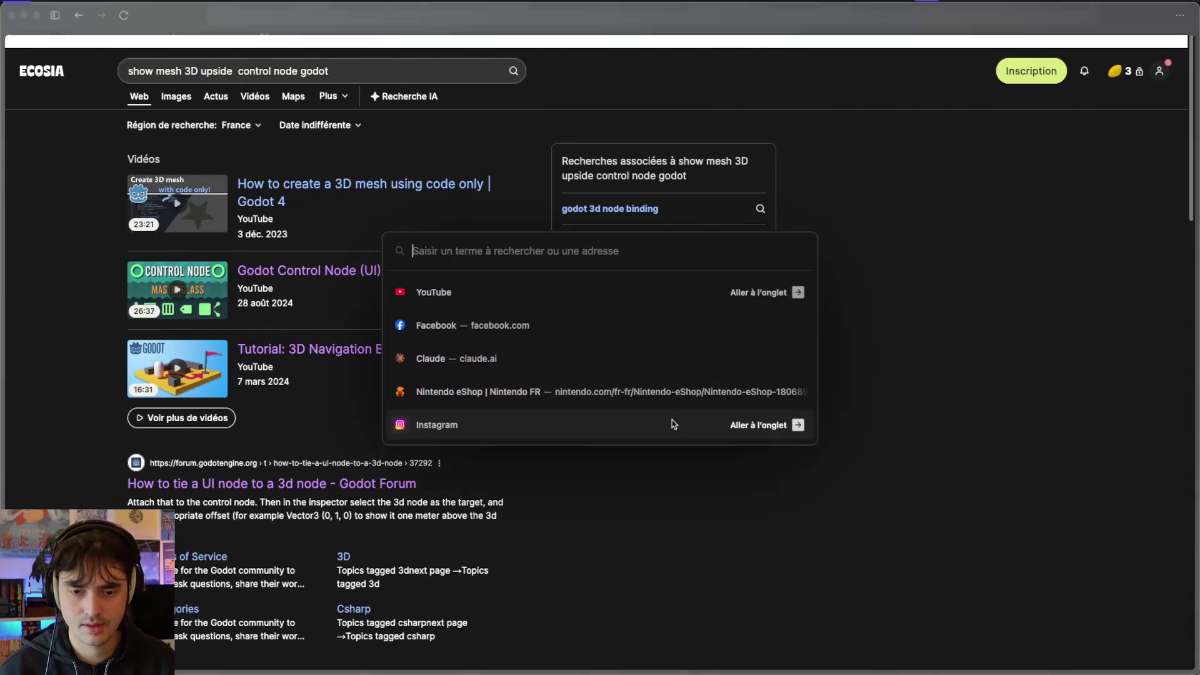
pyautogui.write('i')
pyautogui.write('show a ')
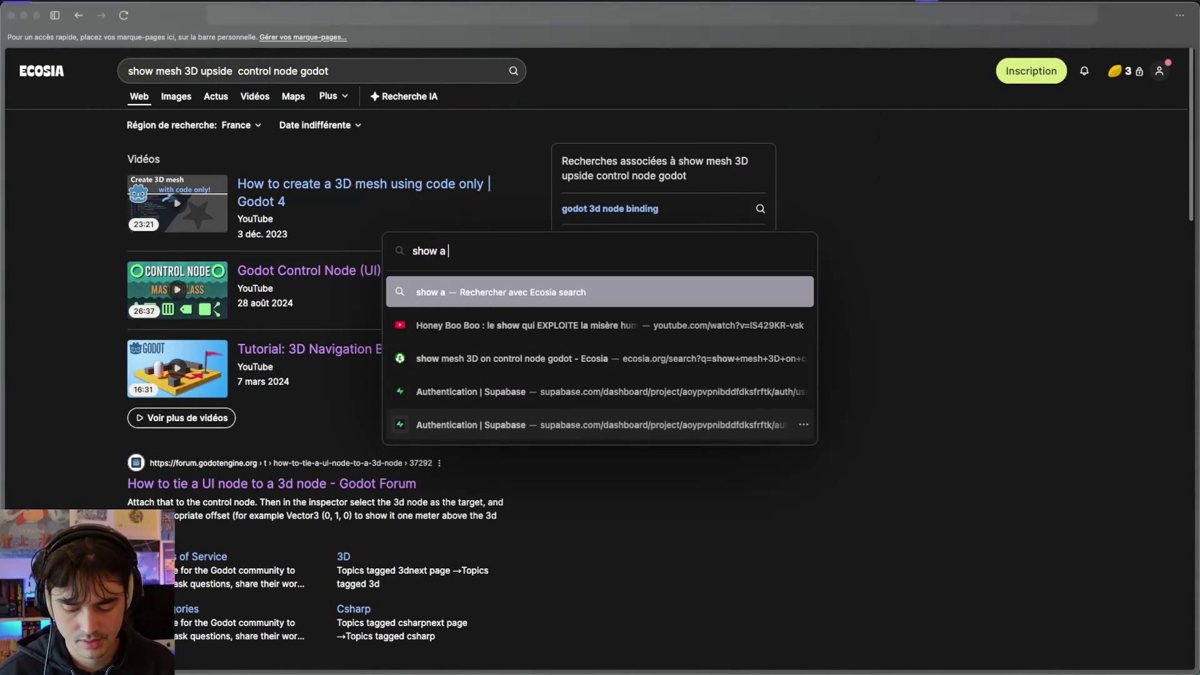
pyautogui.write('3D mesh v')
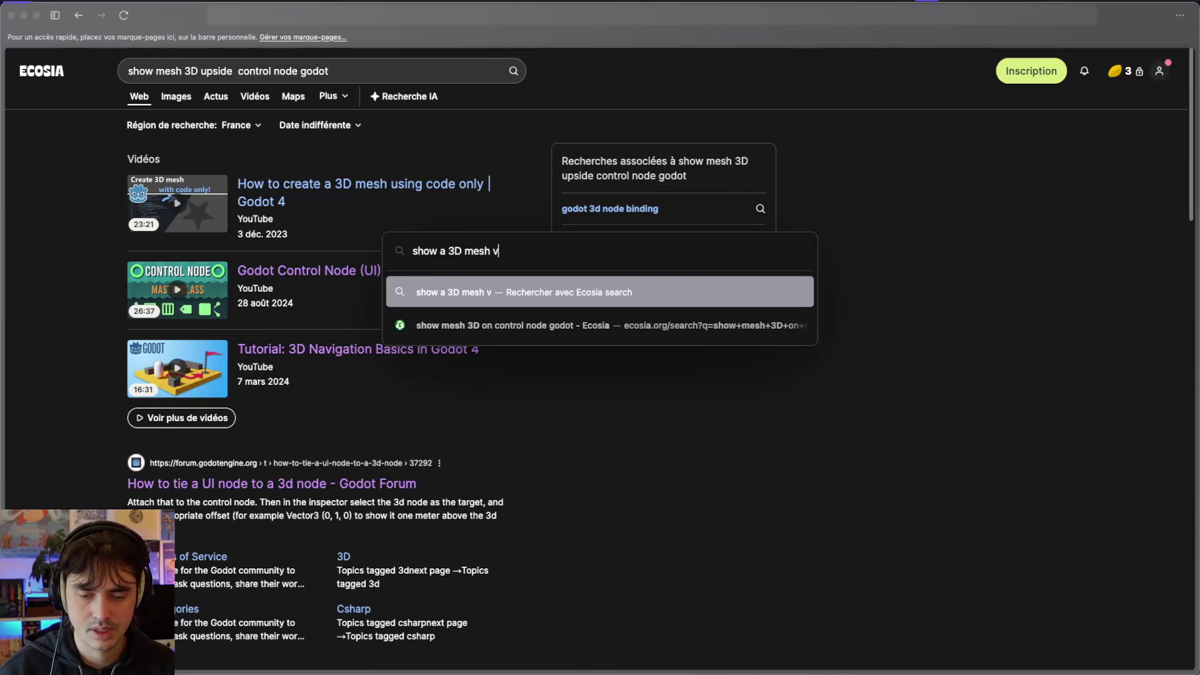
pyautogui.press('super+a')
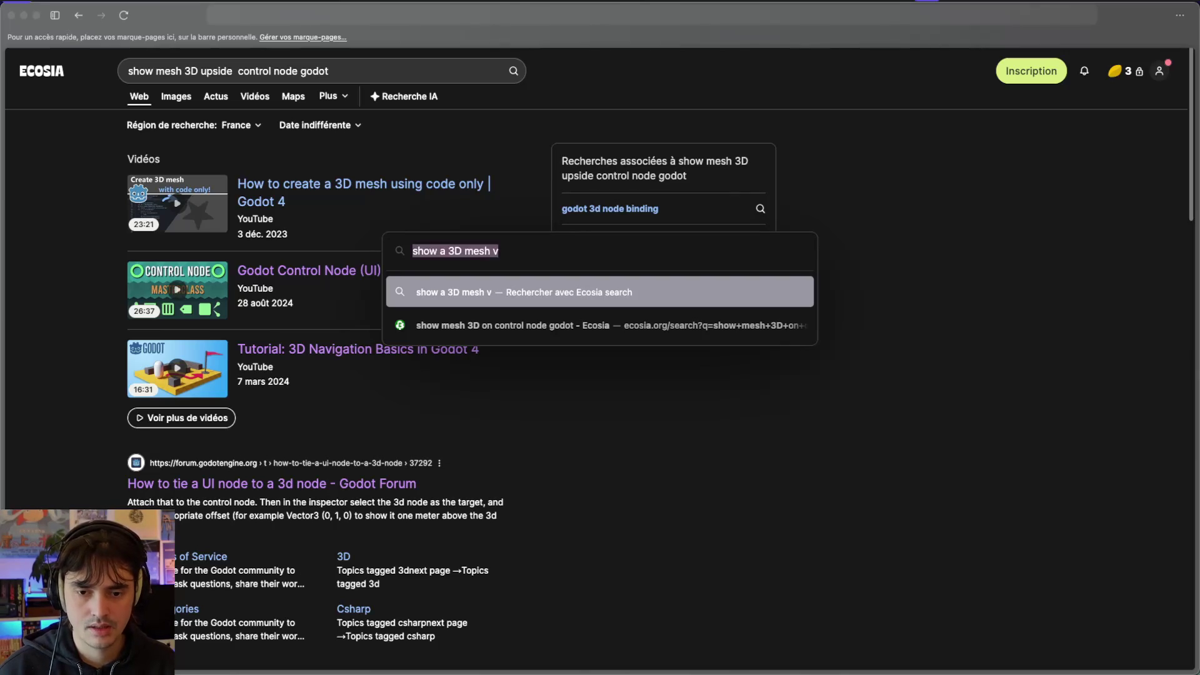
pyautogui.write('show a sprite ')
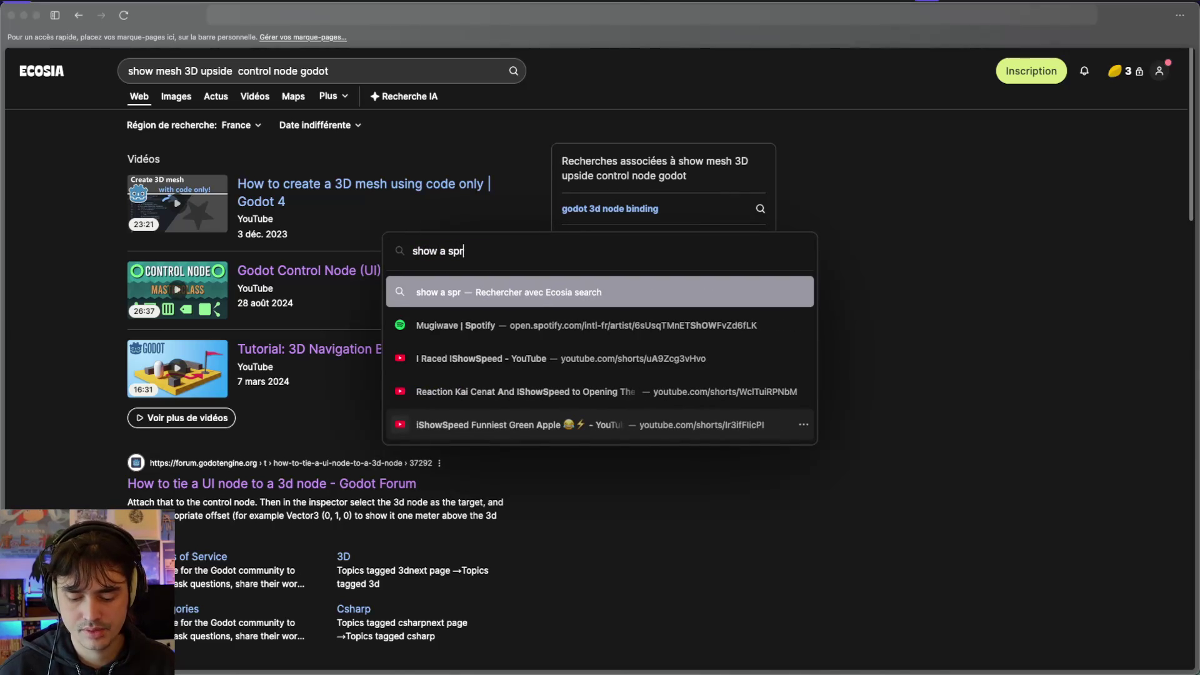
pyautogui.write('2D below ')
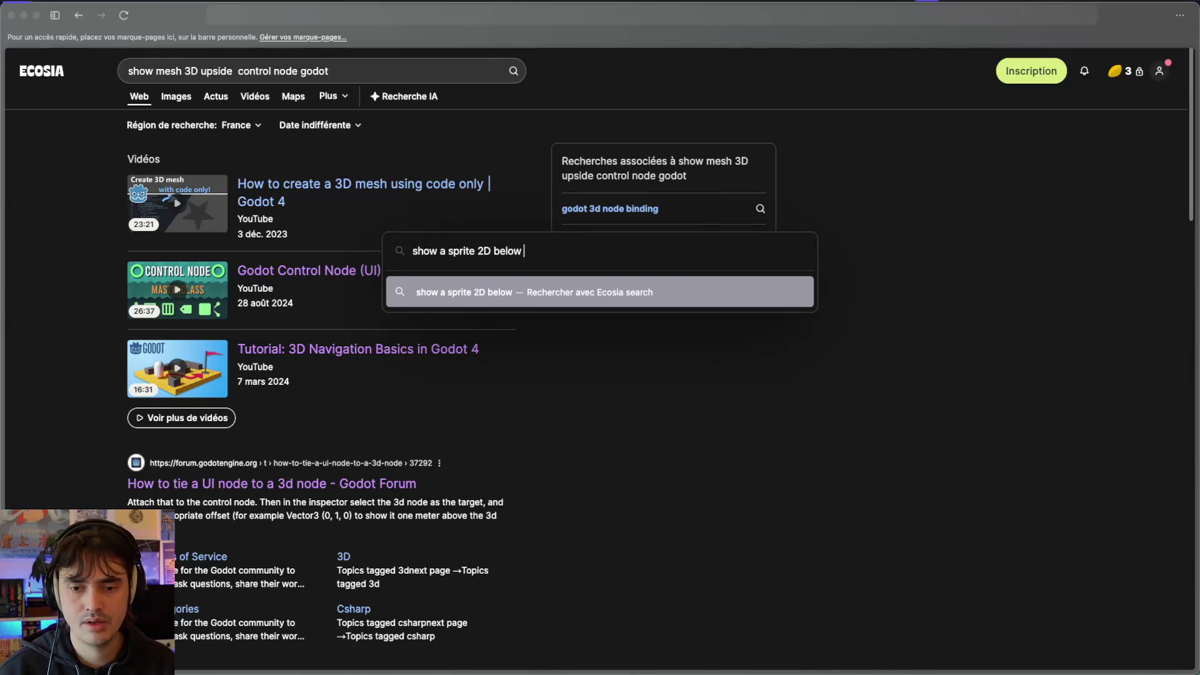
pyautogui.write('a mesh 3D')
pyautogui.press('Return')
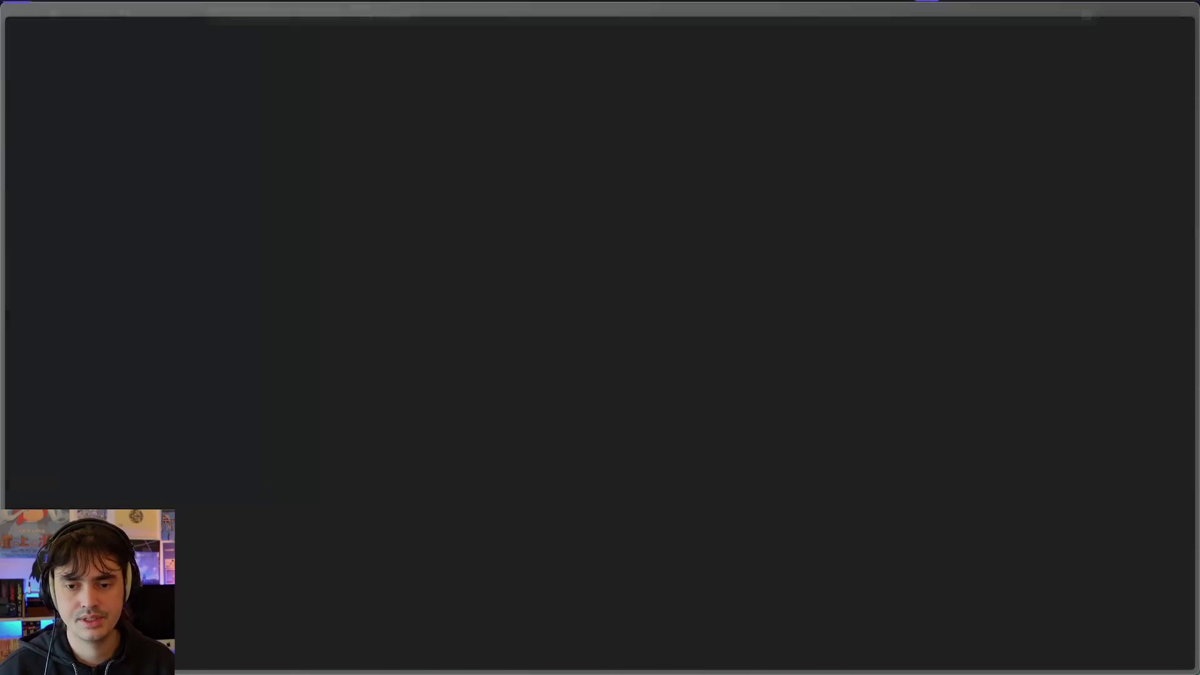
pyautogui.click(313, 73)
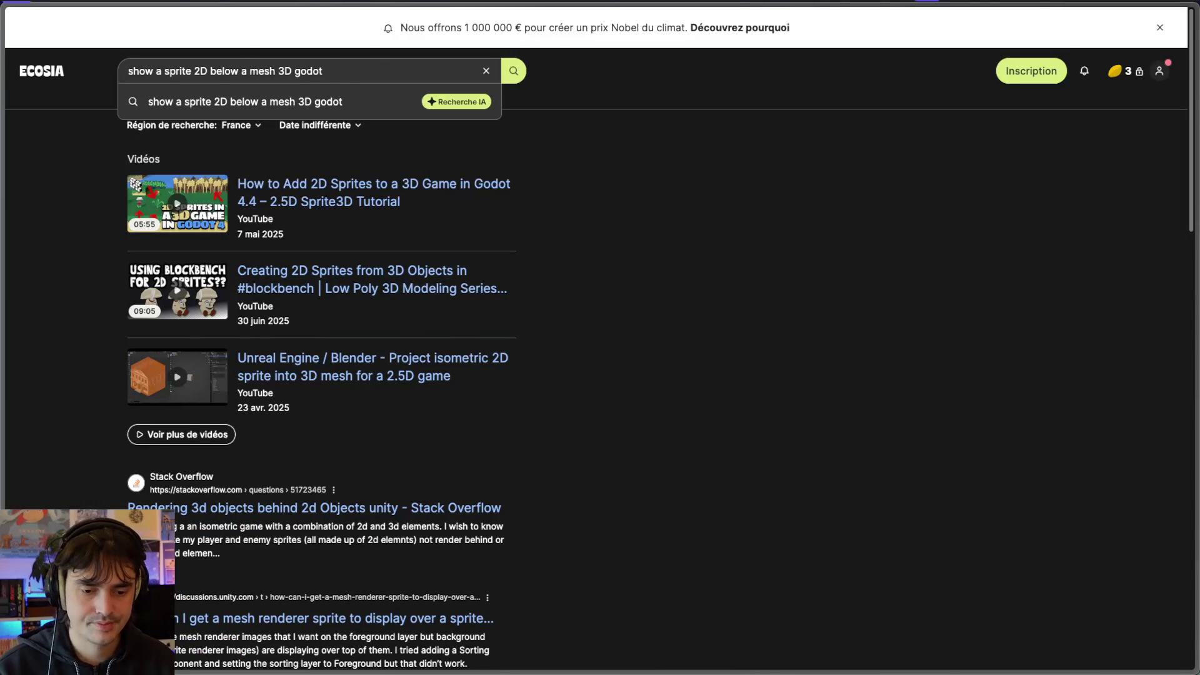
pyautogui.press('Return')
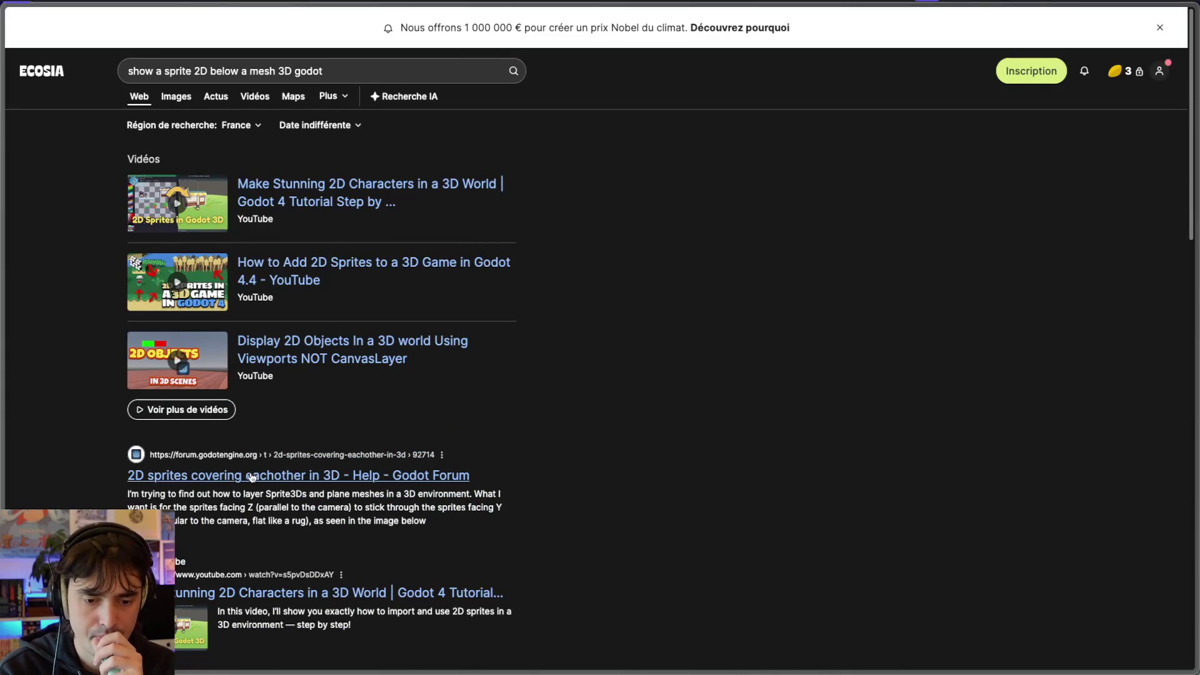
# Read the r/godot Reddit thread on sprite depth ordering, then return to Godot
pyautogui.scroll(-5, 252, 477)
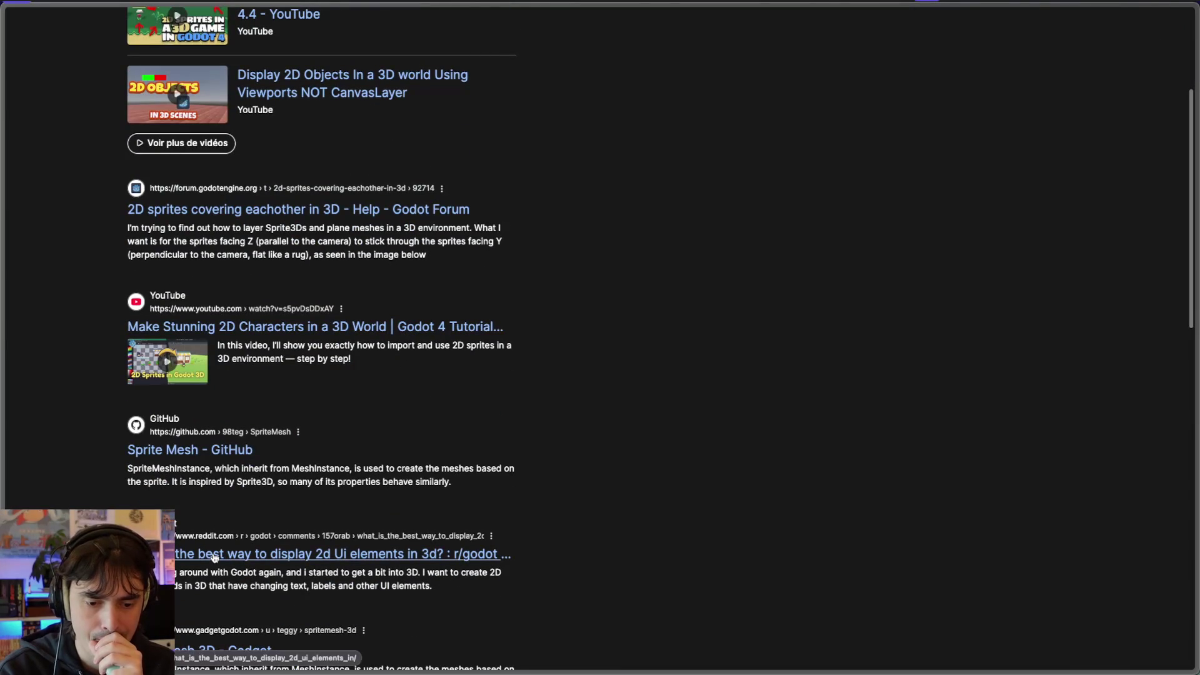
pyautogui.scroll(-4, 213, 558)
pyautogui.scroll(-5, 233, 486)
pyautogui.scroll(-3, 232, 486)
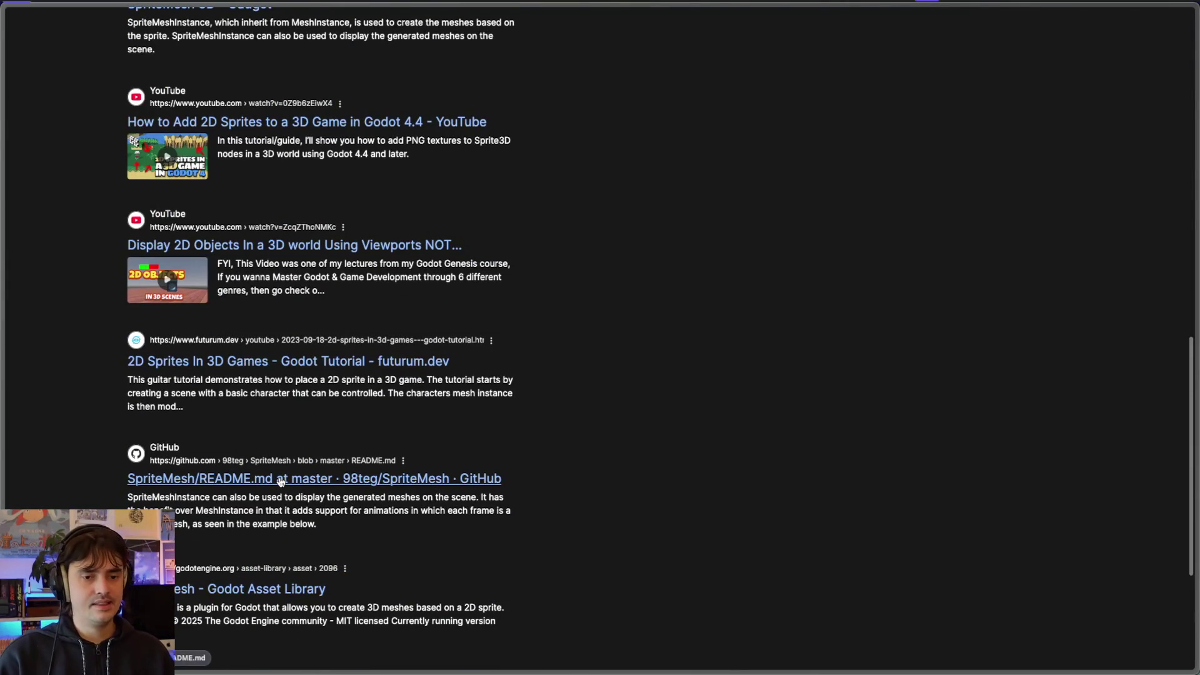
pyautogui.scroll(-3, 280, 481)
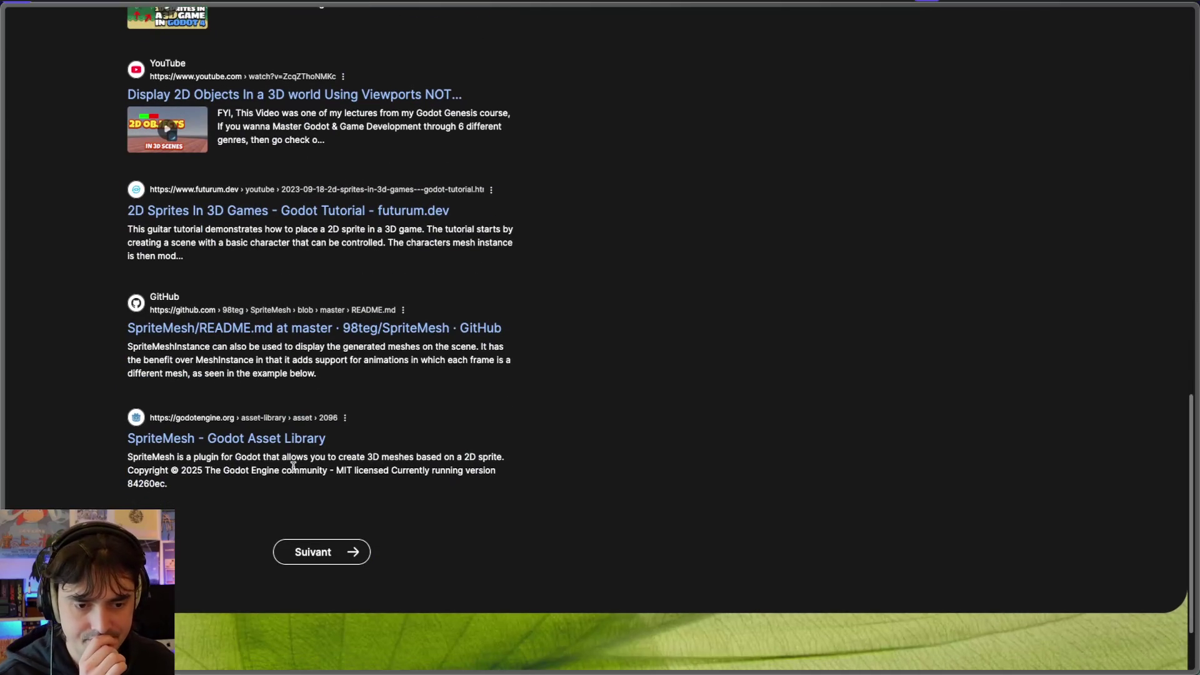
pyautogui.scroll(20, 294, 423)
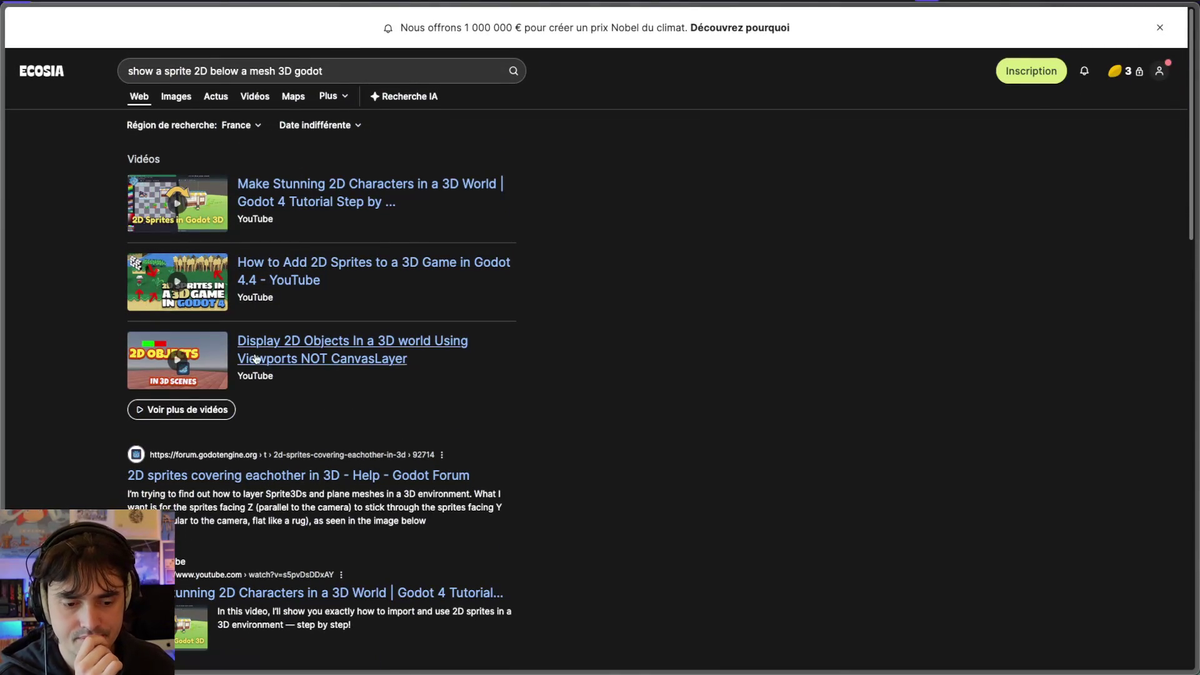
pyautogui.scroll(-20, 255, 354)
pyautogui.scroll(20, 313, 500)
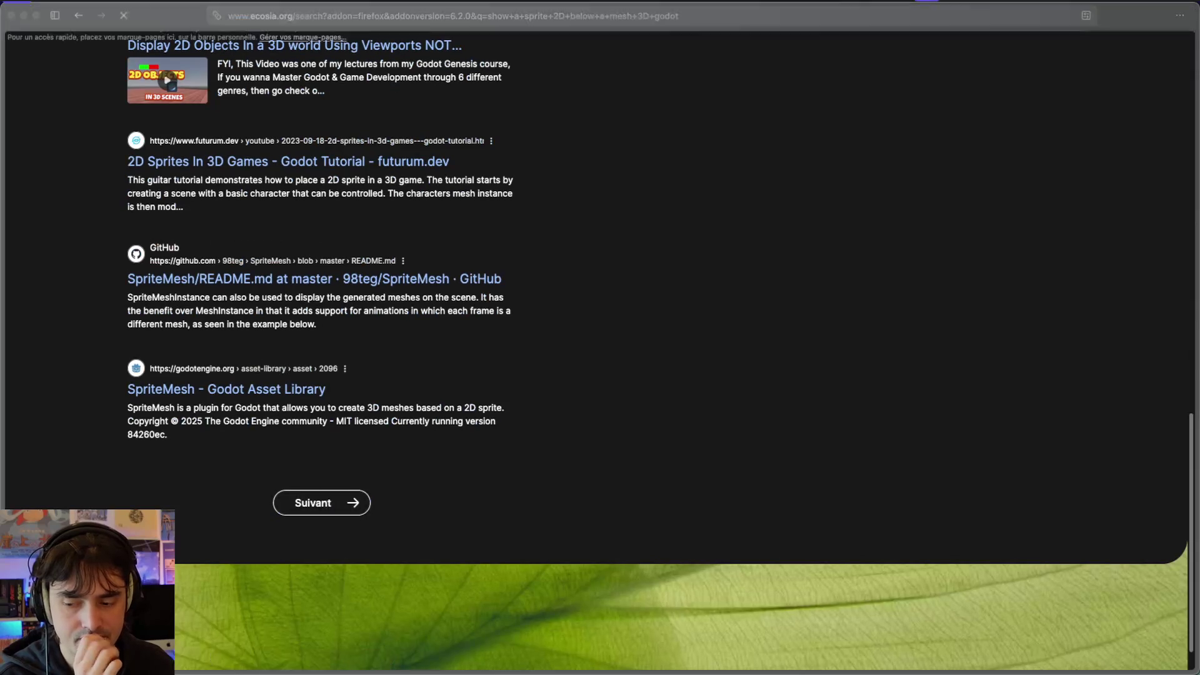
pyautogui.scroll(-2, 295, 230)
pyautogui.scroll(-1, 294, 230)
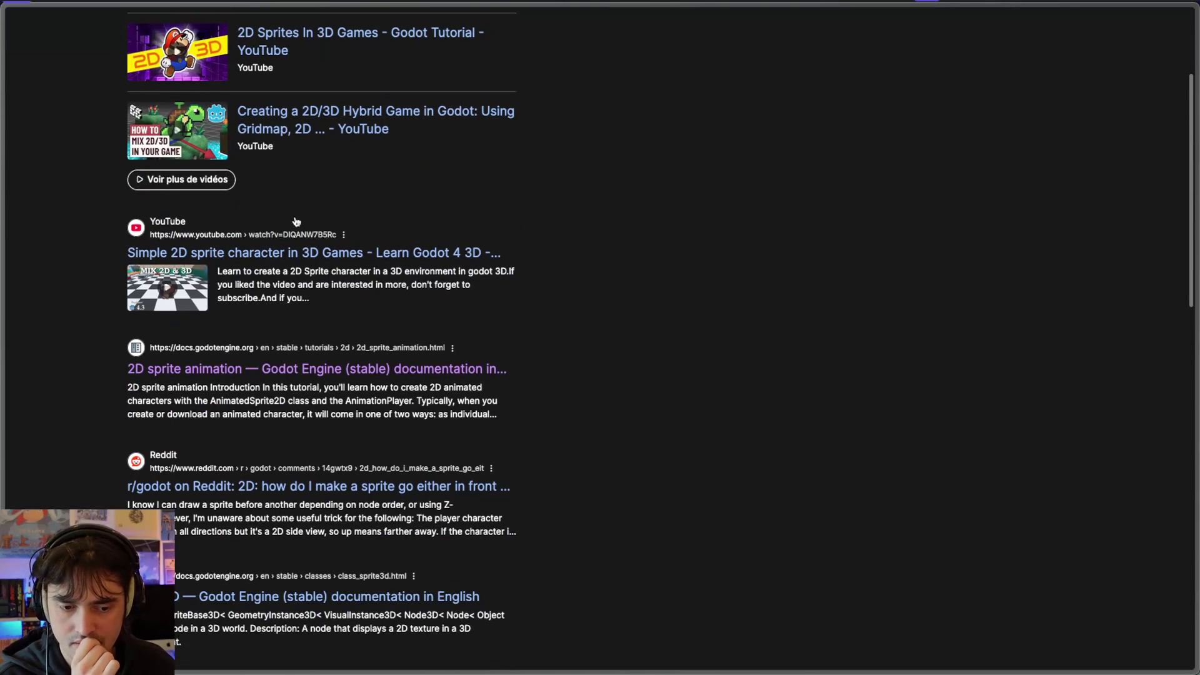
pyautogui.click(269, 491)
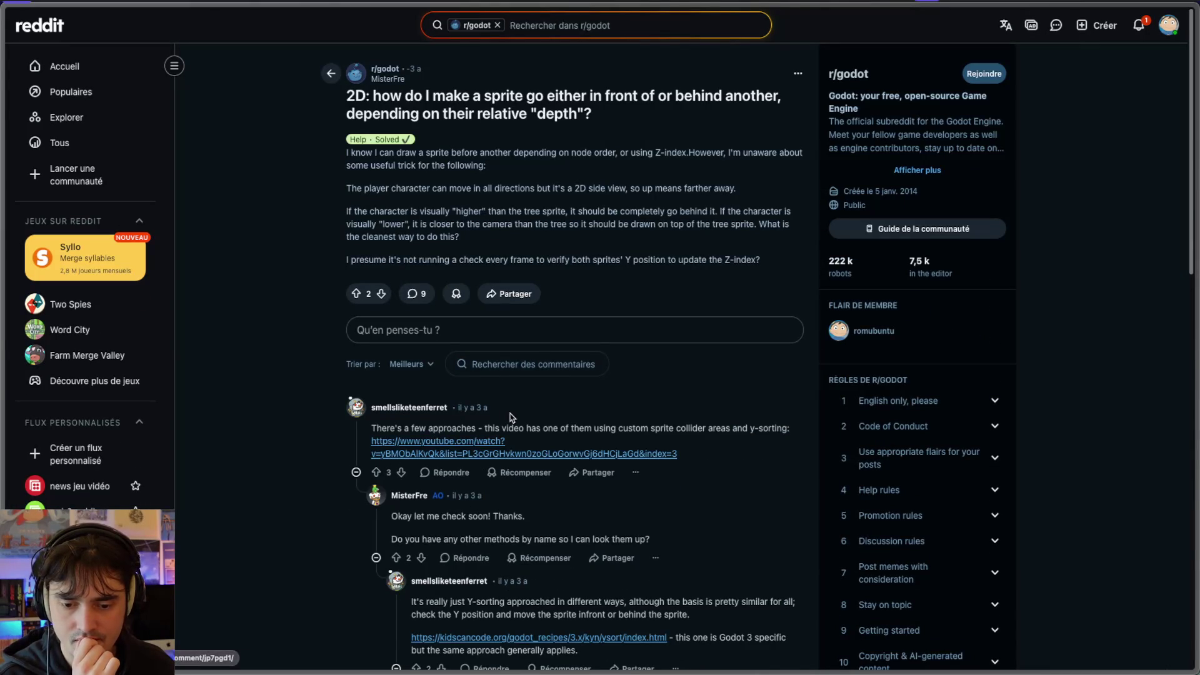
pyautogui.press('super+w')
pyautogui.press('super+Tab')
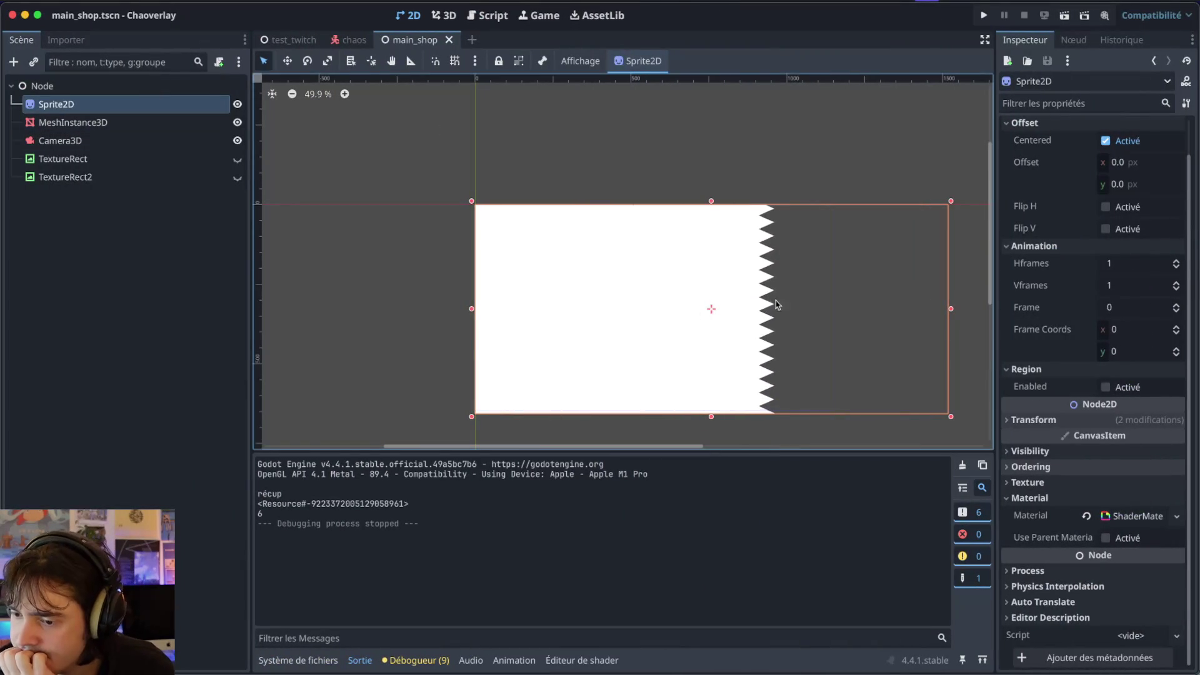
# In the 3D view, pull Camera3D back along the Z axis
pyautogui.hscroll(10, 647, 311)
pyautogui.hscroll(-5, 647, 311)
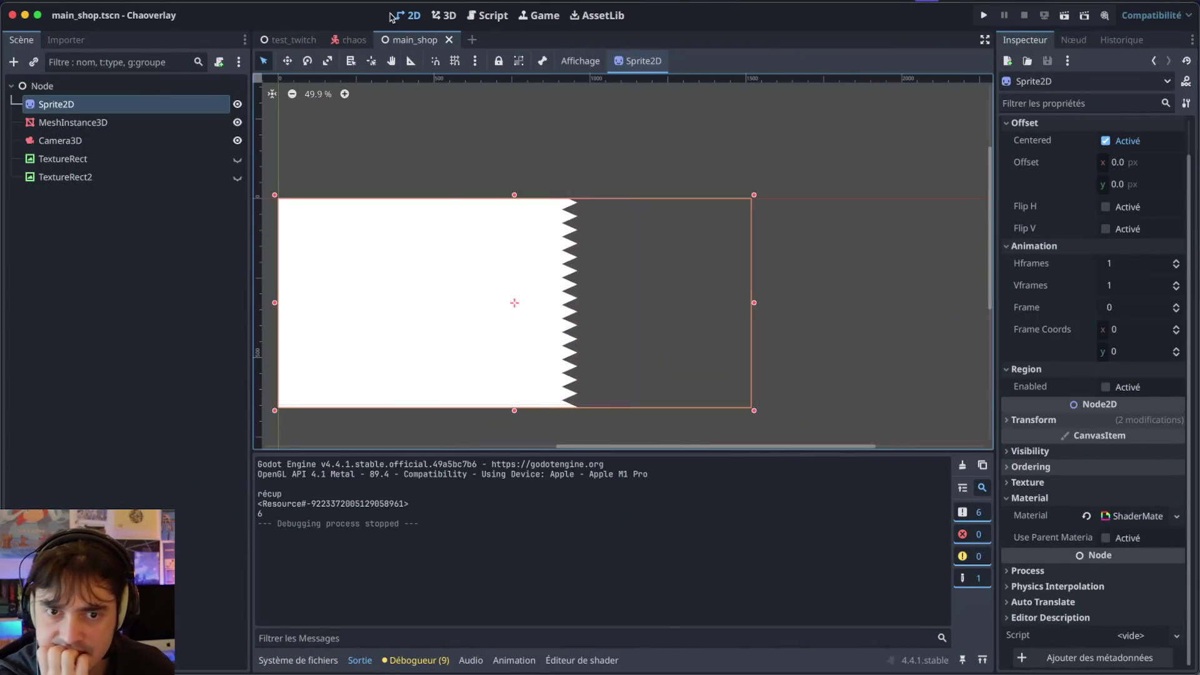
pyautogui.click(444, 15)
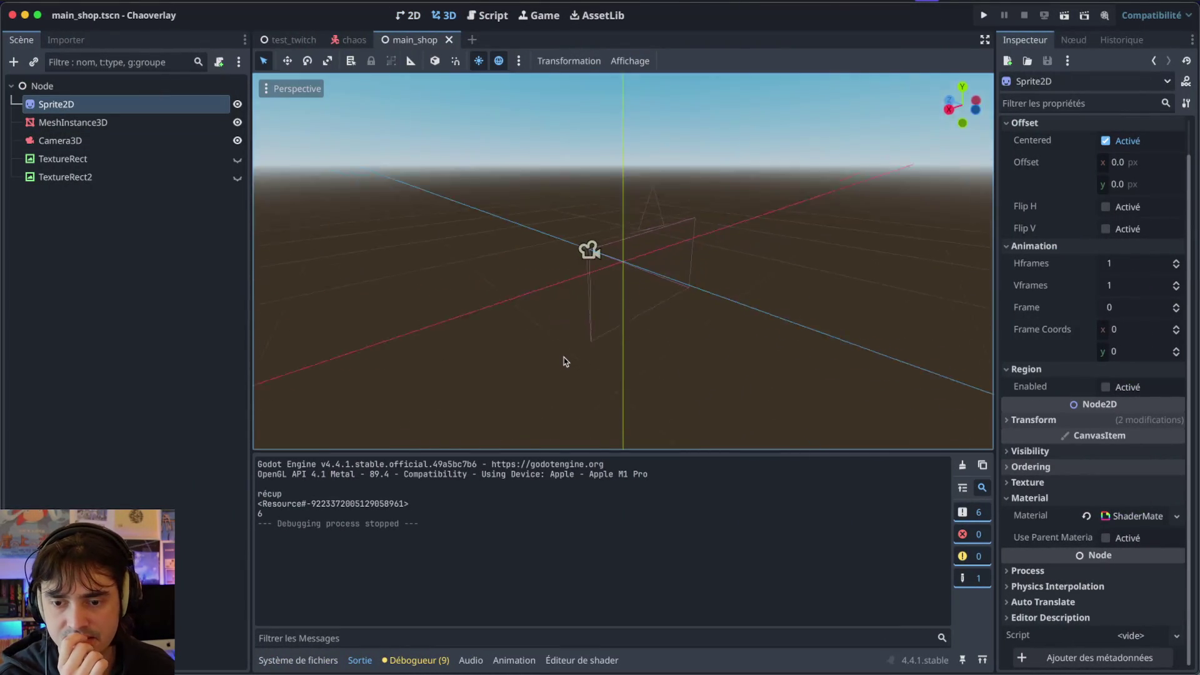
pyautogui.scroll(-5, 564, 361)
pyautogui.click(570, 256)
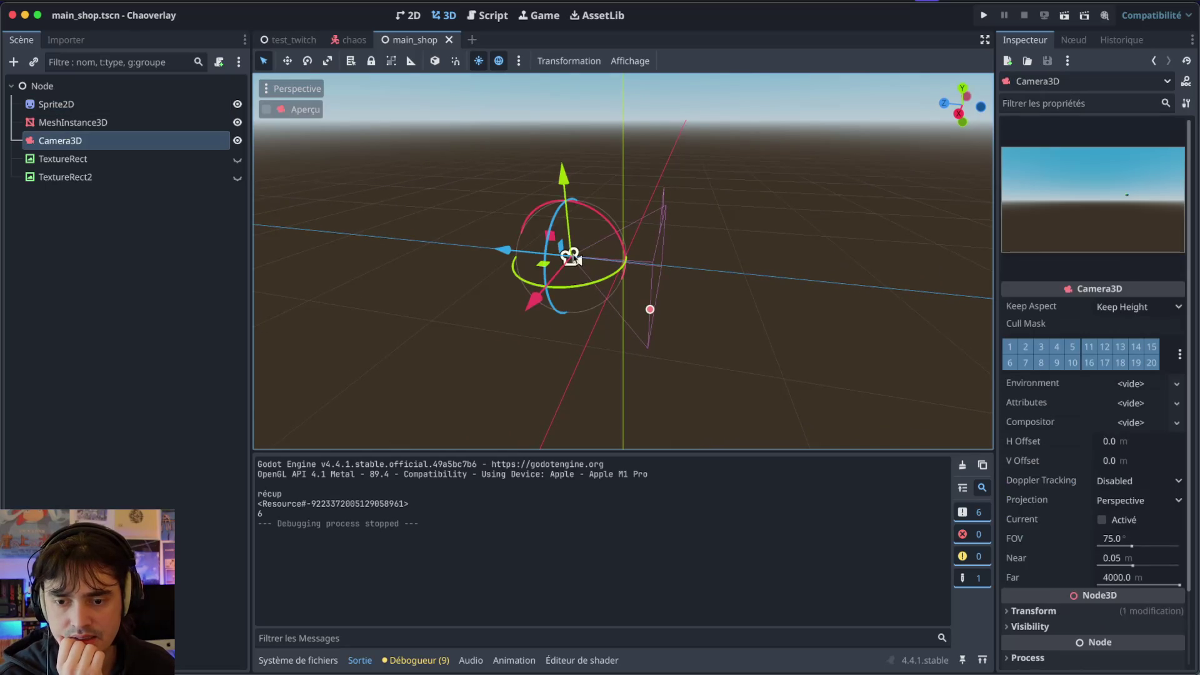
pyautogui.moveTo(502, 258); pyautogui.dragTo(401, 244)
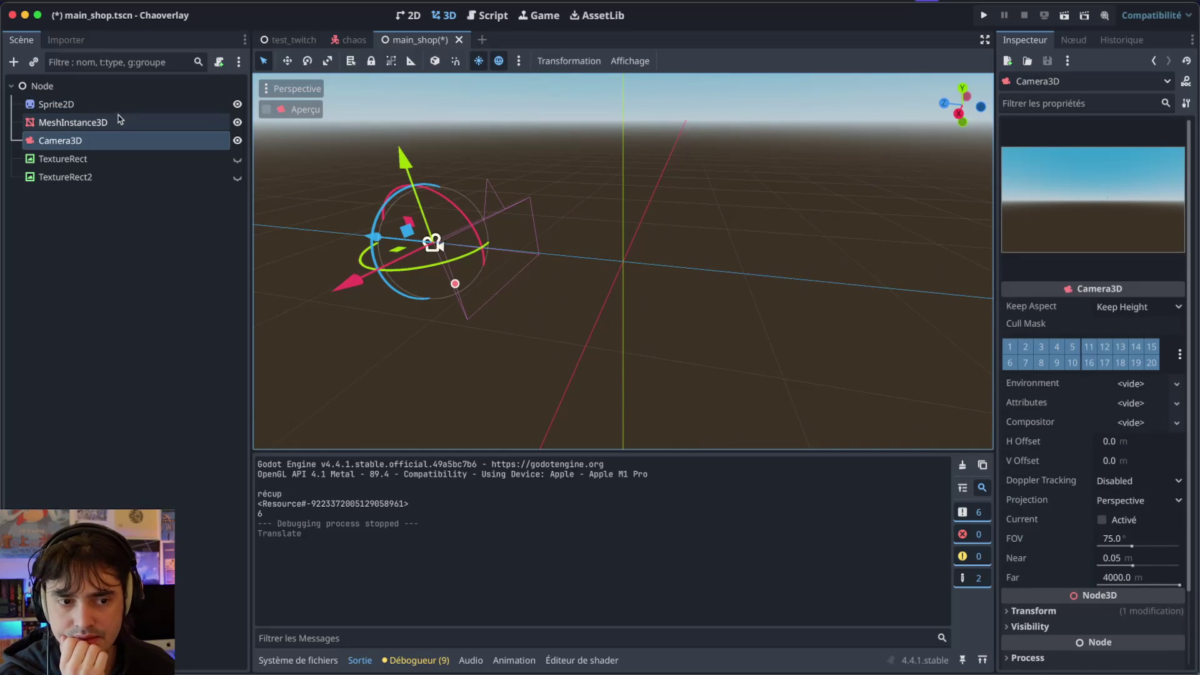
# Enlarge the sphere mesh to scale 2.31, move it to Z 0.709, and test-run
pyautogui.click(134, 122)
pyautogui.moveTo(609, 300)
pyautogui.mouseDown()
pyautogui.moveTo(407, 275)
pyautogui.moveTo(503, 282)
pyautogui.mouseUp()
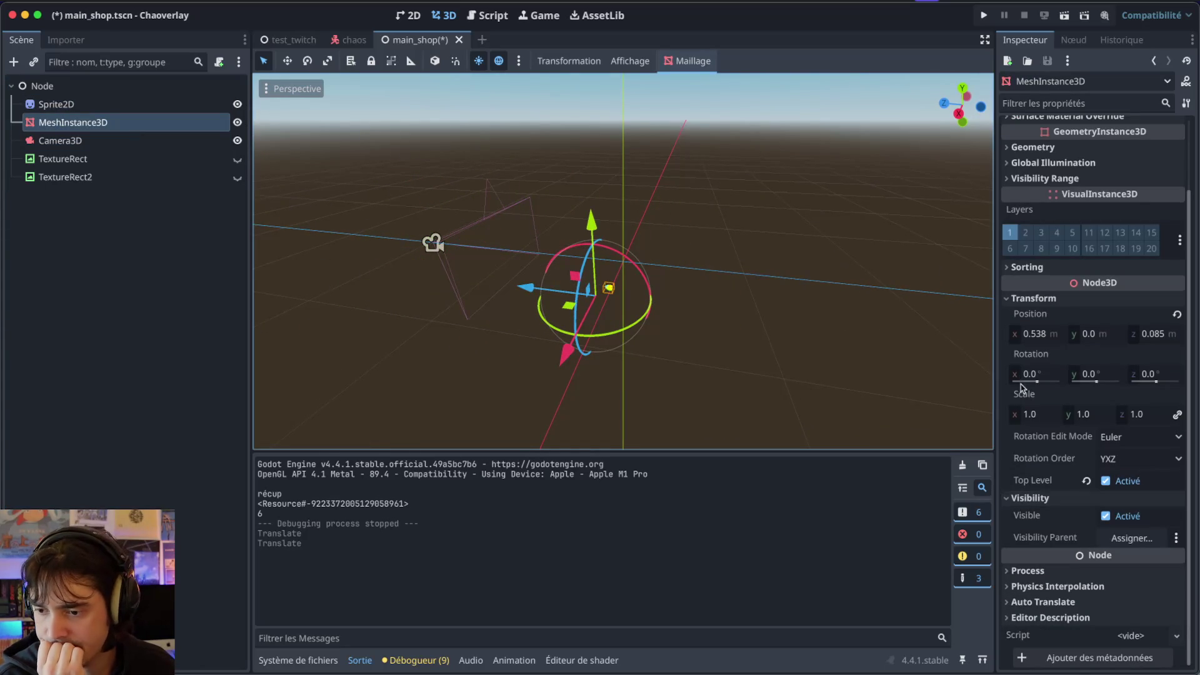
pyautogui.moveTo(1032, 416); pyautogui.dragTo(1057, 416)
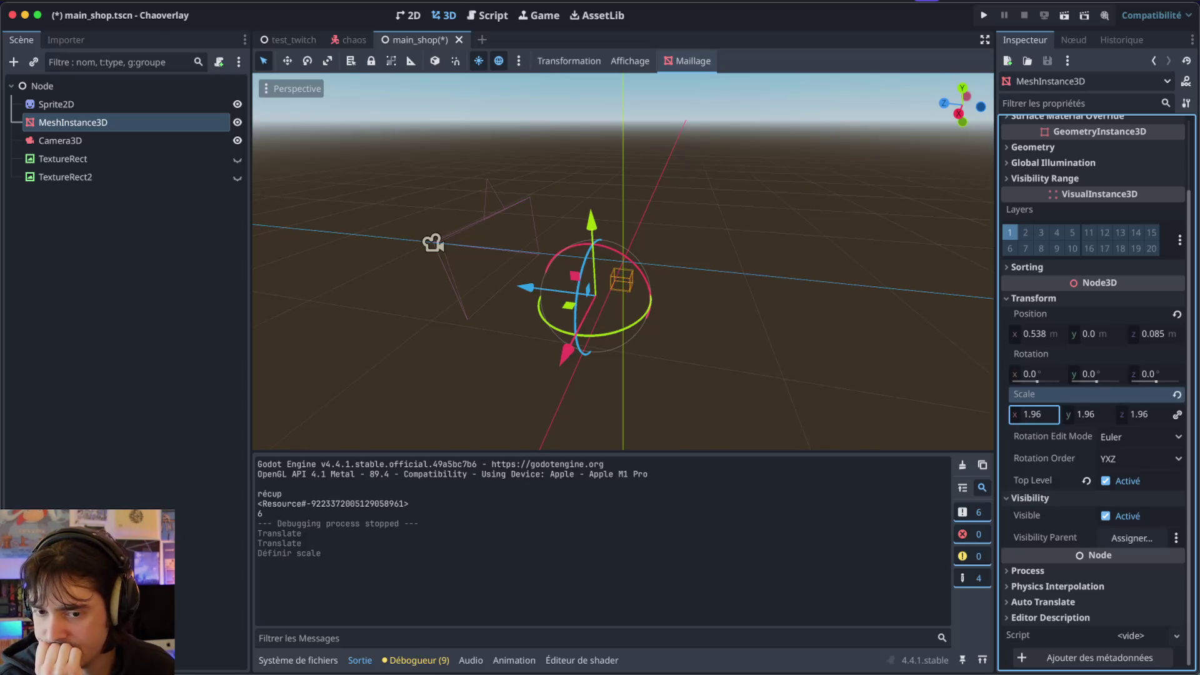
pyautogui.moveTo(528, 303); pyautogui.dragTo(461, 282)
pyautogui.hotkey('ctrl', 's')
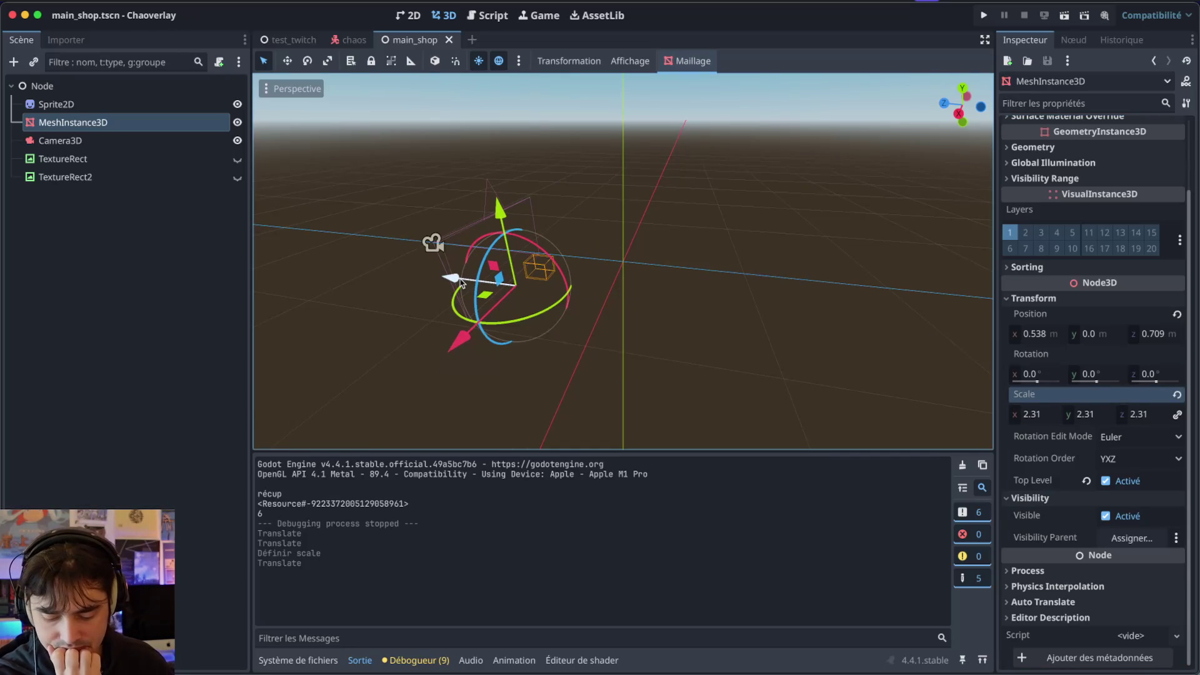
pyautogui.hotkey('ctrl', 'b')
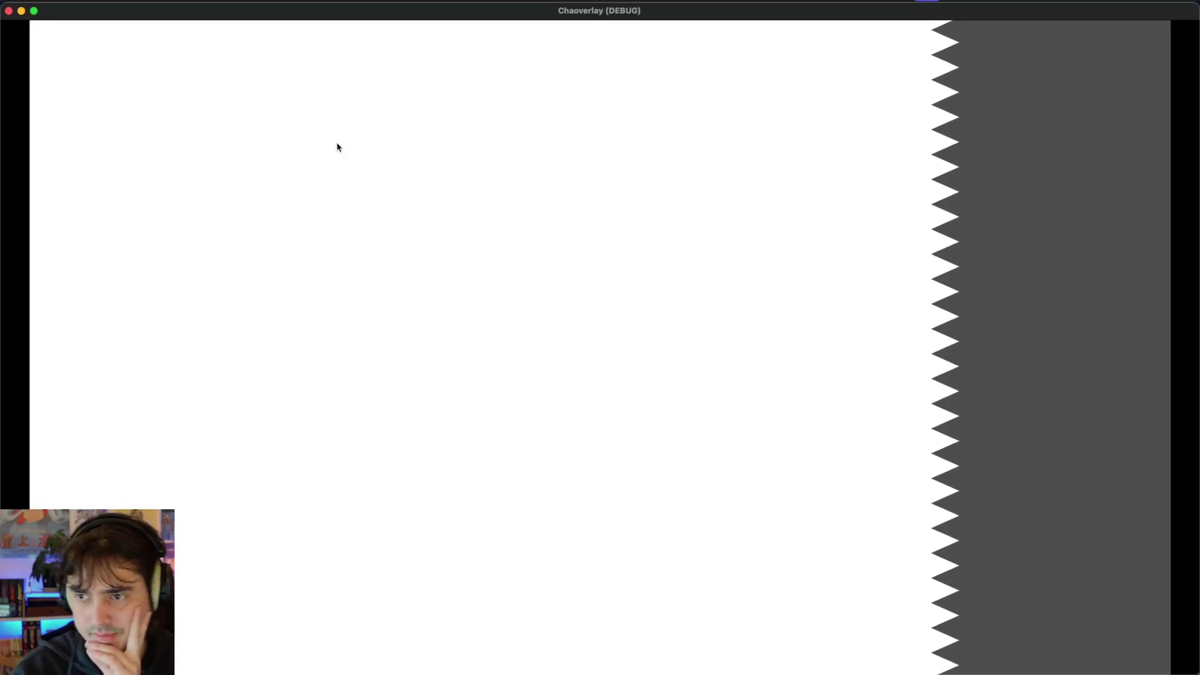
pyautogui.click(9, 10)
# Shift the sphere mesh left and down to X 0.384, Y -0.255
pyautogui.hscroll(10, 552, 238)
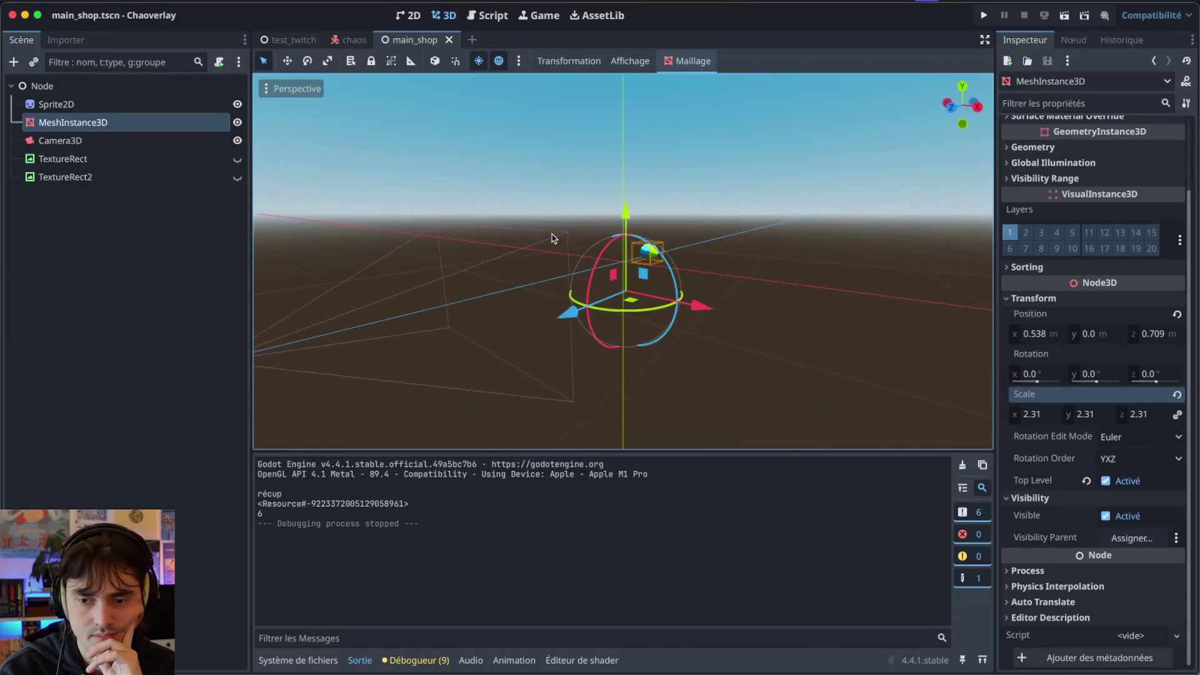
pyautogui.hscroll(10, 552, 238)
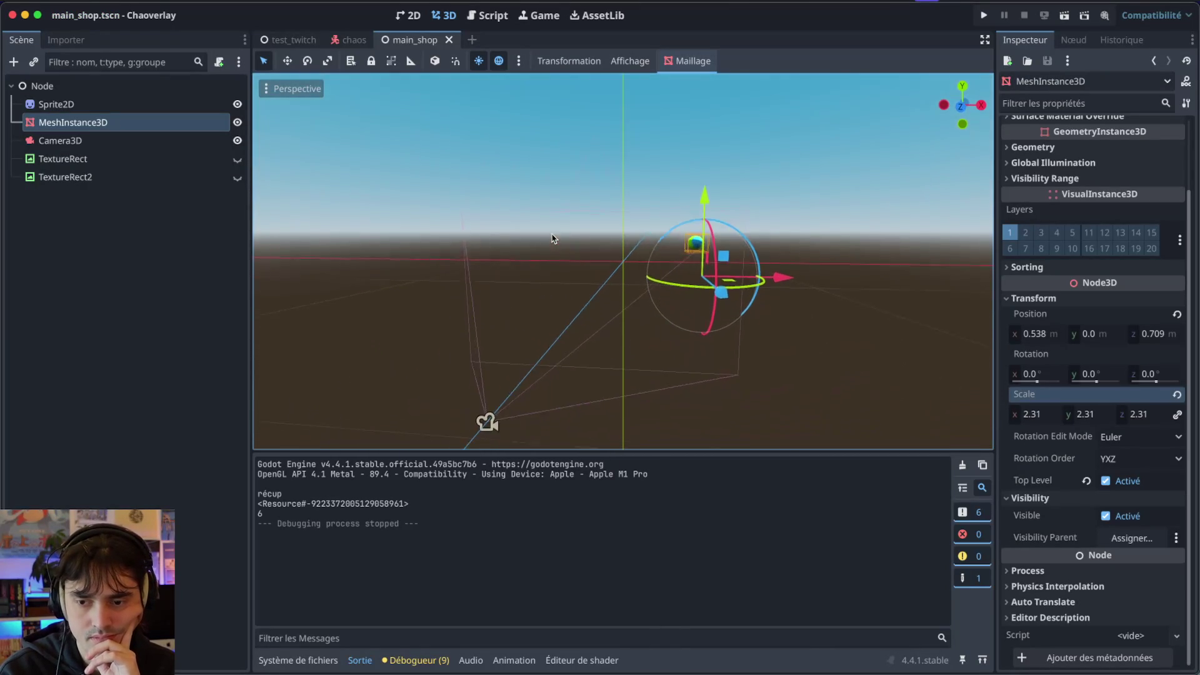
pyautogui.moveTo(793, 280); pyautogui.dragTo(766, 279)
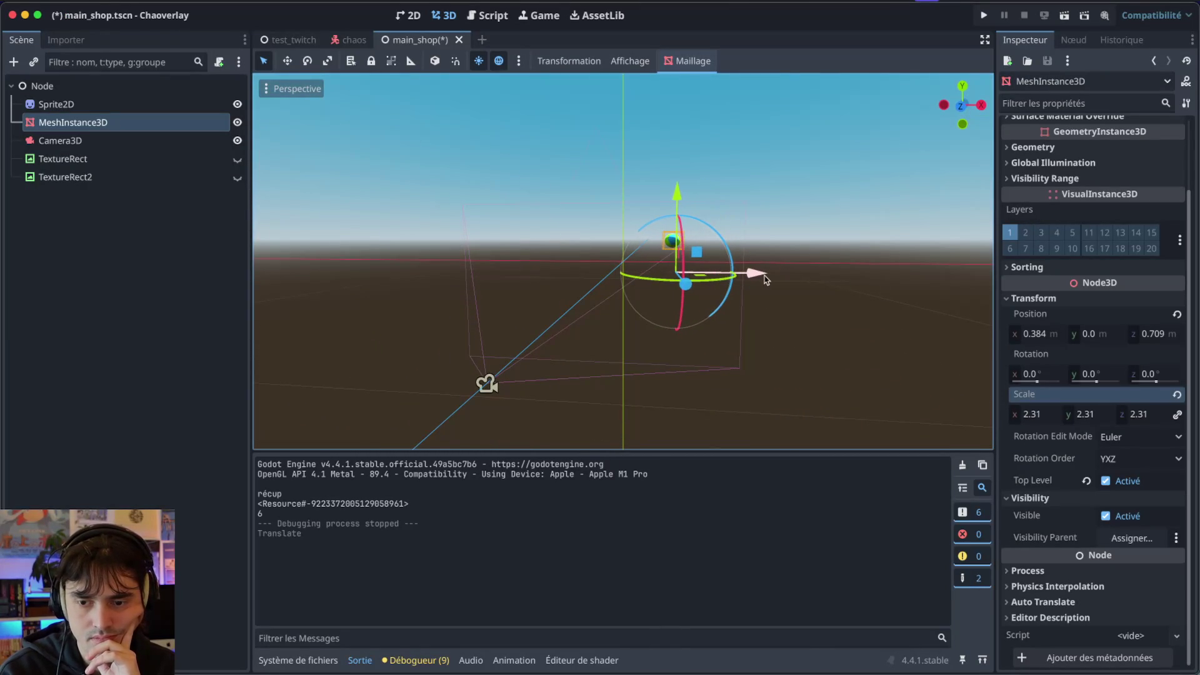
pyautogui.moveTo(676, 188)
pyautogui.mouseDown()
pyautogui.moveTo(676, 287)
pyautogui.moveTo(677, 237)
pyautogui.mouseUp()
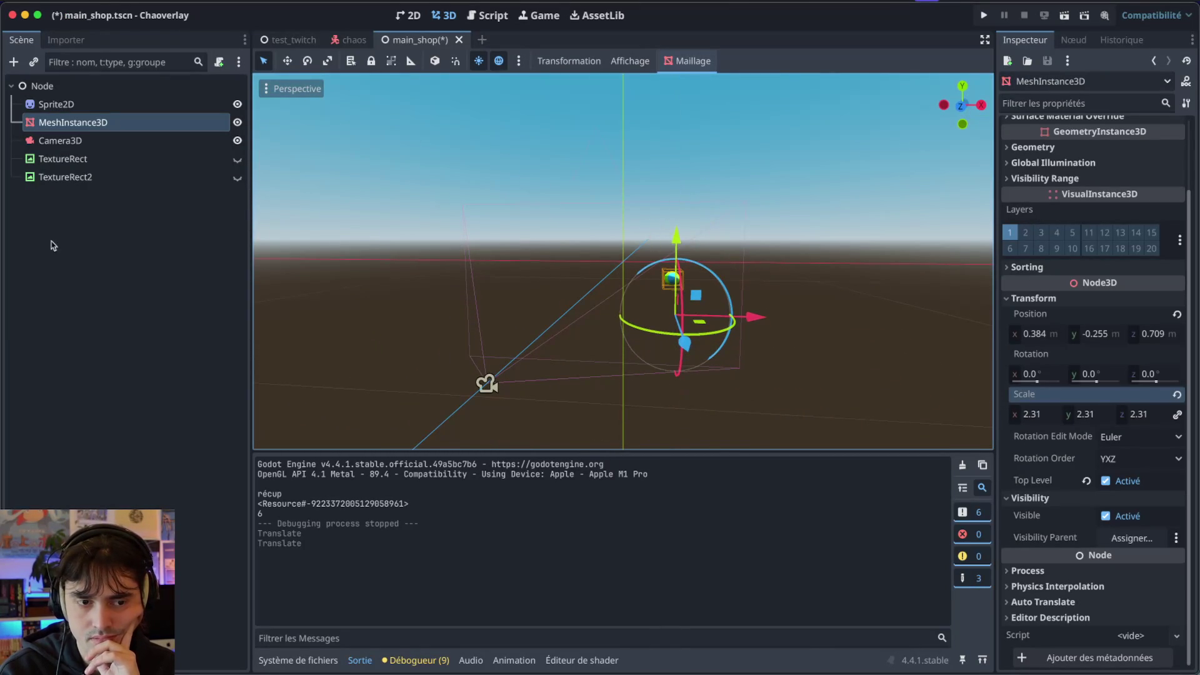
pyautogui.click(49, 142)
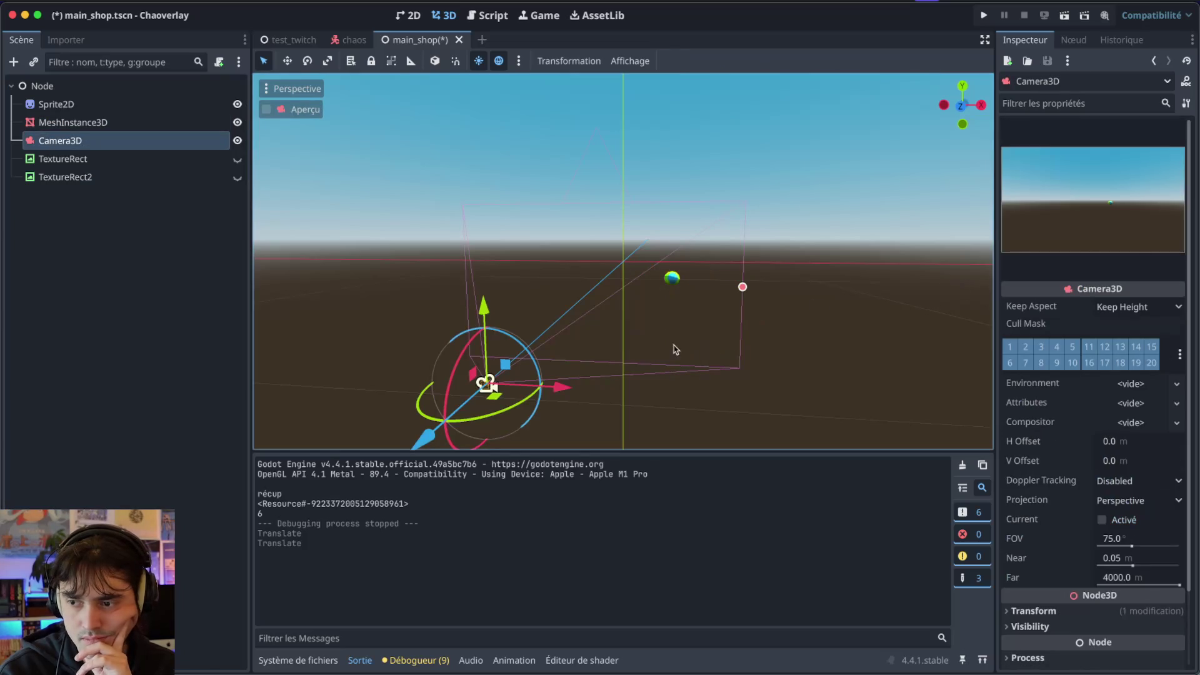
pyautogui.hscroll(5, 673, 349)
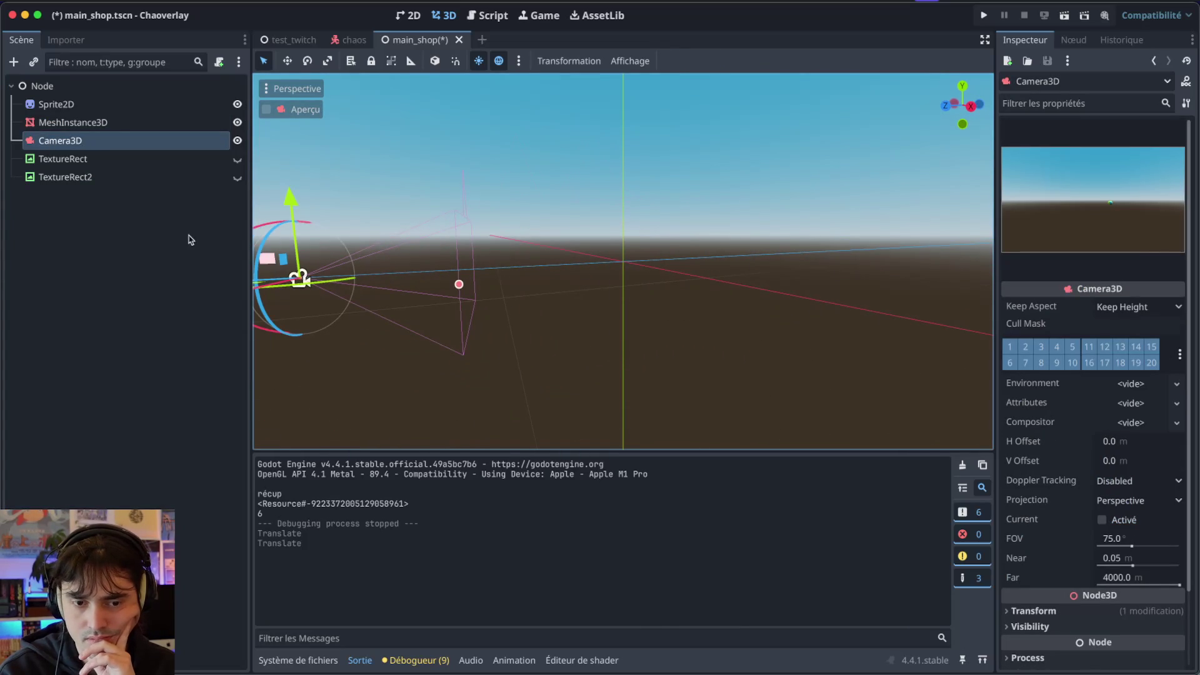
pyautogui.click(133, 122)
# Push the sphere mesh to Z 1.38, hide Sprite2D, and test-run to see the black circle
pyautogui.moveTo(473, 318); pyautogui.dragTo(302, 318)
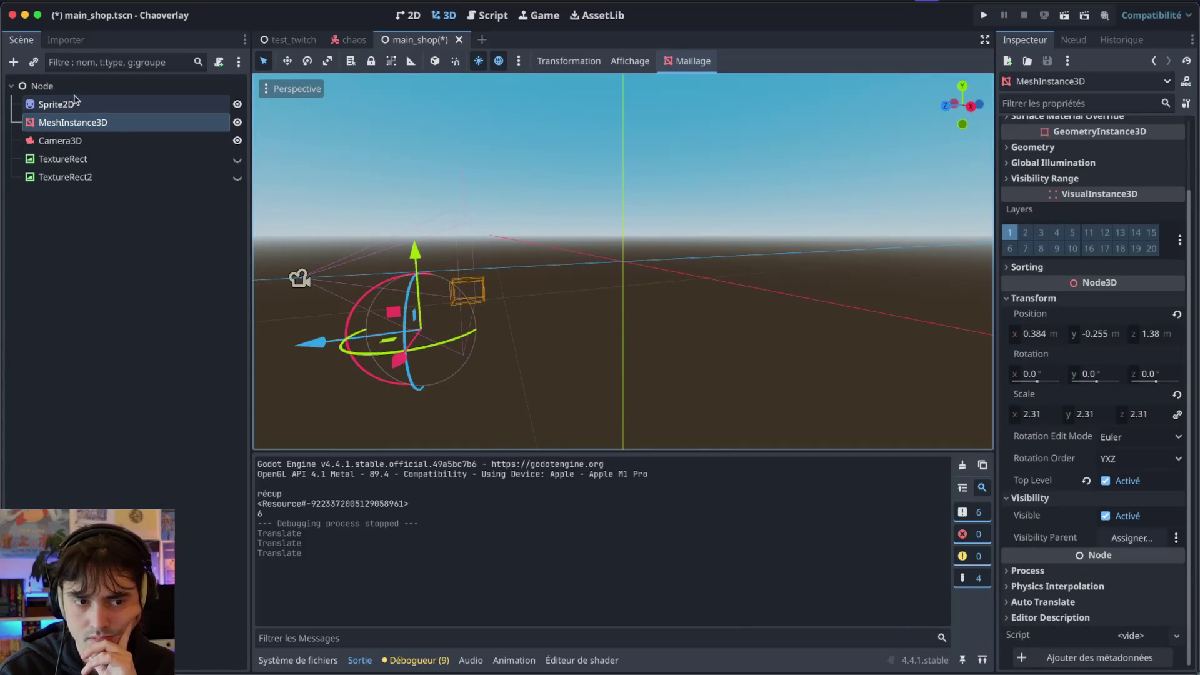
pyautogui.click(62, 141)
pyautogui.hscroll(-5, 467, 248)
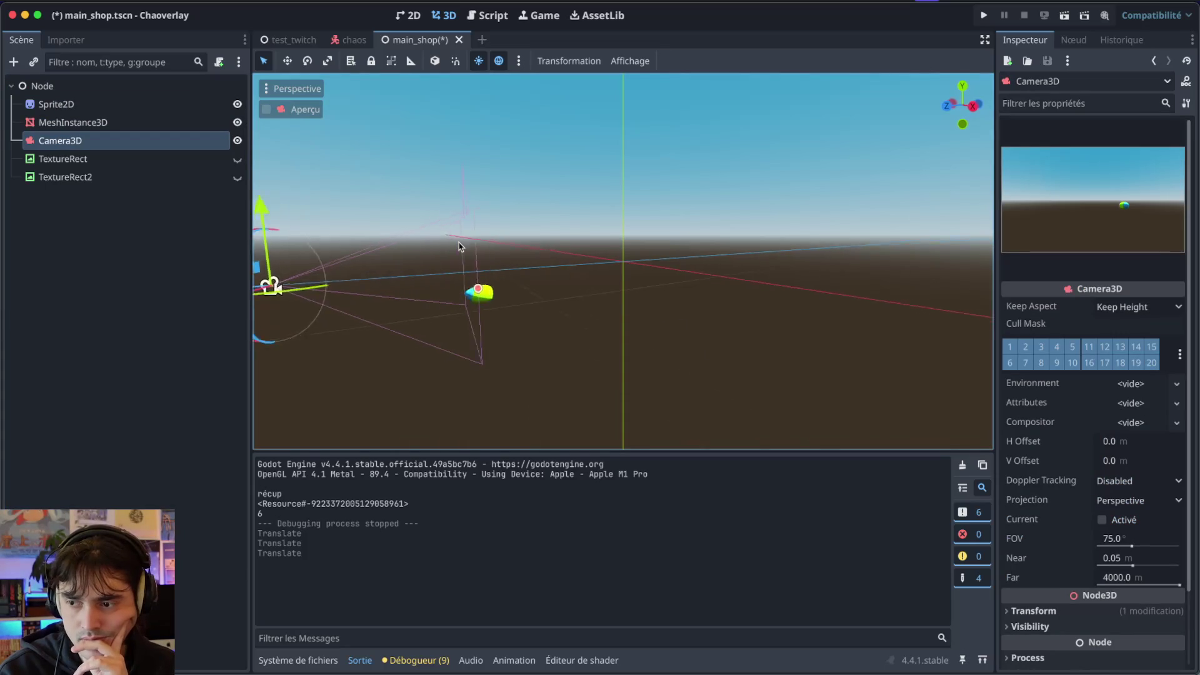
pyautogui.click(239, 104)
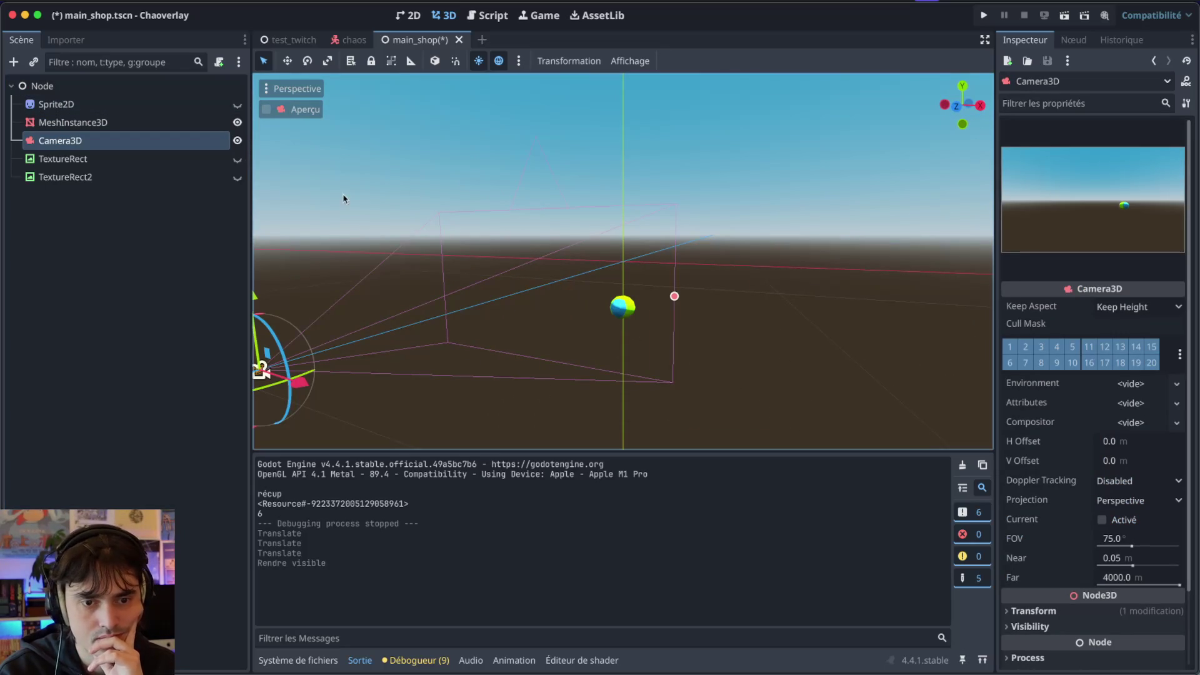
pyautogui.hotkey('ctrl', 's')
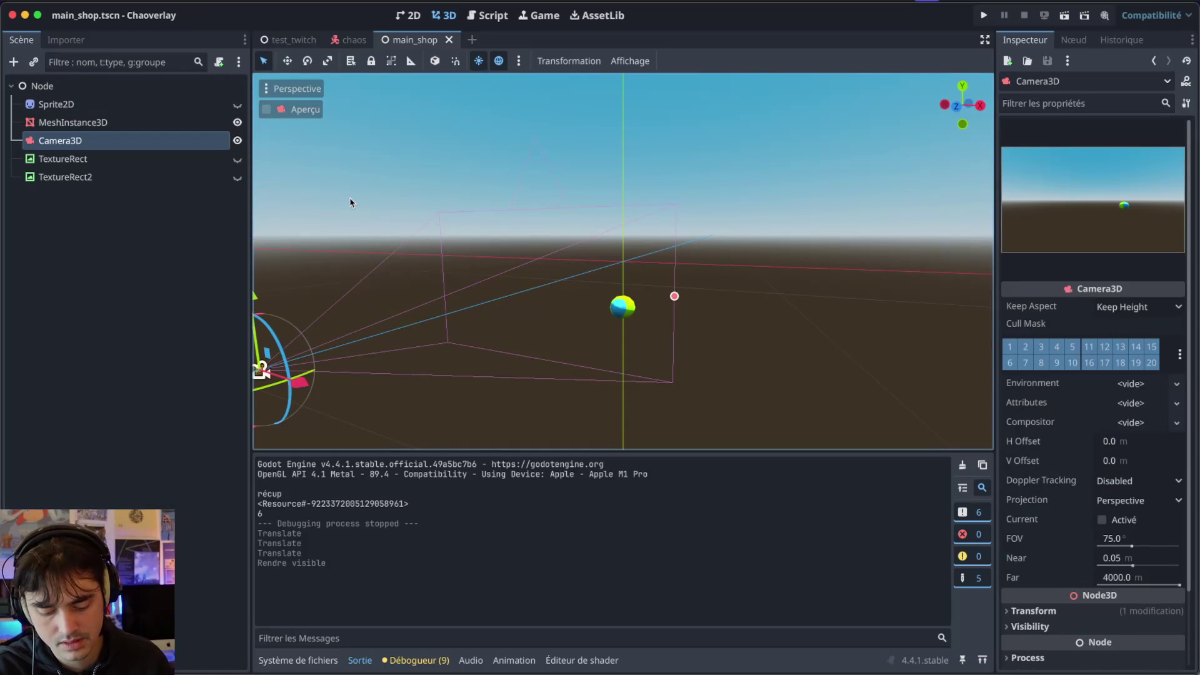
pyautogui.press('super+b')
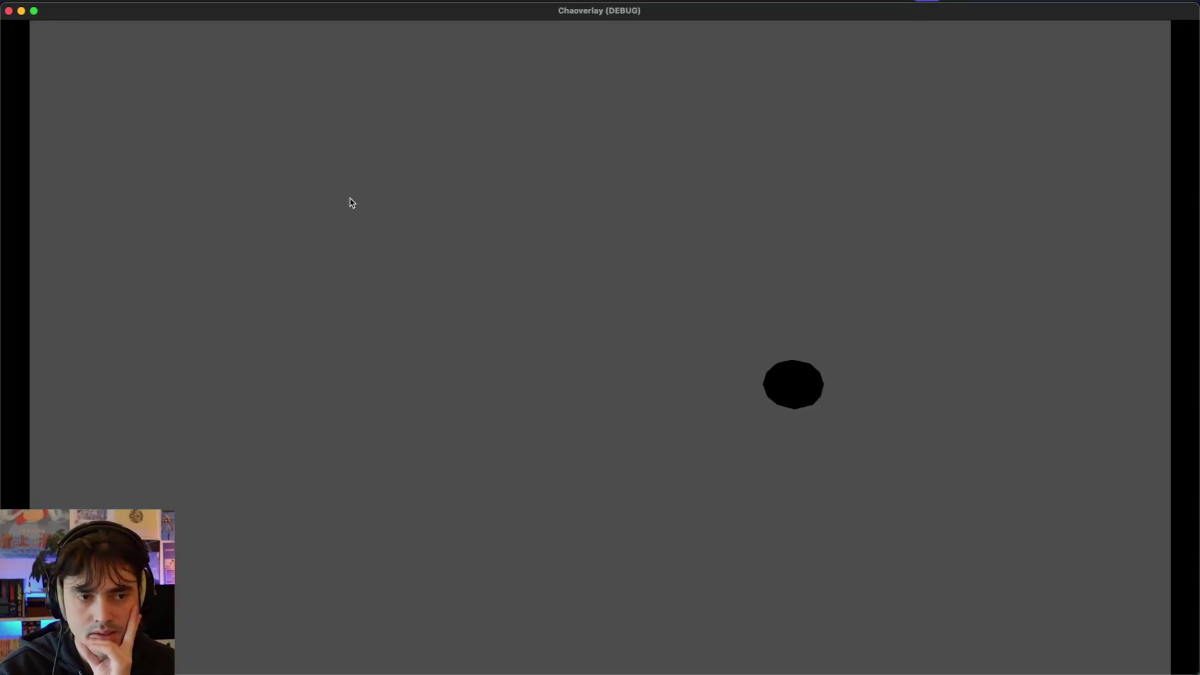
pyautogui.click(9, 10)
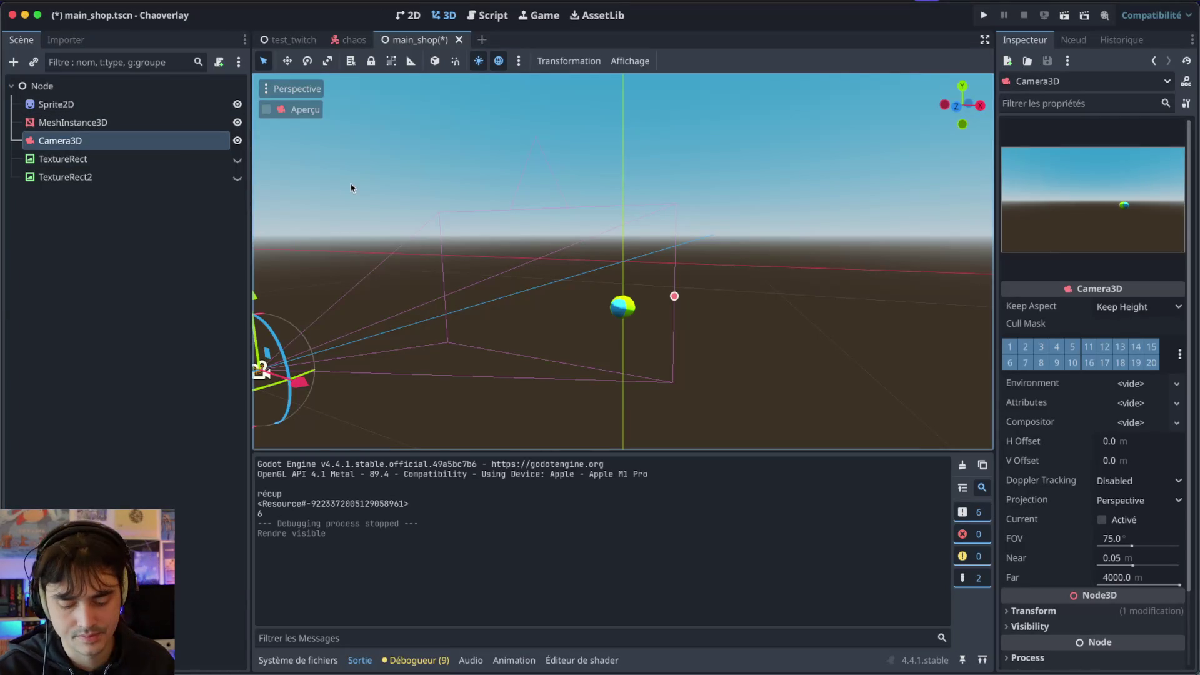
# Save and test-run again showing the white zigzag panel, then return to the 2D canvas
pyautogui.hotkey('ctrl', 's')
pyautogui.press('super+b')
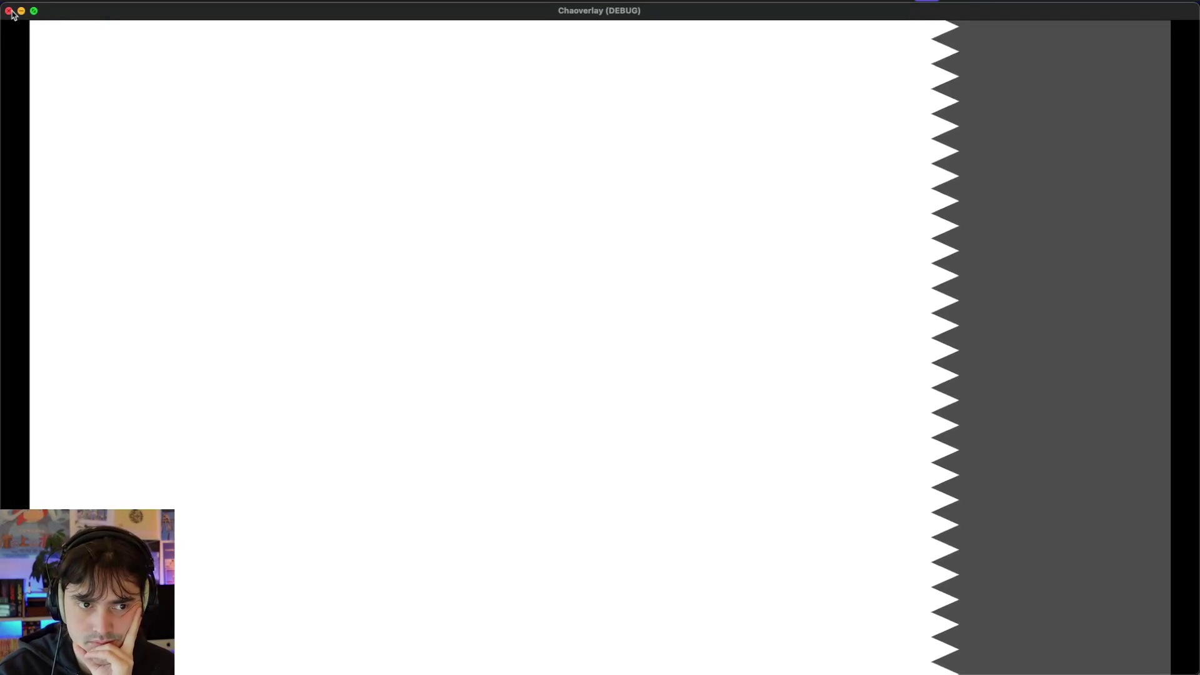
pyautogui.click(8, 11)
pyautogui.click(409, 15)
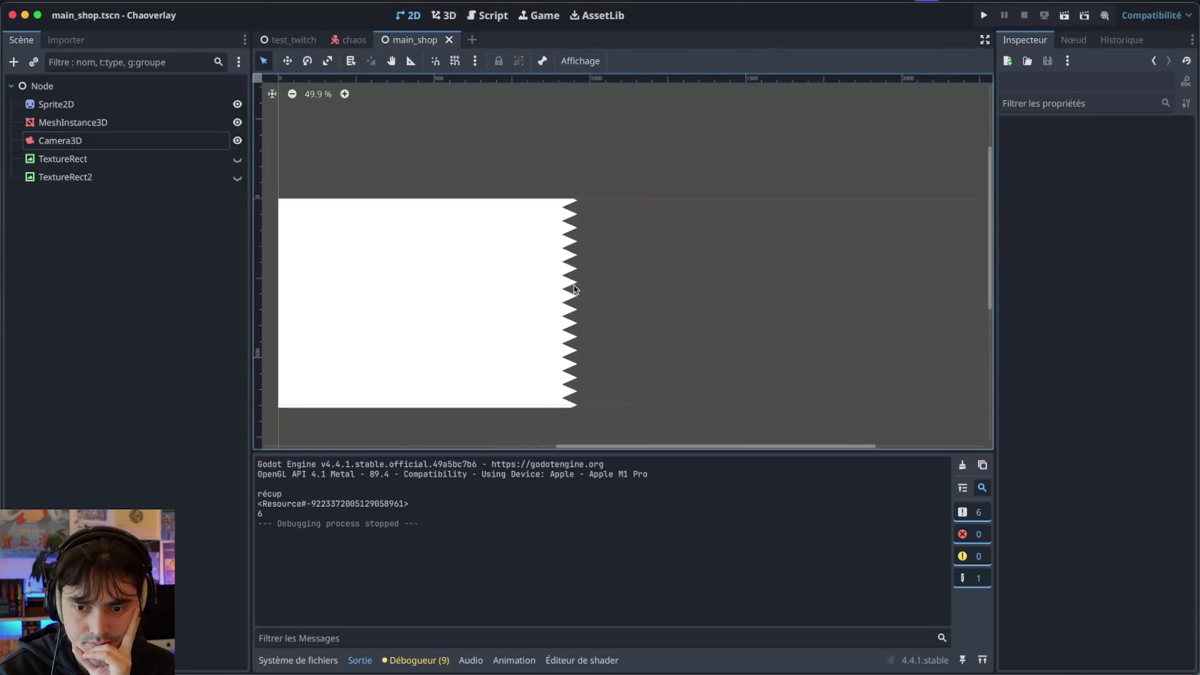
# Narrow the white Sprite2D panel horizontally to 725.5 × 657.5
pyautogui.click(156, 105)
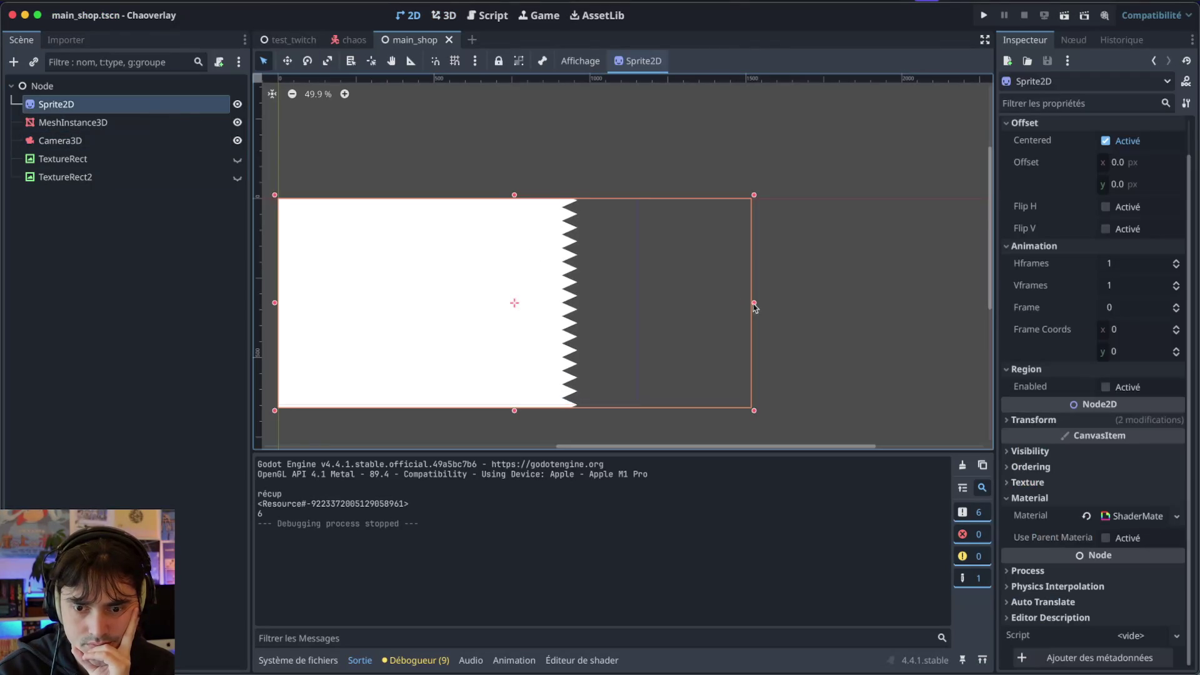
pyautogui.click(711, 305)
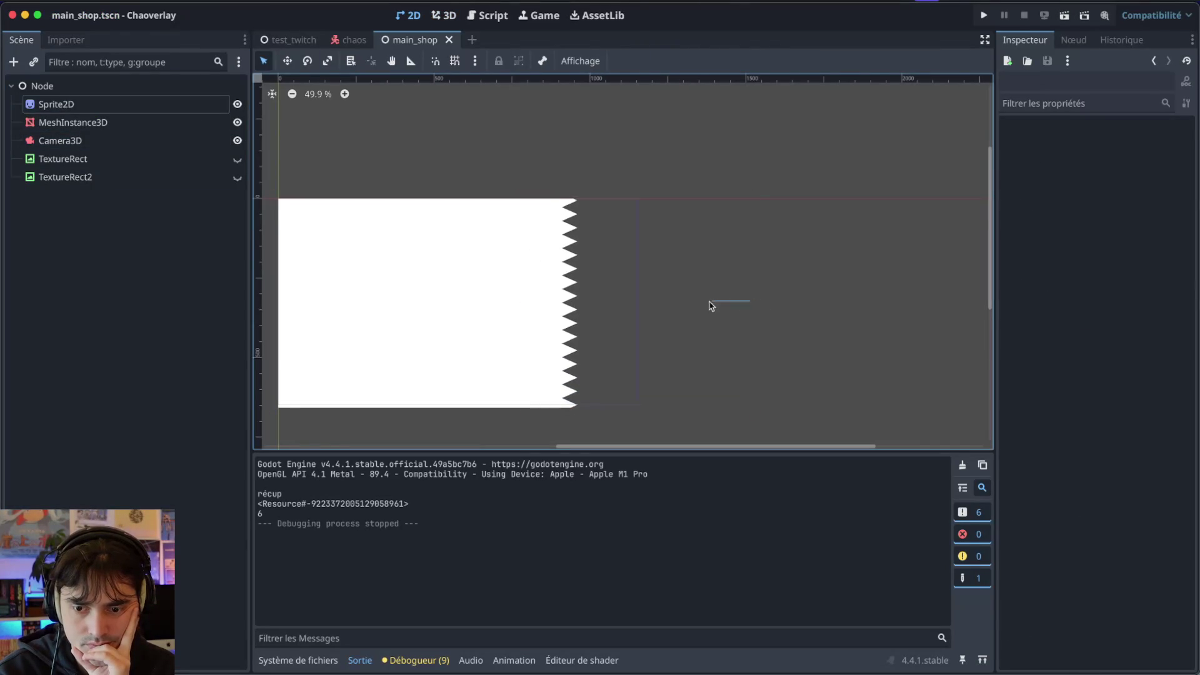
pyautogui.click(117, 105)
pyautogui.moveTo(754, 302); pyautogui.dragTo(508, 312)
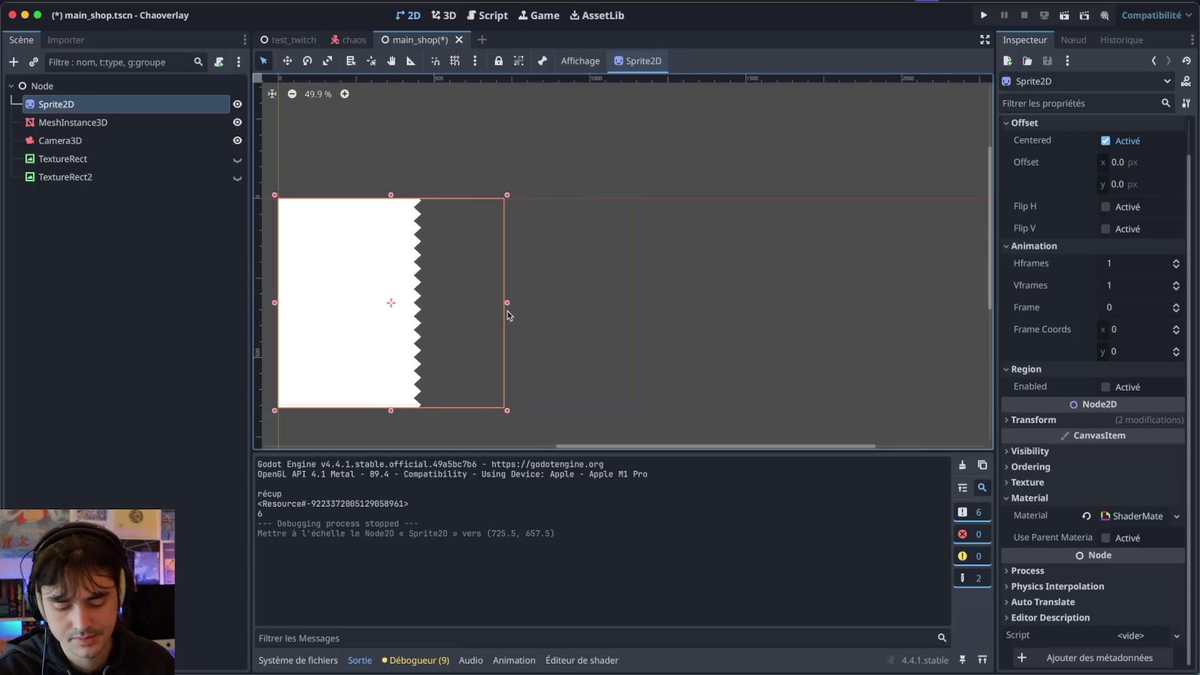
# Save and test-run to see the half-panel beside the black circle, then select the sphere mesh
pyautogui.press('super+s')
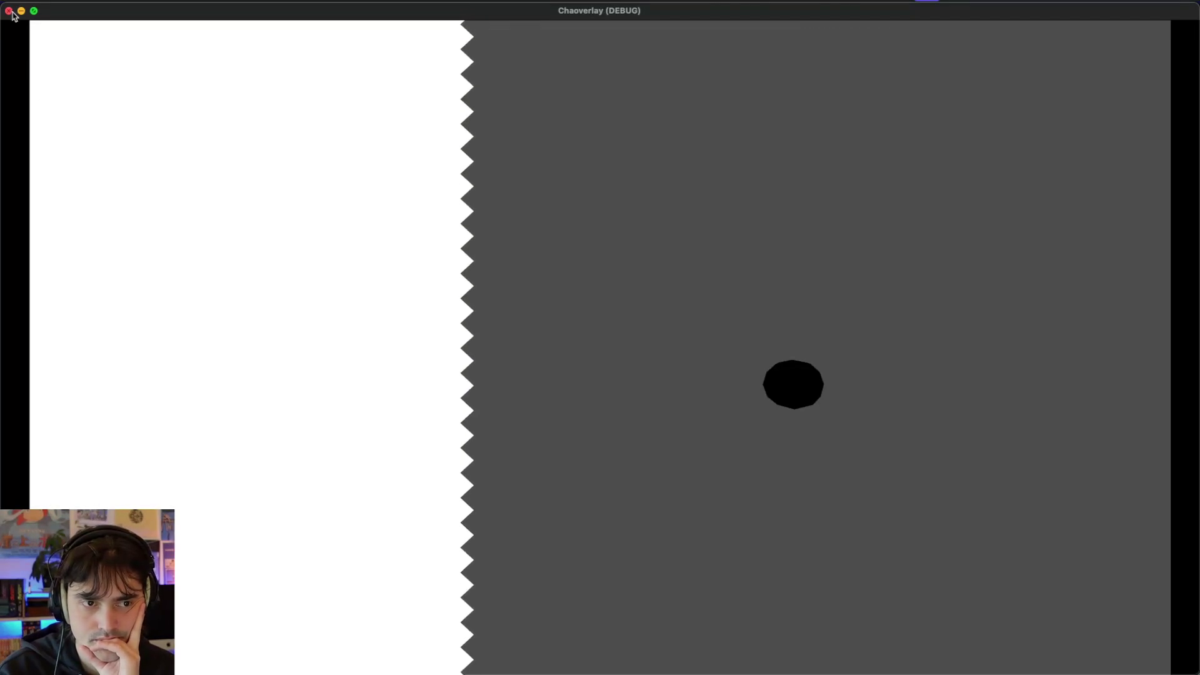
pyautogui.press('super+q')
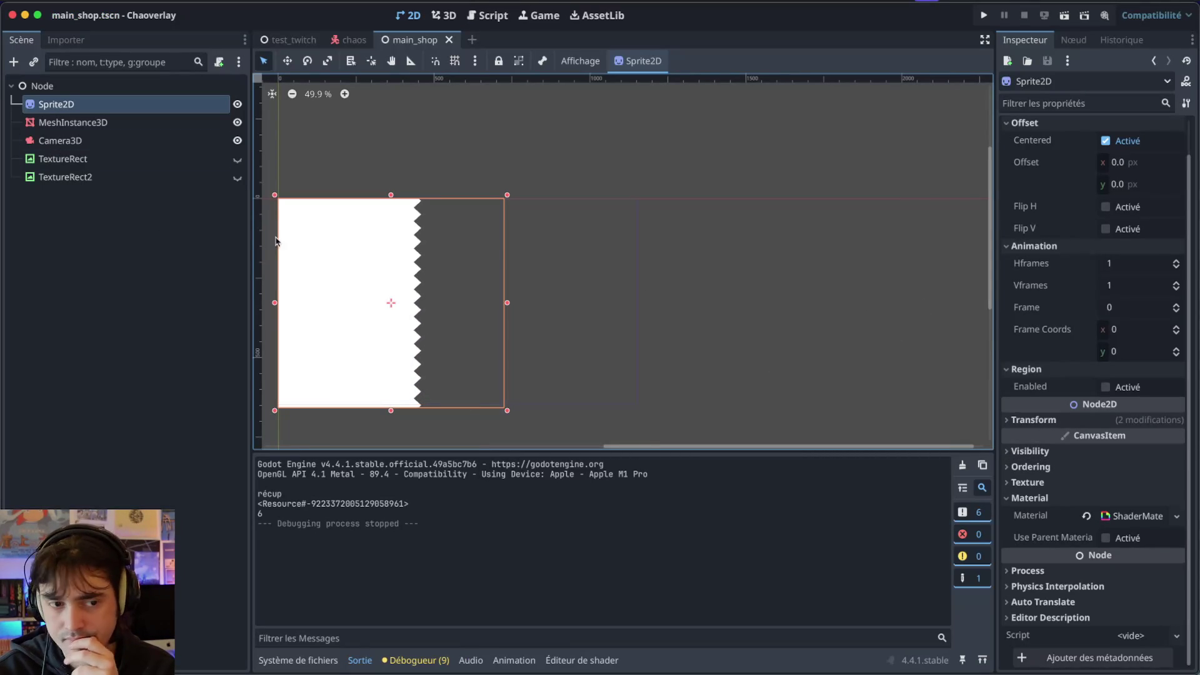
pyautogui.click(155, 125)
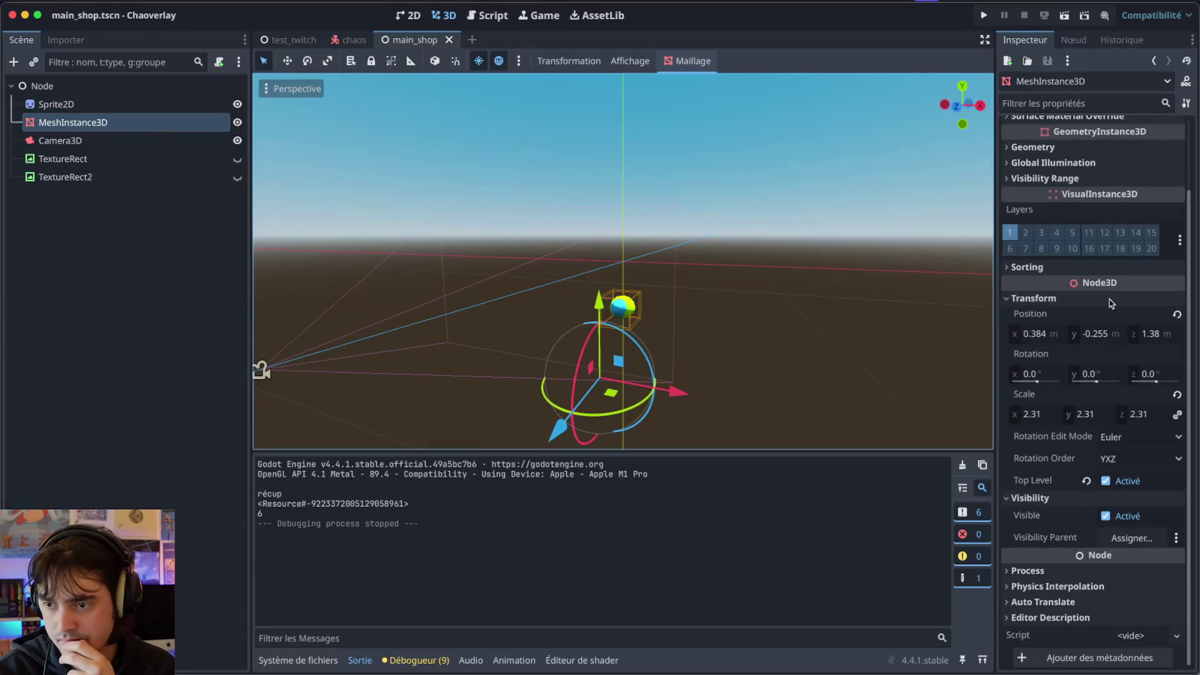
pyautogui.scroll(3, 1110, 302)
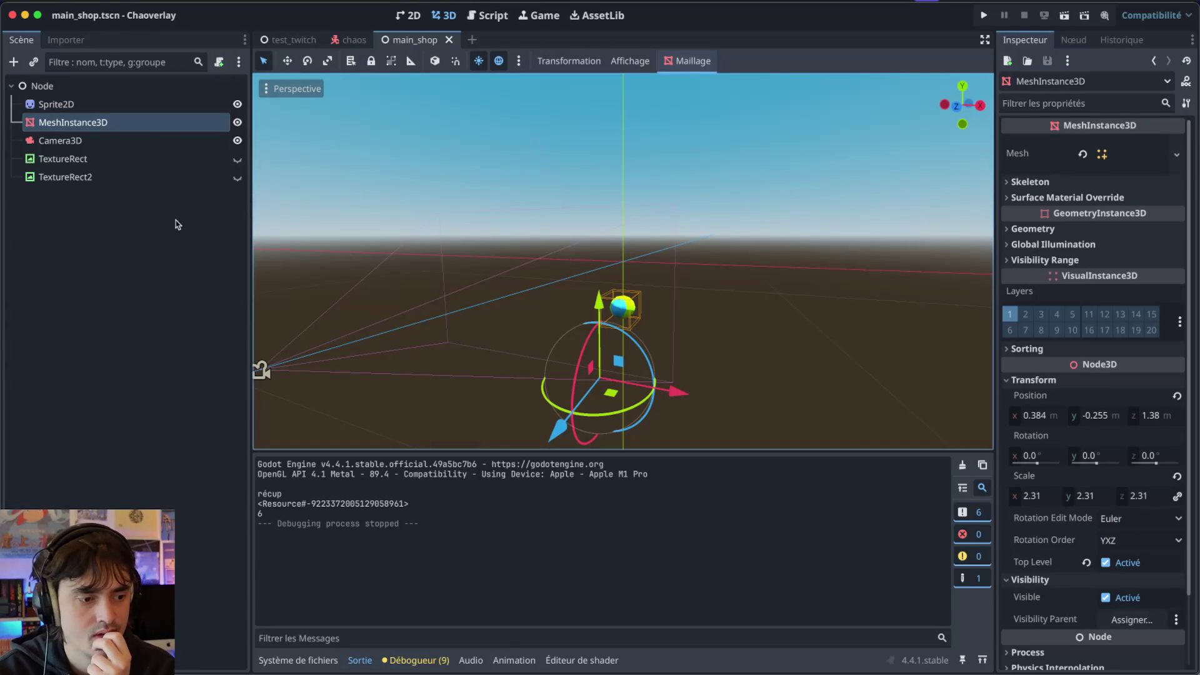
# Add a SubViewportContainer child under the root Node and review its warning
pyautogui.click(55, 86)
pyautogui.rightClick(55, 86)
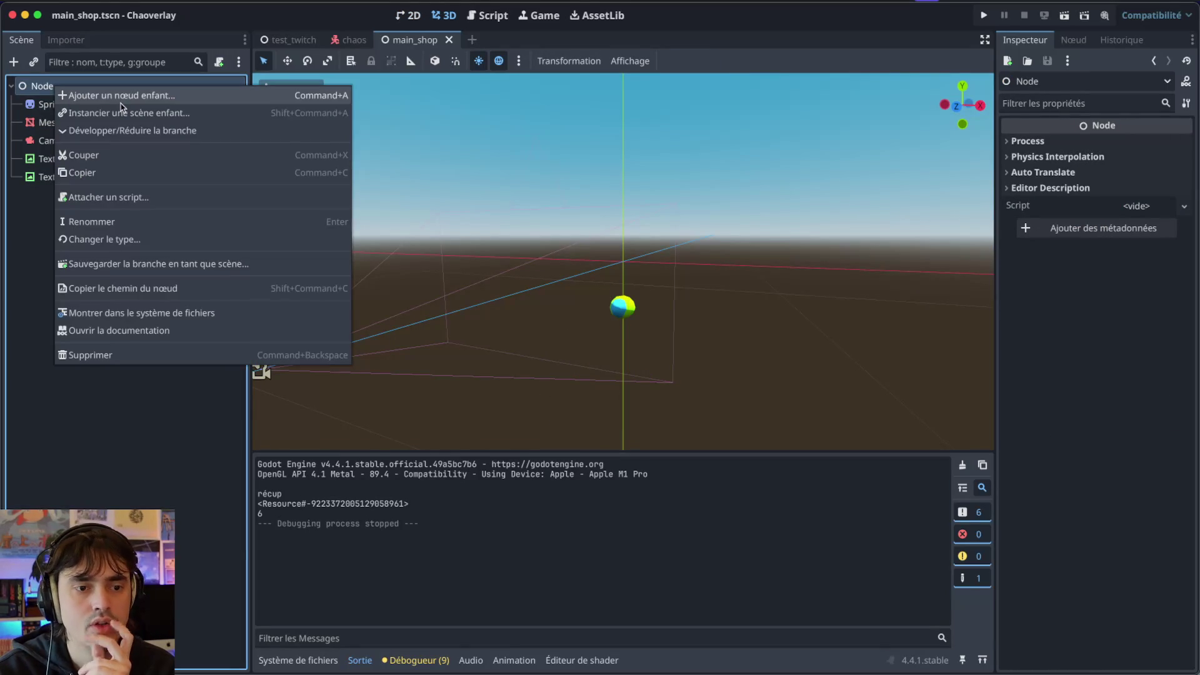
pyautogui.click(121, 102)
pyautogui.write('Subvi')
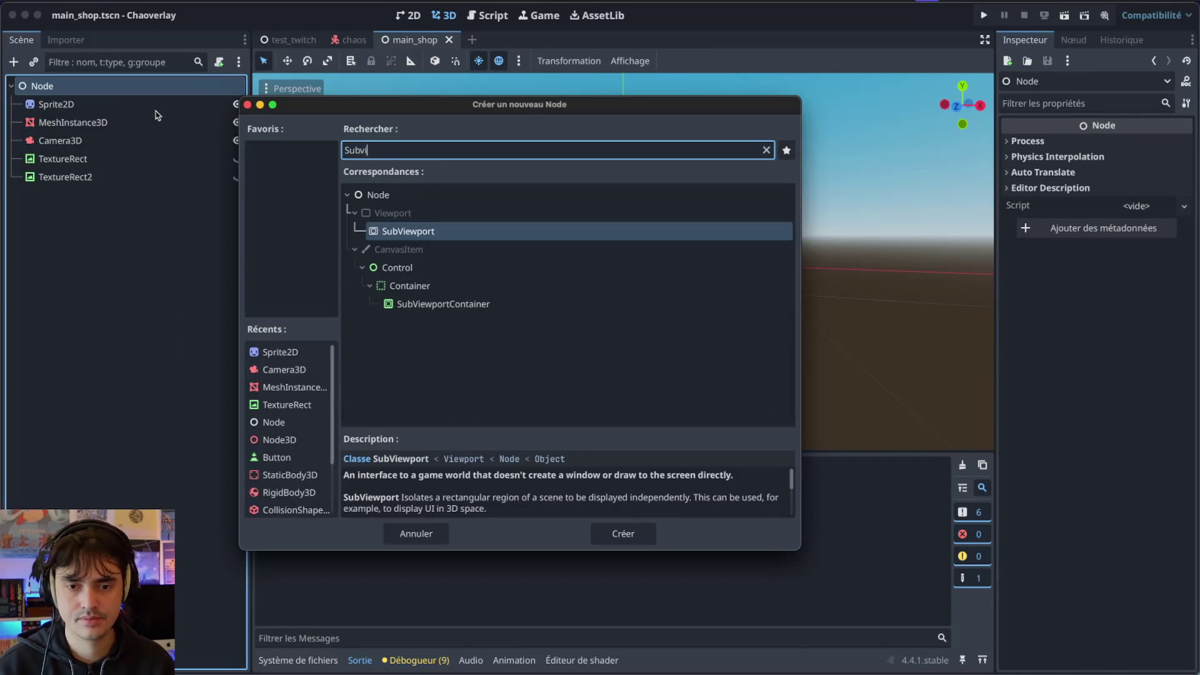
pyautogui.press('Down')
pyautogui.press('Down')
pyautogui.press('Down')
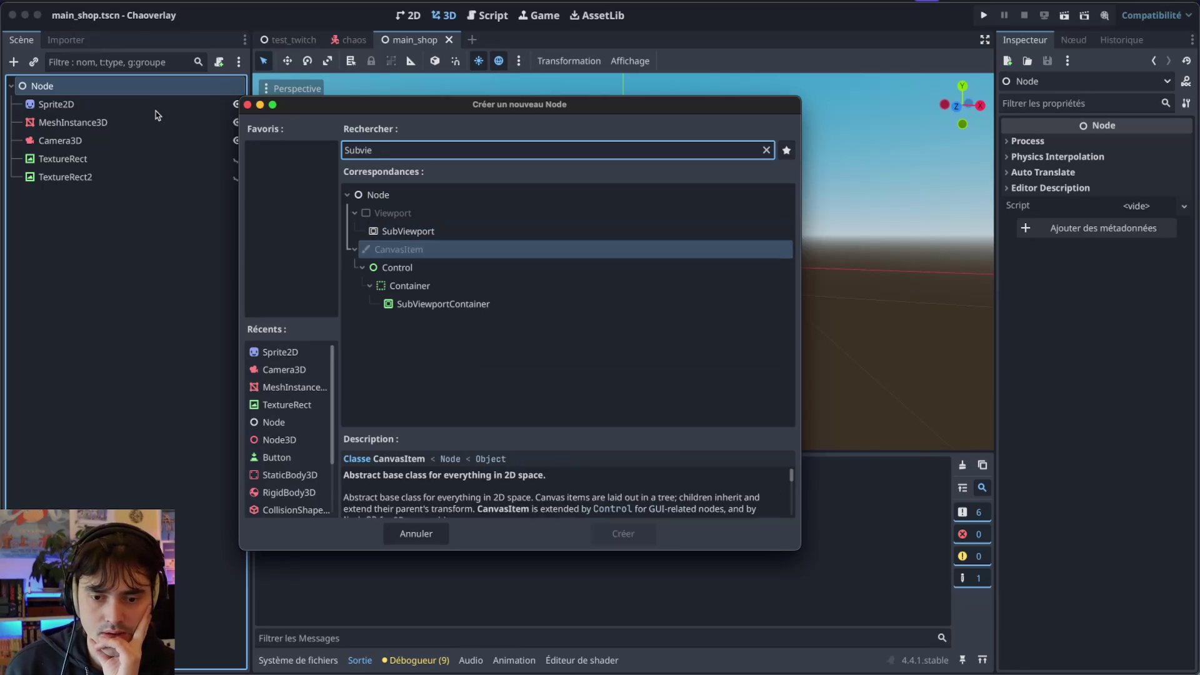
pyautogui.press('Return')
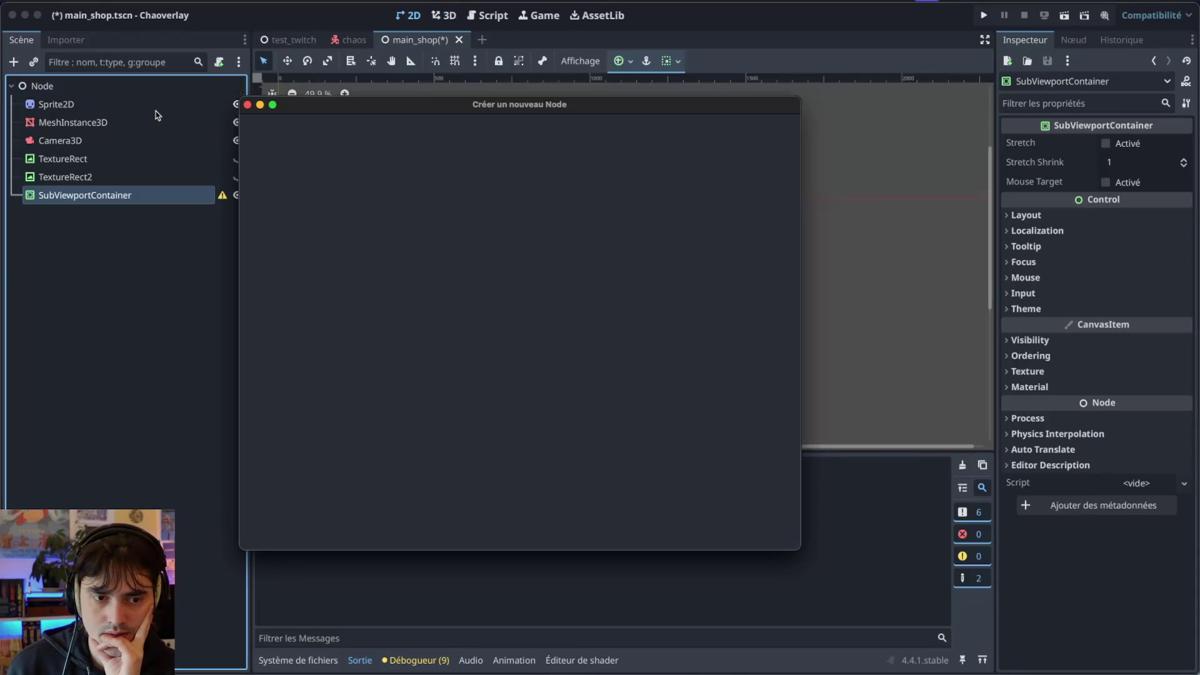
pyautogui.click(222, 195)
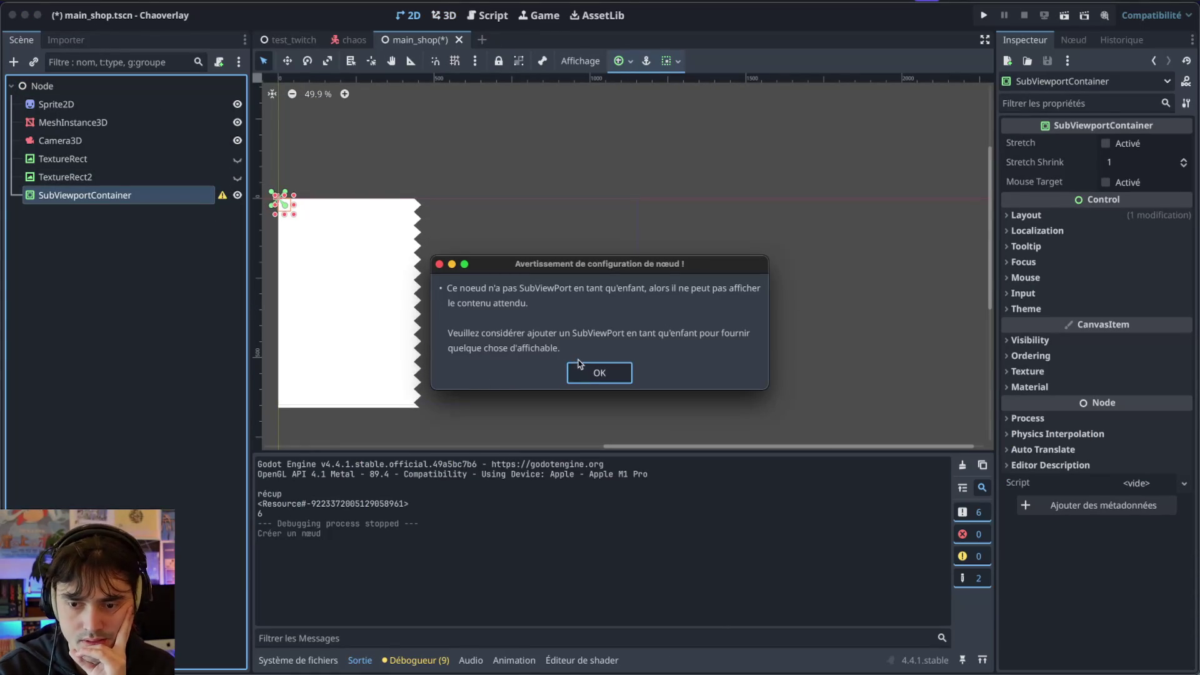
pyautogui.click(582, 370)
# Add a SubViewport inside the container and move MeshInstance3D and Camera3D into it
pyautogui.click(91, 196)
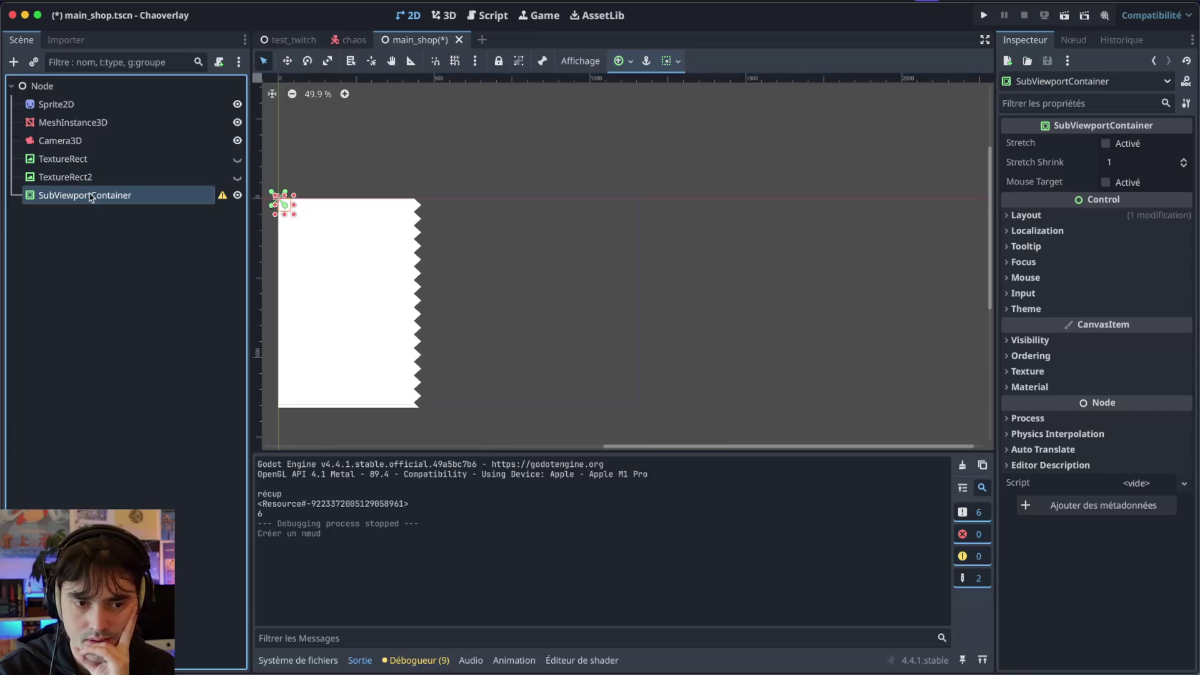
pyautogui.hotkey('ctrl', 'a')
pyautogui.write('sub')
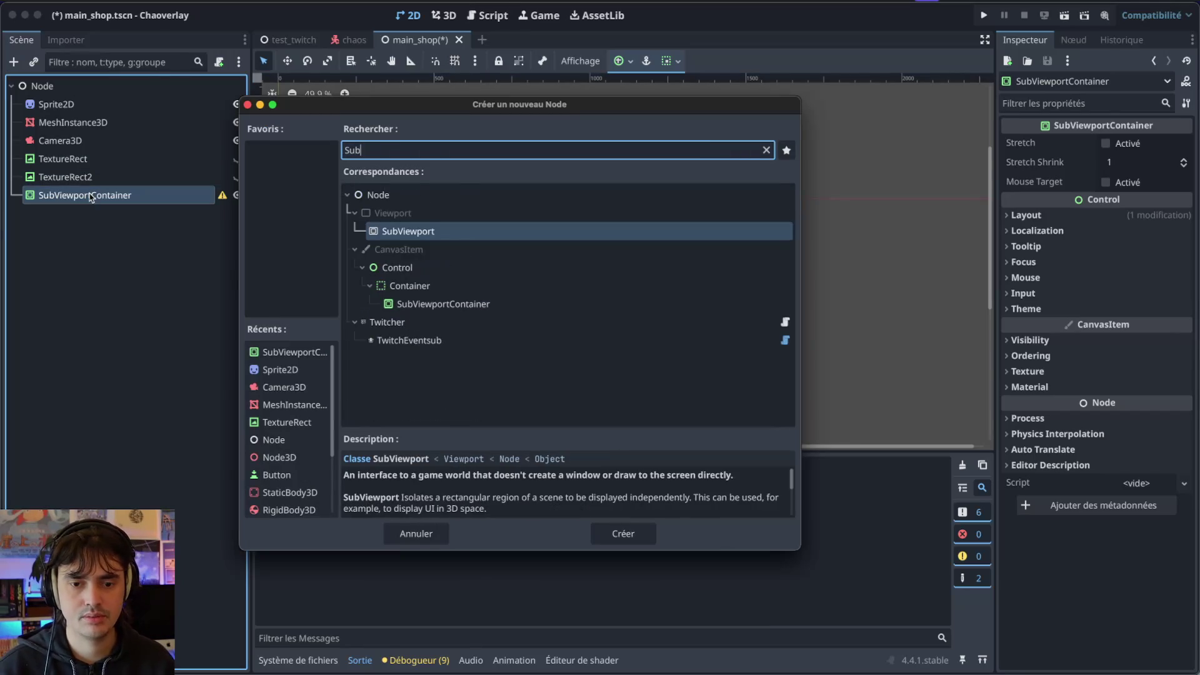
pyautogui.press('Return')
pyautogui.click(100, 122)
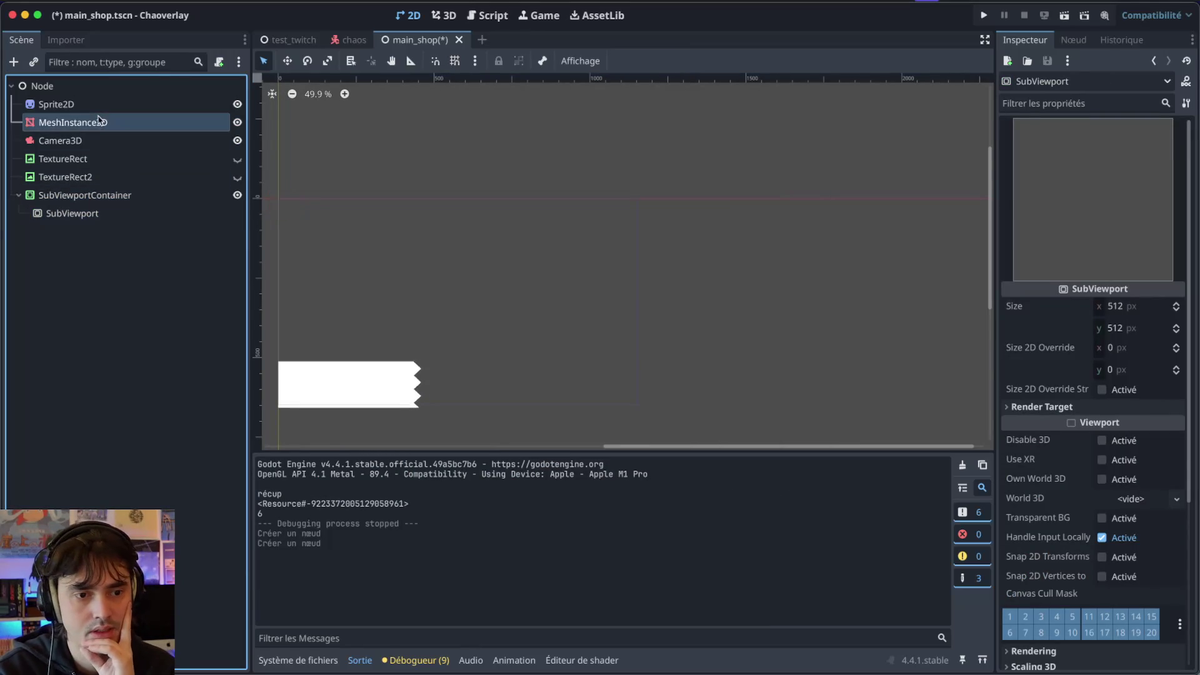
pyautogui.keyDown('shift'); pyautogui.click(83, 137); pyautogui.keyUp('shift')
pyautogui.moveTo(90, 122); pyautogui.dragTo(97, 215)
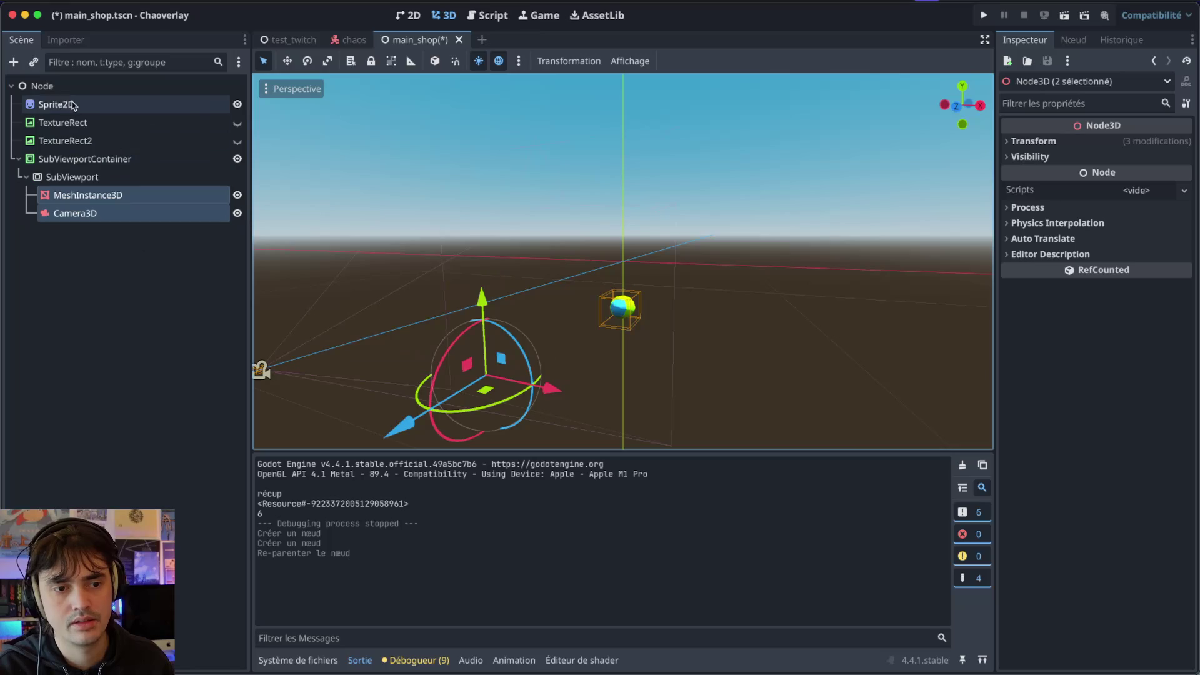
# Hide Sprite2D, show TextureRect and TextureRect2, and save the scene
pyautogui.click(238, 104)
pyautogui.click(238, 123)
pyautogui.click(237, 123)
pyautogui.click(238, 122)
pyautogui.click(238, 141)
pyautogui.hotkey('ctrl', 's')
# Test-run main_shop to see the black circle beside the blue zigzag panel
pyautogui.click(168, 178)
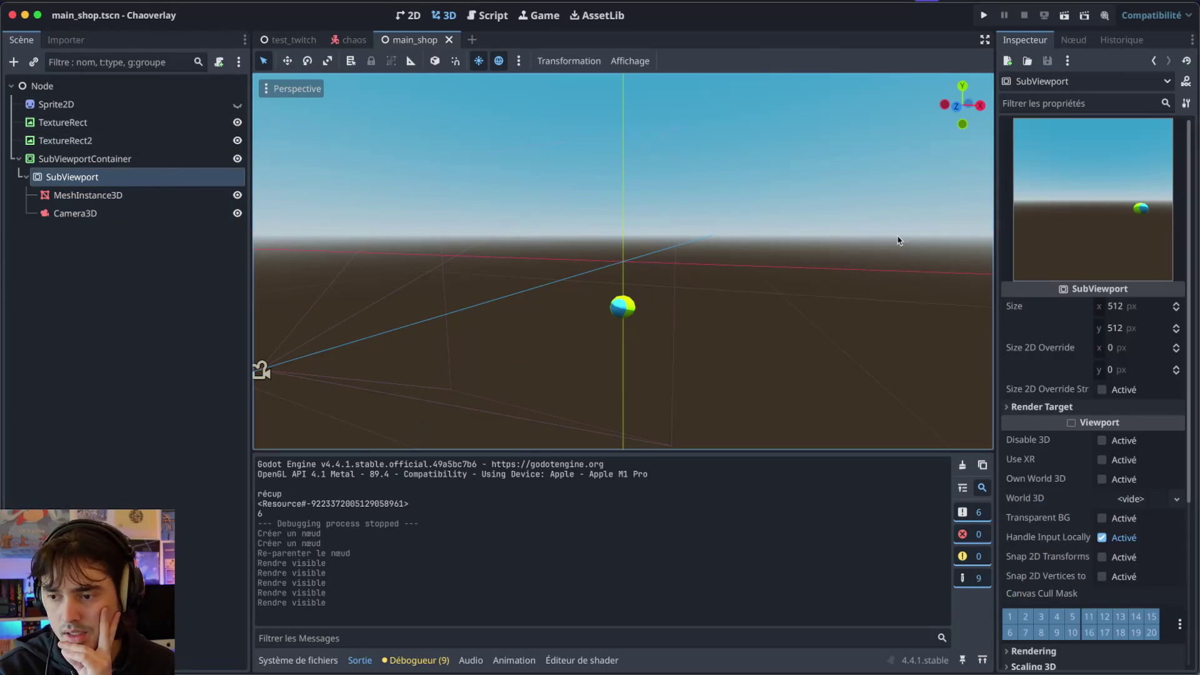
pyautogui.click(350, 40)
pyautogui.click(382, 41)
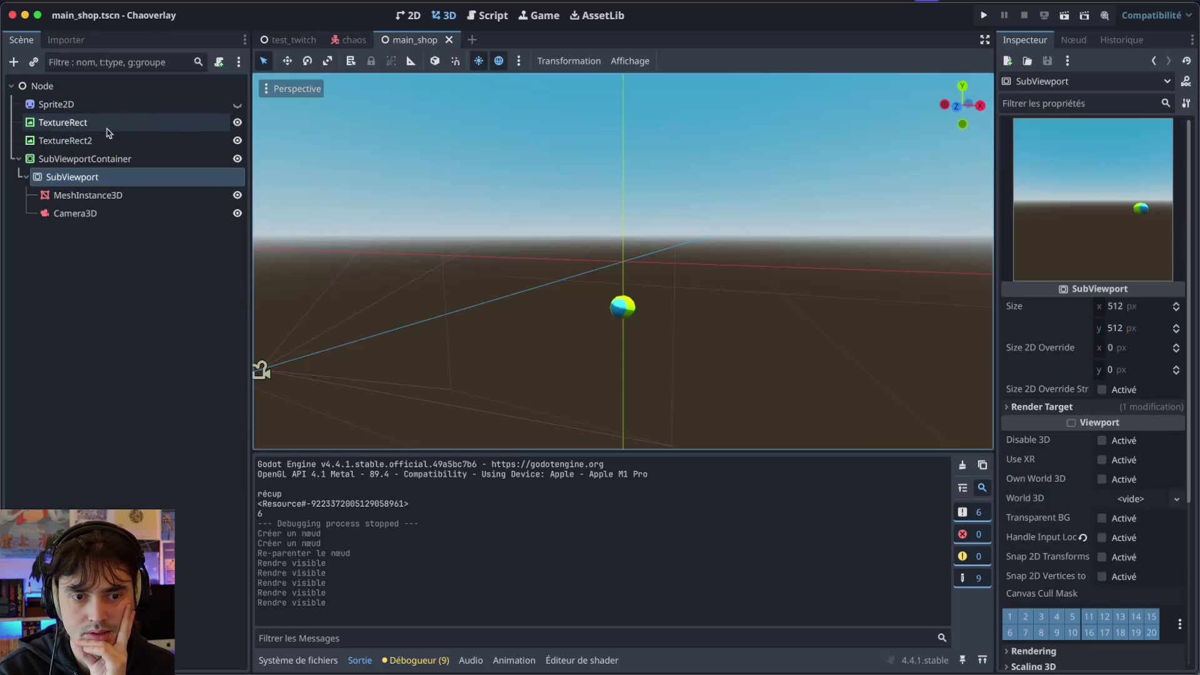
pyautogui.press('super+b')
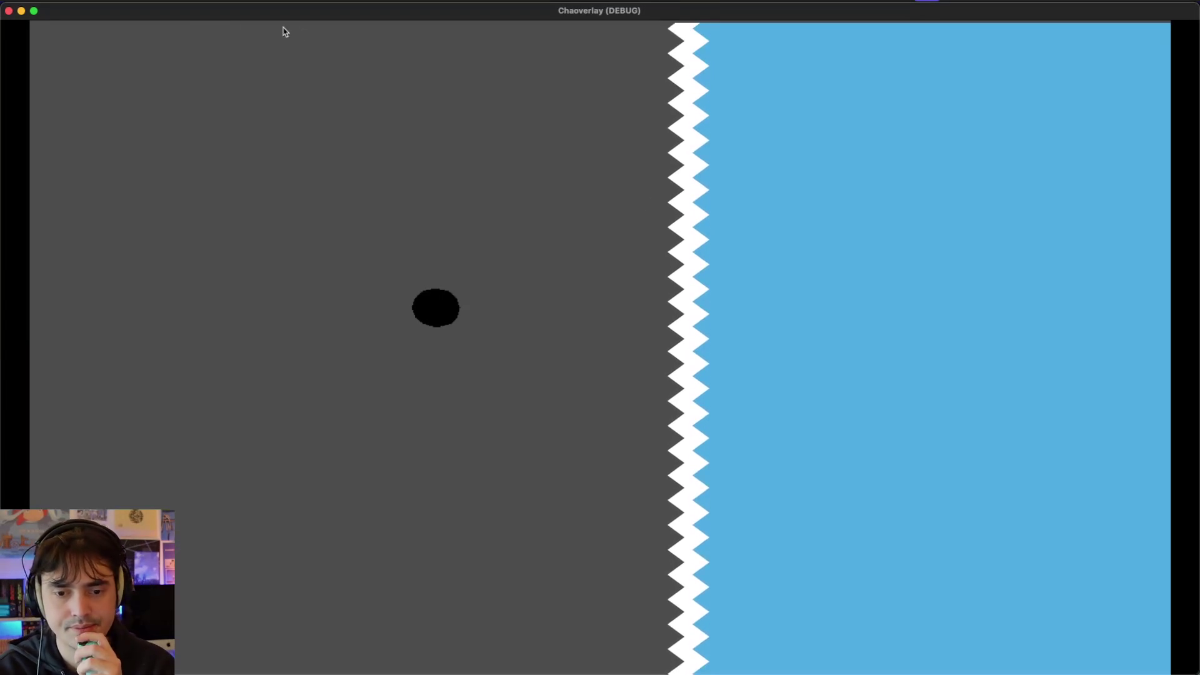
pyautogui.click(9, 13)
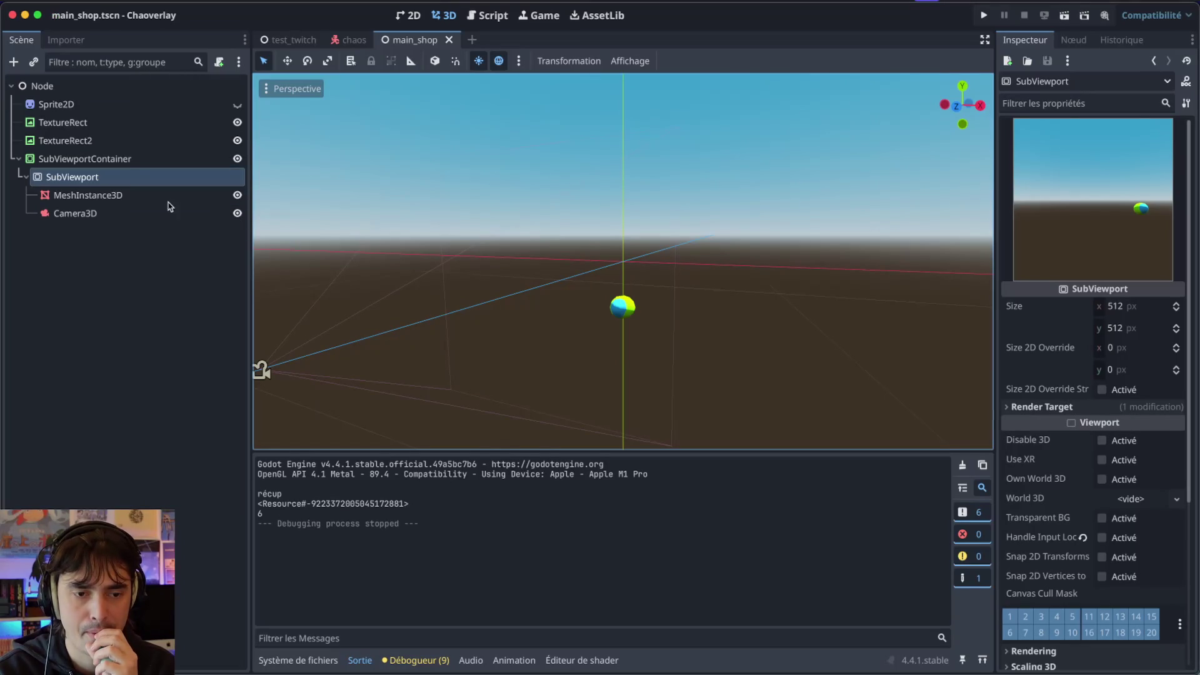
# Set the SubViewport's size to 1920 × 1080 px, correcting the mistyped width
pyautogui.click(90, 198)
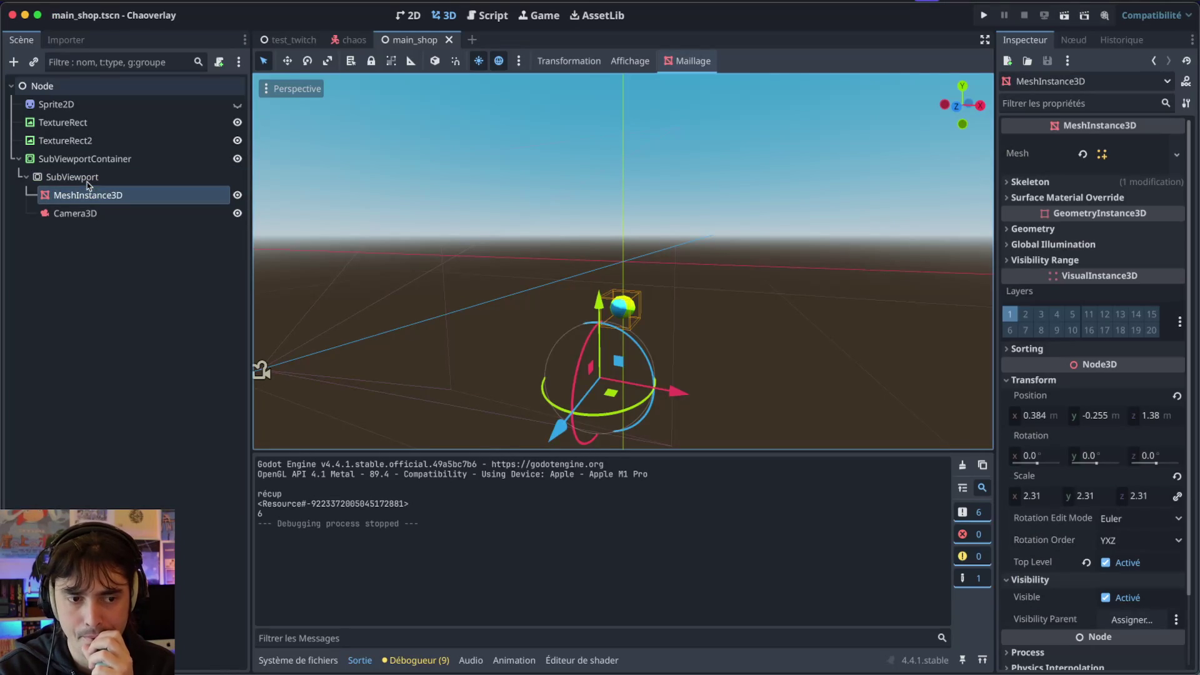
pyautogui.click(88, 180)
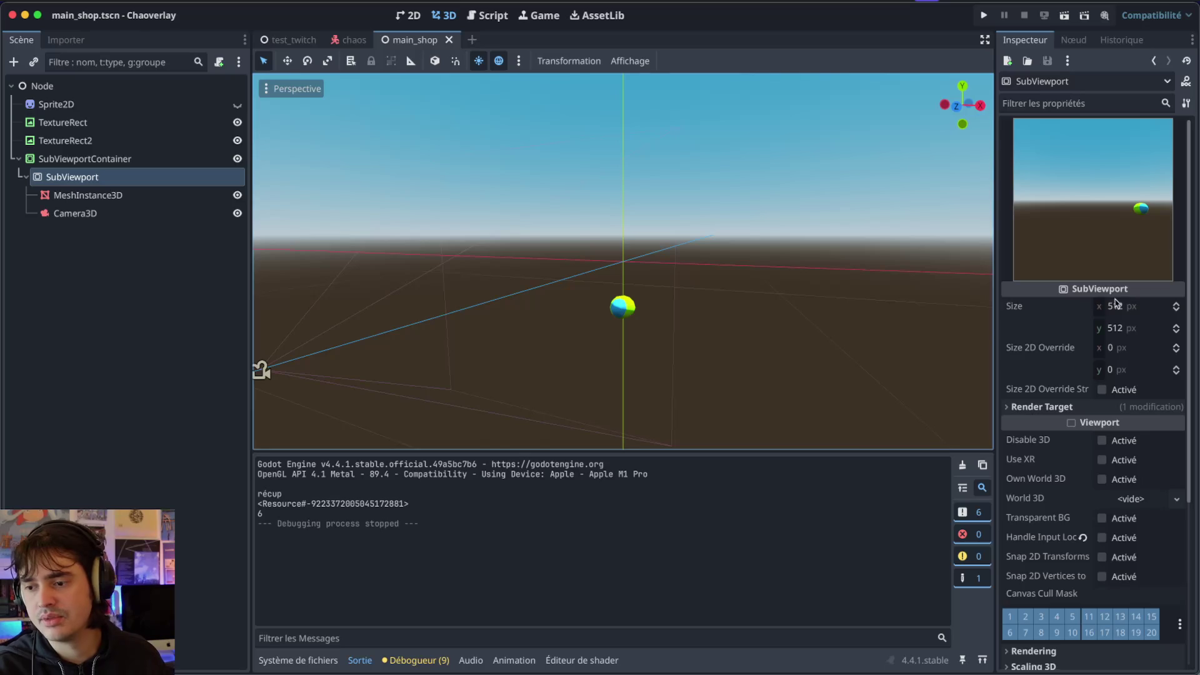
pyautogui.click(1115, 305)
pyautogui.write('1920')
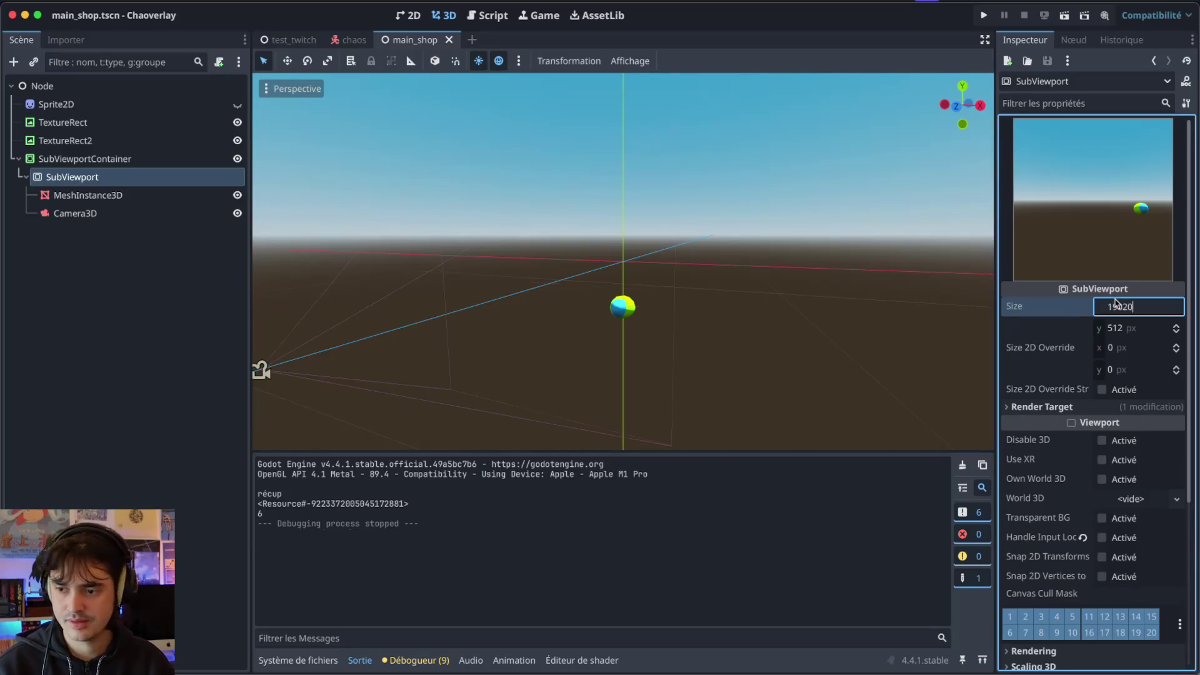
pyautogui.press('Tab')
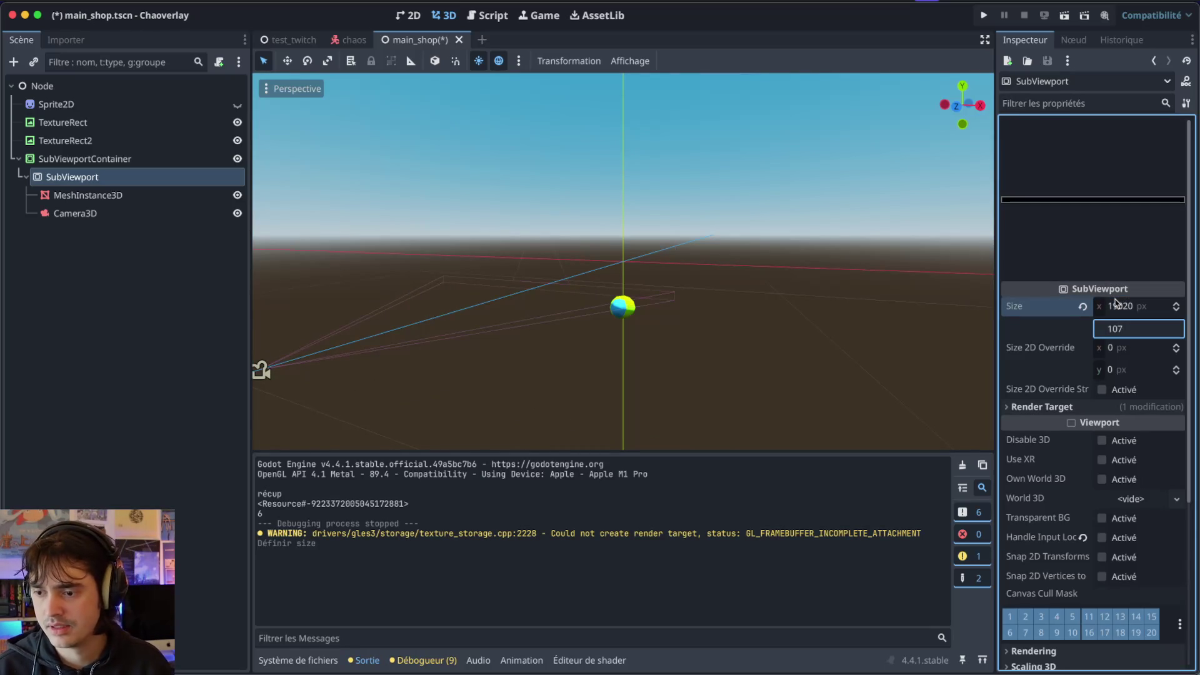
pyautogui.press('Return')
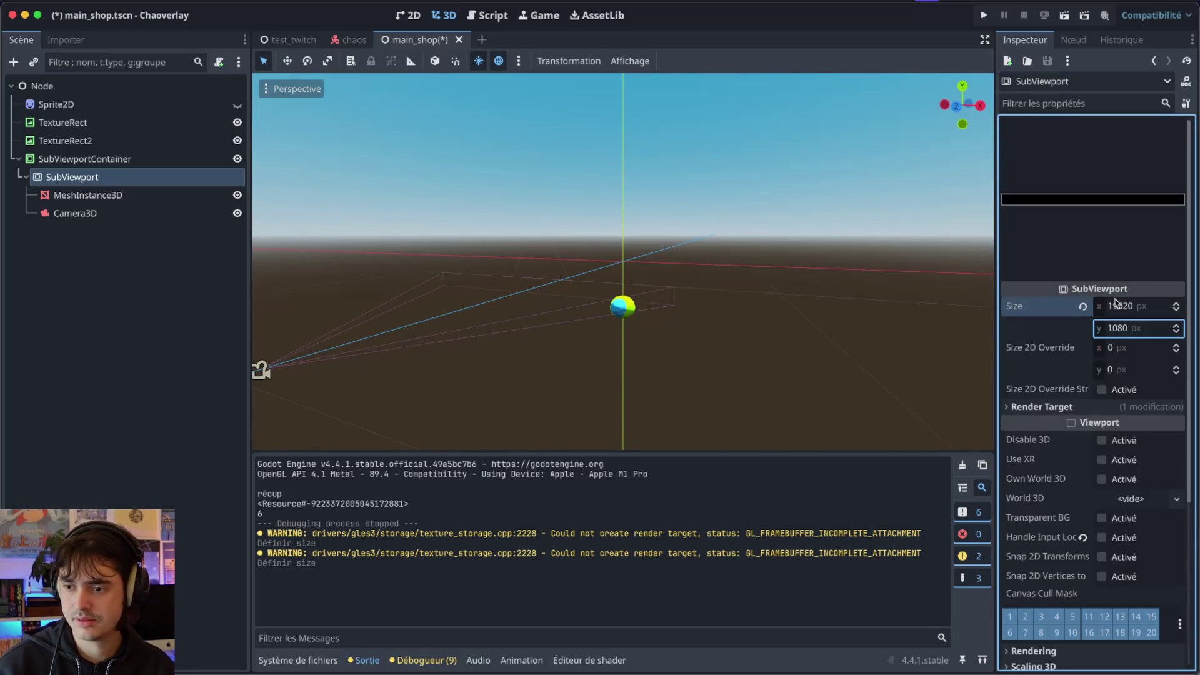
pyautogui.click(1138, 311)
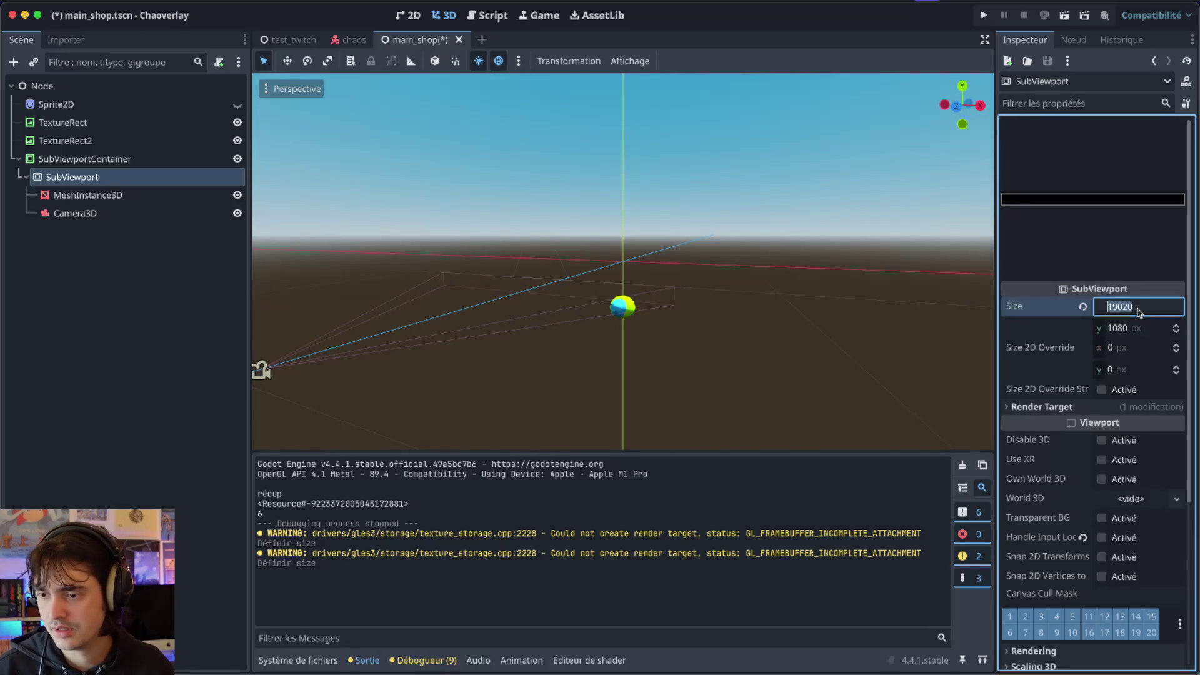
pyautogui.press('BackSpace')
pyautogui.press('Return')
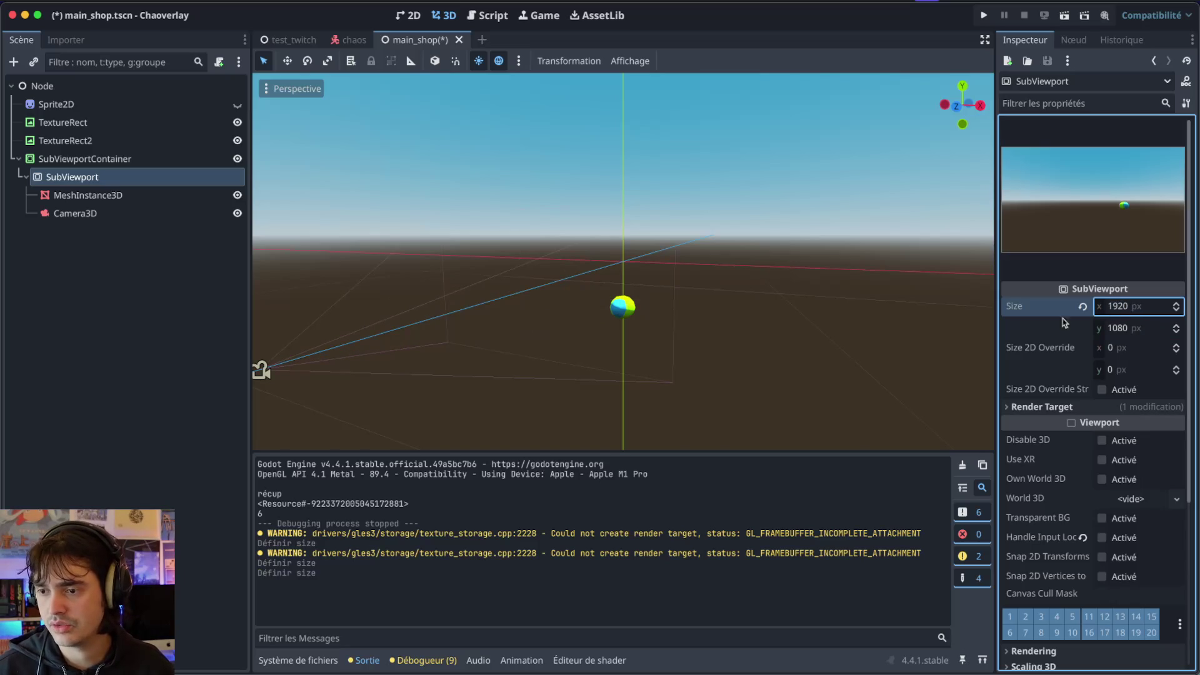
# Save the scene and test-run the project twice to check the render
pyautogui.hotkey('ctrl', 's')
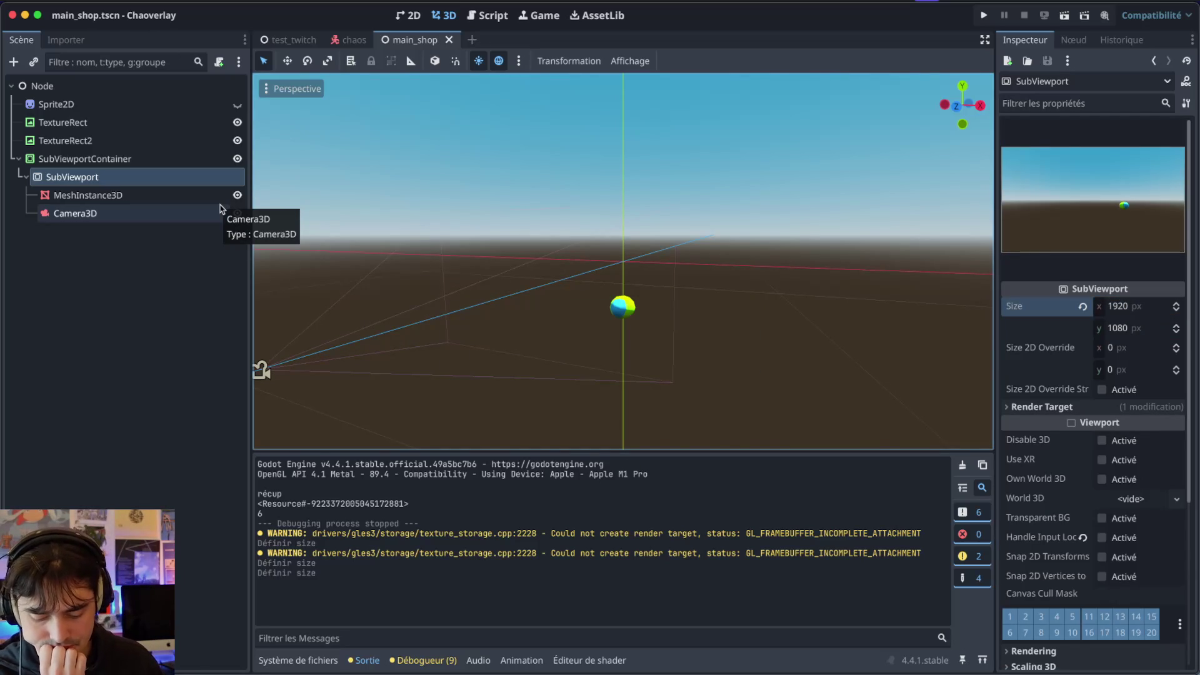
pyautogui.press('super+b')
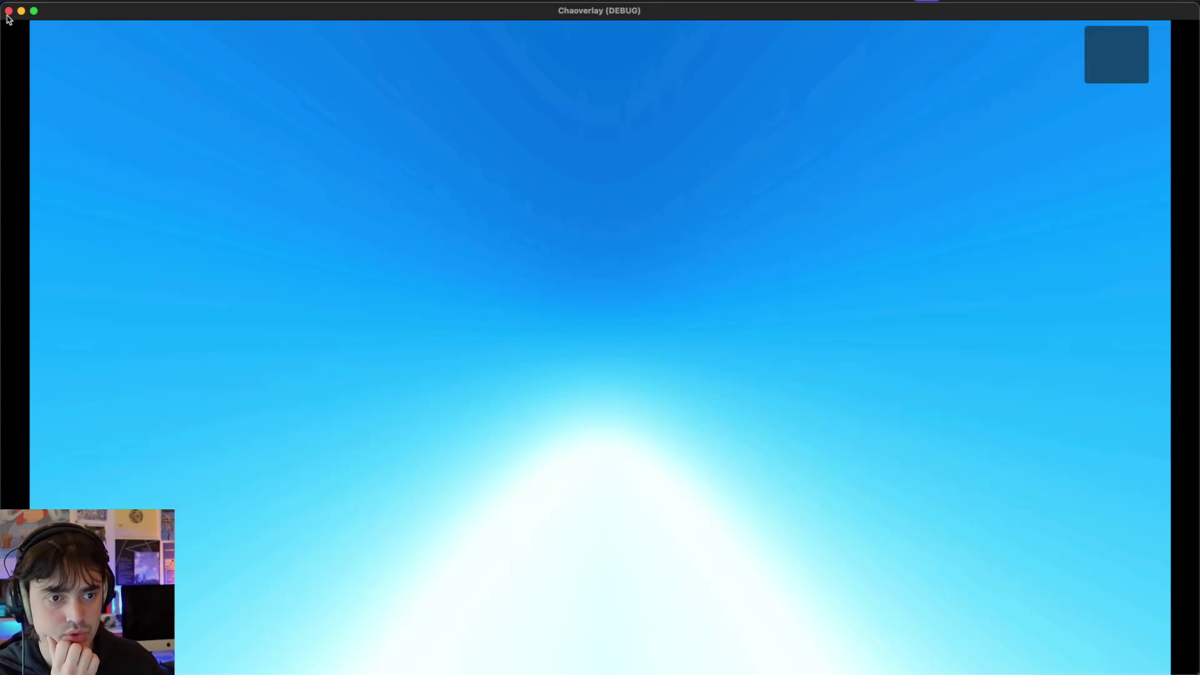
pyautogui.click(9, 11)
pyautogui.press('super+b')
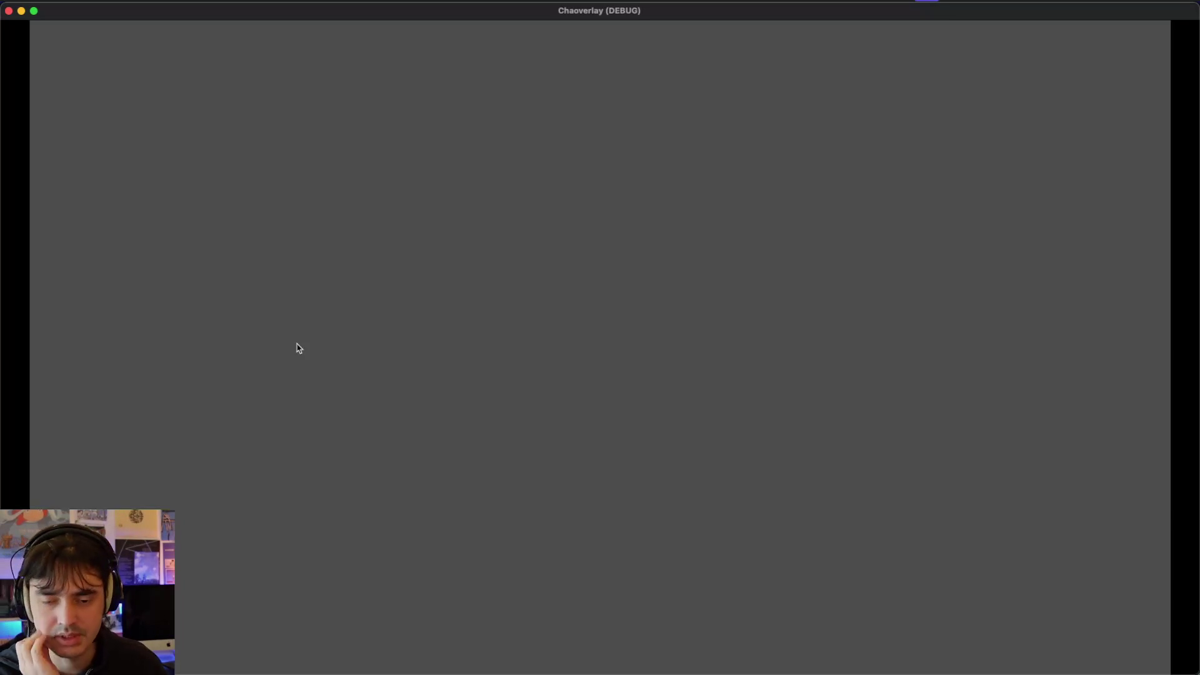
pyautogui.click(9, 11)
pyautogui.click(100, 193)
pyautogui.click(105, 180)
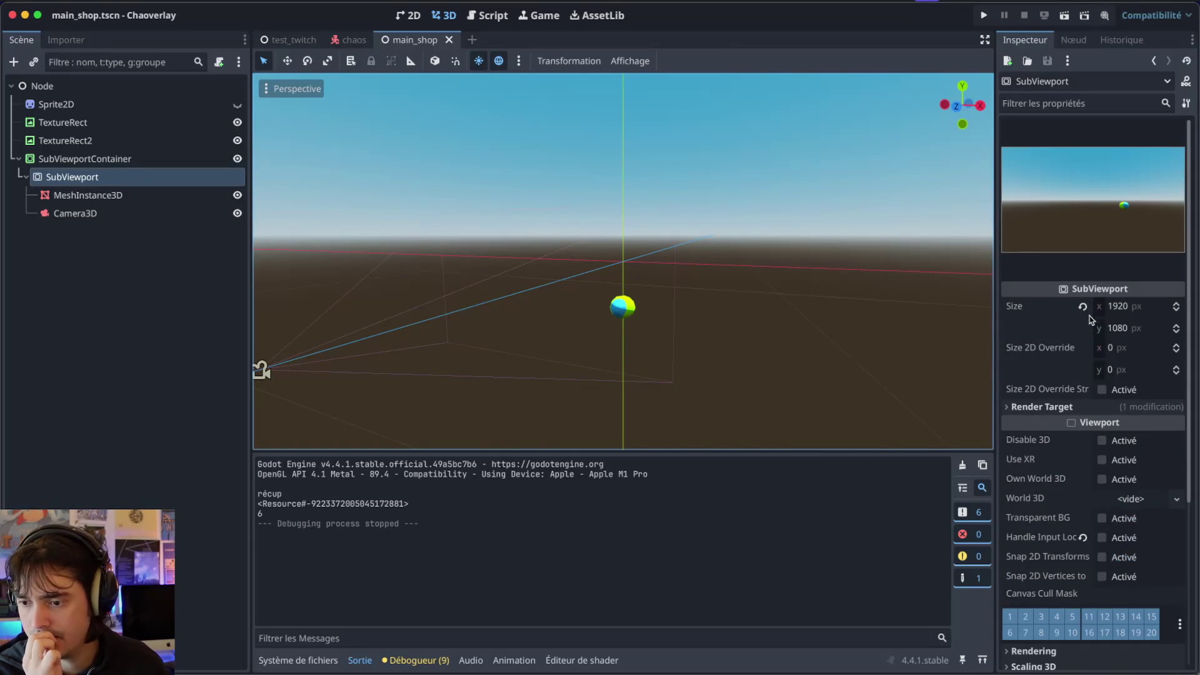
# Enable Transparent BG on the SubViewport
pyautogui.scroll(-3, 1102, 373)
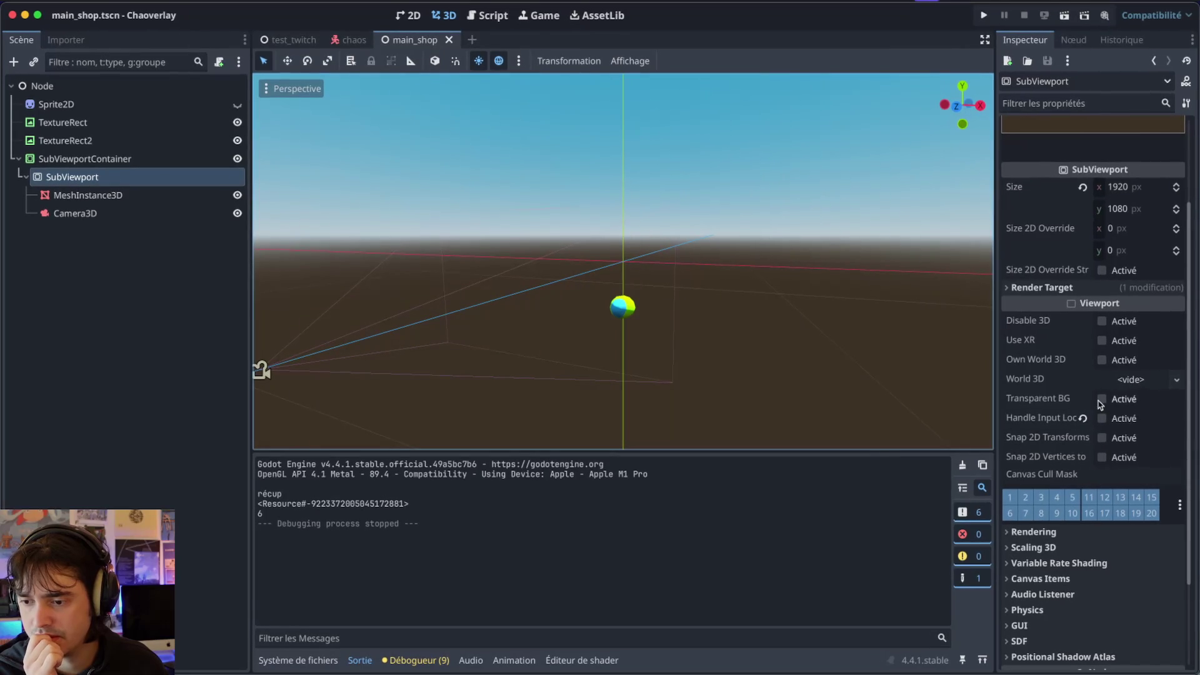
pyautogui.click(1098, 399)
pyautogui.scroll(3, 1081, 324)
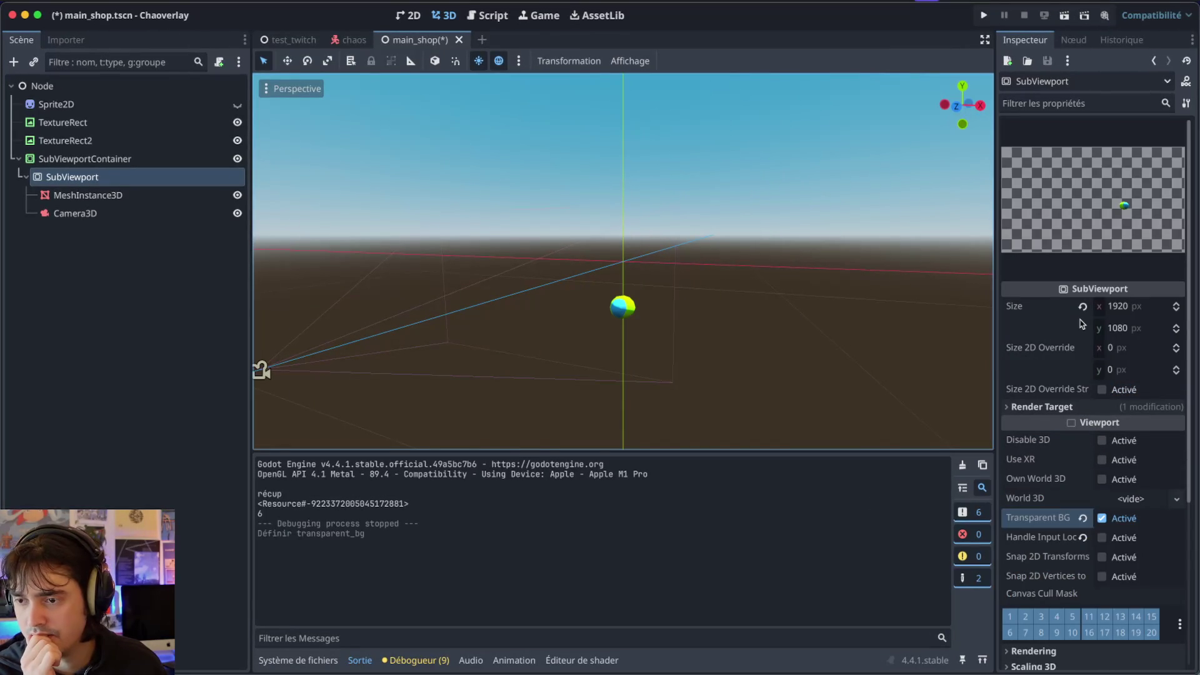
pyautogui.scroll(-1, 1043, 500)
# Save the scene and test-run the project to check the transparency
pyautogui.hotkey('ctrl', 's')
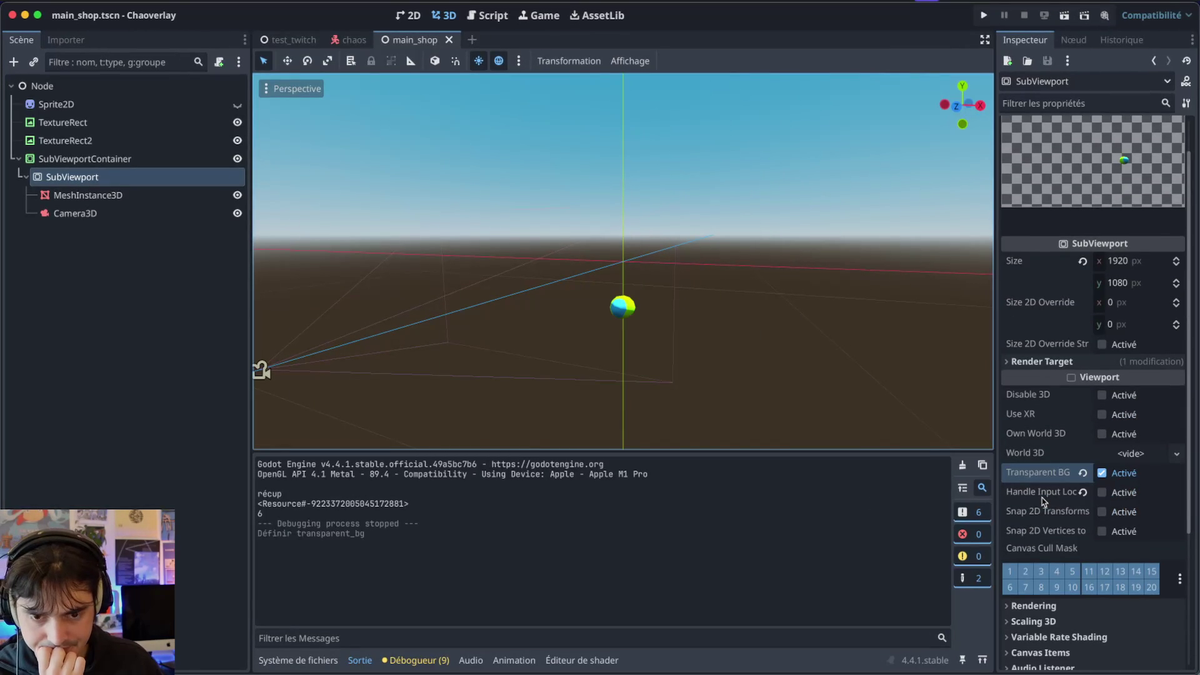
pyautogui.press('super+b')
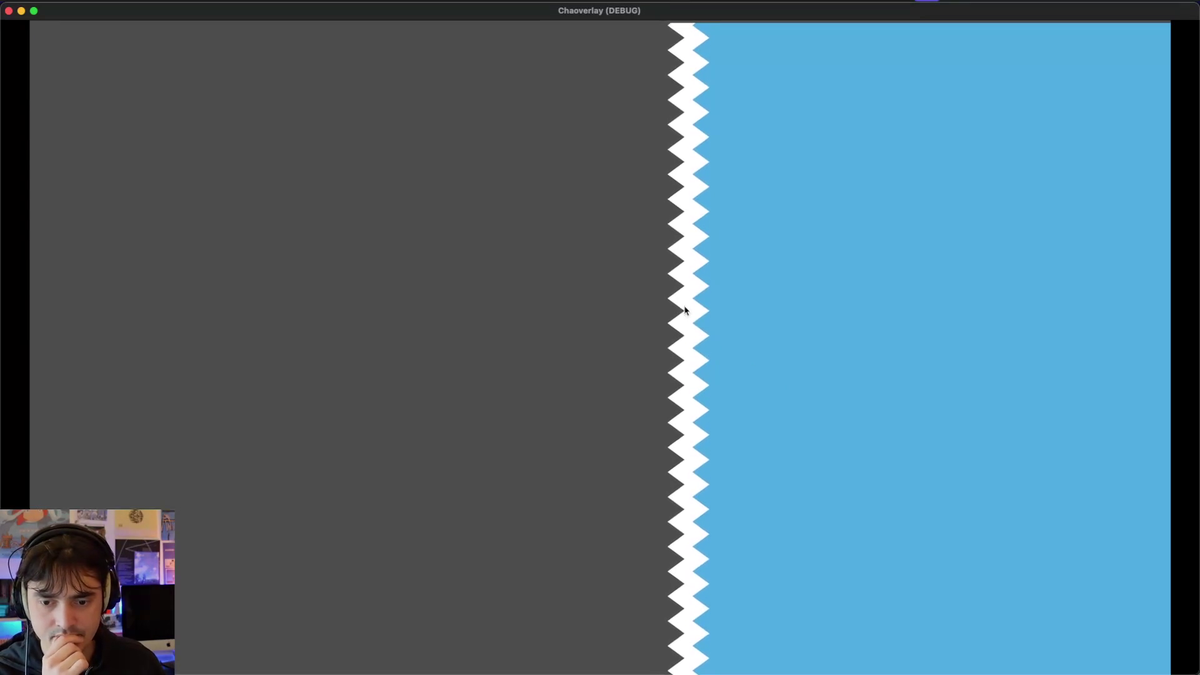
pyautogui.click(12, 13)
pyautogui.click(73, 141)
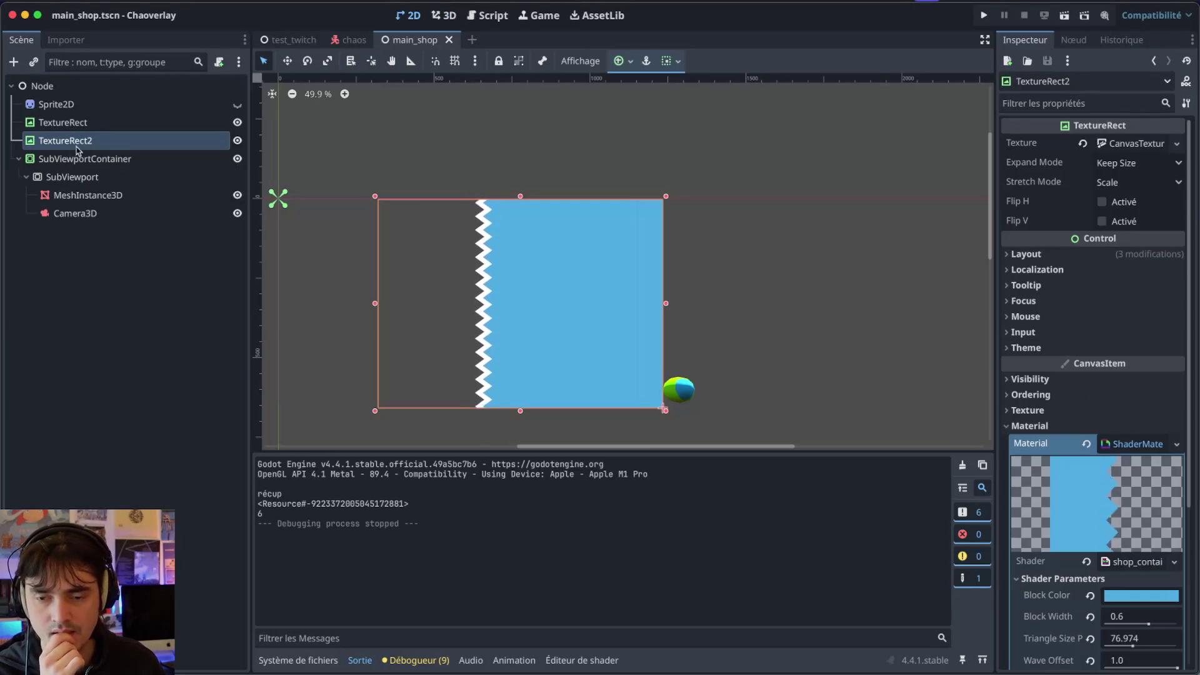
# Compare TextureRect2's Ordering settings with the SubViewportContainer's Z Index 0, Z as Relative
pyautogui.click(1025, 426)
pyautogui.click(1017, 395)
pyautogui.click(1016, 395)
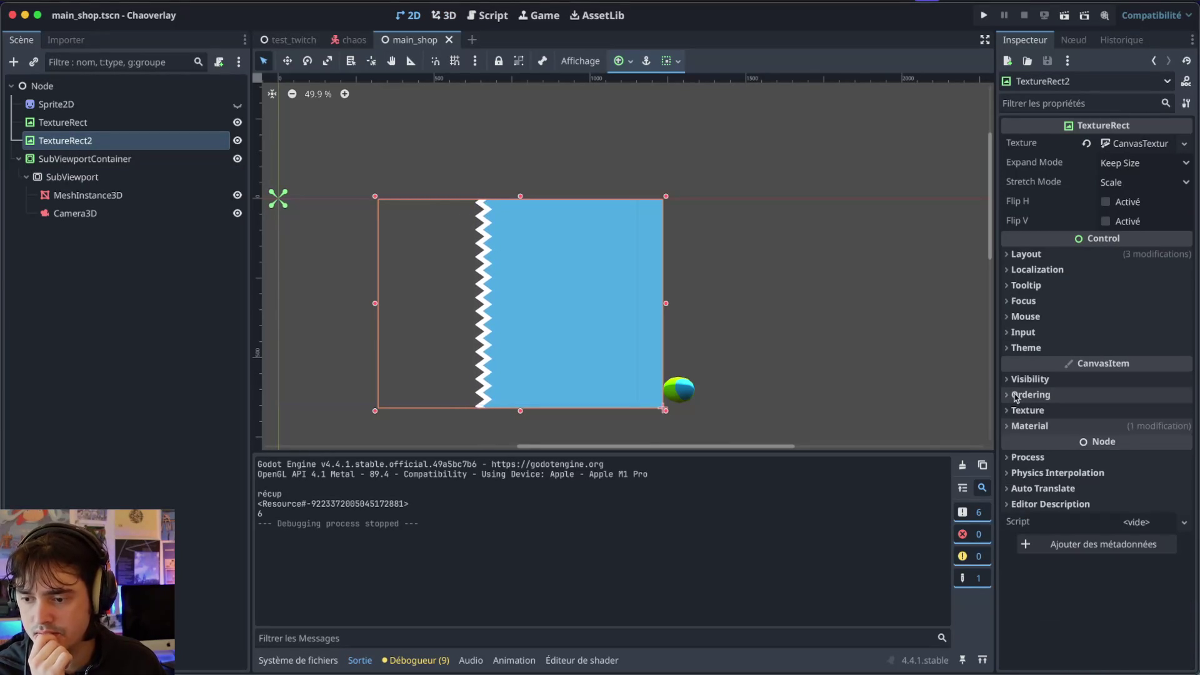
pyautogui.click(147, 164)
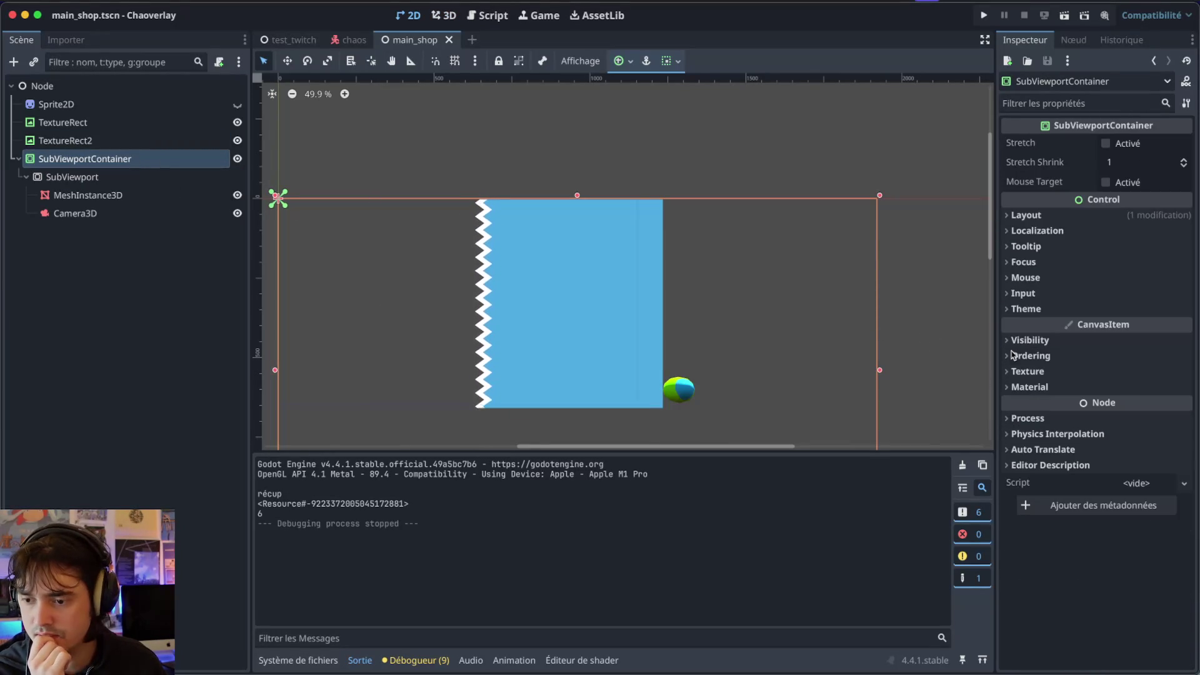
pyautogui.click(1018, 355)
pyautogui.click(20, 159)
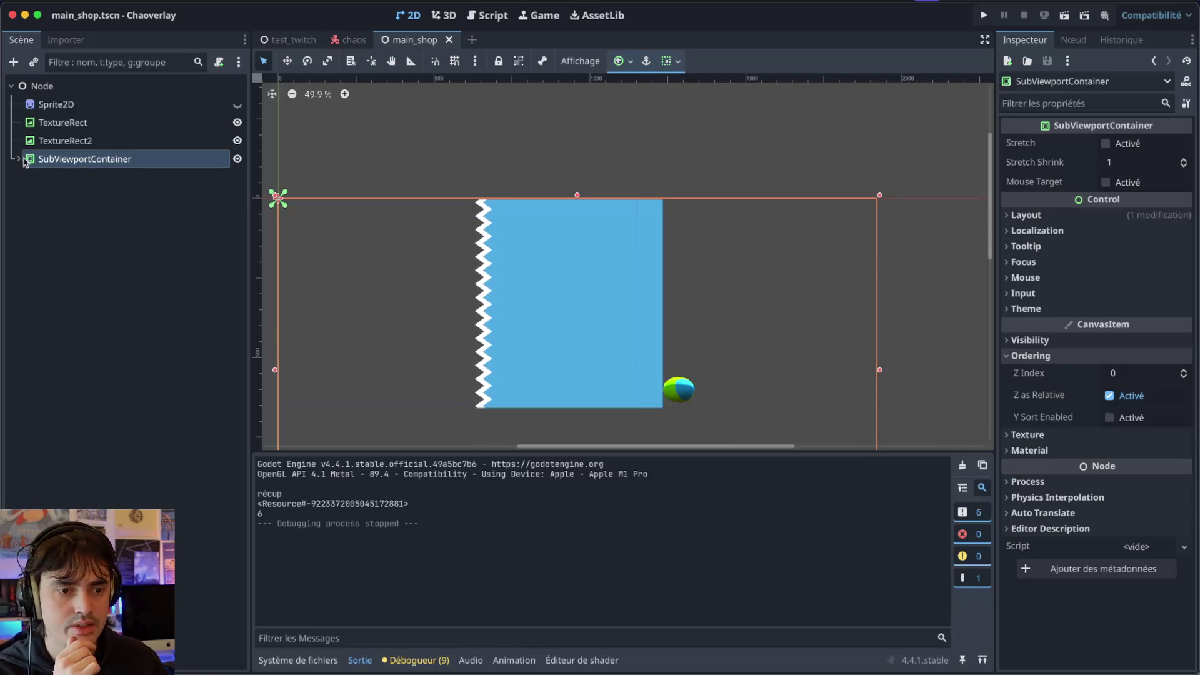
# Move SubViewportContainer out from under Sprite2D, then delete the Sprite2D node
pyautogui.moveTo(90, 108); pyautogui.dragTo(51, 107)
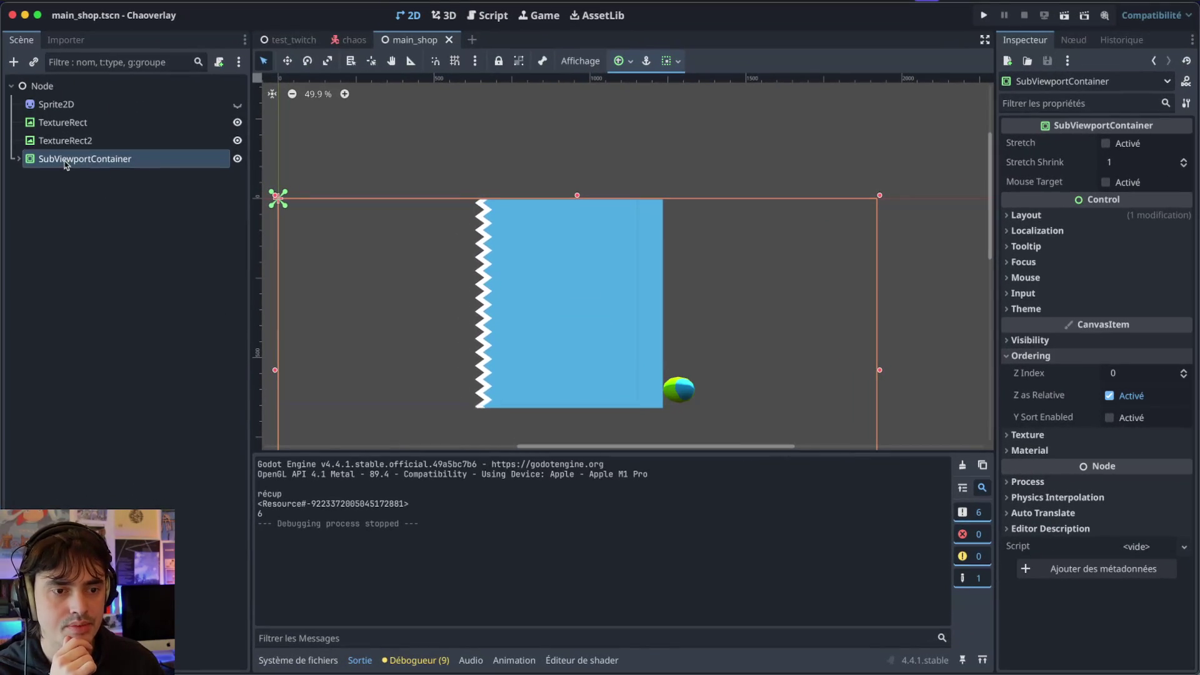
pyautogui.moveTo(87, 158)
pyautogui.mouseDown()
pyautogui.moveTo(93, 110)
pyautogui.moveTo(66, 110)
pyautogui.mouseUp()
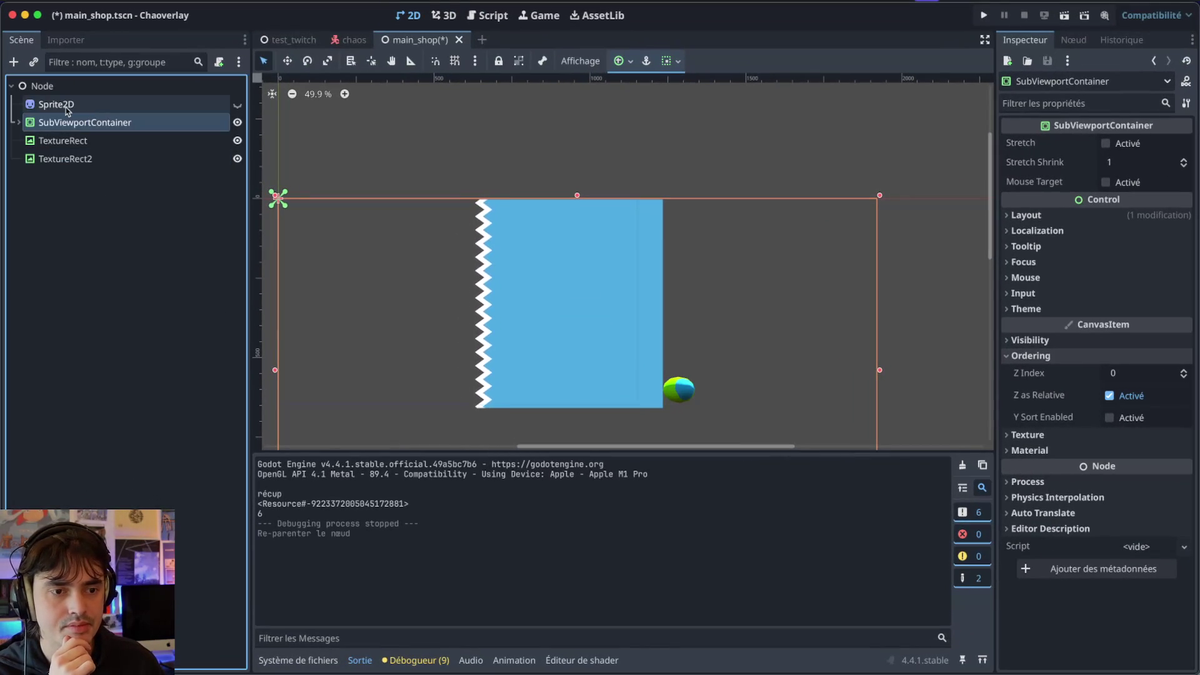
pyautogui.click(65, 111)
pyautogui.press('Delete')
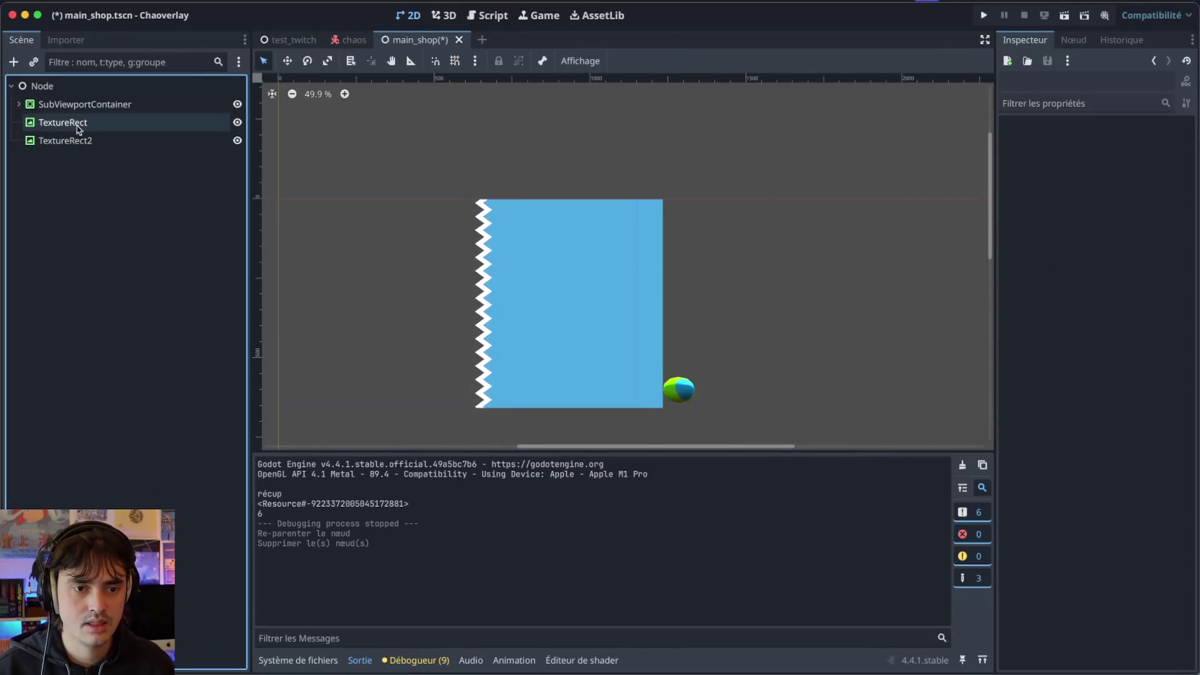
pyautogui.click(78, 104)
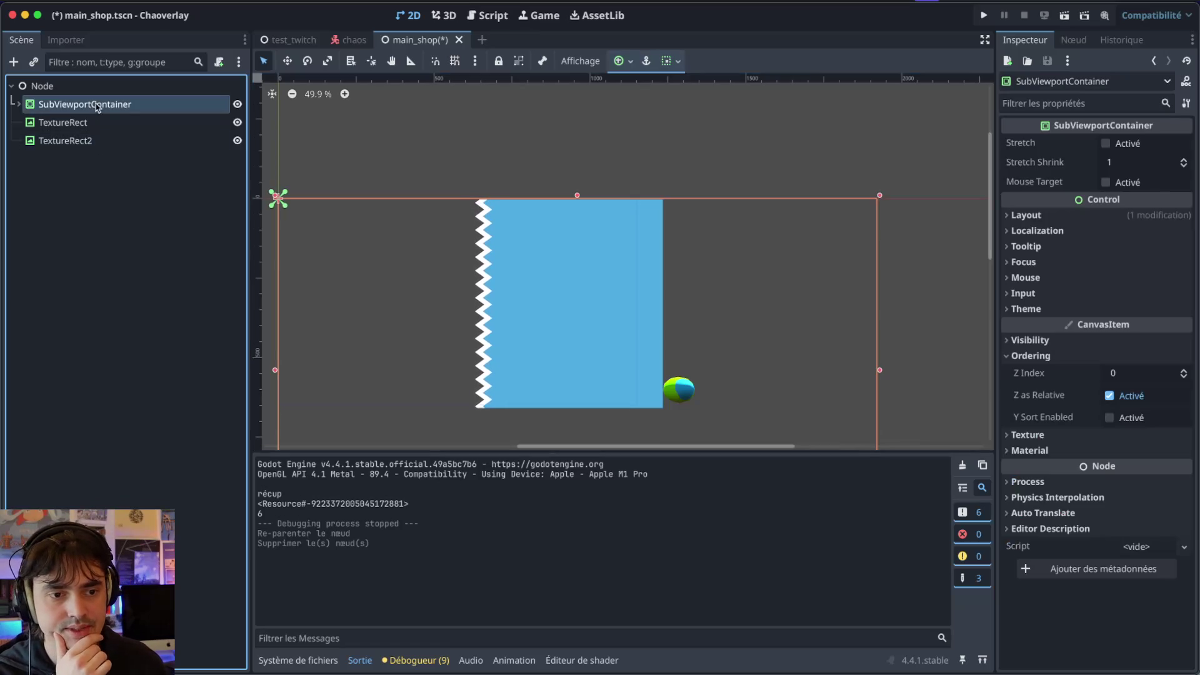
pyautogui.scroll(-5, 569, 358)
pyautogui.scroll(-4, 569, 357)
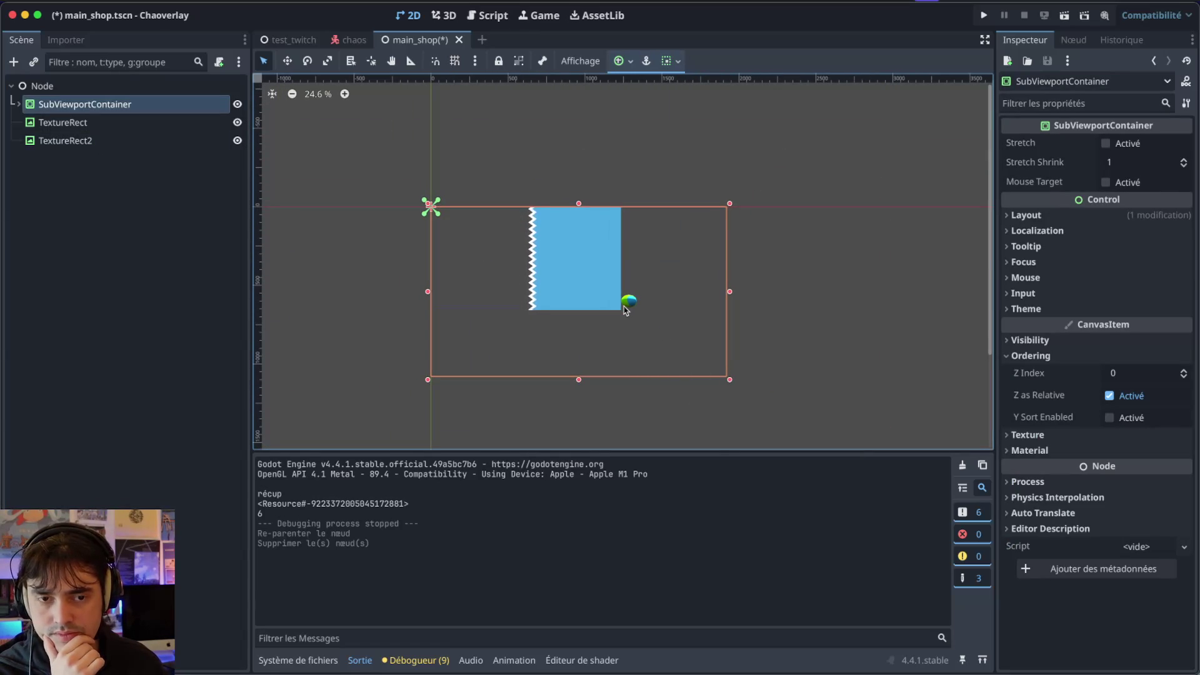
# Save main_shop and test-run the game with F5
pyautogui.hotkey('ctrl', 's')
pyautogui.press('F5')
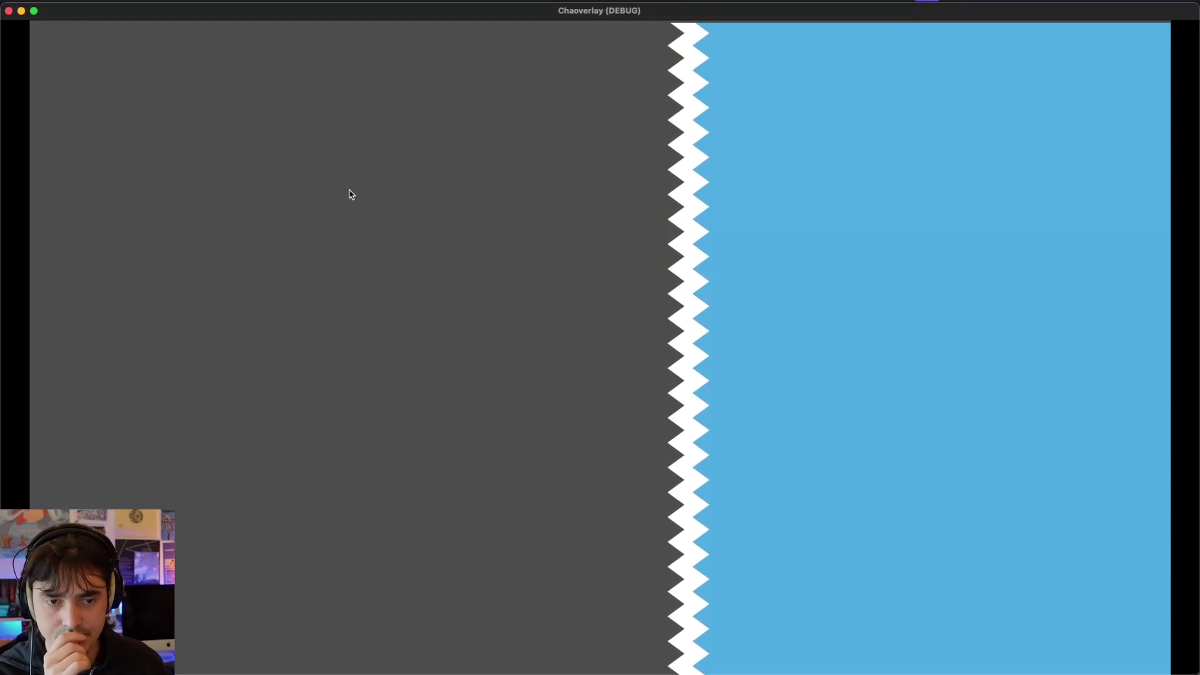
pyautogui.click(10, 12)
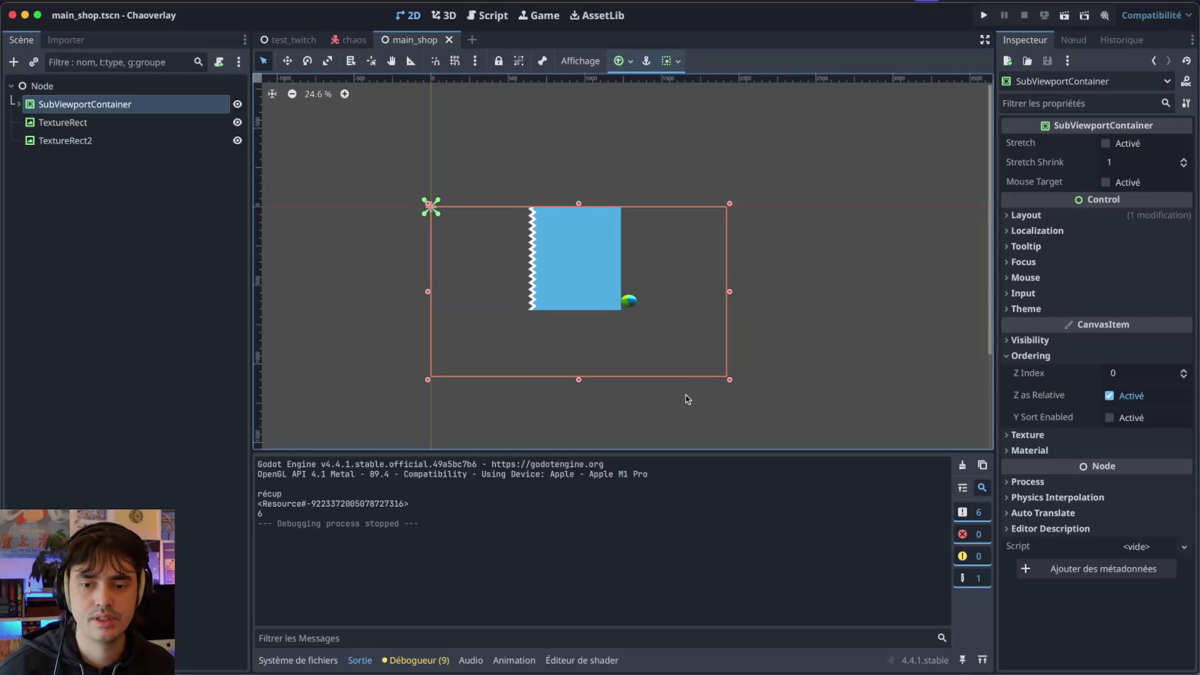
# Expand SubViewportContainer and select its SubViewport to view its size
pyautogui.click(734, 382)
pyautogui.click(144, 140)
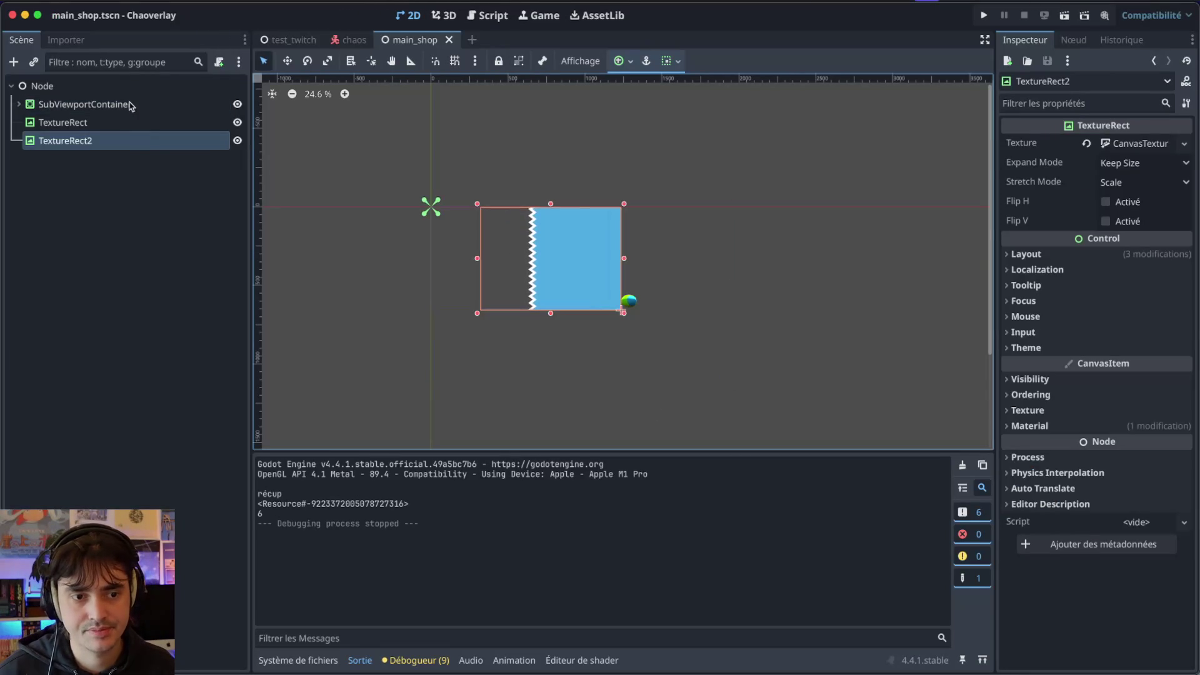
pyautogui.click(132, 104)
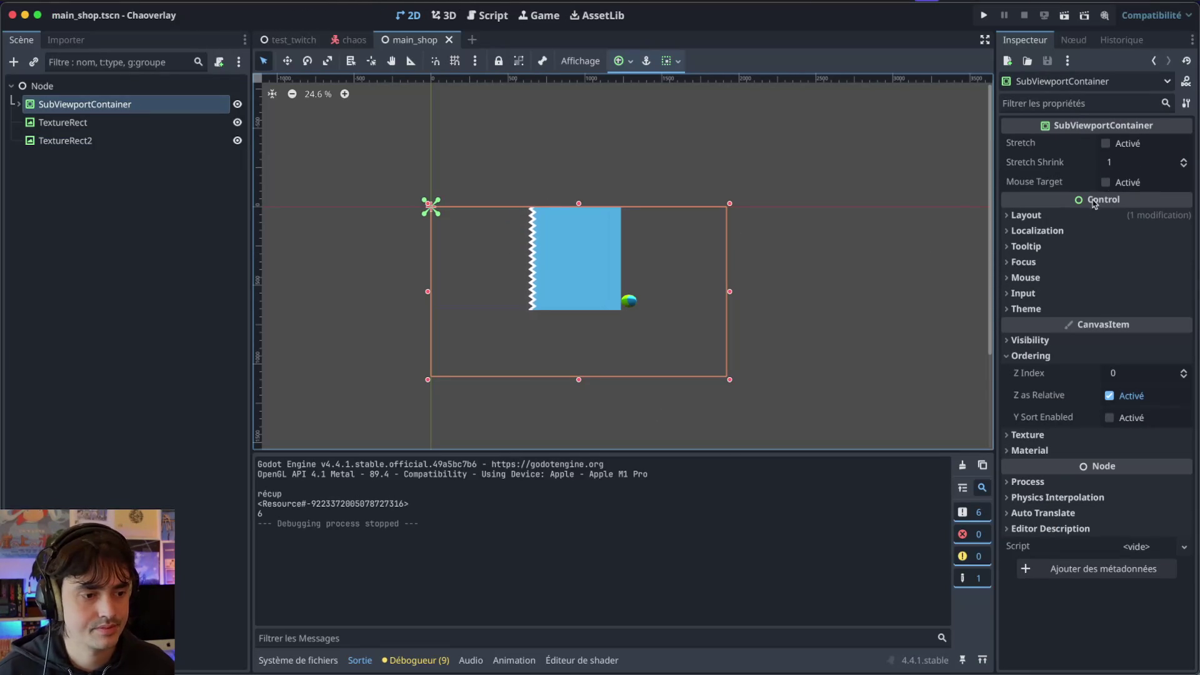
pyautogui.click(18, 103)
pyautogui.click(65, 127)
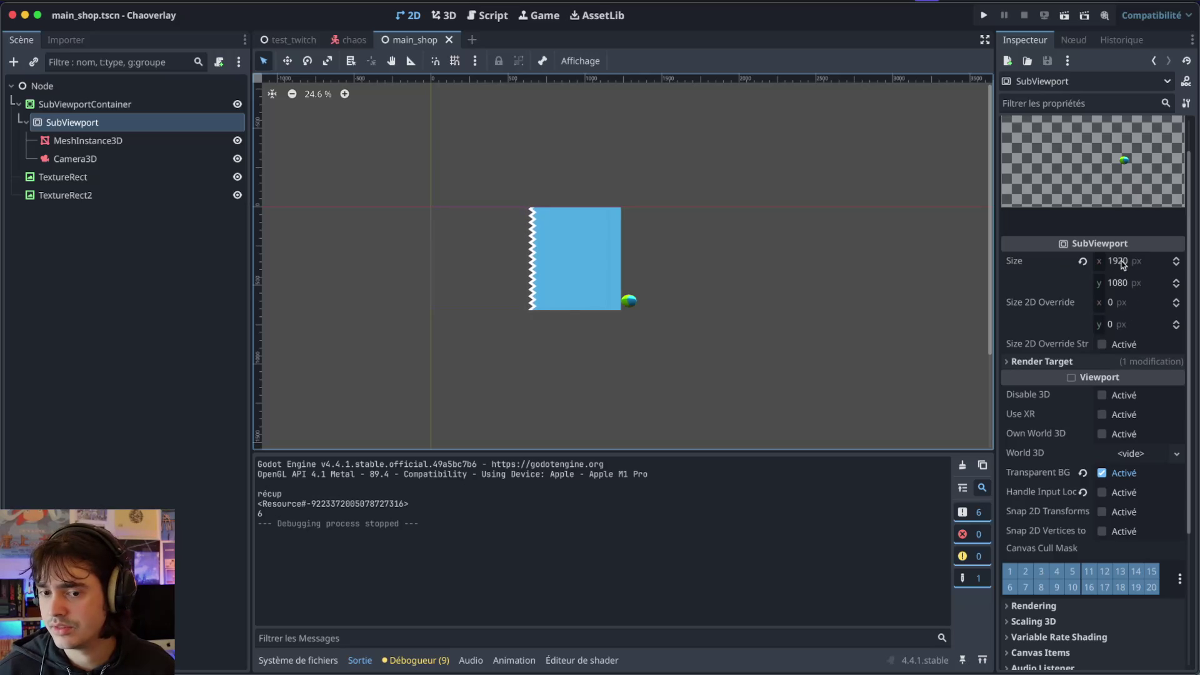
# Halve the resolution with a calculator and set the SubViewport size to 860 × 540
pyautogui.press('super+space')
pyautogui.write('192')
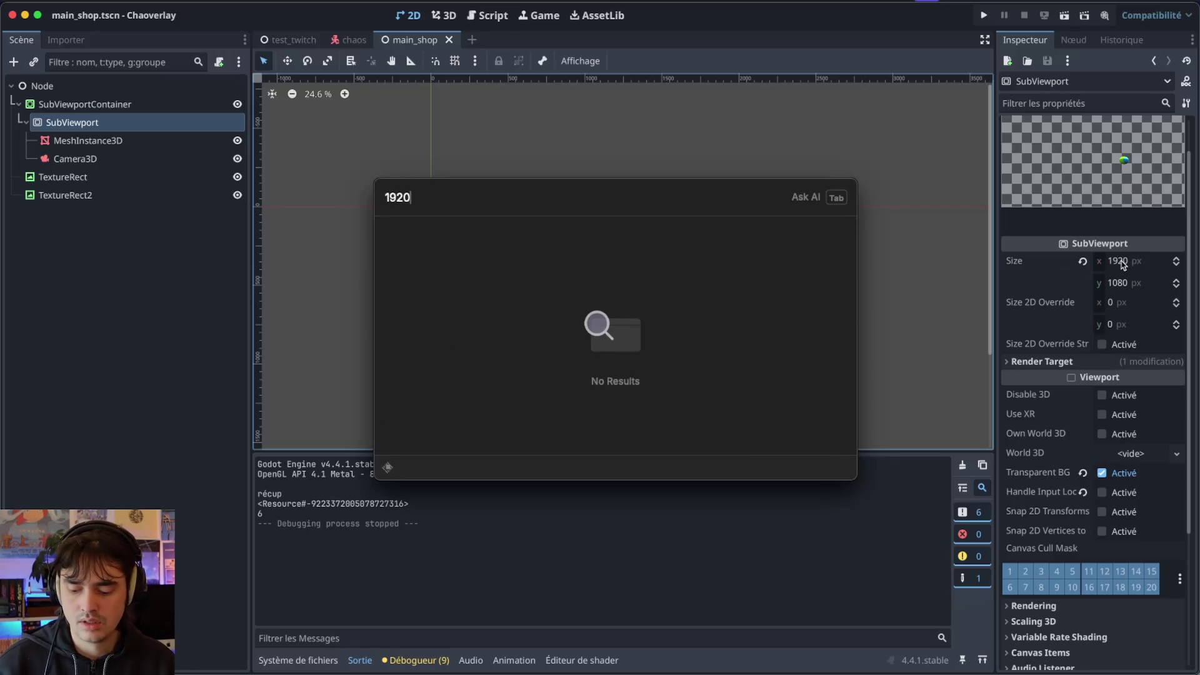
pyautogui.write('/2')
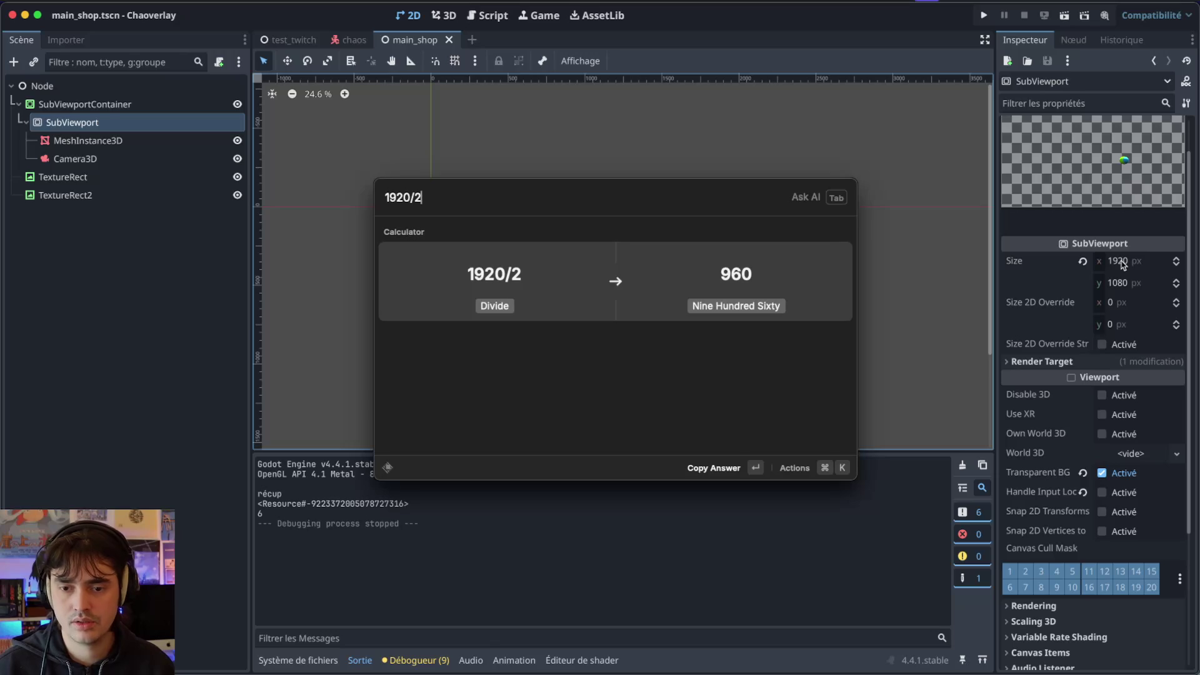
pyautogui.write('10')
pyautogui.write('/2')
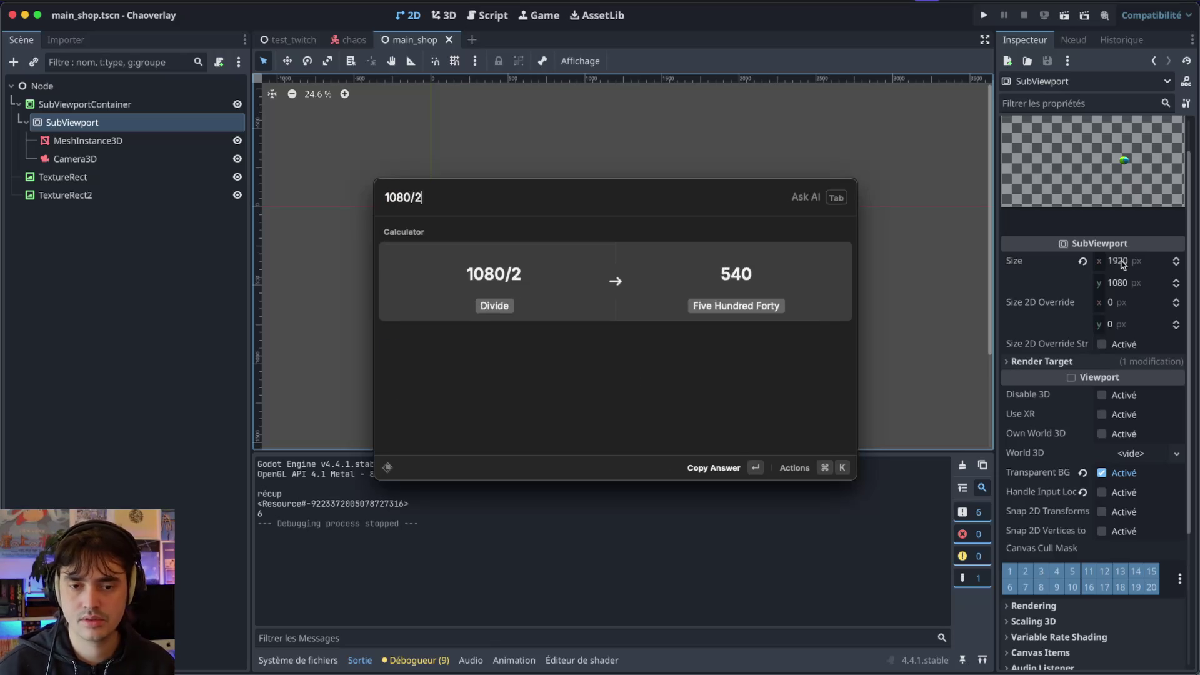
pyautogui.press('Return')
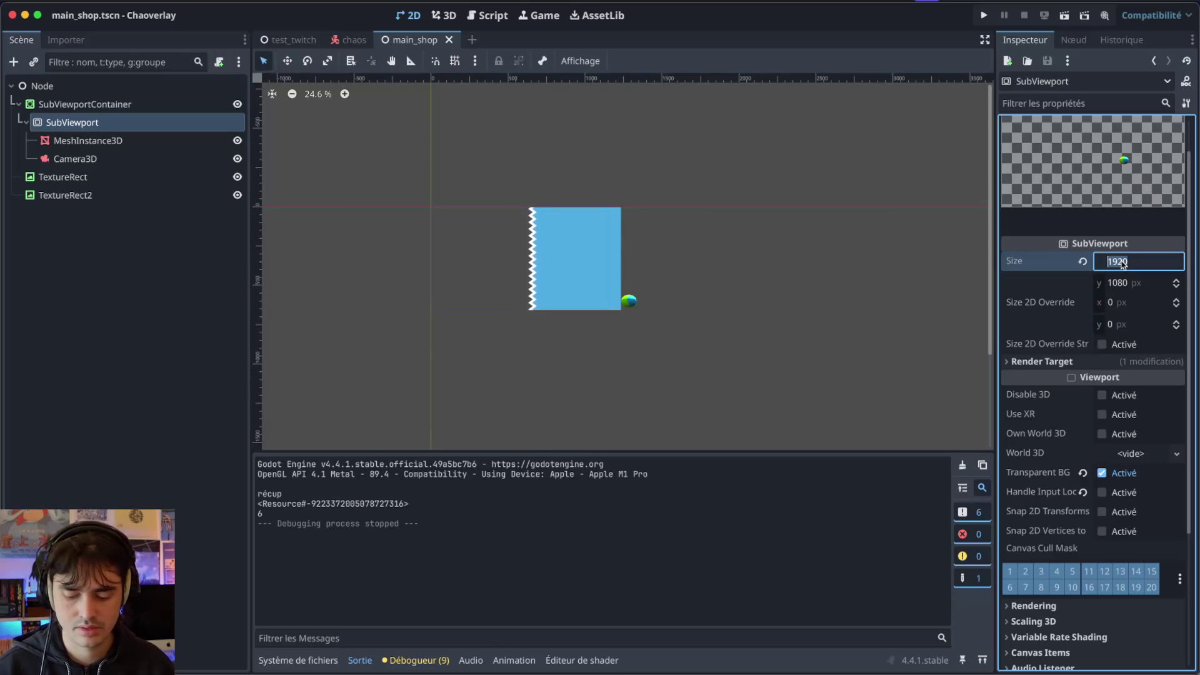
pyautogui.write('860')
pyautogui.press('Tab')
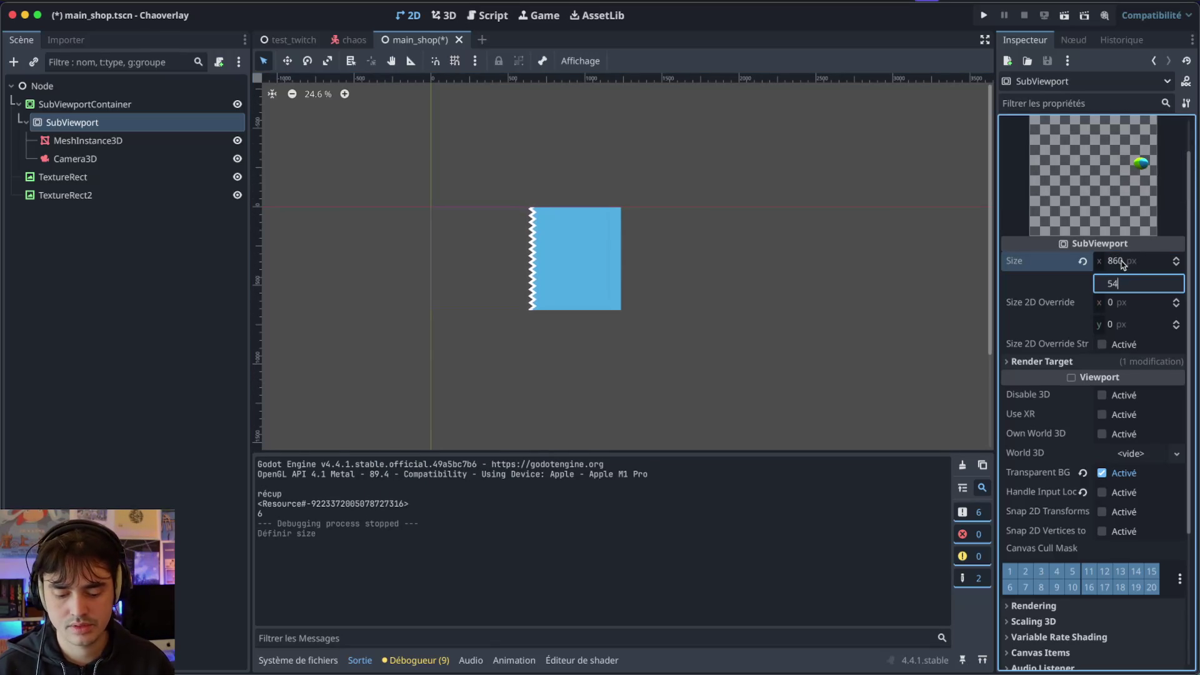
pyautogui.write('0')
pyautogui.press('Return')
# Try shrinking the container, then undo both the resize and the viewport size change
pyautogui.click(74, 107)
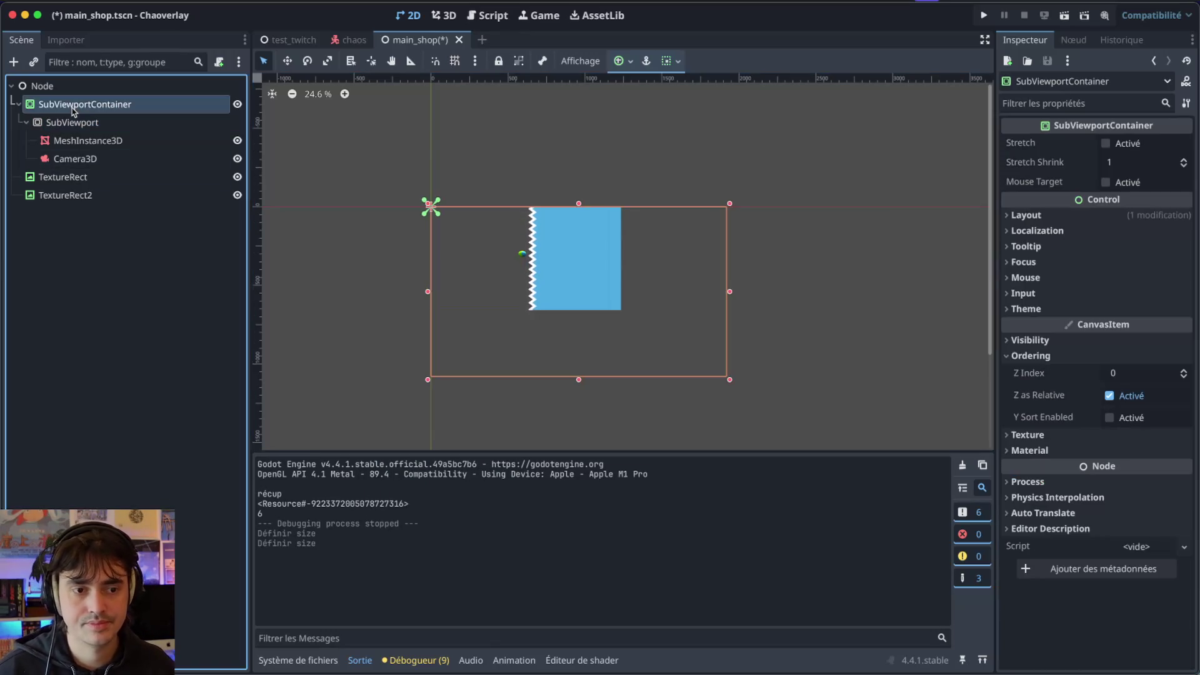
pyautogui.click(115, 127)
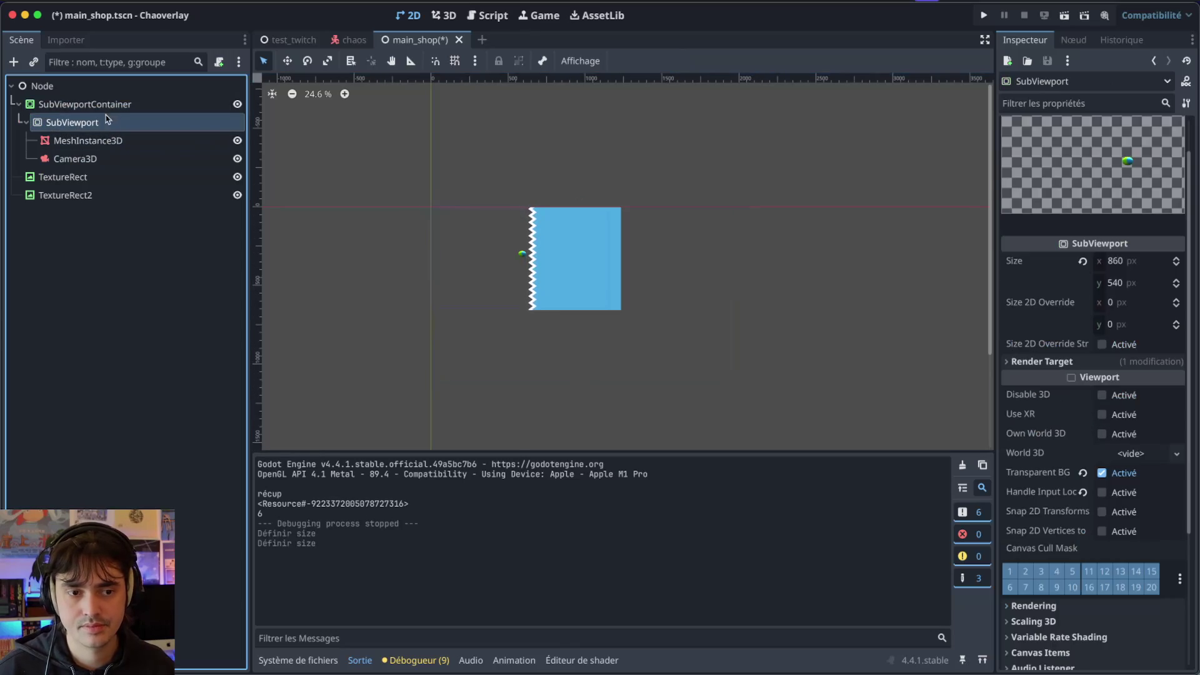
pyautogui.click(94, 105)
pyautogui.moveTo(729, 379)
pyautogui.mouseDown()
pyautogui.moveTo(647, 311)
pyautogui.moveTo(733, 373)
pyautogui.mouseUp()
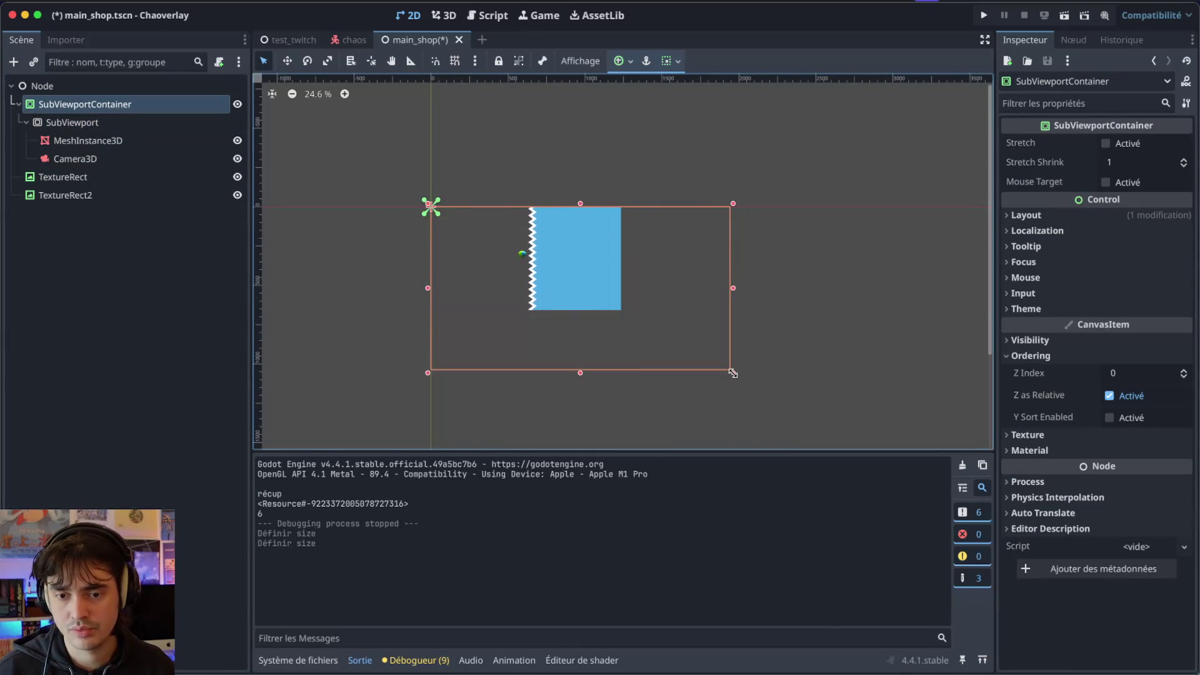
pyautogui.click(72, 122)
pyautogui.press('super+z')
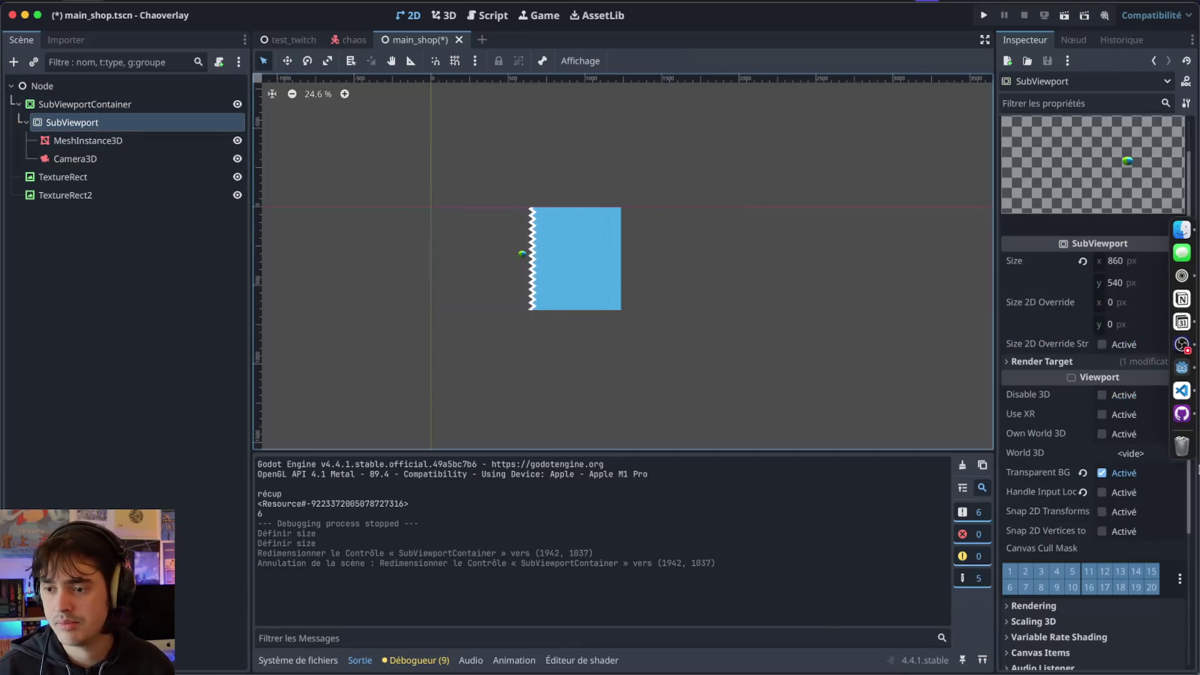
pyautogui.press('super+z')
pyautogui.press('super+z')
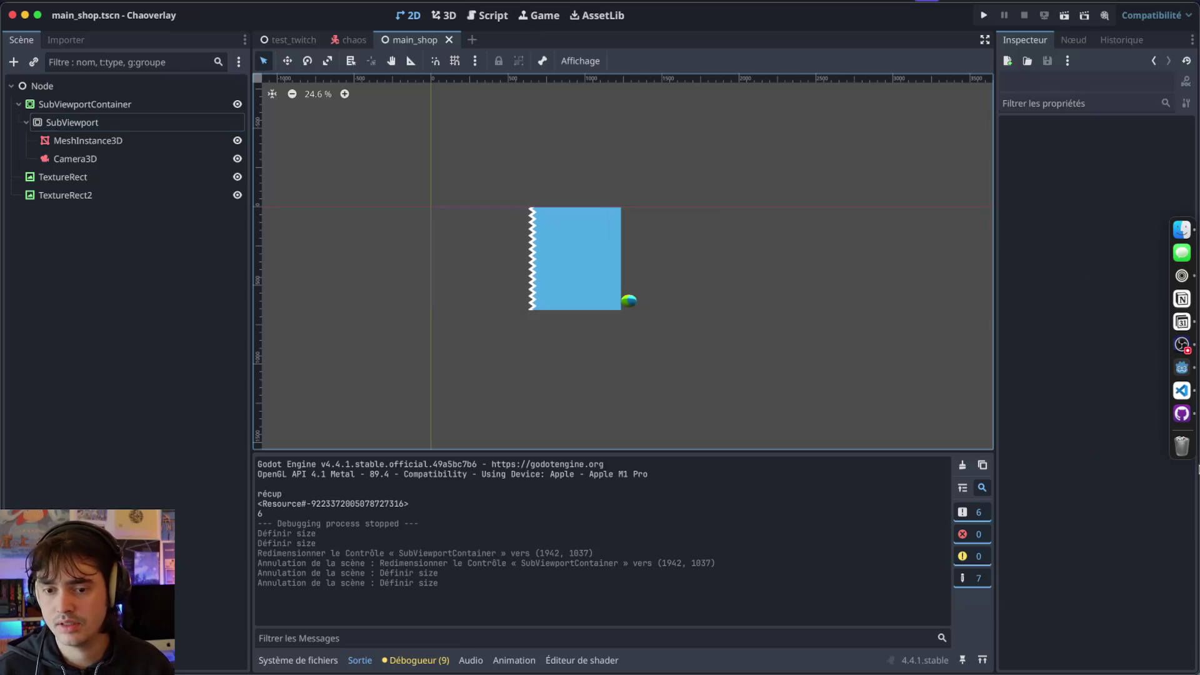
pyautogui.click(125, 104)
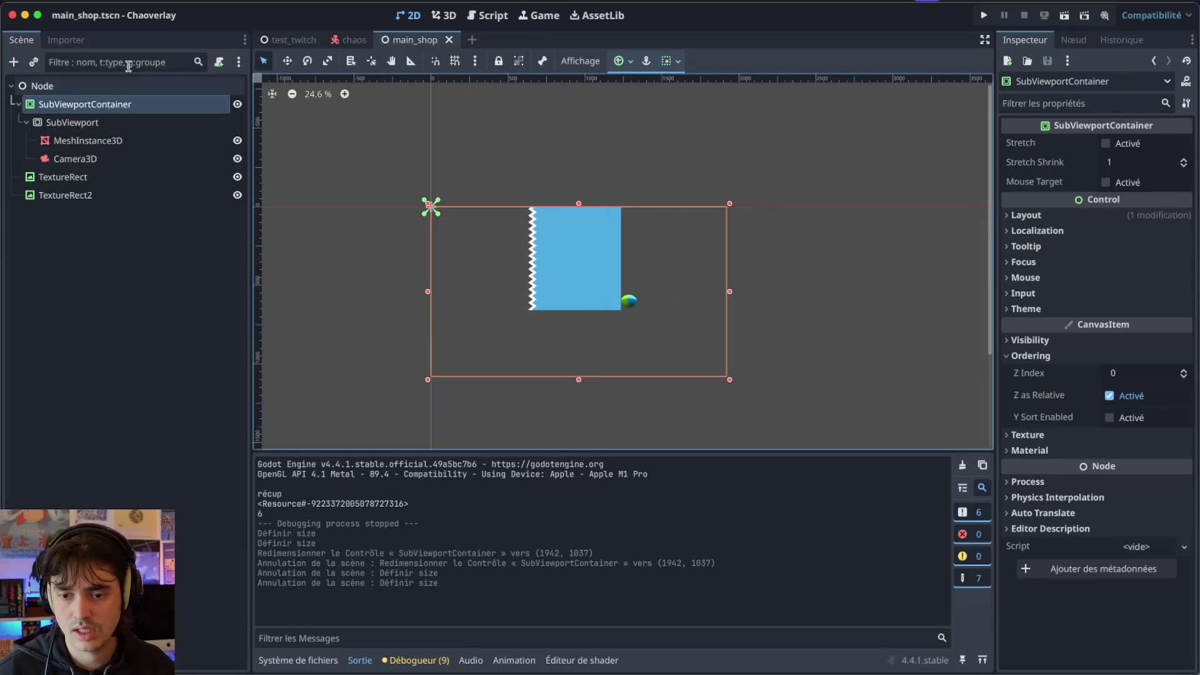
pyautogui.click(73, 122)
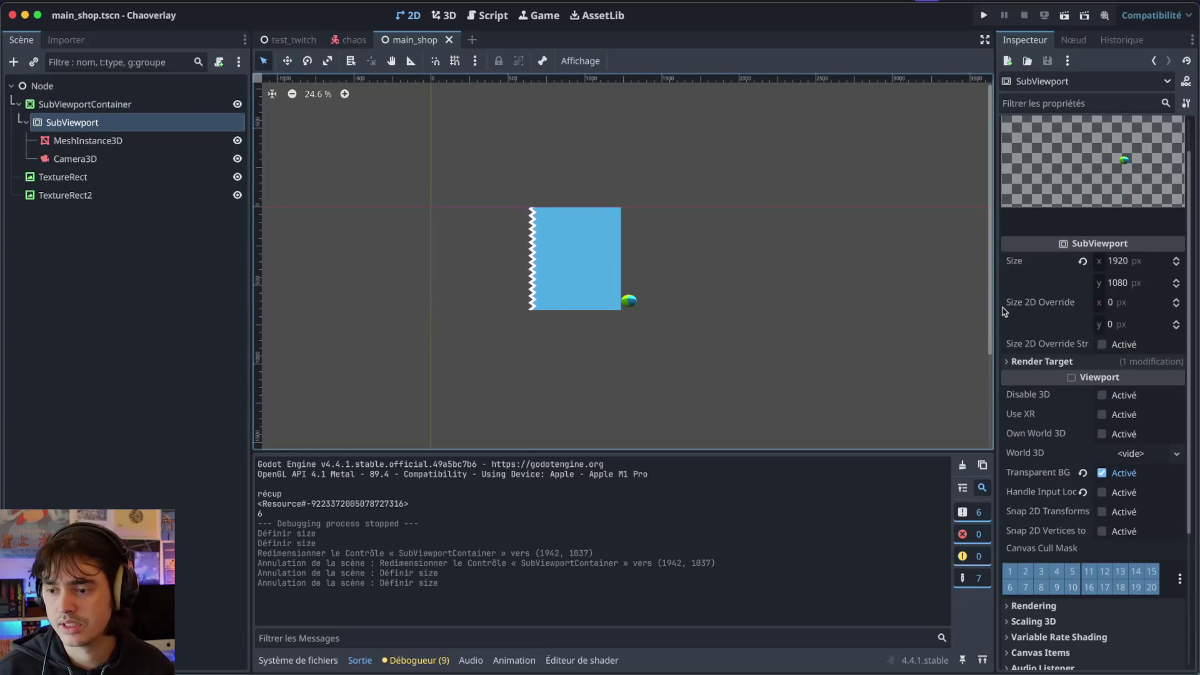
# Set the SubViewport to 960 × 540 and shrink the container roughly to match
pyautogui.click(1129, 262)
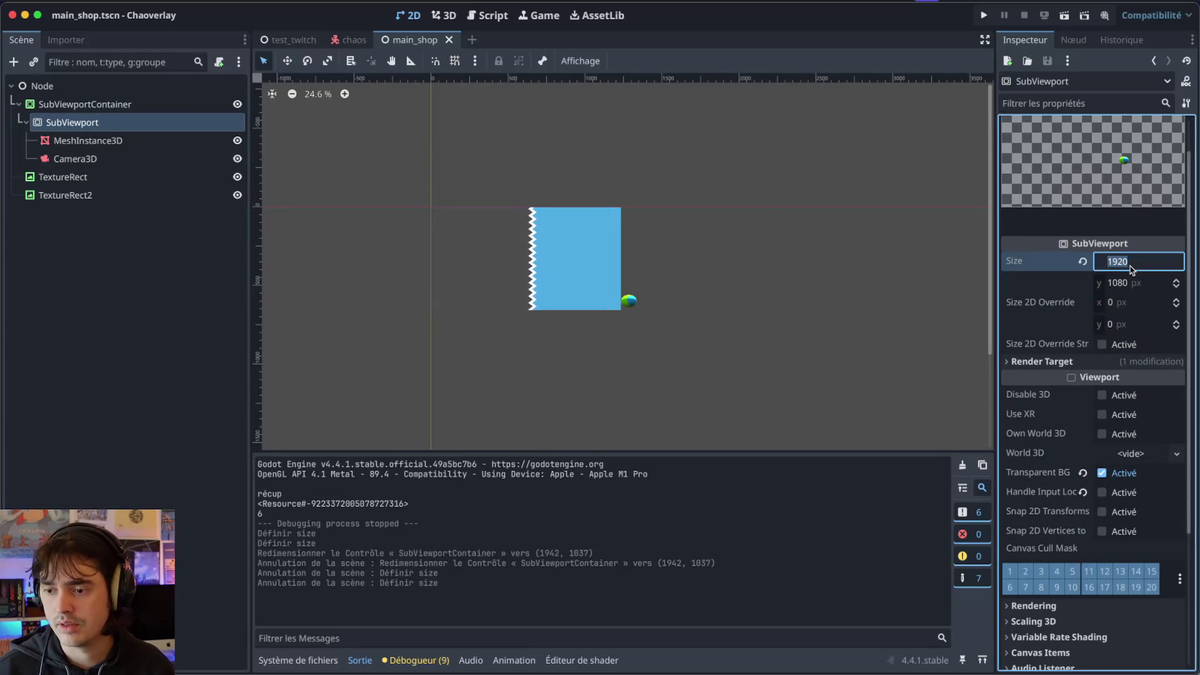
pyautogui.write('960')
pyautogui.press('Tab')
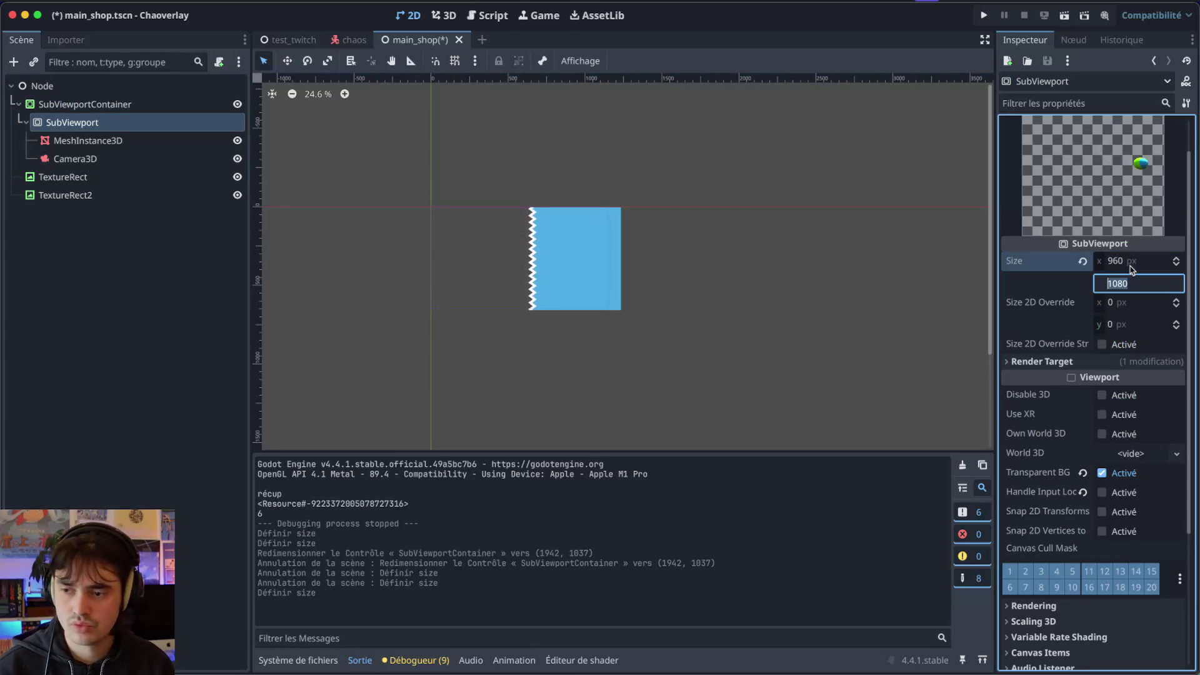
pyautogui.write('540')
pyautogui.press('Return')
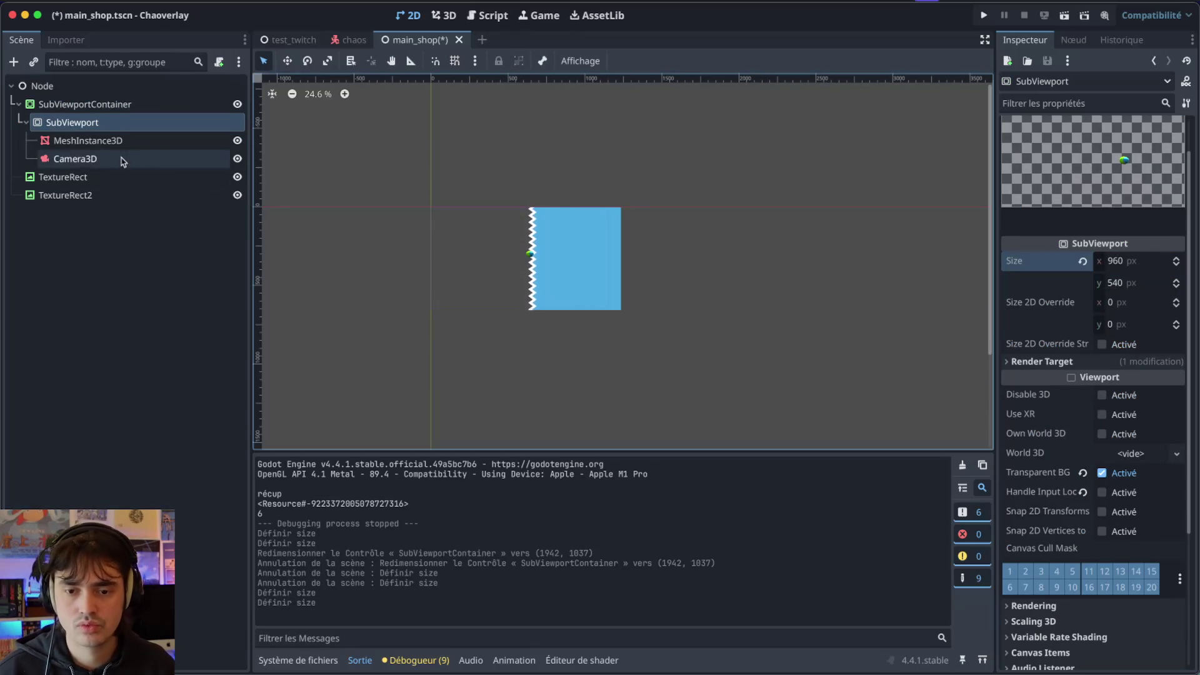
pyautogui.click(84, 104)
pyautogui.moveTo(731, 383)
pyautogui.mouseDown()
pyautogui.moveTo(631, 316)
pyautogui.moveTo(604, 313)
pyautogui.mouseUp()
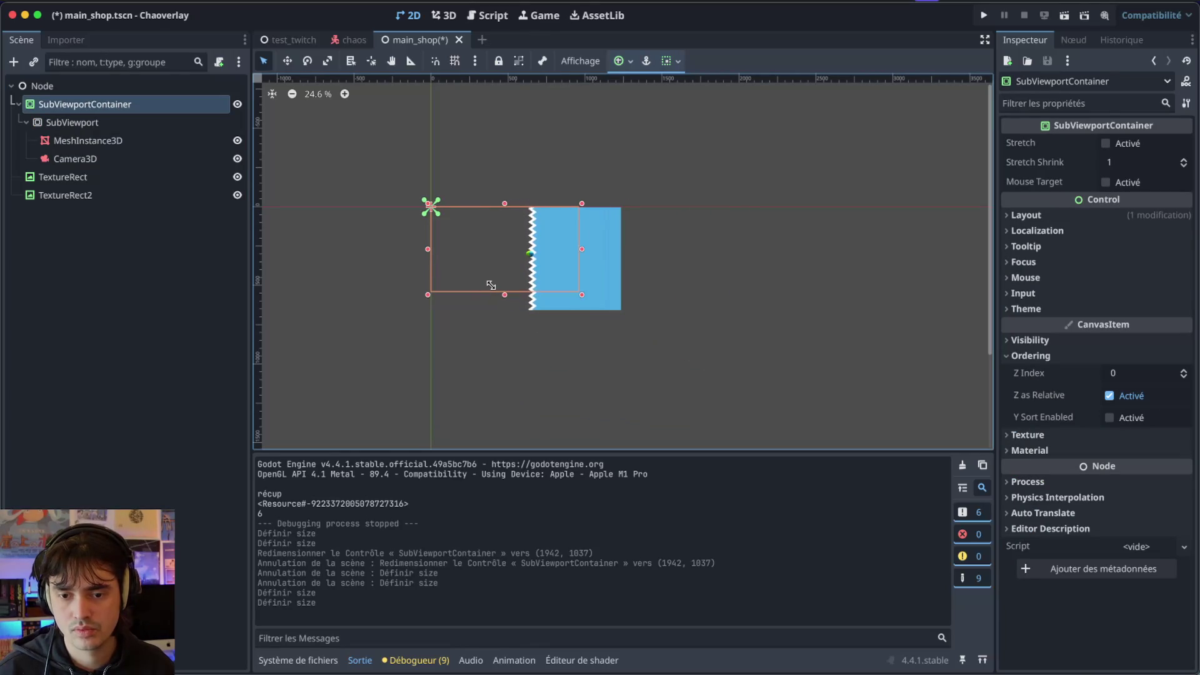
pyautogui.scroll(3, 516, 234)
pyautogui.moveTo(512, 241)
pyautogui.mouseDown()
pyautogui.moveTo(495, 240)
pyautogui.moveTo(525, 246)
pyautogui.mouseUp()
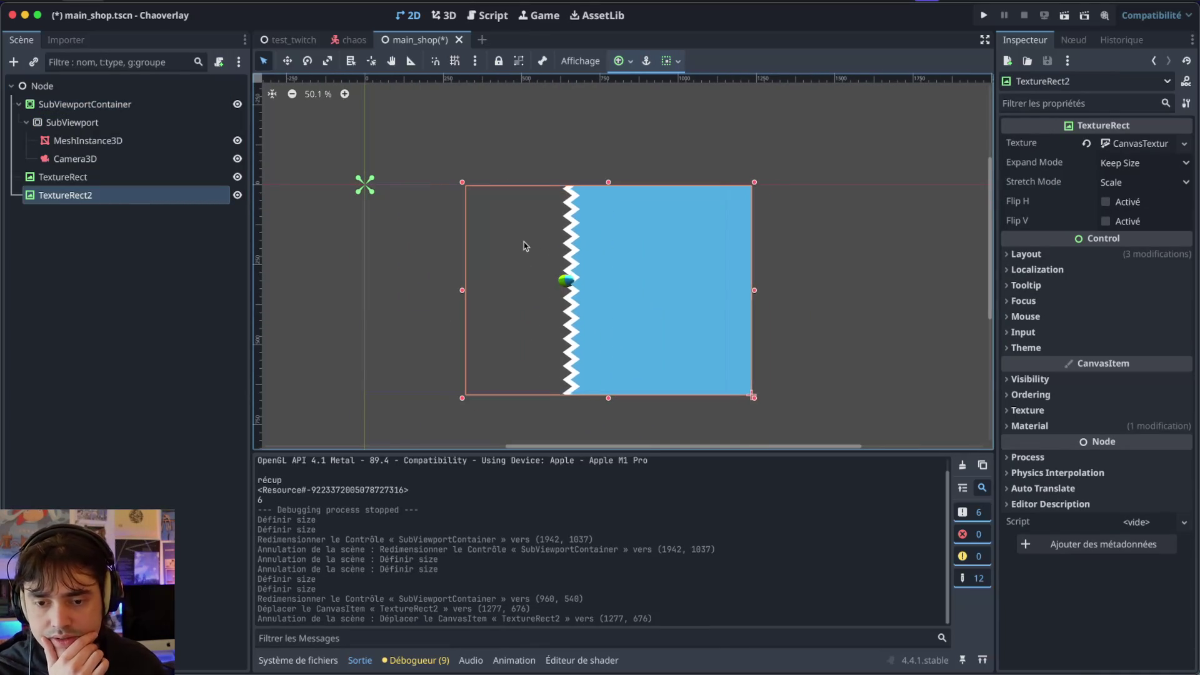
# Lock TextureRect and TextureRect2 against editing on the canvas
pyautogui.click(170, 178)
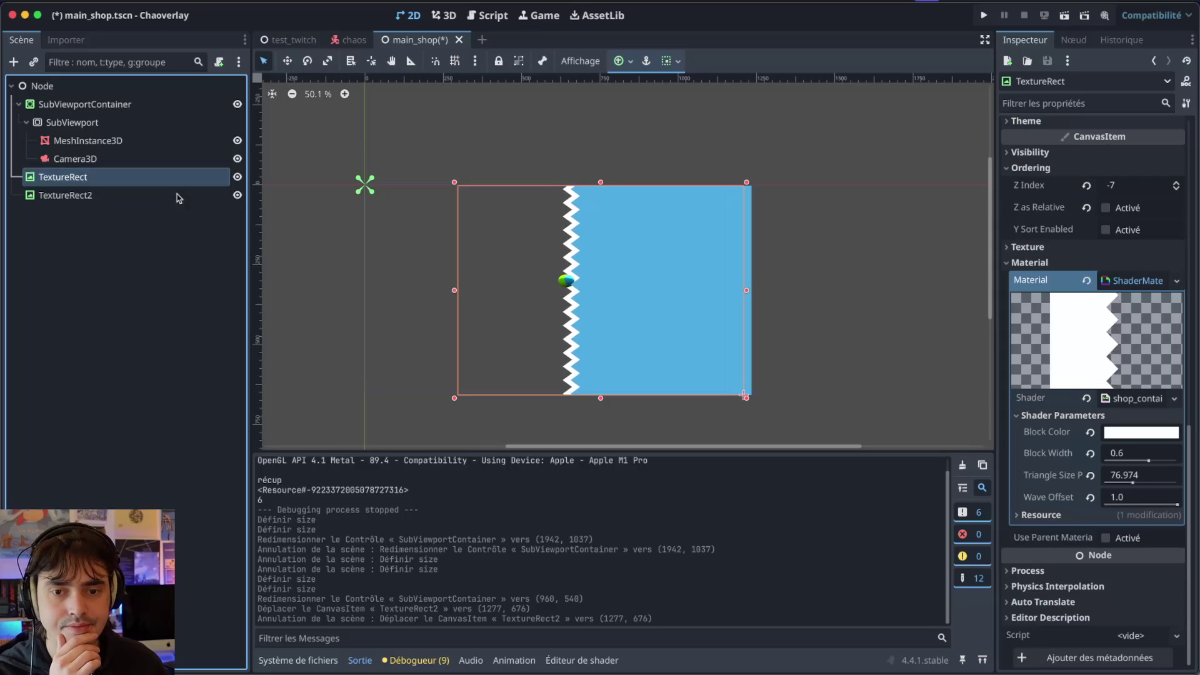
pyautogui.click(171, 195)
pyautogui.keyDown('shift'); pyautogui.click(170, 178); pyautogui.keyUp('shift')
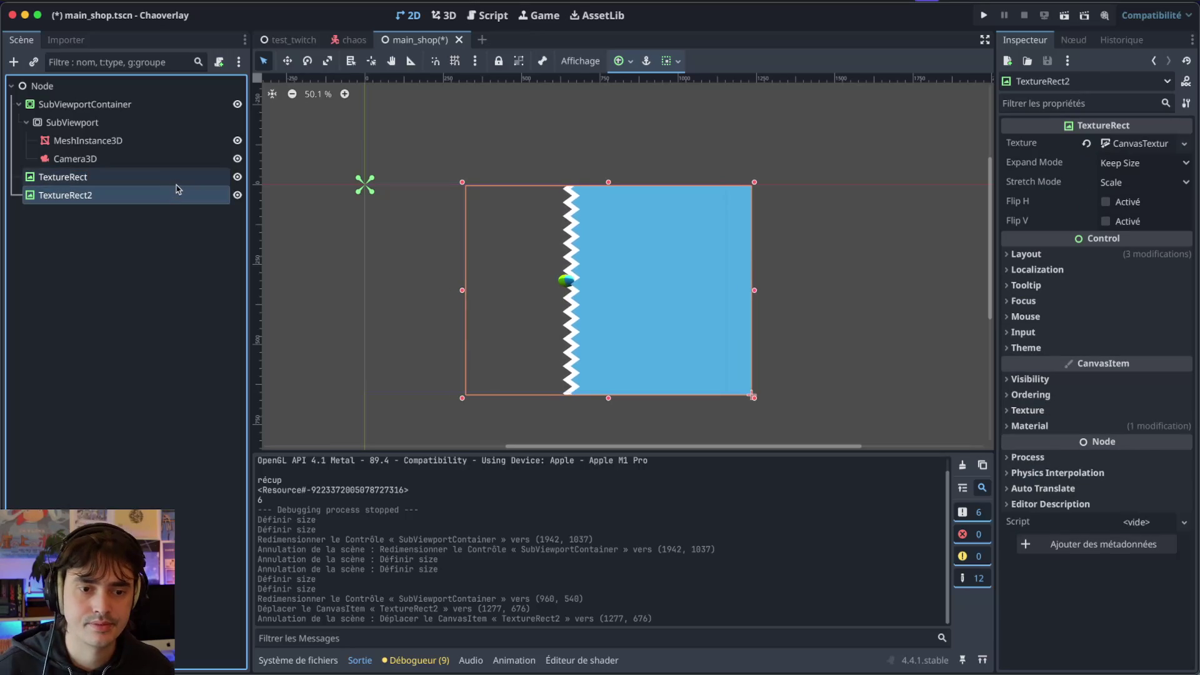
pyautogui.click(498, 61)
# Set the SubViewport to 300 × 300 and shrink its container to 300 × 300
pyautogui.click(84, 104)
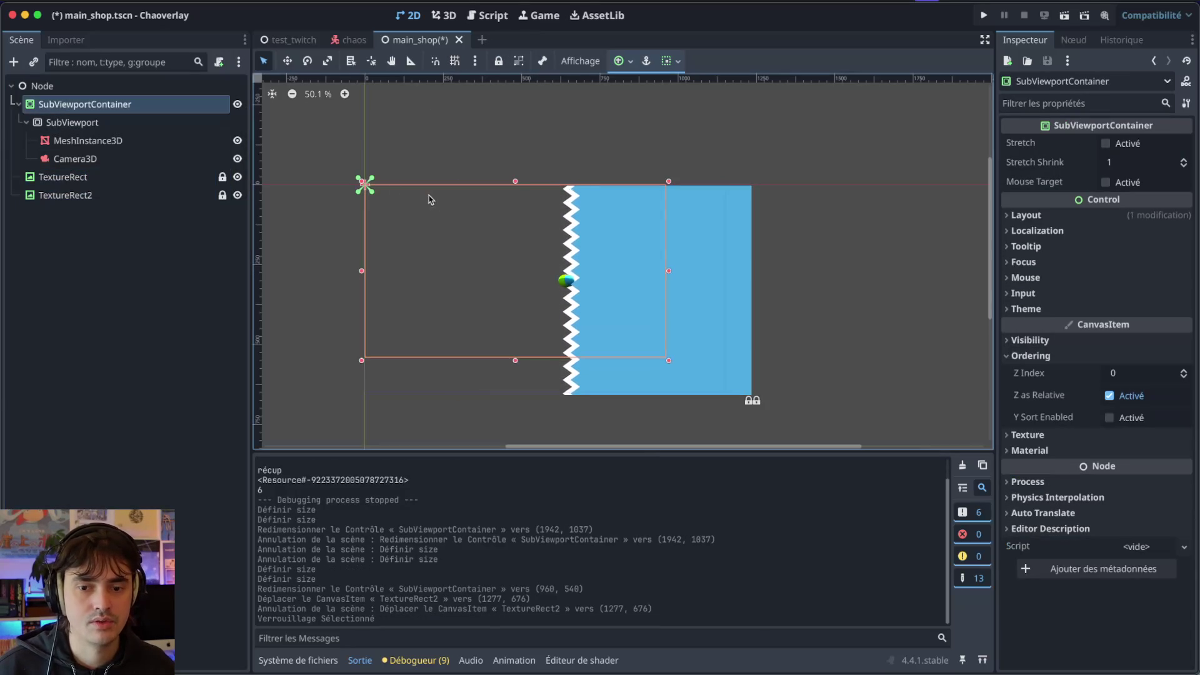
pyautogui.click(74, 122)
pyautogui.click(1123, 268)
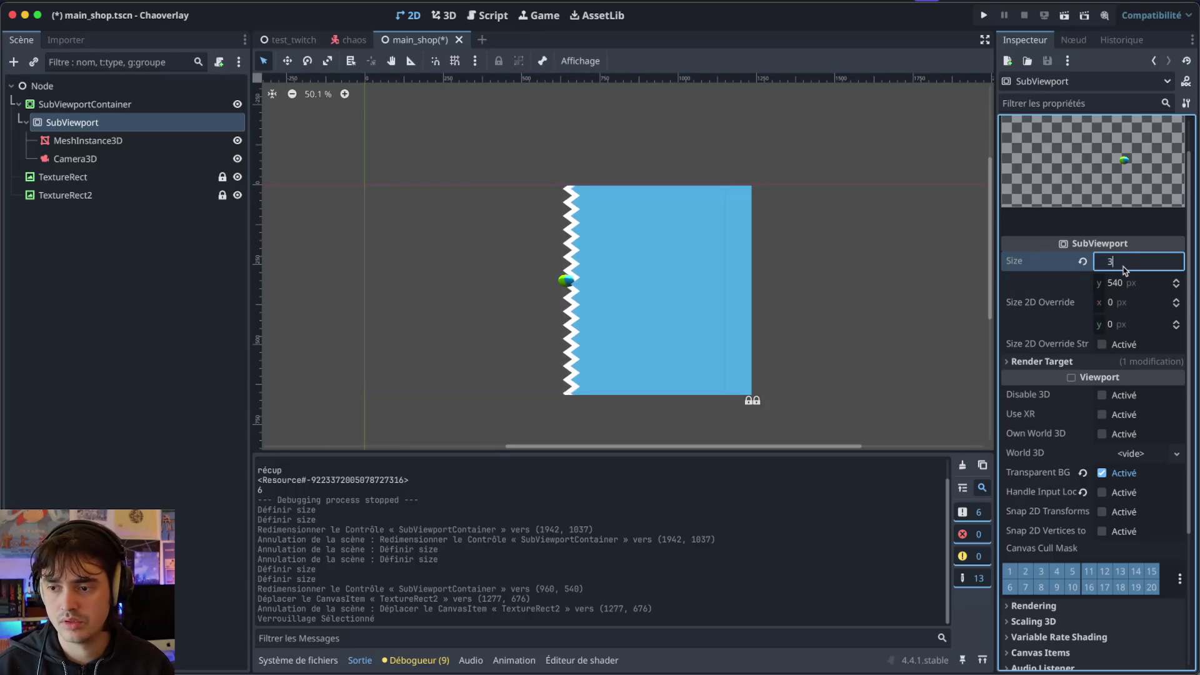
pyautogui.write('00')
pyautogui.press('Tab')
pyautogui.write('00')
pyautogui.press('Return')
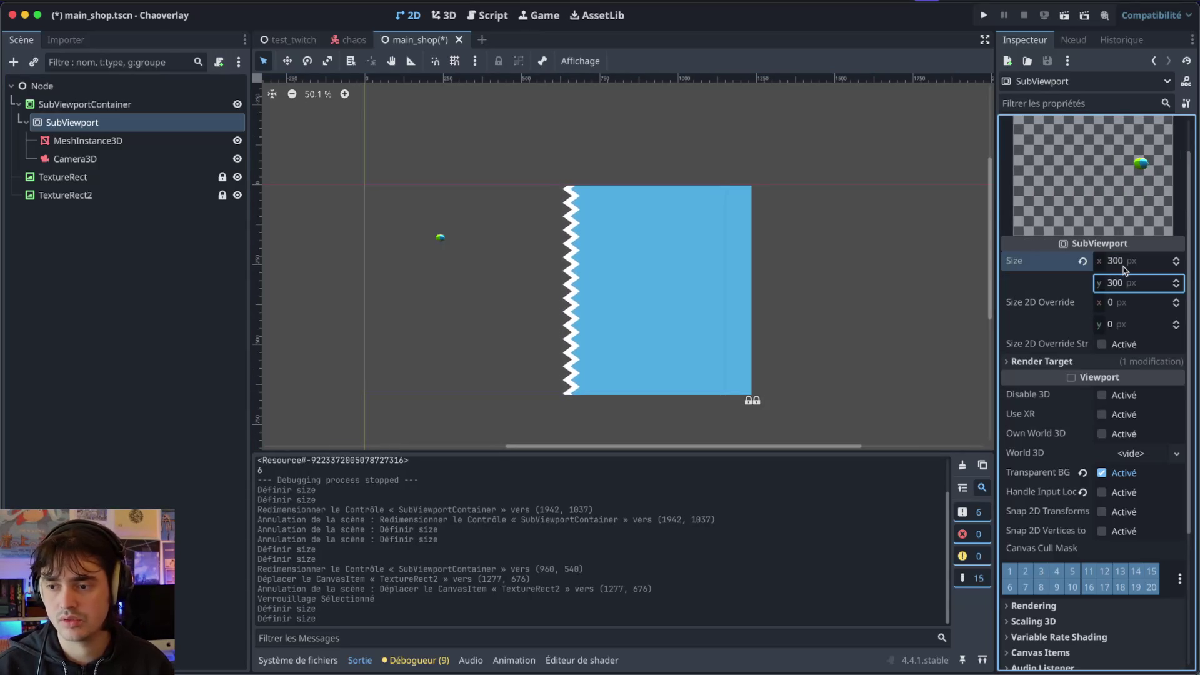
pyautogui.click(108, 106)
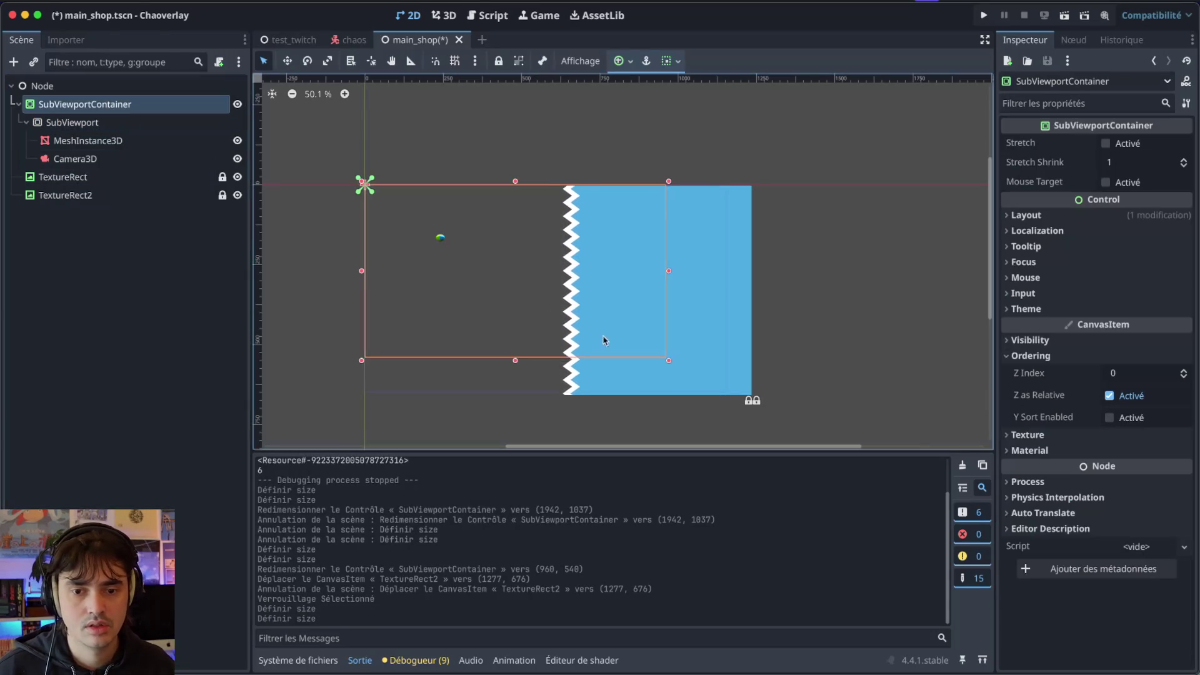
pyautogui.moveTo(668, 360)
pyautogui.mouseDown()
pyautogui.moveTo(575, 313)
pyautogui.moveTo(450, 306)
pyautogui.mouseUp()
# Reset the ball MeshInstance3D's position to the origin
pyautogui.click(94, 134)
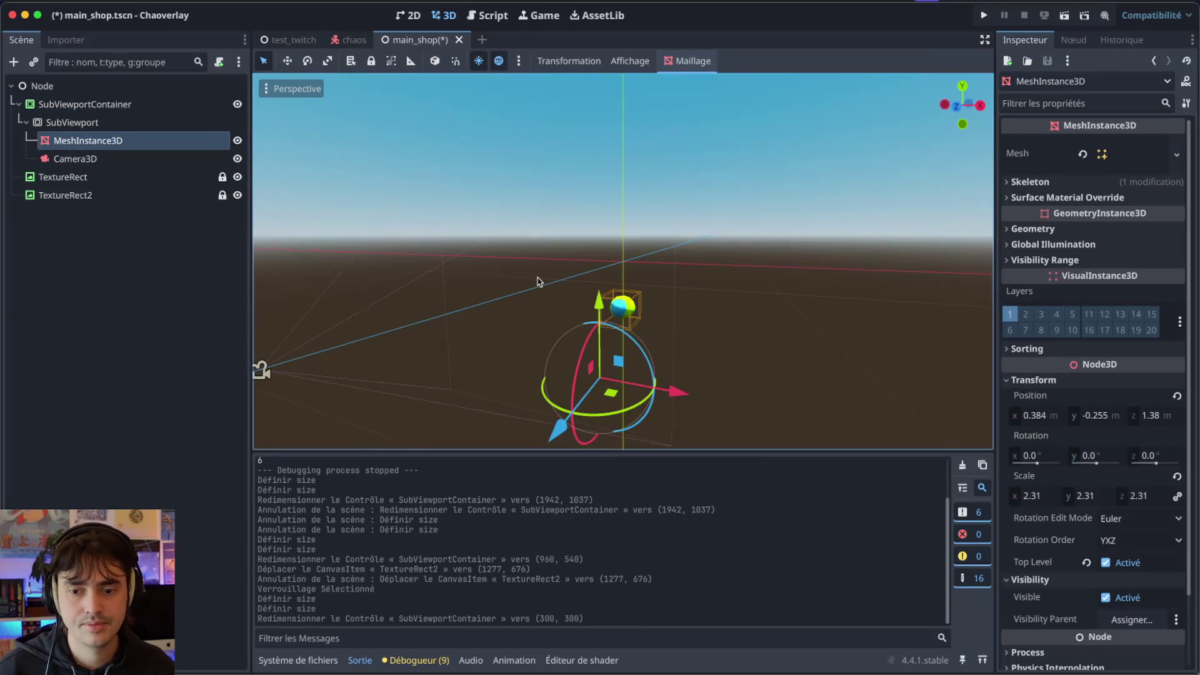
pyautogui.scroll(3, 536, 278)
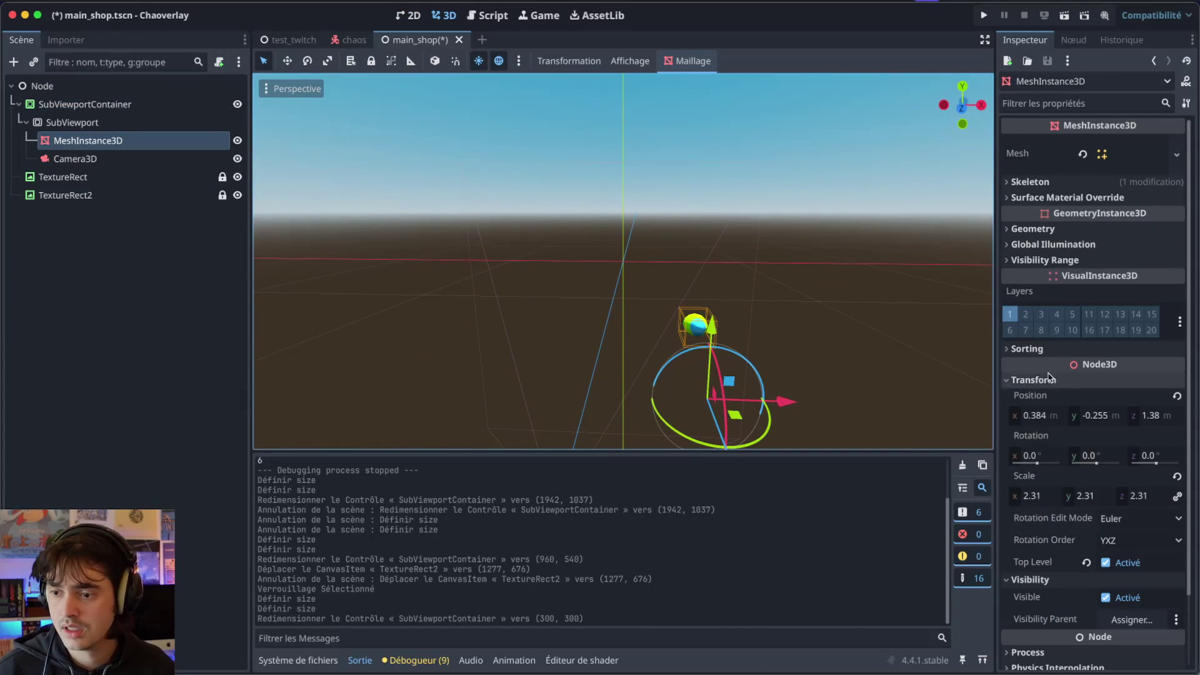
pyautogui.scroll(-3, 1050, 462)
pyautogui.click(1177, 318)
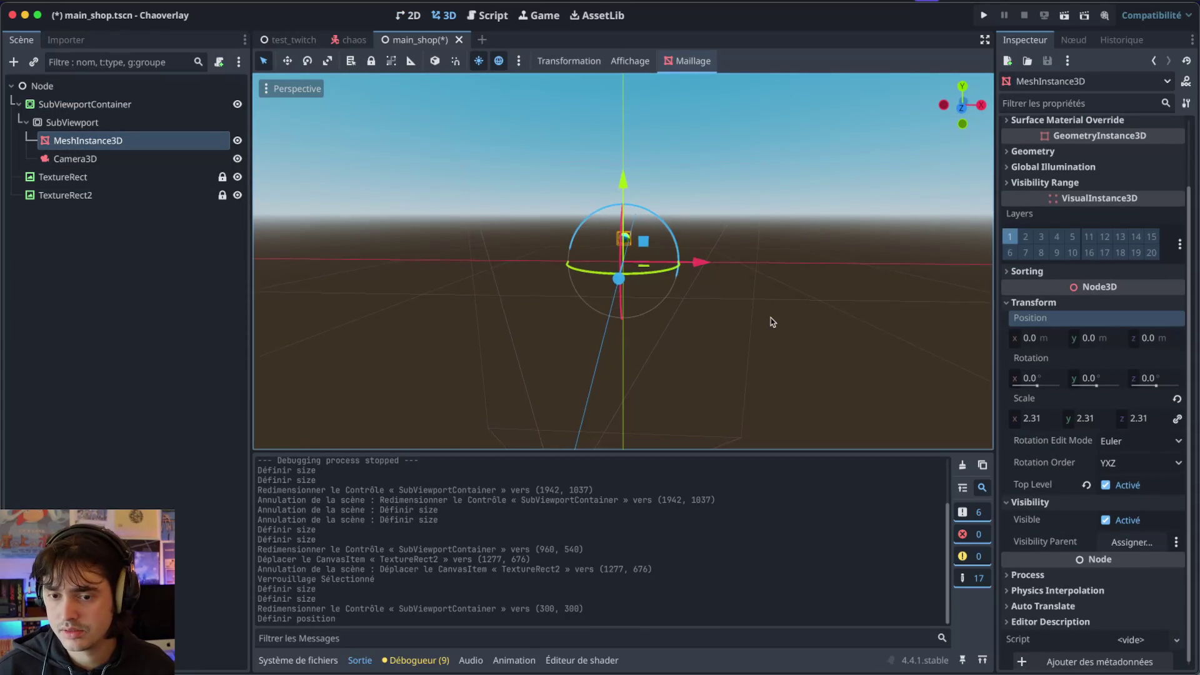
# Reset the Camera3D's position to the origin, undoing a trial upward move
pyautogui.hscroll(5, 768, 322)
pyautogui.click(159, 159)
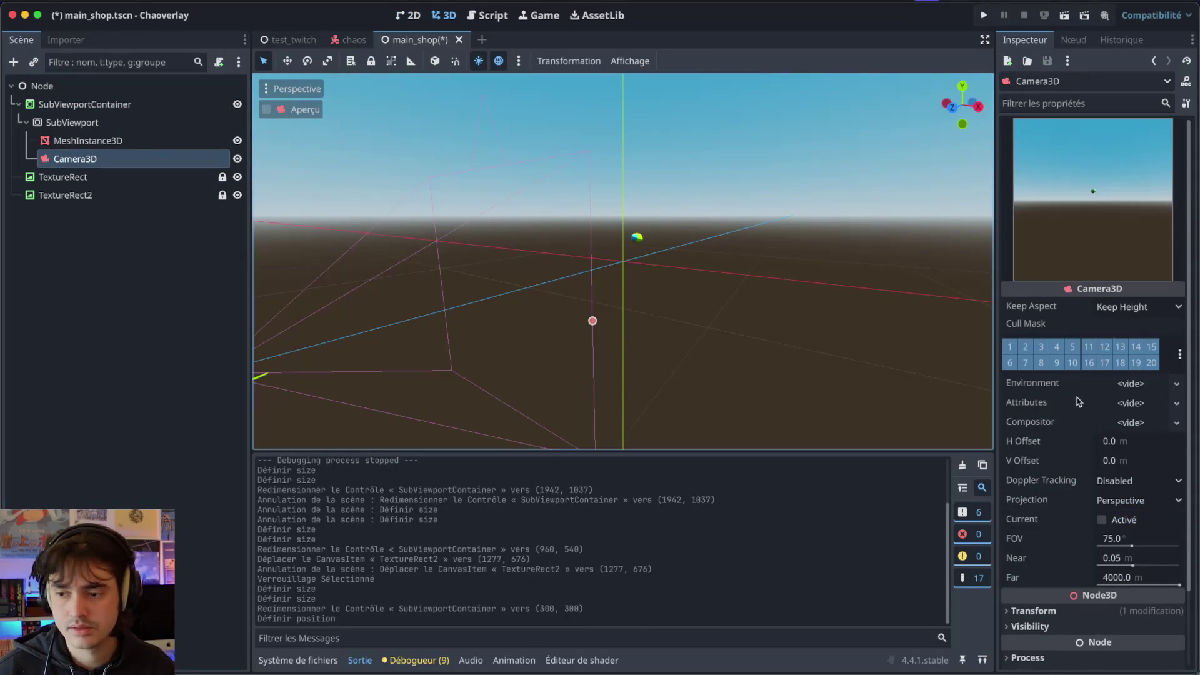
pyautogui.click(1033, 610)
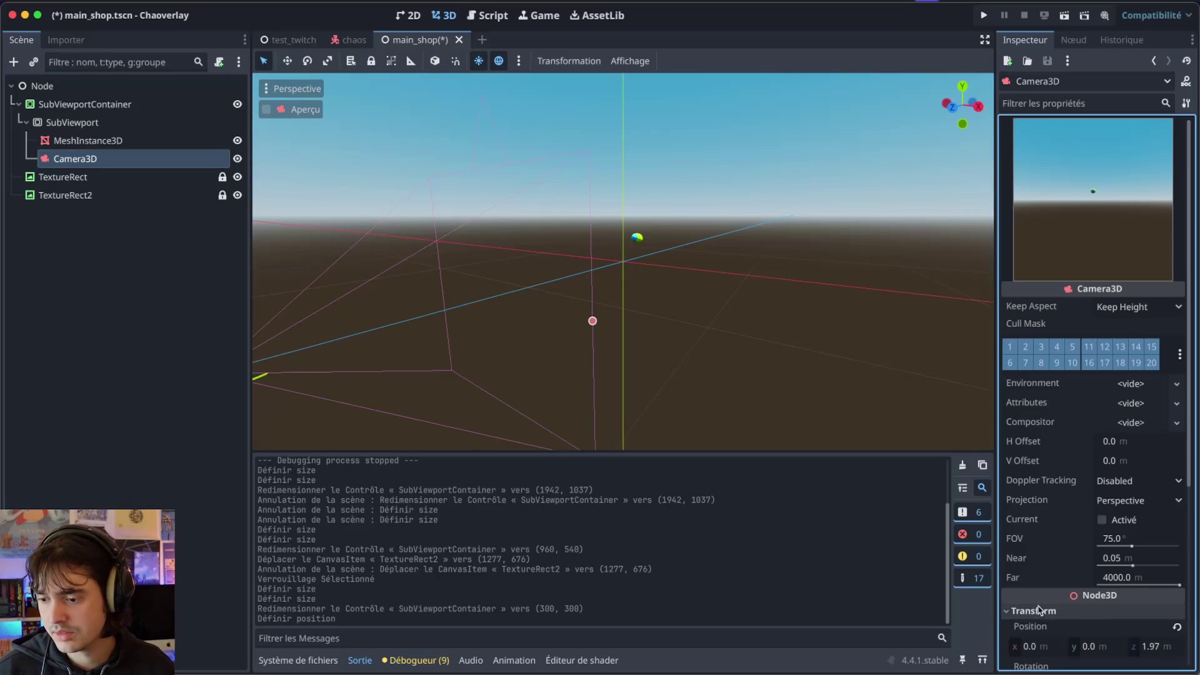
pyautogui.click(1175, 627)
pyautogui.hscroll(3, 643, 322)
pyautogui.moveTo(620, 186); pyautogui.dragTo(617, 167)
pyautogui.hotkey('ctrl', 'z')
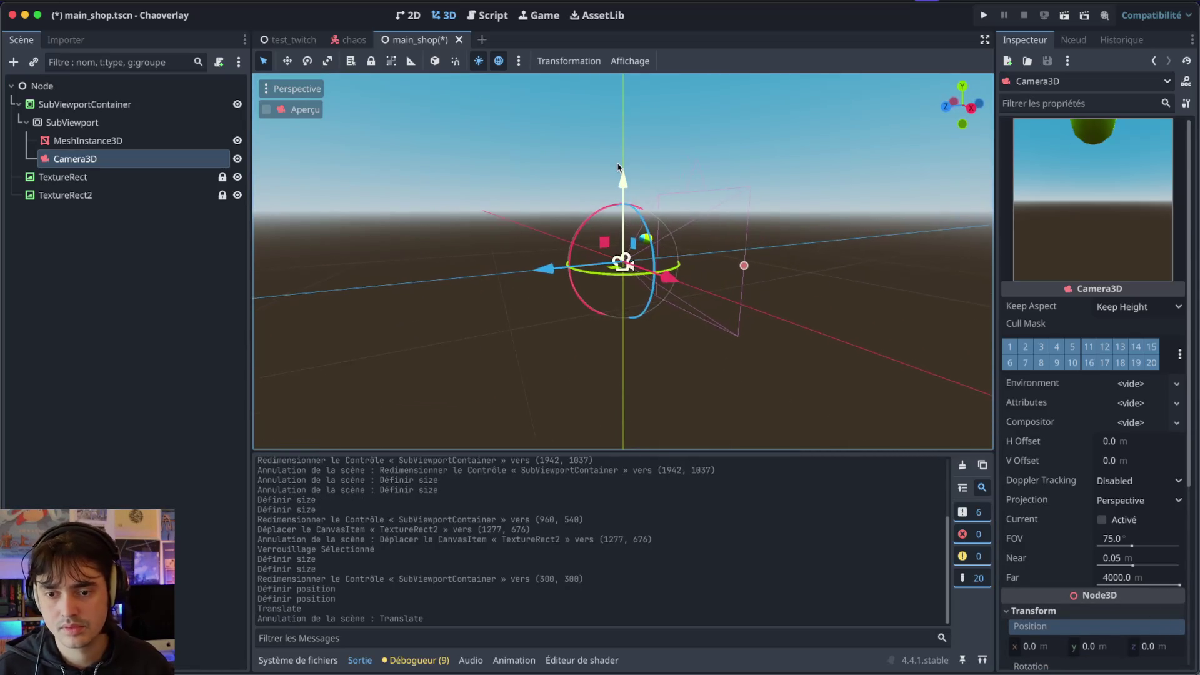
# Place the camera at Y 0.191, Z 0.092 with the gizmo and save main_shop
pyautogui.scroll(-3, 618, 187)
pyautogui.click(86, 140)
pyautogui.click(84, 159)
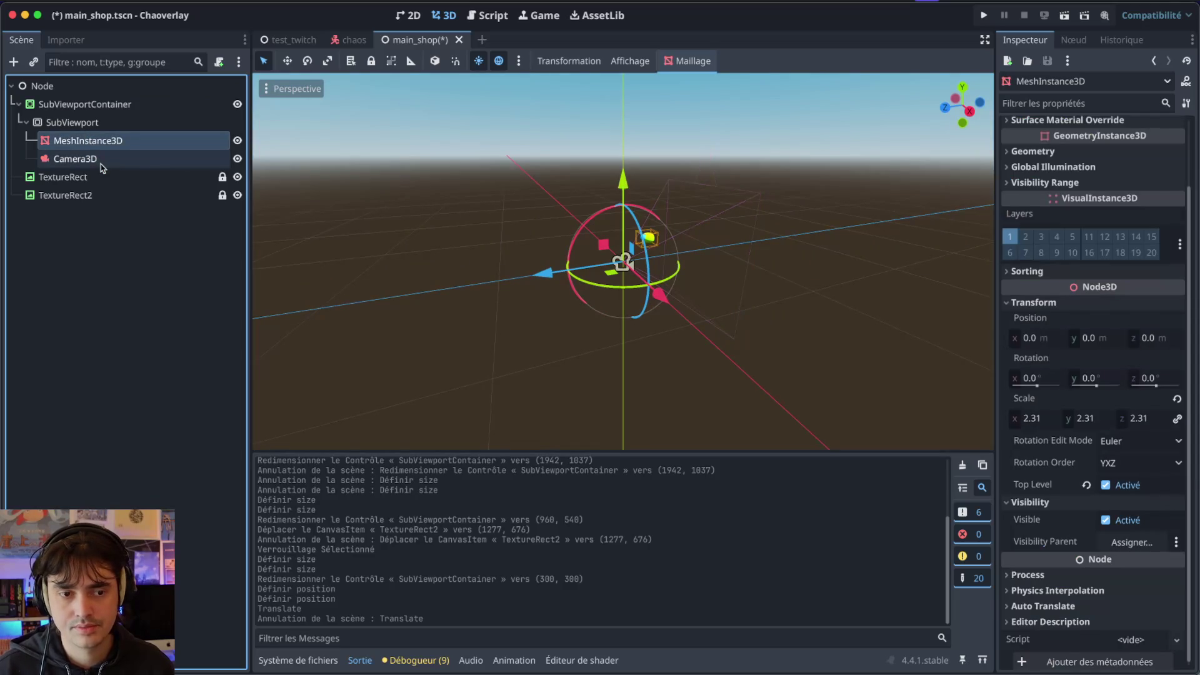
pyautogui.moveTo(619, 180)
pyautogui.mouseDown()
pyautogui.moveTo(619, 133)
pyautogui.moveTo(615, 153)
pyautogui.mouseUp()
pyautogui.moveTo(535, 266); pyautogui.dragTo(531, 261)
pyautogui.hotkey('ctrl', 's')
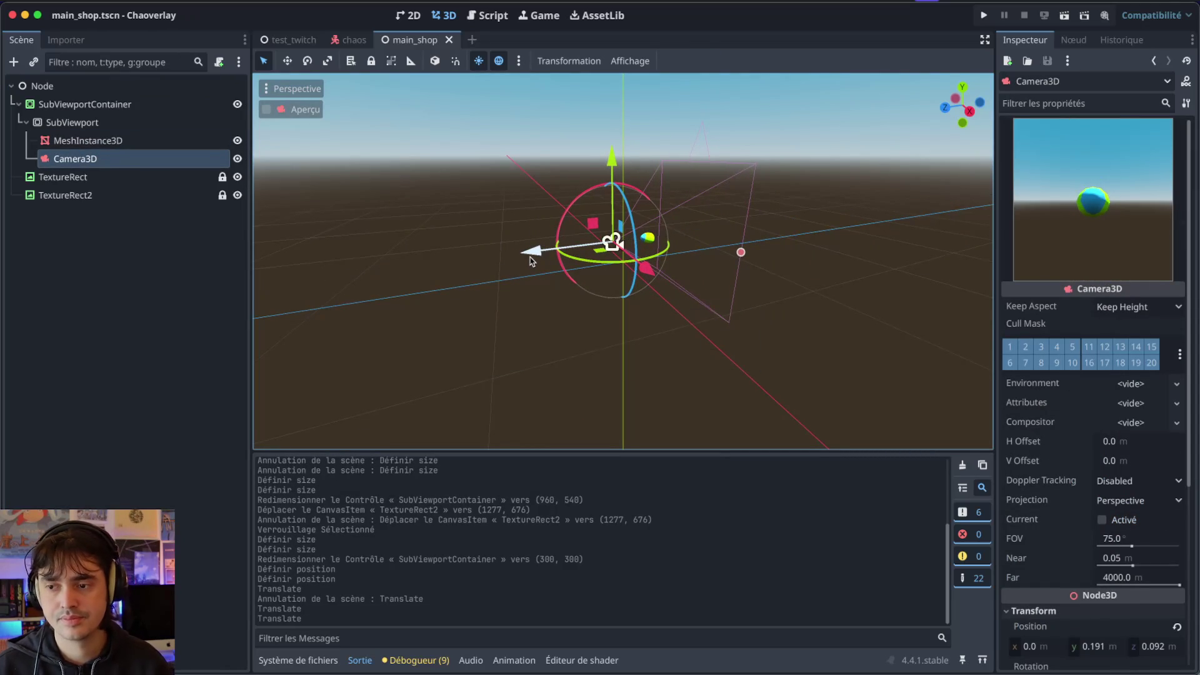
pyautogui.click(100, 106)
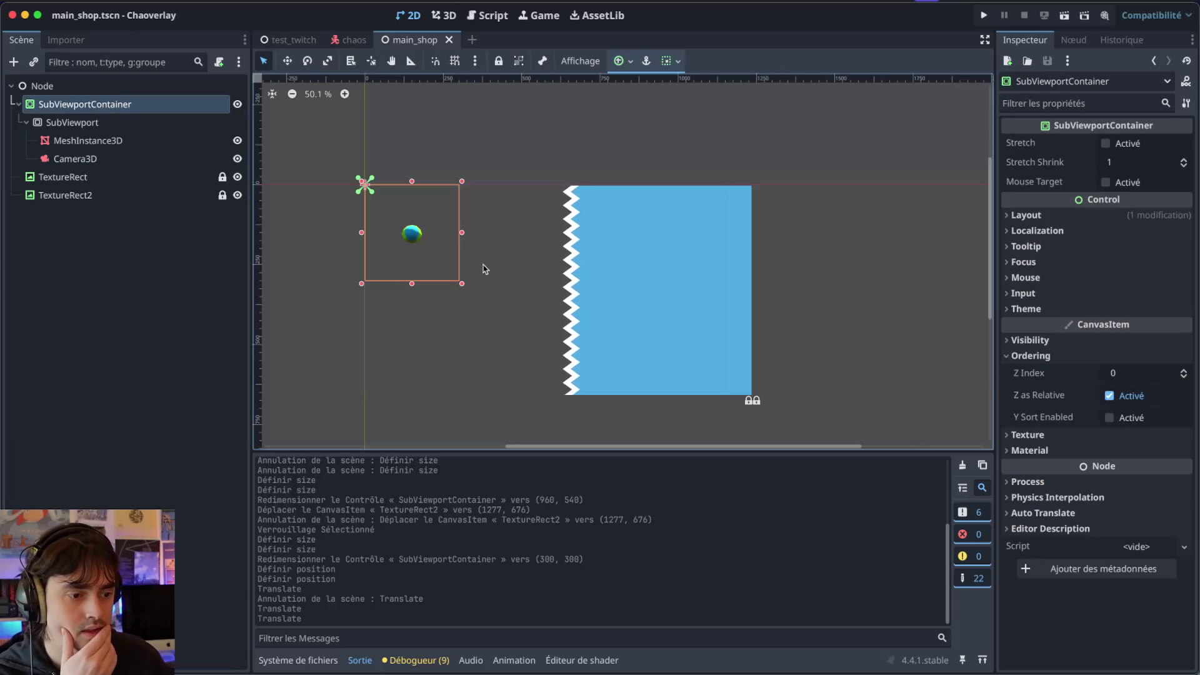
# Move SubViewportContainer over the blue panel, order it after TextureRect2, and test-run
pyautogui.moveTo(420, 219); pyautogui.dragTo(599, 269)
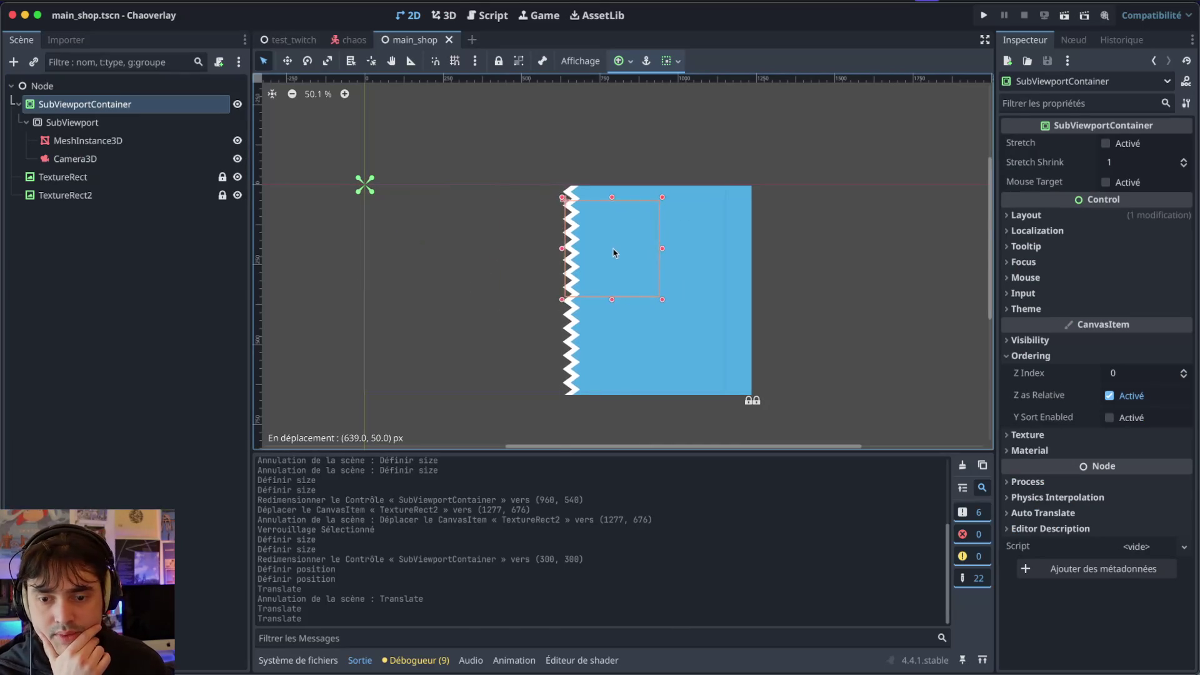
pyautogui.moveTo(494, 252); pyautogui.dragTo(491, 250)
pyautogui.click(19, 105)
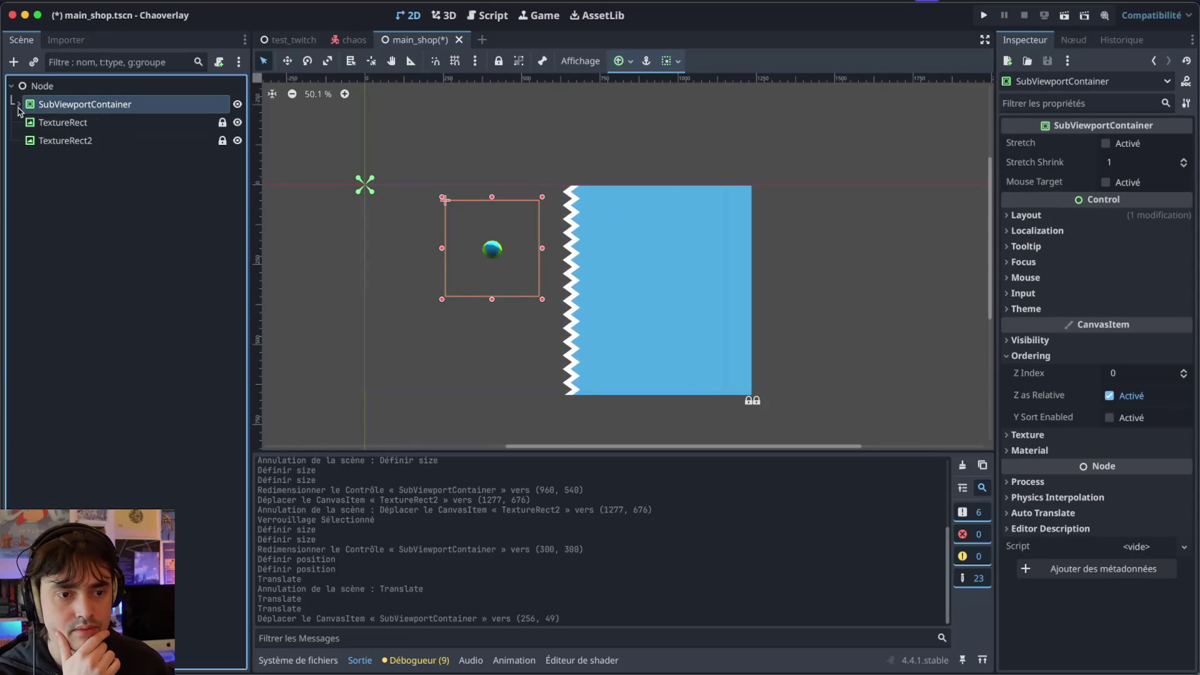
pyautogui.moveTo(46, 121); pyautogui.dragTo(41, 152)
pyautogui.moveTo(493, 265); pyautogui.dragTo(626, 260)
pyautogui.scroll(3, 636, 255)
pyautogui.scroll(-2, 639, 253)
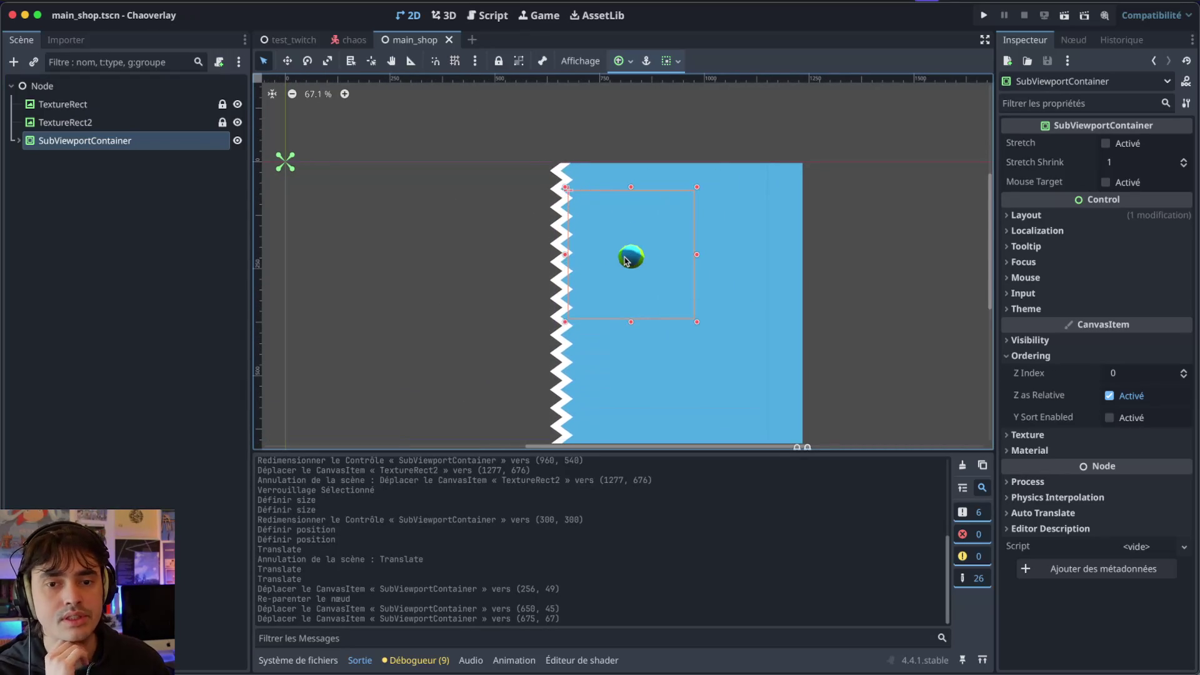
pyautogui.press('super+b')
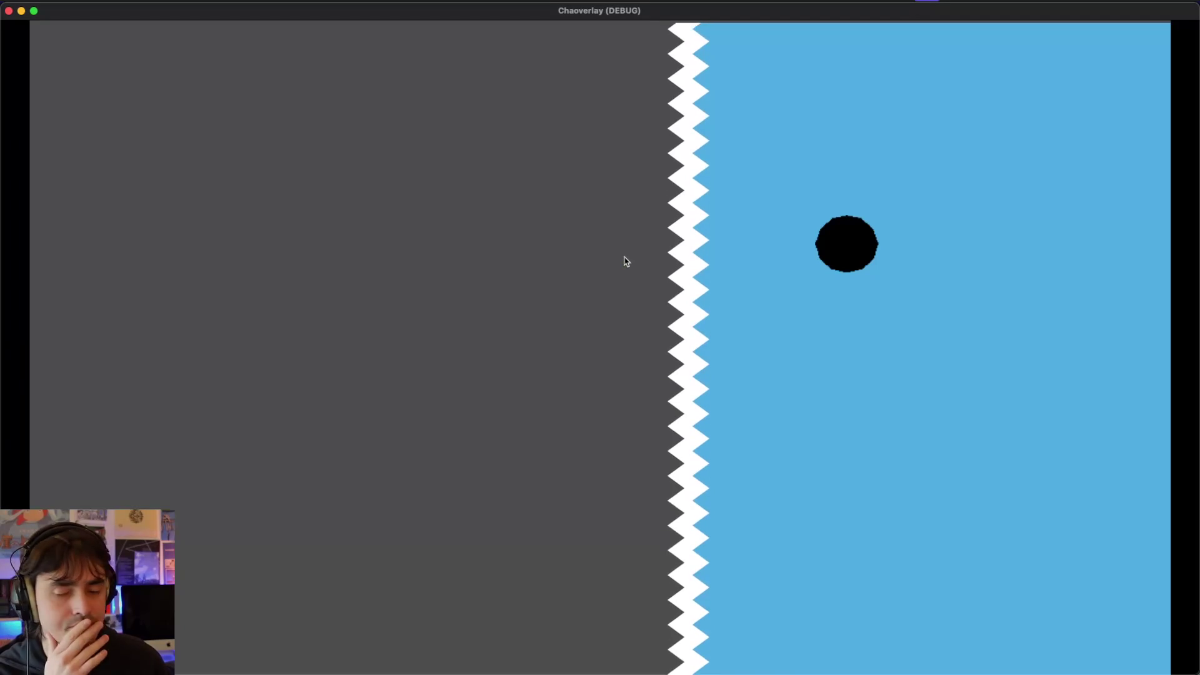
# Close the test run, select the SubViewport, and switch to the chaos scene tab
pyautogui.click(8, 10)
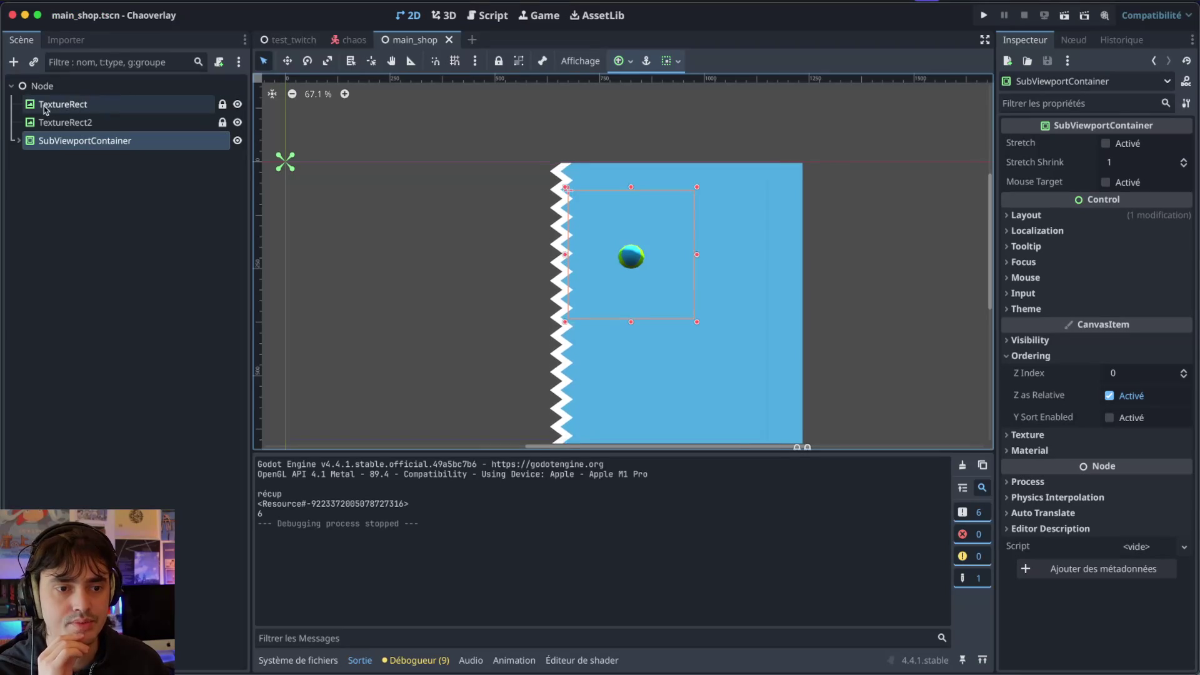
pyautogui.click(19, 141)
pyautogui.click(81, 162)
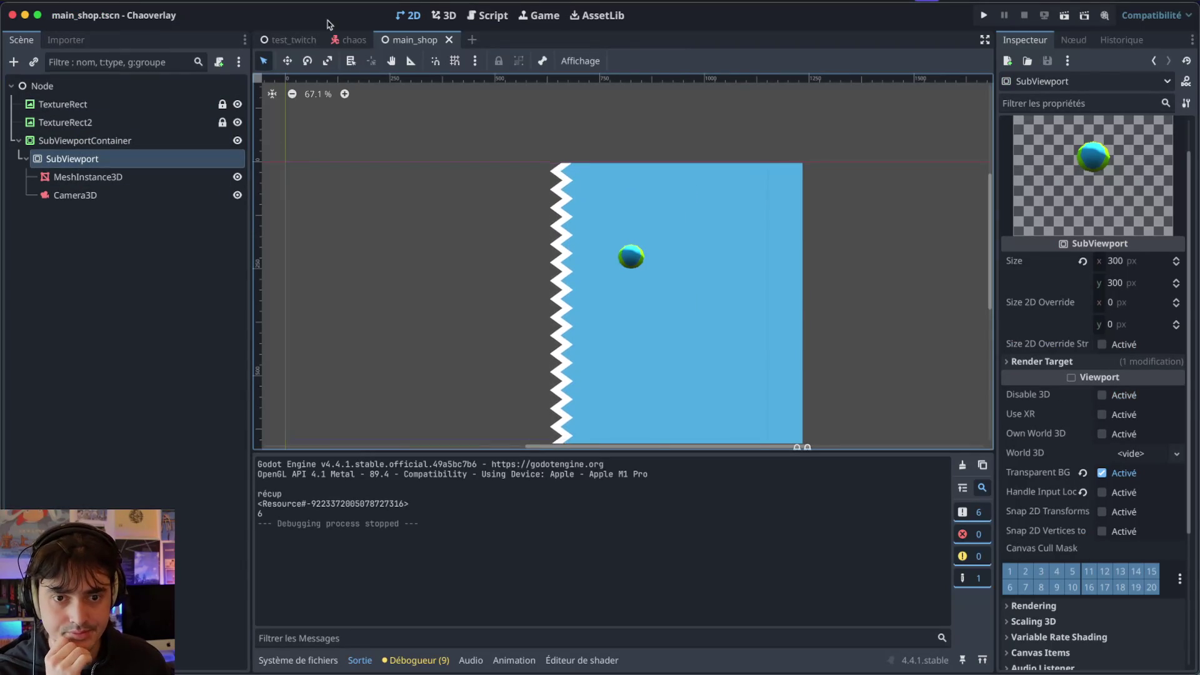
pyautogui.click(342, 40)
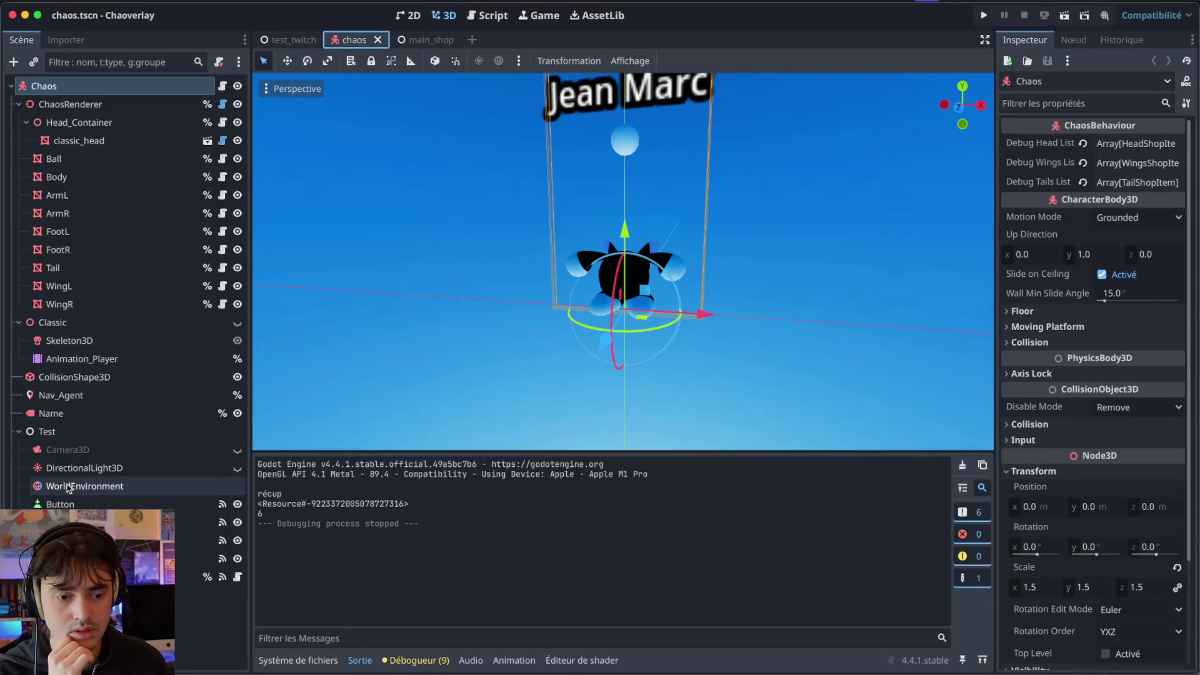
# Copy chaos's DirectionalLight3D and WorldEnvironment into main_shop's SubViewport
pyautogui.click(84, 487)
pyautogui.keyDown('shift'); pyautogui.click(85, 468); pyautogui.keyUp('shift')
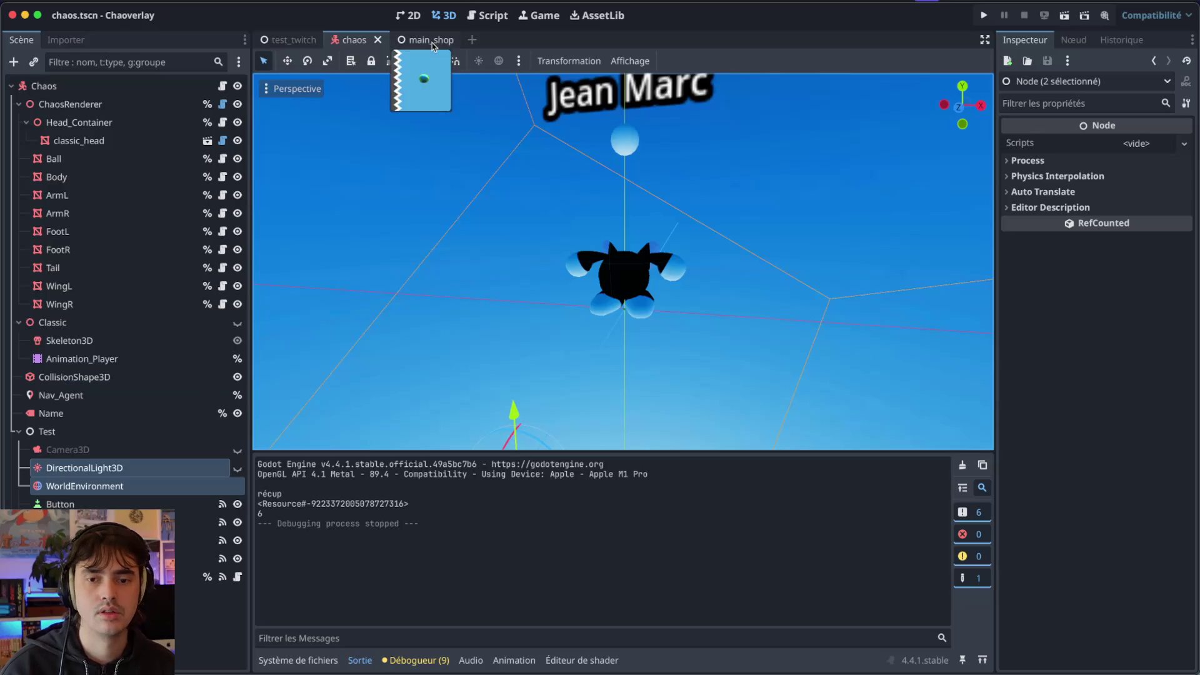
pyautogui.click(415, 40)
pyautogui.hotkey('ctrl', 'v')
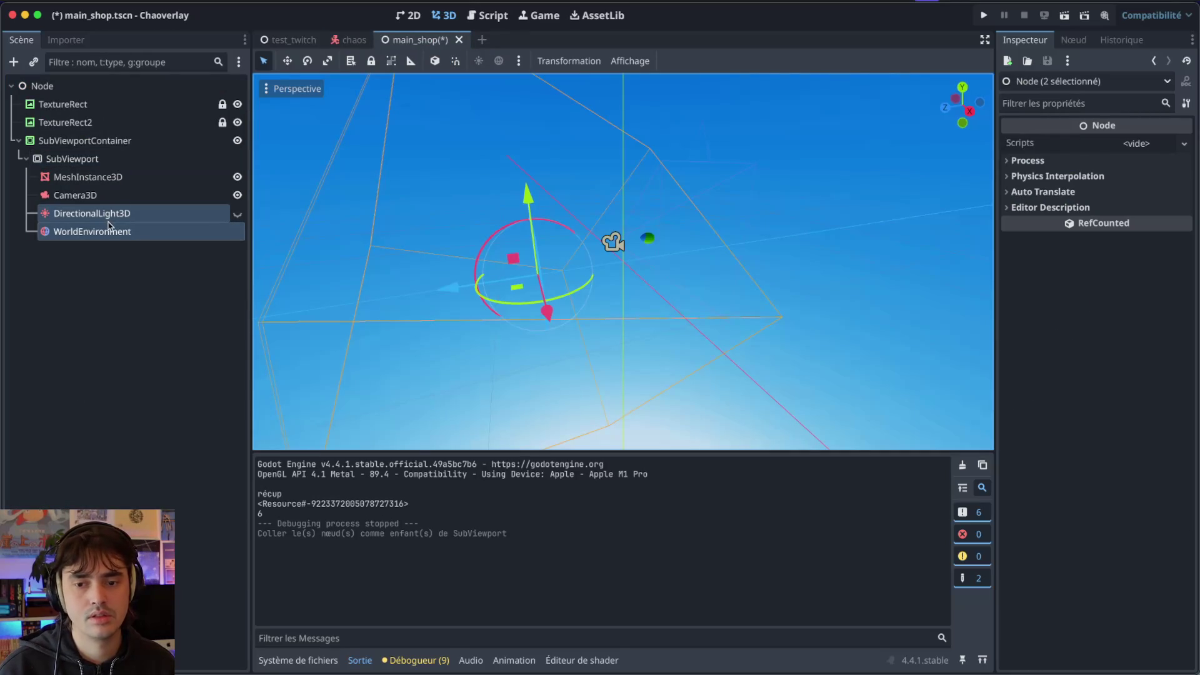
# Make the pasted directional light visible and save main_shop
pyautogui.click(181, 262)
pyautogui.click(237, 213)
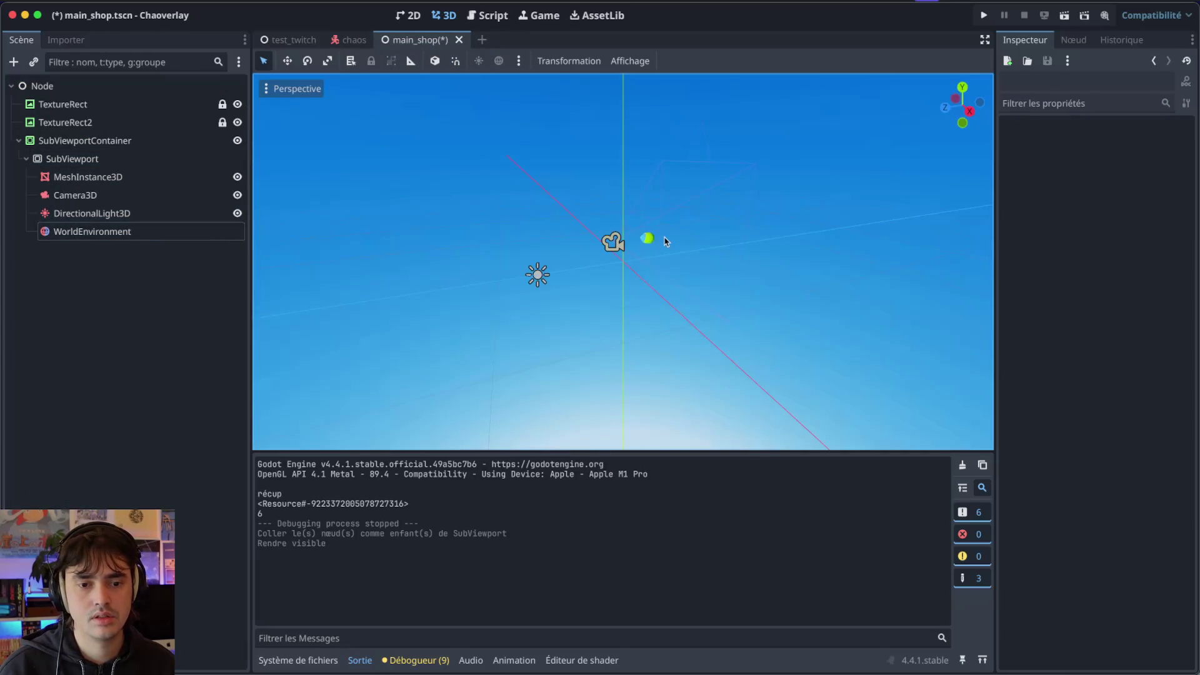
pyautogui.hscroll(5, 666, 241)
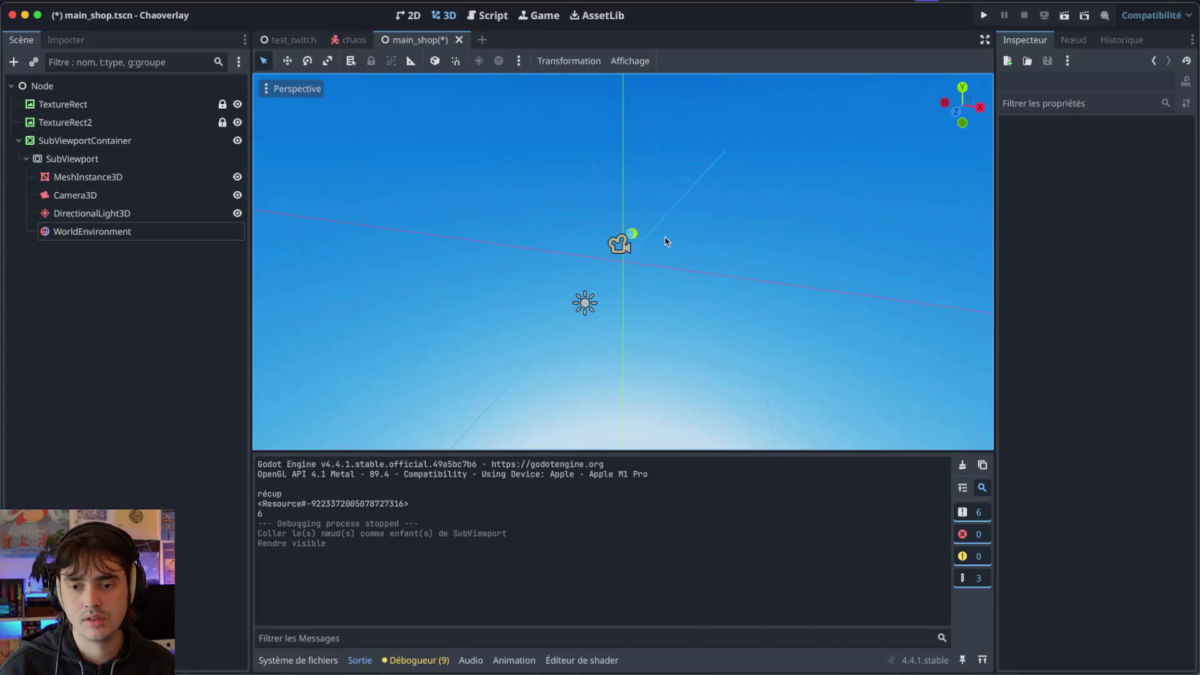
pyautogui.hotkey('ctrl', 's')
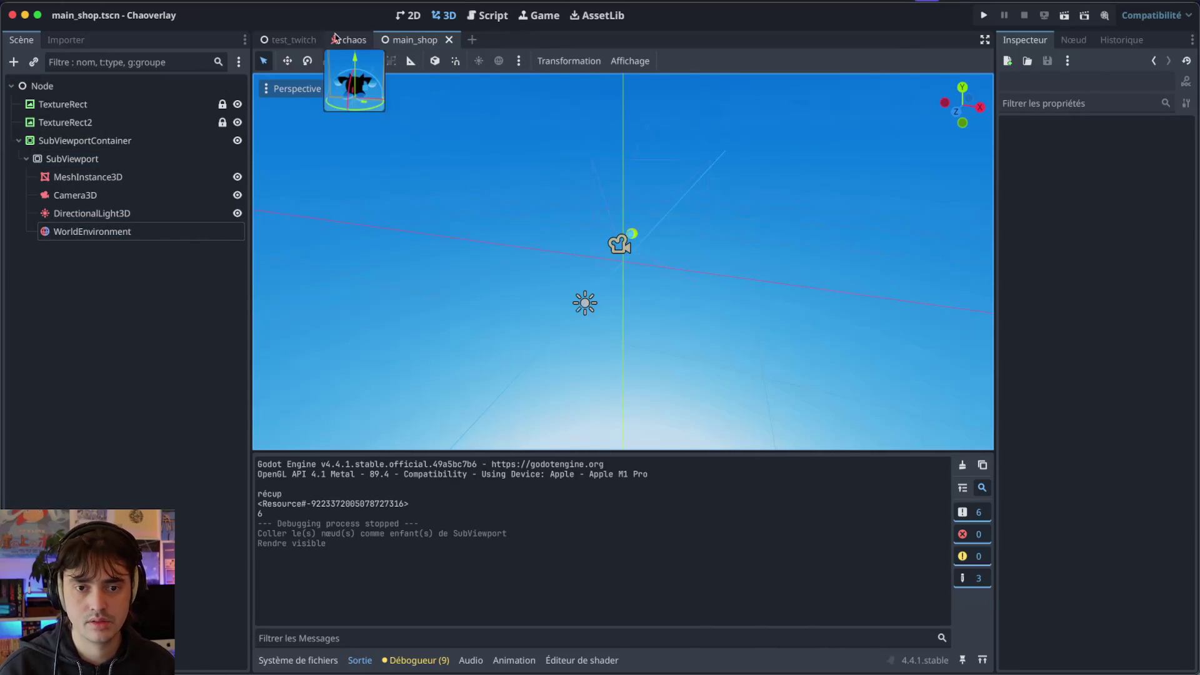
pyautogui.click(350, 40)
pyautogui.click(416, 41)
pyautogui.click(119, 140)
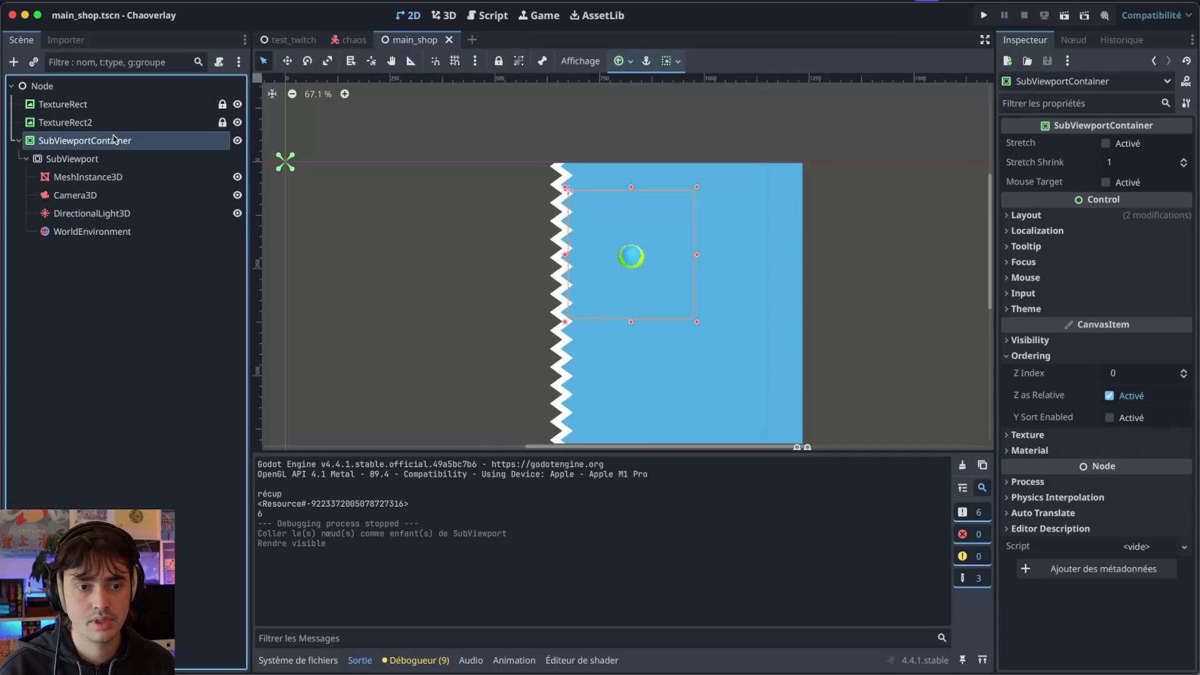
pyautogui.hscroll(10, 612, 191)
pyautogui.hscroll(-10, 612, 191)
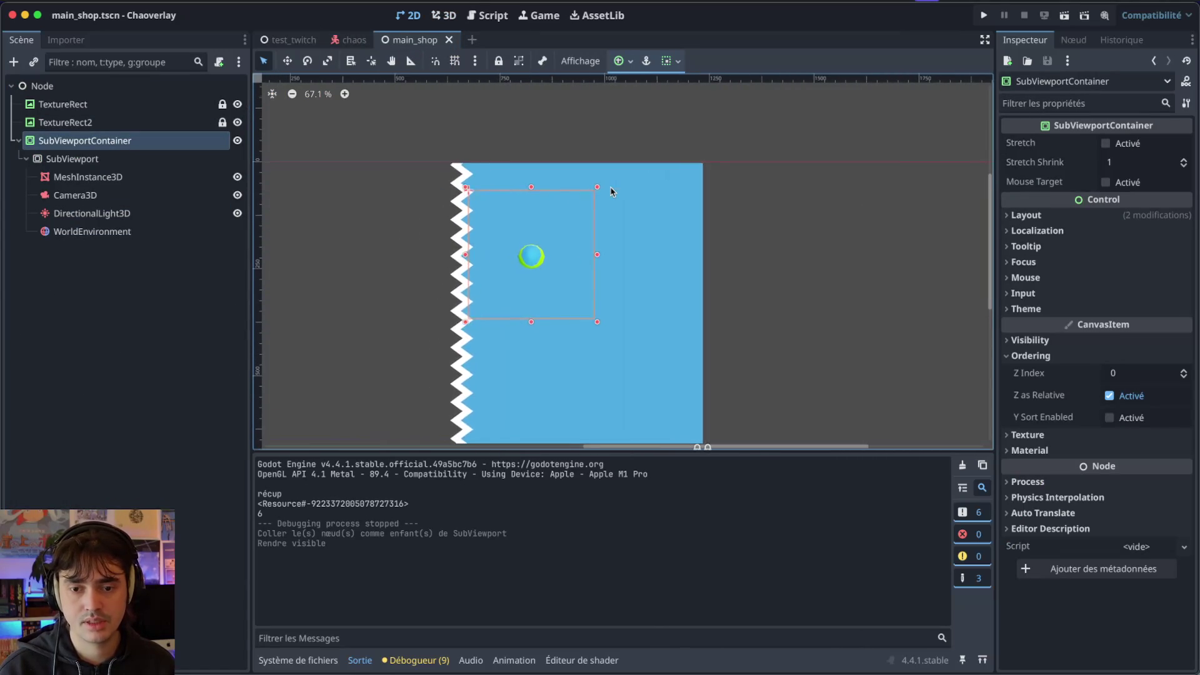
pyautogui.hscroll(-2, 611, 192)
pyautogui.press('super+b')
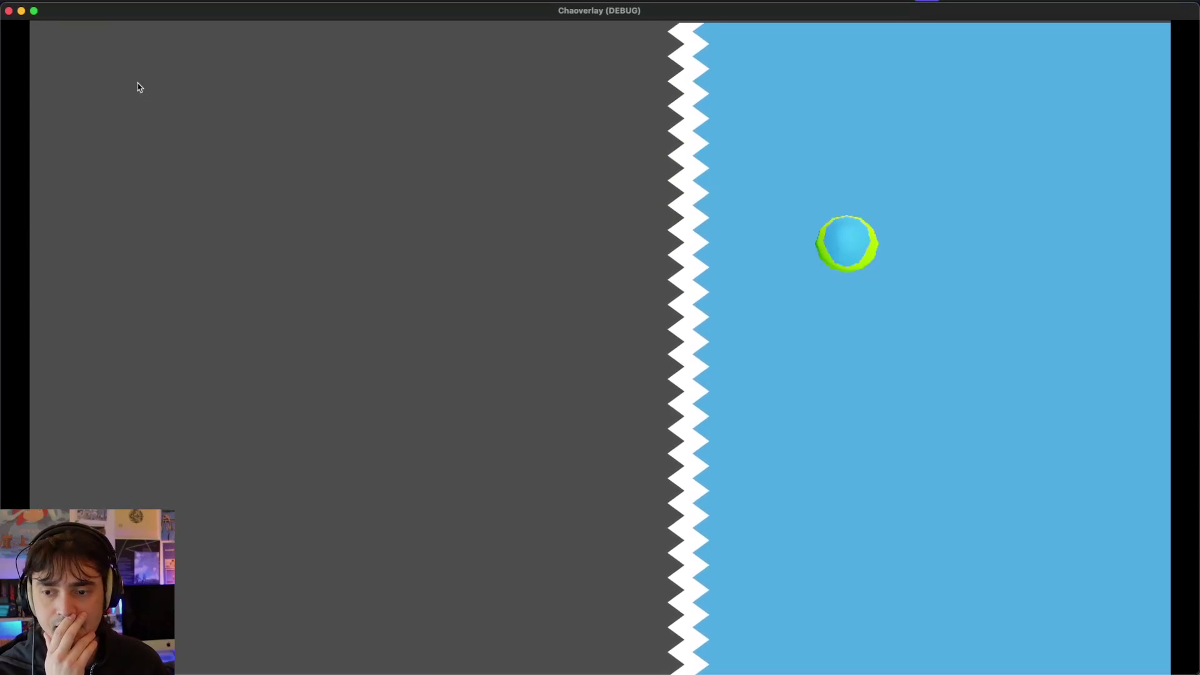
pyautogui.click(9, 11)
pyautogui.click(25, 158)
pyautogui.click(19, 141)
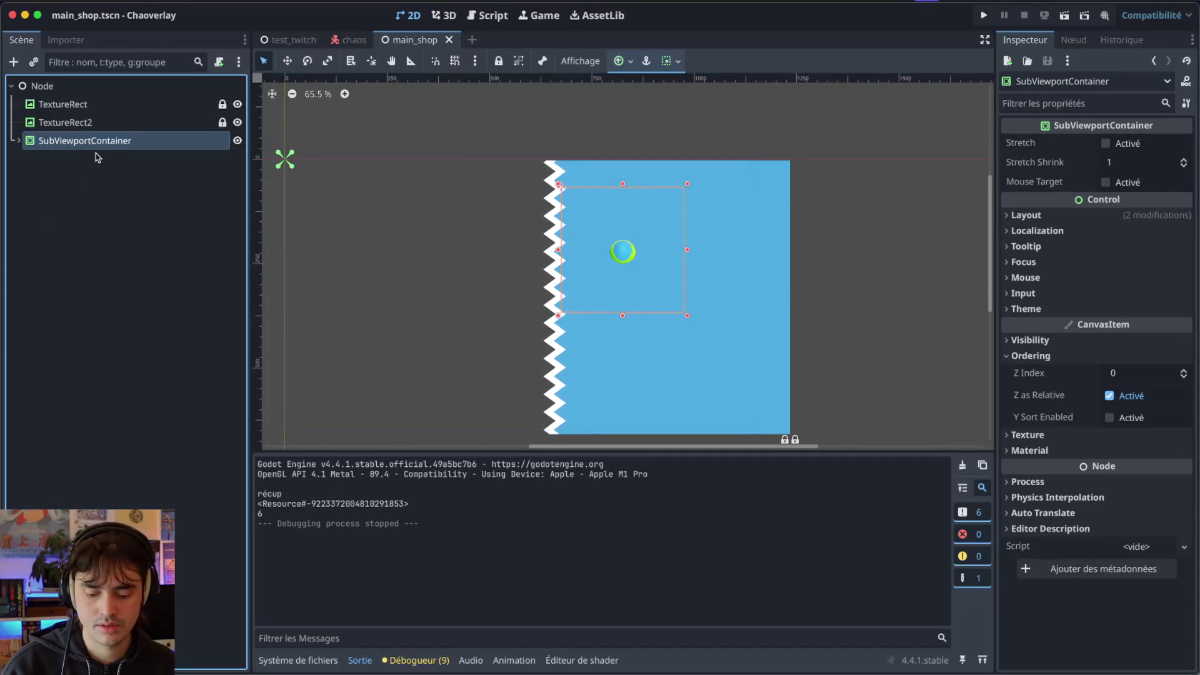
# Duplicate the SubViewportContainer, move the copy lower on the panel, and delete the copy's ball mesh
pyautogui.press('super+d')
pyautogui.moveTo(622, 262); pyautogui.dragTo(635, 309)
pyautogui.click(87, 195)
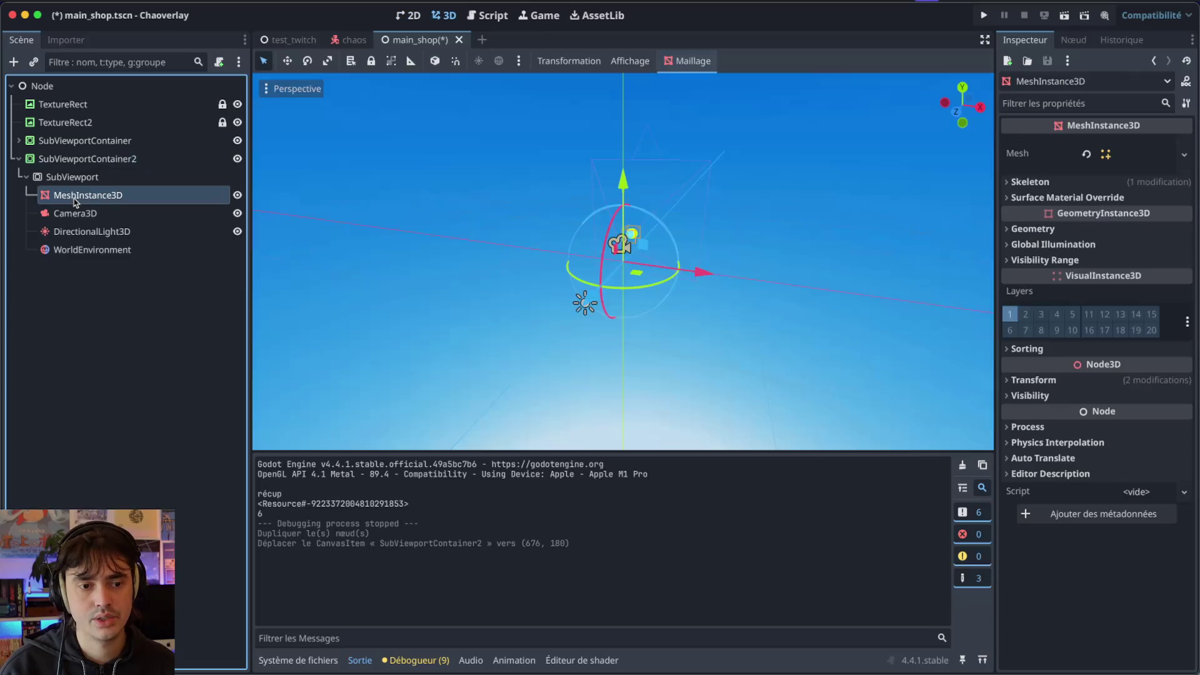
pyautogui.press('super+a')
pyautogui.press('Escape')
pyautogui.press('Delete')
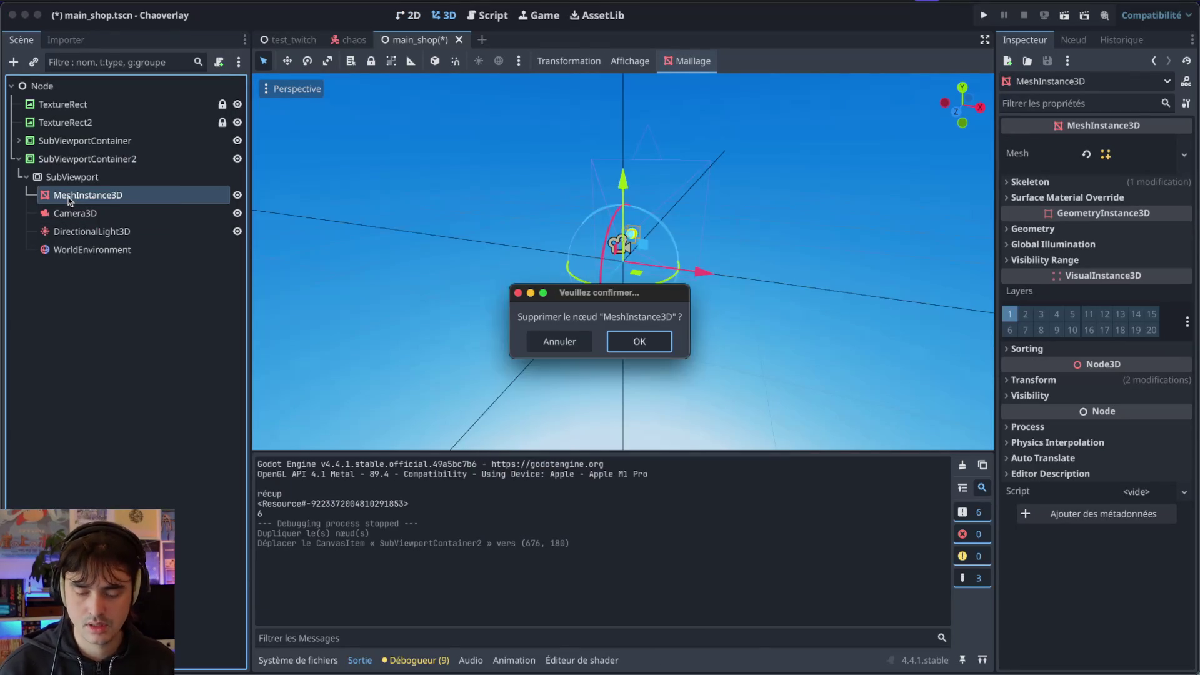
pyautogui.press('Return')
pyautogui.click(298, 661)
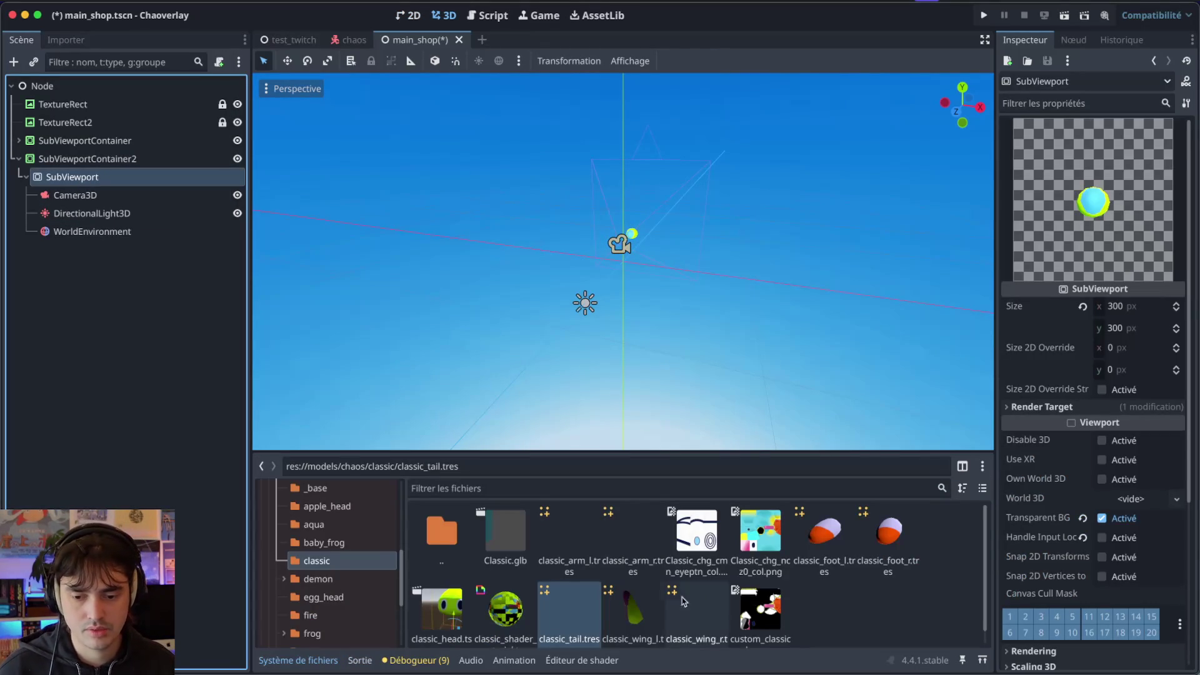
# Add the classic_head scene to the duplicate's SubViewport as its first child
pyautogui.scroll(-1, 717, 596)
pyautogui.moveTo(442, 594)
pyautogui.mouseDown()
pyautogui.moveTo(142, 272)
pyautogui.moveTo(142, 178)
pyautogui.moveTo(104, 181)
pyautogui.mouseUp()
pyautogui.doubleClick(99, 251)
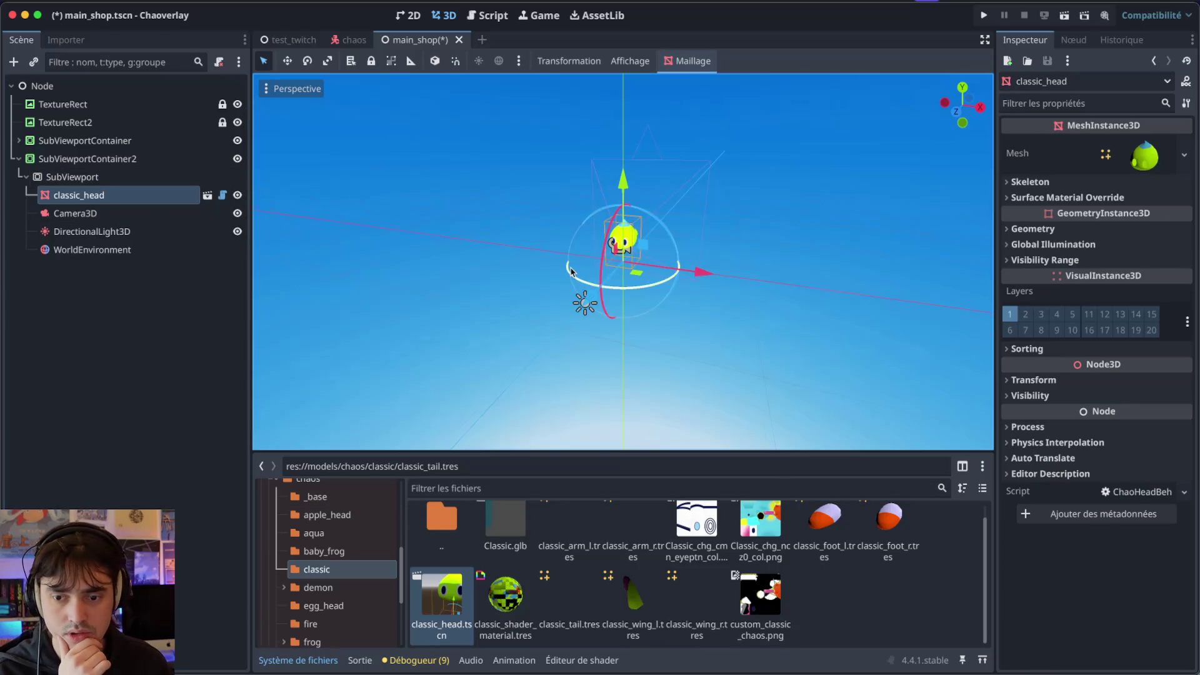
pyautogui.moveTo(550, 287)
pyautogui.mouseDown()
pyautogui.moveTo(571, 270)
pyautogui.moveTo(565, 250)
pyautogui.mouseUp()
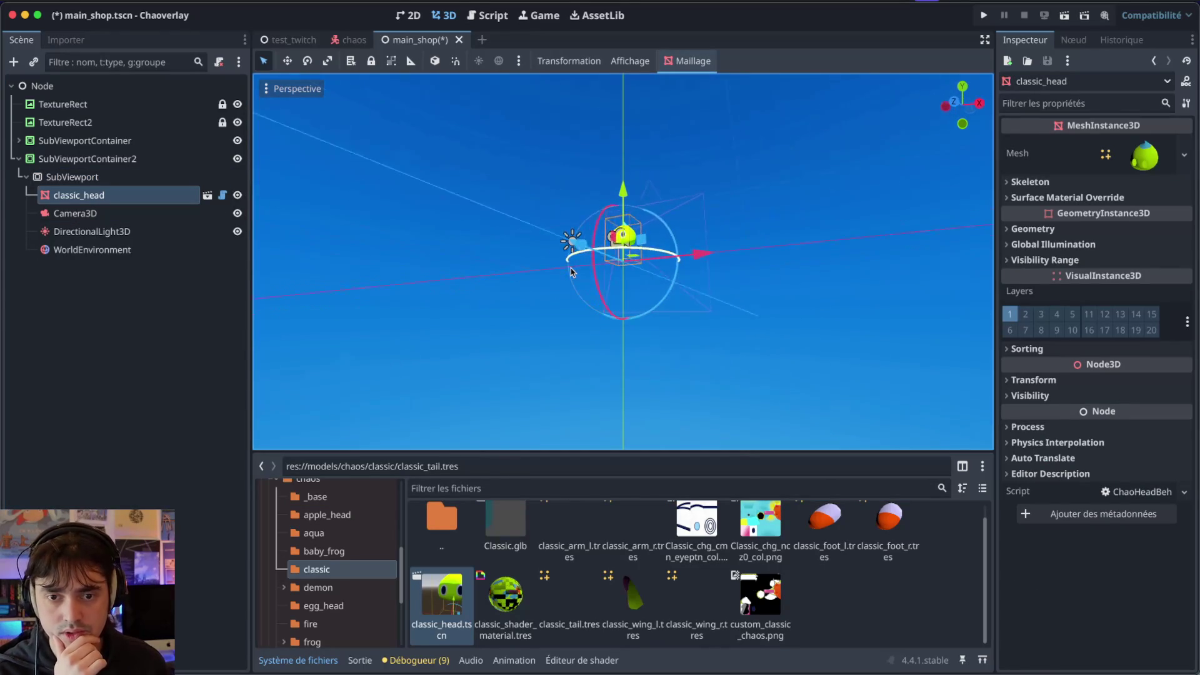
# Inspect how Camera3D frames the classic_head, check WorldEnvironment, and expand the first SubViewportContainer
pyautogui.moveTo(840, 218); pyautogui.dragTo(967, 236)
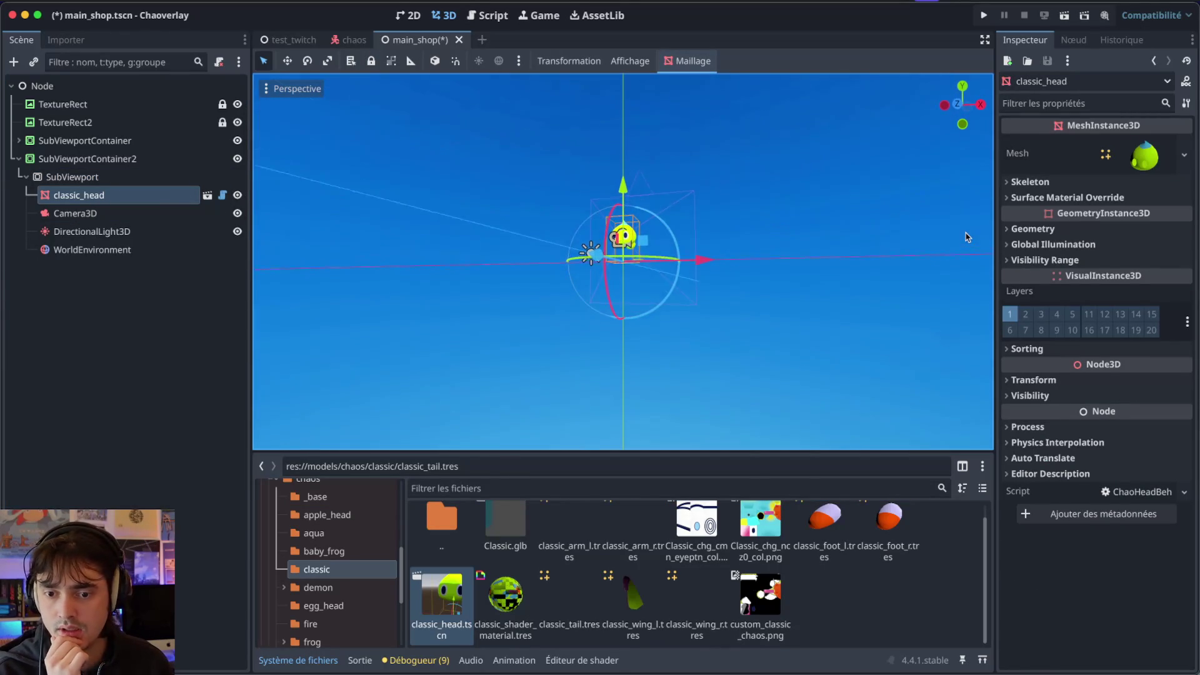
pyautogui.click(62, 213)
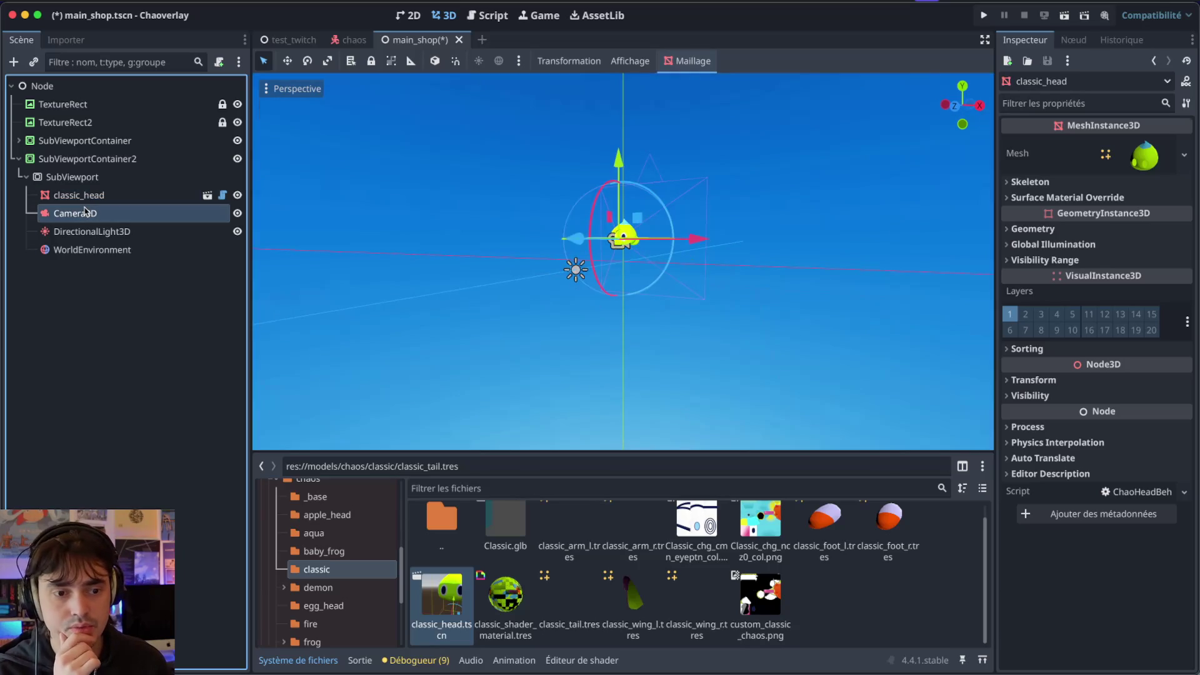
pyautogui.moveTo(605, 234); pyautogui.dragTo(632, 243)
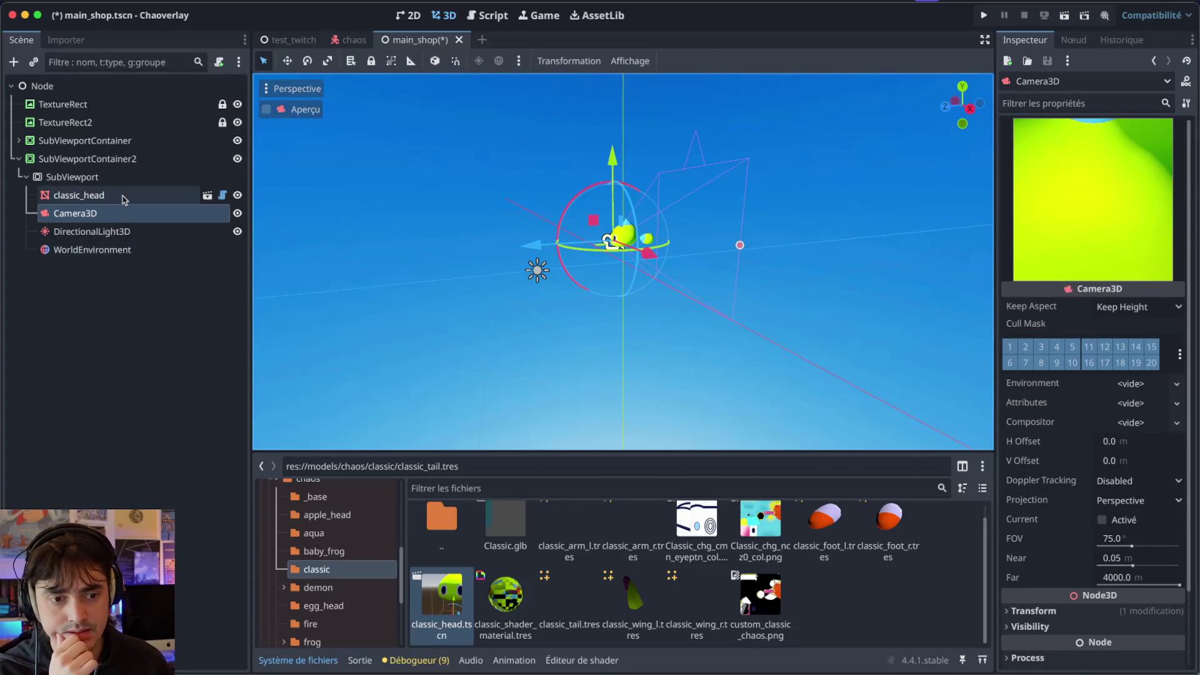
pyautogui.click(125, 198)
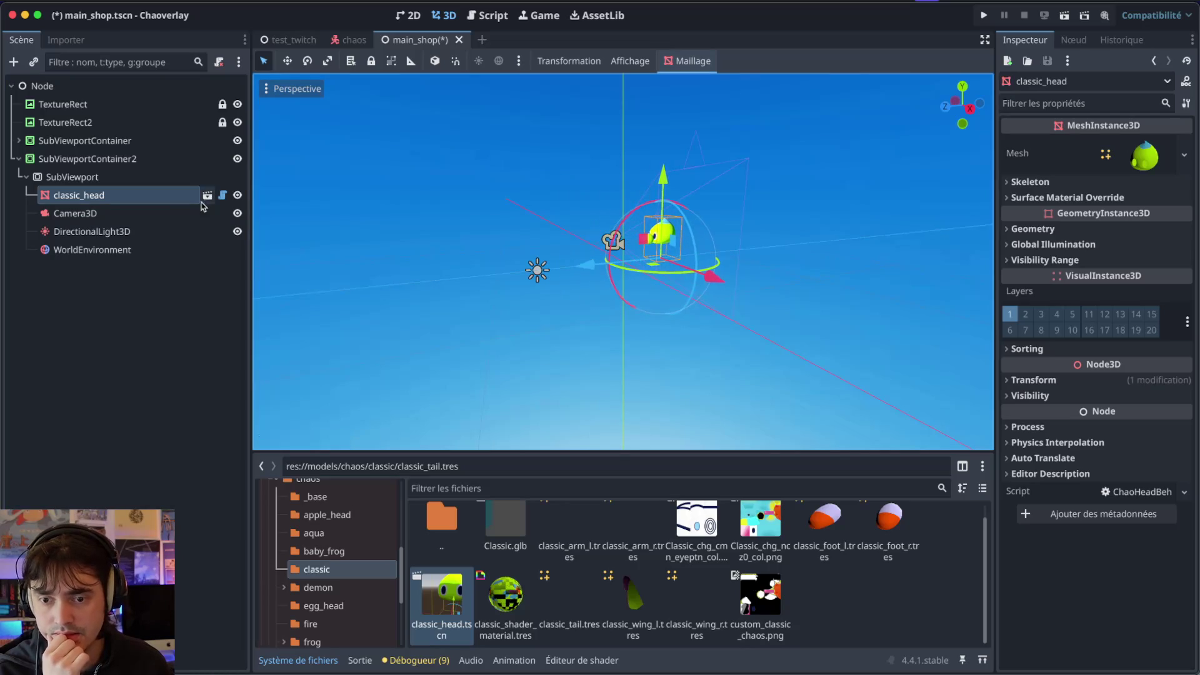
pyautogui.click(99, 214)
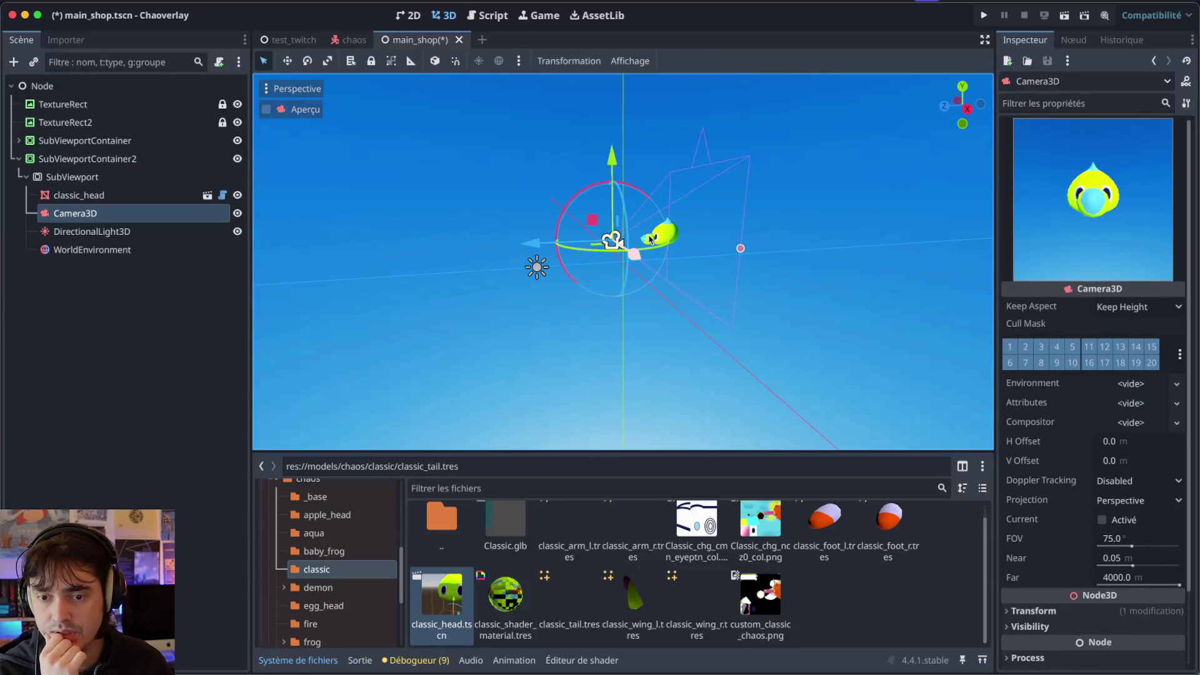
pyautogui.click(100, 250)
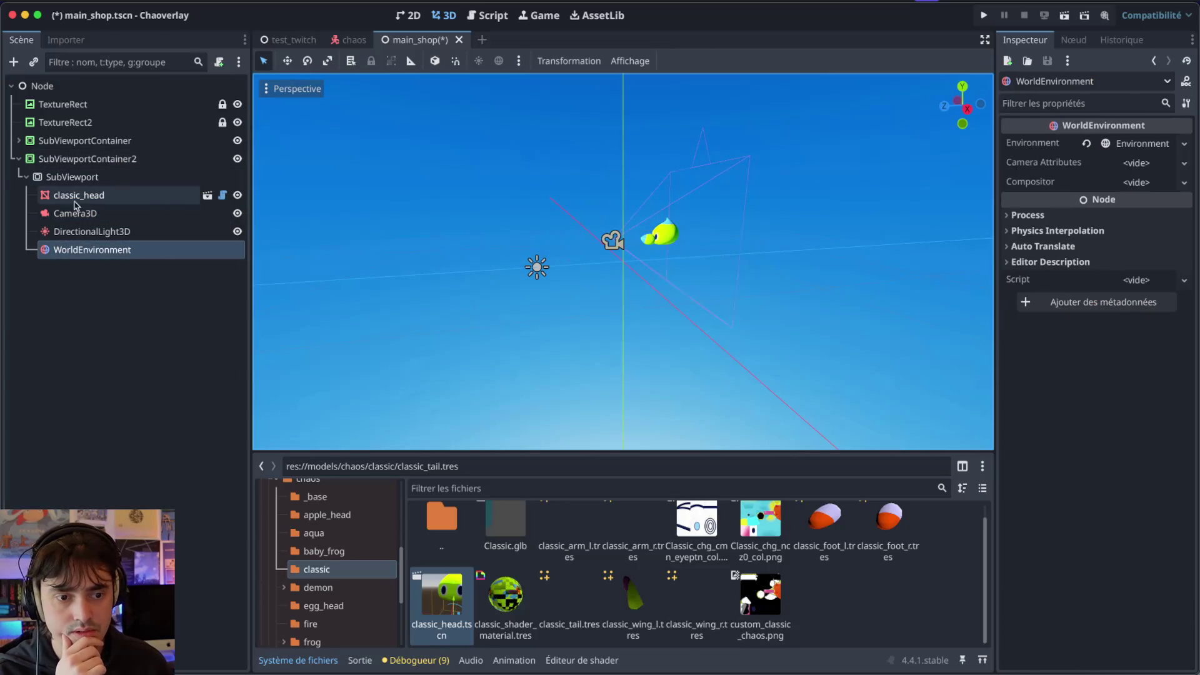
pyautogui.click(237, 196)
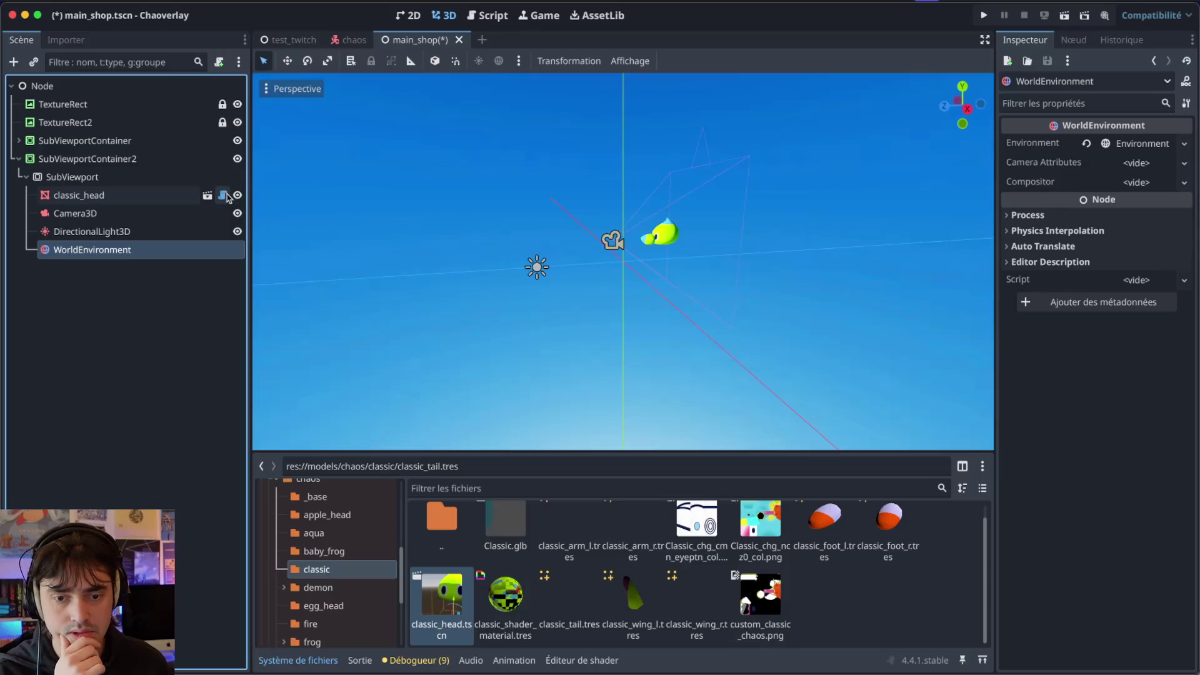
pyautogui.click(158, 197)
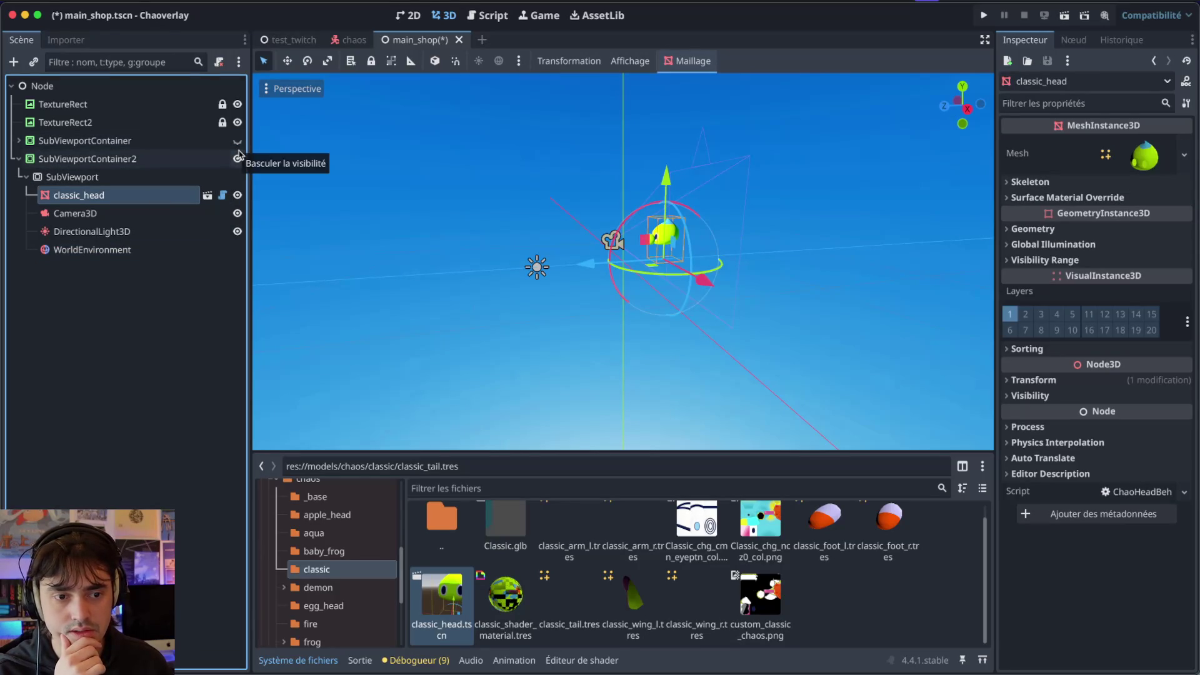
pyautogui.click(19, 140)
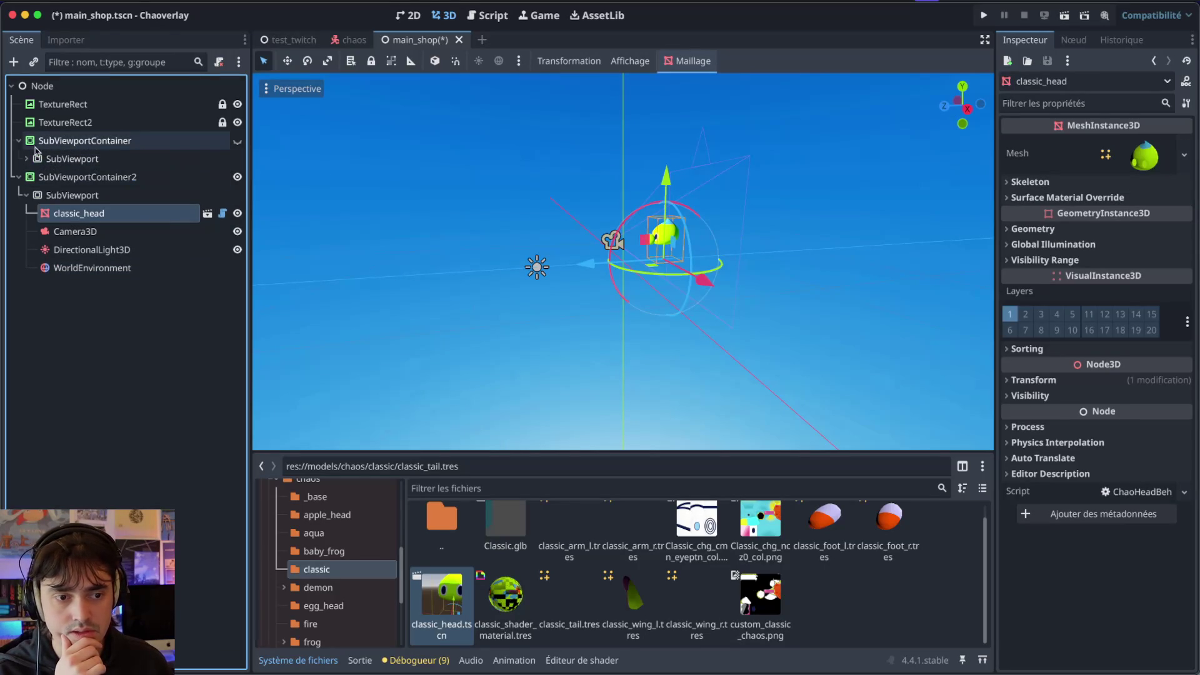
# Make the first SubViewportContainer visible again and collapse it in the Scene dock
pyautogui.click(44, 159)
pyautogui.click(27, 158)
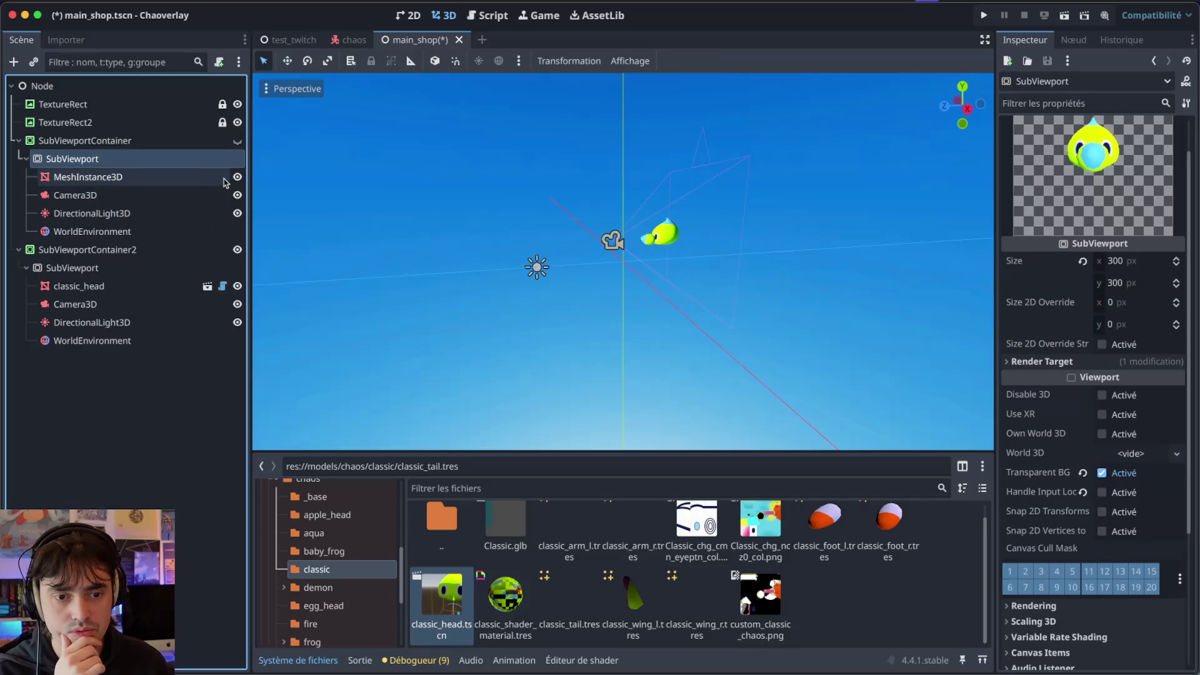
pyautogui.click(237, 141)
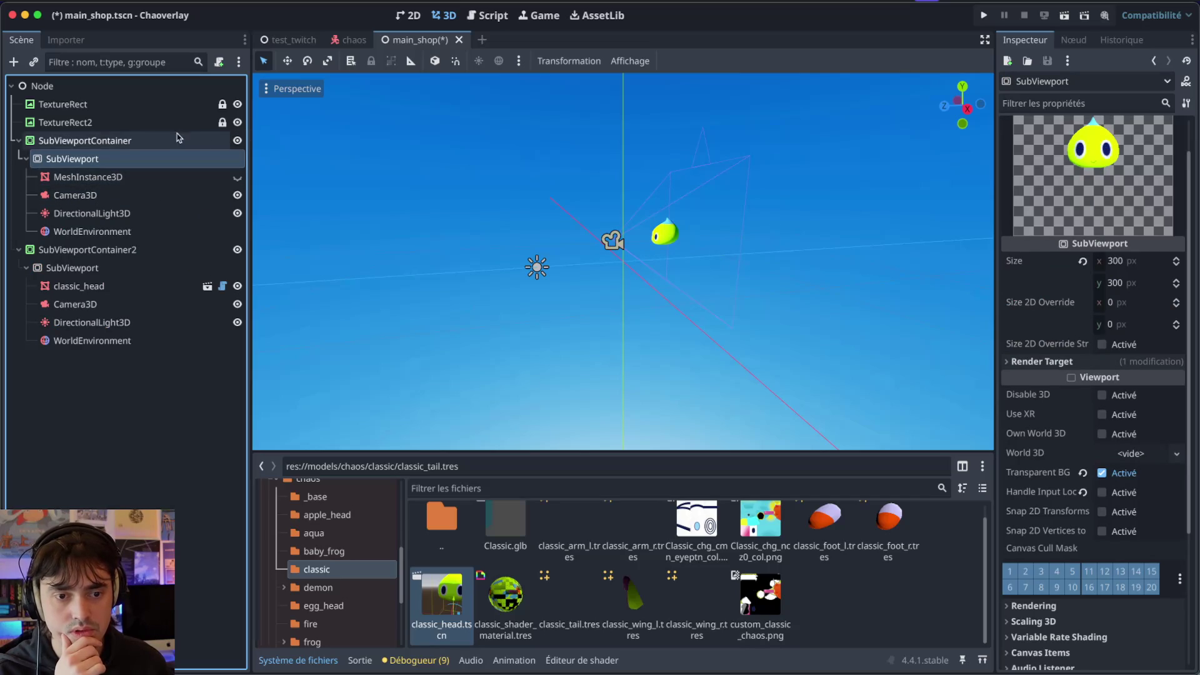
pyautogui.click(19, 141)
pyautogui.scroll(3, 710, 208)
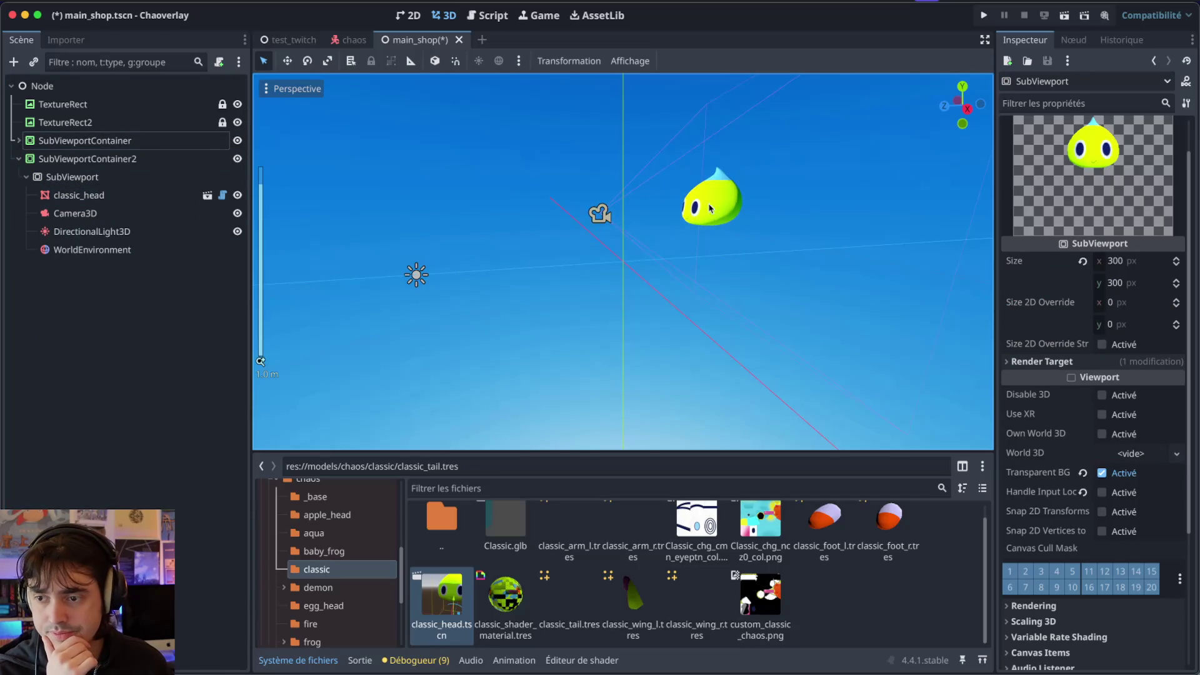
# Nudge the second chao head slightly down and save main_shop.tscn
pyautogui.click(710, 208)
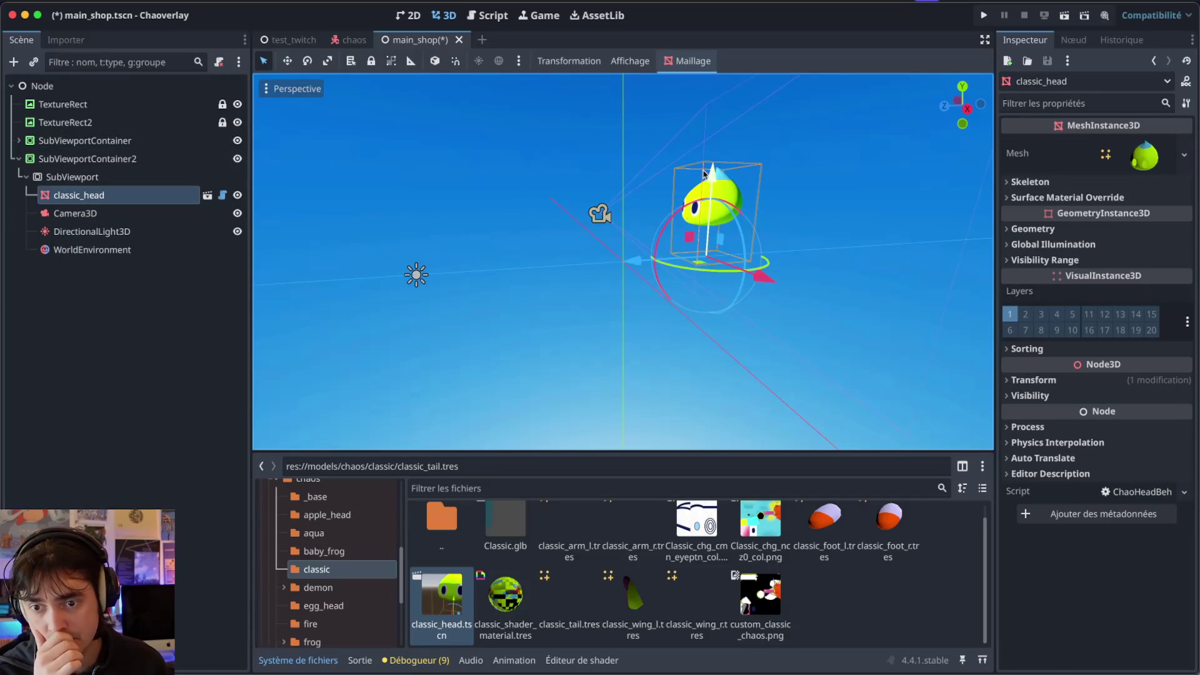
pyautogui.click(115, 212)
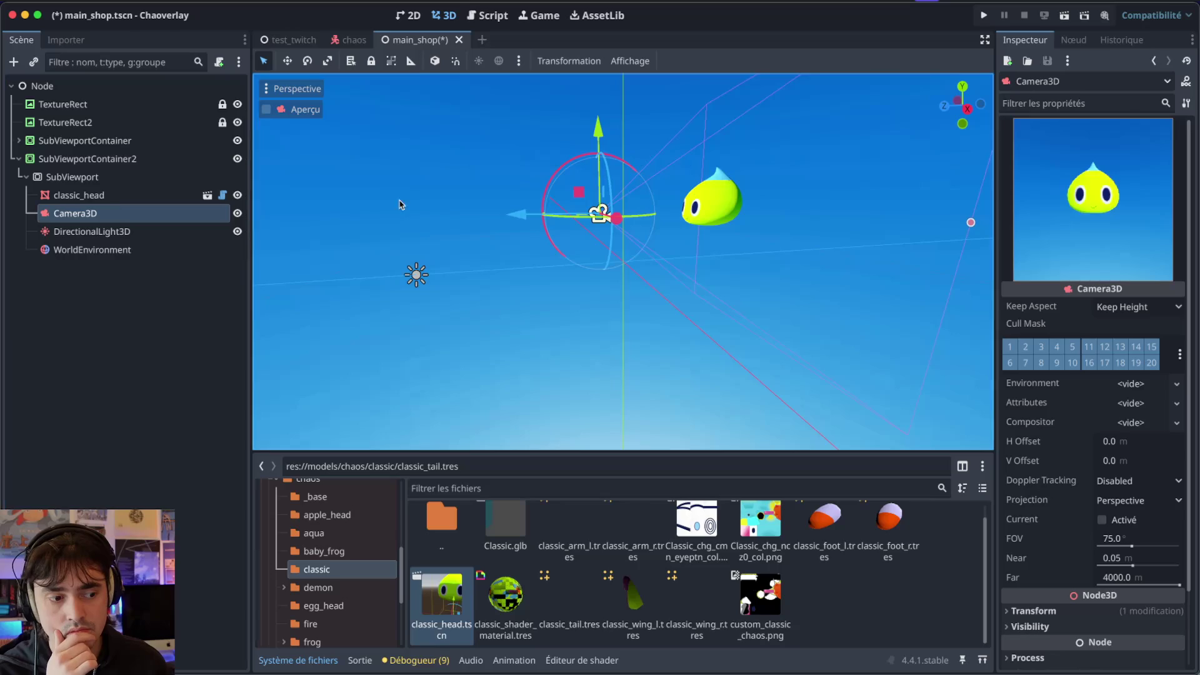
pyautogui.click(719, 213)
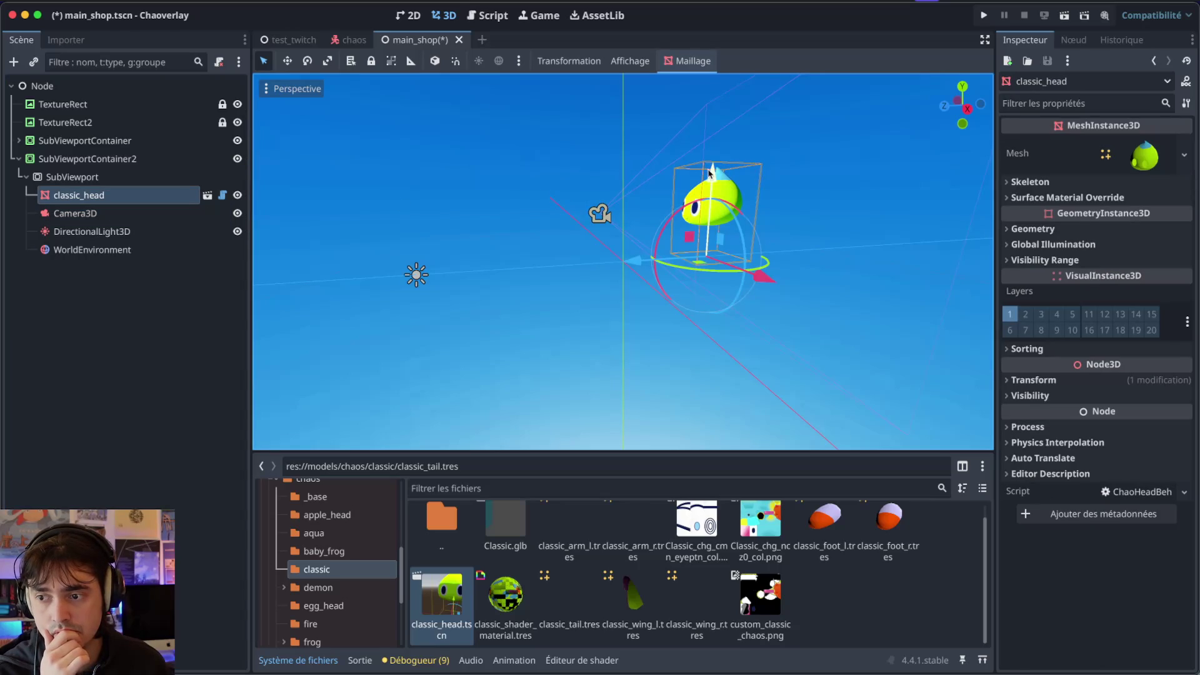
pyautogui.moveTo(711, 173); pyautogui.dragTo(710, 183)
pyautogui.hotkey('ctrl', 's')
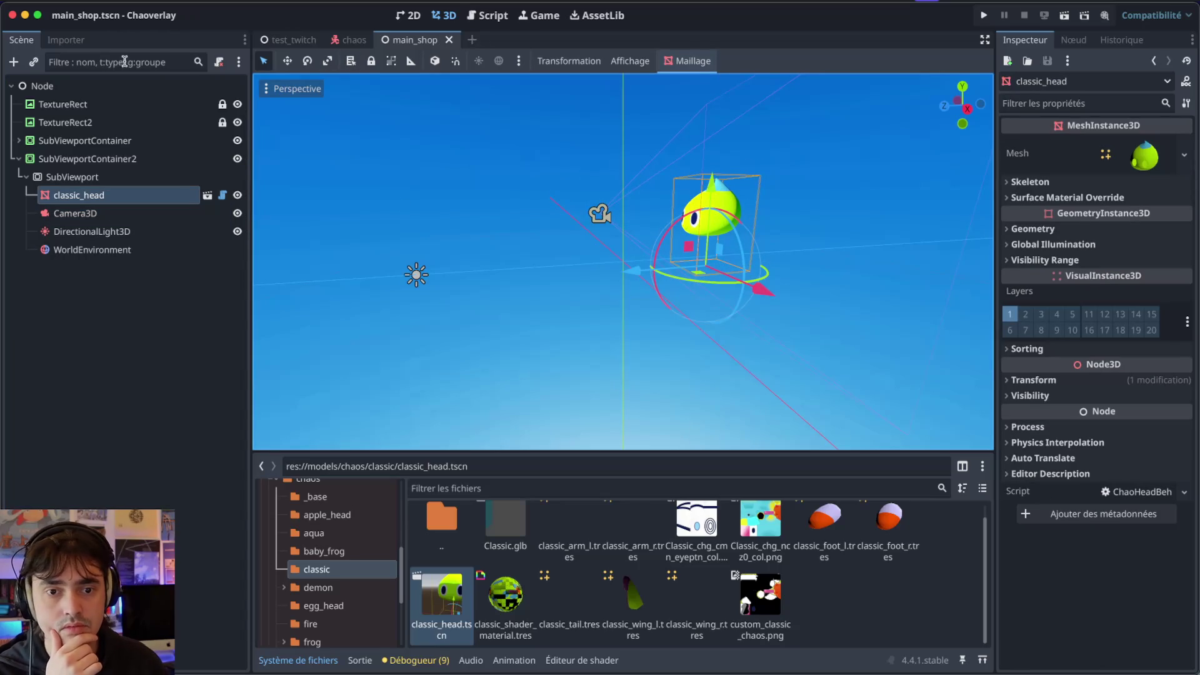
pyautogui.click(81, 86)
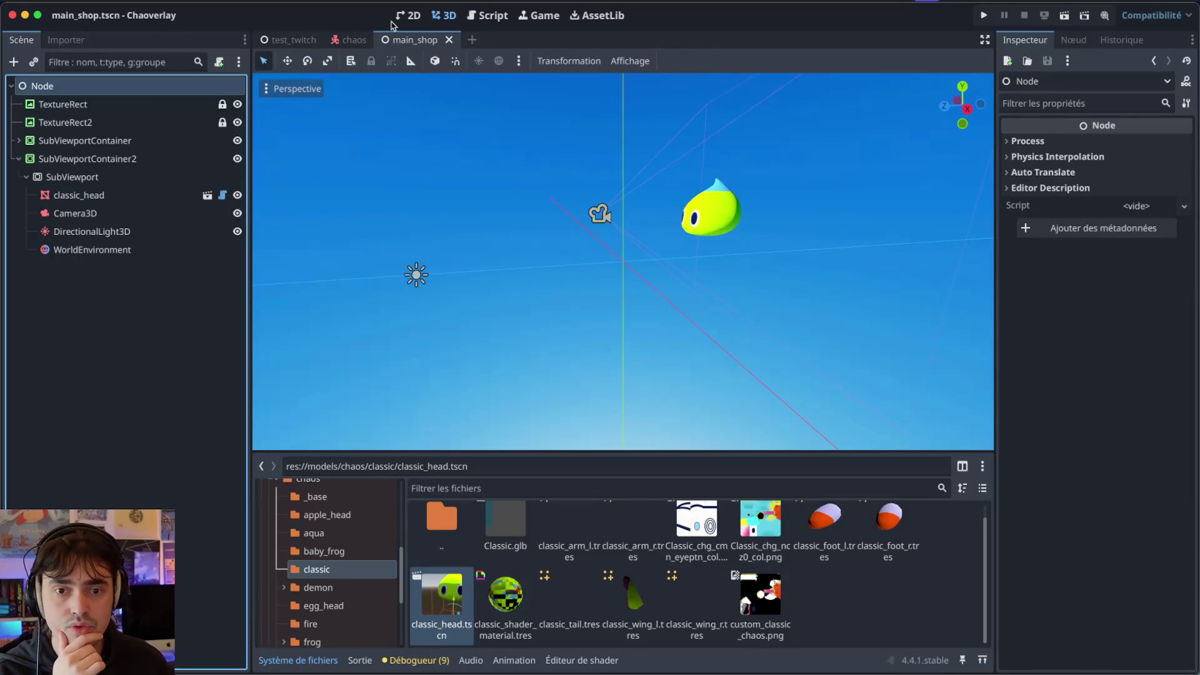
# Review the blue shop panel in 2D, then reselect the second head's camera and classic_head
pyautogui.click(410, 17)
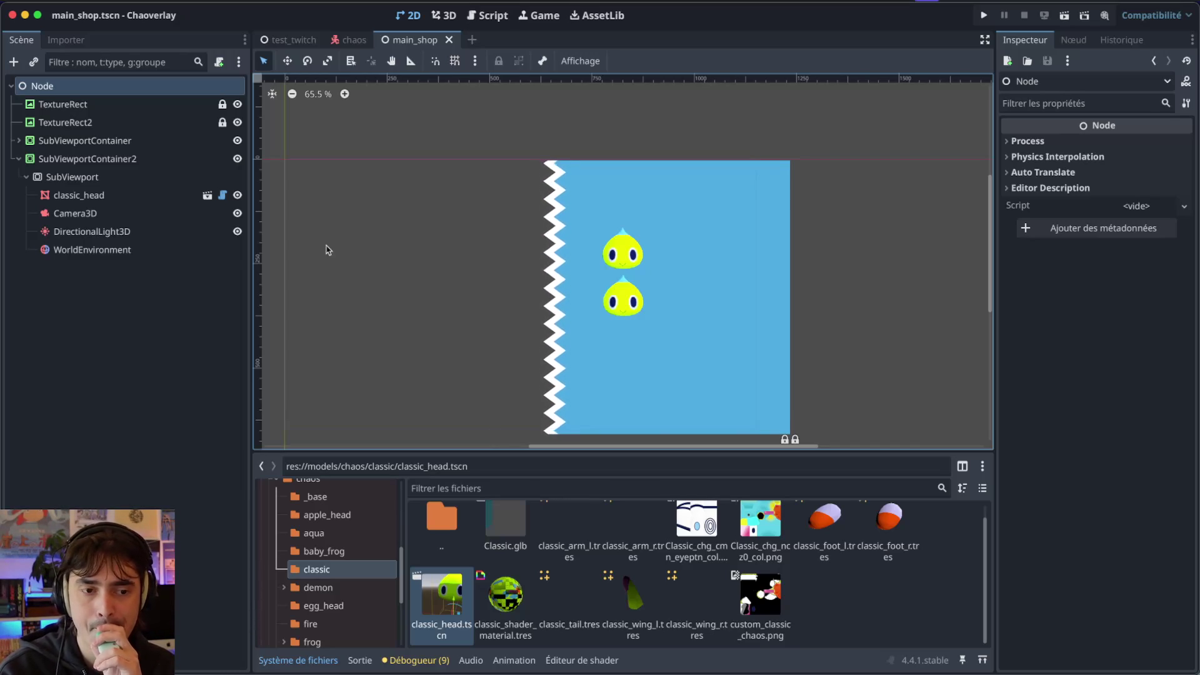
pyautogui.click(140, 213)
pyautogui.click(136, 210)
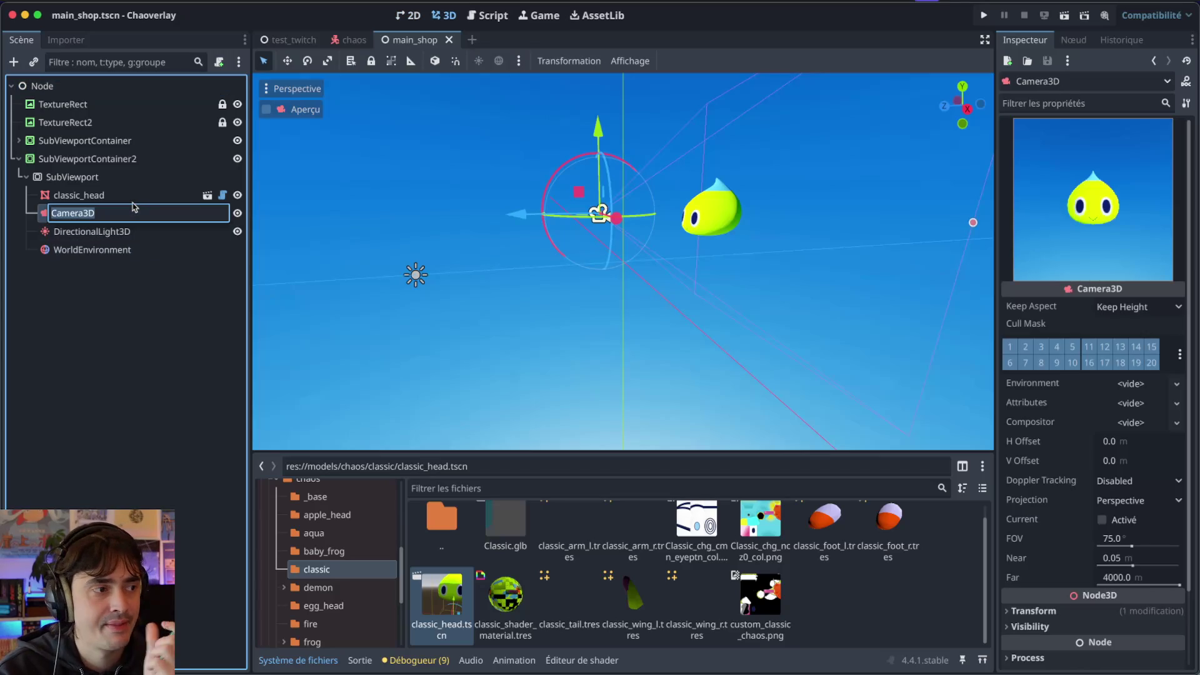
pyautogui.click(127, 195)
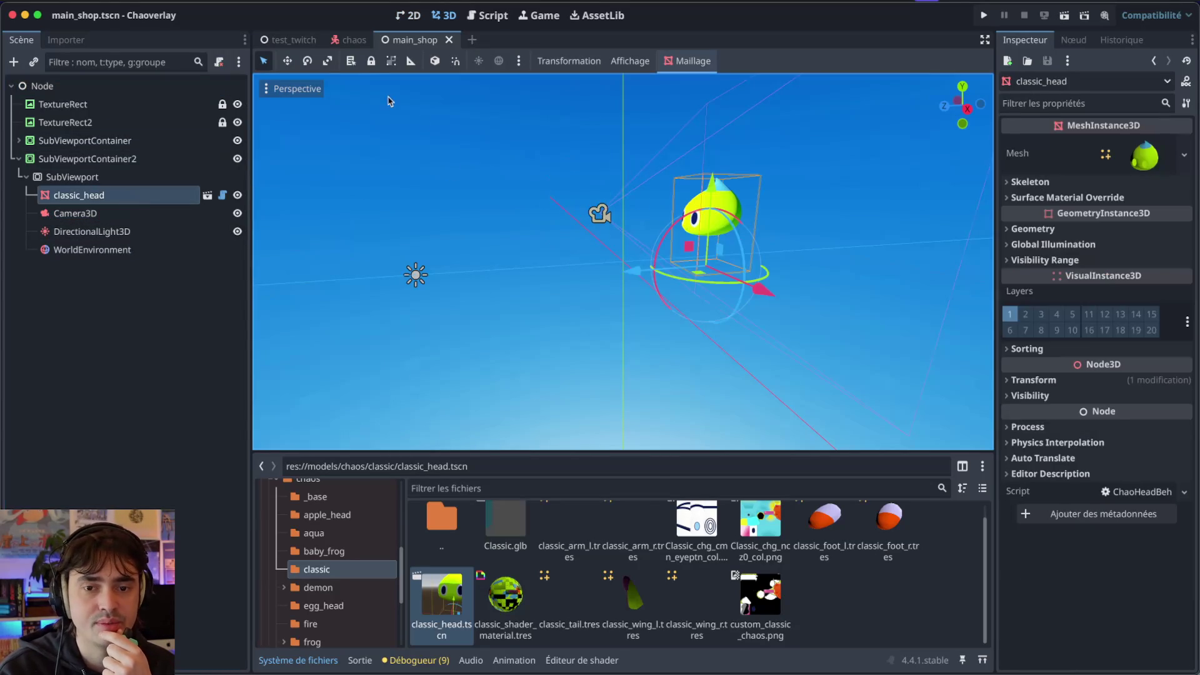
# Run the project to preview both chao heads on the panel, then close the game window
pyautogui.press('super+b')
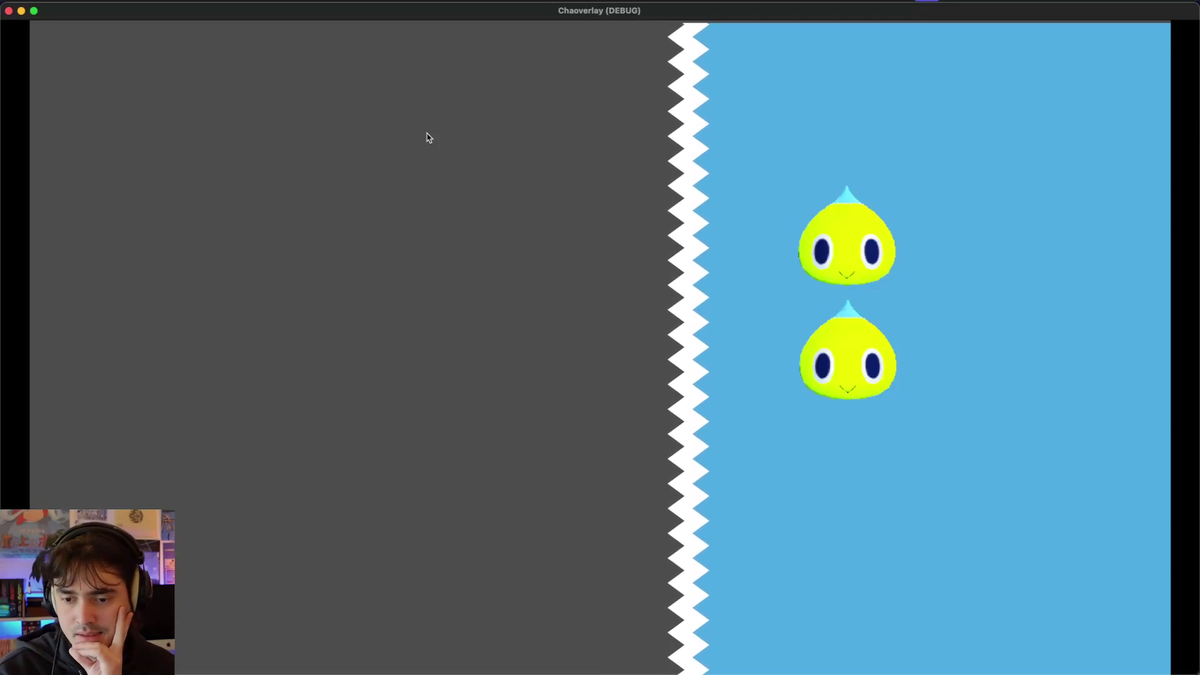
pyautogui.click(8, 11)
pyautogui.click(74, 212)
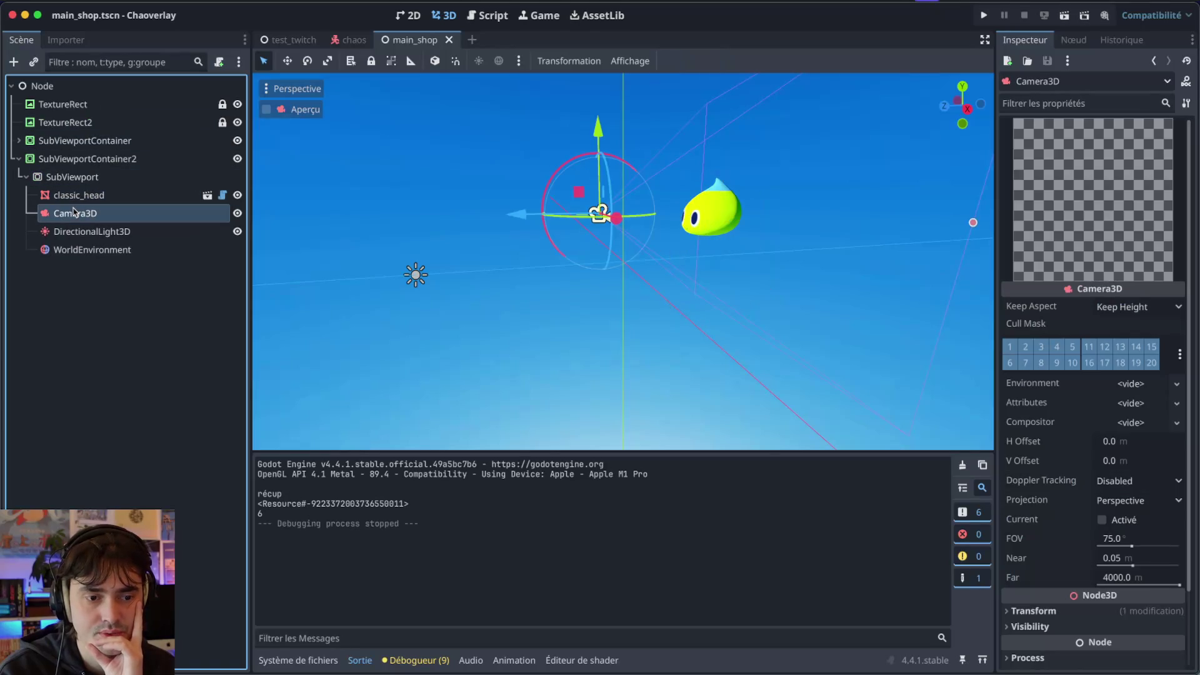
# Select SubViewportContainer2's SubViewport and review its Rendering options in the Inspector
pyautogui.click(87, 200)
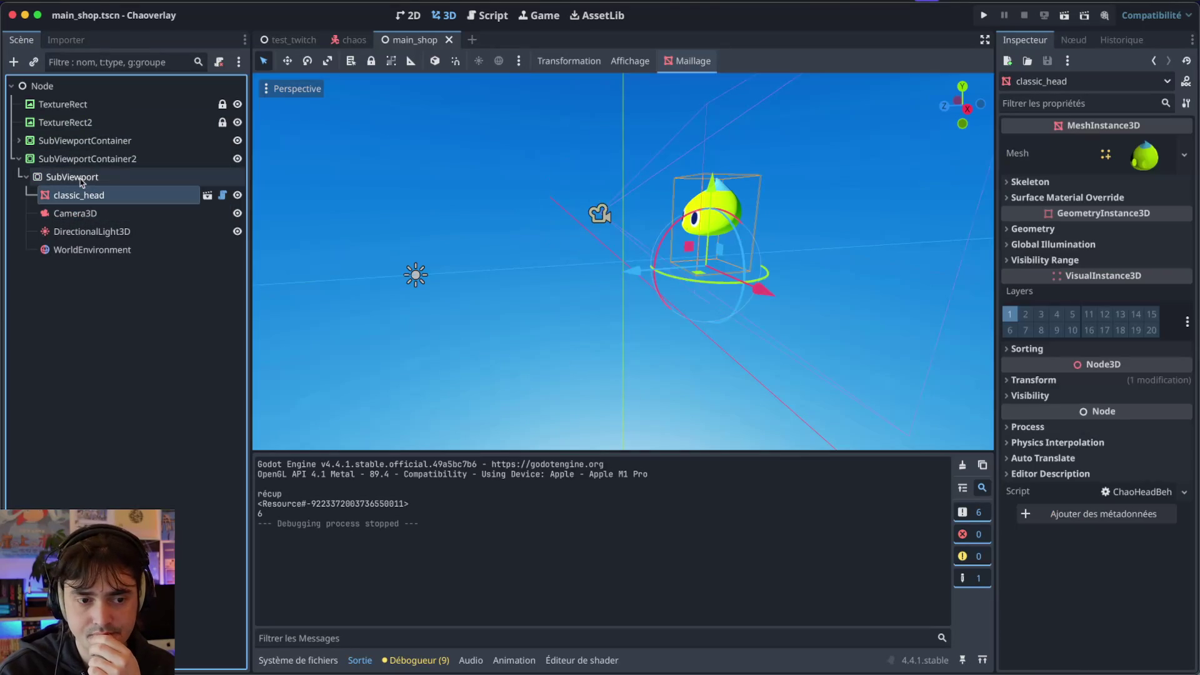
pyautogui.click(79, 178)
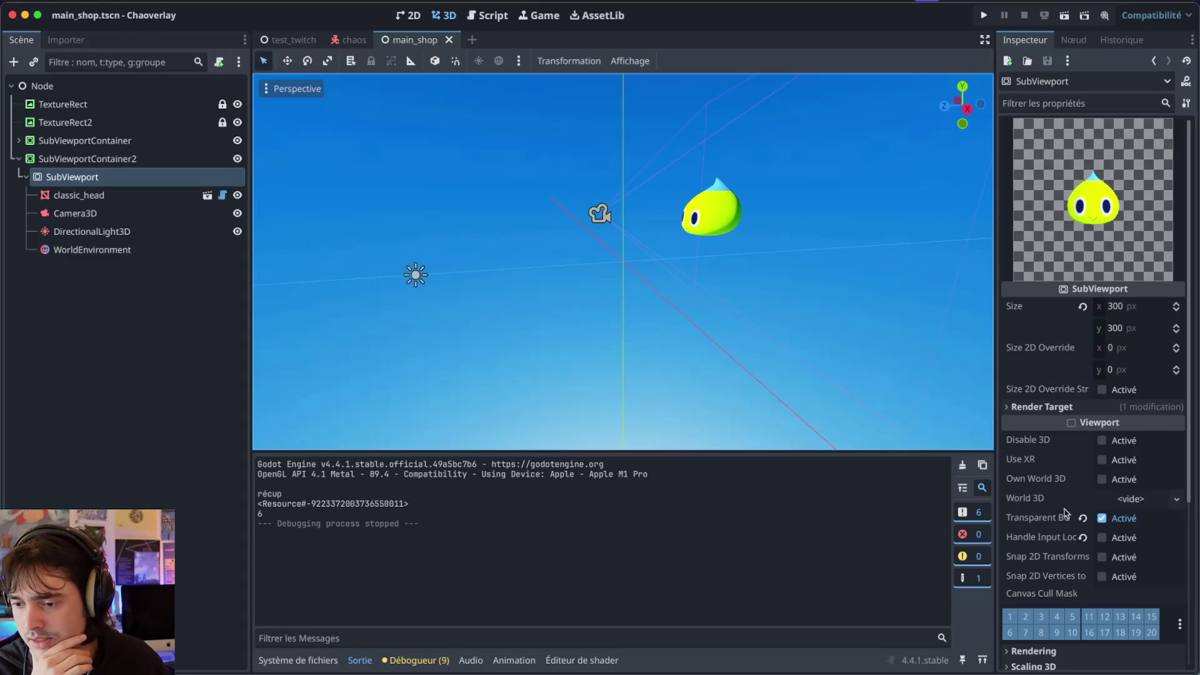
pyautogui.scroll(-5, 1066, 513)
pyautogui.click(1007, 414)
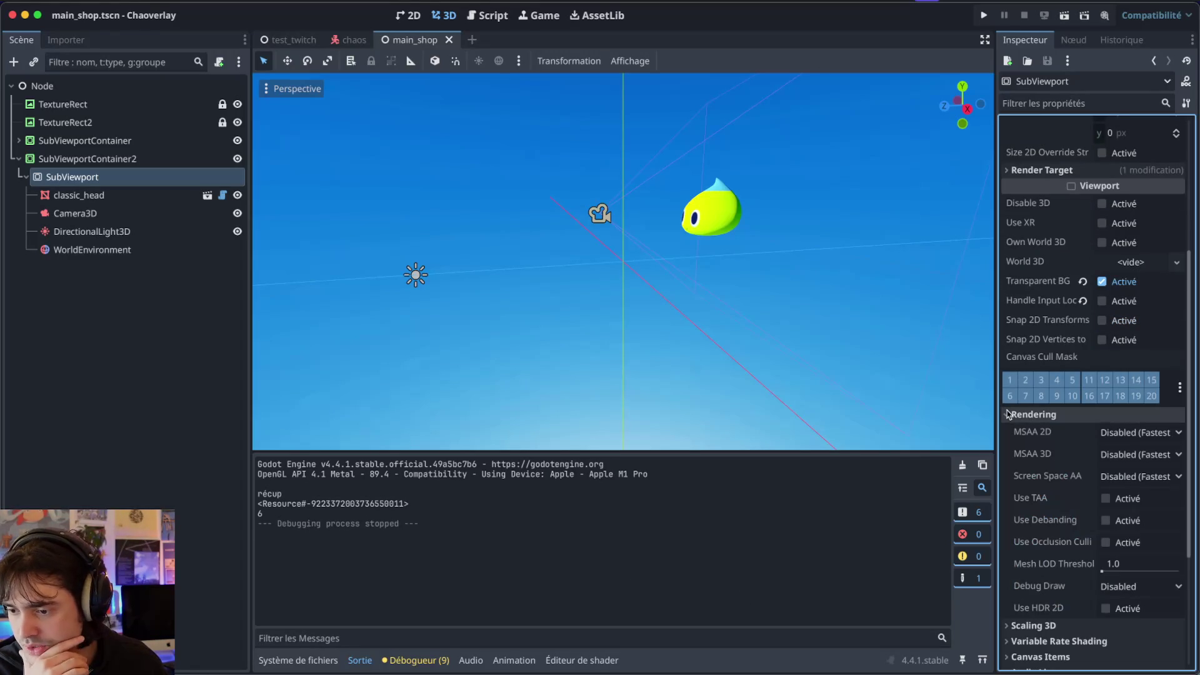
pyautogui.click(1007, 413)
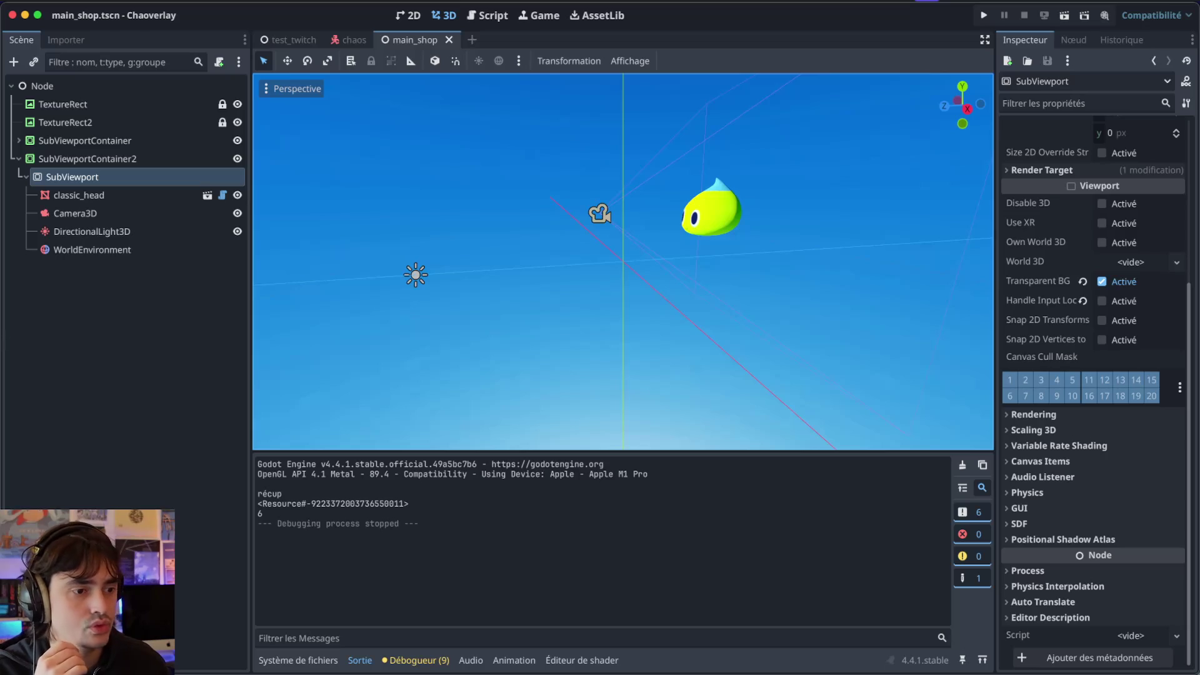
pyautogui.scroll(4, 1083, 535)
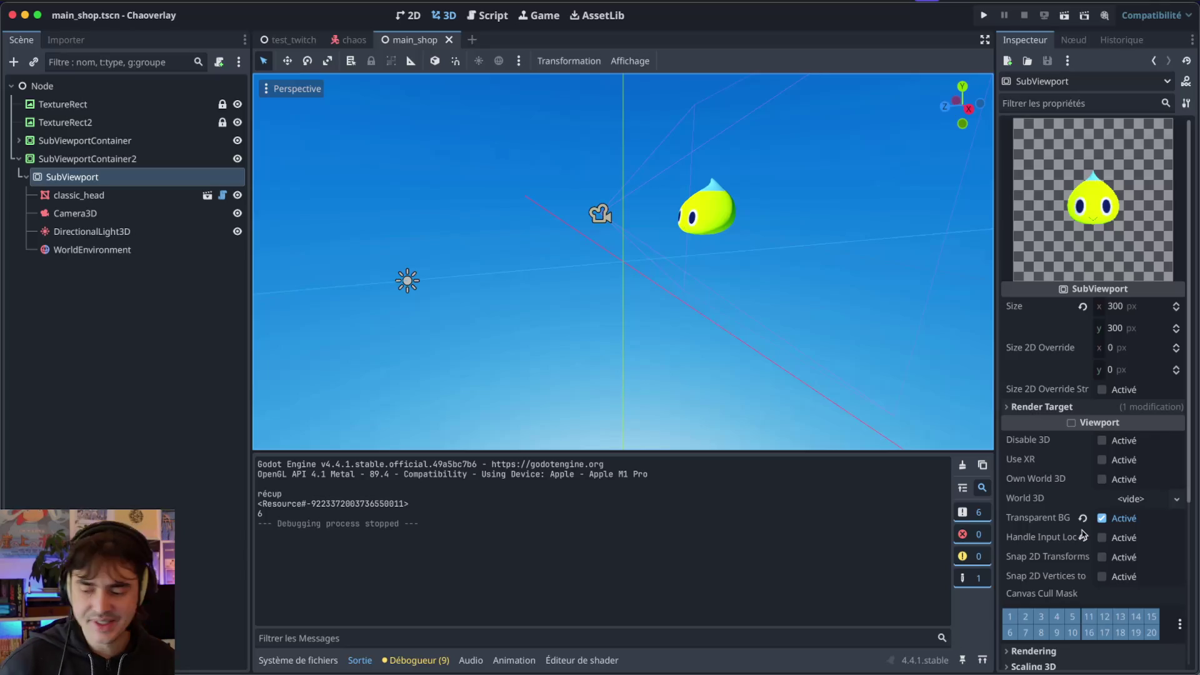
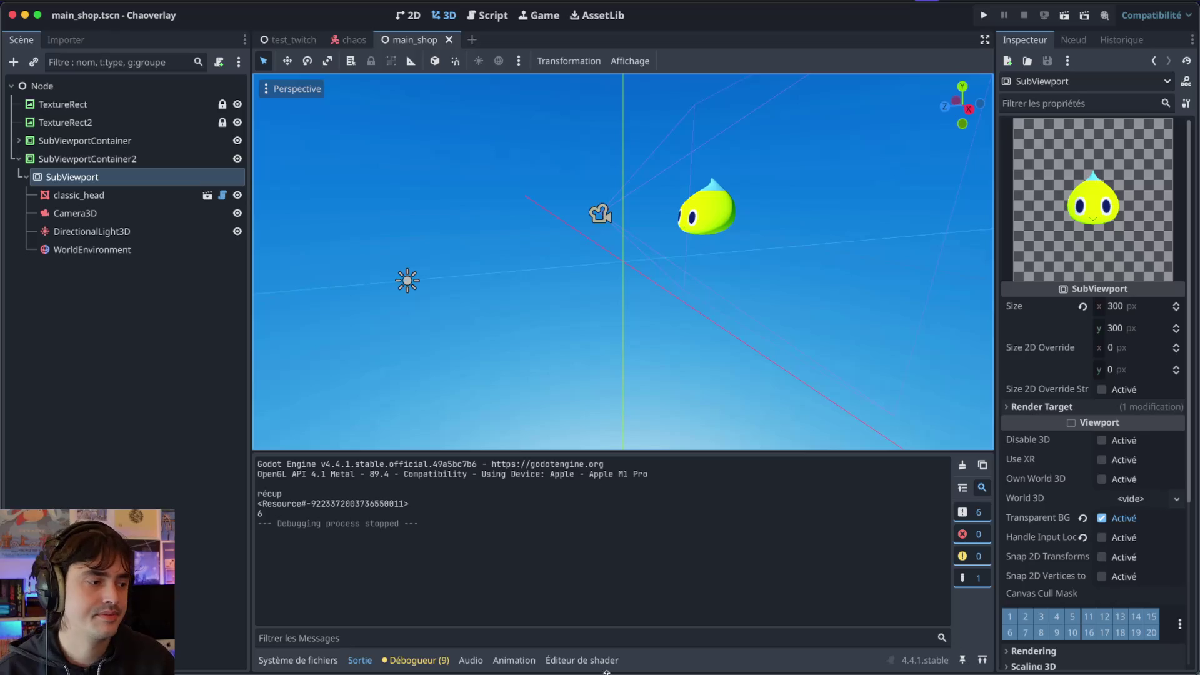
# Preview the overlay with a quick test run, then select the SubViewport node
pyautogui.click(495, 270)
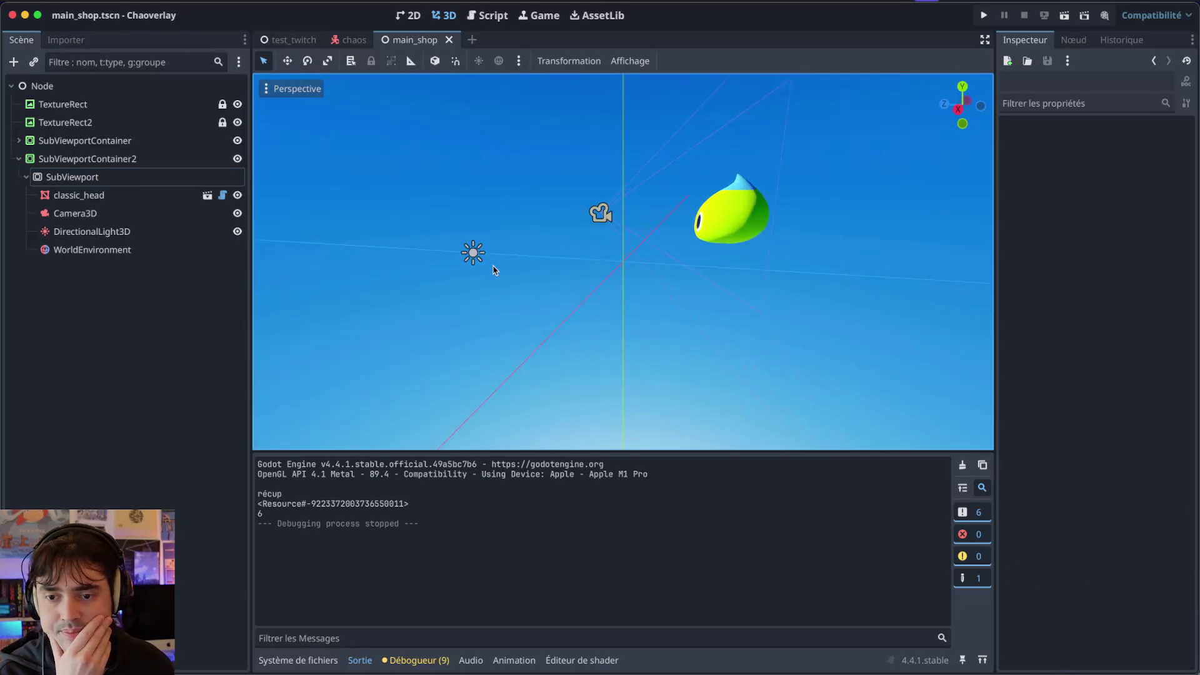
pyautogui.click(67, 159)
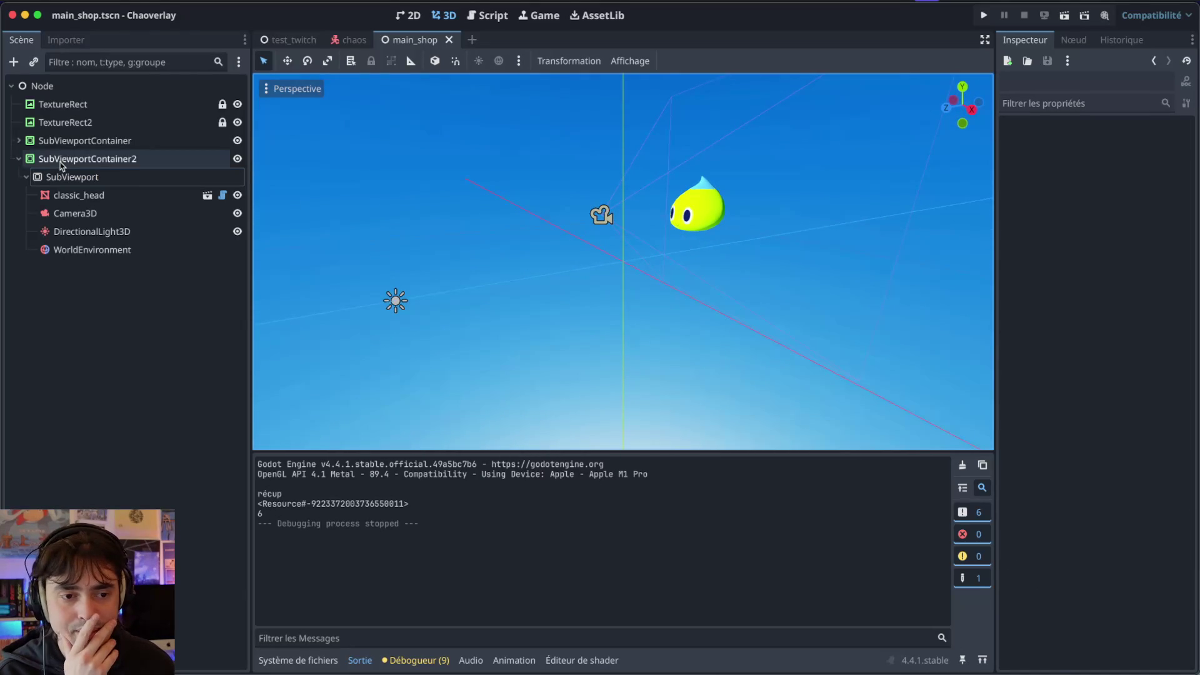
pyautogui.click(75, 187)
pyautogui.click(72, 176)
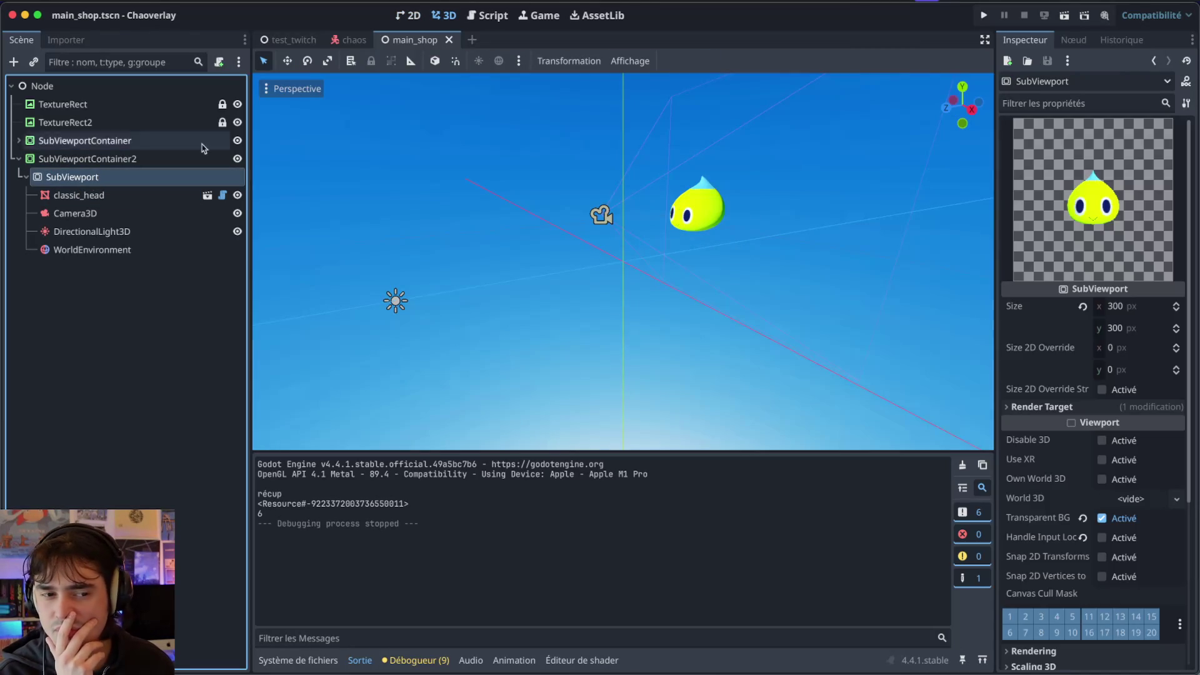
pyautogui.press('super+b')
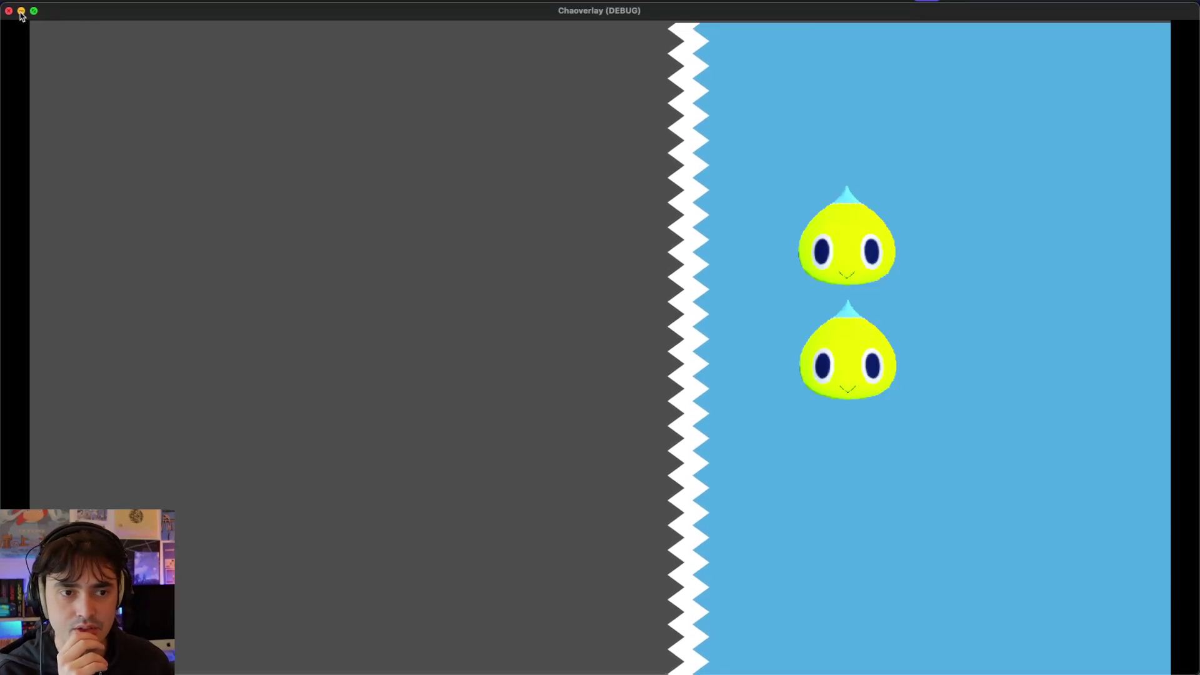
pyautogui.press('super+q')
pyautogui.click(79, 195)
pyautogui.click(72, 177)
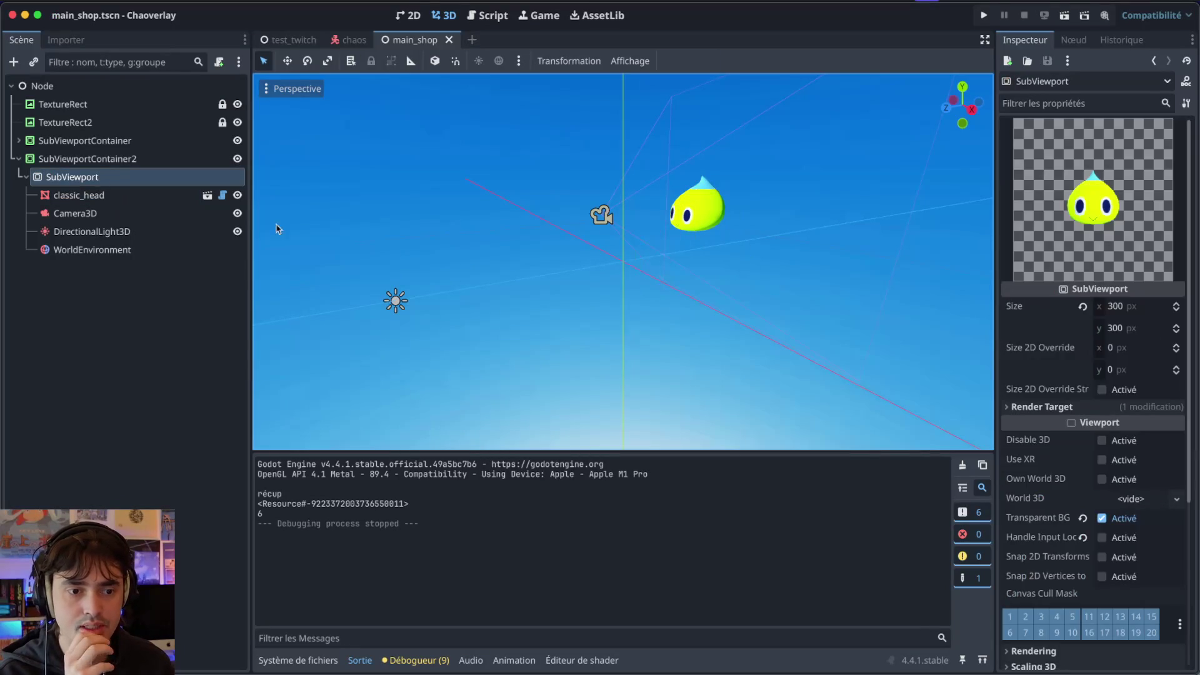
# Set the SubViewport size to 1920×1080 and save main_shop
pyautogui.moveTo(1118, 313); pyautogui.dragTo(1163, 312)
pyautogui.click(1118, 312)
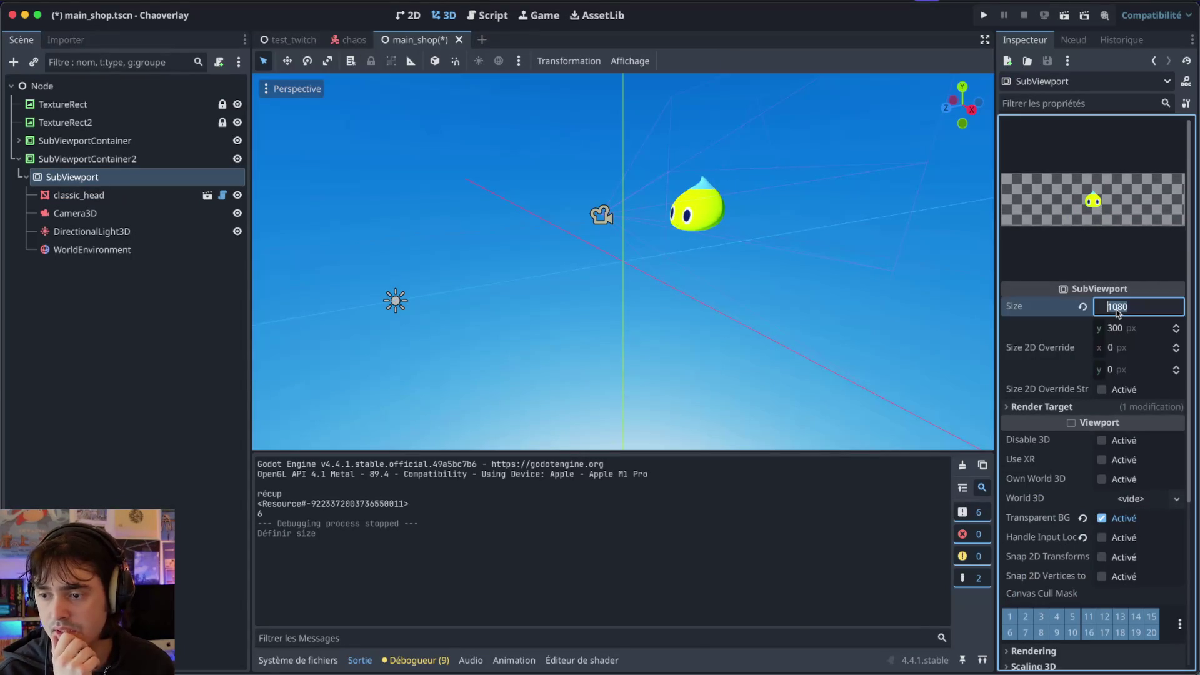
pyautogui.write('20')
pyautogui.press('Tab')
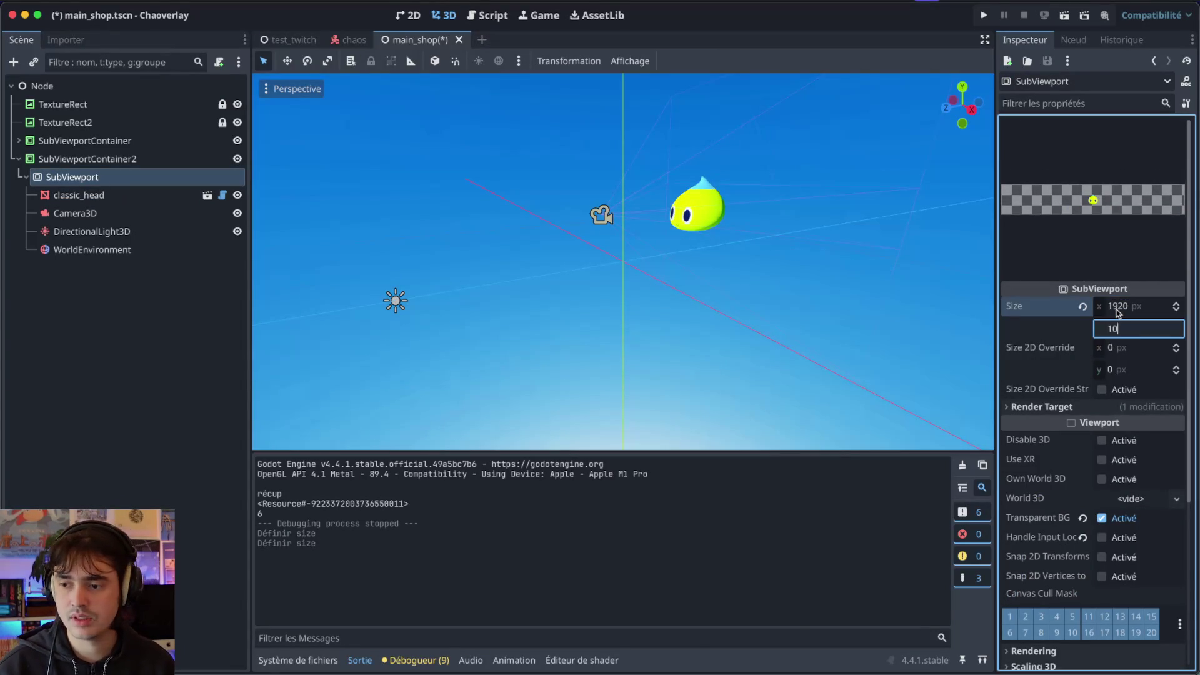
pyautogui.write('80')
pyautogui.press('Return')
pyautogui.hotkey('ctrl', 's')
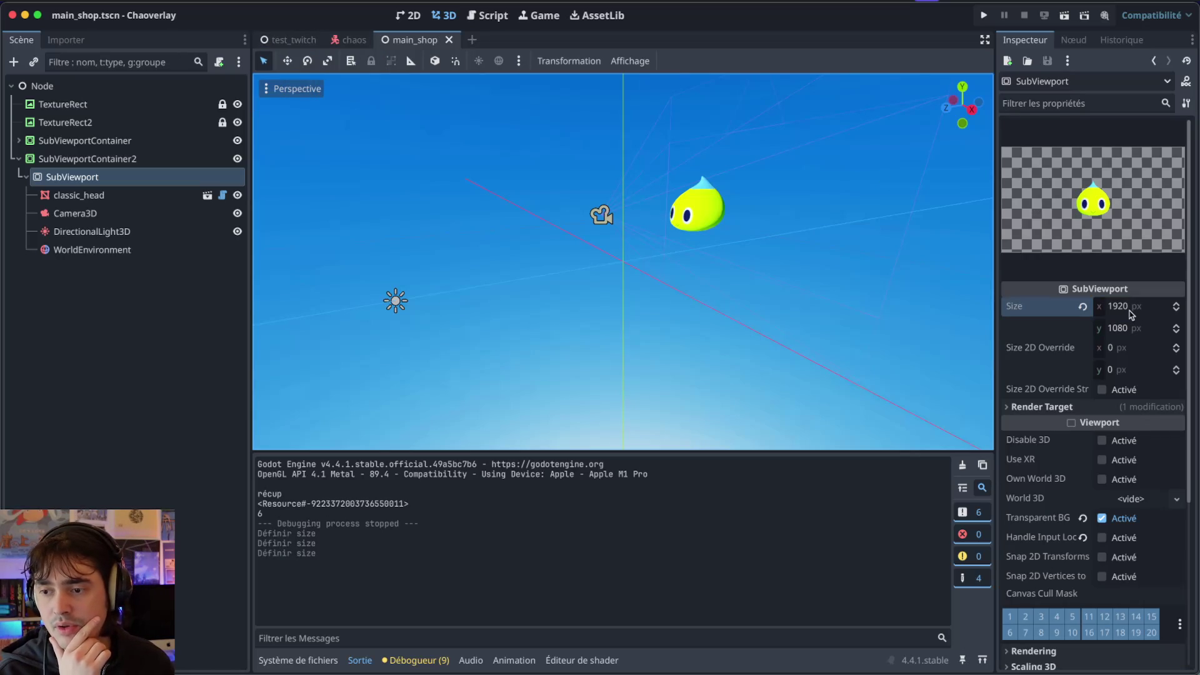
# Delete the first SubViewportContainer from the main_shop scene
pyautogui.click(350, 43)
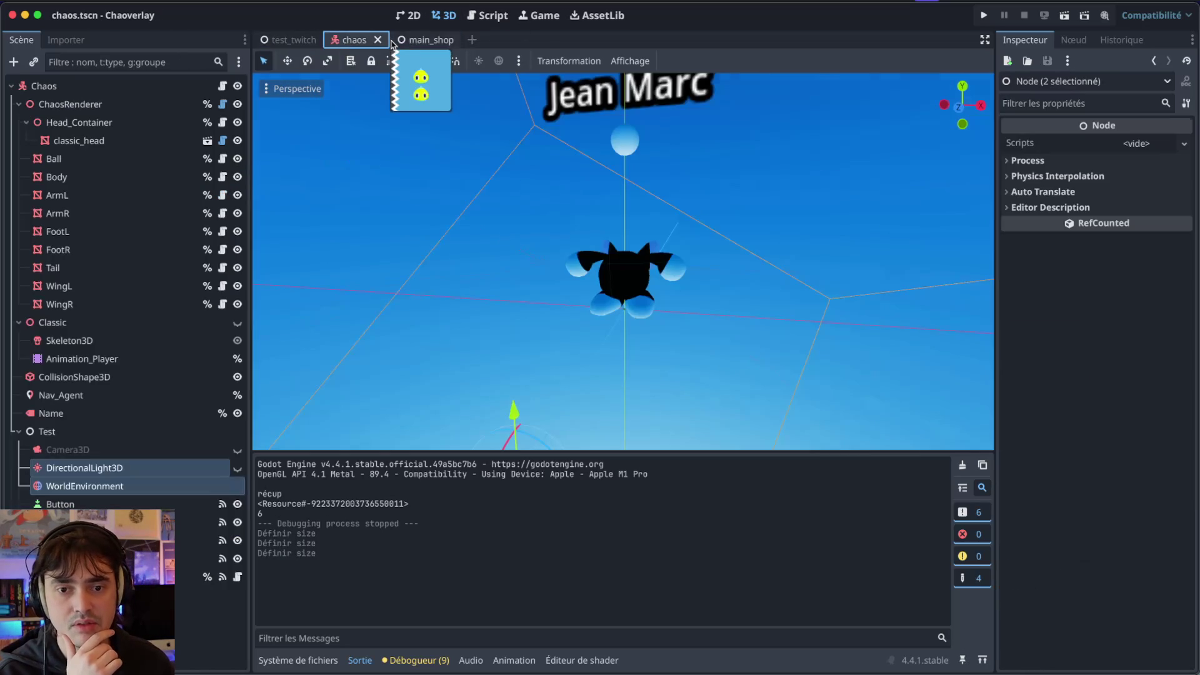
pyautogui.click(416, 40)
pyautogui.click(119, 140)
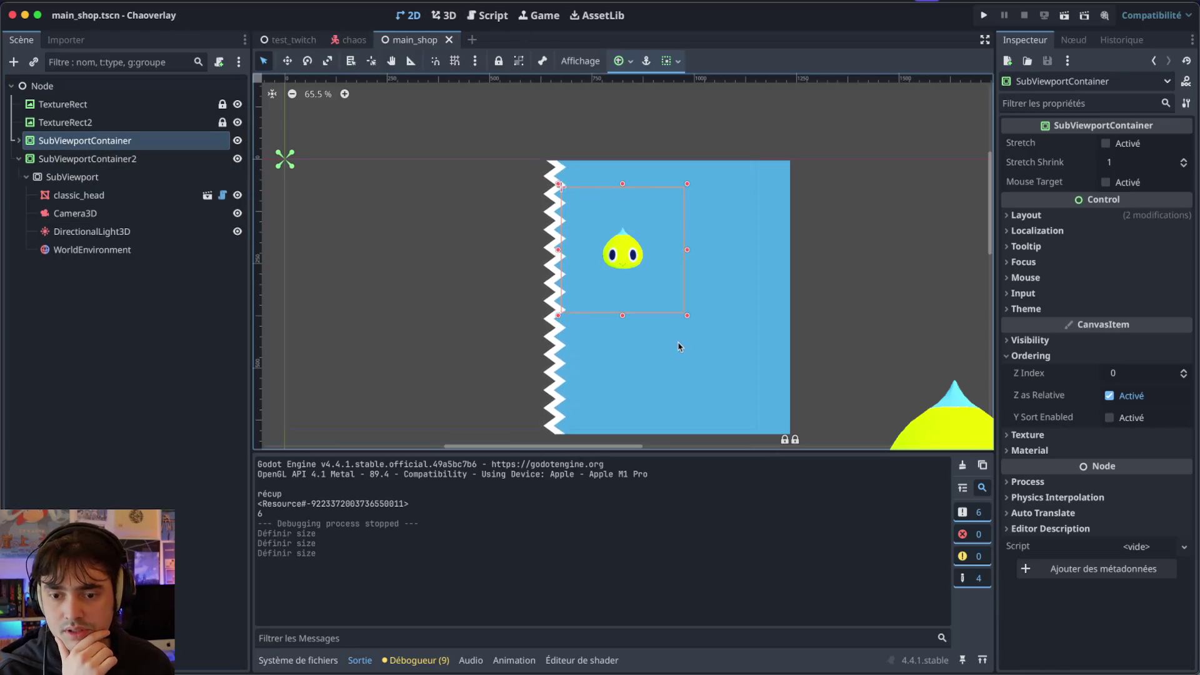
pyautogui.scroll(-7, 679, 347)
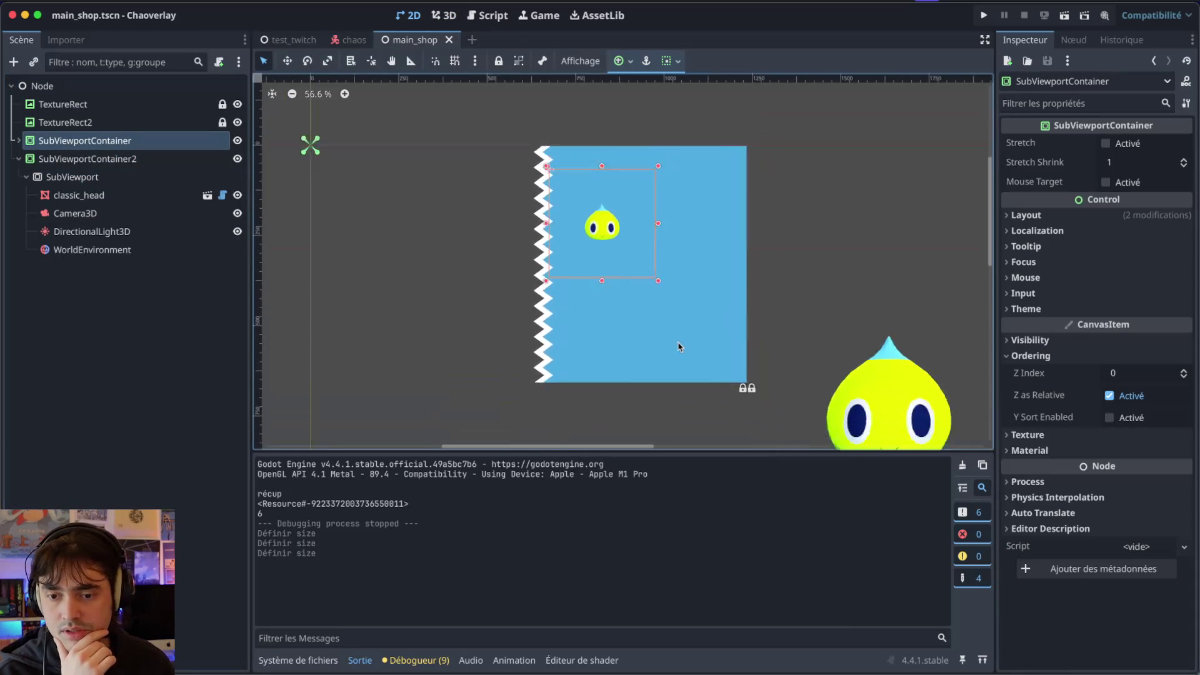
pyautogui.press('Delete')
pyautogui.press('Return')
pyautogui.click(75, 160)
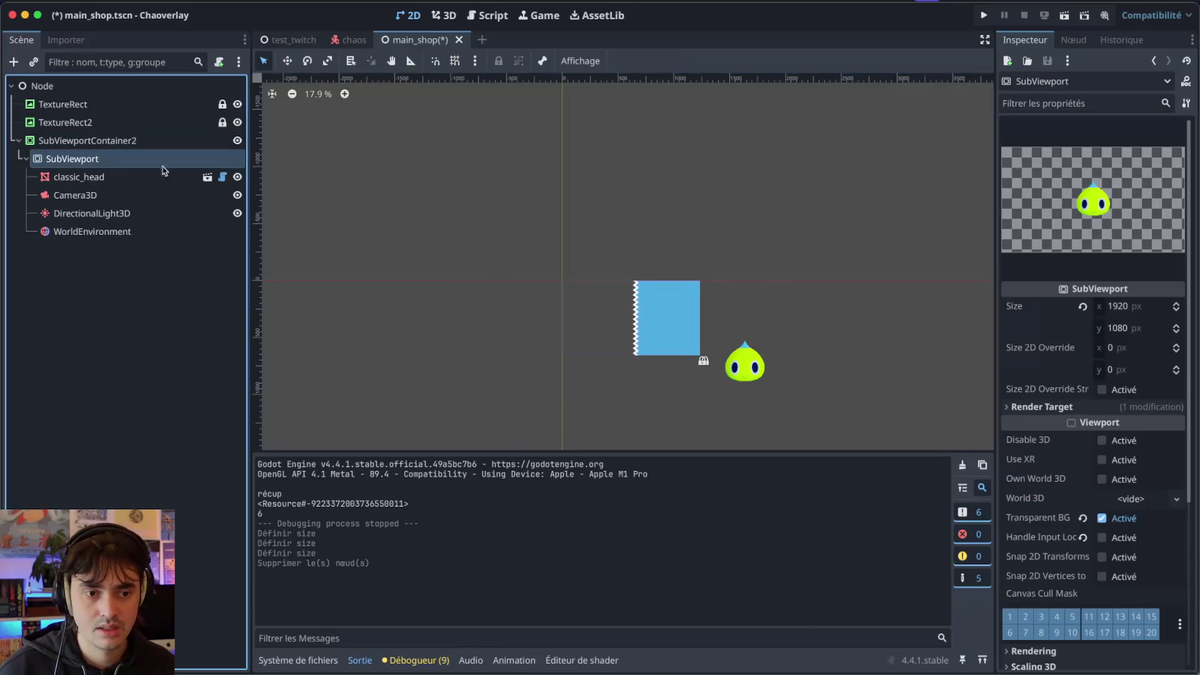
# Resize SubViewportContainer2 to 1920×1080 and drag it onto the blue panel
pyautogui.click(88, 140)
pyautogui.scroll(6, 750, 372)
pyautogui.scroll(-3, 783, 375)
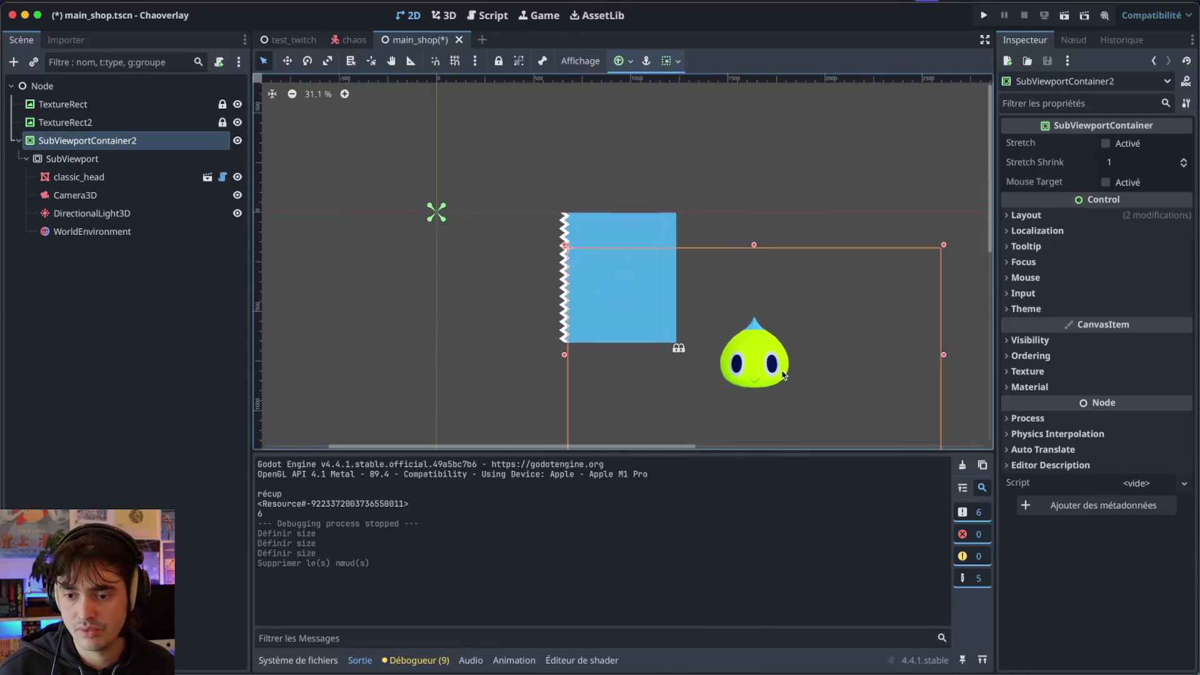
pyautogui.moveTo(866, 404)
pyautogui.mouseDown()
pyautogui.moveTo(994, 447)
pyautogui.moveTo(867, 403)
pyautogui.mouseUp()
pyautogui.moveTo(576, 273); pyautogui.dragTo(454, 206)
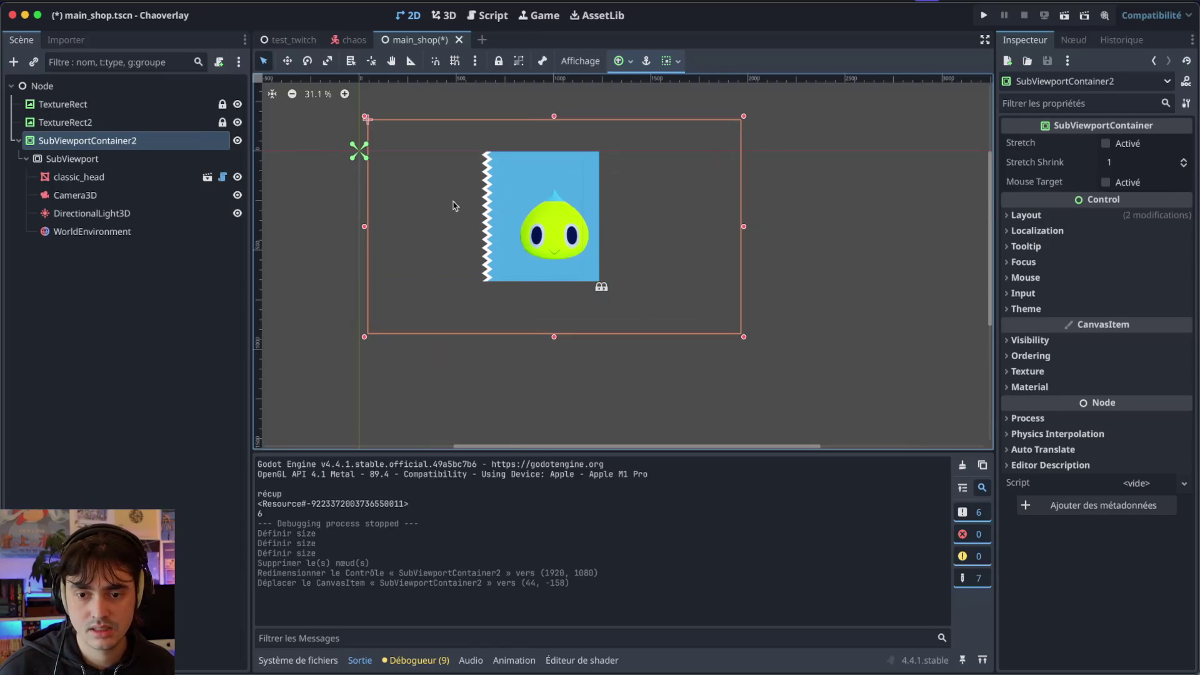
pyautogui.click(74, 157)
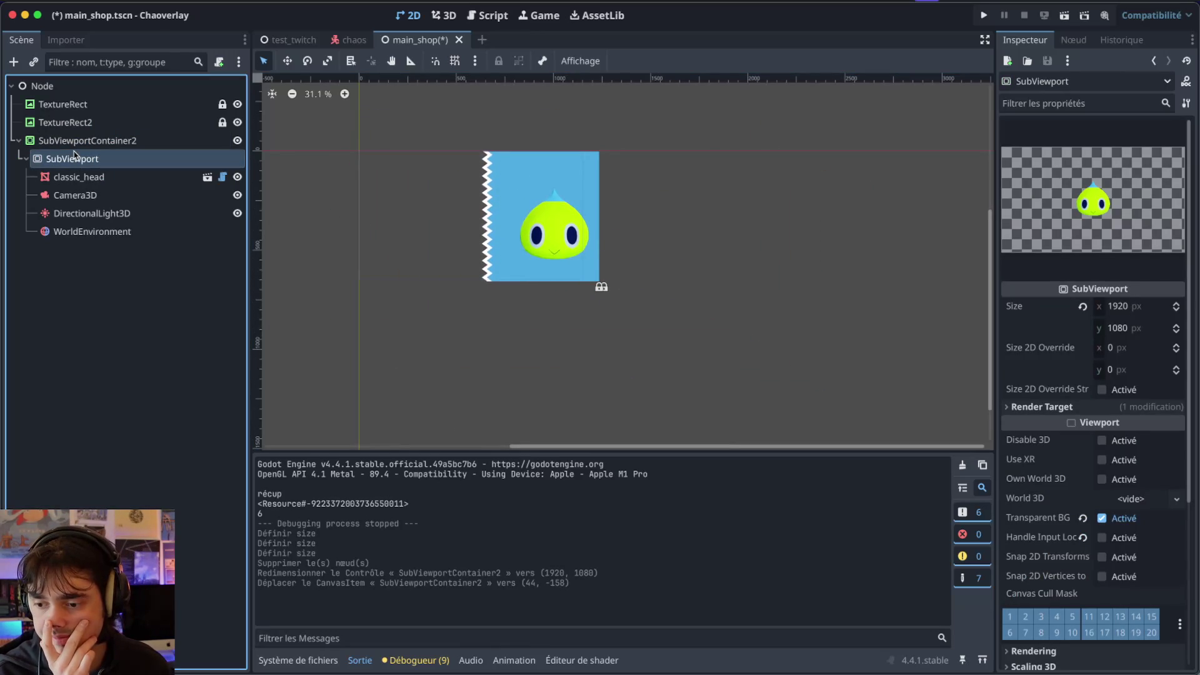
pyautogui.click(87, 194)
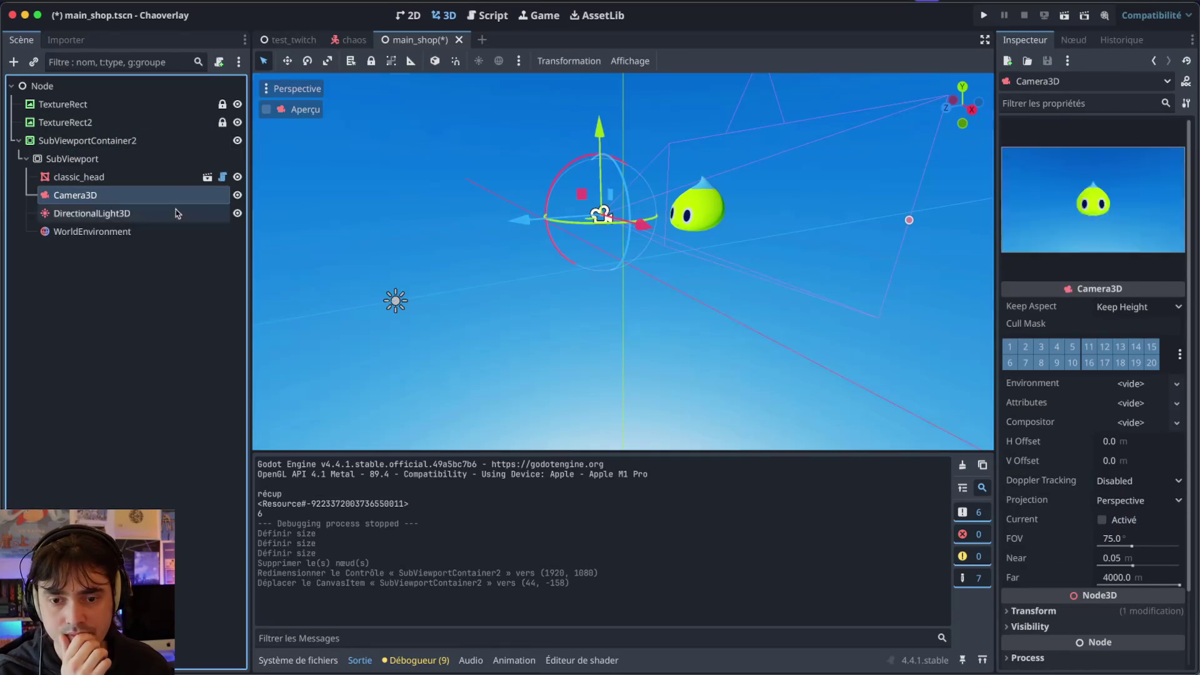
# Try moving the camera left, then undo the move and save
pyautogui.moveTo(488, 218); pyautogui.dragTo(346, 236)
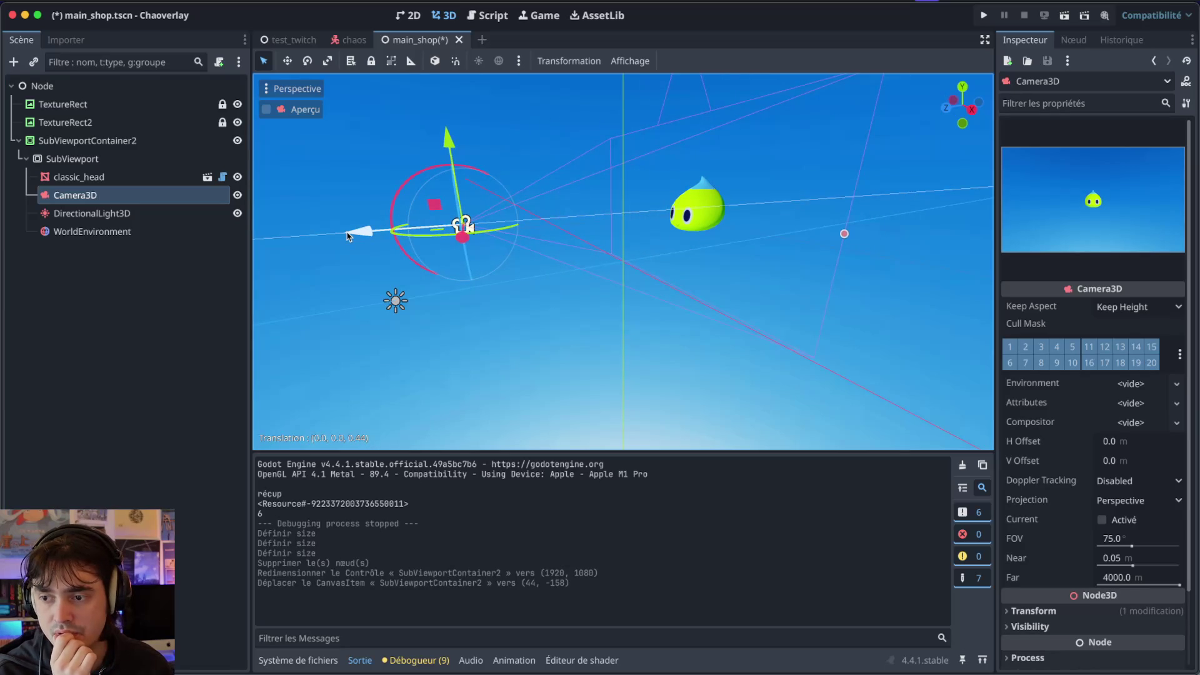
pyautogui.press('super+s')
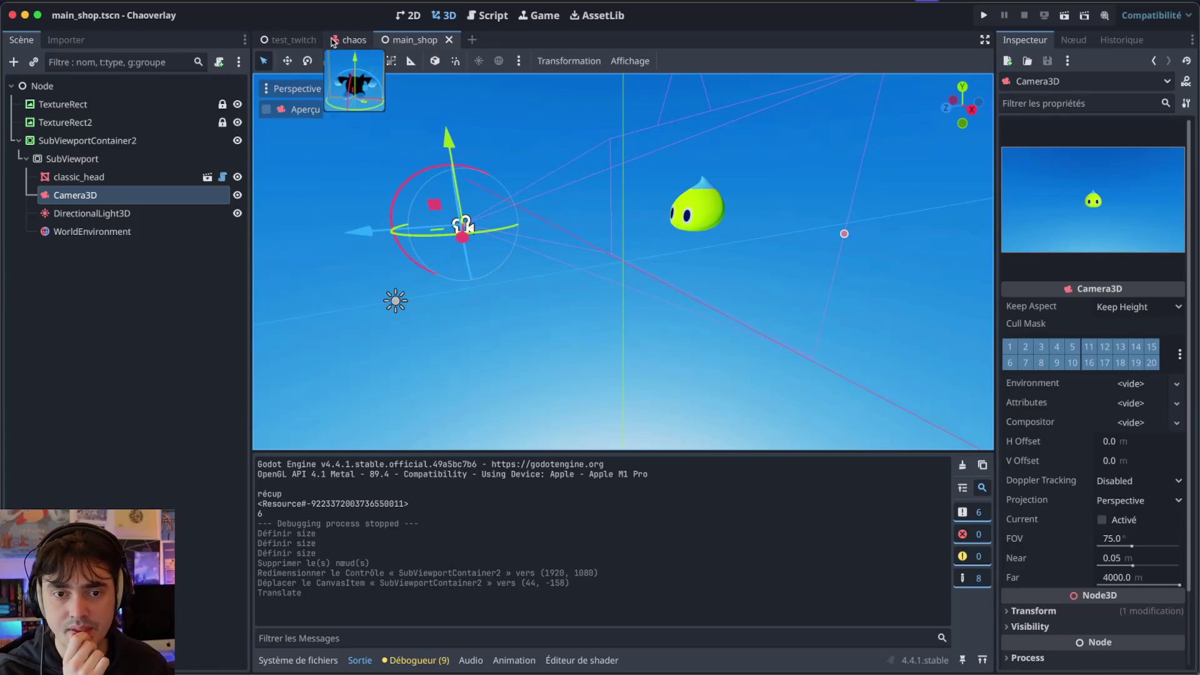
pyautogui.press('super+z')
pyautogui.press('super+s')
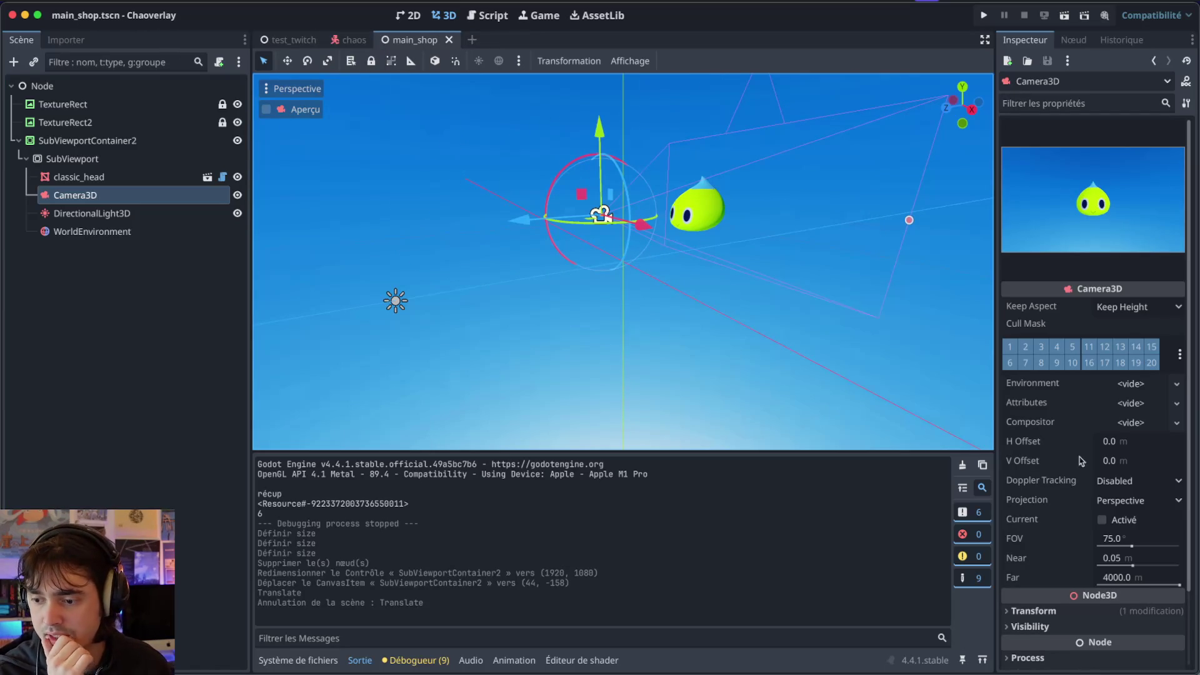
# Set the Camera3D near clip to 0.001 and save the scene
pyautogui.moveTo(1125, 558)
pyautogui.mouseDown()
pyautogui.moveTo(1100, 558)
pyautogui.moveTo(1137, 547)
pyautogui.mouseUp()
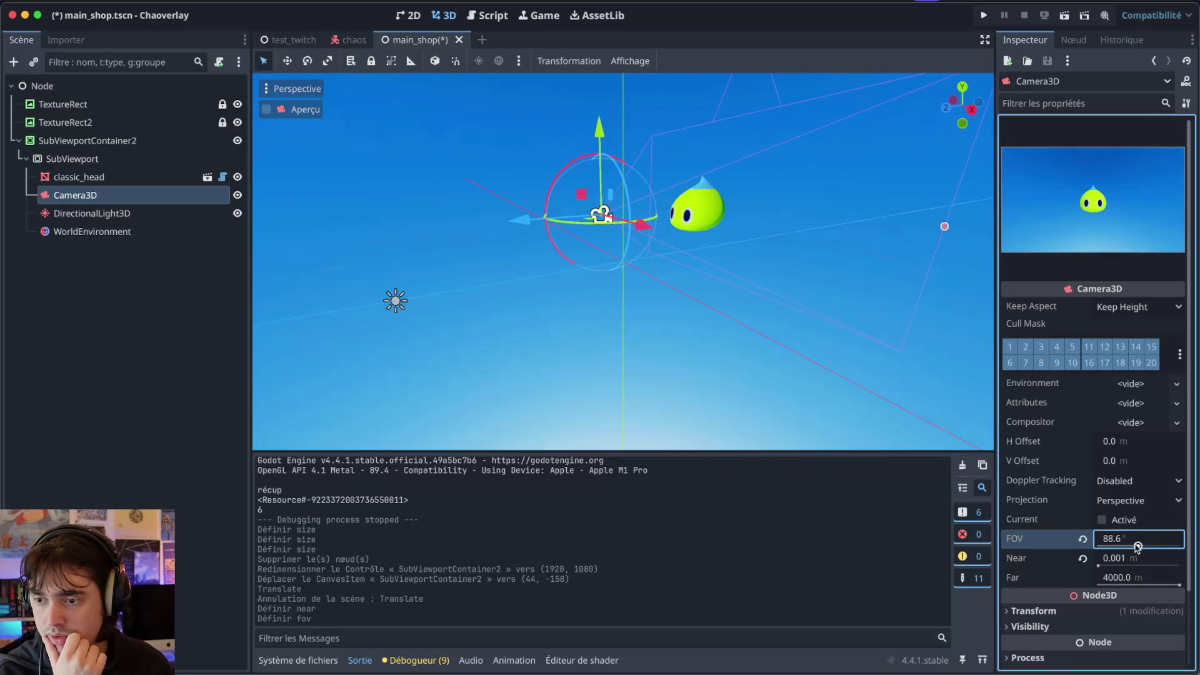
pyautogui.hotkey('ctrl', 's')
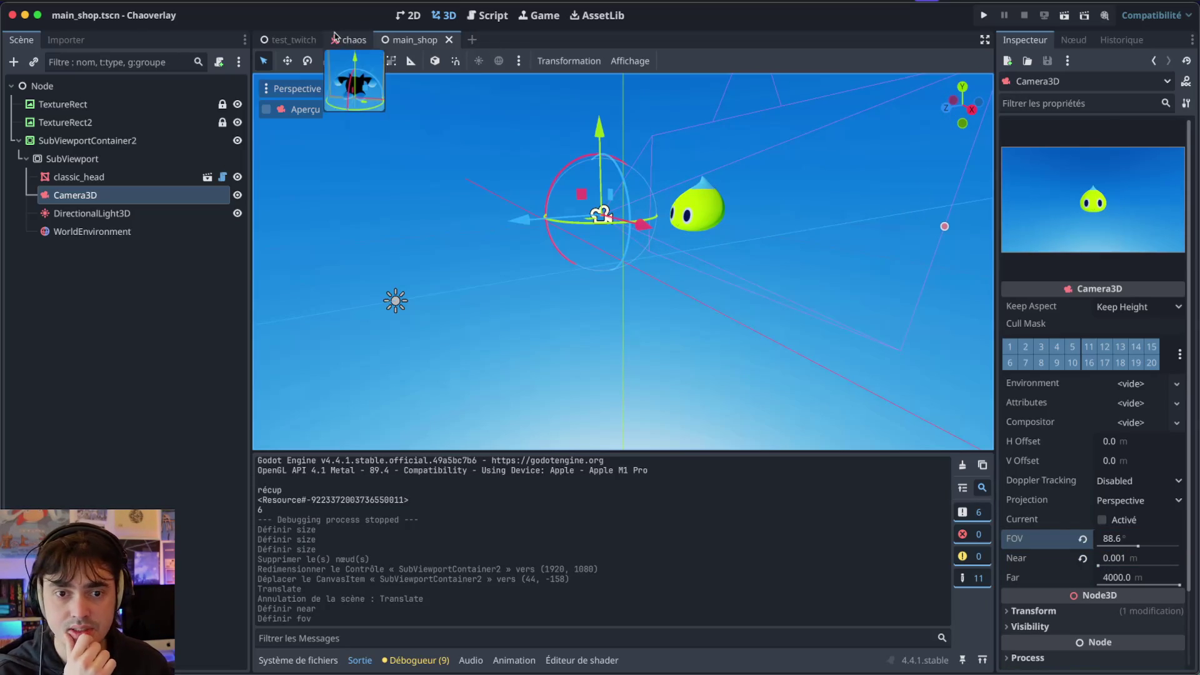
pyautogui.click(354, 39)
pyautogui.click(415, 39)
# Widen the Camera3D field of view to 128 and save
pyautogui.click(62, 103)
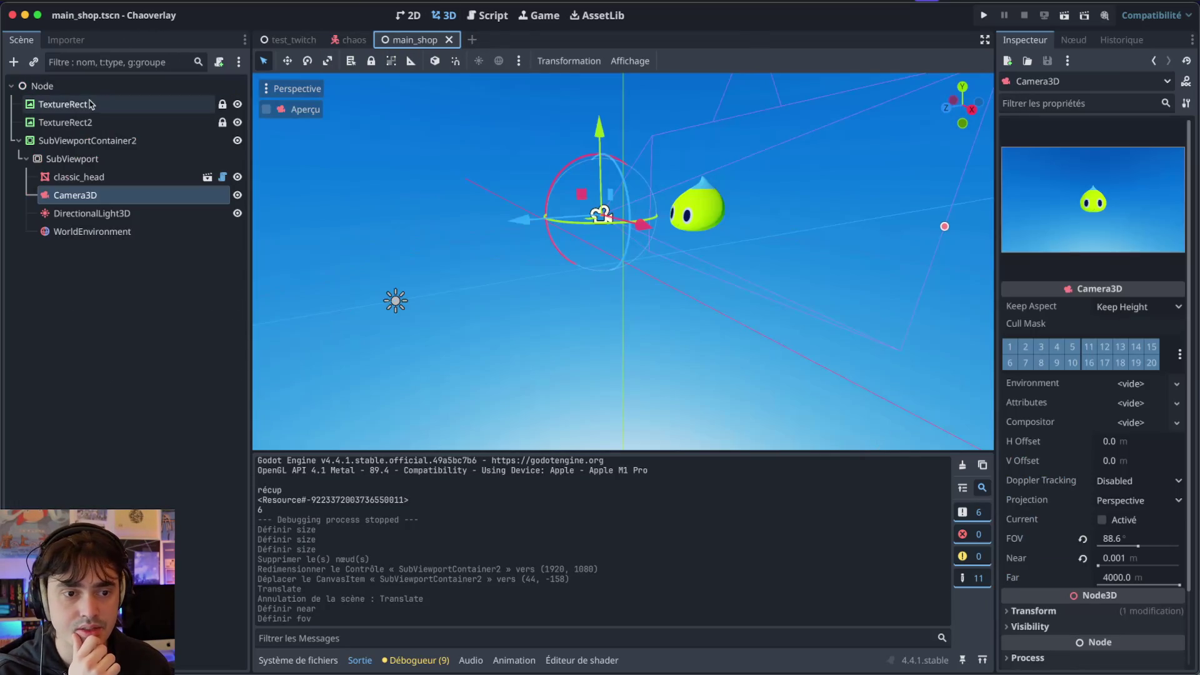
pyautogui.click(75, 195)
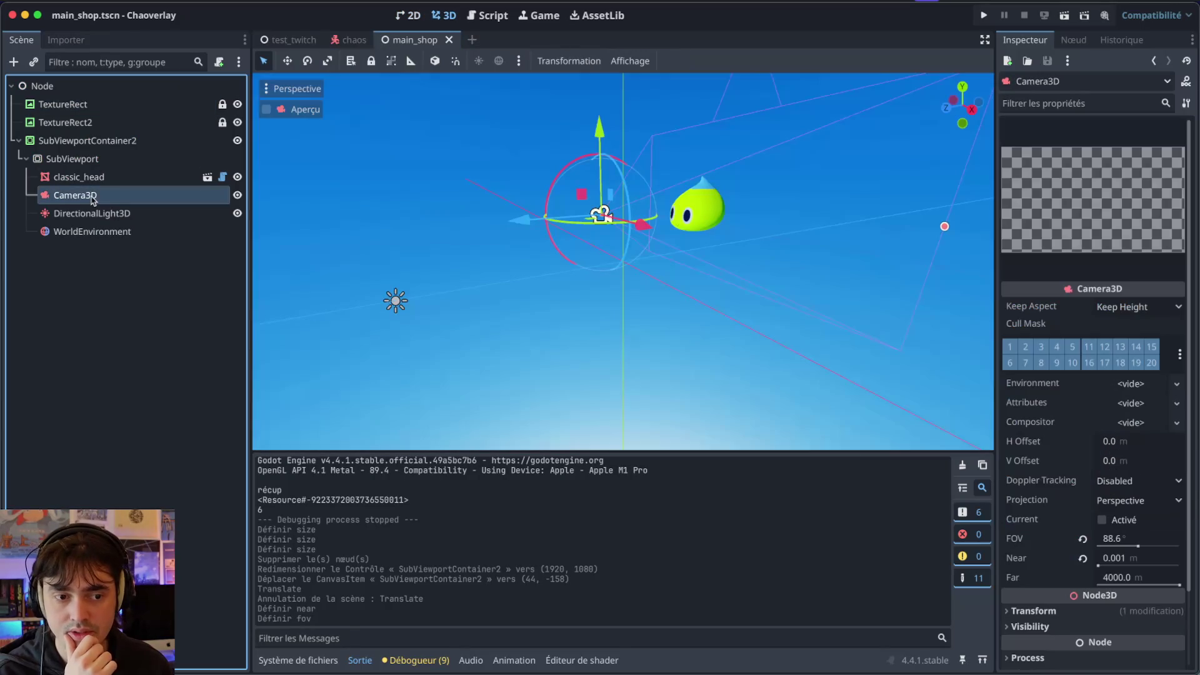
pyautogui.moveTo(1137, 546); pyautogui.dragTo(1155, 546)
pyautogui.hotkey('ctrl', 's')
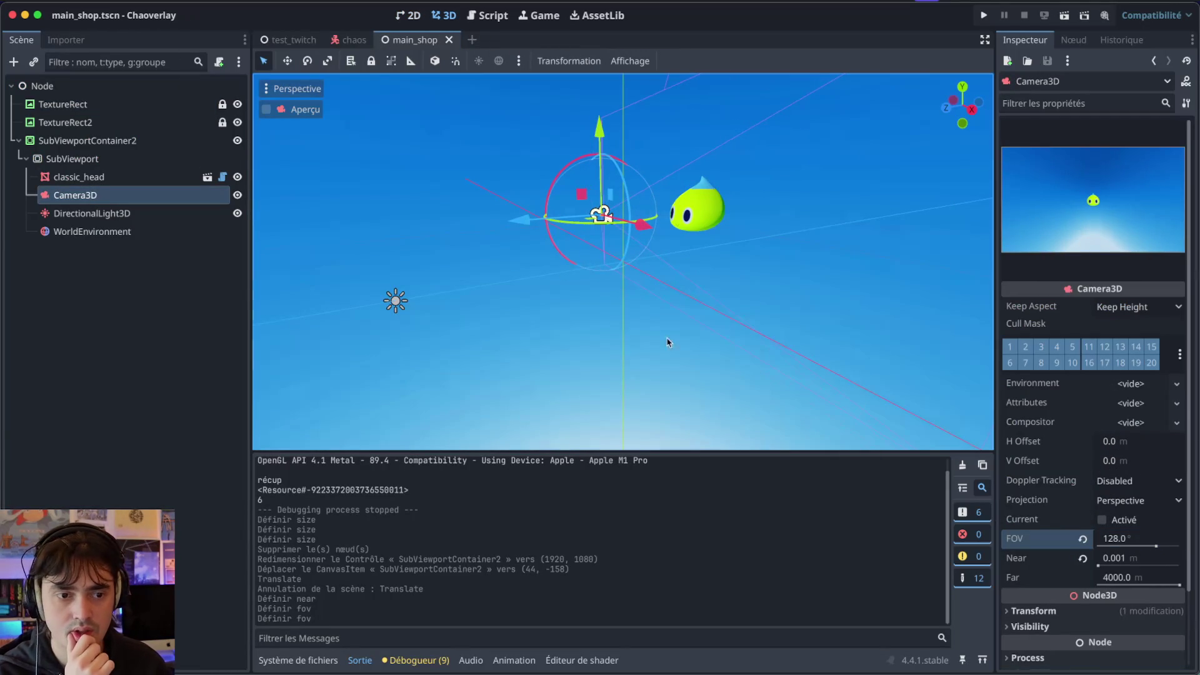
pyautogui.click(97, 120)
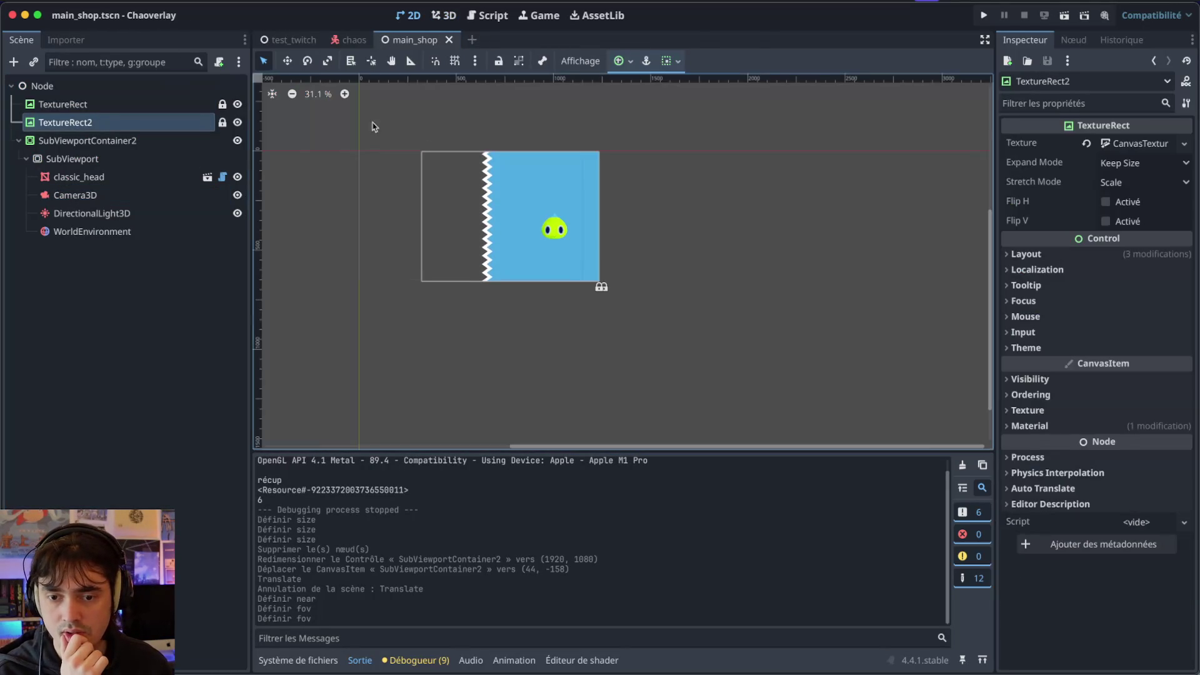
pyautogui.click(139, 178)
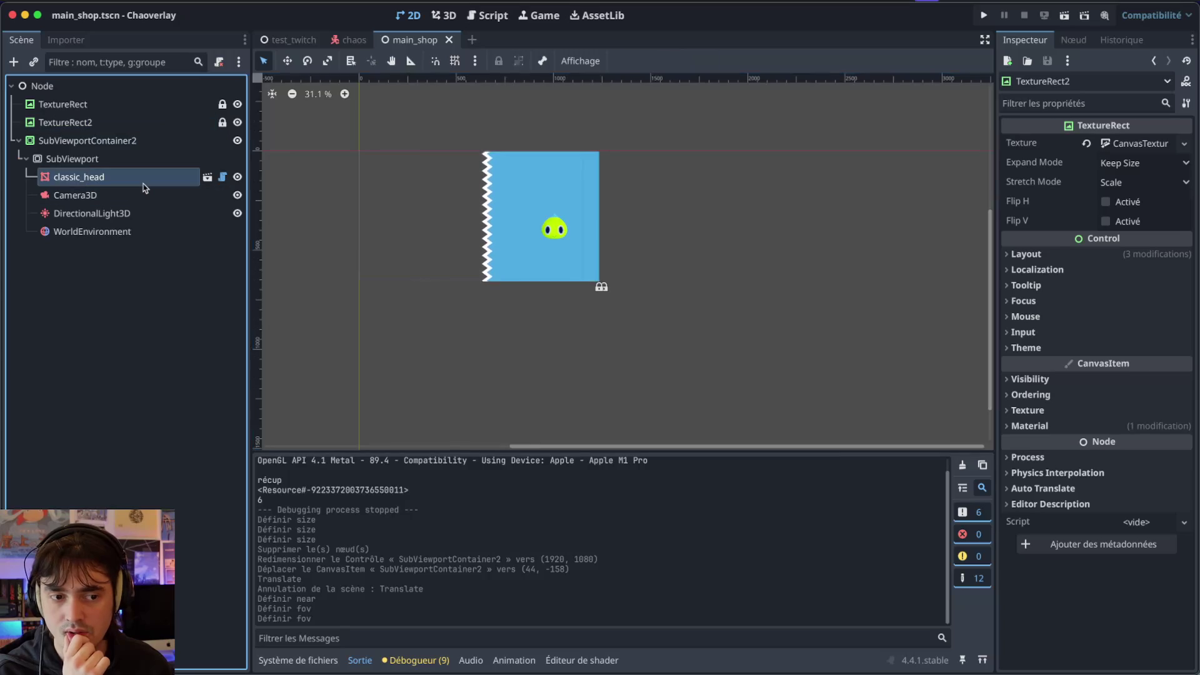
pyautogui.click(75, 195)
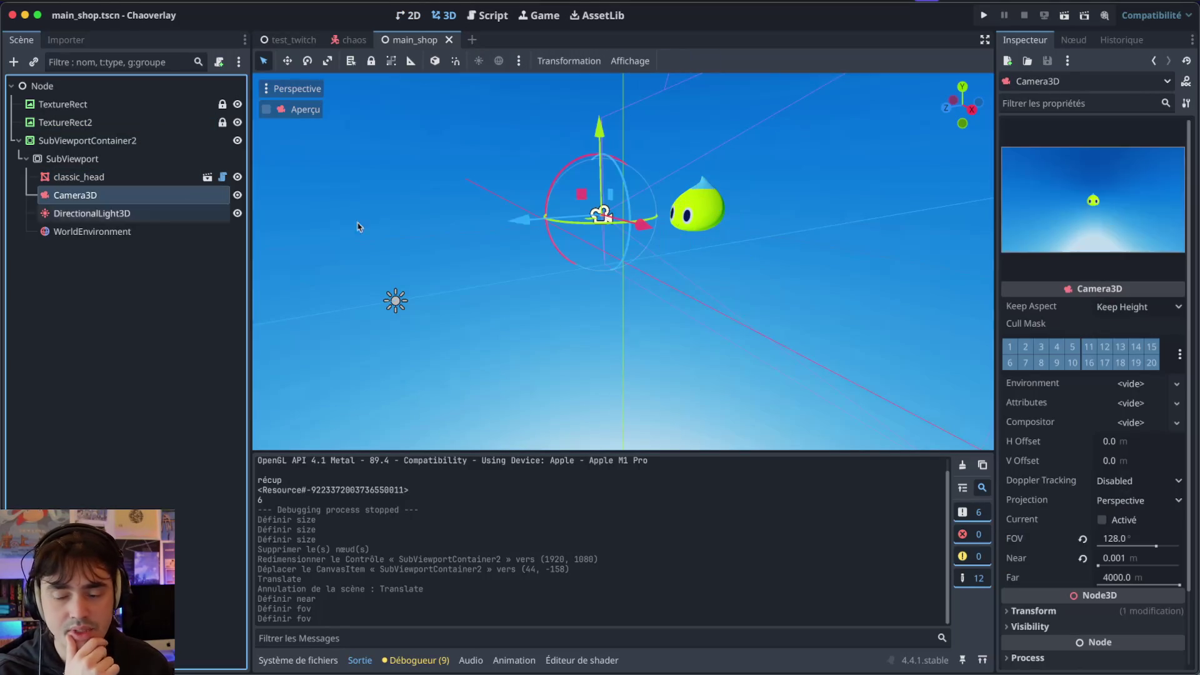
pyautogui.click(1131, 499)
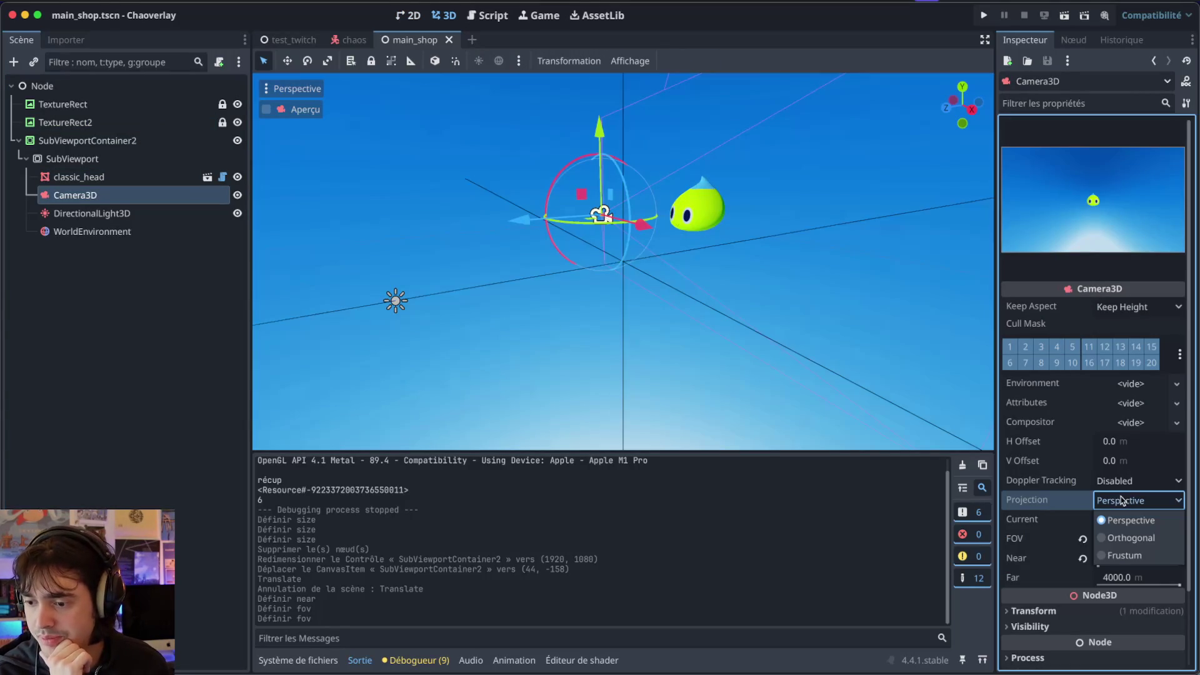
# Switch the camera to orthogonal projection, raise its size to 5.58, and save
pyautogui.click(1122, 537)
pyautogui.moveTo(1095, 543); pyautogui.dragTo(1100, 545)
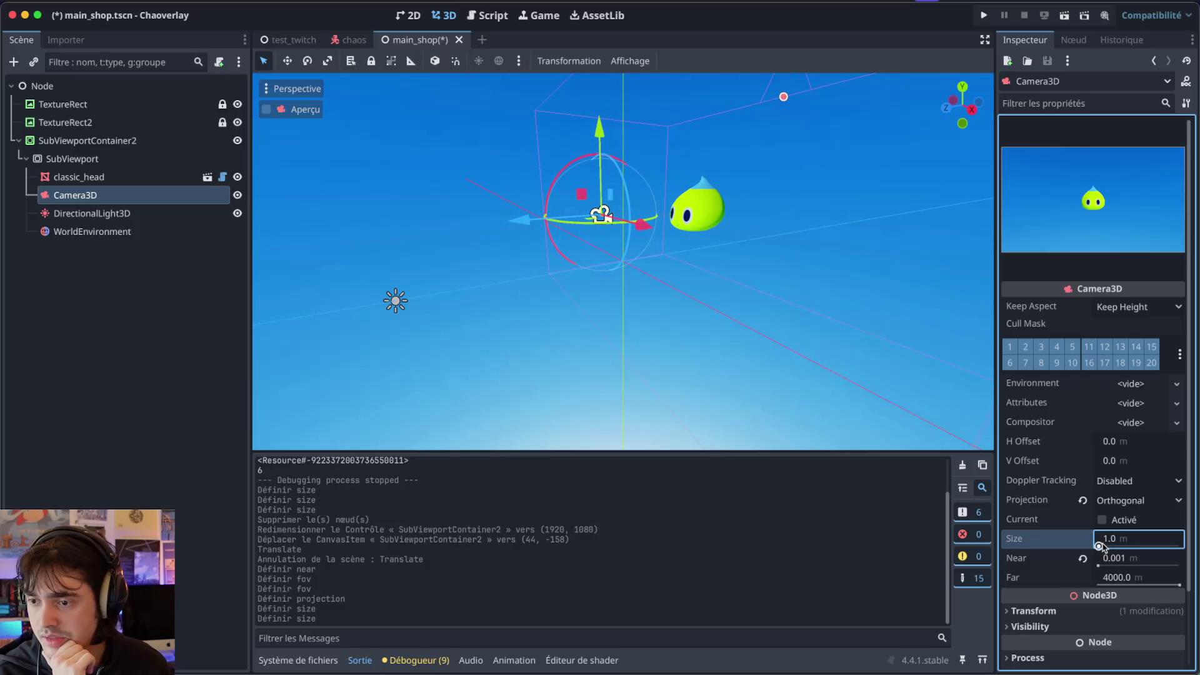
pyautogui.hotkey('ctrl', 's')
pyautogui.click(88, 122)
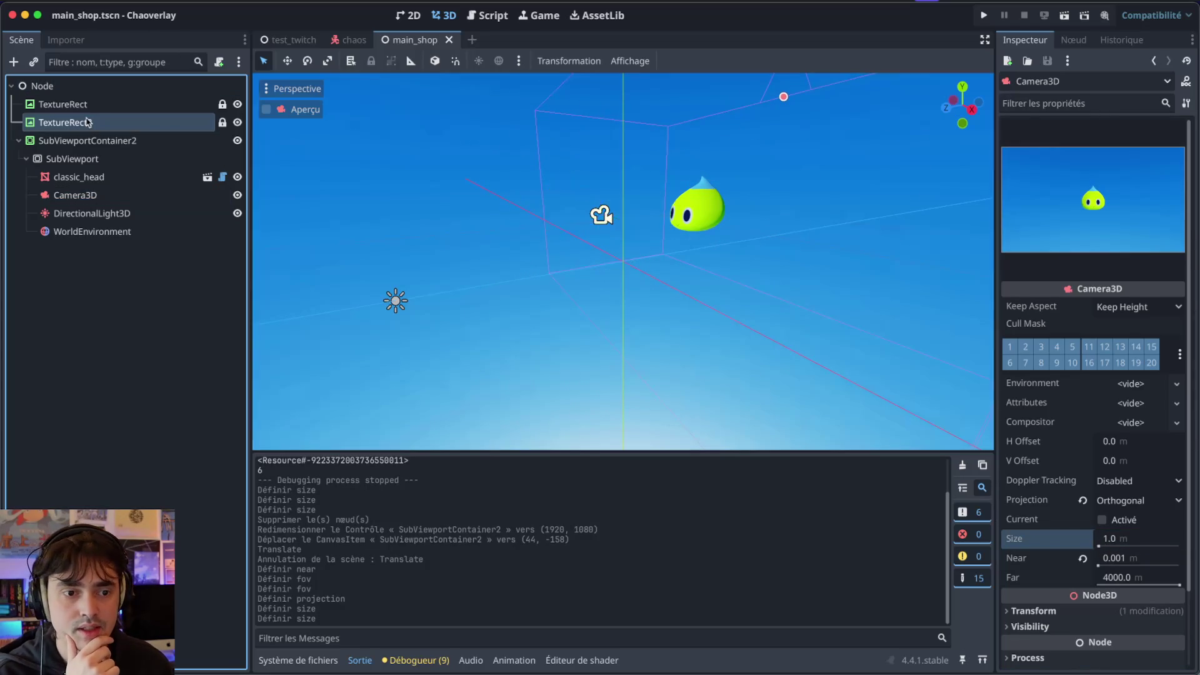
pyautogui.click(73, 195)
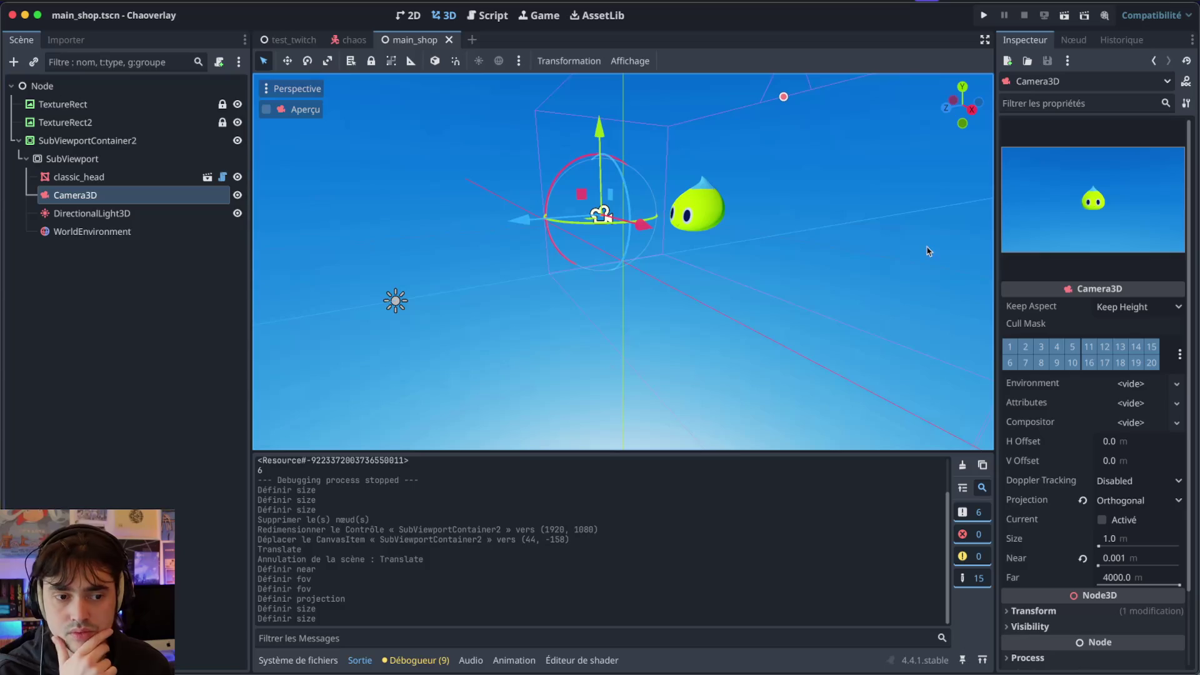
pyautogui.moveTo(1099, 545); pyautogui.dragTo(1102, 547)
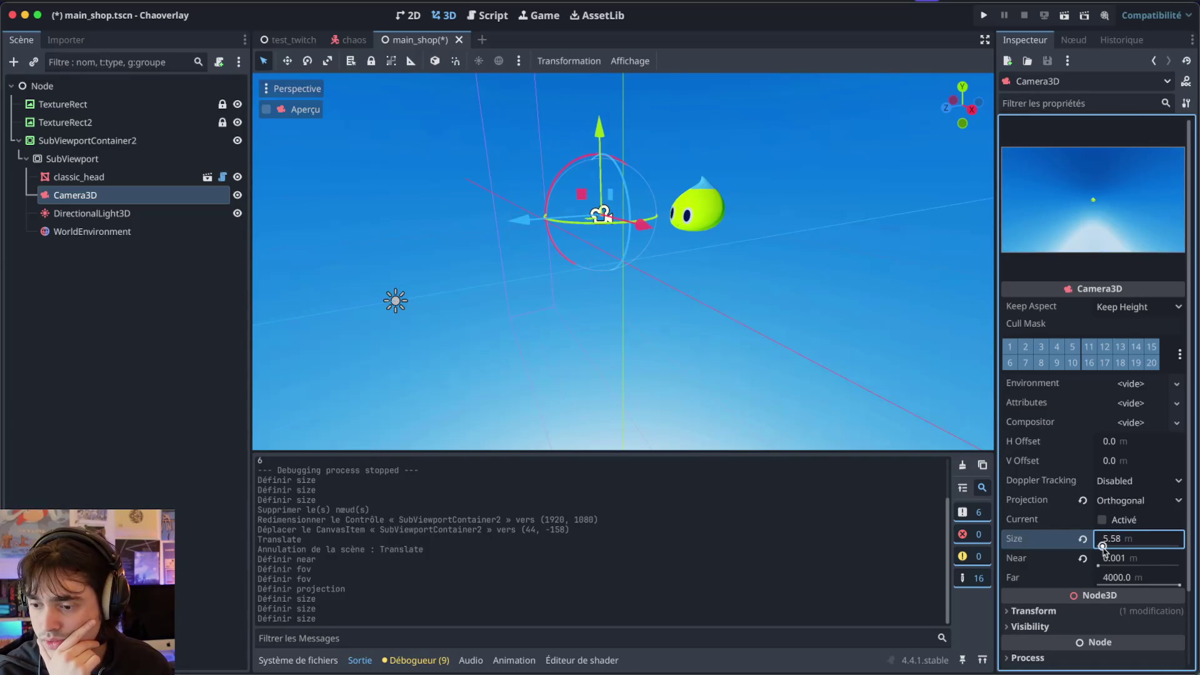
pyautogui.hotkey('ctrl', 's')
pyautogui.click(177, 112)
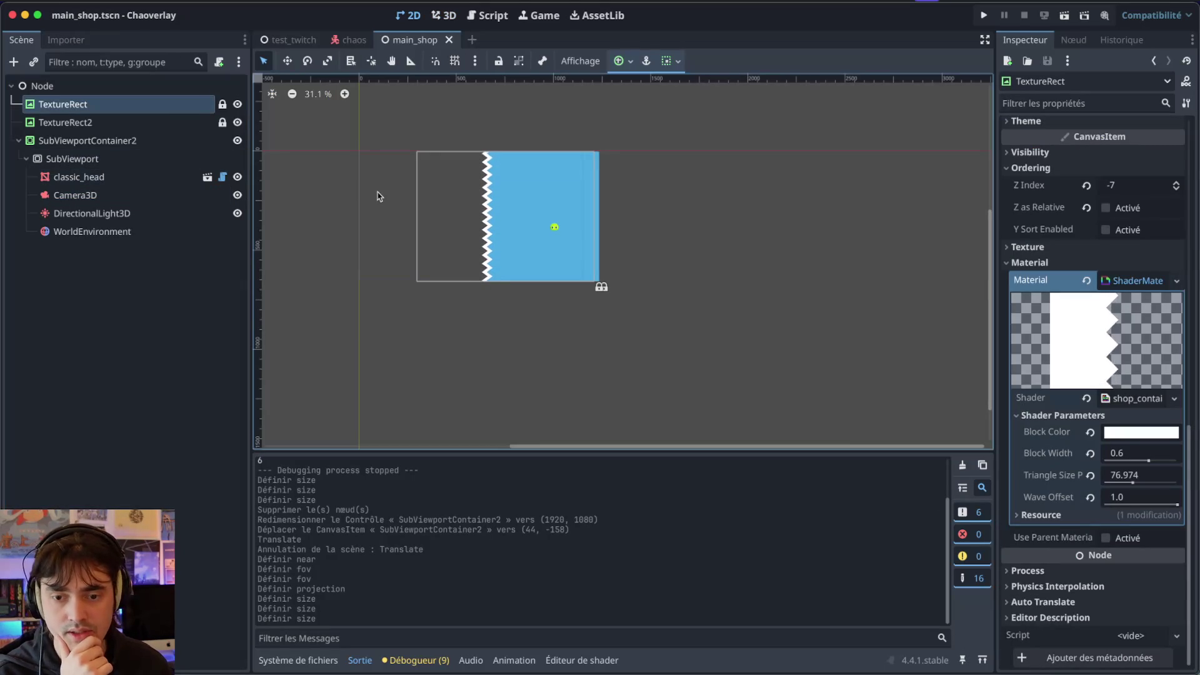
# Test-run the overlay to check the small Chao head on the zigzag panel, then select SubViewport
pyautogui.press('super+b')
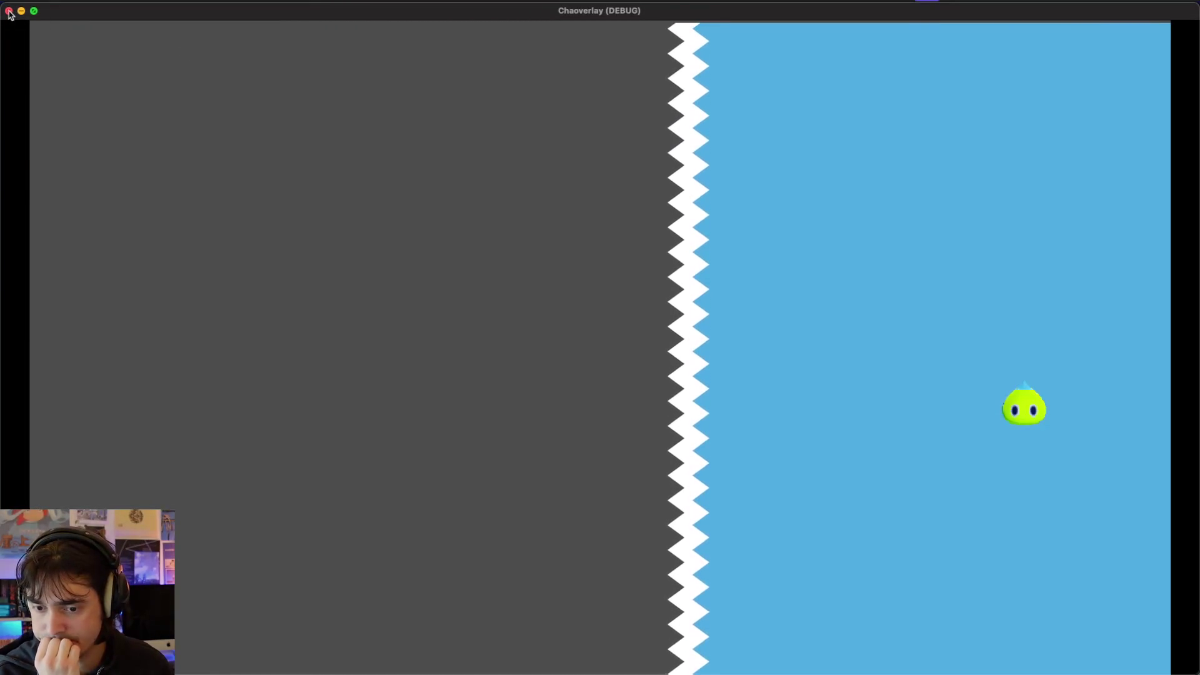
pyautogui.click(8, 13)
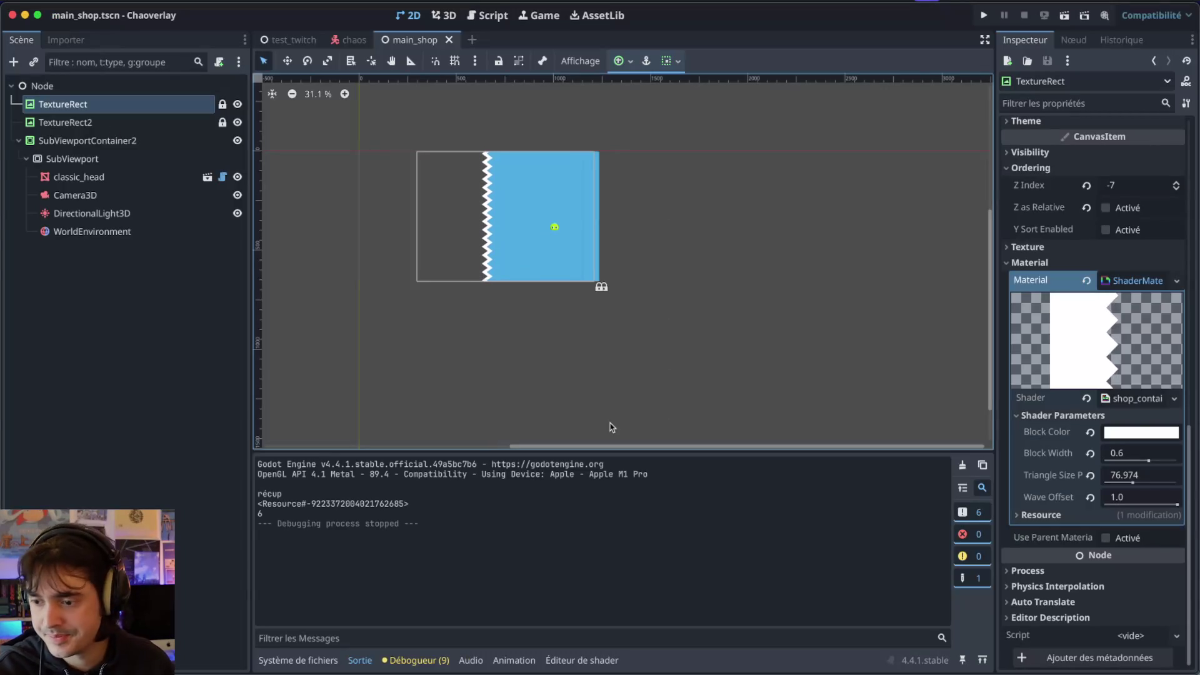
pyautogui.click(112, 161)
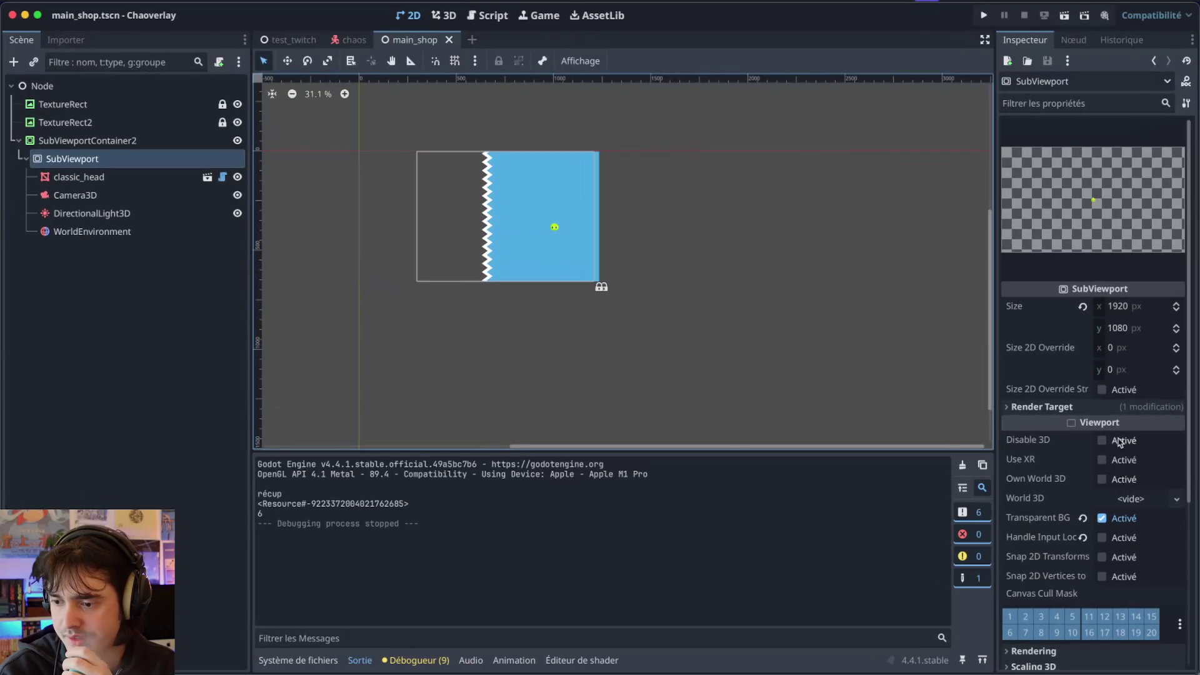
# Toggle the SubViewport's Disable 3D and XR options and enable Own World 3D
pyautogui.click(1102, 441)
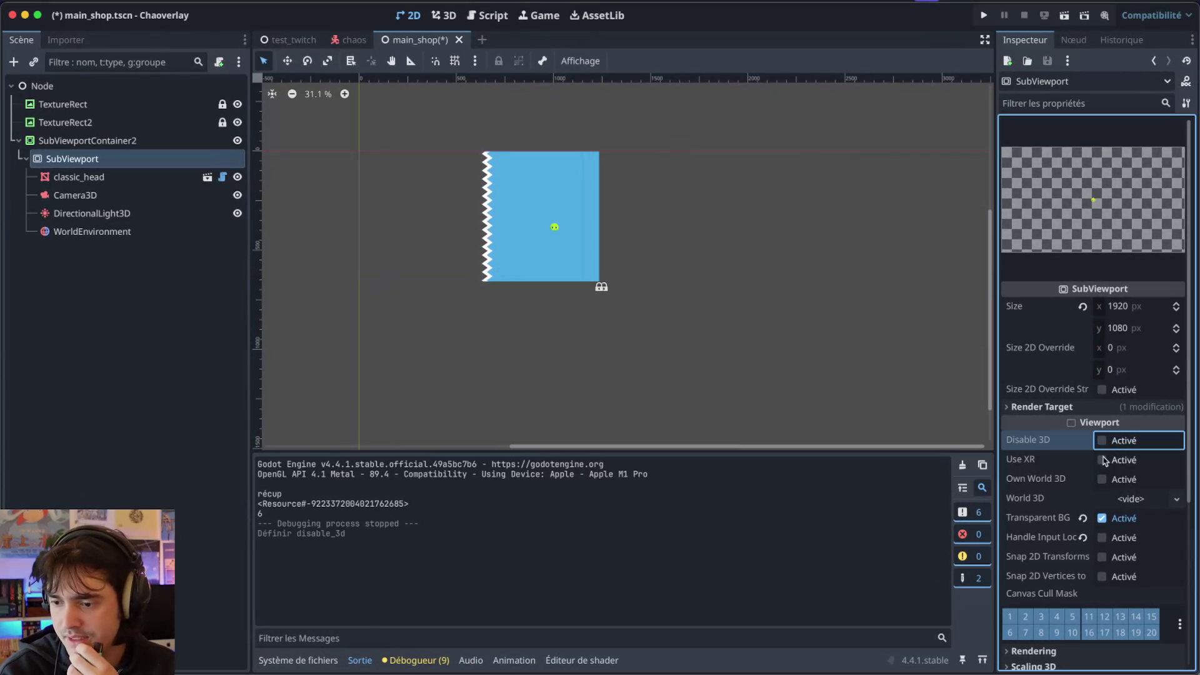
pyautogui.click(1102, 460)
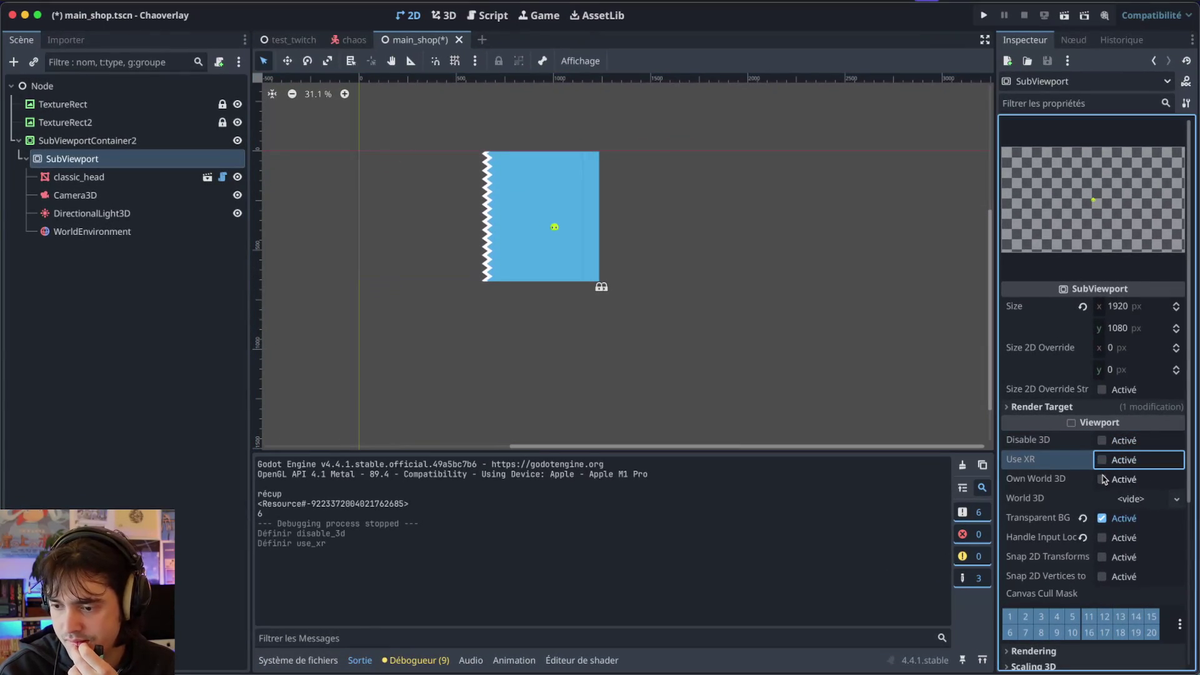
pyautogui.click(1102, 480)
pyautogui.scroll(-3, 1108, 490)
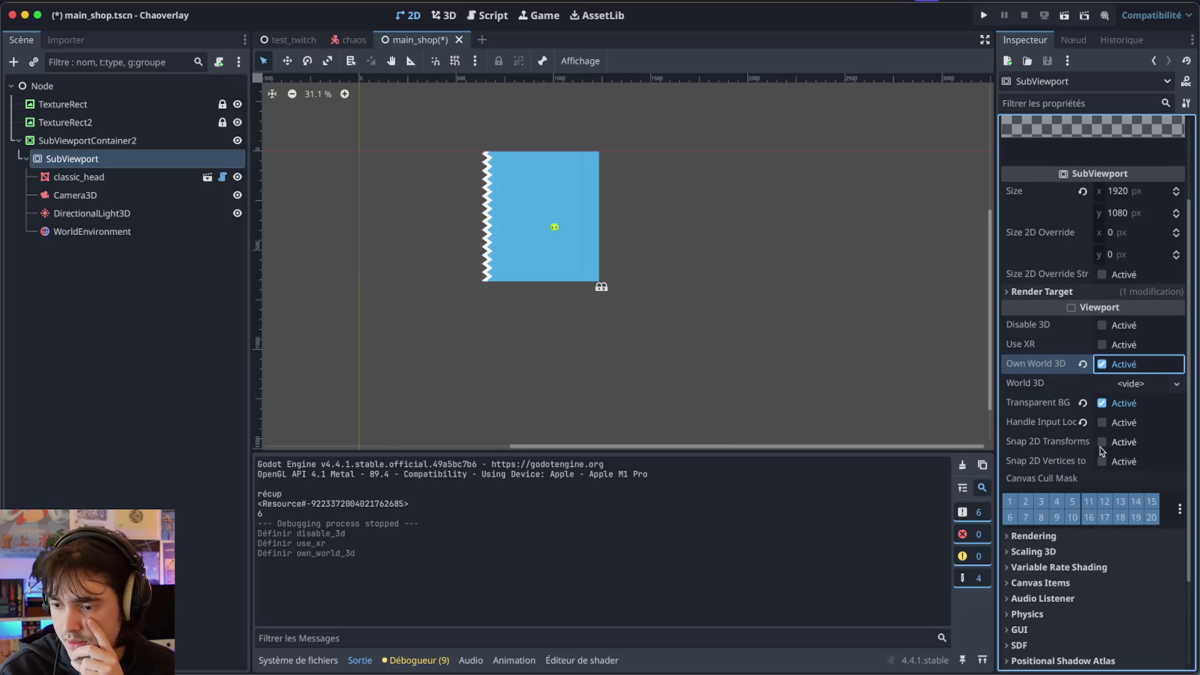
pyautogui.scroll(-3, 1104, 451)
# Set the SubViewport's MSAA 3D to 2× (Average), leaving MSAA 2D unchanged
pyautogui.click(1050, 414)
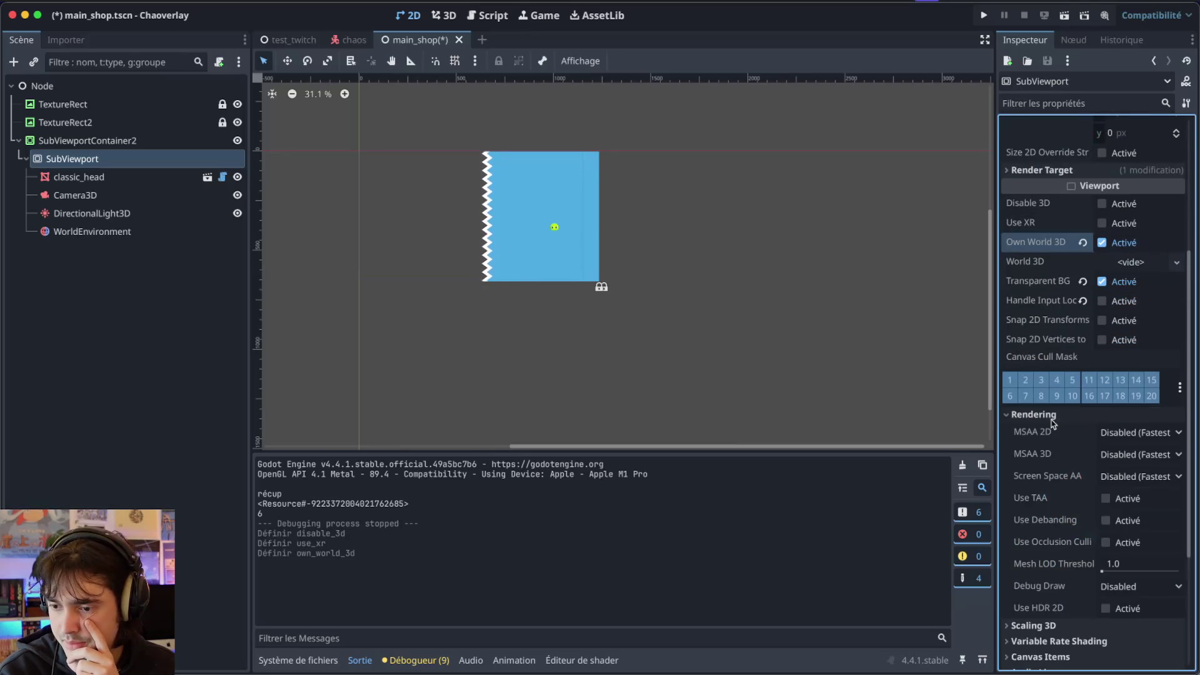
pyautogui.click(1120, 433)
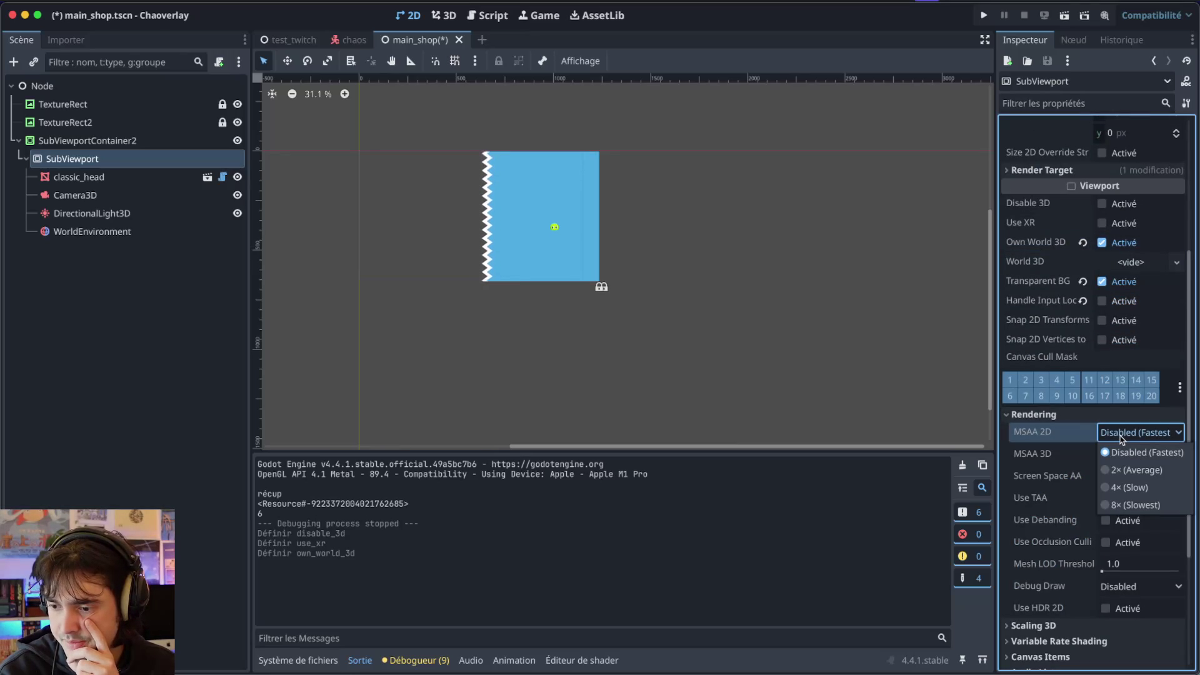
pyautogui.click(1076, 402)
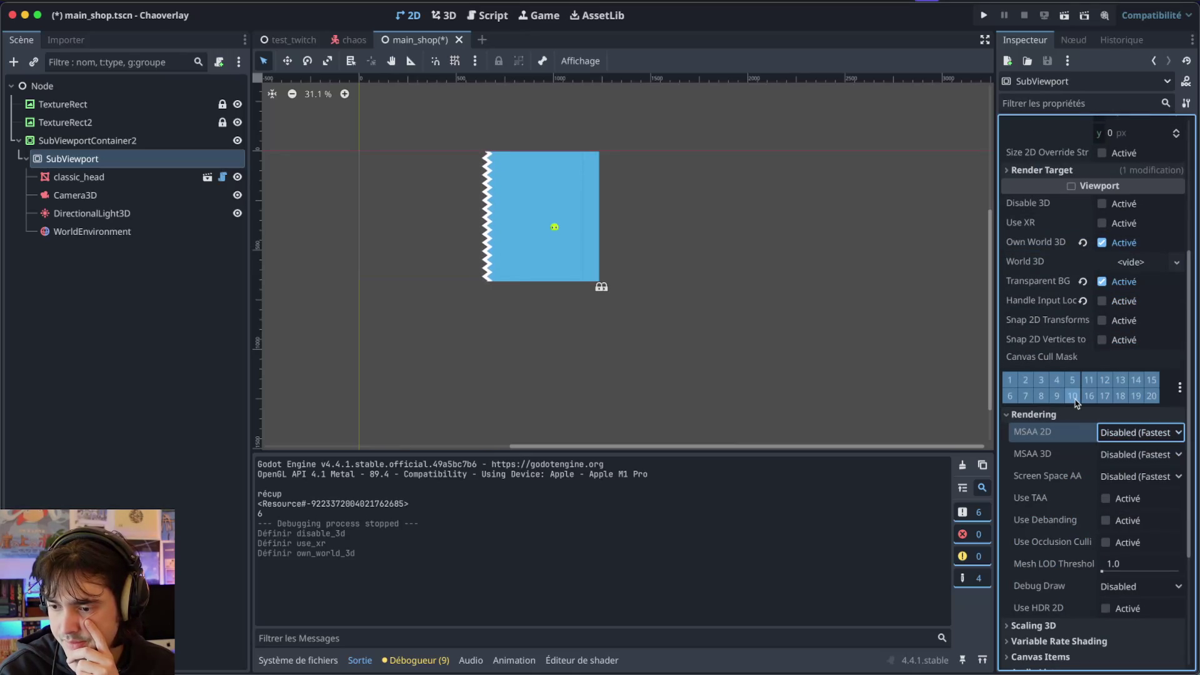
pyautogui.click(1116, 452)
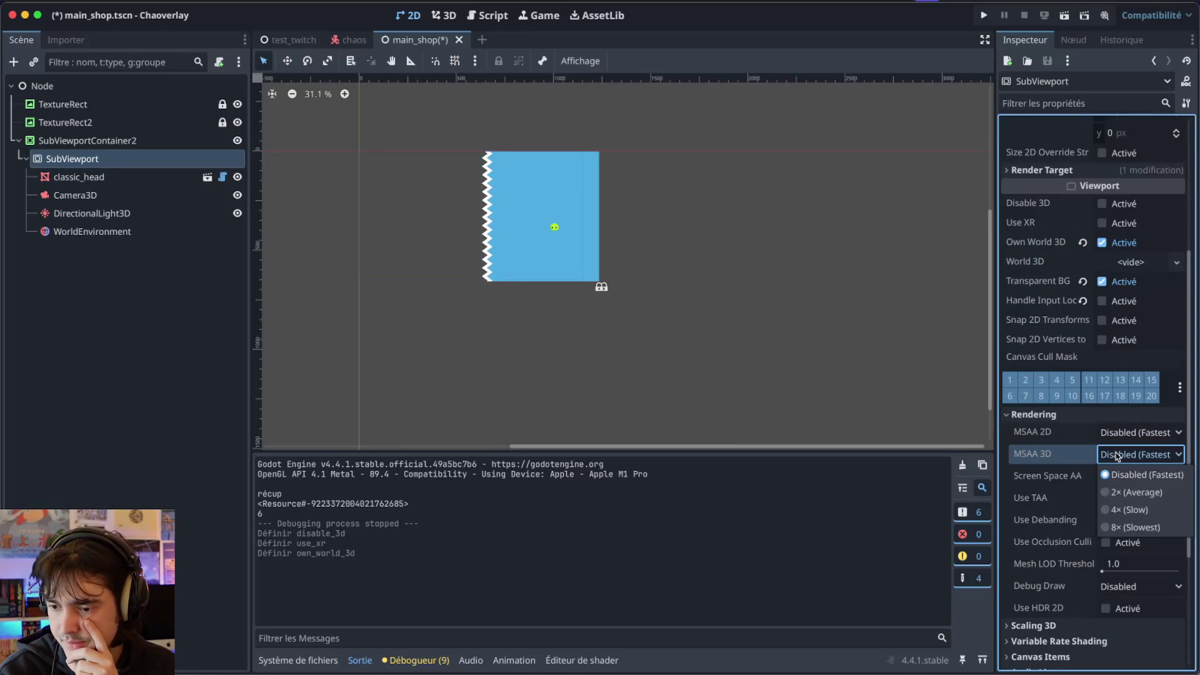
pyautogui.click(1128, 493)
# Set the Scaling 3D mode to FSR 1.0 (Fast) and run the project again
pyautogui.scroll(-5, 1110, 507)
pyautogui.click(1066, 503)
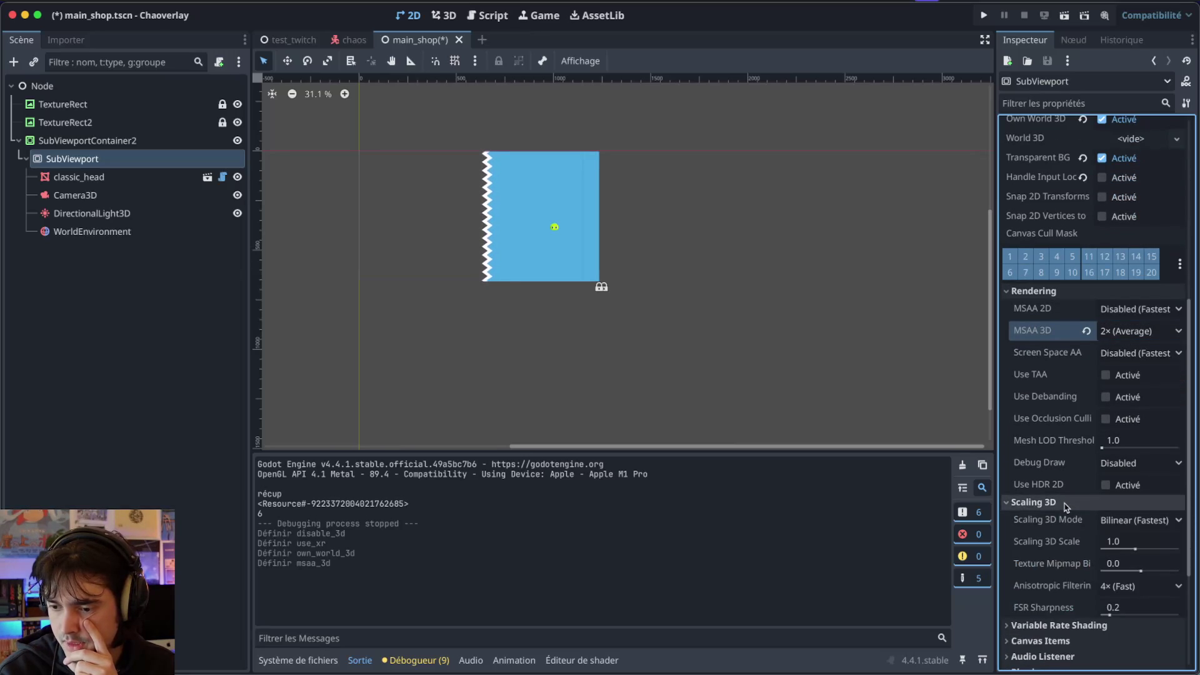
pyautogui.scroll(-2, 1065, 508)
pyautogui.click(1113, 463)
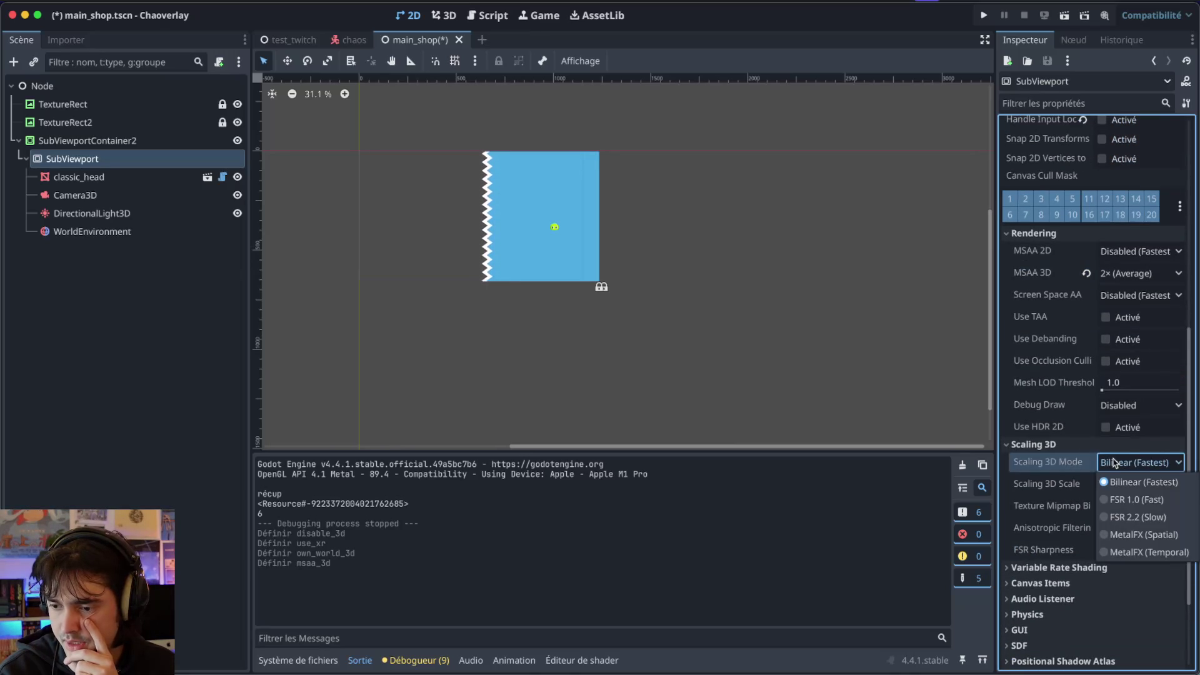
pyautogui.click(1104, 503)
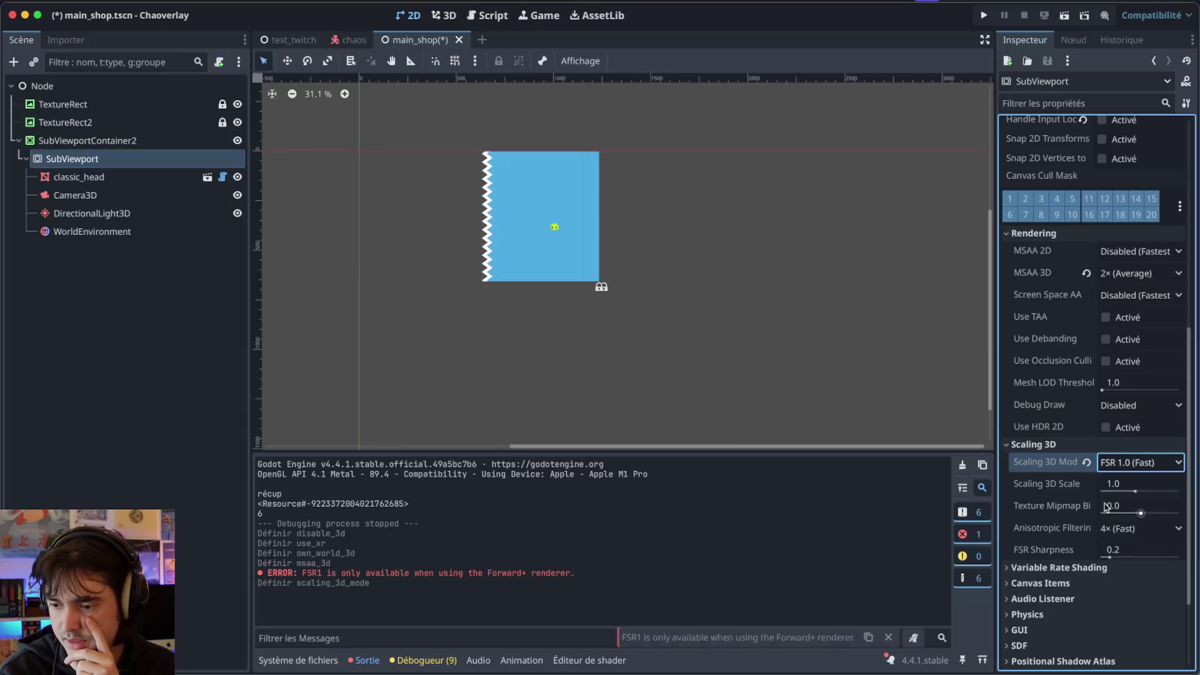
pyautogui.scroll(-3, 1113, 542)
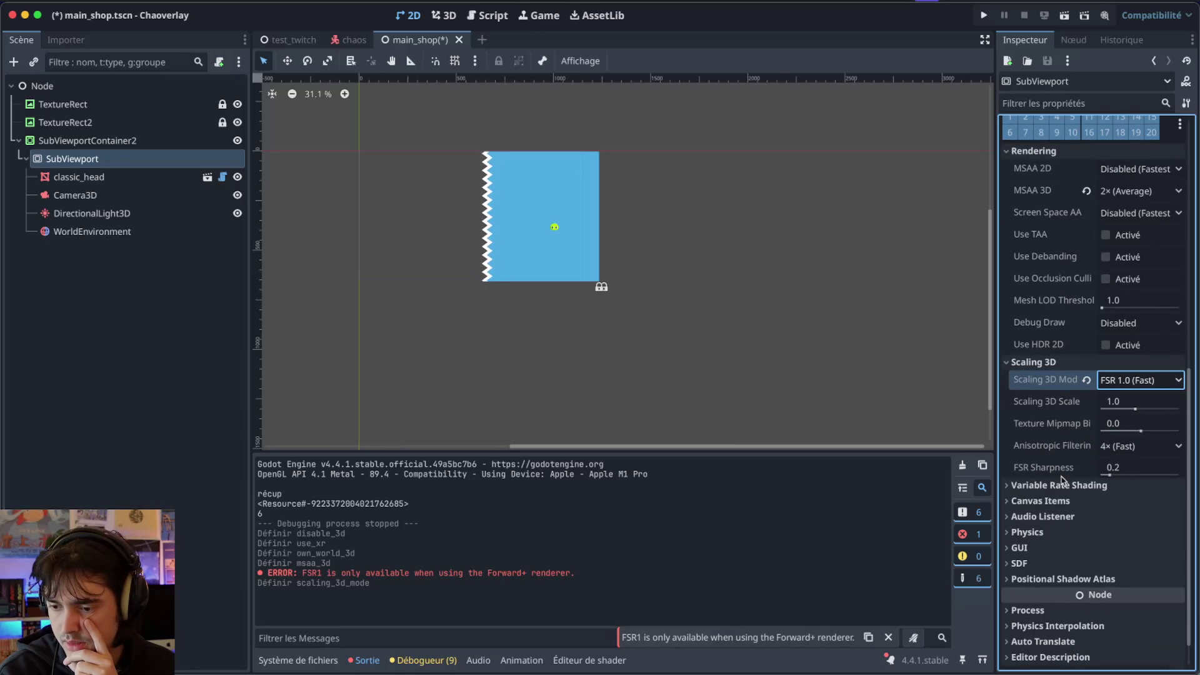
pyautogui.click(1062, 467)
pyautogui.click(1050, 486)
pyautogui.click(1050, 487)
pyautogui.scroll(-1, 1050, 488)
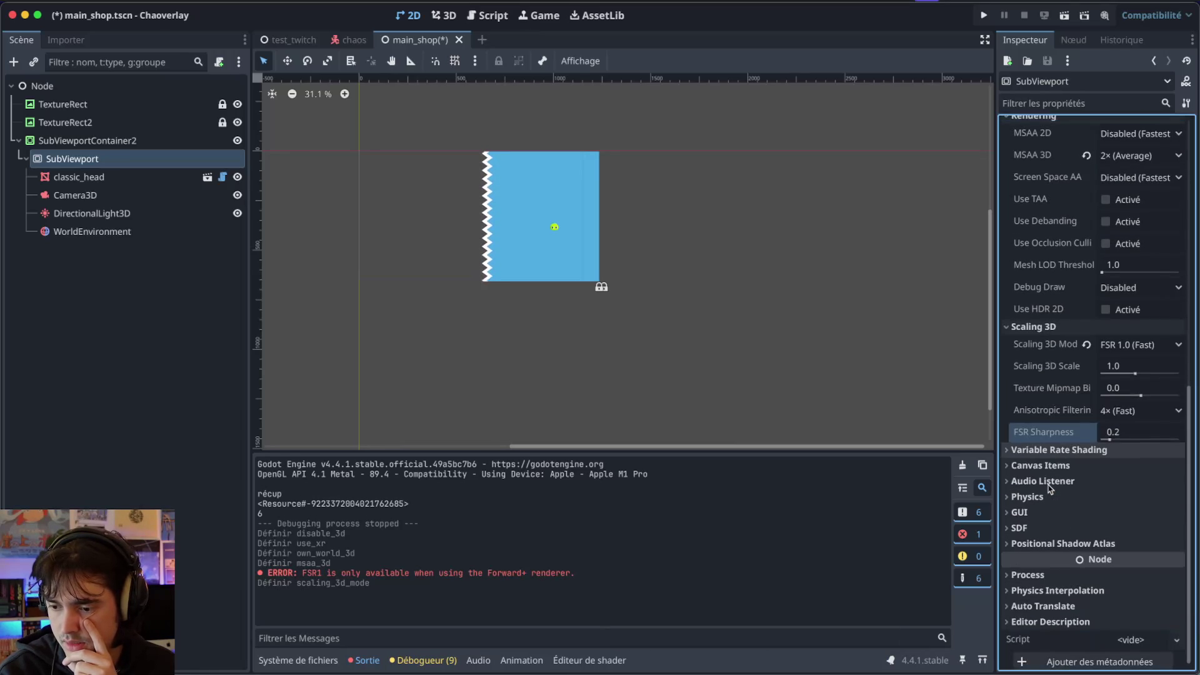
pyautogui.press('super+b')
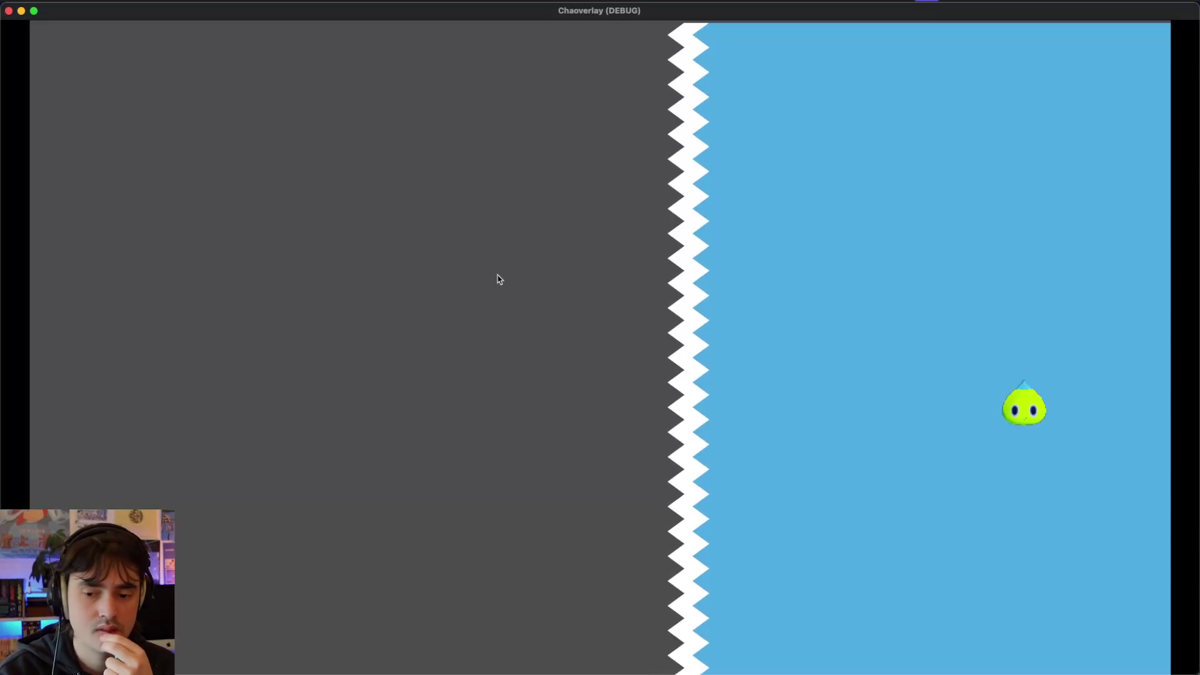
# Close the game window and drastically shrink the Camera3D orthographic size
pyautogui.click(8, 10)
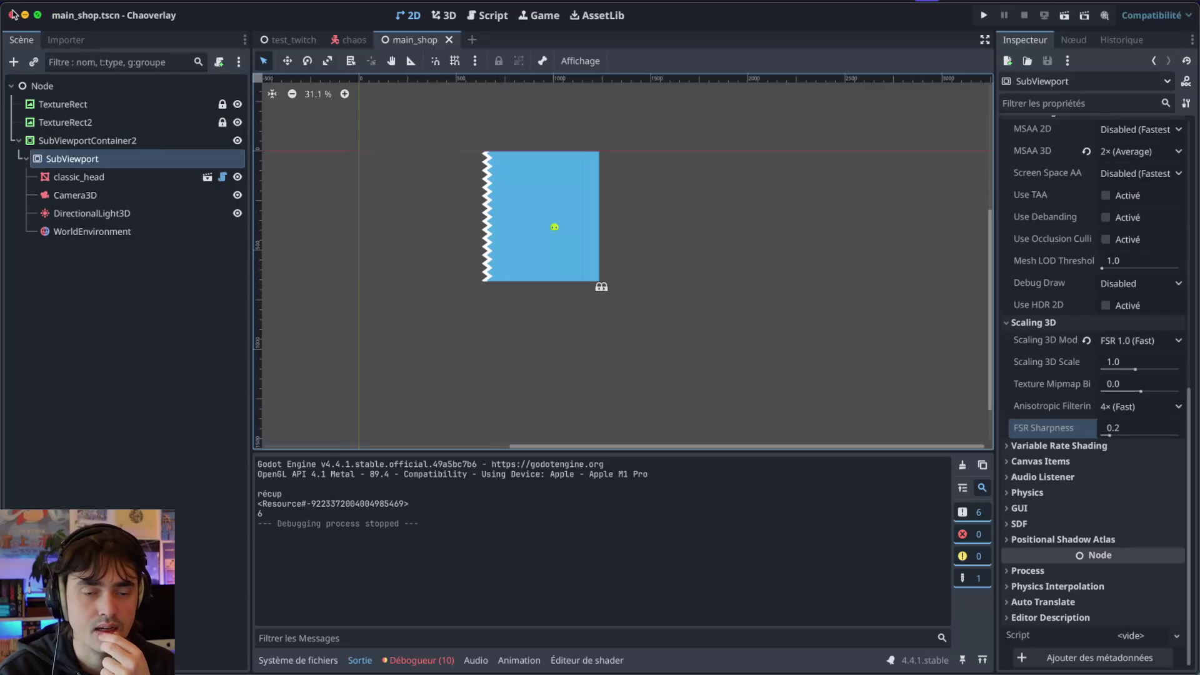
pyautogui.scroll(3, 541, 212)
pyautogui.hscroll(2, 540, 213)
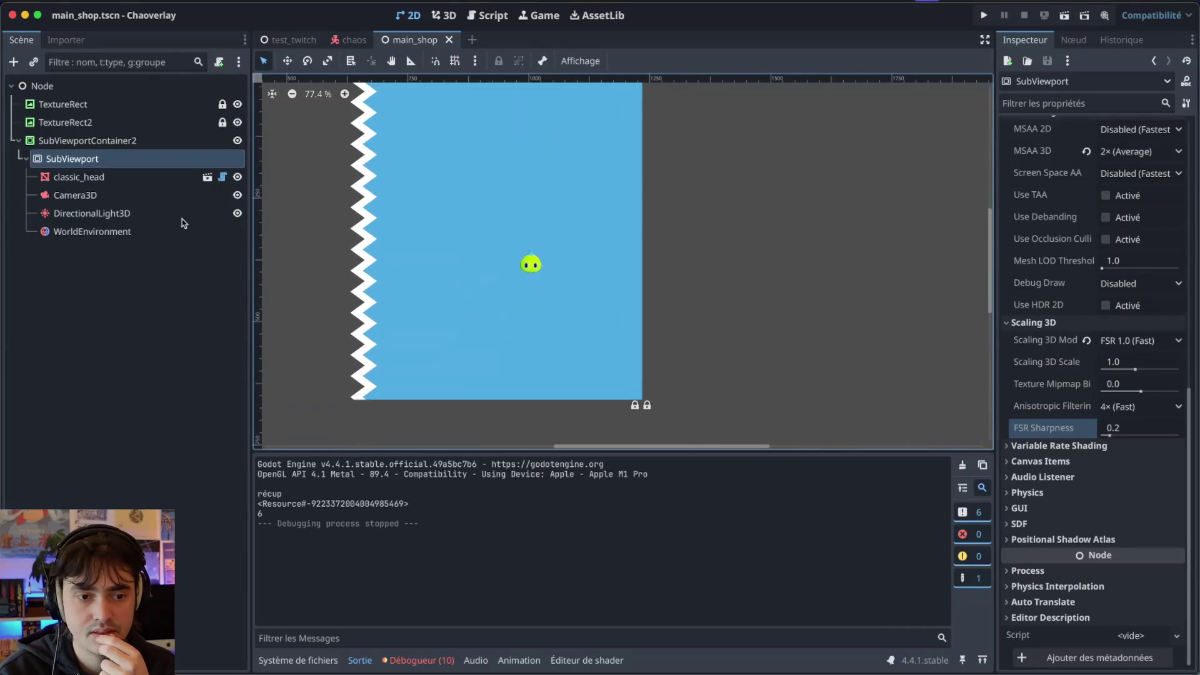
pyautogui.click(146, 201)
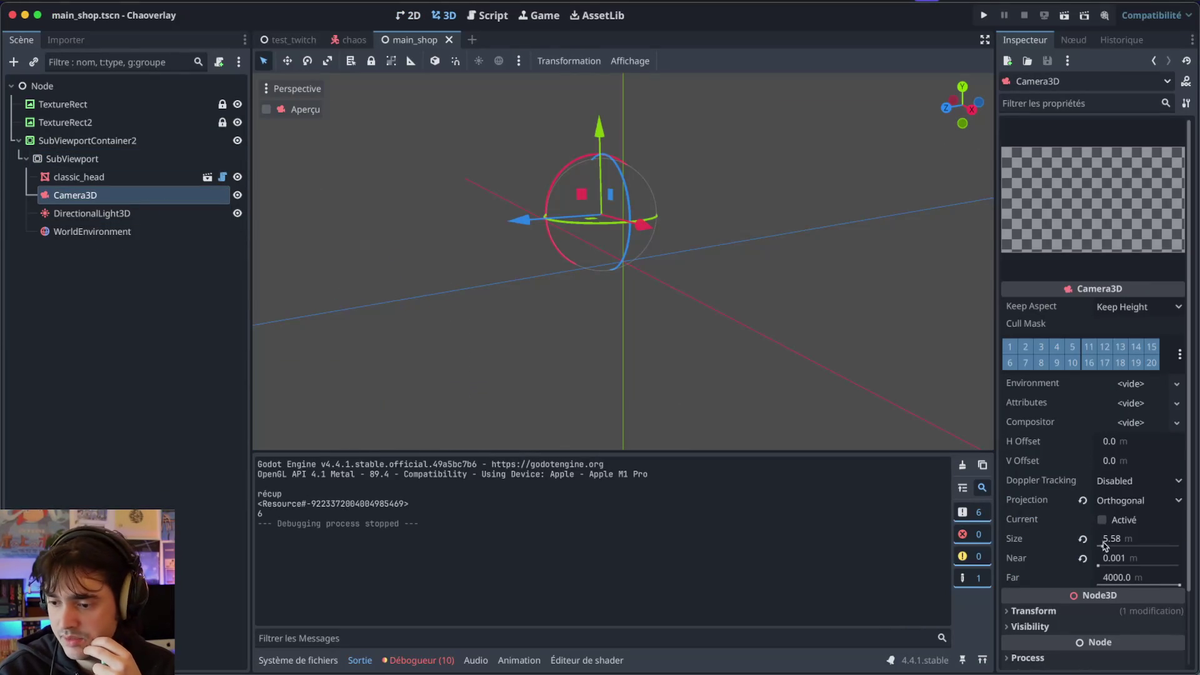
pyautogui.moveTo(1112, 539); pyautogui.dragTo(1099, 547)
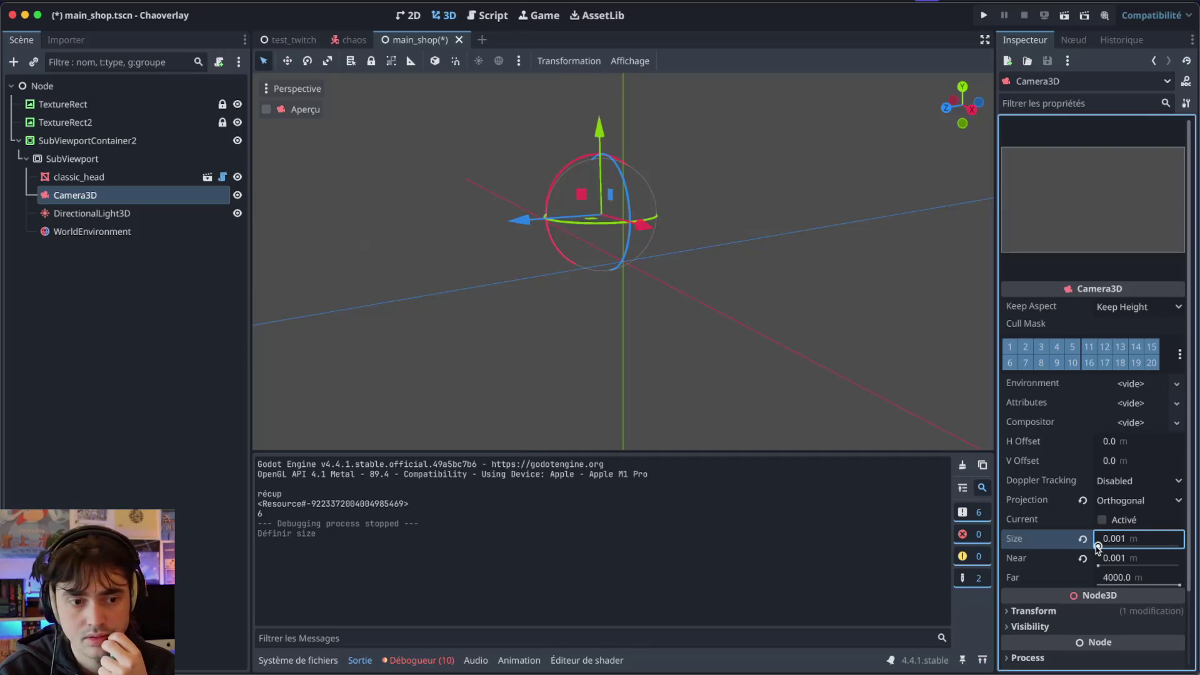
# Inspect SubViewportContainer2, classic_head and Camera3D, ending on the SubViewport node
pyautogui.hscroll(5, 665, 279)
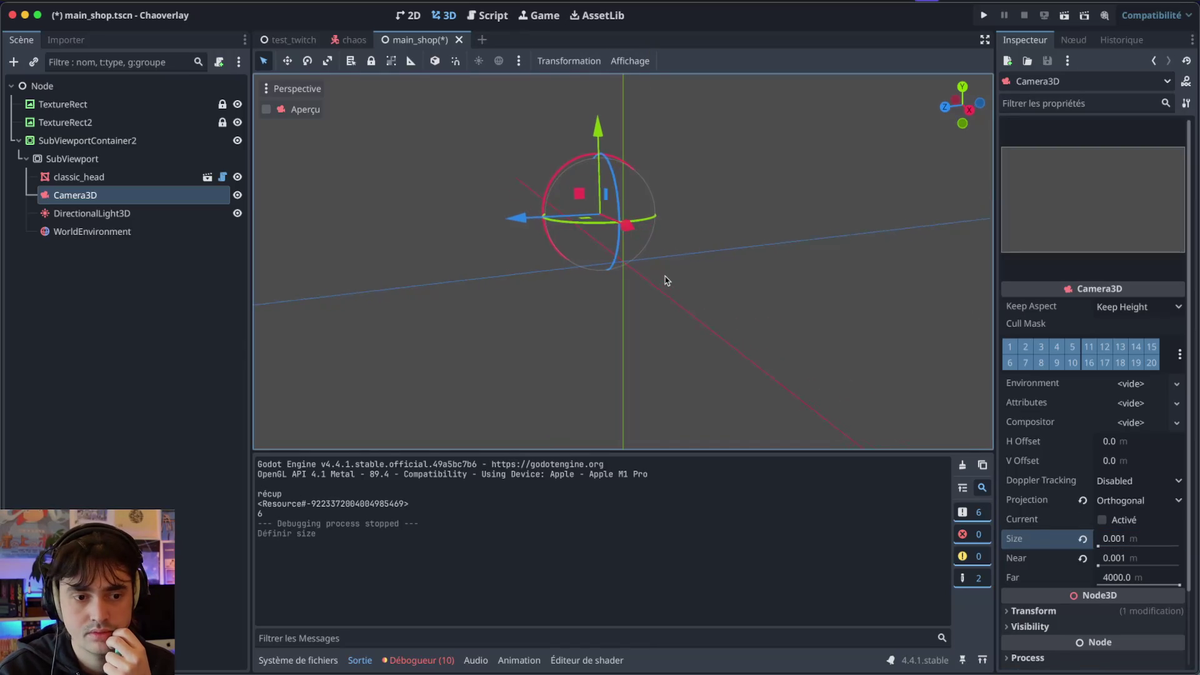
pyautogui.hscroll(3, 665, 279)
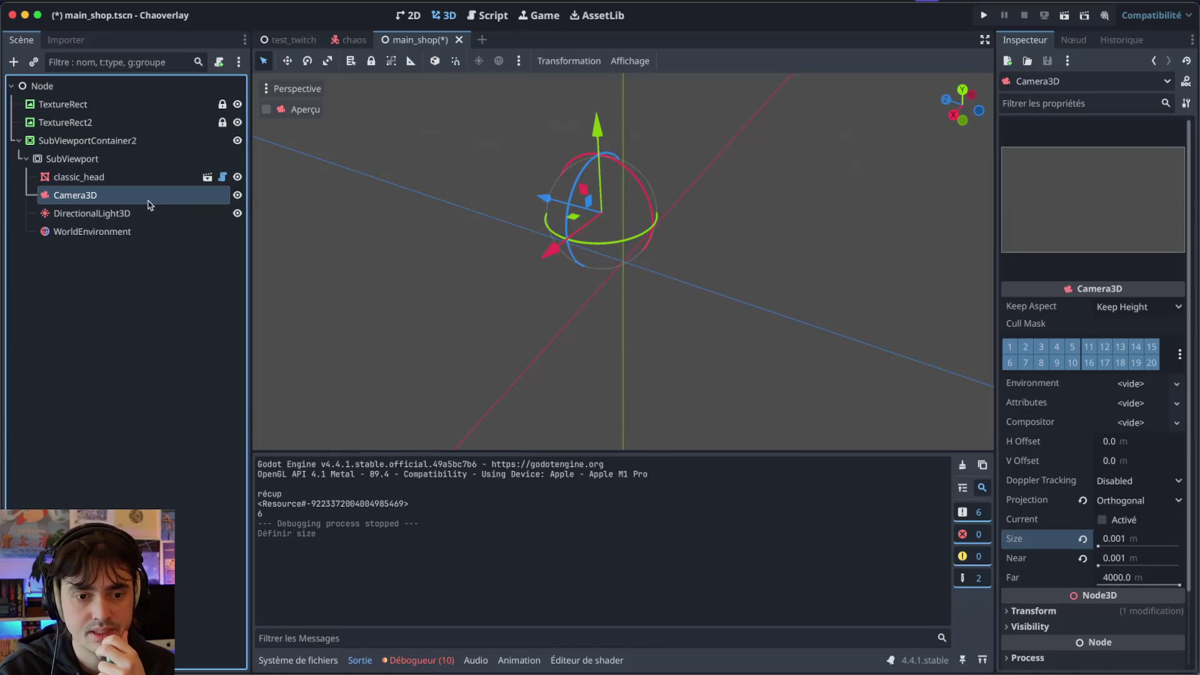
pyautogui.click(113, 148)
pyautogui.scroll(-6, 505, 279)
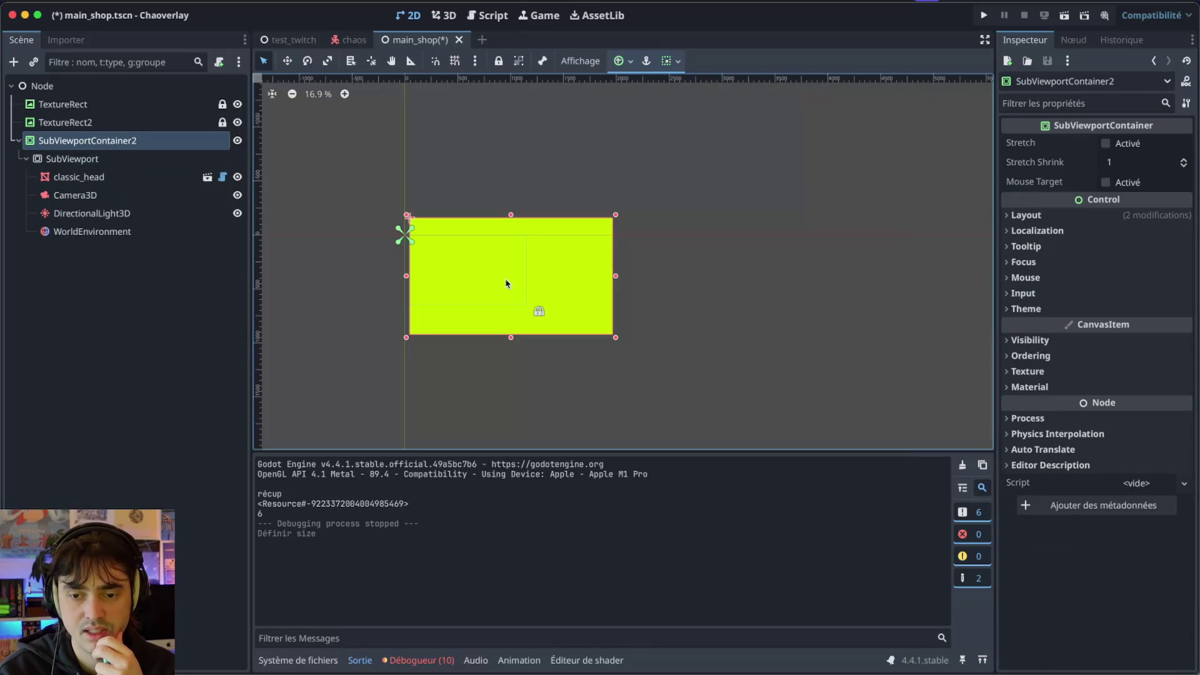
pyautogui.click(78, 177)
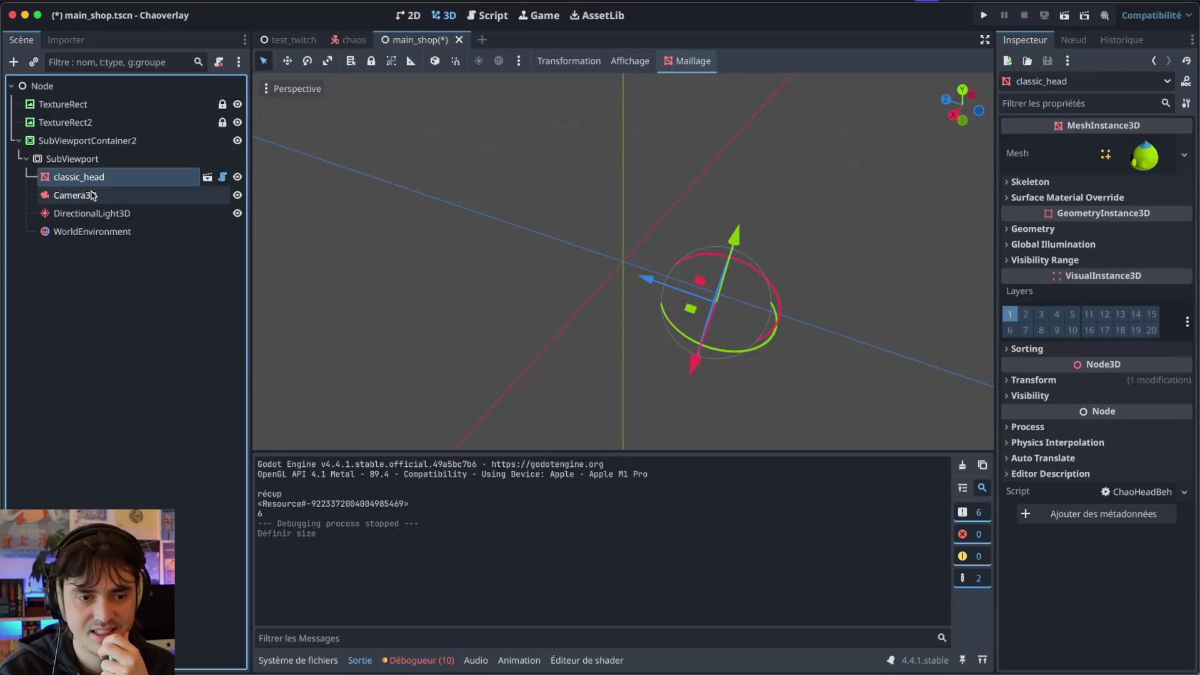
pyautogui.click(91, 195)
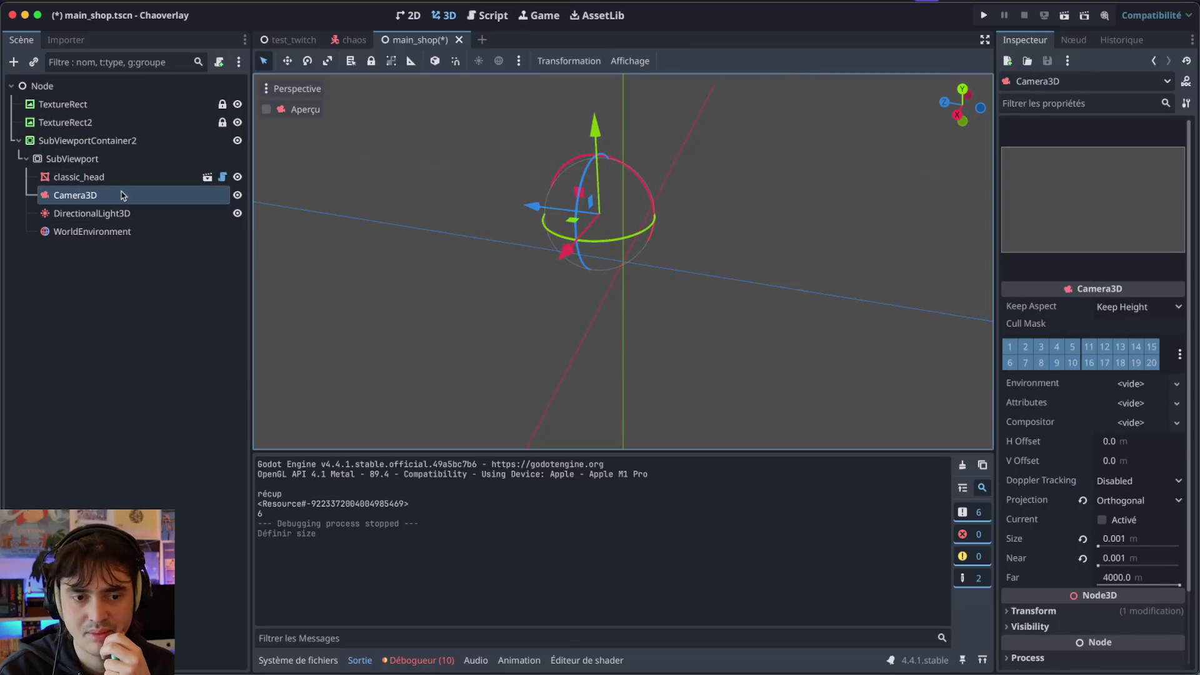
pyautogui.click(181, 181)
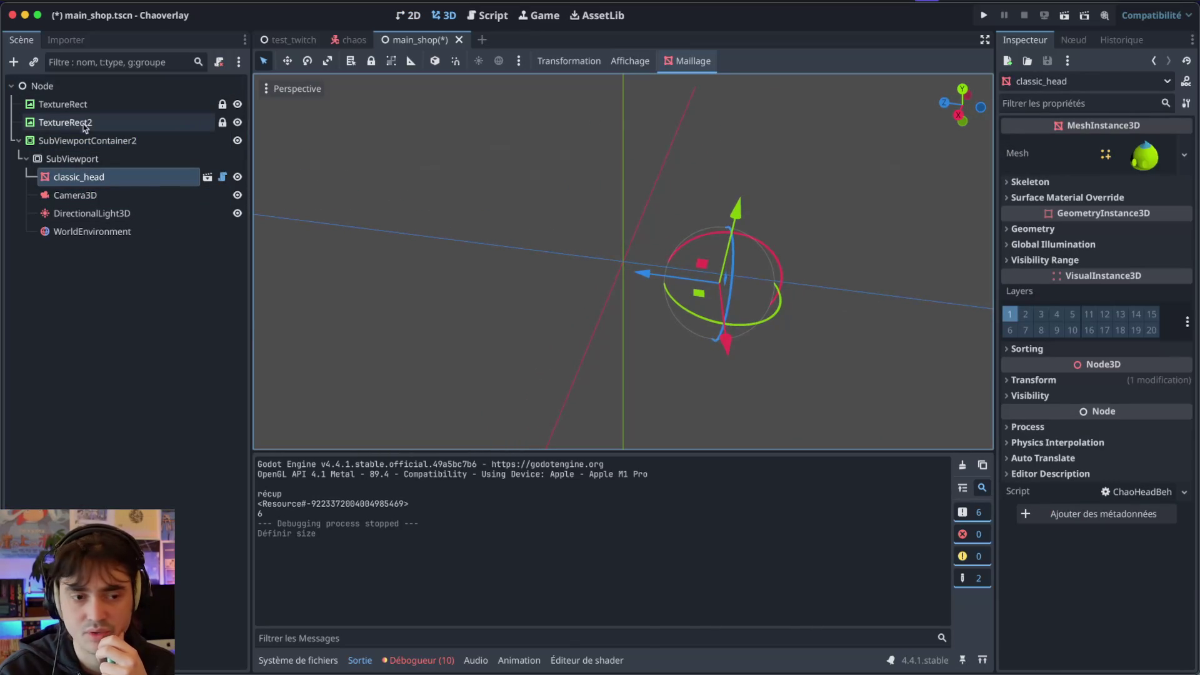
pyautogui.click(70, 160)
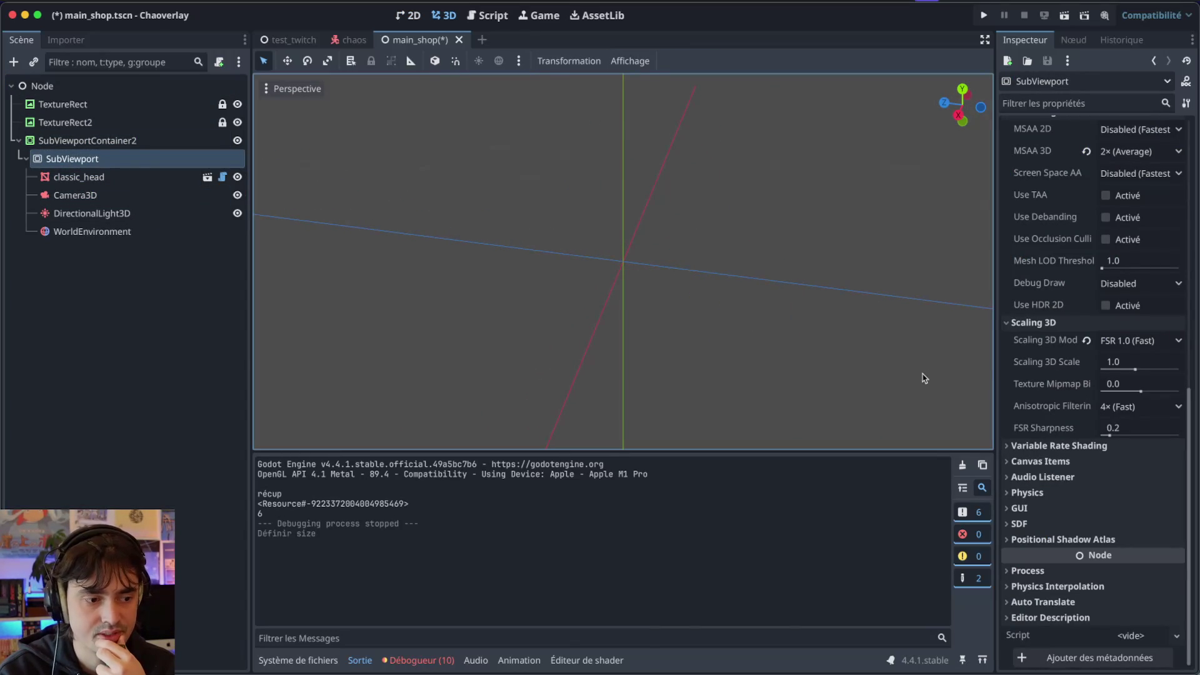
# Set MSAA 3D to Disabled (Fastest) and revert Scaling 3D Mode to default
pyautogui.moveTo(1017, 410)
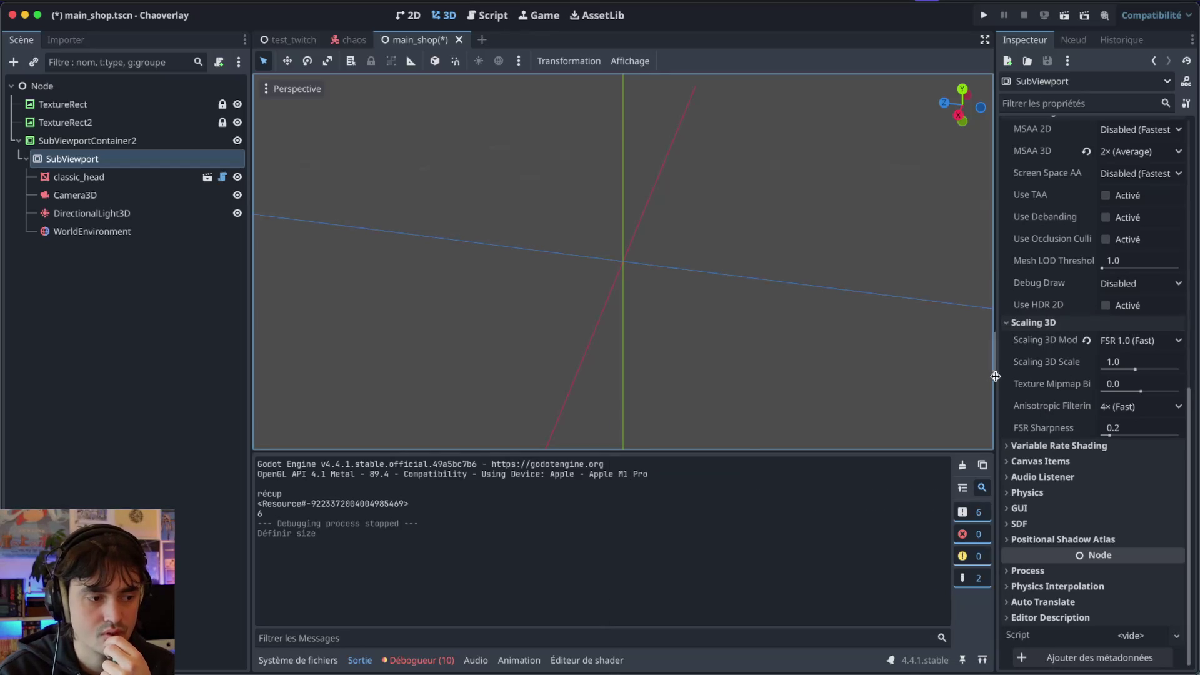
pyautogui.scroll(3, 1025, 376)
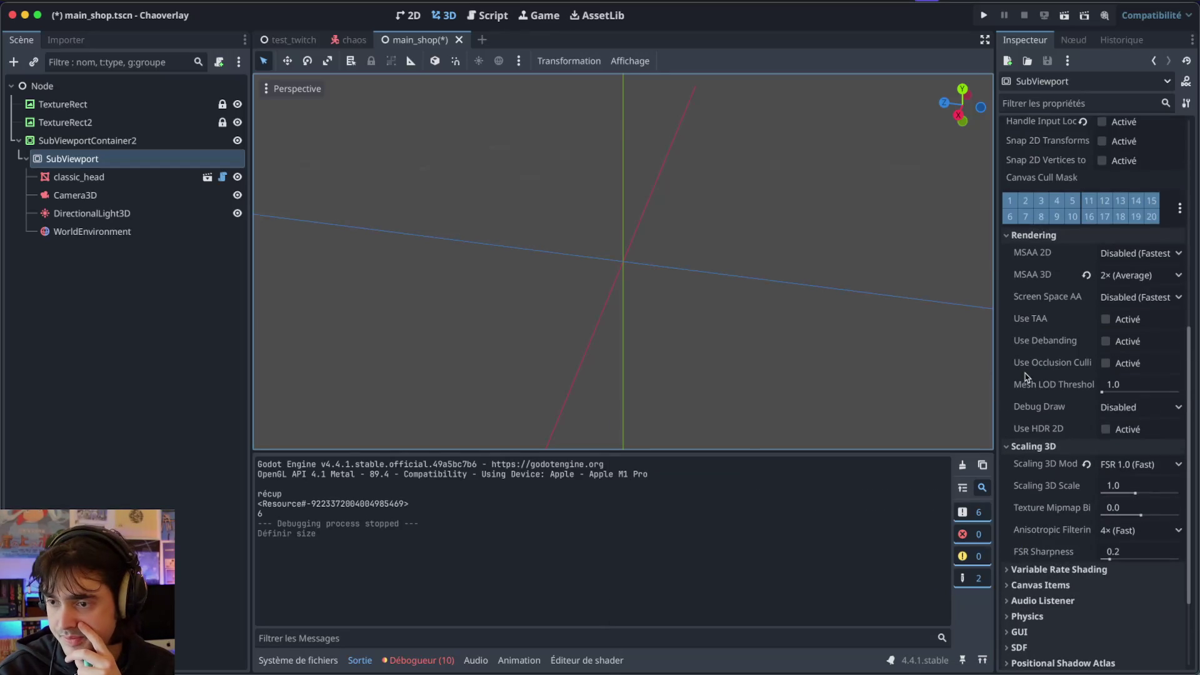
pyautogui.click(1141, 277)
pyautogui.click(1135, 297)
pyautogui.click(1124, 257)
pyautogui.click(1124, 259)
pyautogui.click(1086, 464)
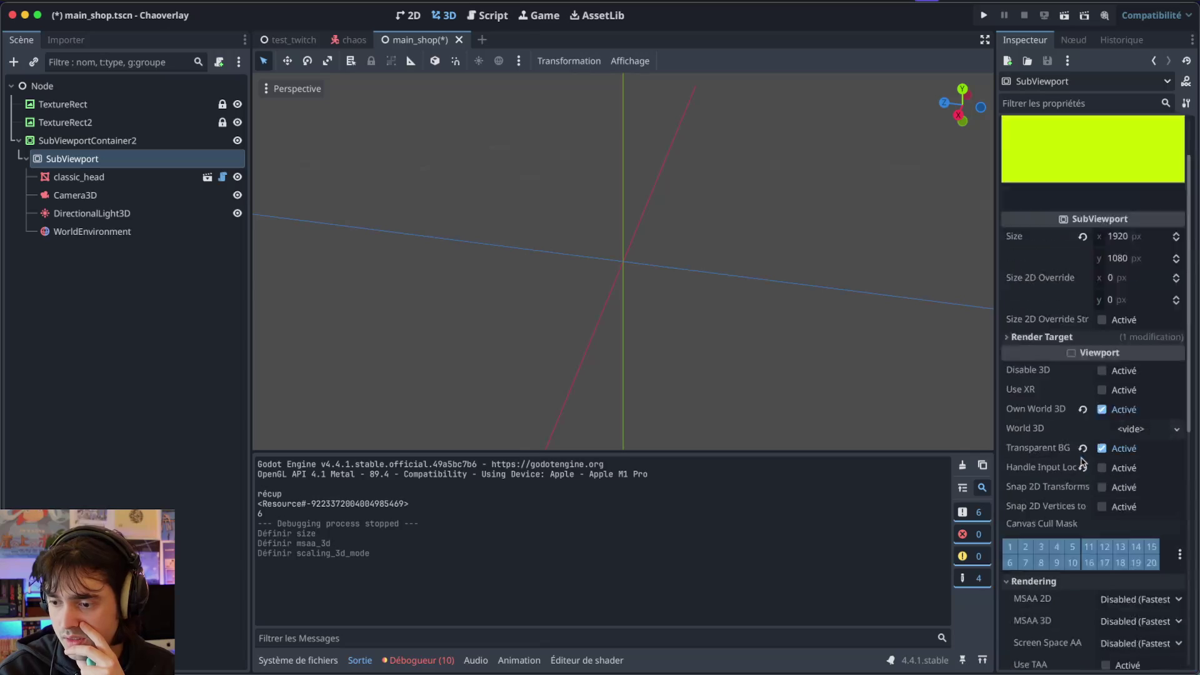
# Uncheck Own World 3D on the SubViewport
pyautogui.scroll(2, 1083, 464)
pyautogui.click(1078, 479)
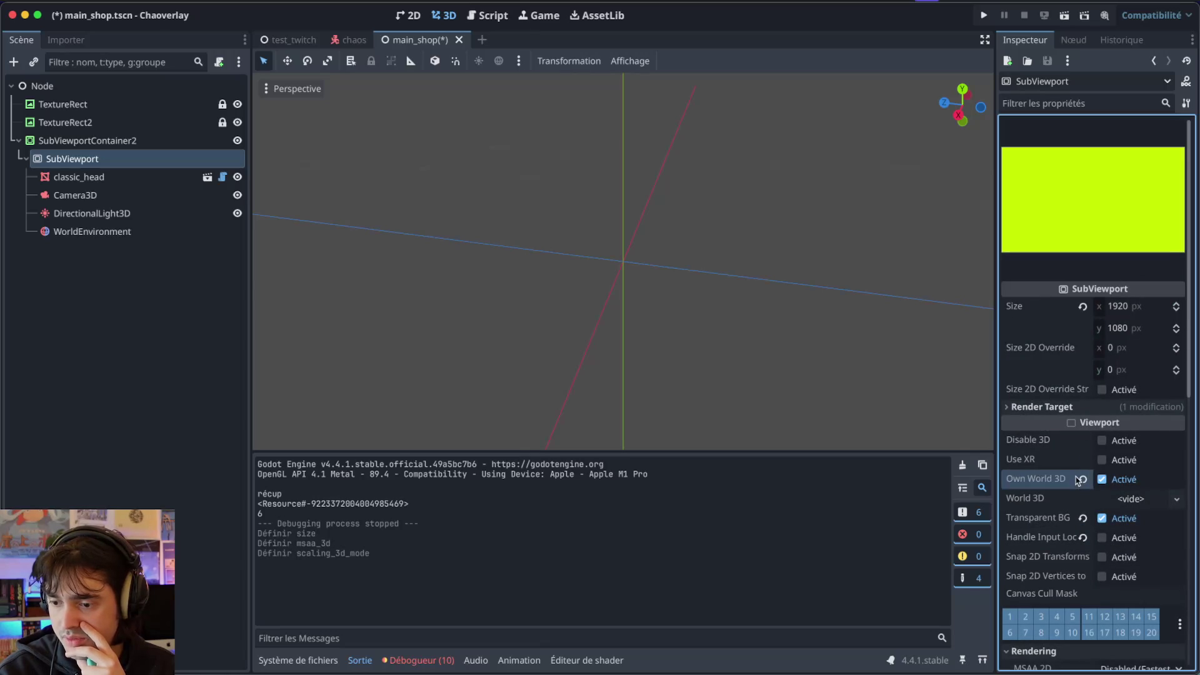
pyautogui.click(1082, 480)
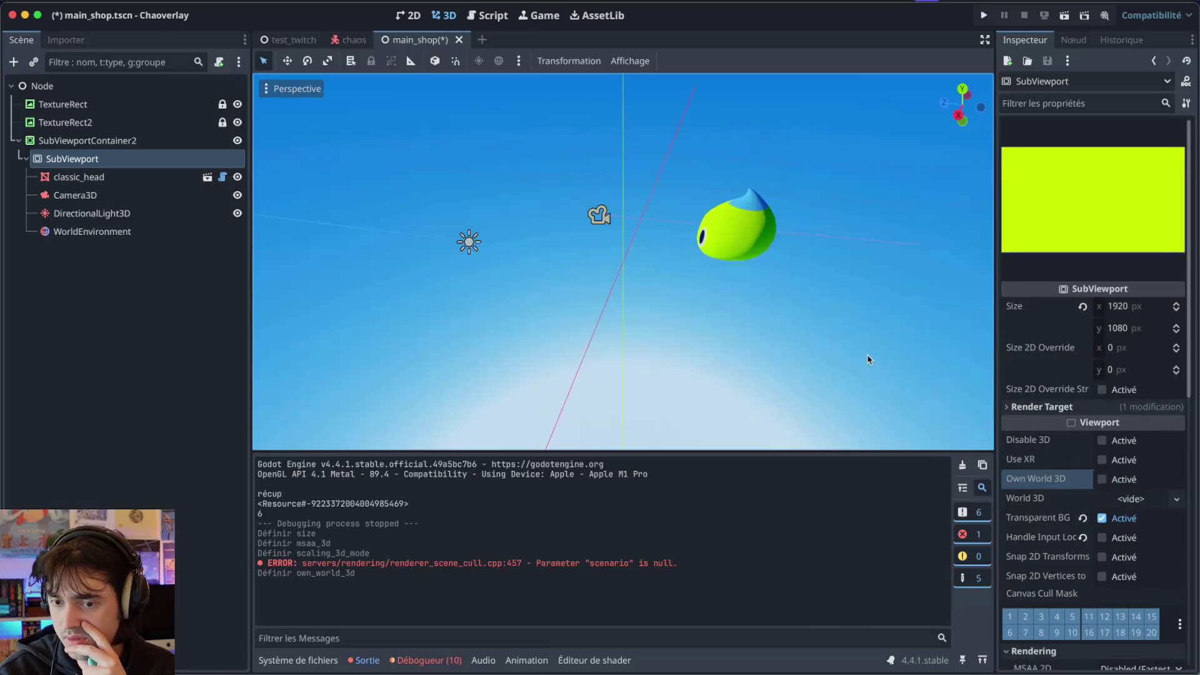
pyautogui.hscroll(2, 663, 284)
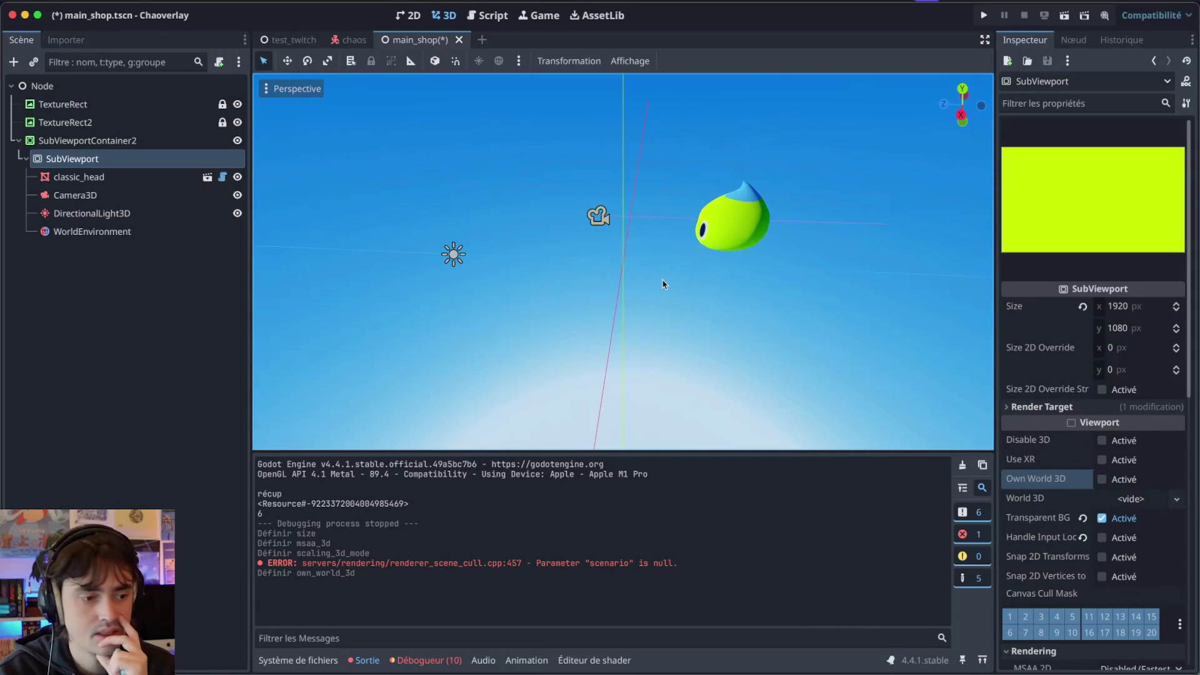
pyautogui.hscroll(5, 556, 239)
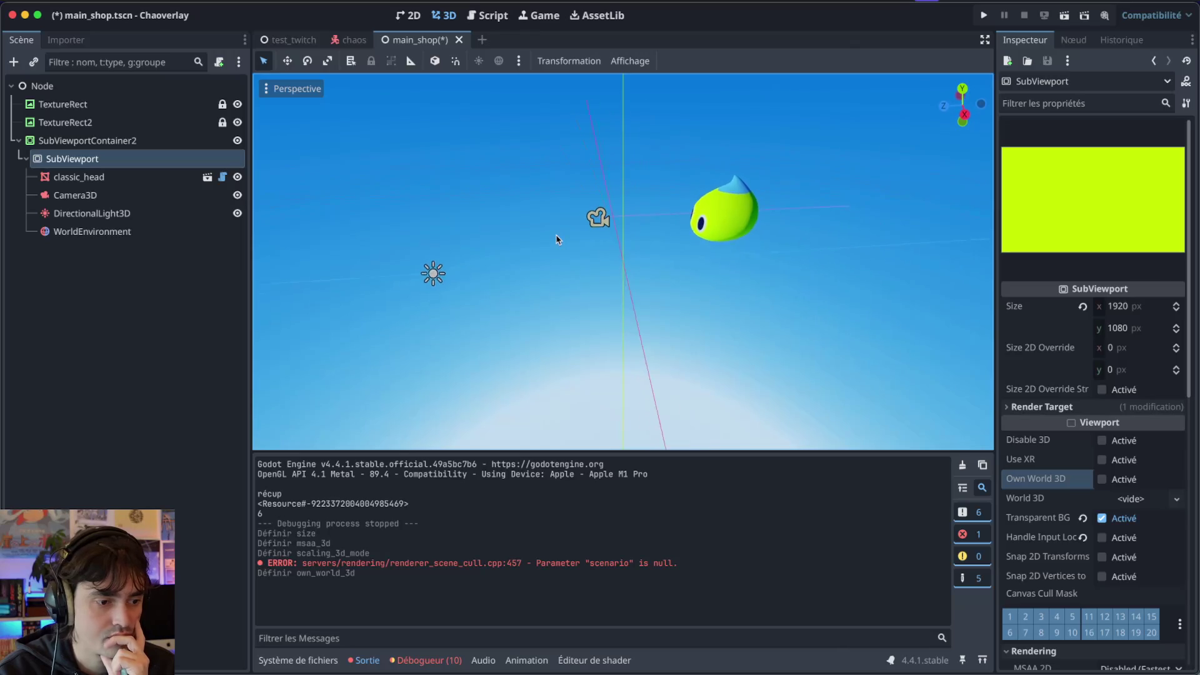
# Enlarge the Camera3D orthographic size so the preview frames the whole Chao head
pyautogui.click(104, 142)
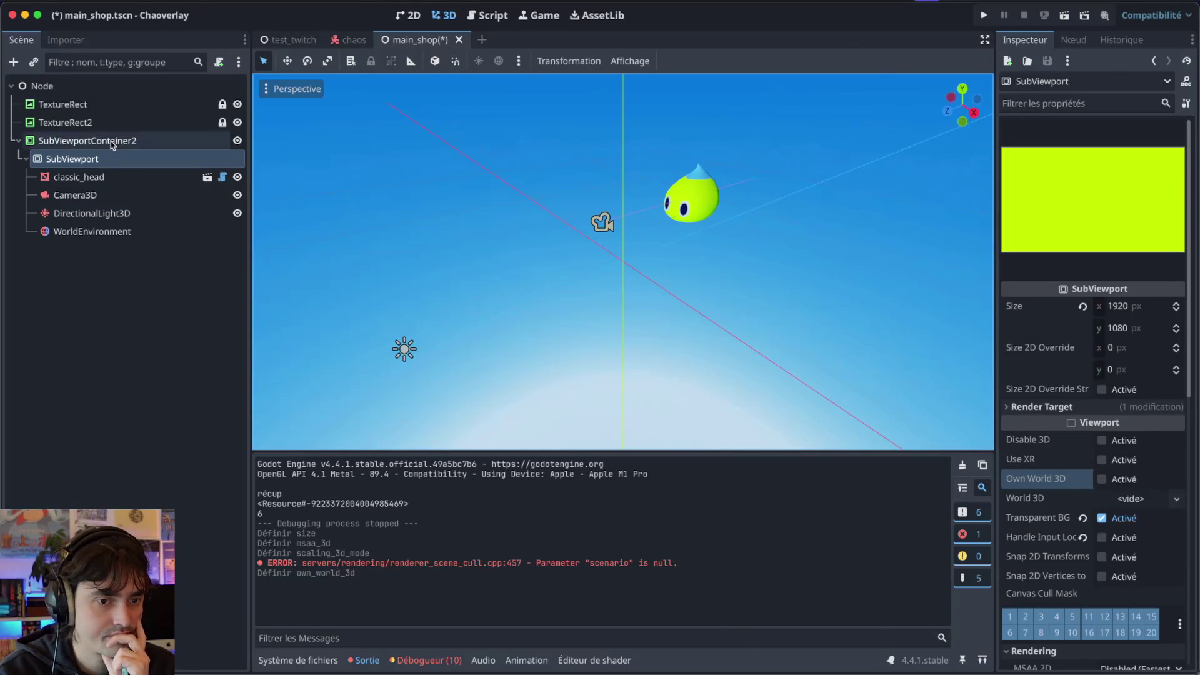
pyautogui.click(101, 179)
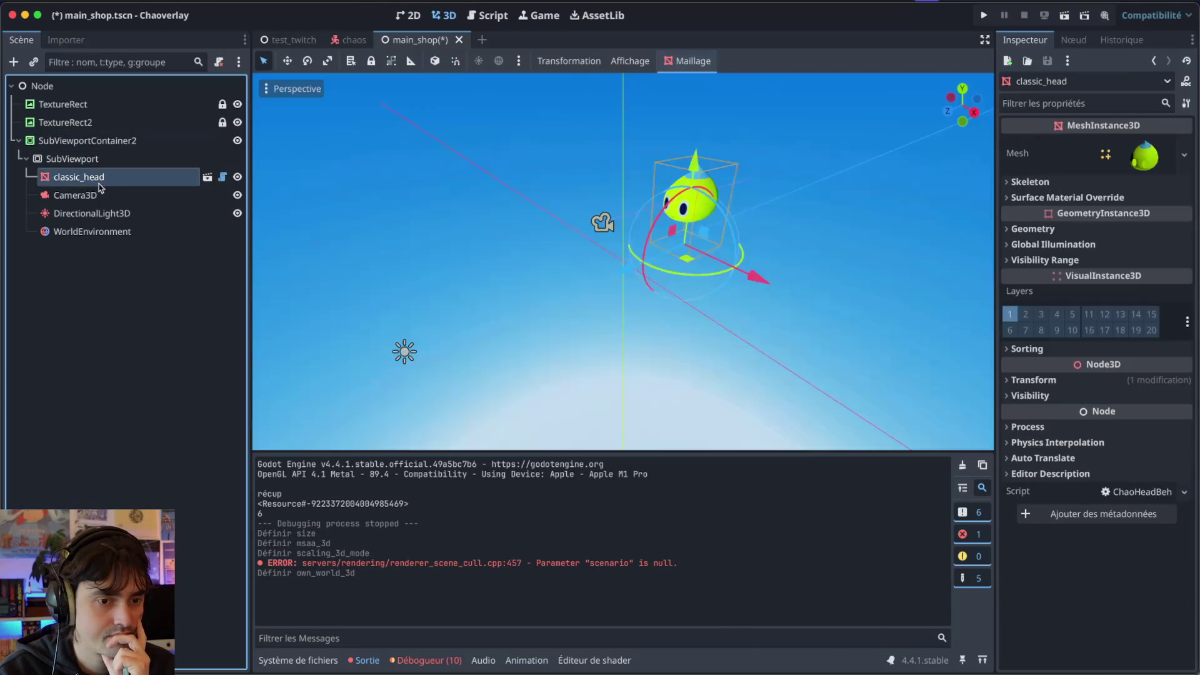
pyautogui.click(88, 195)
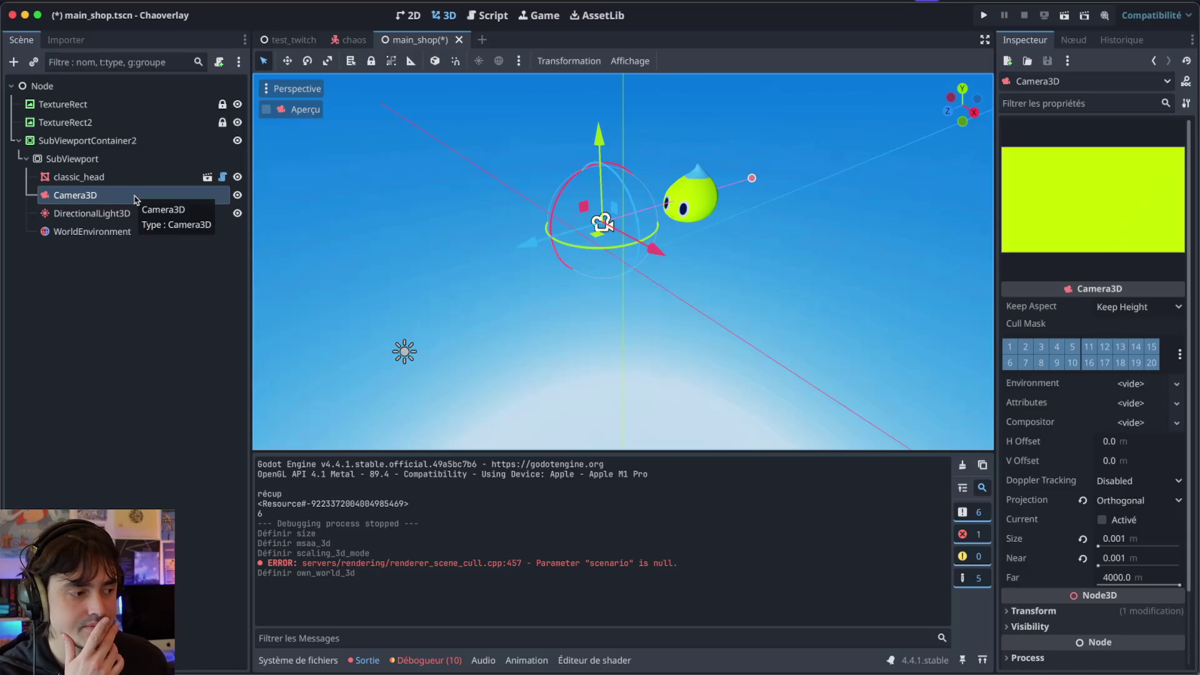
pyautogui.click(90, 123)
pyautogui.click(106, 177)
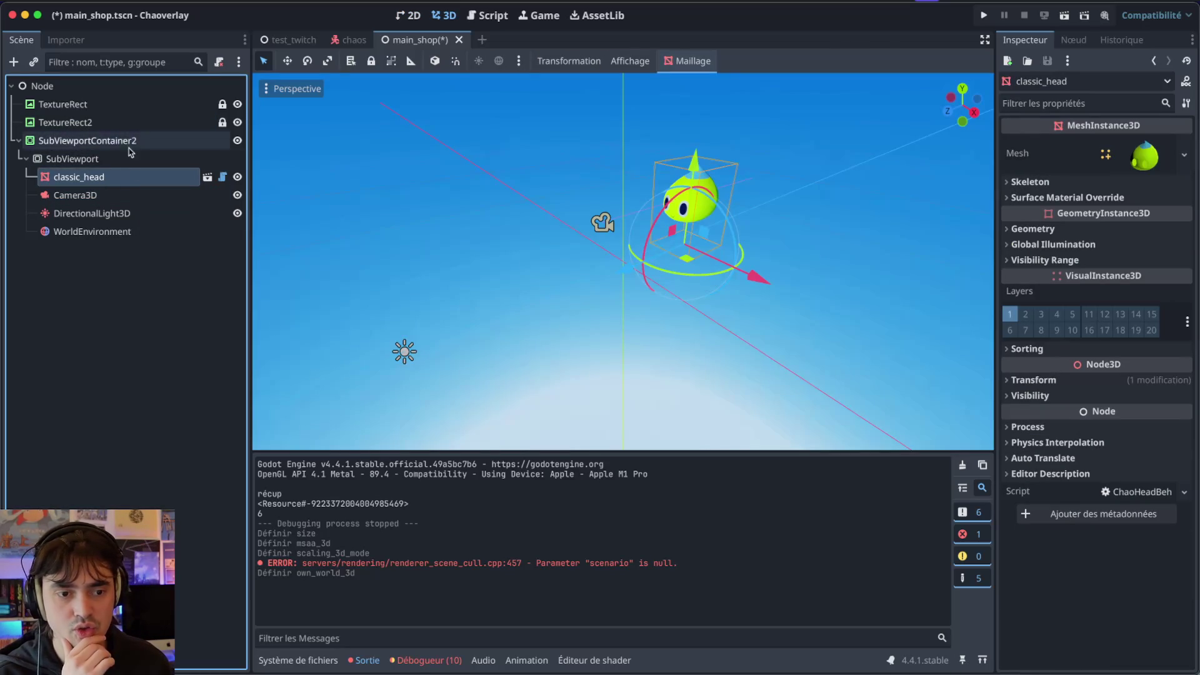
pyautogui.click(128, 202)
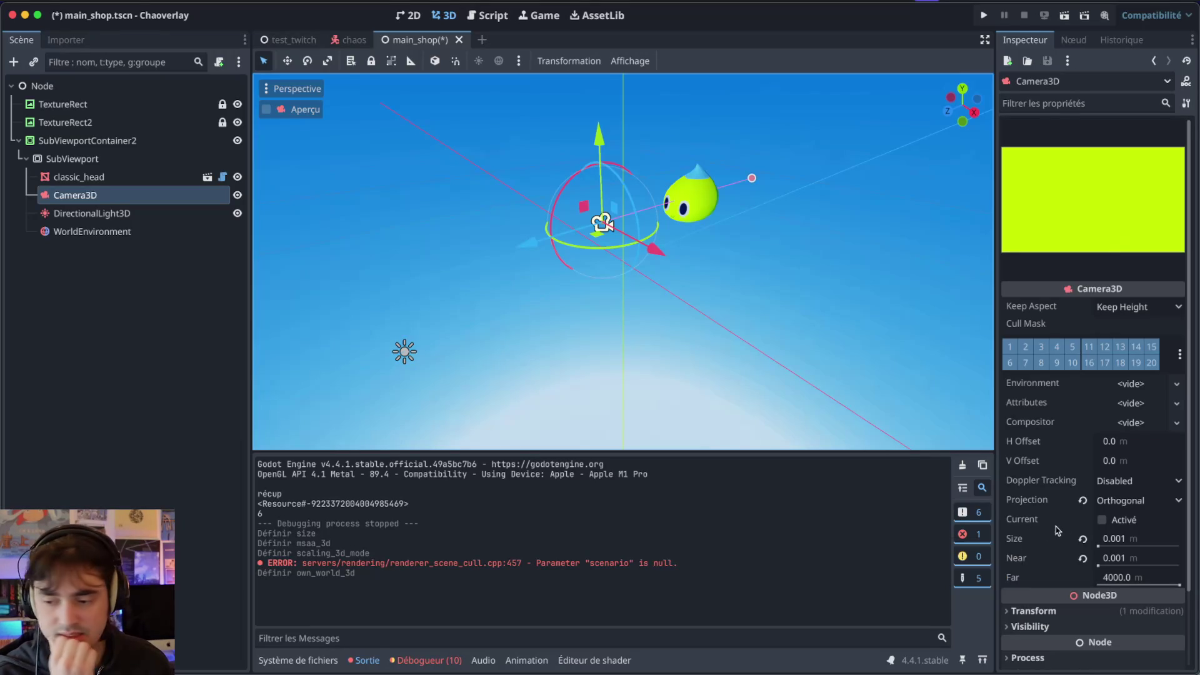
pyautogui.moveTo(1098, 539); pyautogui.dragTo(1180, 539)
# Save main_shop and test-run it to see the Chao face on the zigzag panel
pyautogui.hotkey('ctrl', 's')
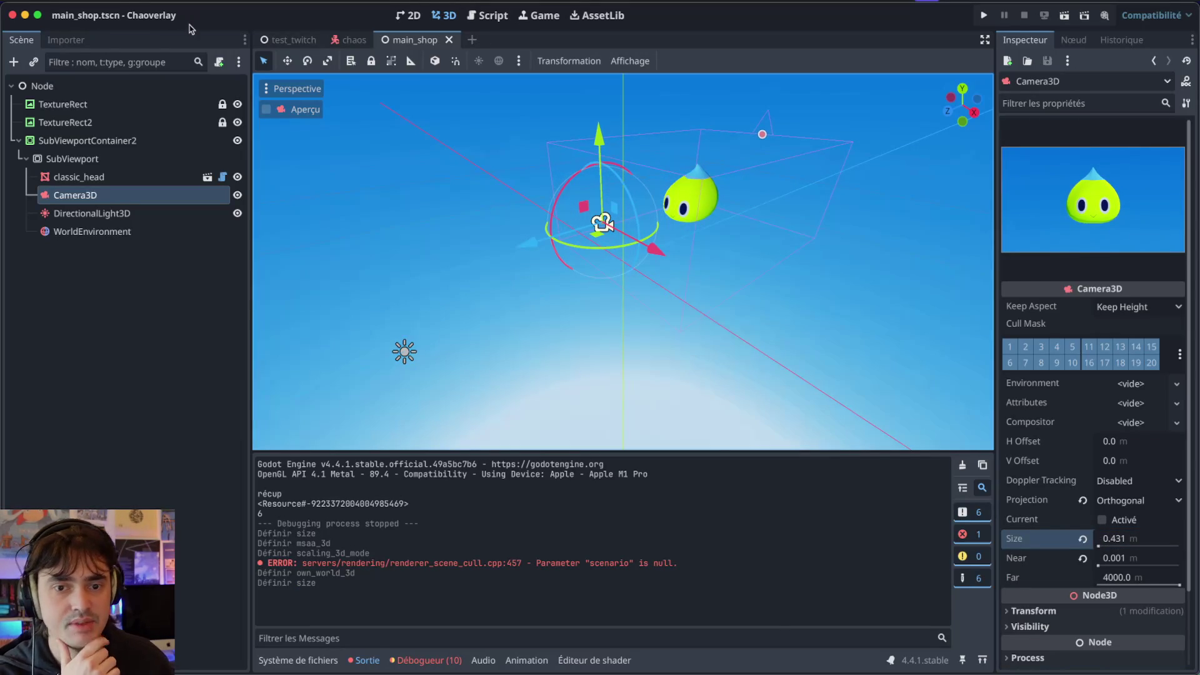
pyautogui.click(108, 109)
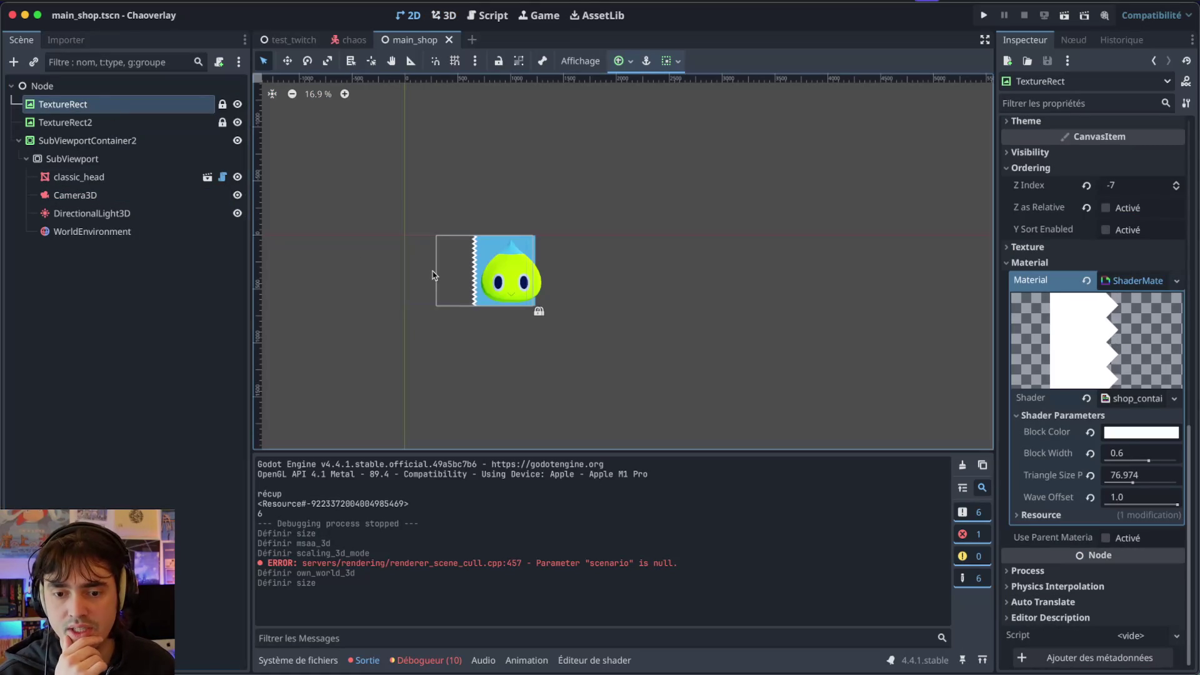
pyautogui.hotkey('ctrl', 's')
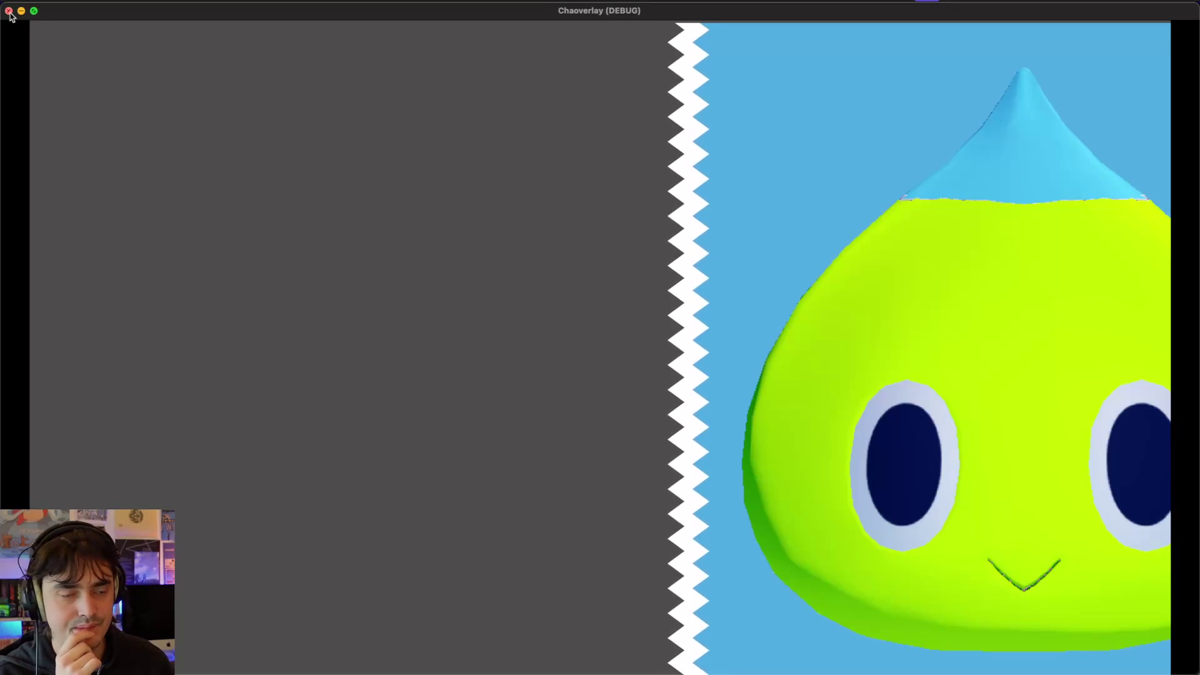
pyautogui.click(10, 13)
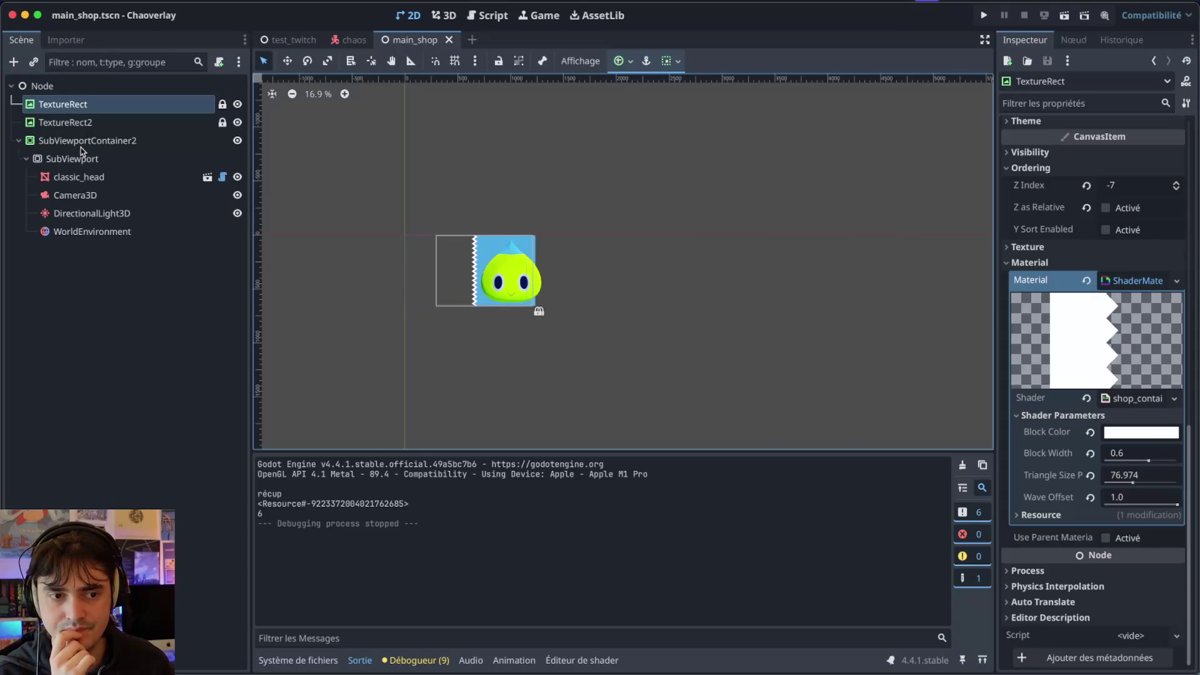
# Review the SubViewport, classic_head and Camera3D nodes, then switch to test_twitch
pyautogui.click(87, 158)
pyautogui.click(103, 176)
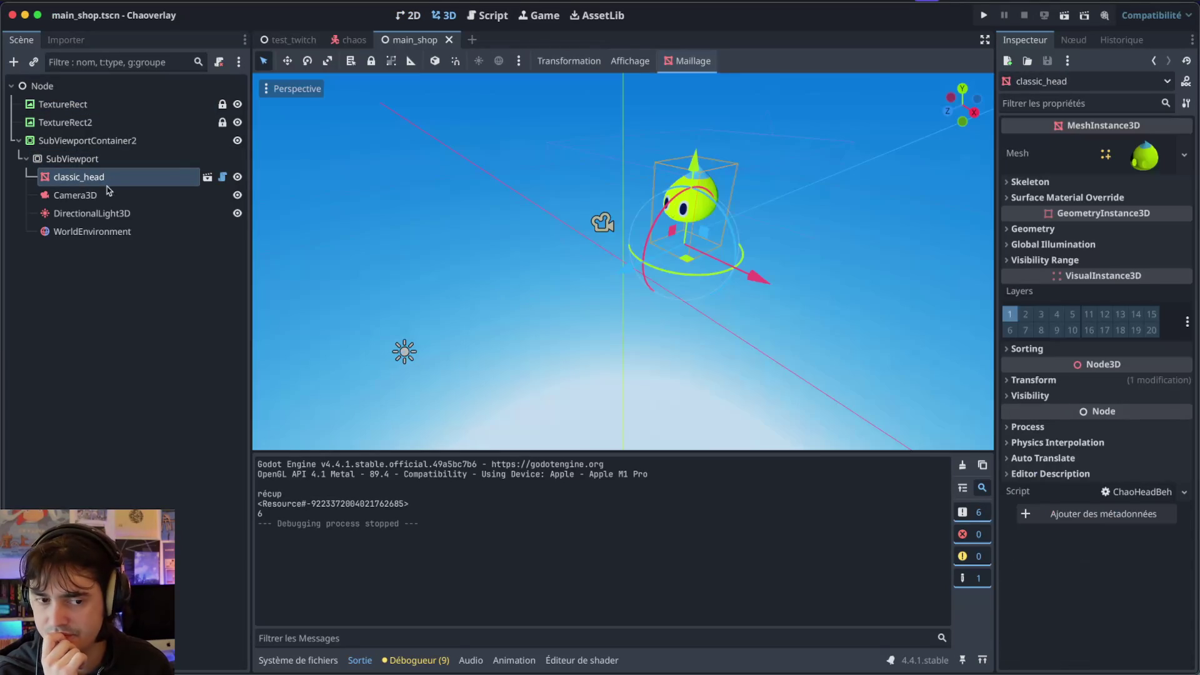
pyautogui.click(109, 190)
pyautogui.click(110, 180)
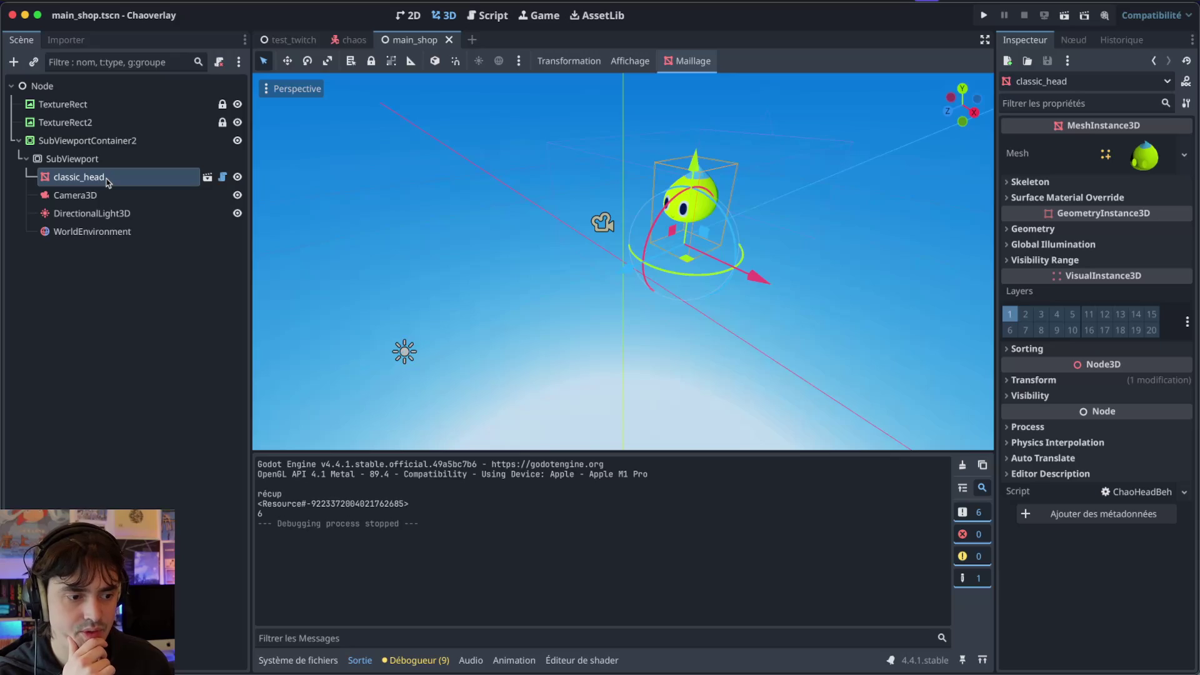
pyautogui.scroll(-5, 842, 265)
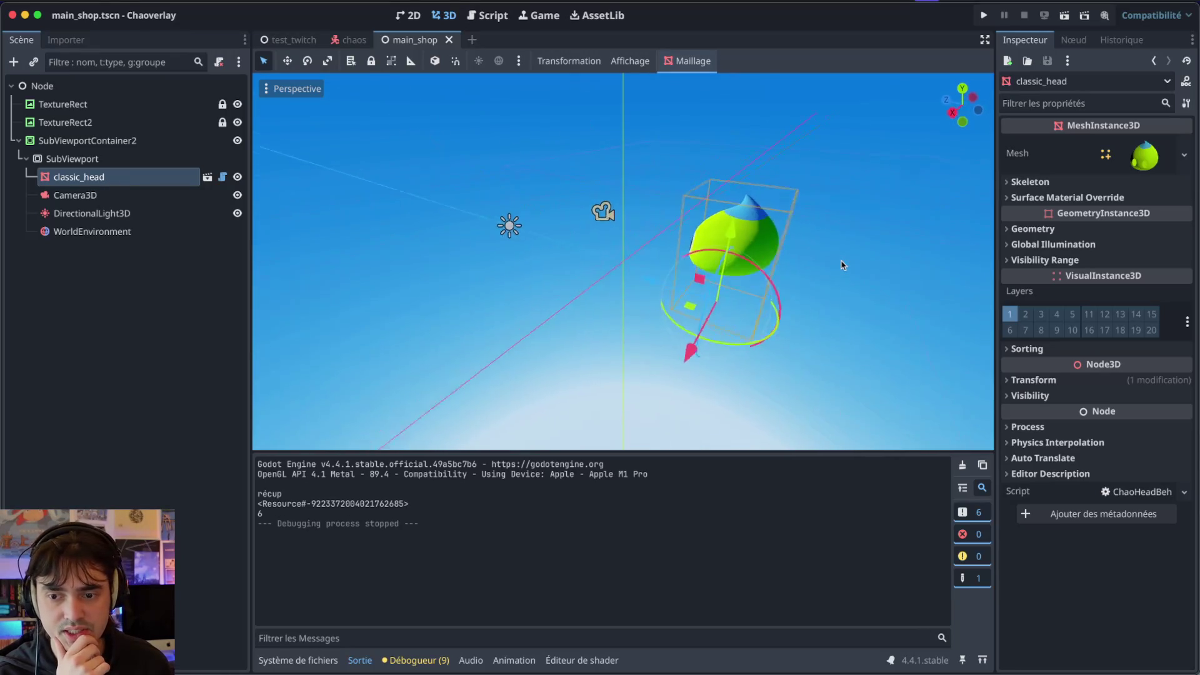
pyautogui.click(284, 40)
# Run test_twitch to view the name-tagged chaos, then inspect its Env and Camera3D nodes
pyautogui.press('super+b')
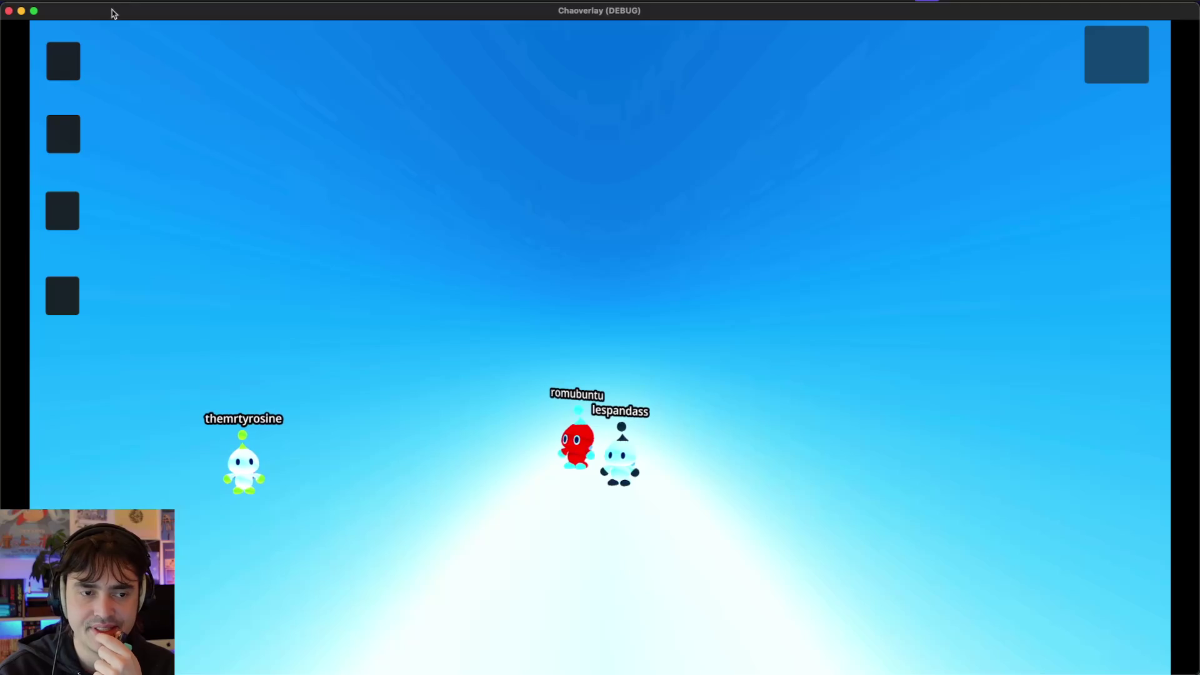
pyautogui.click(9, 11)
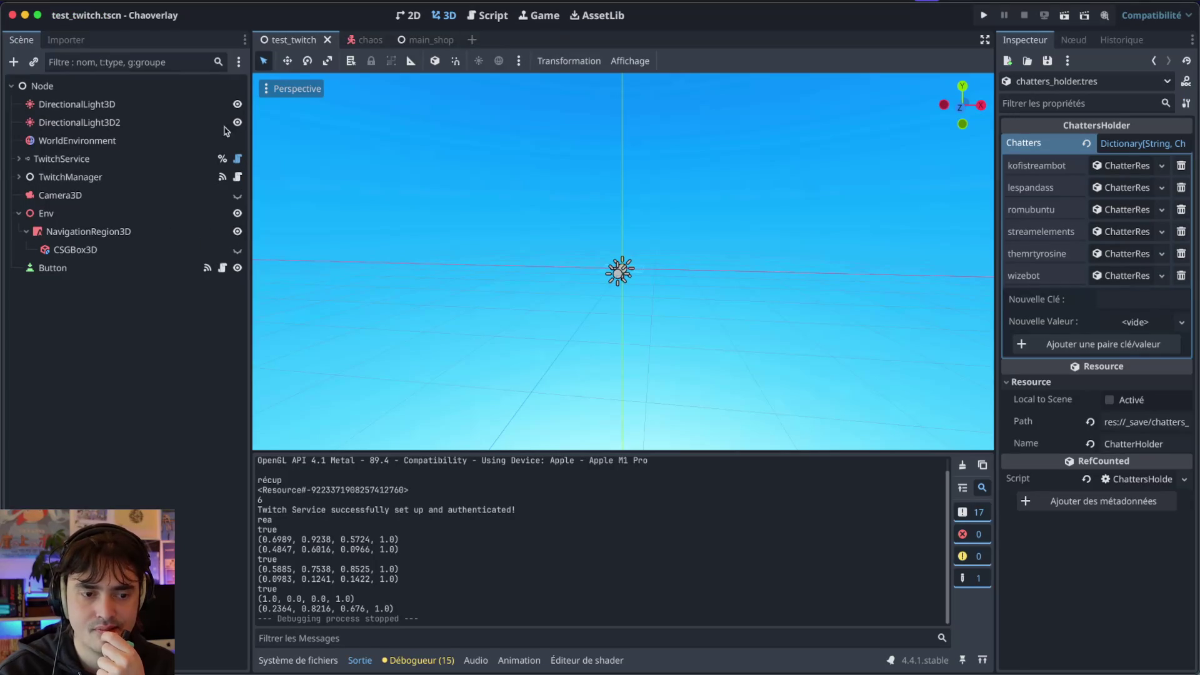
pyautogui.click(116, 228)
pyautogui.click(76, 210)
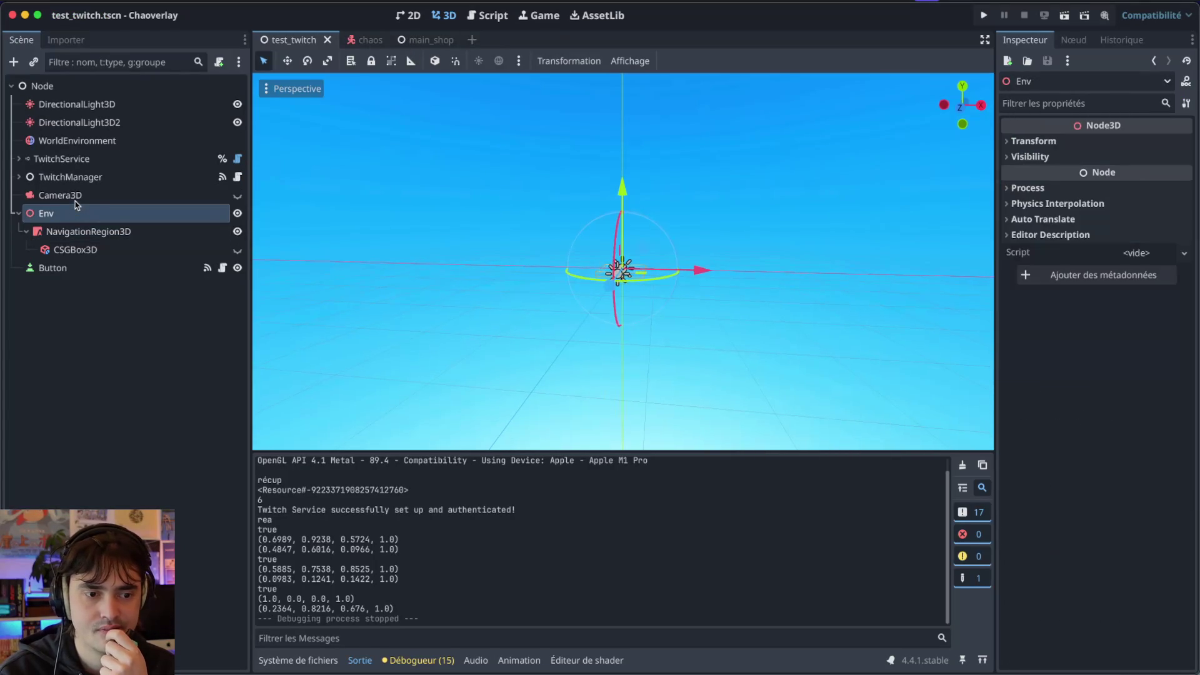
pyautogui.click(81, 198)
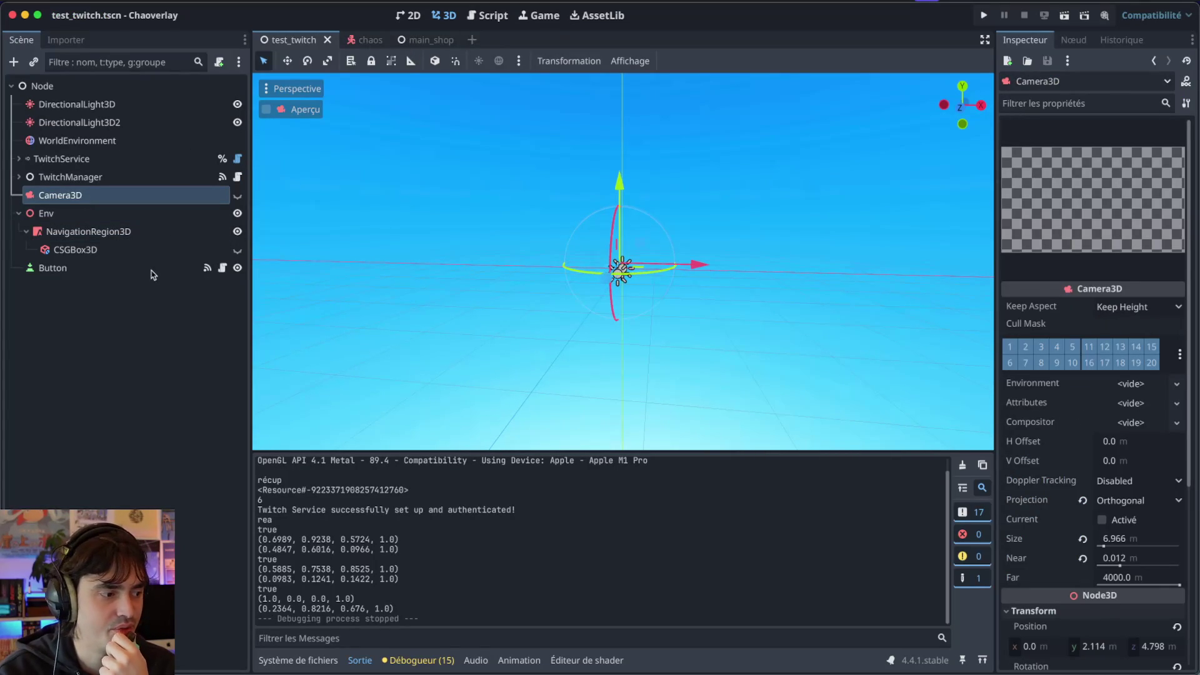
# Check the CSGBox3D, NavigationRegion3D and Env nodes, then return to main_shop
pyautogui.click(98, 250)
pyautogui.click(114, 236)
pyautogui.click(86, 251)
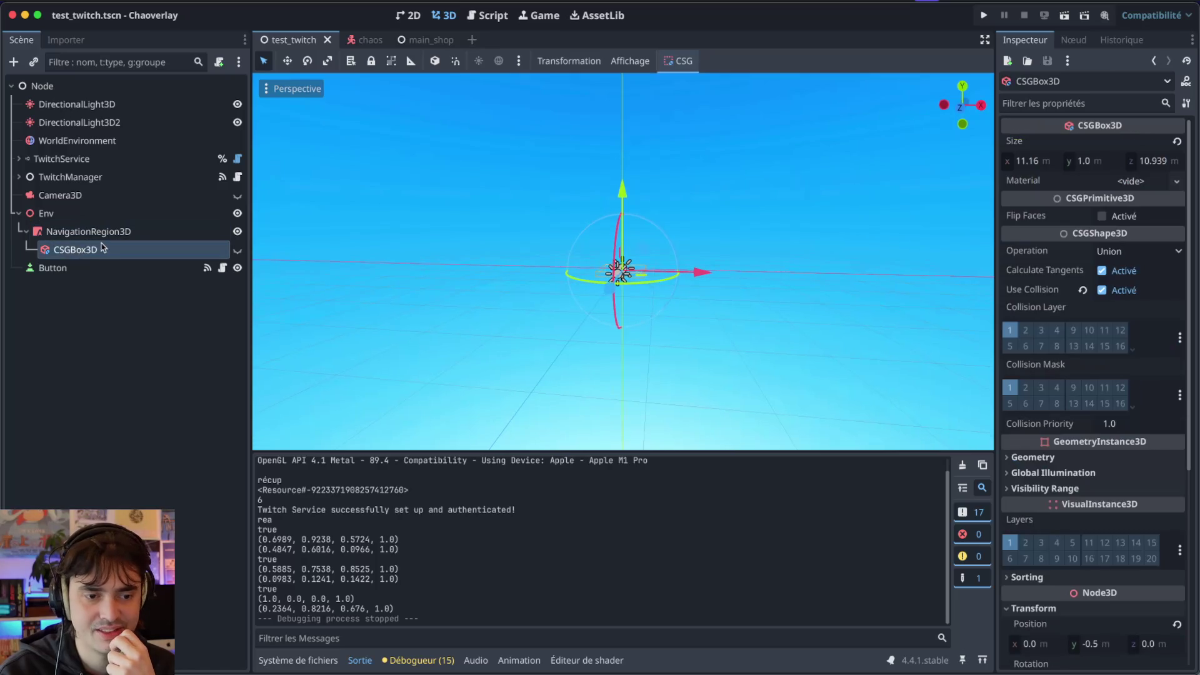
pyautogui.click(75, 219)
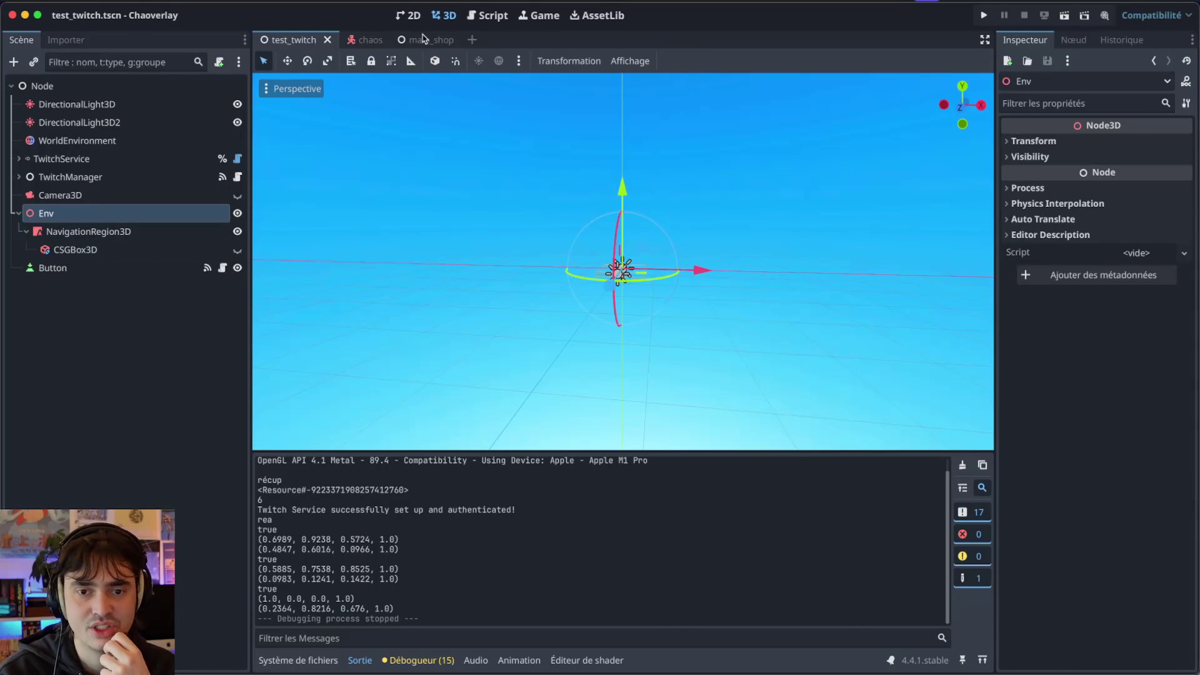
pyautogui.click(424, 39)
pyautogui.scroll(-2, 713, 221)
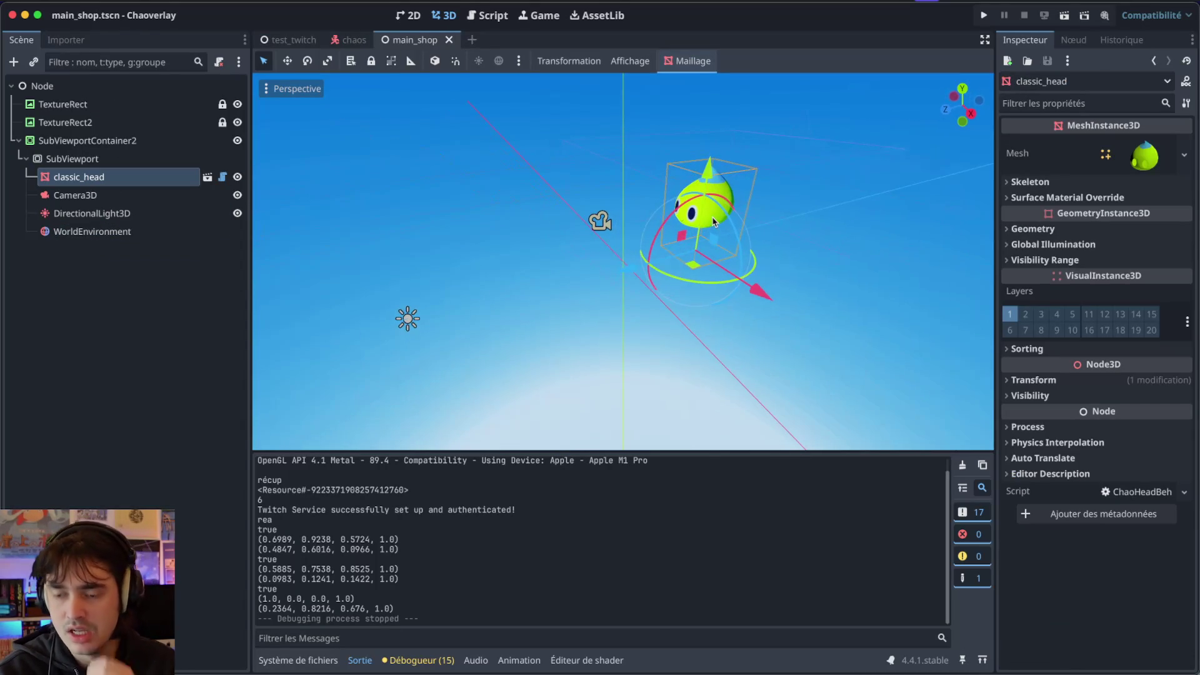
# Select the SubViewport node and expand its Render Target settings
pyautogui.scroll(5, 713, 221)
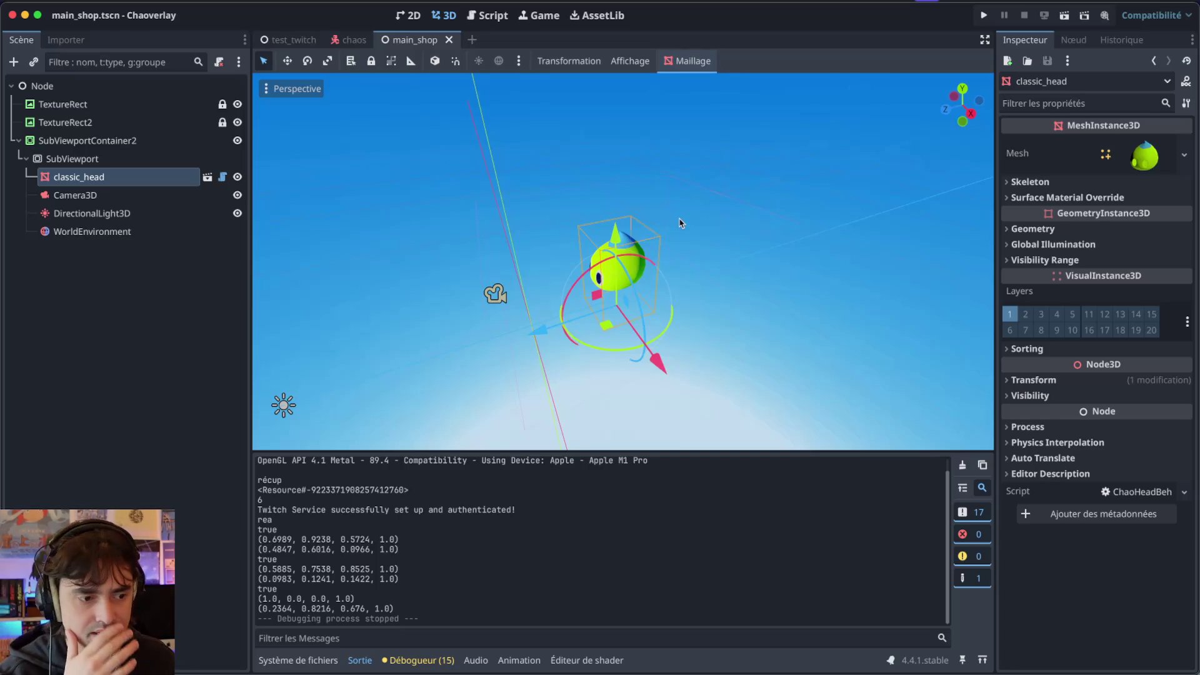
pyautogui.scroll(1, 507, 282)
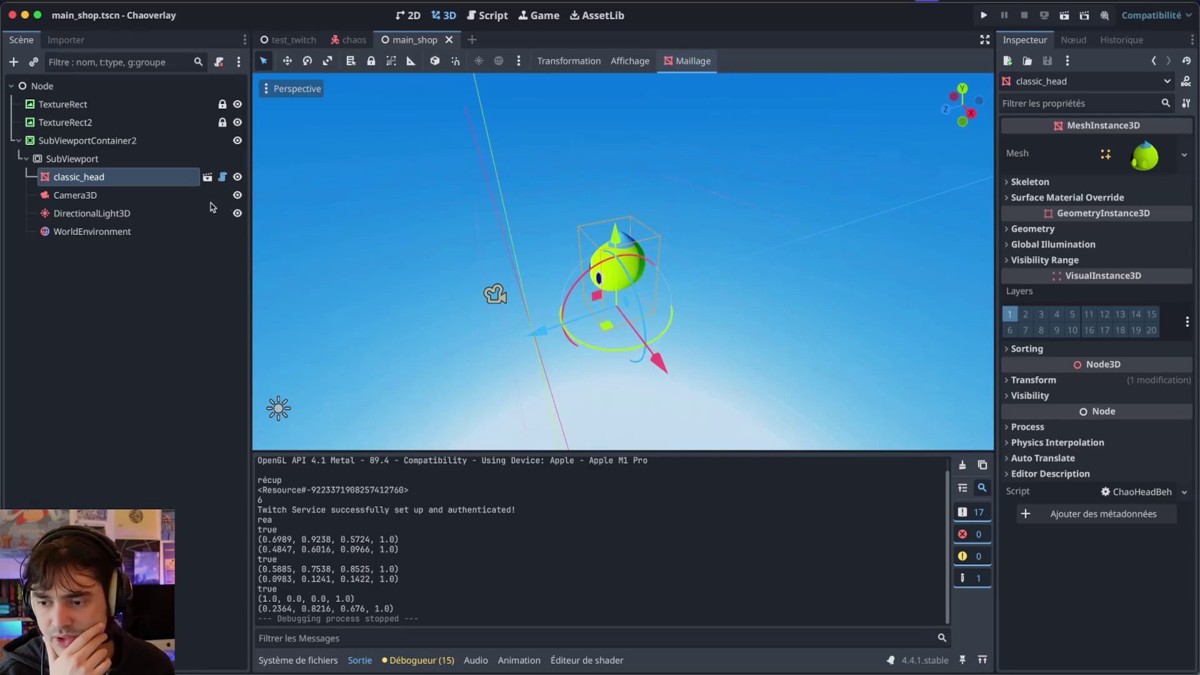
pyautogui.click(88, 213)
pyautogui.click(101, 178)
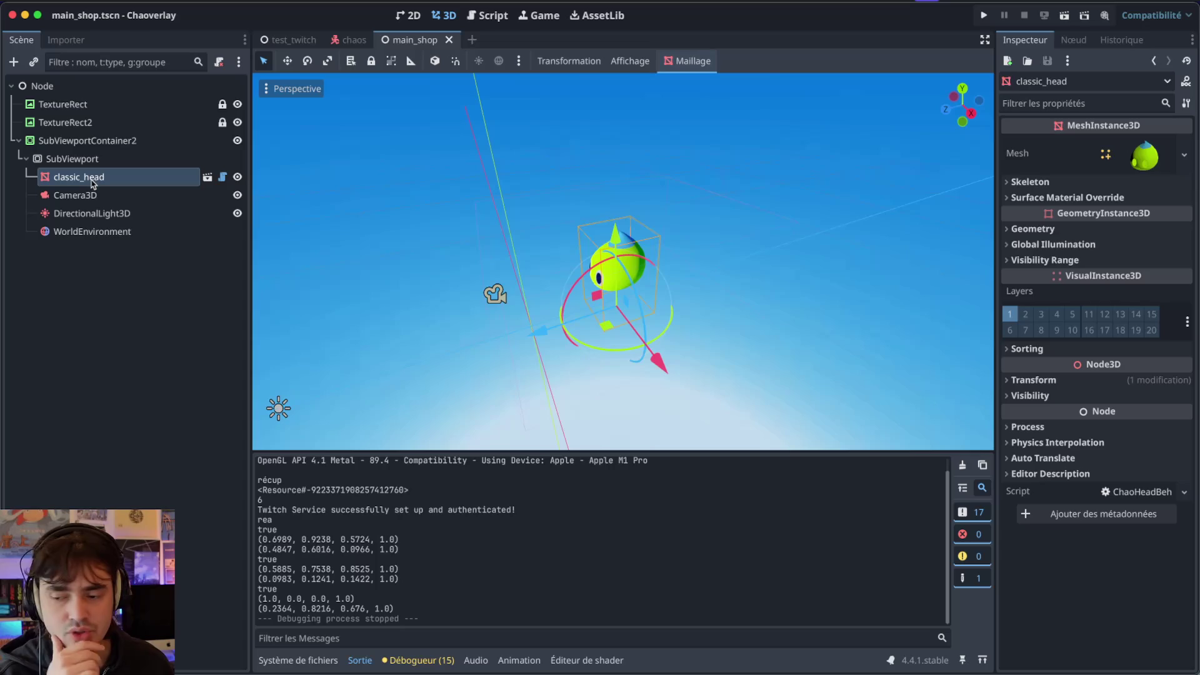
pyautogui.click(99, 164)
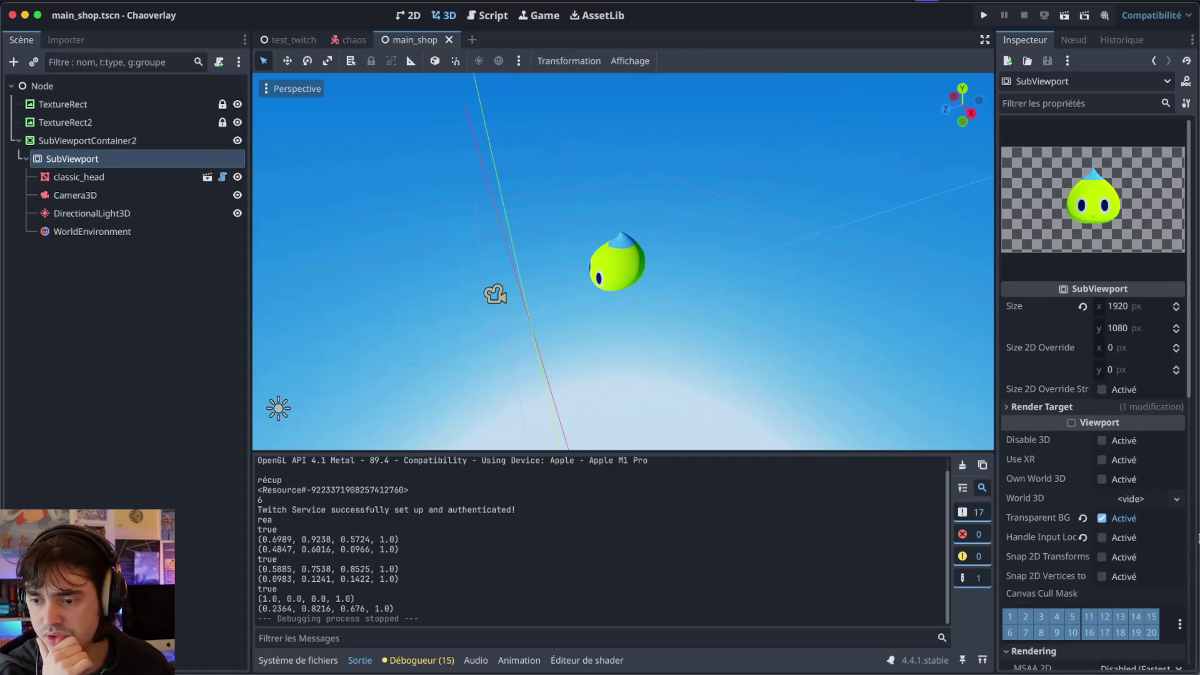
pyautogui.click(1013, 406)
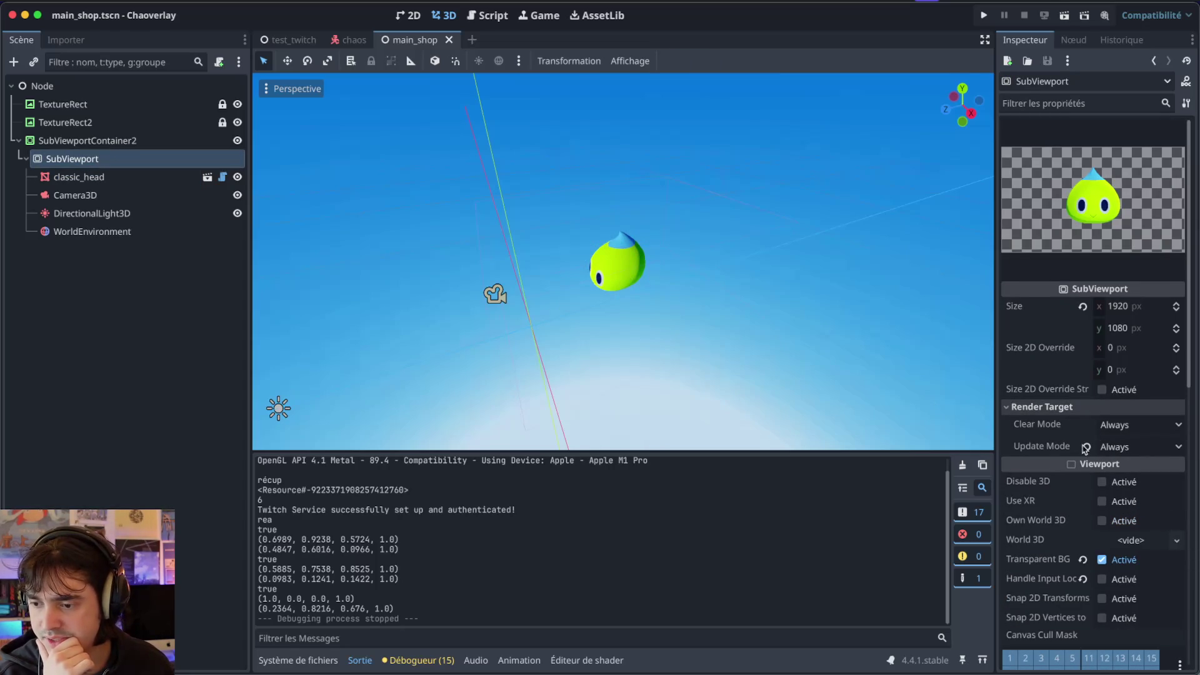
# Leave Update Mode and Clear Mode on Always, then show SubViewportContainer2 on the 2D canvas
pyautogui.click(1112, 447)
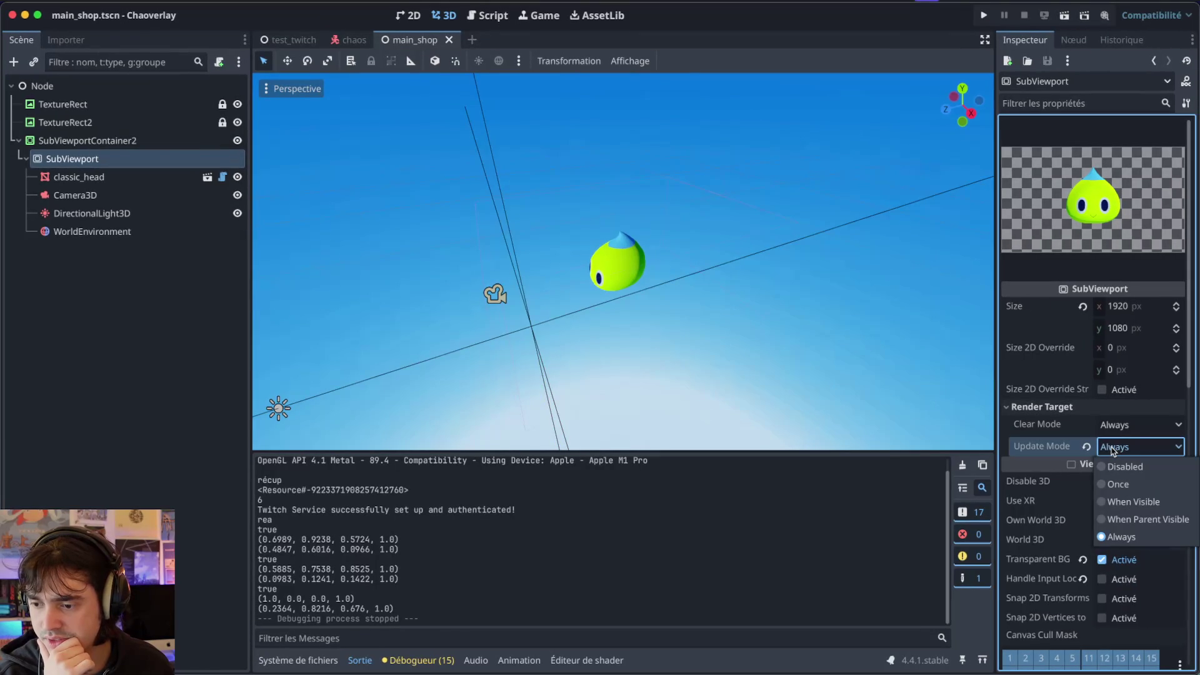
pyautogui.click(1112, 447)
pyautogui.click(1134, 430)
pyautogui.click(1100, 426)
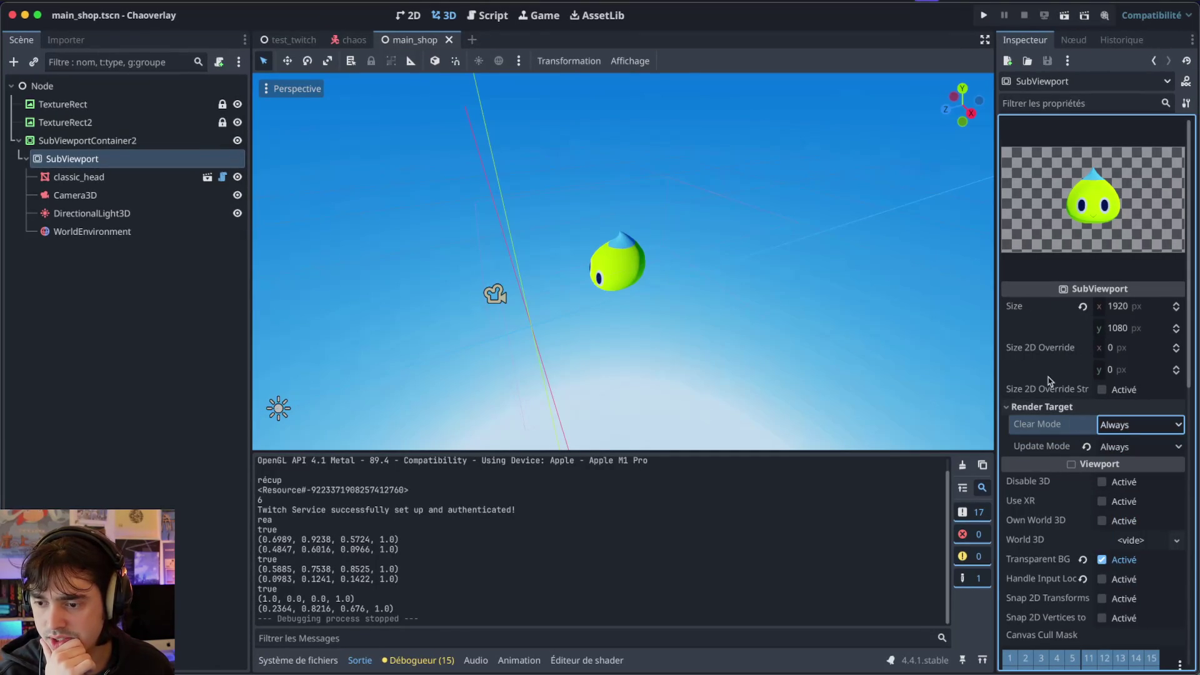
pyautogui.click(115, 144)
pyautogui.scroll(5, 538, 265)
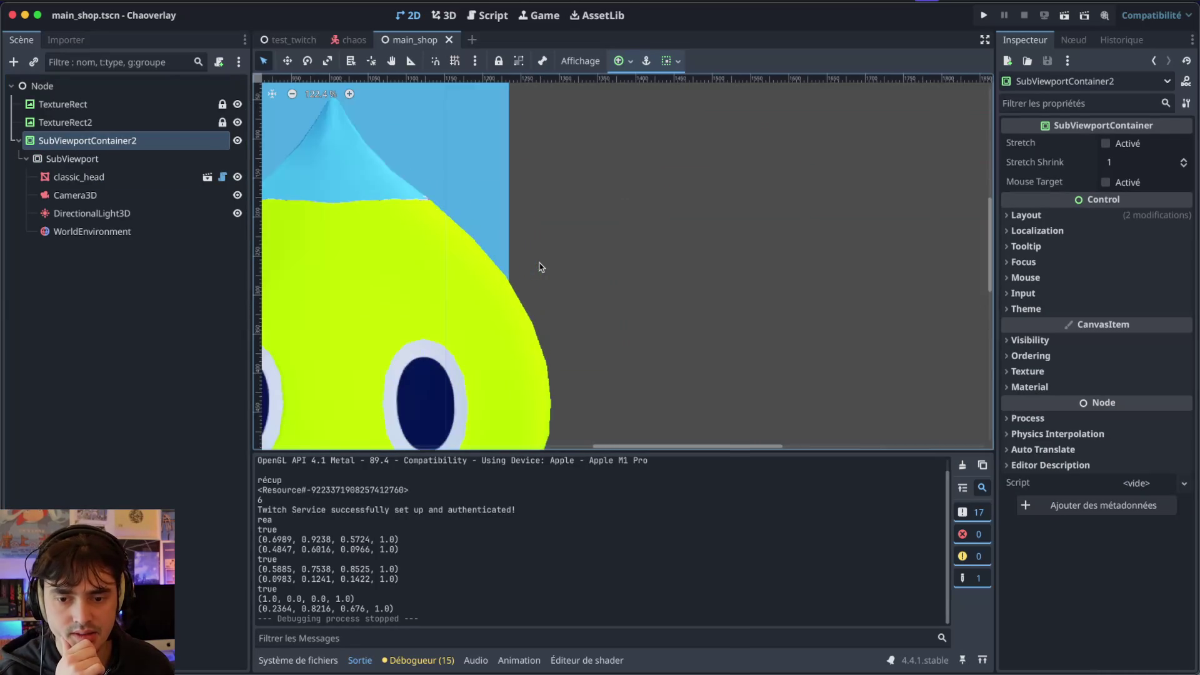
# Start a browser search for 'viewport seems', then dismiss it
pyautogui.scroll(-3, 540, 267)
pyautogui.scroll(-3, 538, 261)
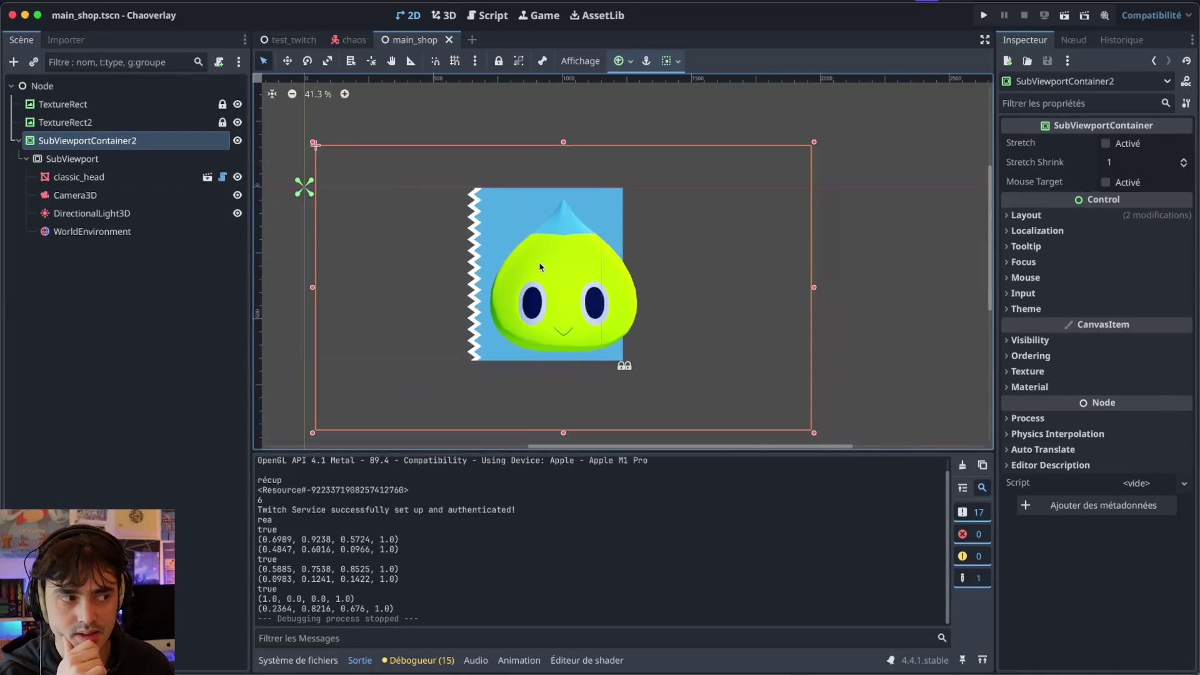
pyautogui.press('super+Tab')
pyautogui.press('super+t')
pyautogui.write('vie')
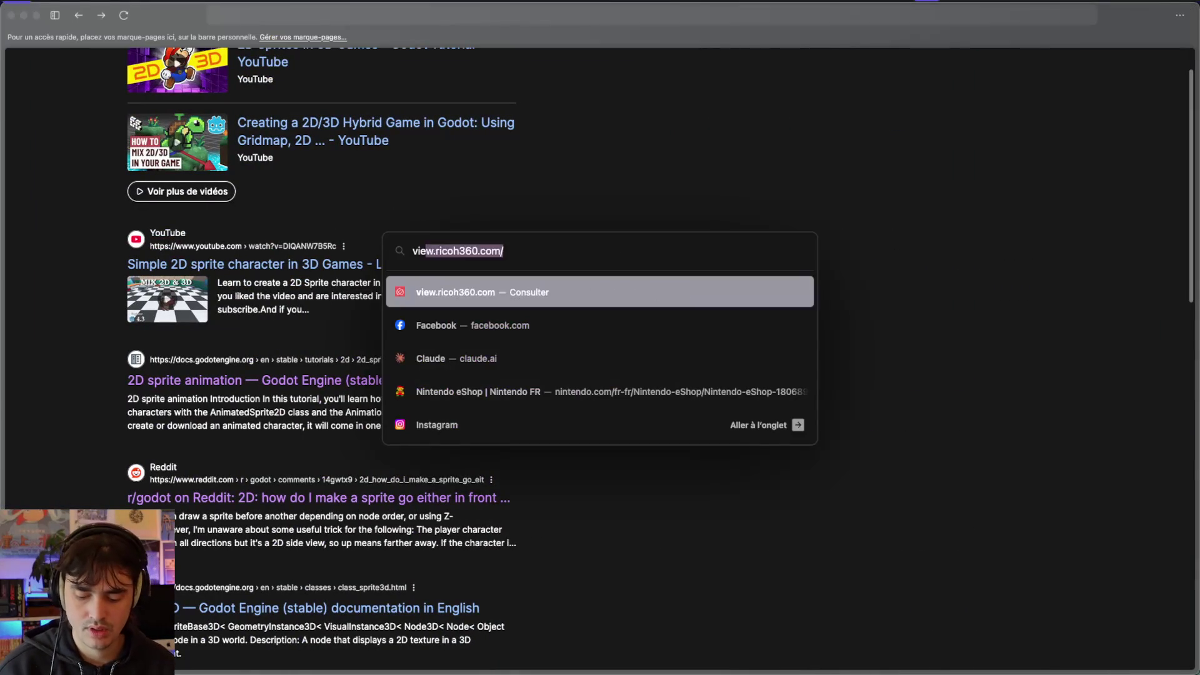
pyautogui.write('wport seems')
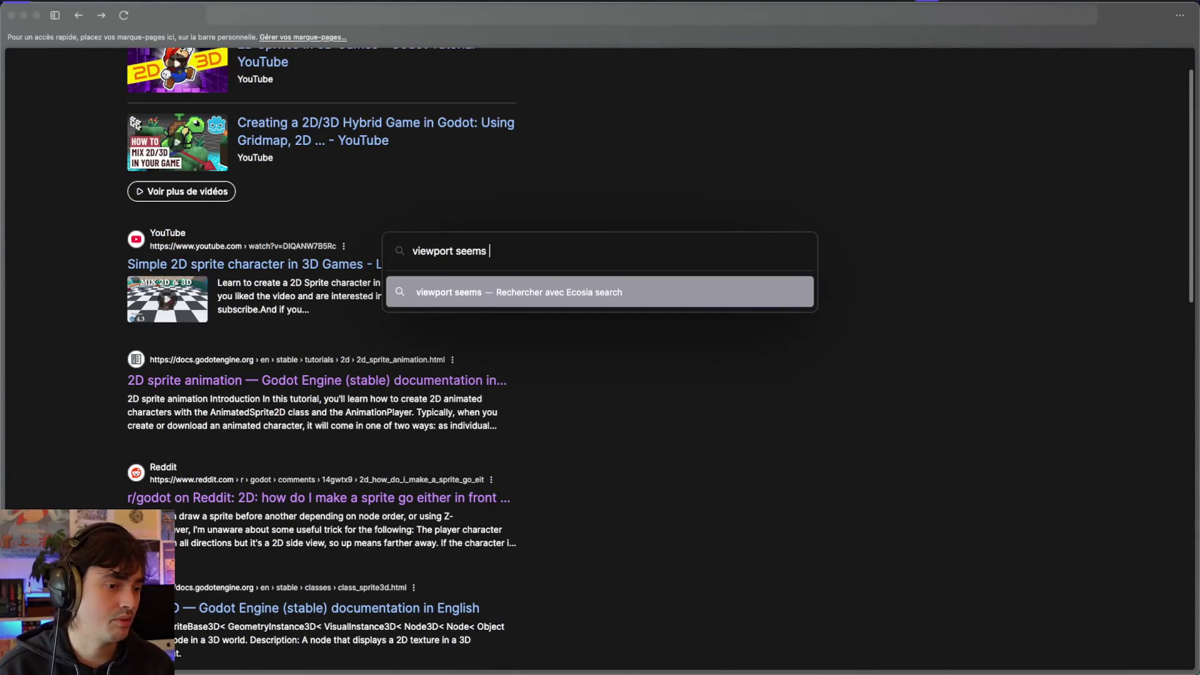
pyautogui.press('Escape')
# Back in Godot, open the test_twitch scene and run the project
pyautogui.press('super+Tab')
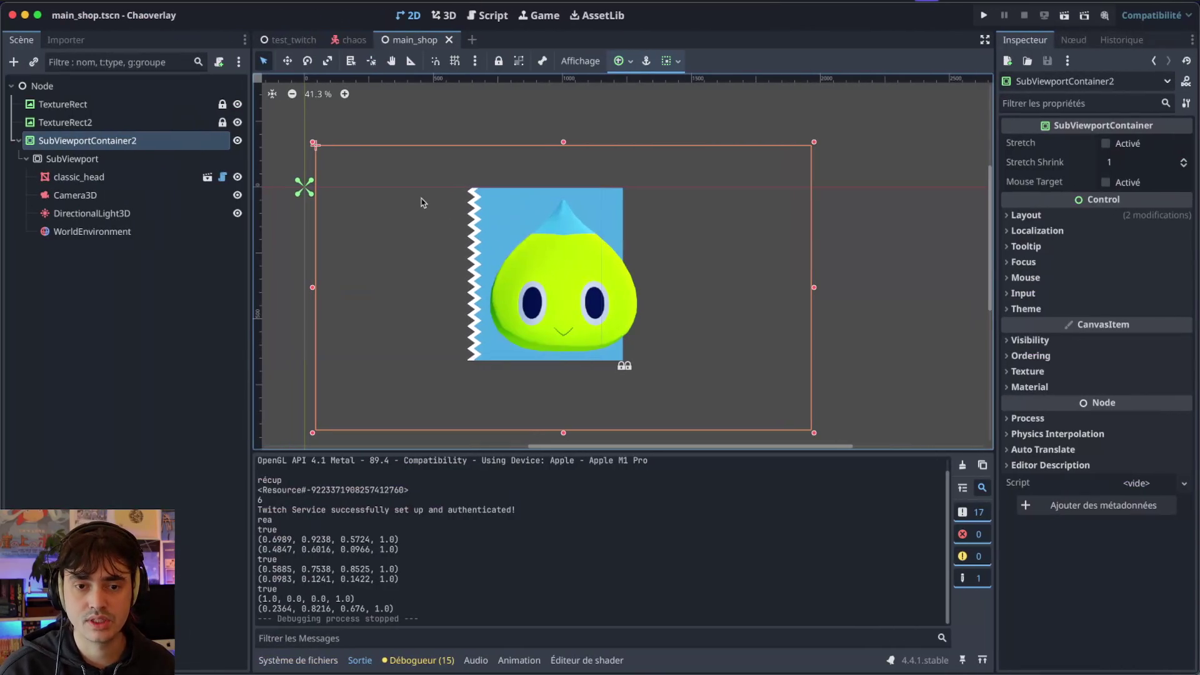
pyautogui.click(286, 45)
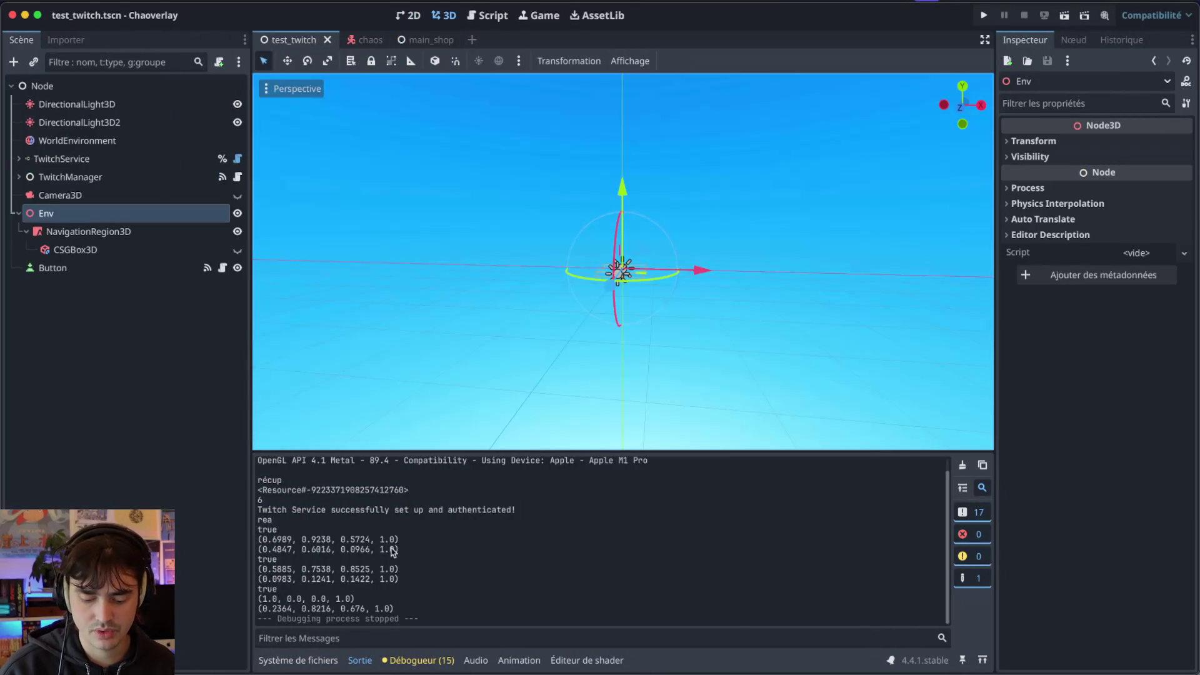
pyautogui.press('super+b')
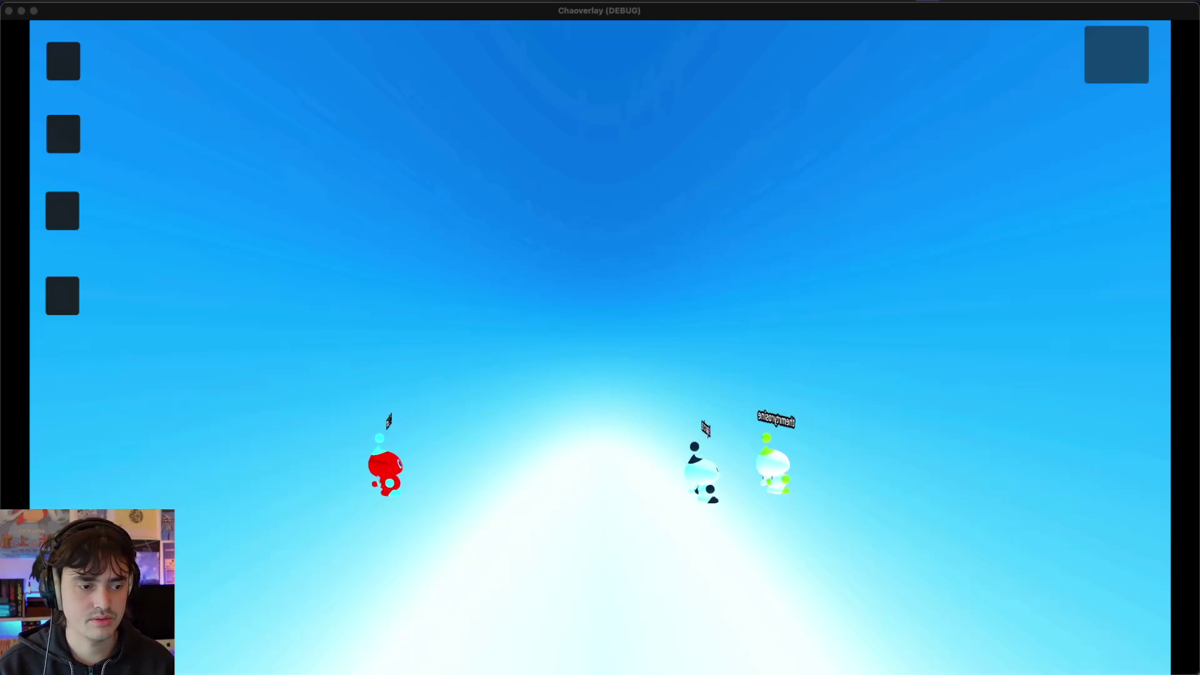
pyautogui.click(363, 486)
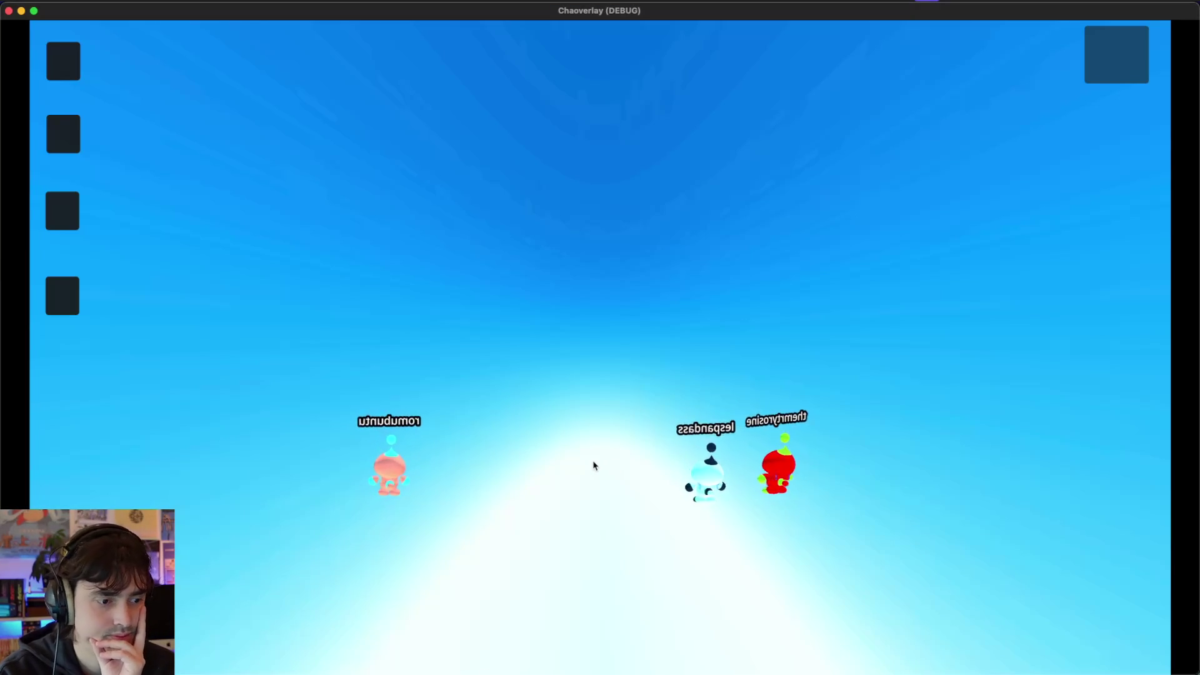
pyautogui.click(1113, 53)
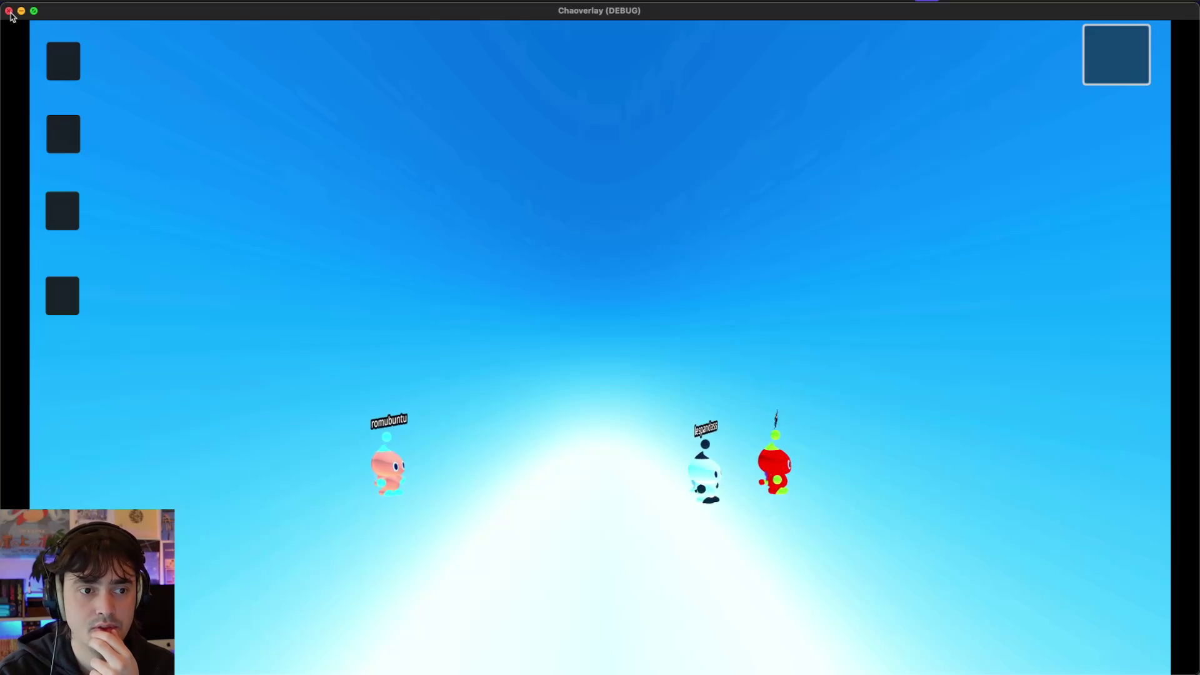
pyautogui.click(9, 11)
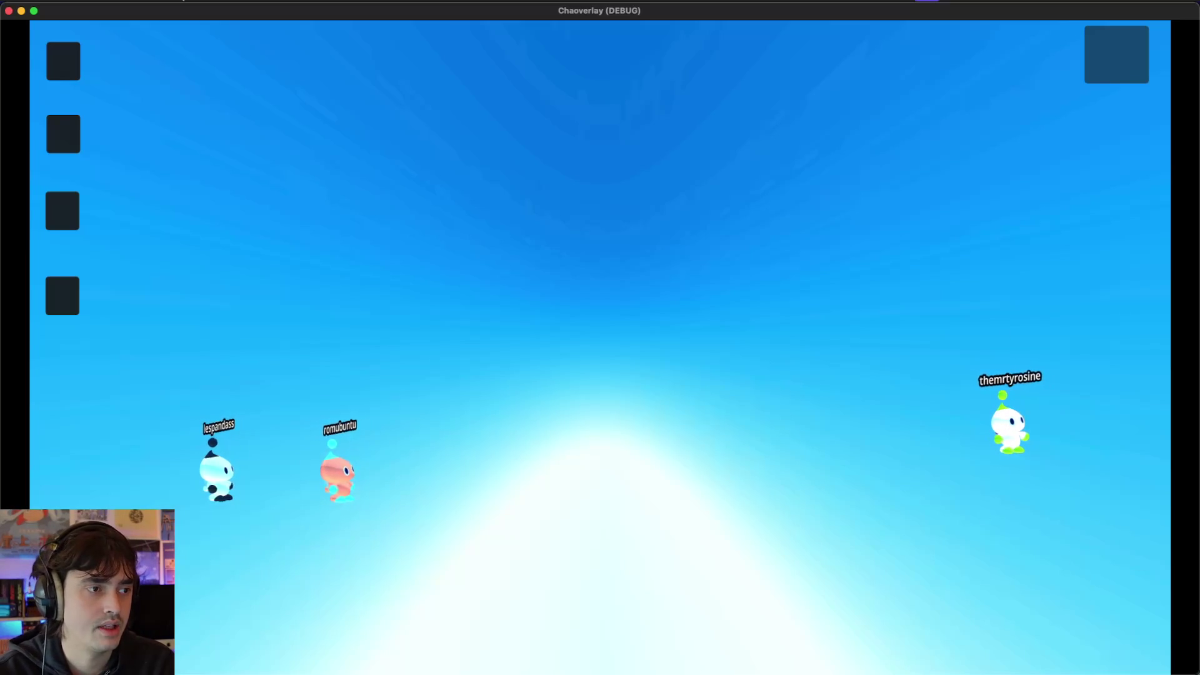
pyautogui.click(8, 10)
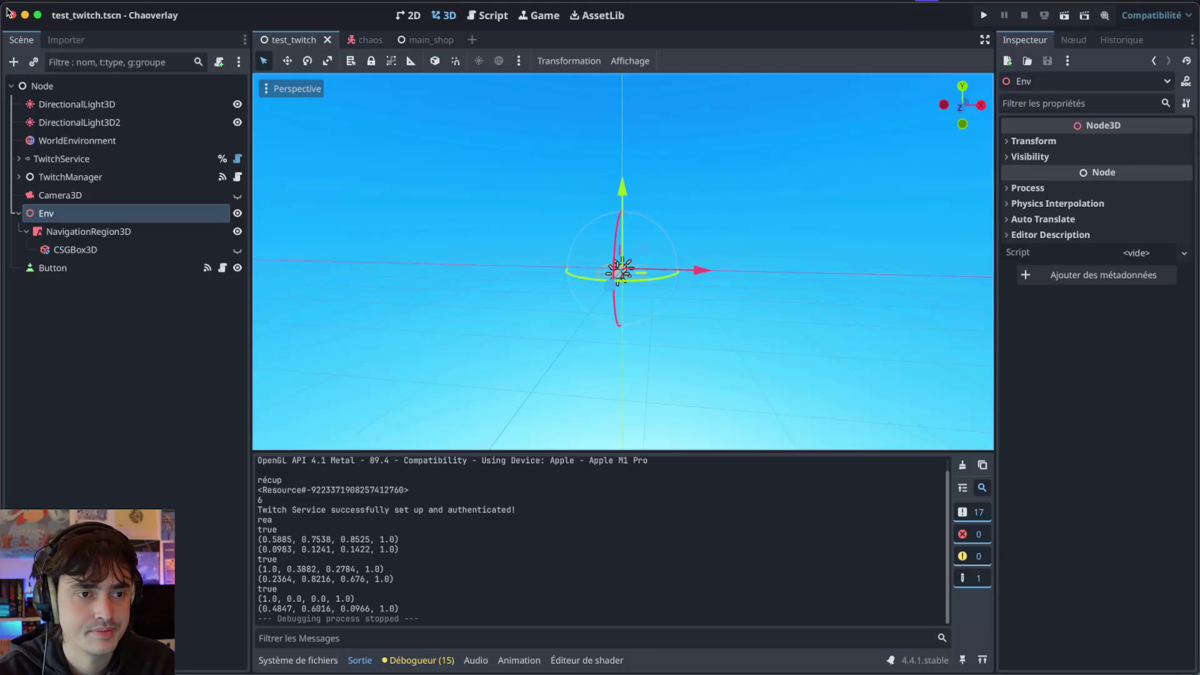
# Deselect the Env node and flip to main_shop and back to test_twitch
pyautogui.click(378, 205)
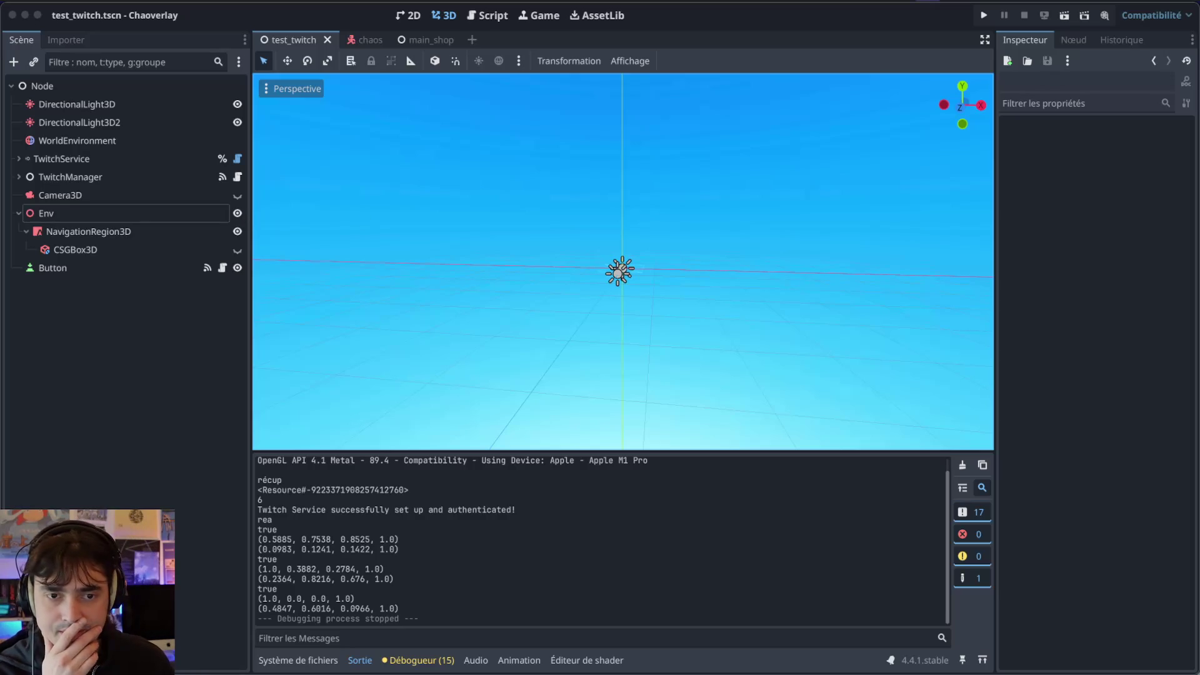
pyautogui.click(425, 40)
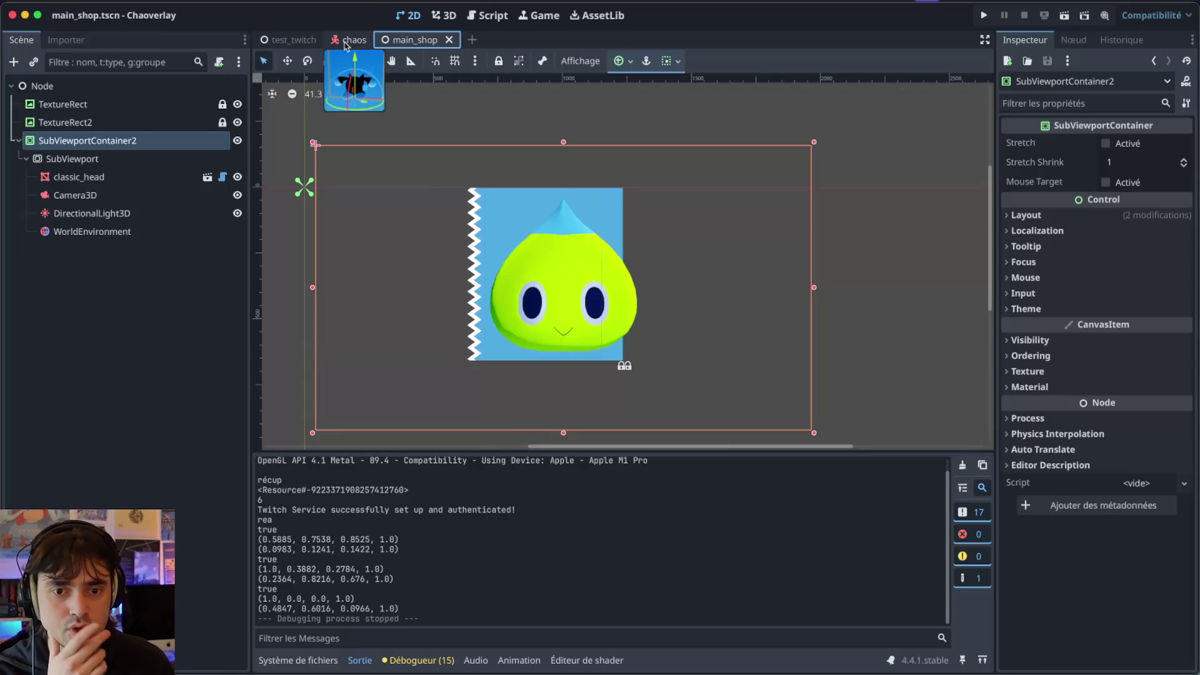
pyautogui.click(293, 40)
# Revert the window Stretch Mode to disabled in Project Settings
pyautogui.click(131, 1)
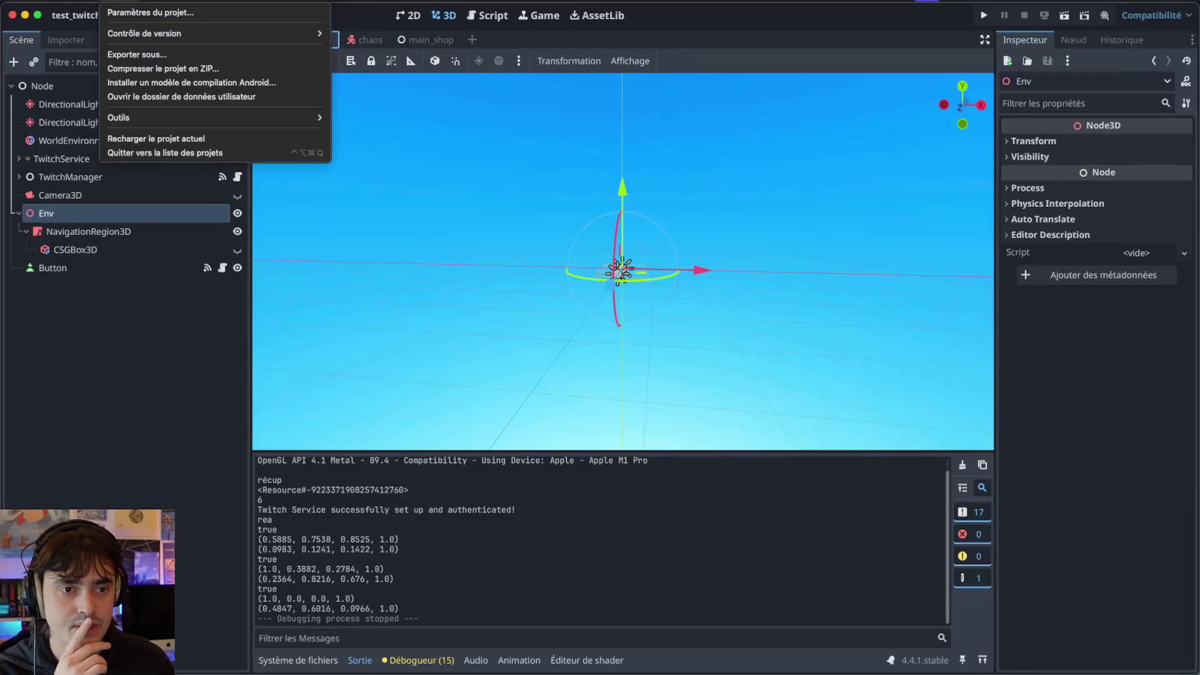
pyautogui.click(150, 13)
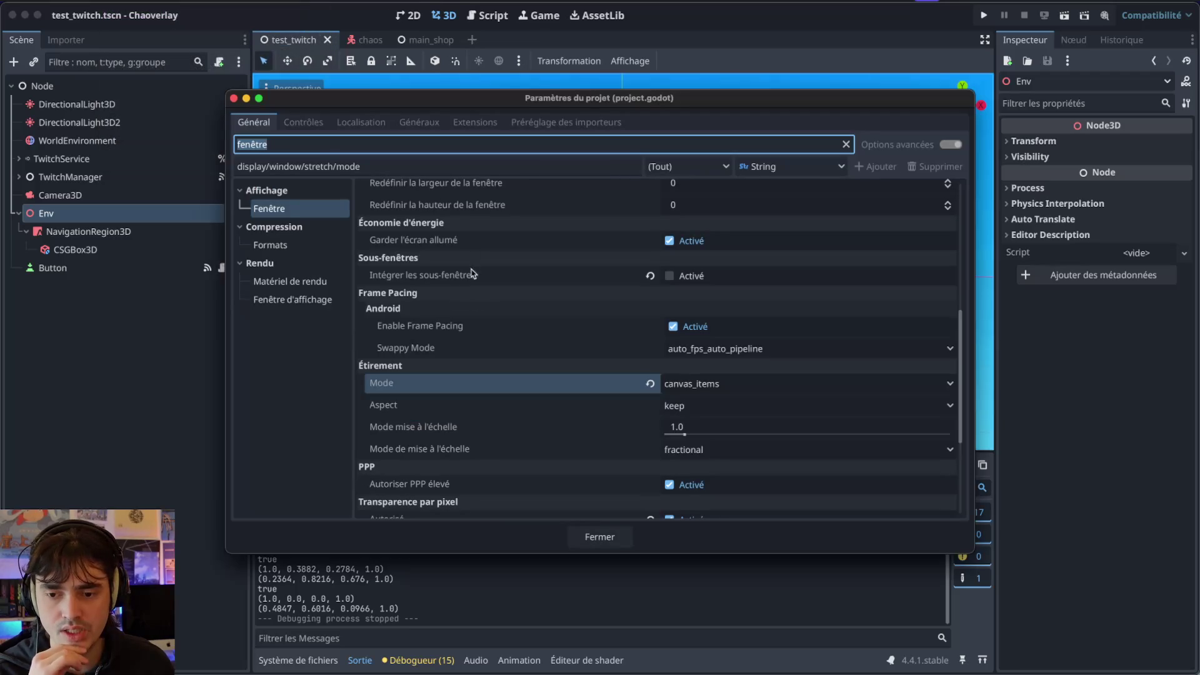
pyautogui.click(647, 384)
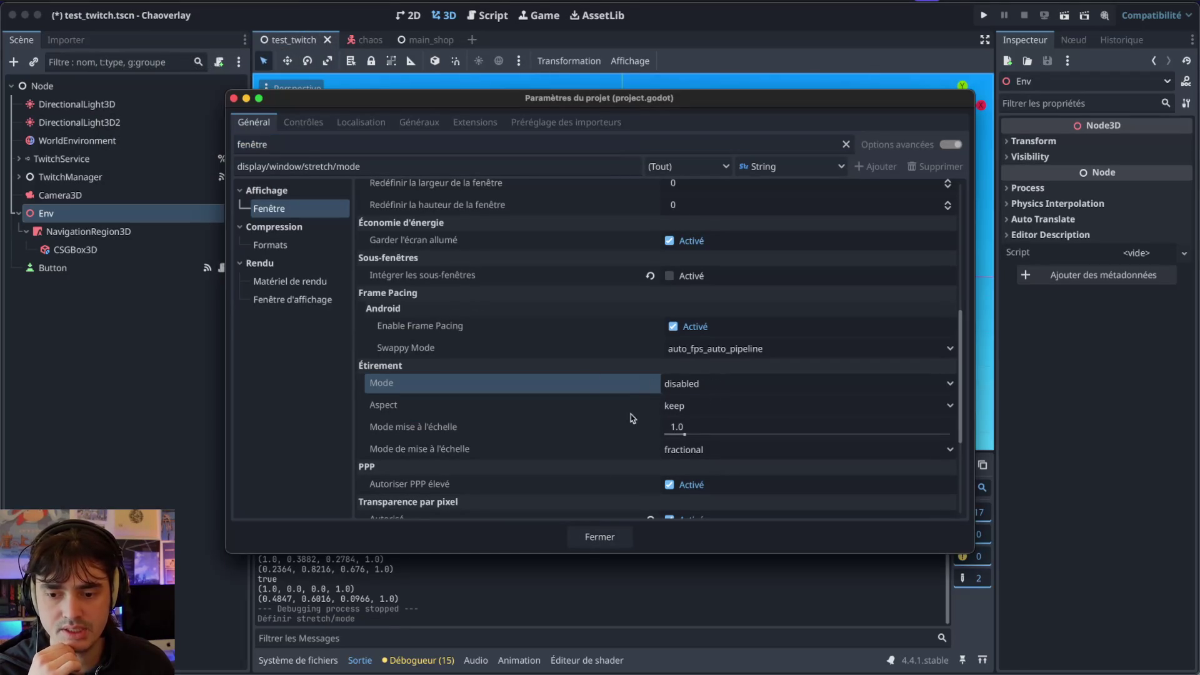
pyautogui.click(594, 518)
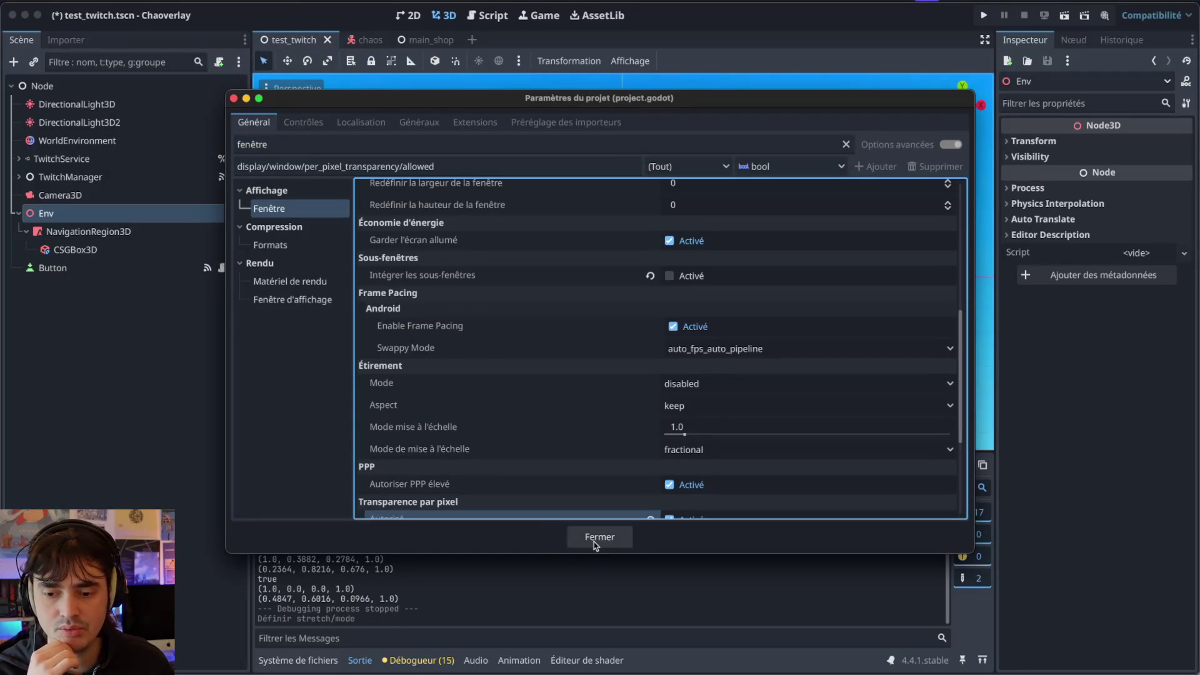
pyautogui.click(598, 538)
pyautogui.hotkey('ctrl', 's')
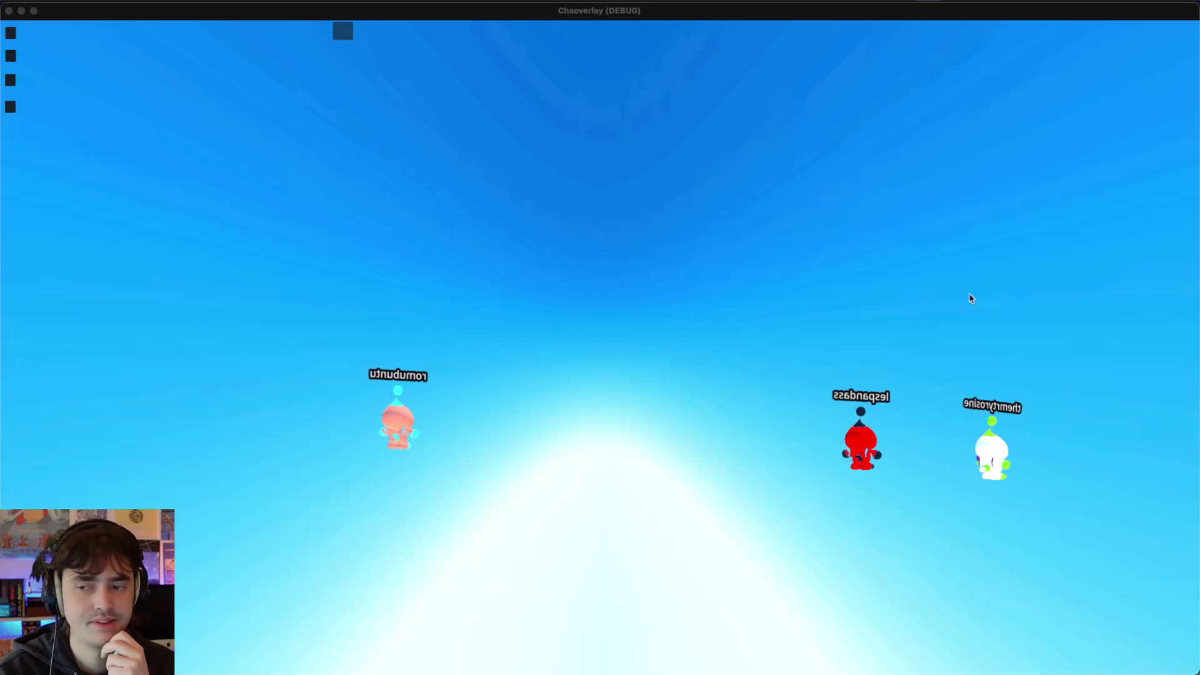
pyautogui.click(520, 84)
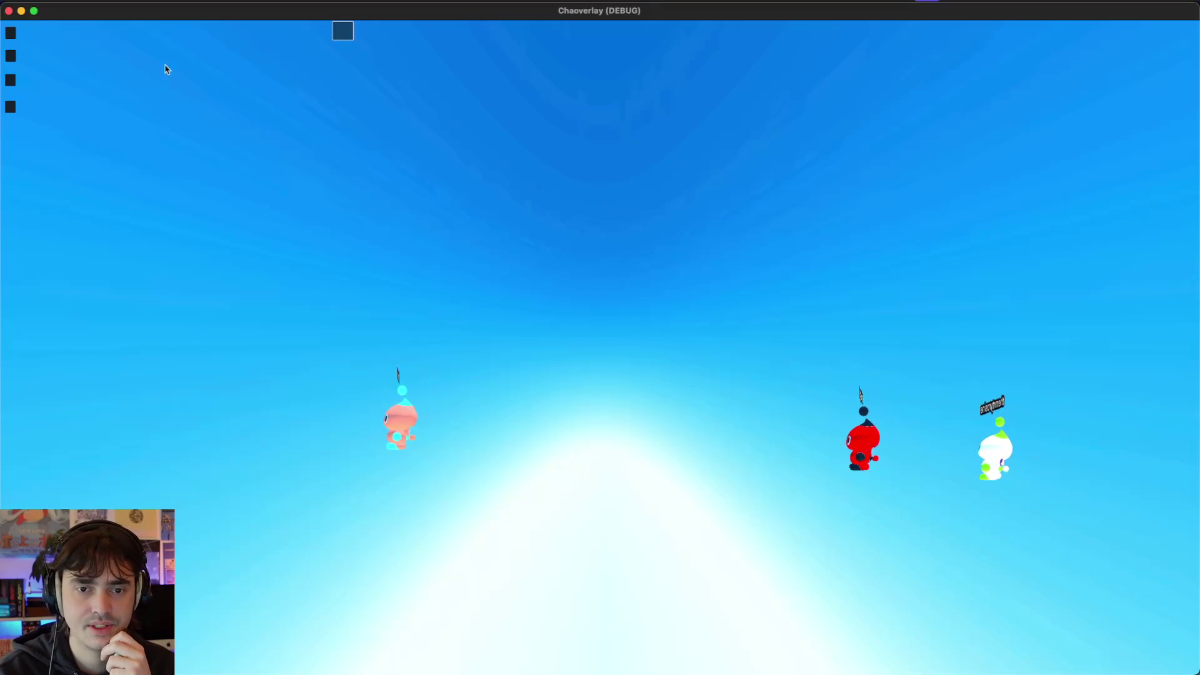
pyautogui.click(9, 11)
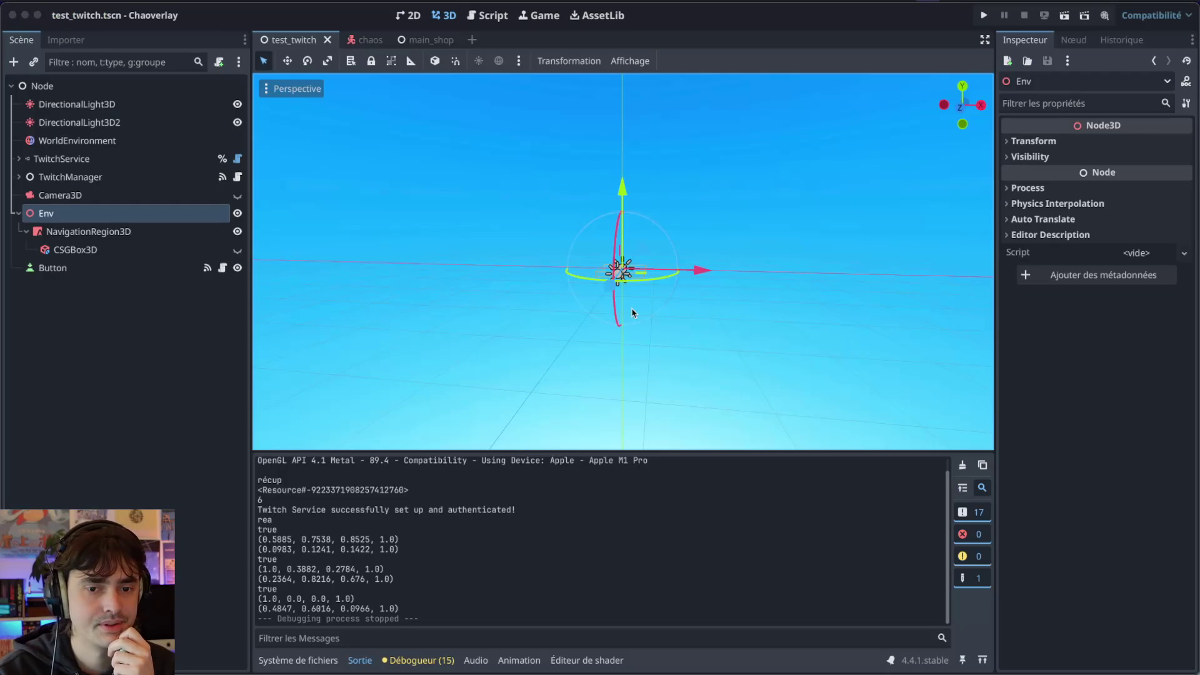
# Run the main_shop scene to see the zigzag-edged panel, then stop the game
pyautogui.click(417, 40)
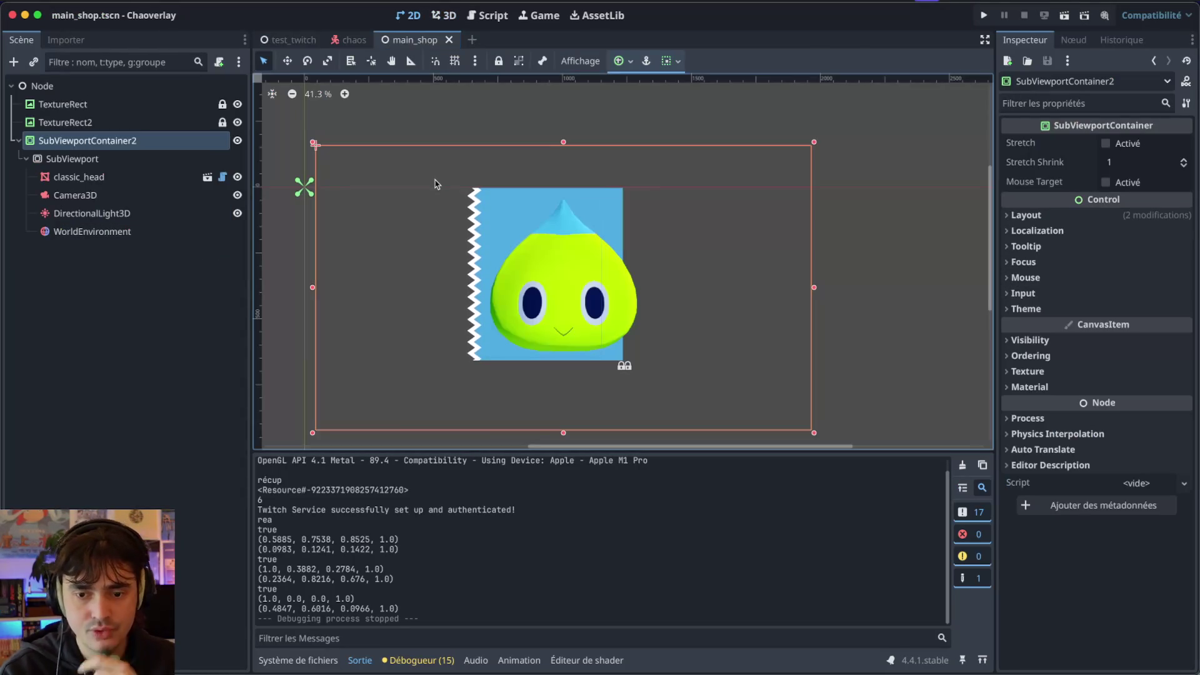
pyautogui.press('super+b')
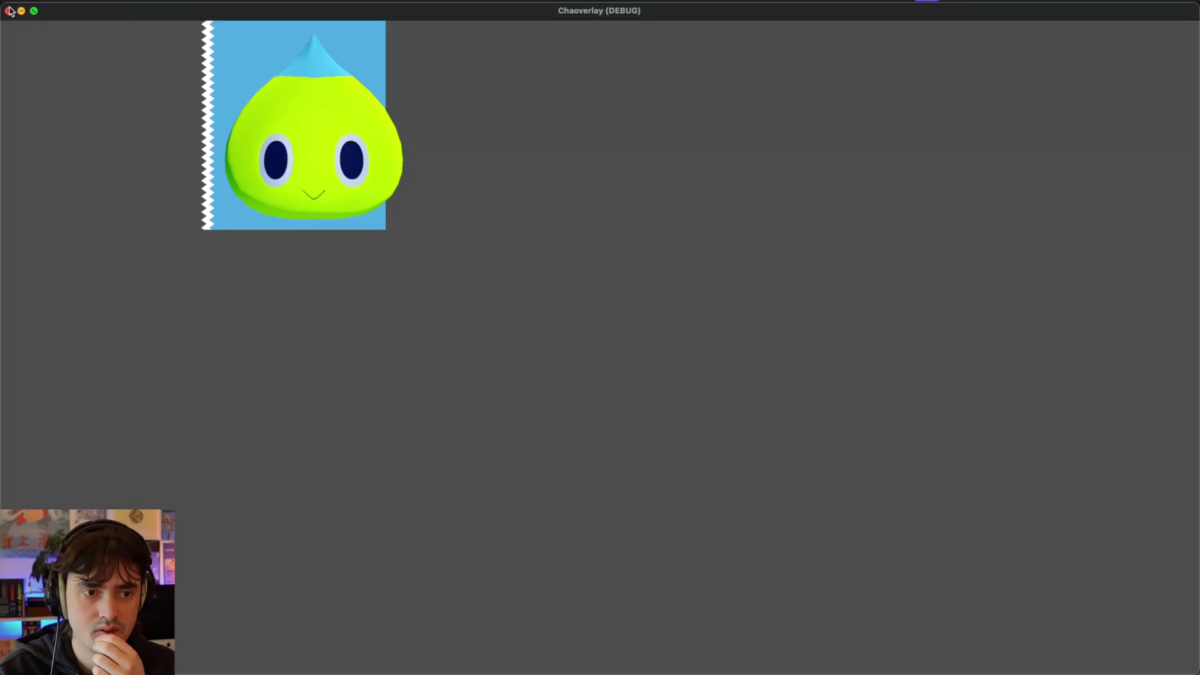
pyautogui.press('super+q')
pyautogui.click(72, 6)
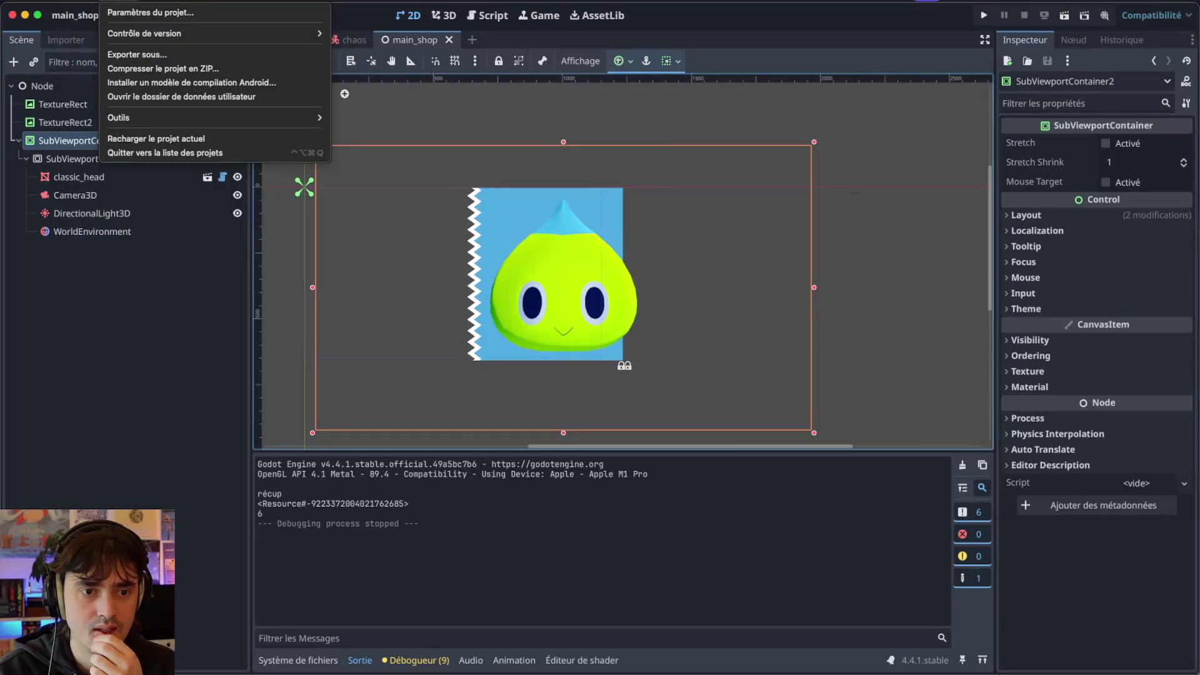
# Set the window mode to Windowed and the viewport size to 1920×1080, then save
pyautogui.click(150, 13)
pyautogui.scroll(5, 660, 278)
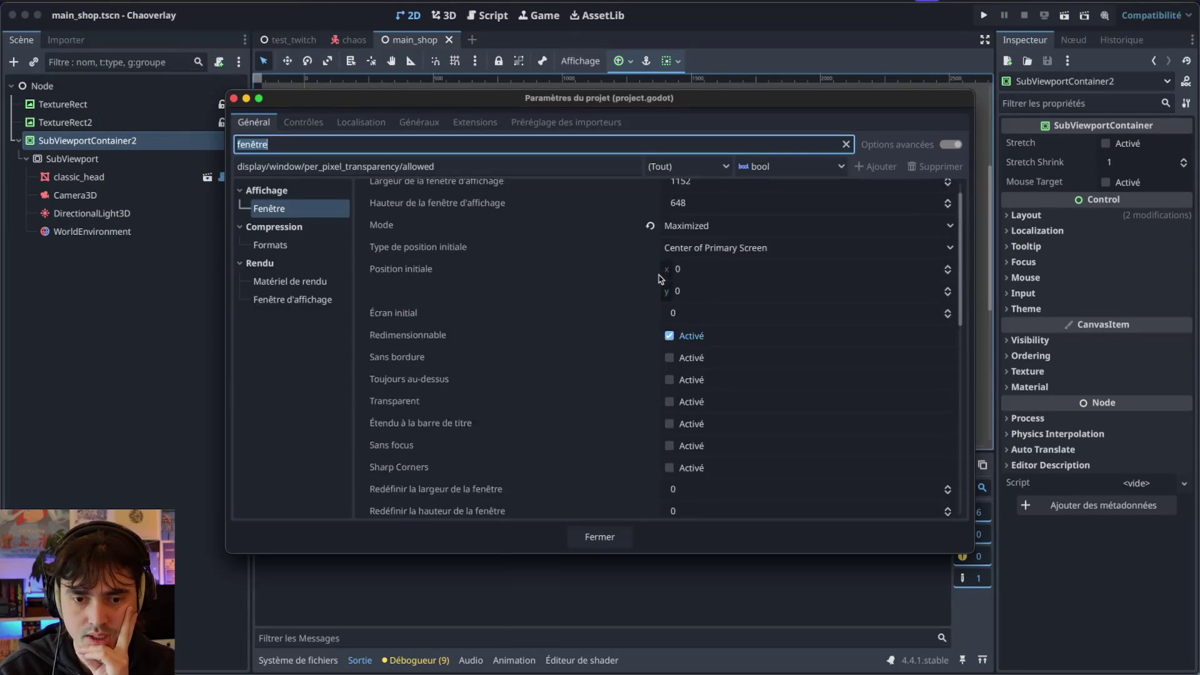
pyautogui.click(691, 256)
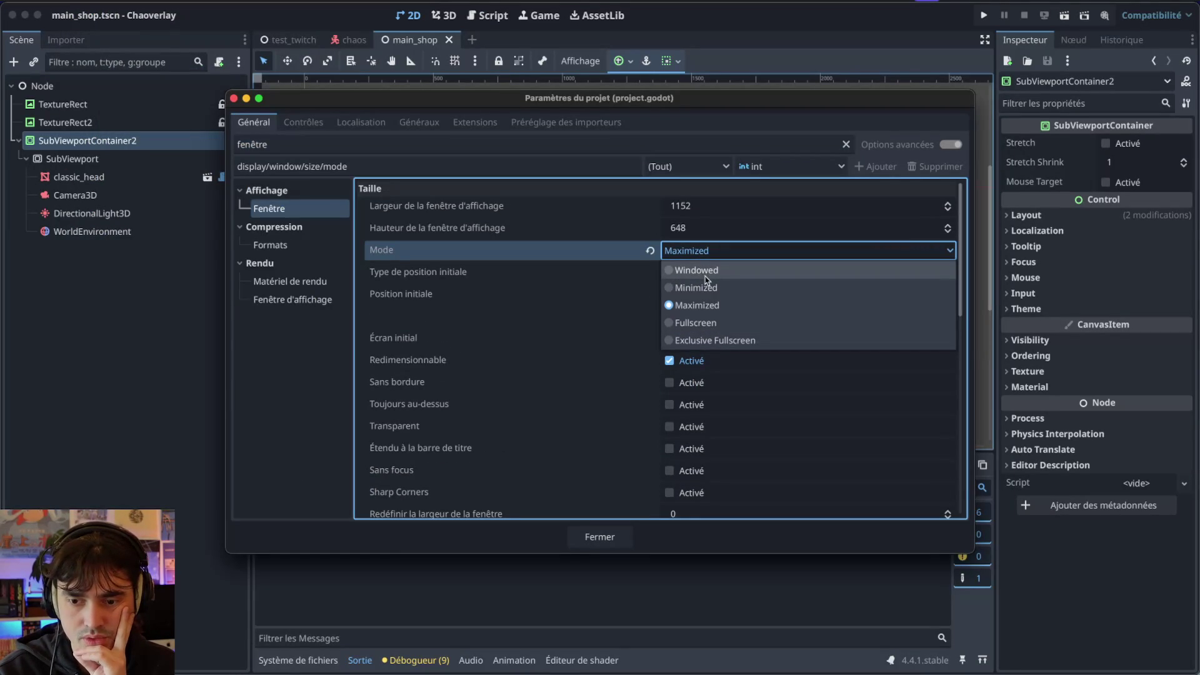
pyautogui.click(697, 271)
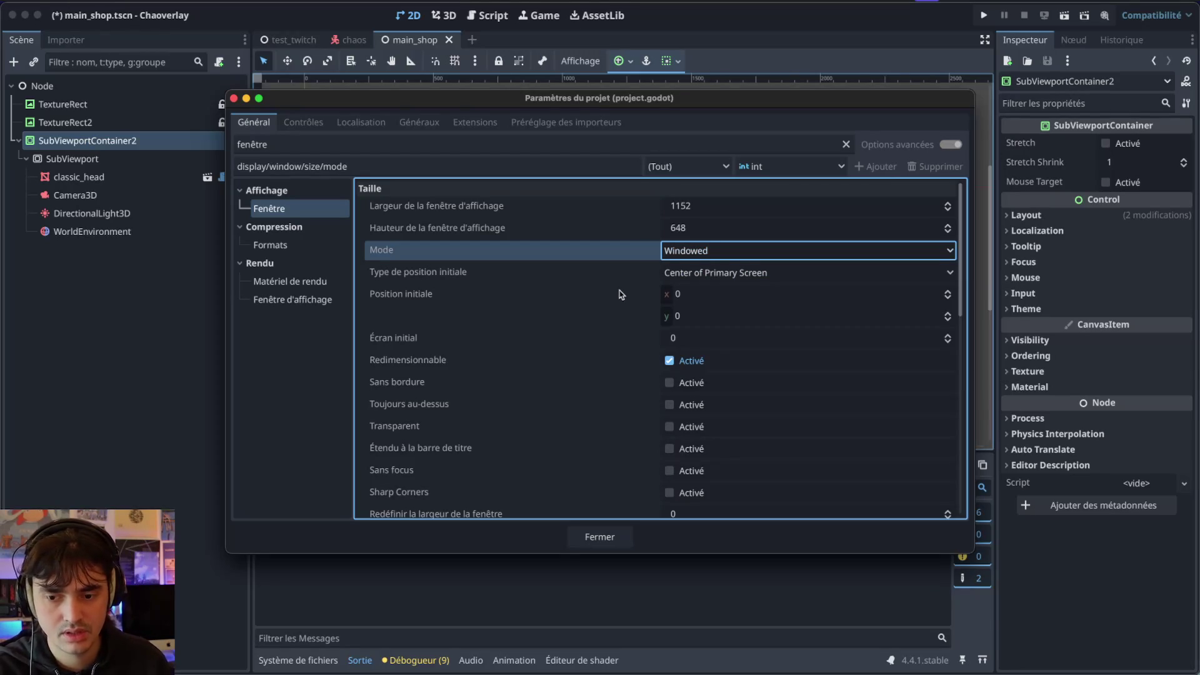
pyautogui.click(690, 210)
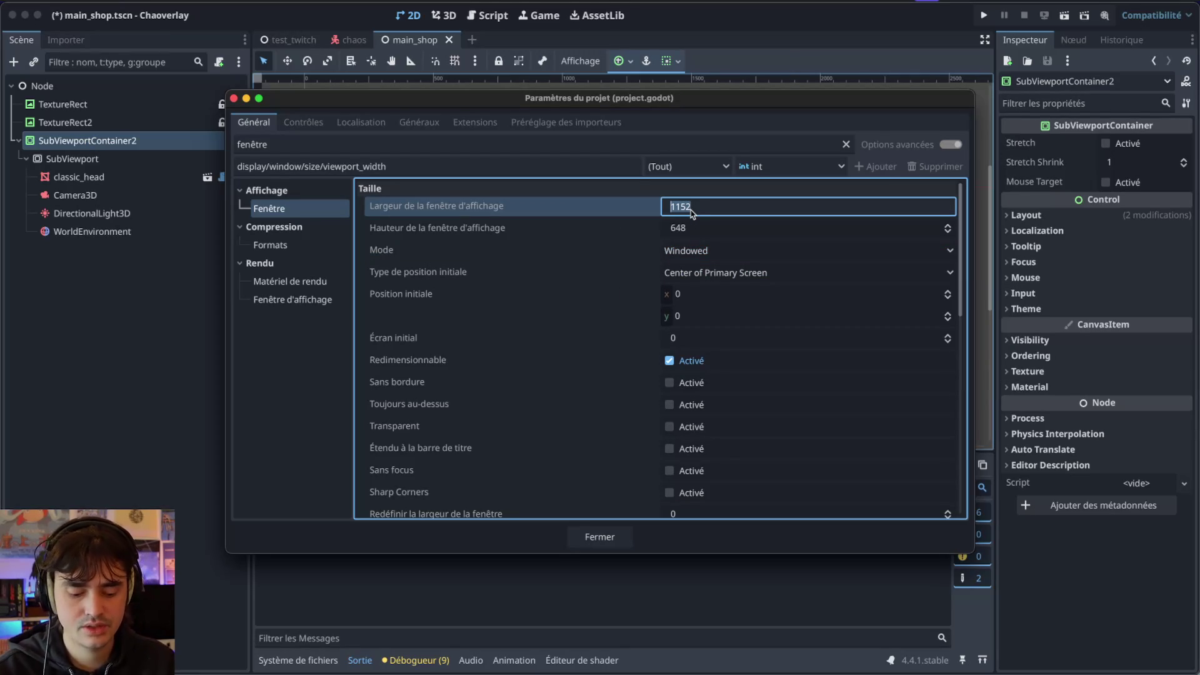
pyautogui.write('1920')
pyautogui.press('Tab')
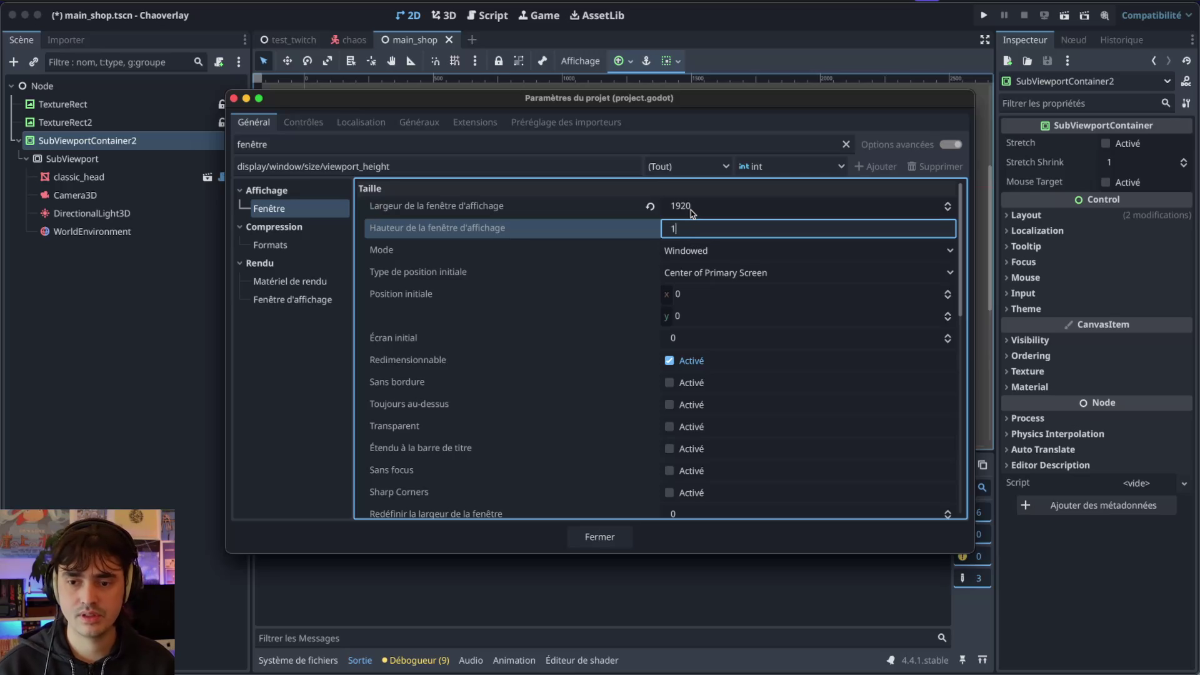
pyautogui.write('1080')
pyautogui.press('Escape')
pyautogui.press('super+s')
# Enable Borderless and Transparent for the game window in Project Settings
pyautogui.click(116, 0)
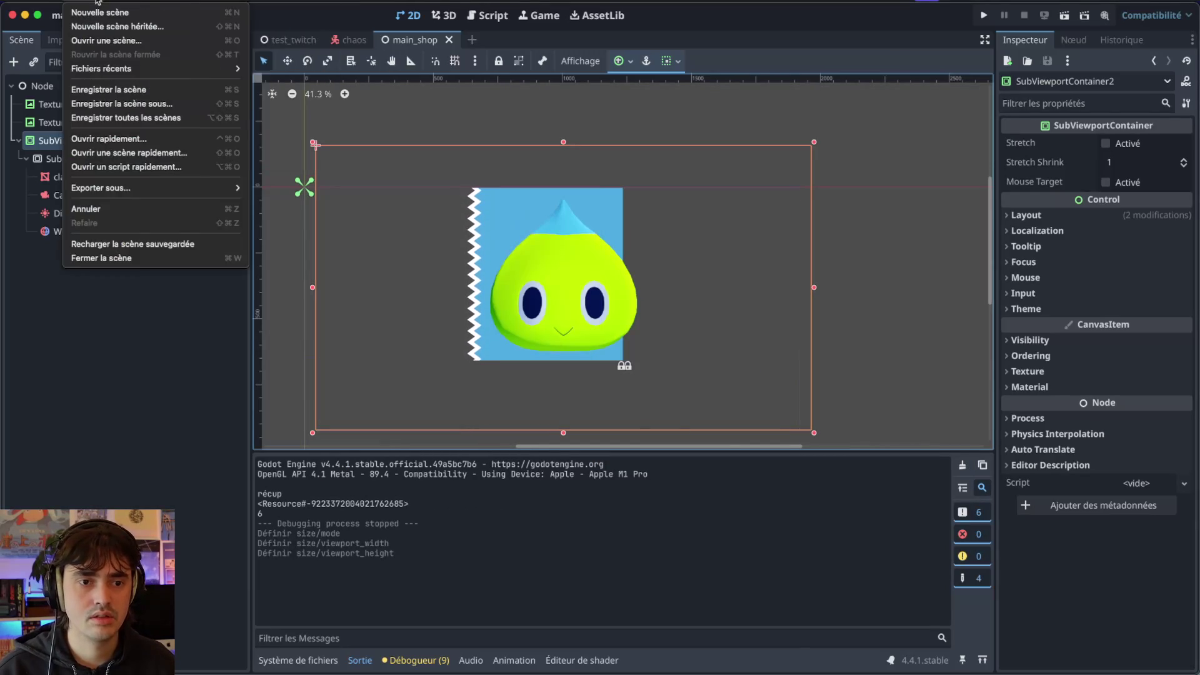
pyautogui.click(150, 11)
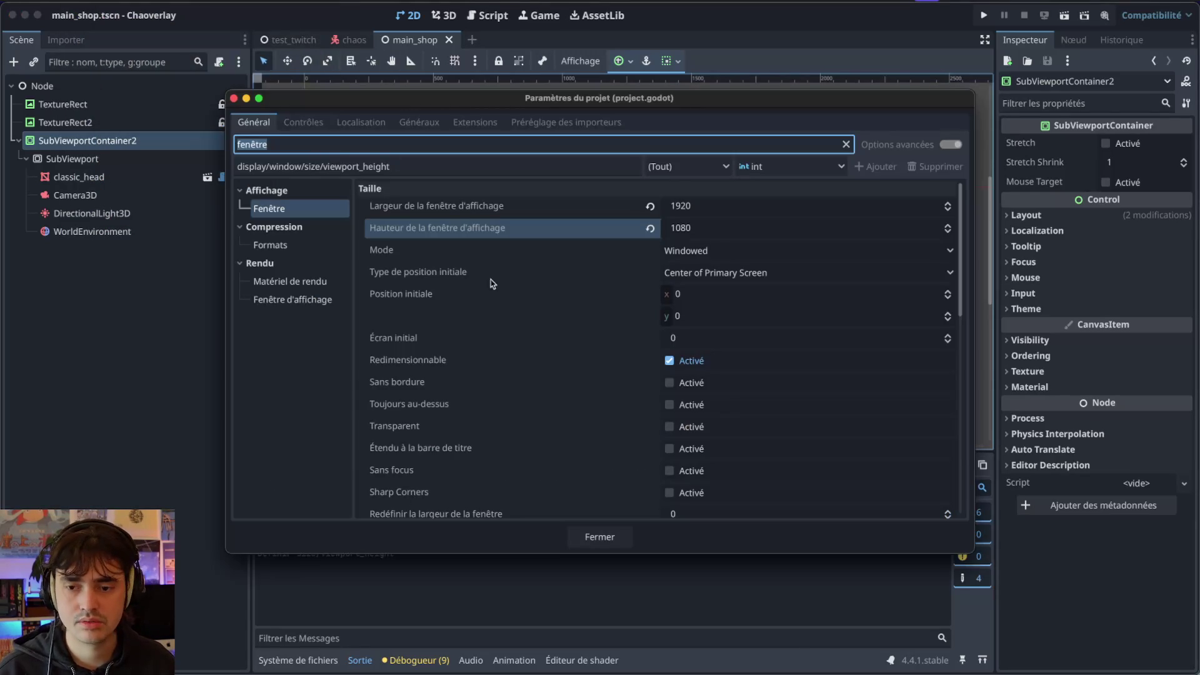
pyautogui.scroll(-2, 525, 325)
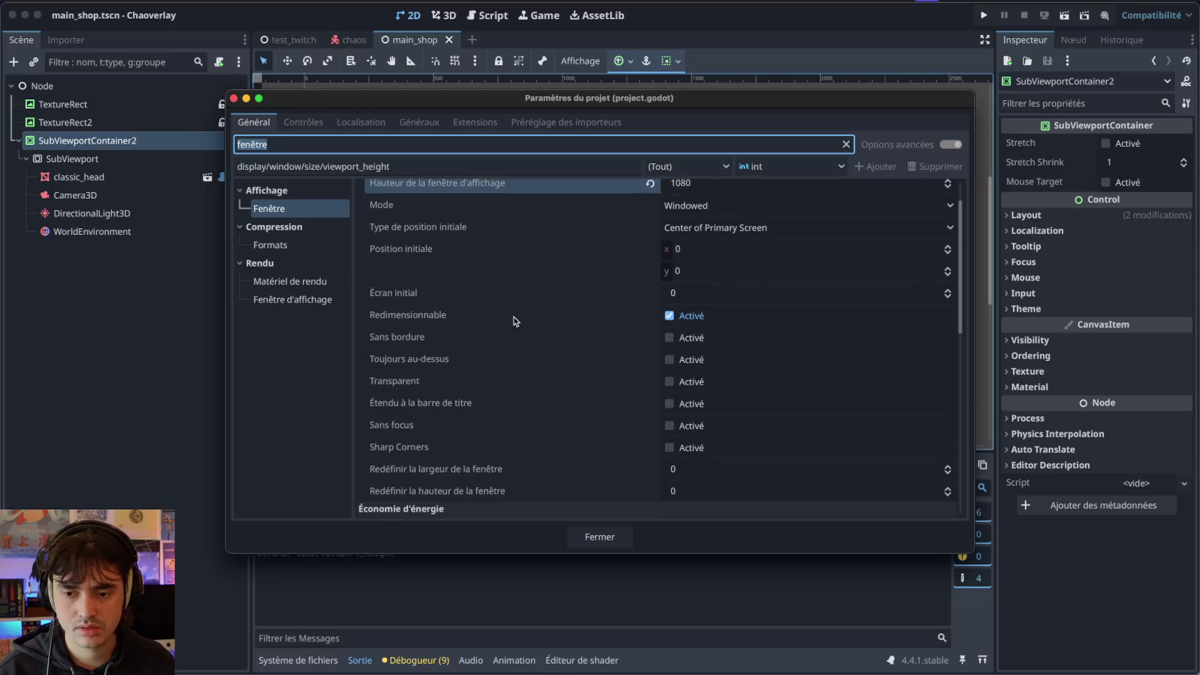
pyautogui.click(669, 330)
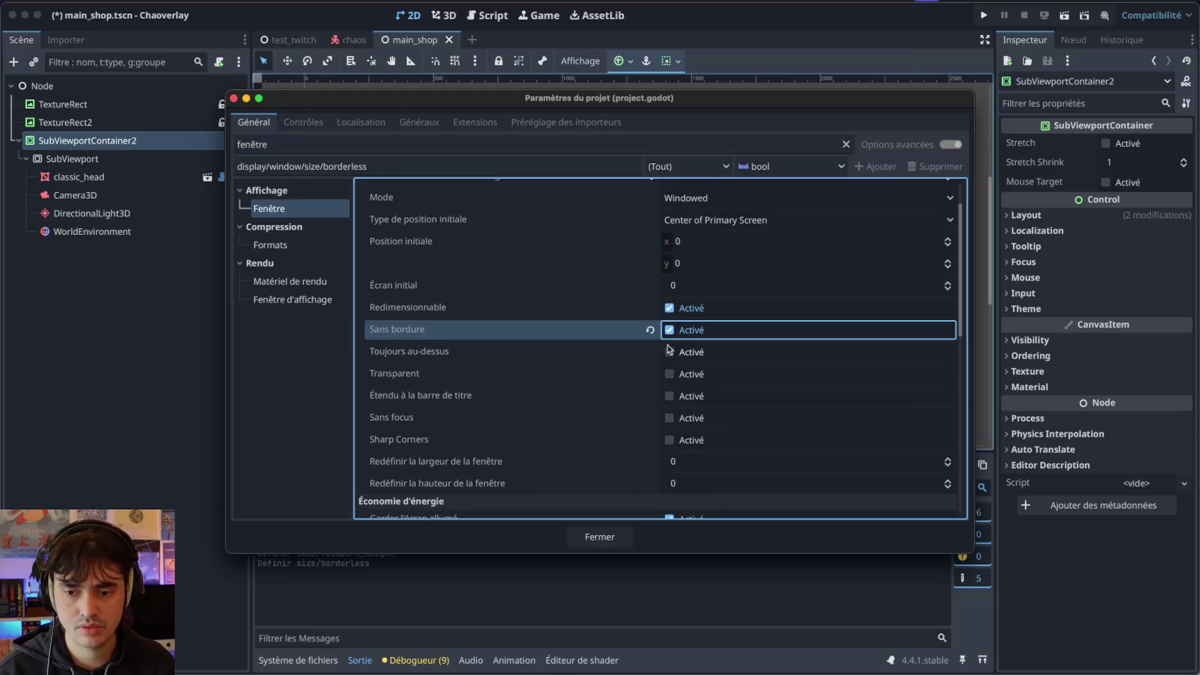
pyautogui.click(667, 375)
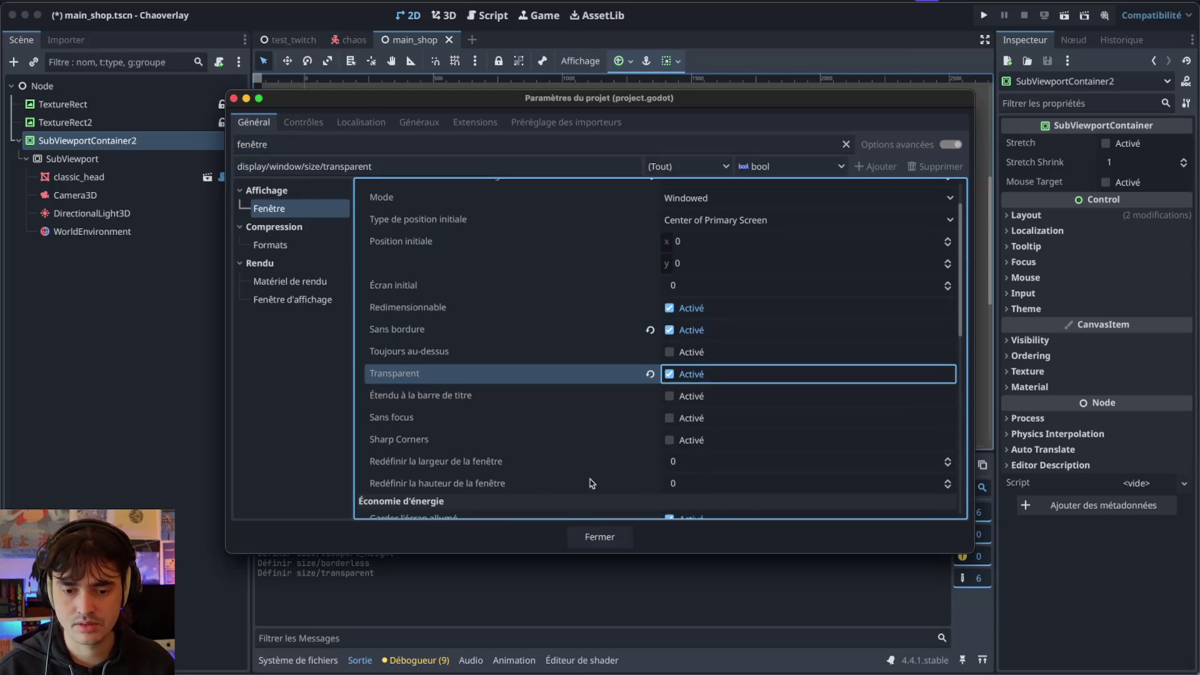
pyautogui.click(599, 537)
# Run the project and confirm the chao panel floats over the desktop frameless and transparent
pyautogui.press('super+b')
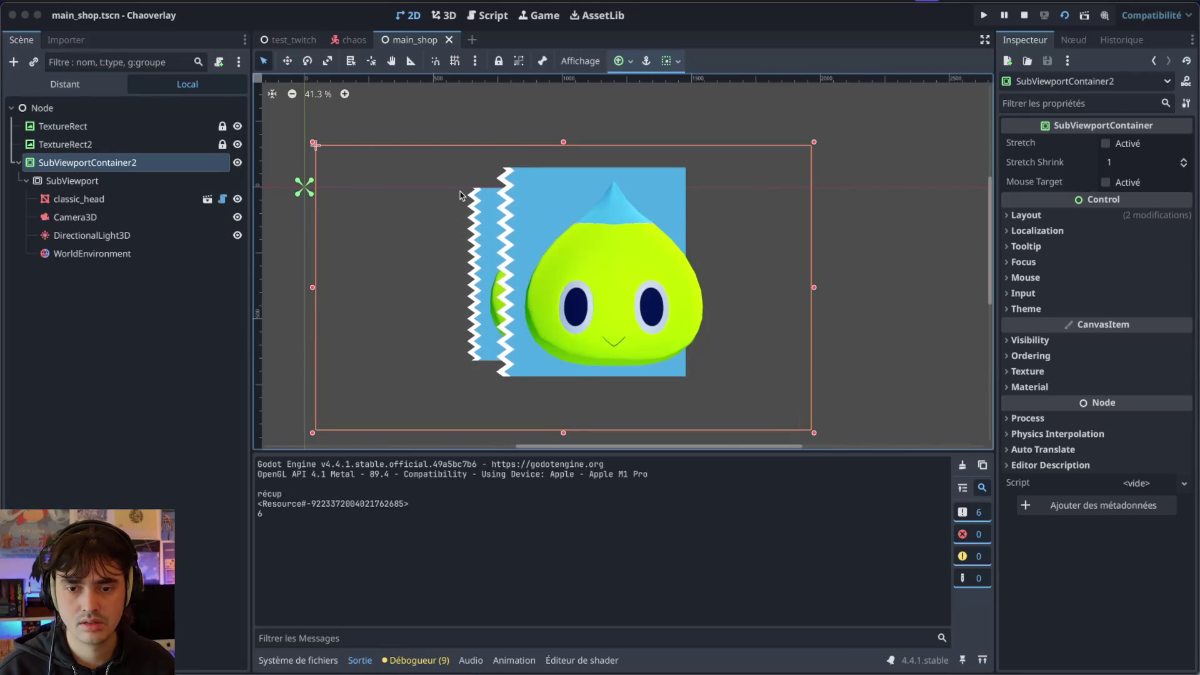
pyautogui.hotkey('ctrl', 'Up')
pyautogui.click(1051, 118)
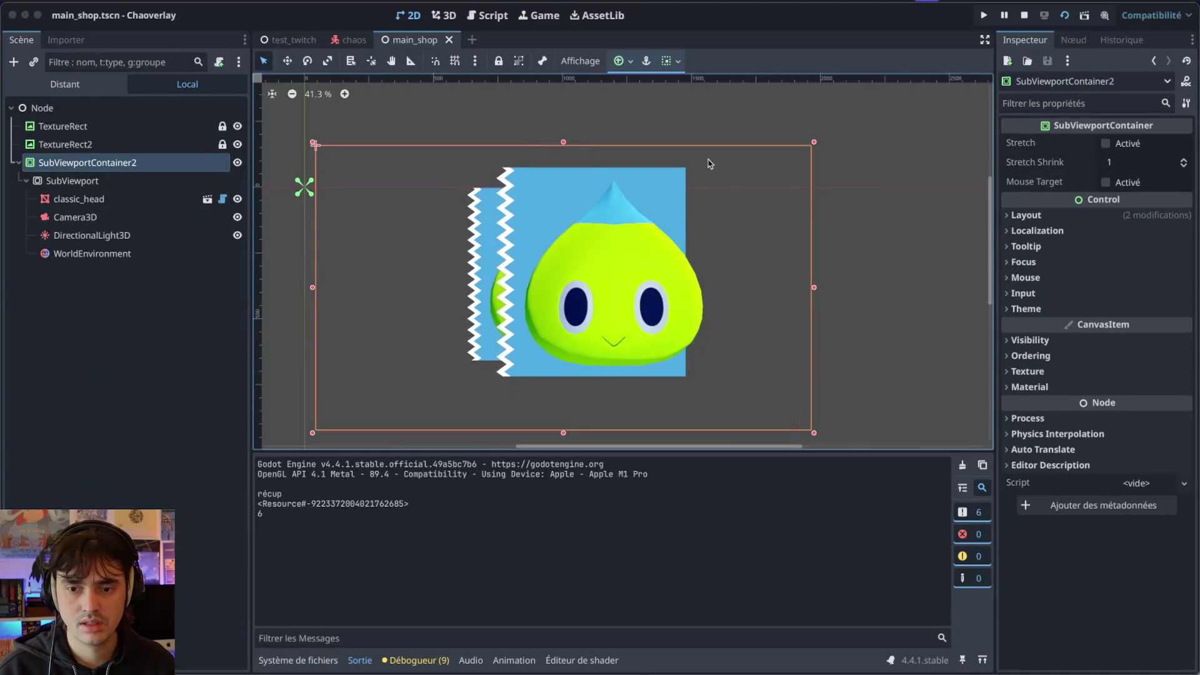
pyautogui.hotkey('ctrl', 'Up')
pyautogui.click(932, 55)
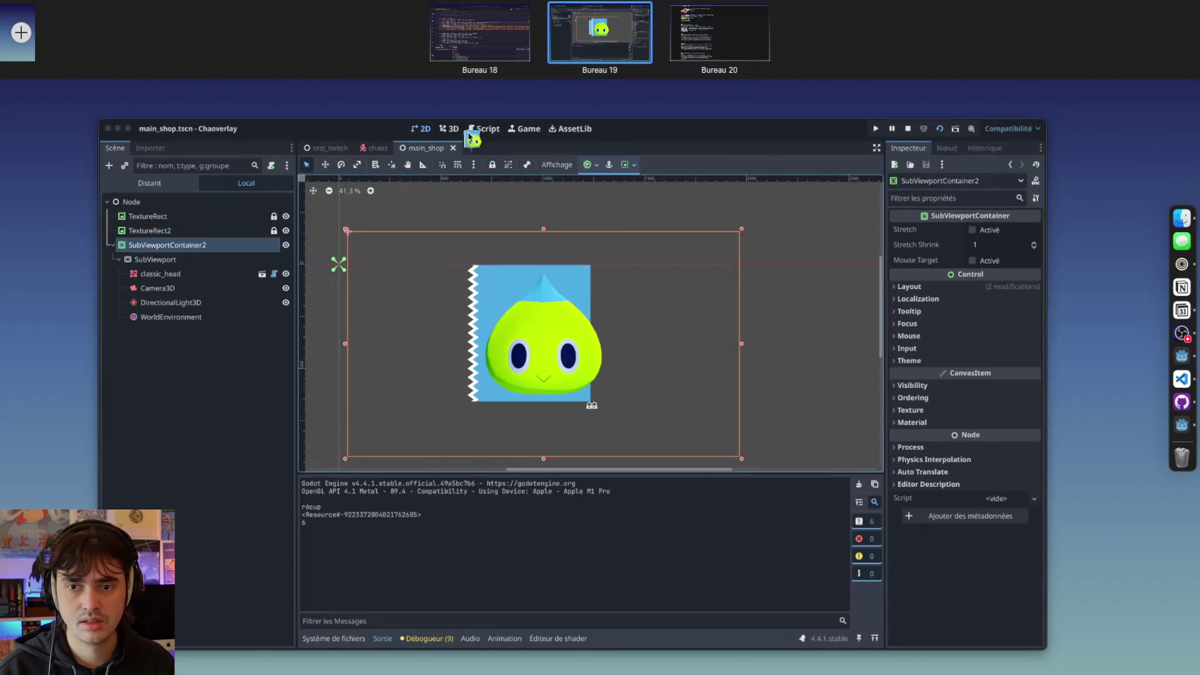
pyautogui.hotkey('ctrl', 'Up')
pyautogui.hotkey('ctrl', 'Up')
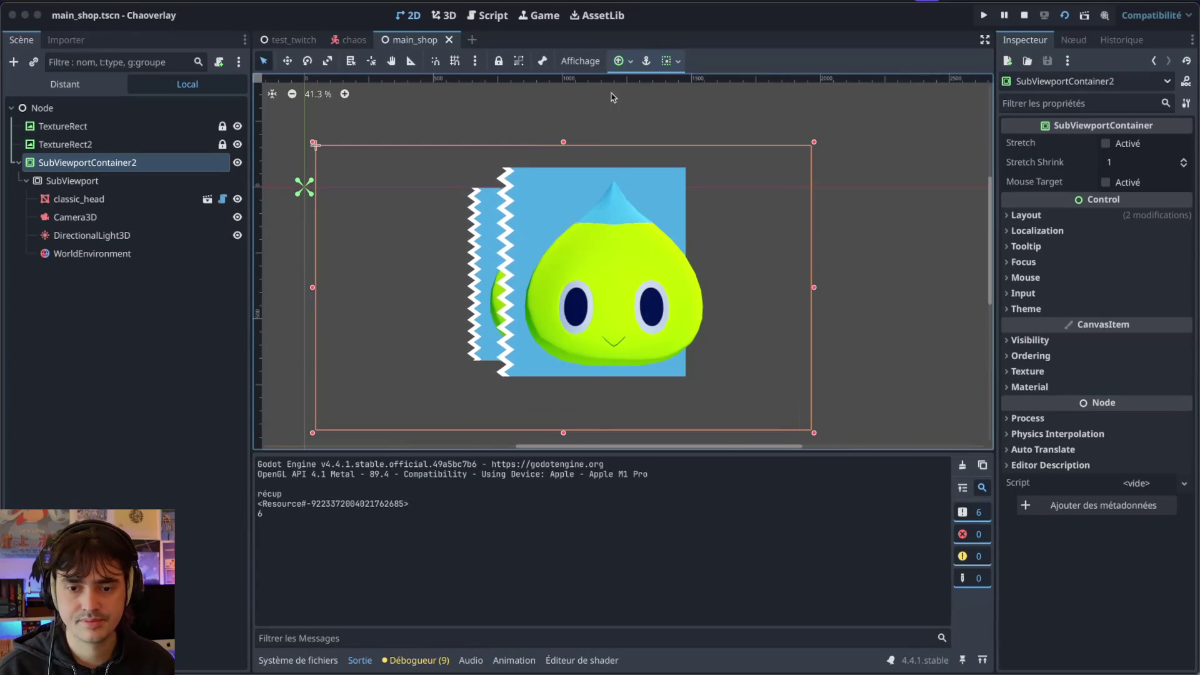
pyautogui.hotkey('ctrl', 'Up')
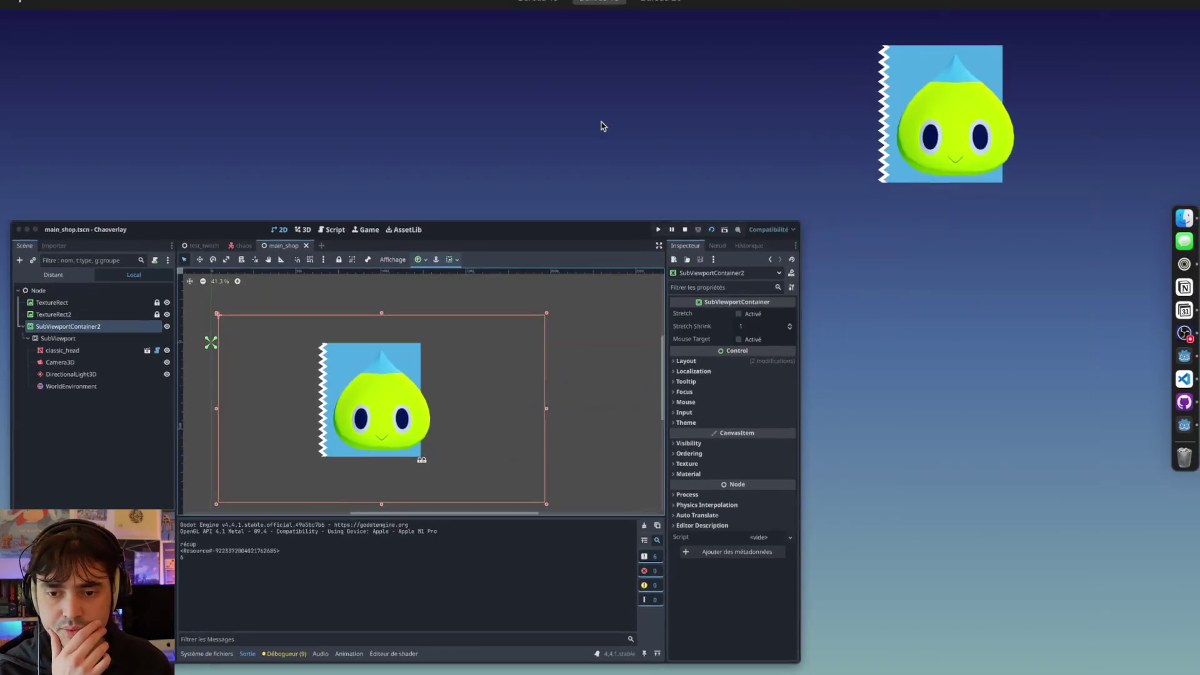
pyautogui.hotkey('ctrl', 'Up')
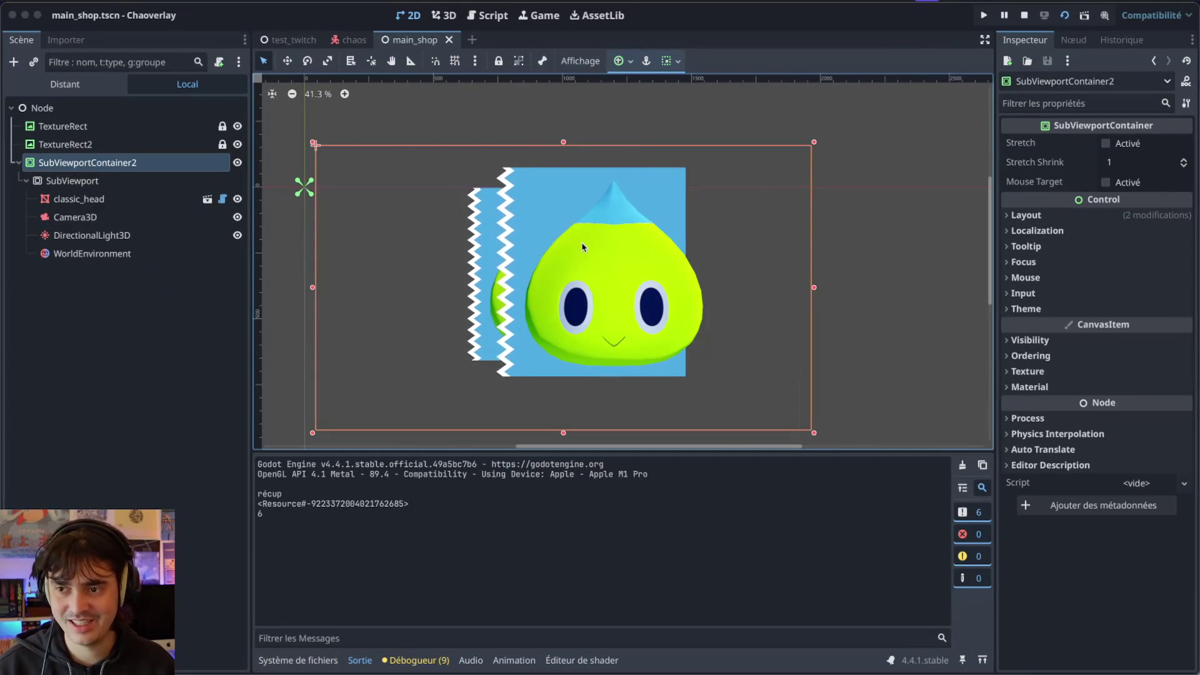
pyautogui.click(993, 47)
# Stop the game and uncheck Borderless in the window Project Settings
pyautogui.click(1025, 17)
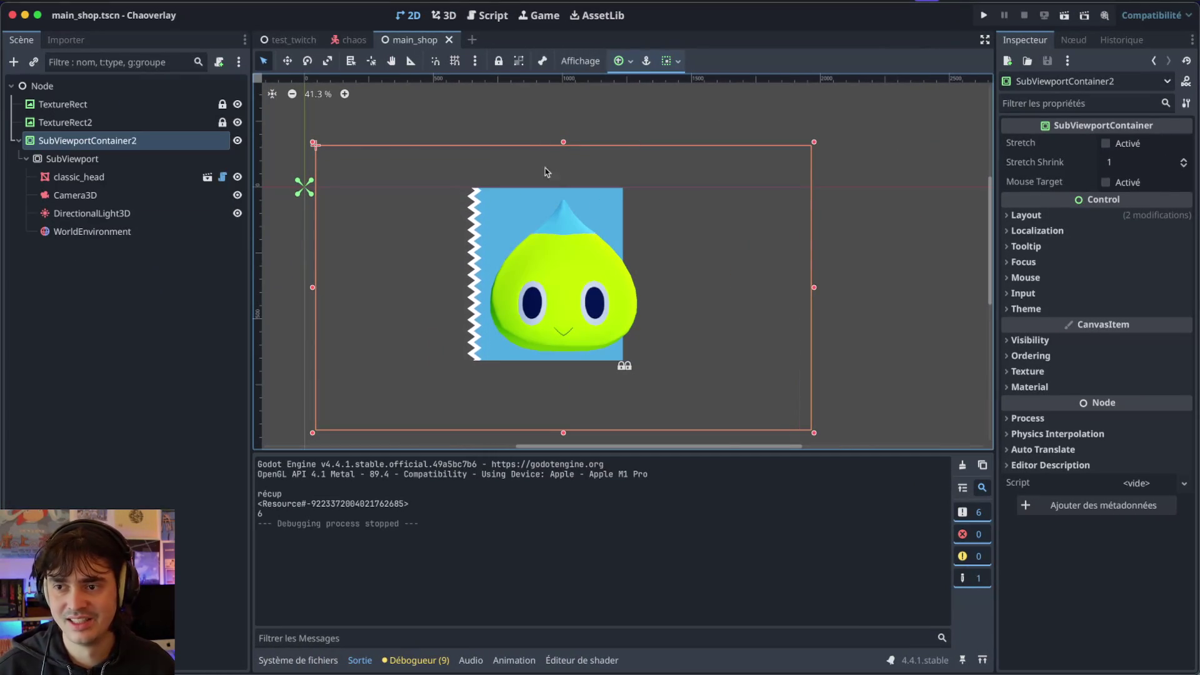
pyautogui.click(111, 4)
pyautogui.click(131, 13)
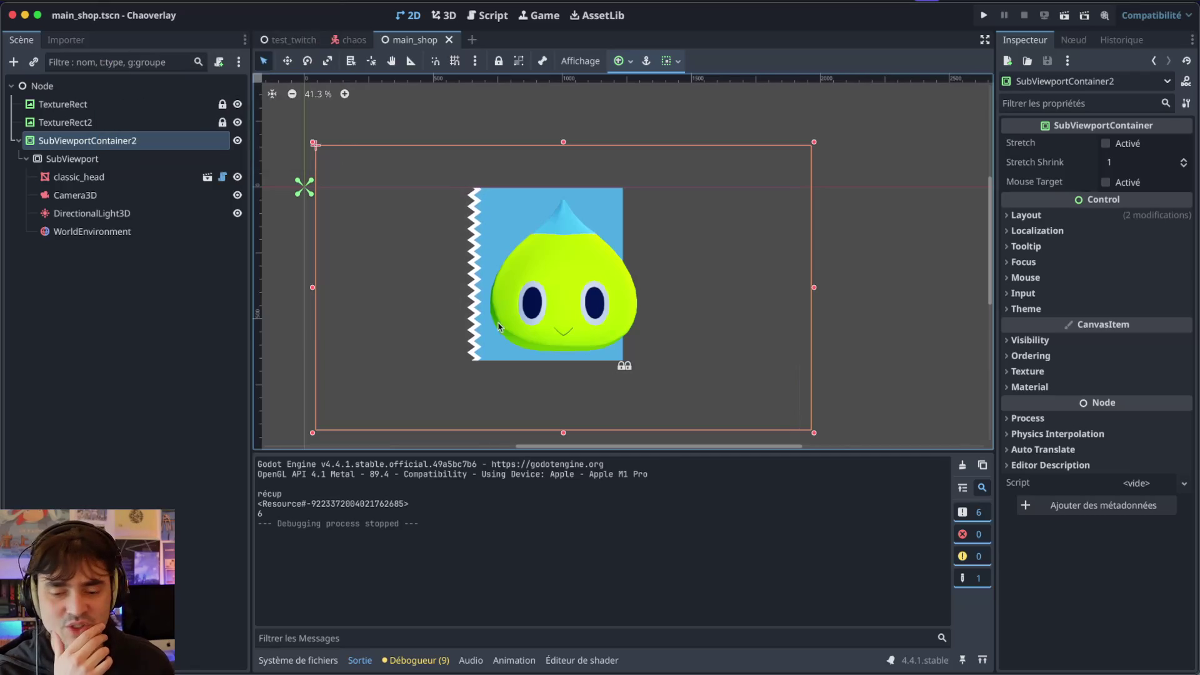
pyautogui.click(670, 330)
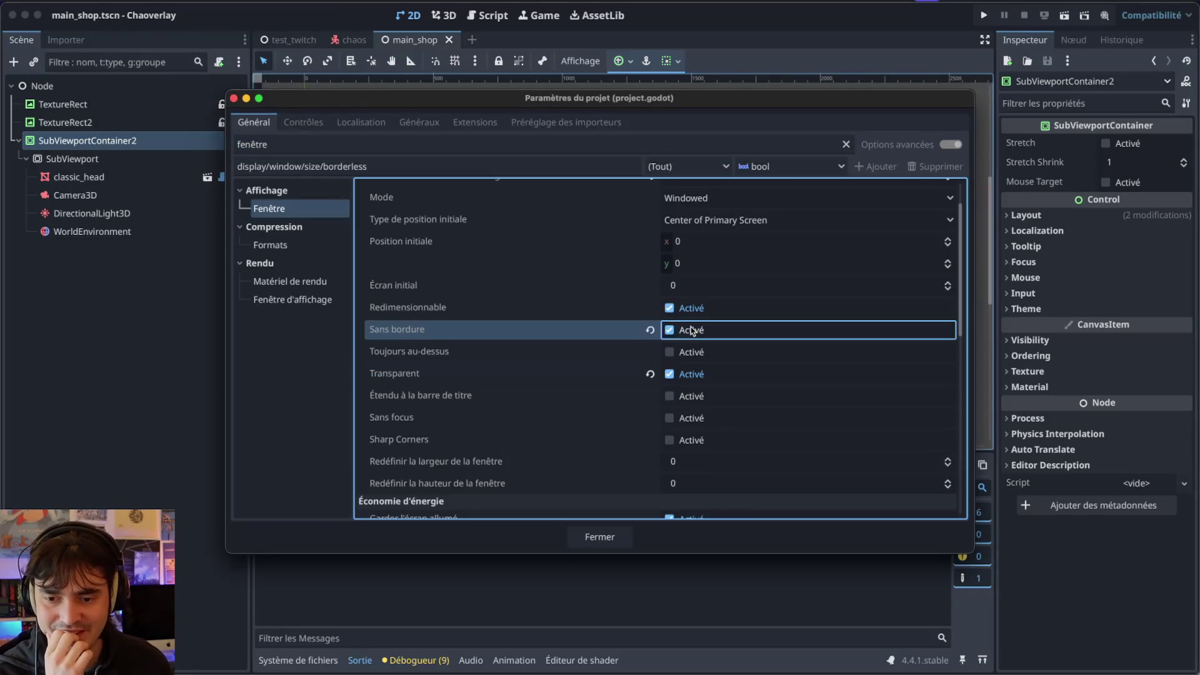
pyautogui.click(600, 538)
# Run the test_twitch scene, inspect the Chaoverlay window, then stop it
pyautogui.click(275, 40)
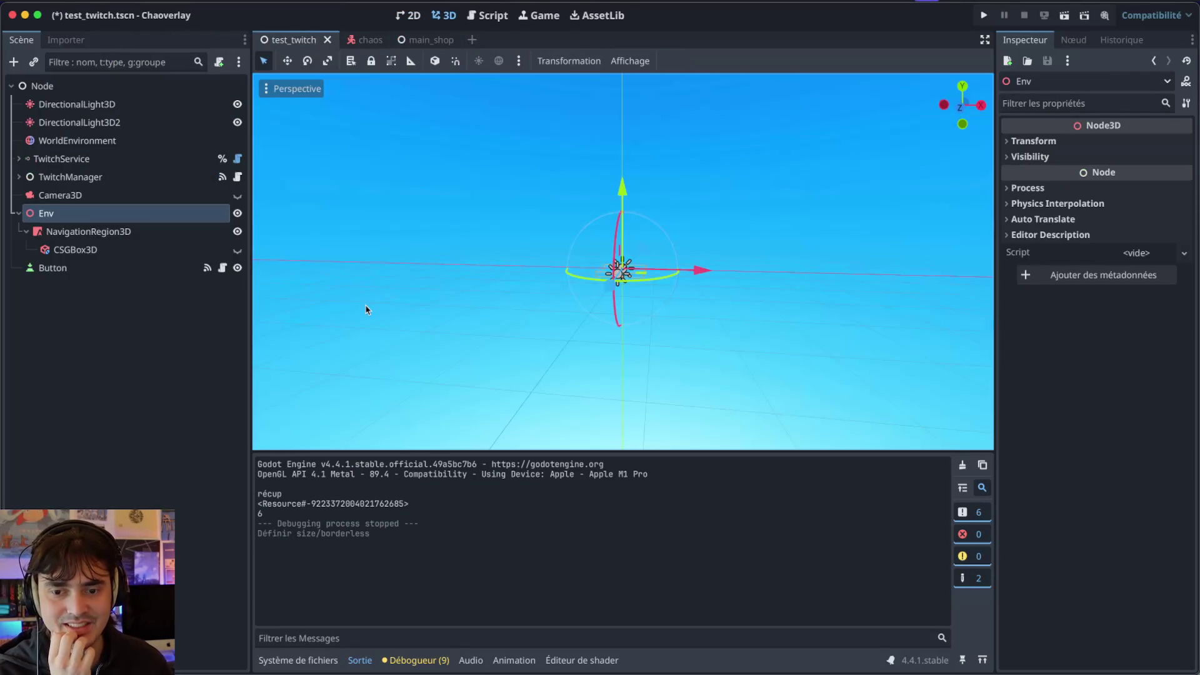
pyautogui.press('super+b')
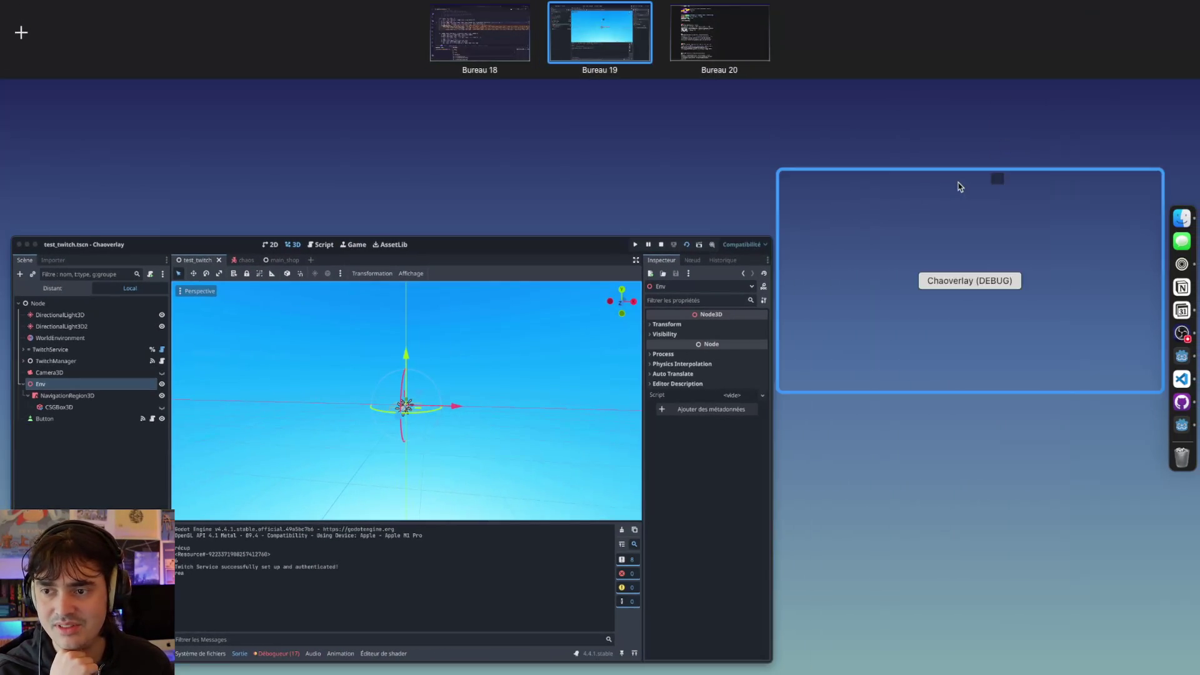
pyautogui.click(956, 185)
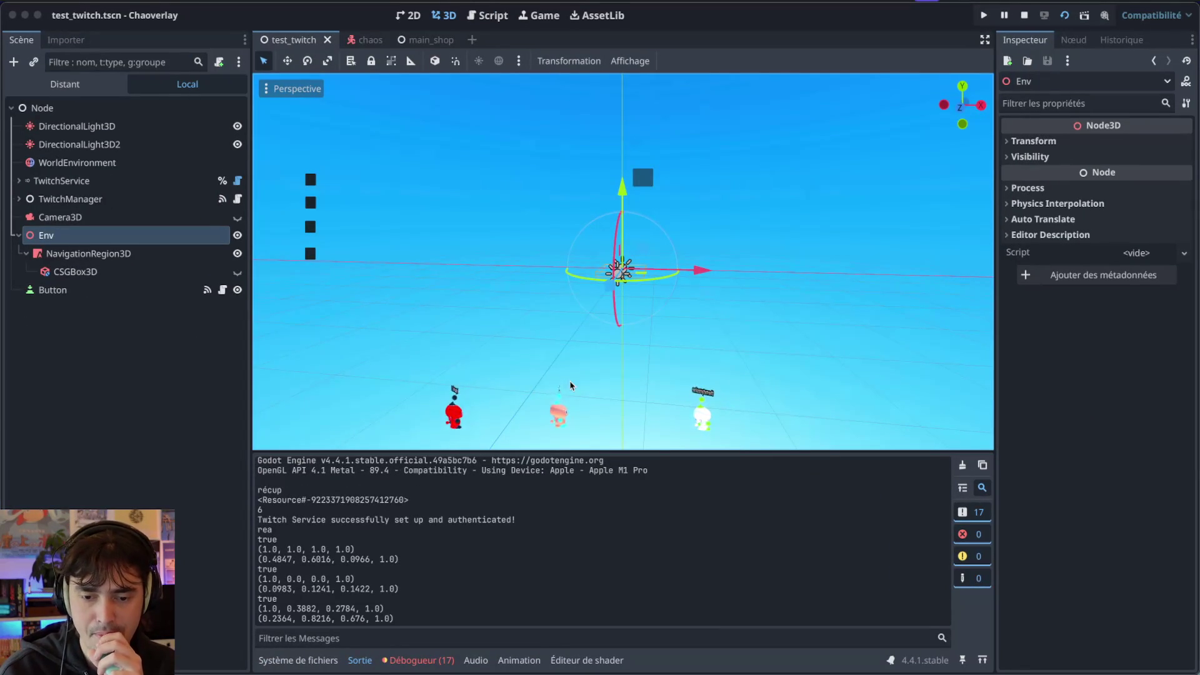
pyautogui.hotkey('ctrl', 'Up')
pyautogui.click(830, 166)
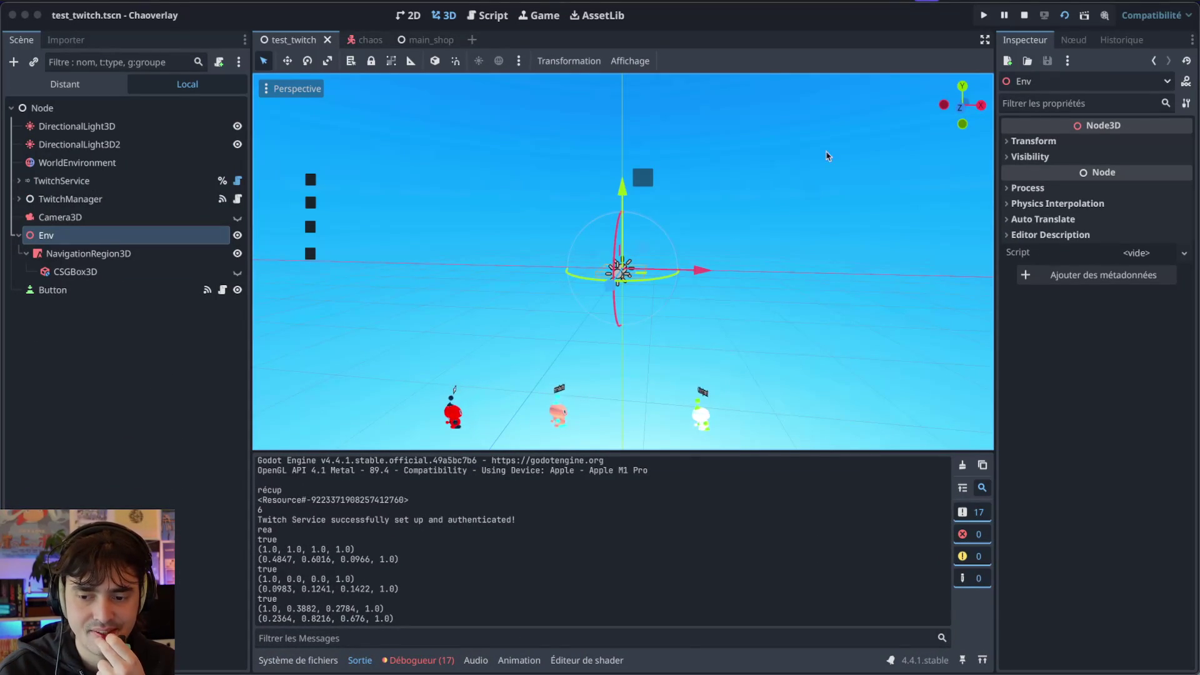
pyautogui.click(1024, 15)
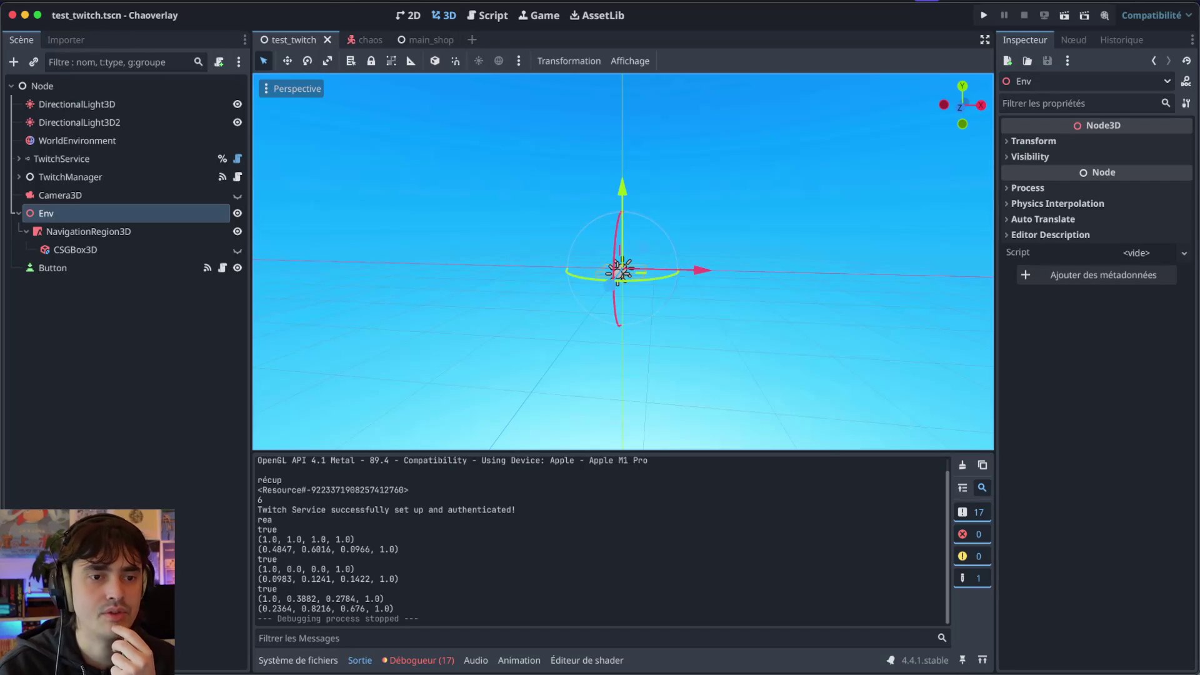
pyautogui.click(121, 2)
pyautogui.click(120, 9)
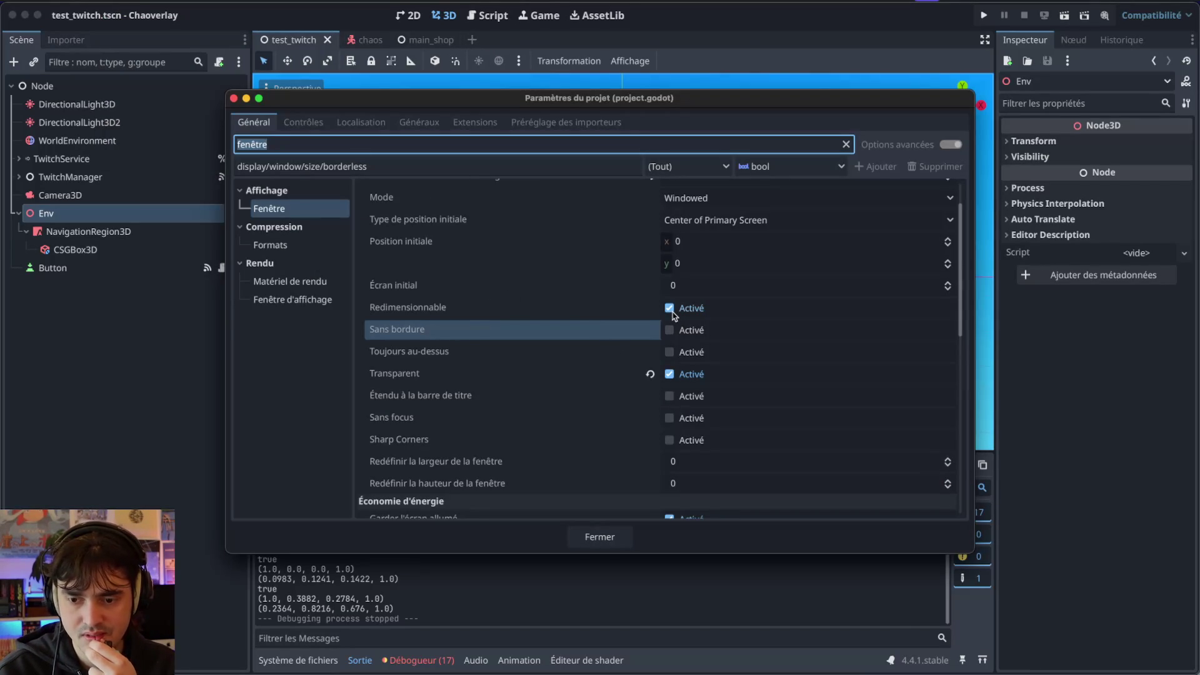
# Turn off Resizable and Transparent for the game window
pyautogui.click(669, 309)
pyautogui.click(669, 374)
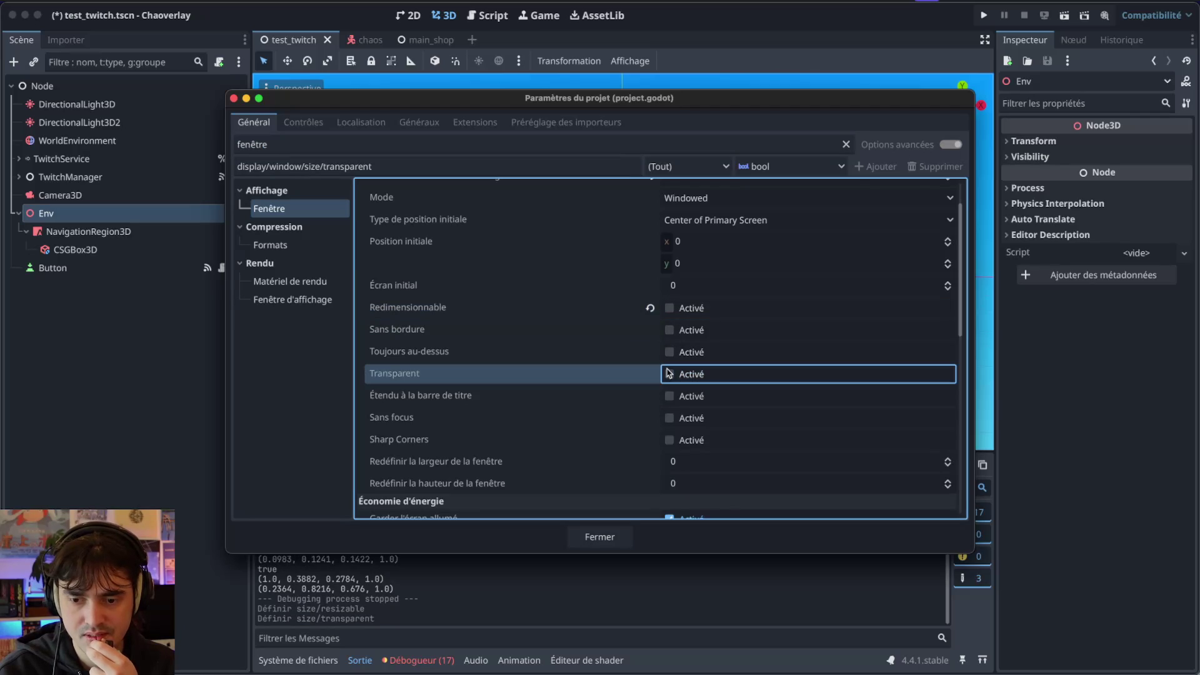
pyautogui.scroll(2, 544, 393)
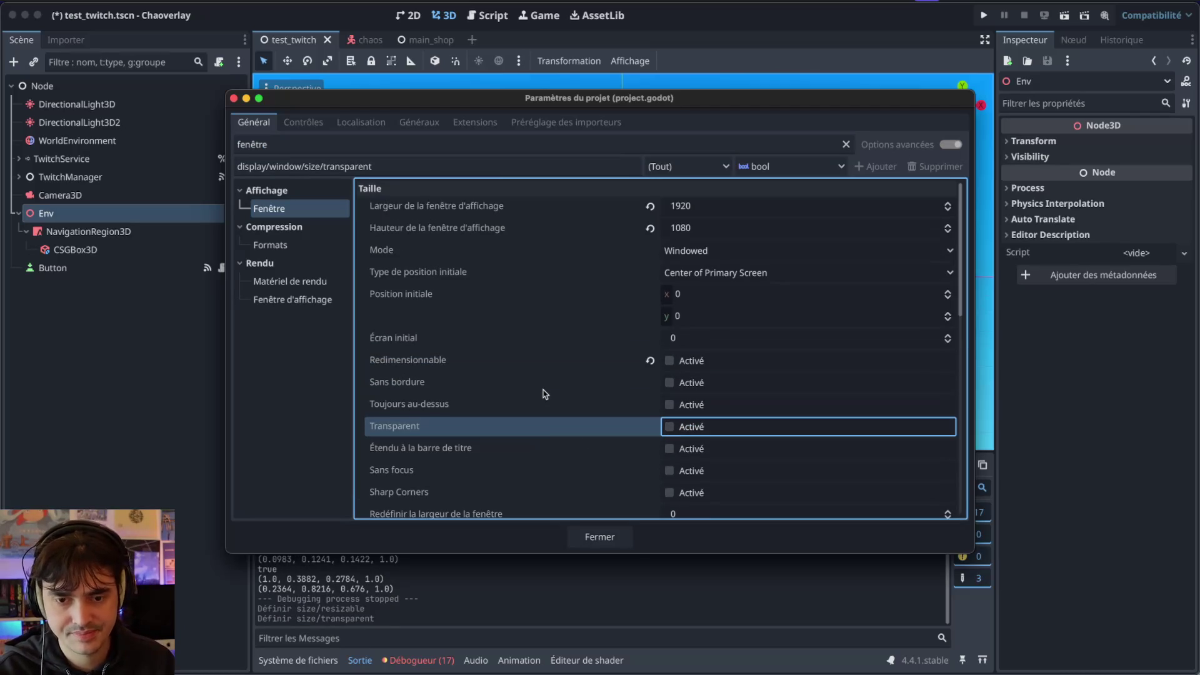
pyautogui.click(583, 535)
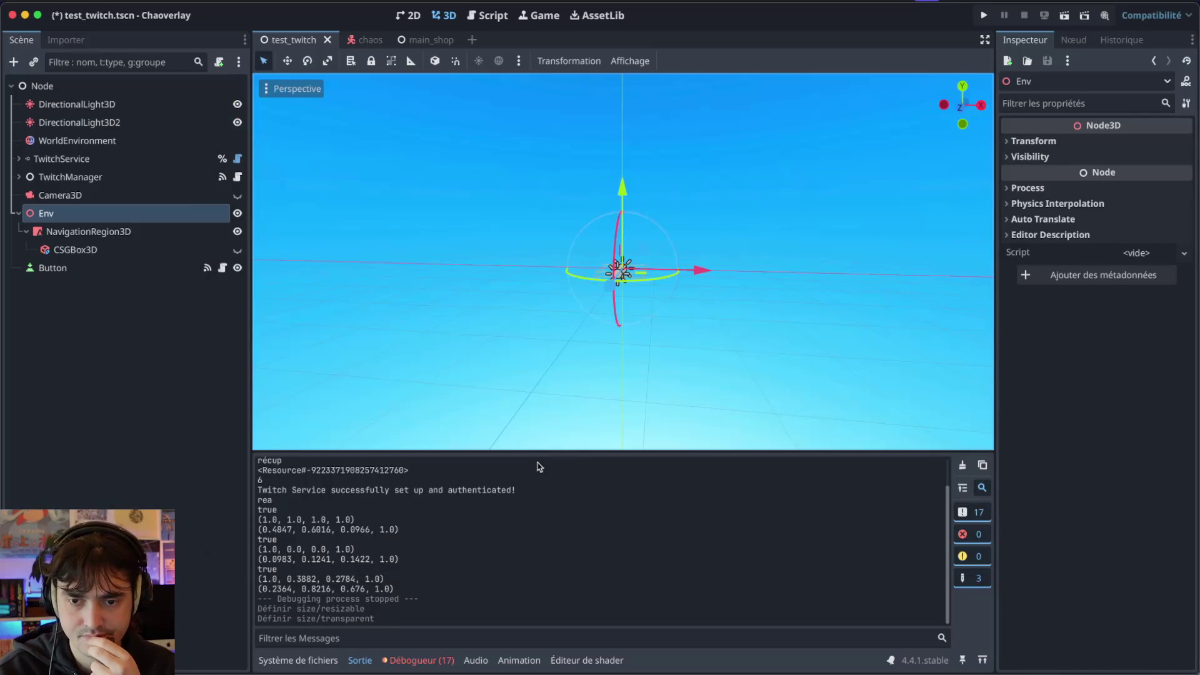
# Test-run test_twitch in a framed window, close it, and return to main_shop
pyautogui.press('super+r')
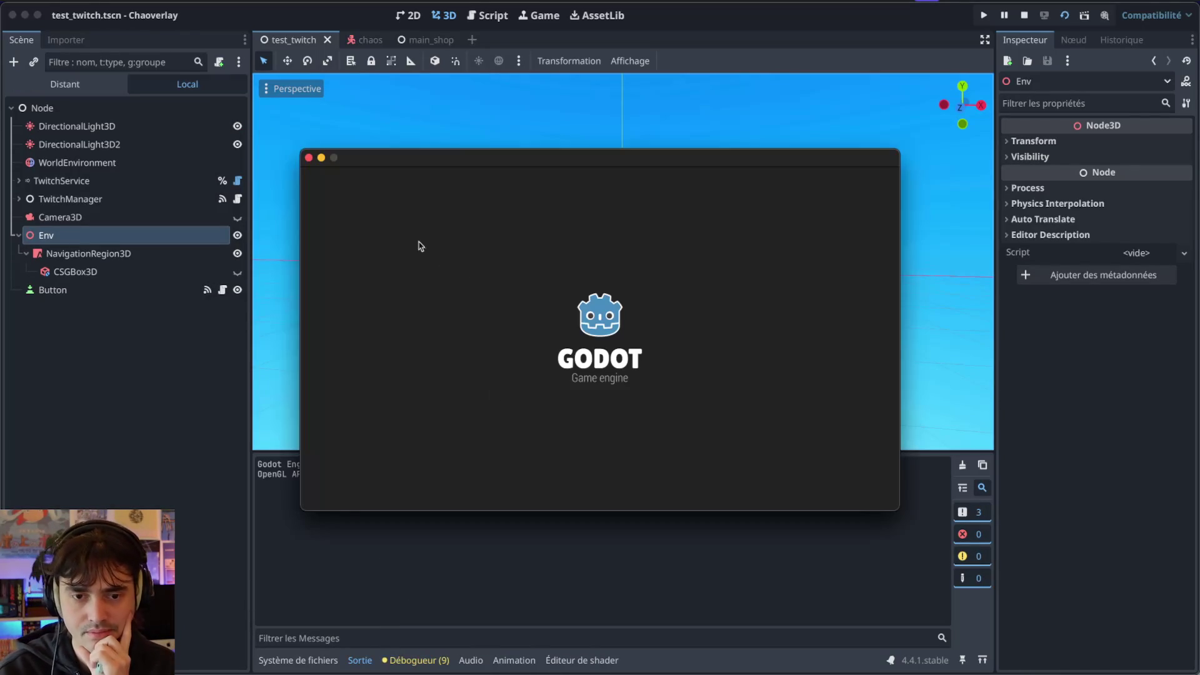
pyautogui.moveTo(378, 161); pyautogui.dragTo(348, 148)
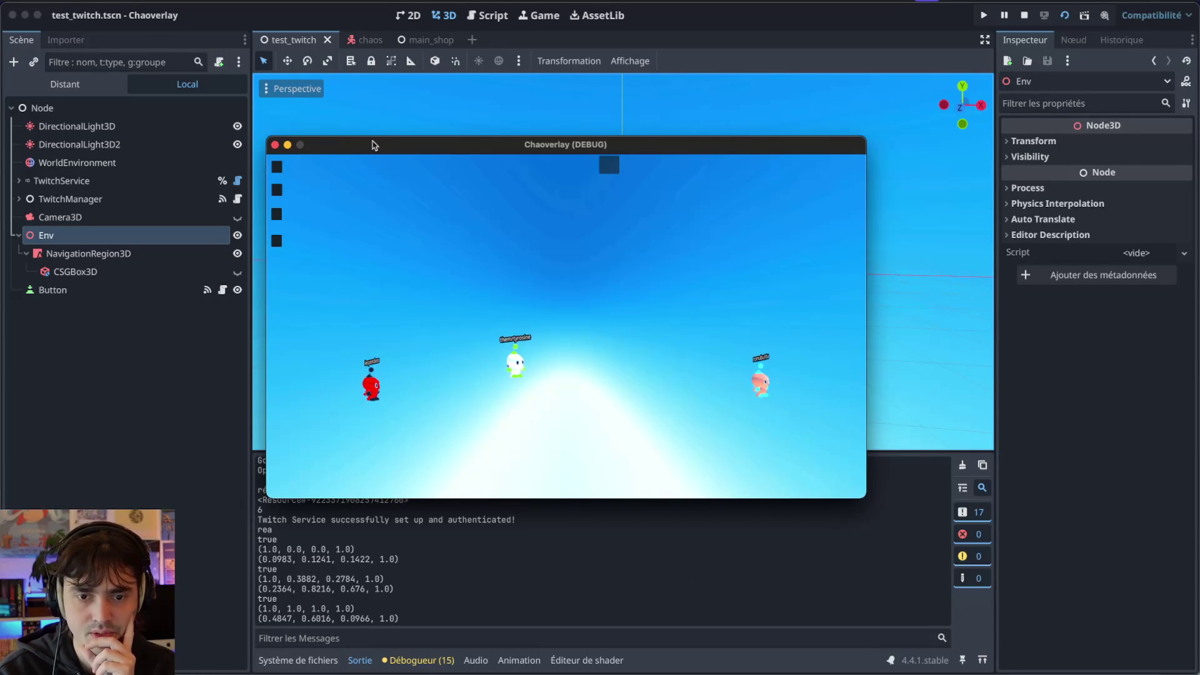
pyautogui.click(275, 144)
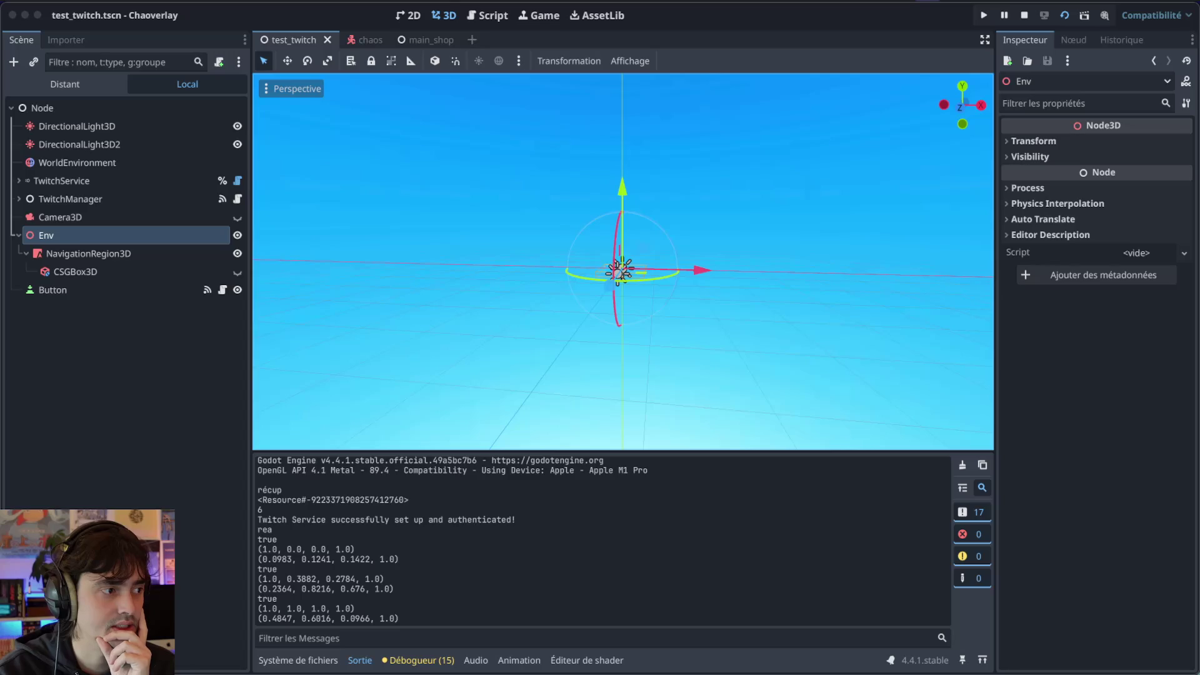
pyautogui.click(415, 39)
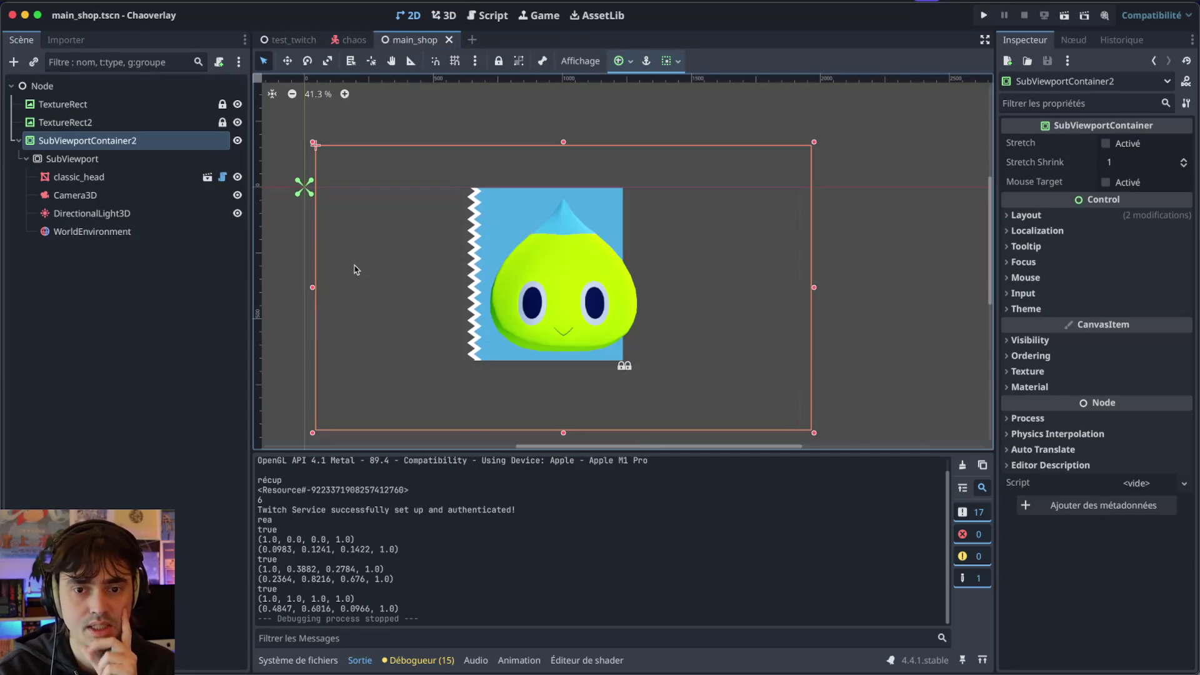
# Run and stop main_shop, then set the window mode to Fullscreen in Project Settings
pyautogui.press('super+r')
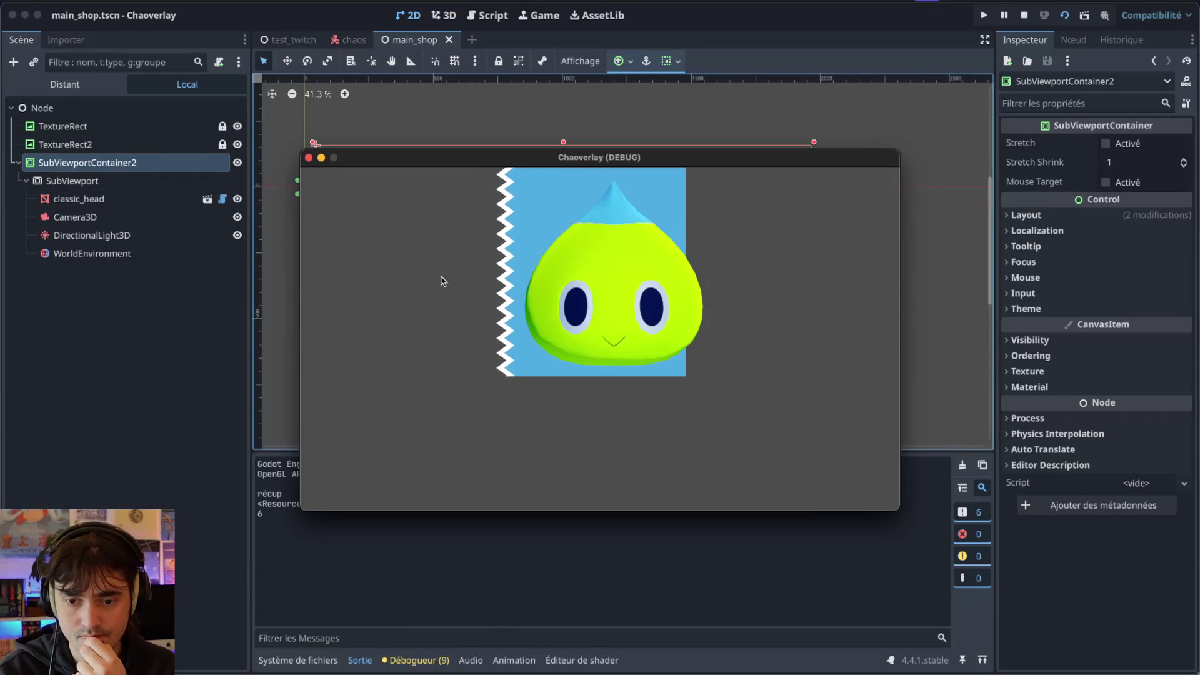
pyautogui.click(309, 158)
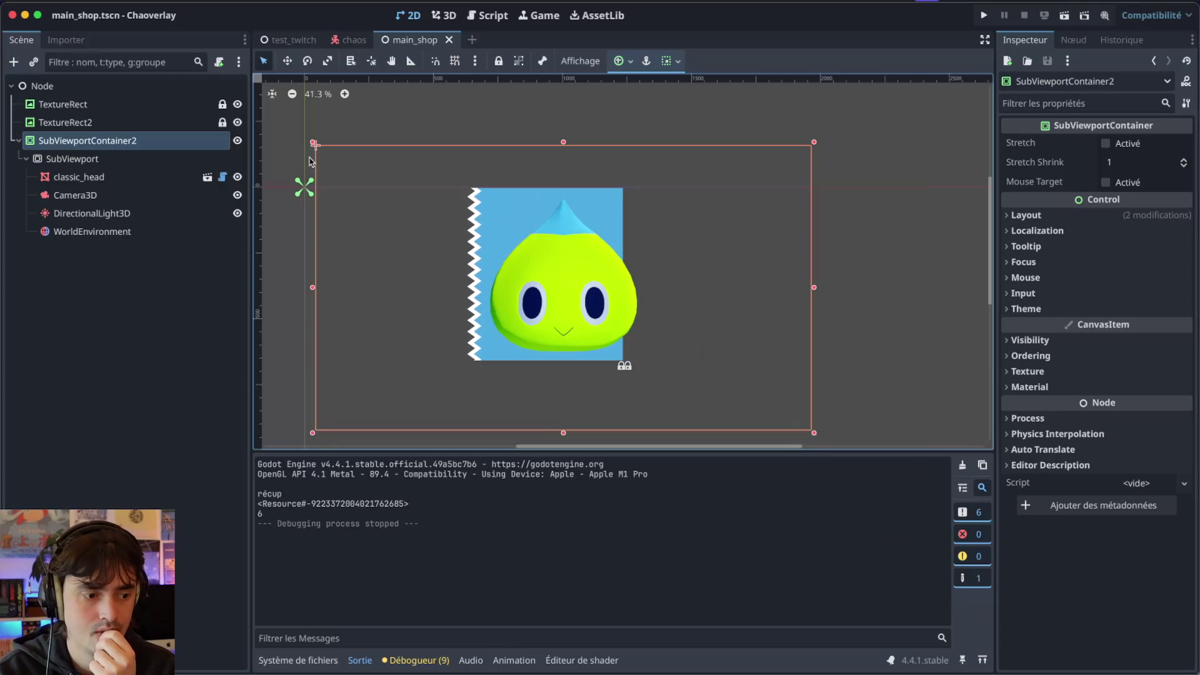
pyautogui.click(131, 11)
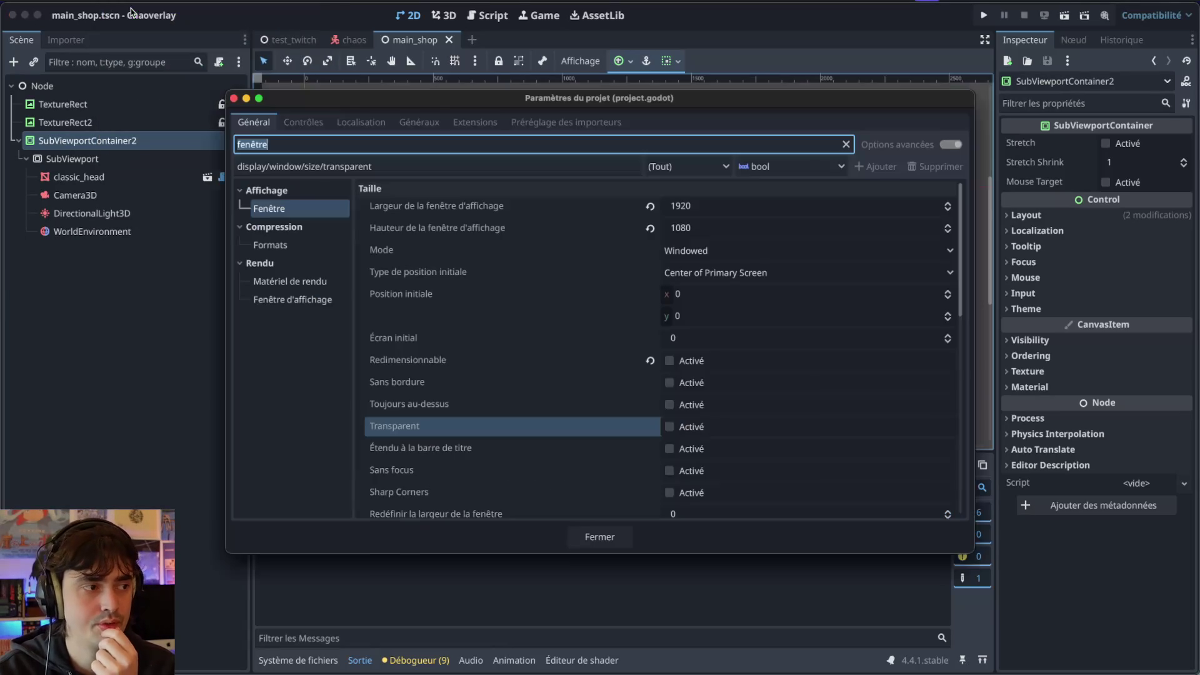
pyautogui.click(703, 250)
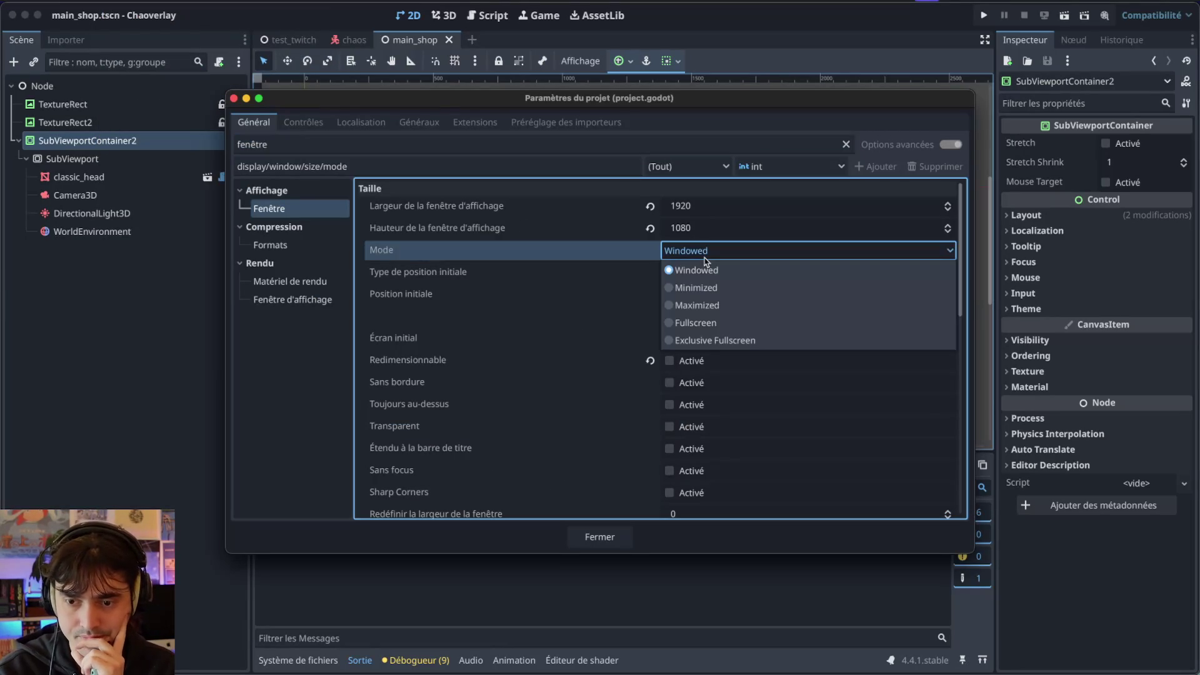
pyautogui.click(688, 321)
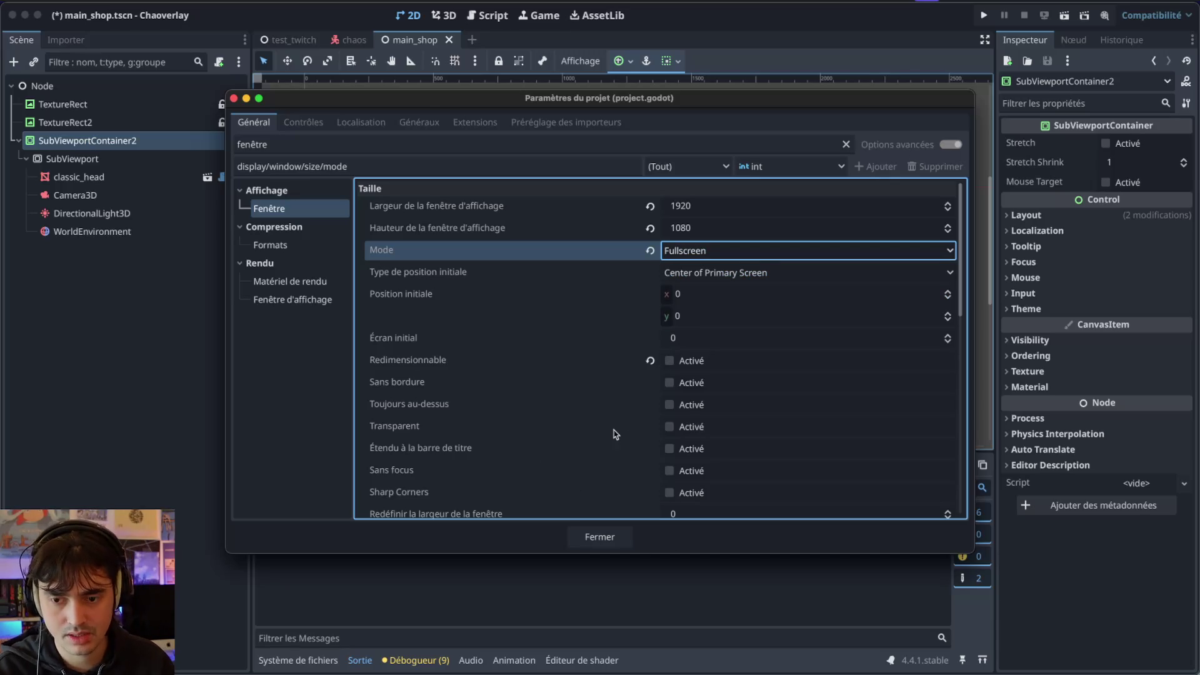
pyautogui.scroll(-5, 615, 434)
pyautogui.scroll(2, 614, 400)
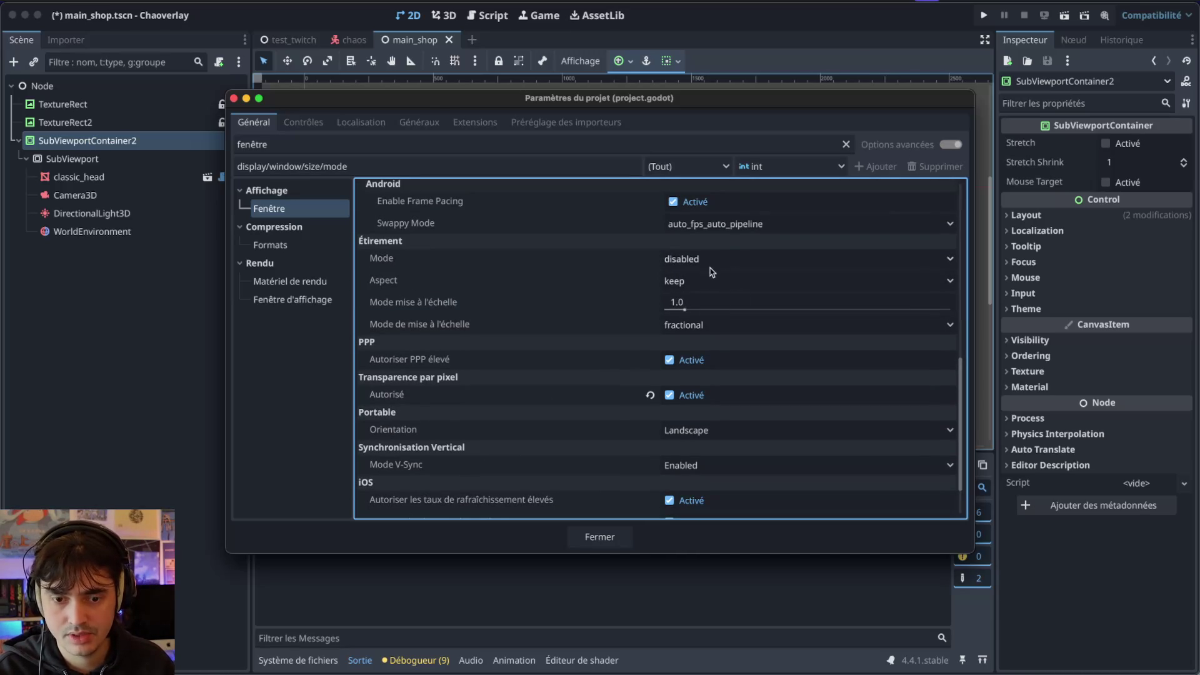
pyautogui.click(595, 532)
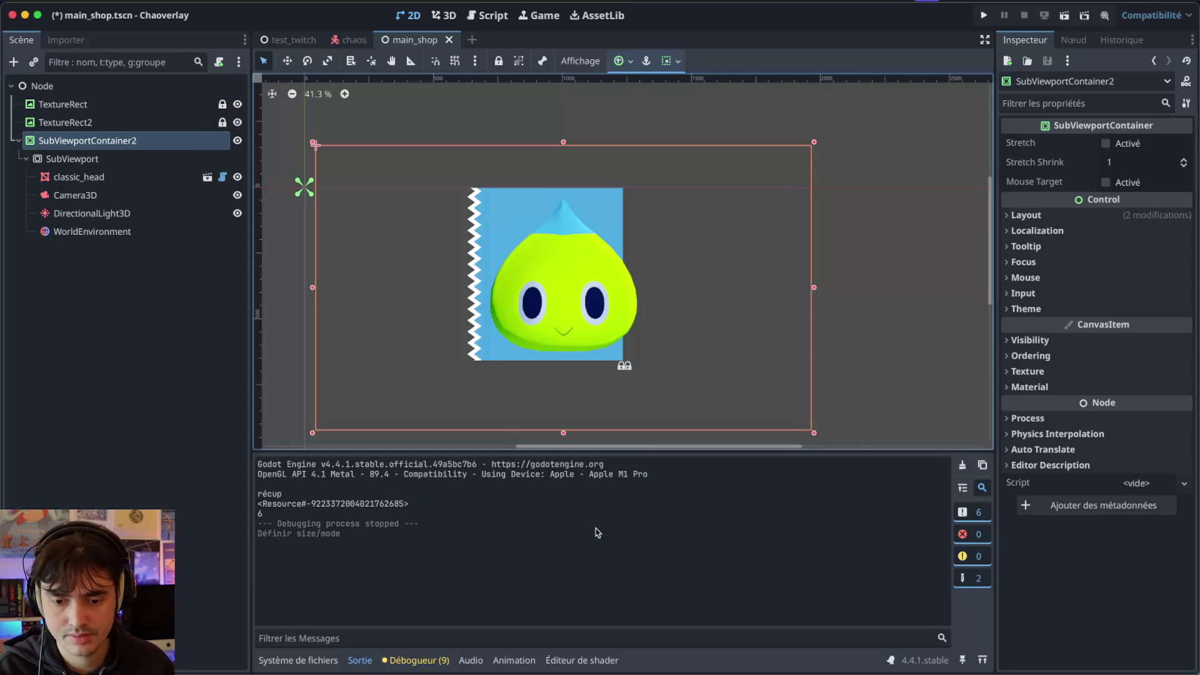
# Test-run the fullscreen overlay and close the game window
pyautogui.hotkey('ctrl', 's')
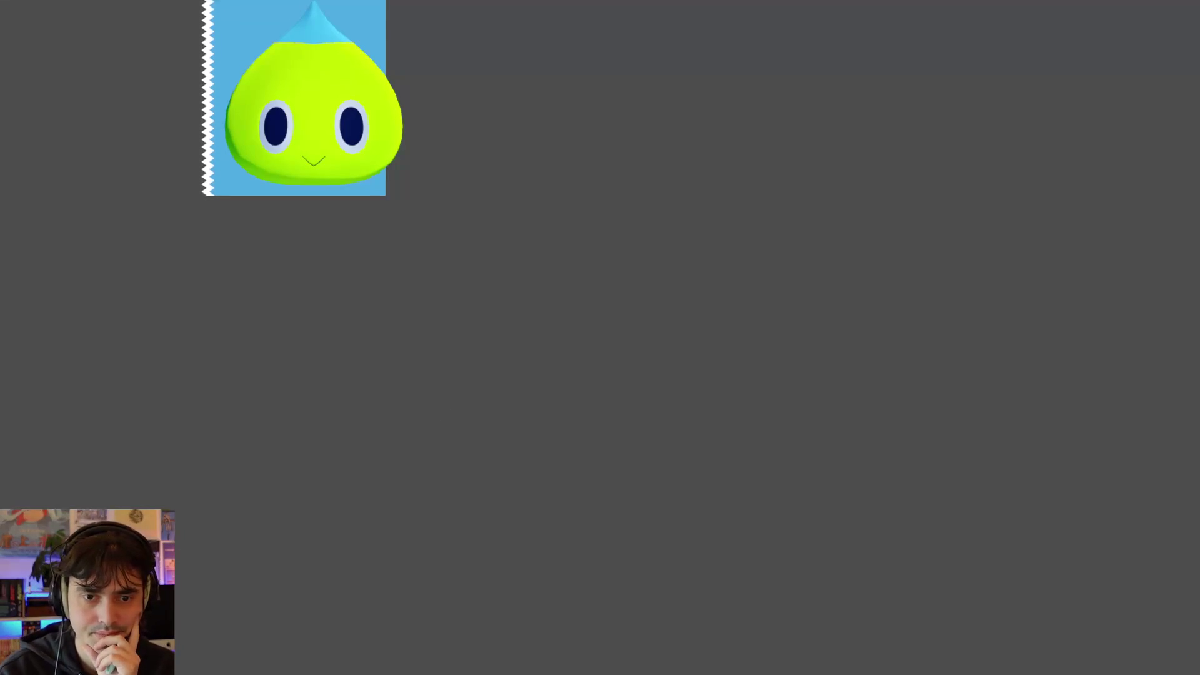
pyautogui.moveTo(9, 5)
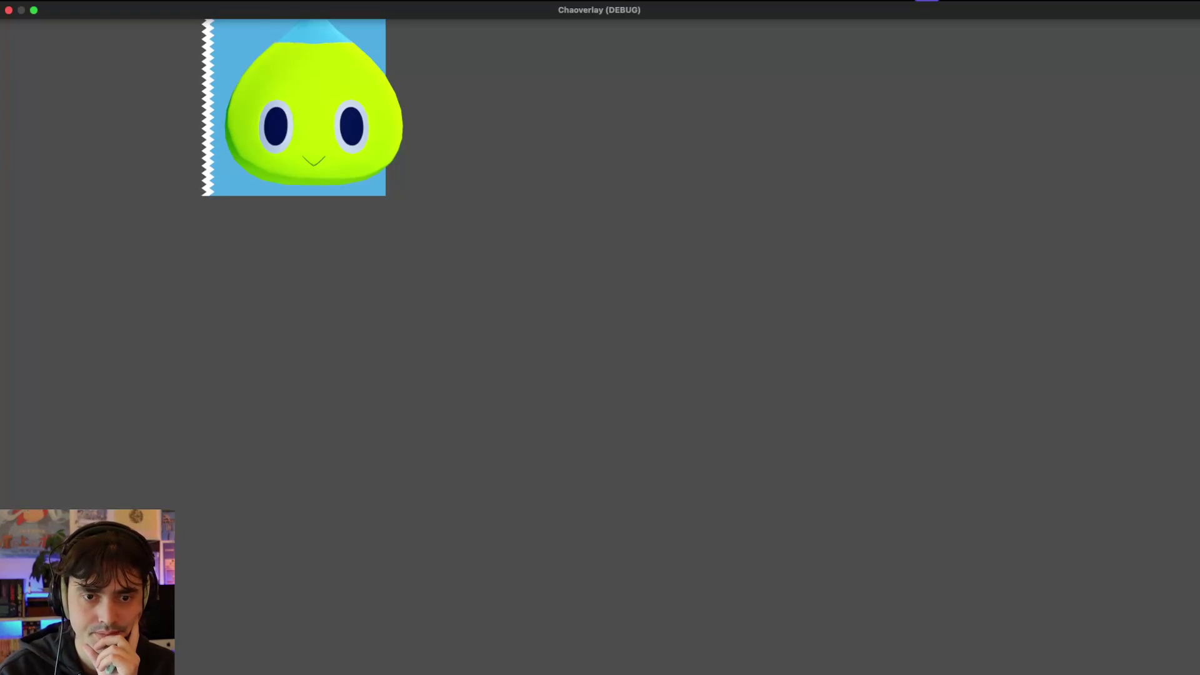
pyautogui.click(9, 11)
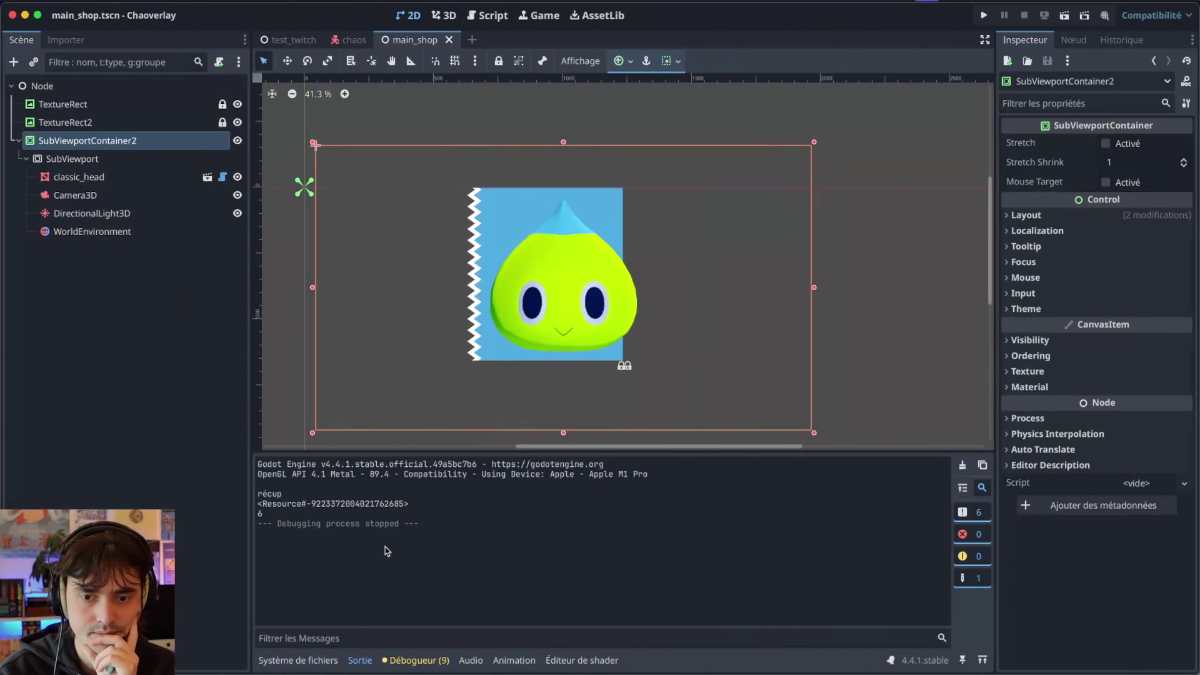
# Deselect the viewport container and leave Mission Control to see the main_shop editor
pyautogui.click(223, 482)
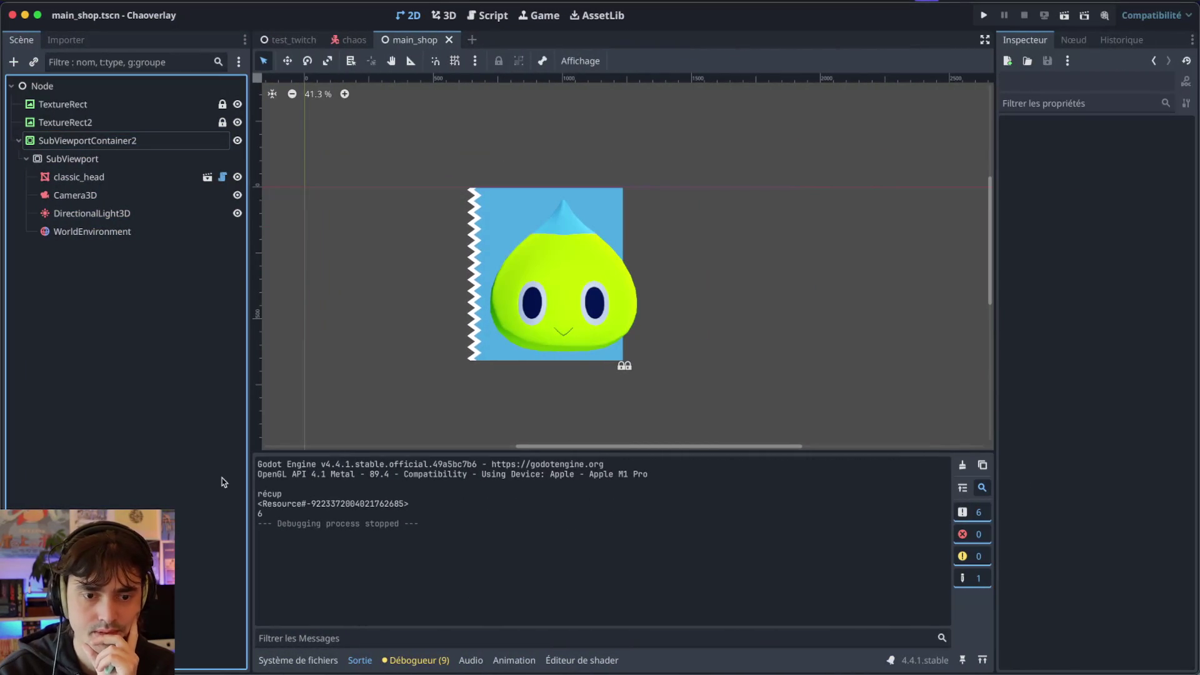
pyautogui.click(394, 525)
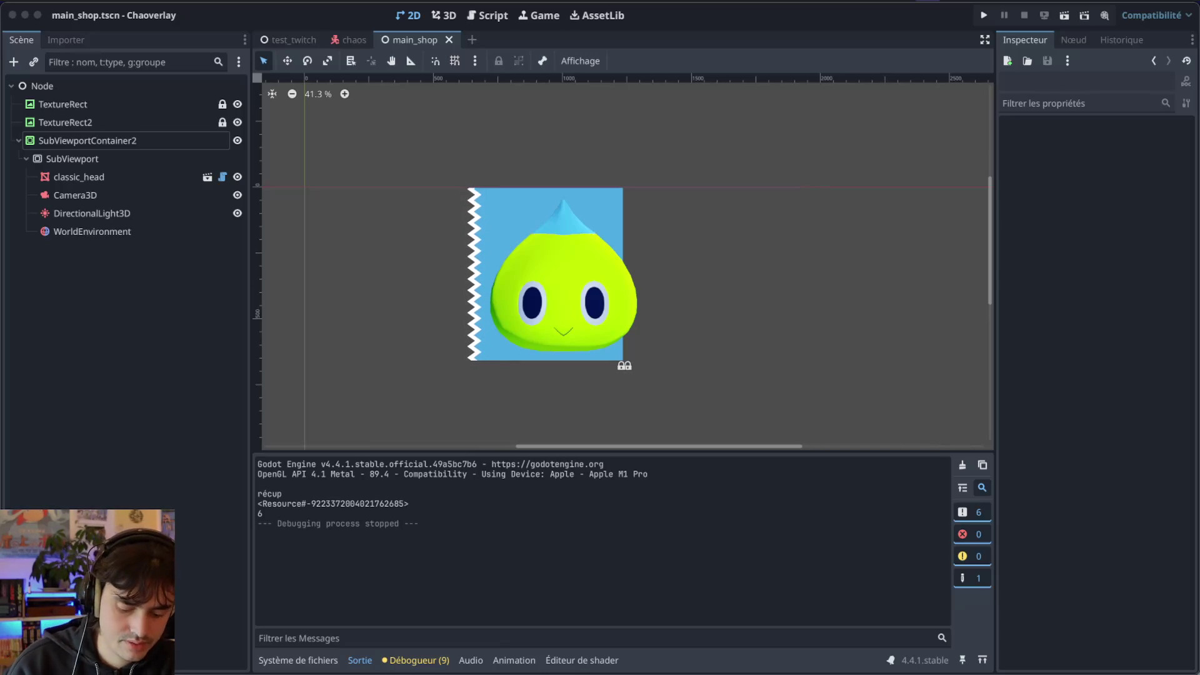
pyautogui.hotkey('ctrl', 'Up')
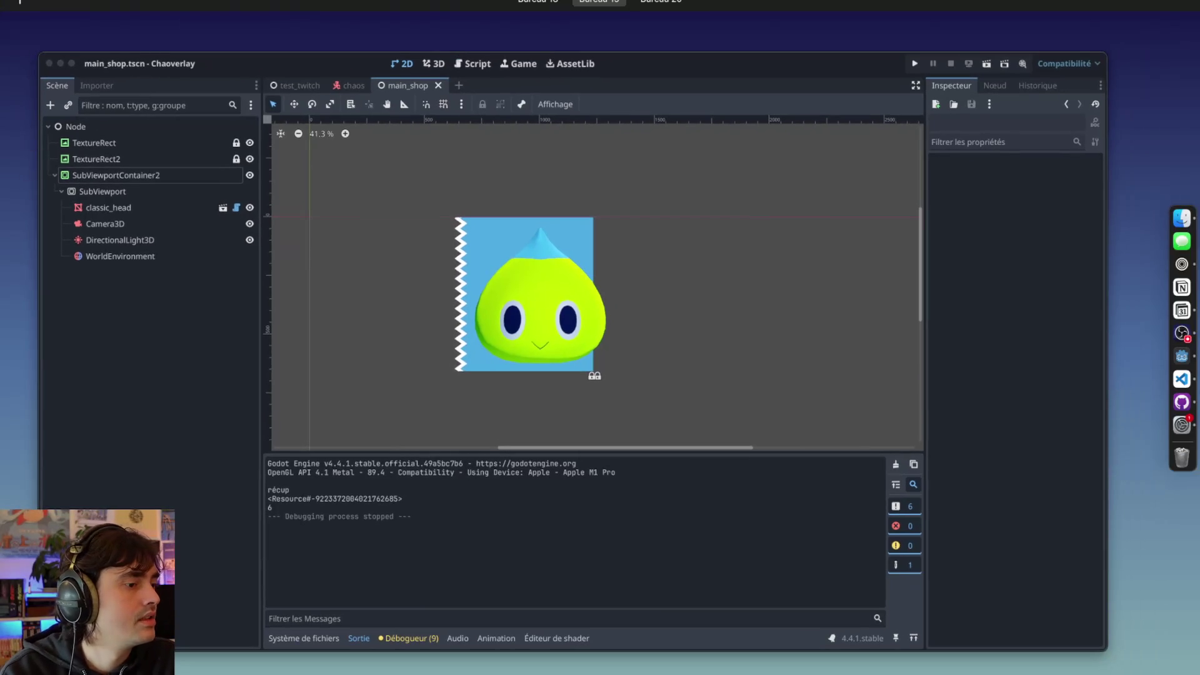
pyautogui.press('Escape')
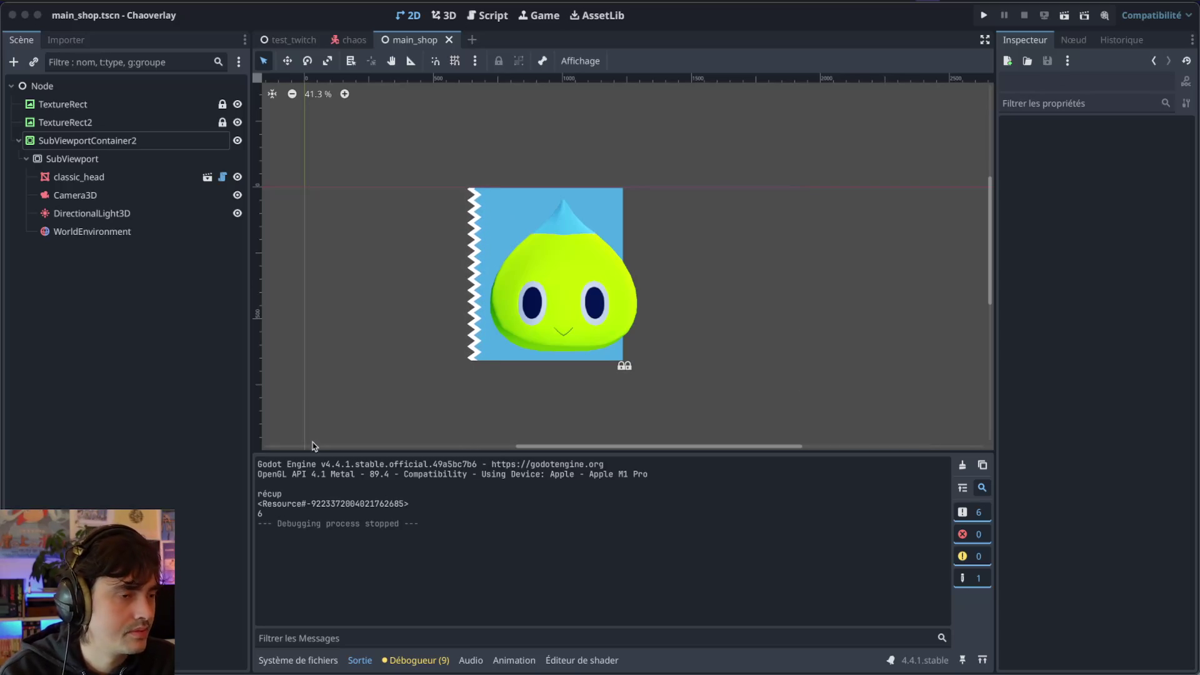
# Search Ecosia for the streamer's name and open their YouTube channel from the results
pyautogui.press('super+Tab')
pyautogui.press('super+l')
pyautogui.write('dp')
pyautogui.press('BackSpace')
pyautogui.write('ougdoug')
pyautogui.press('Return')
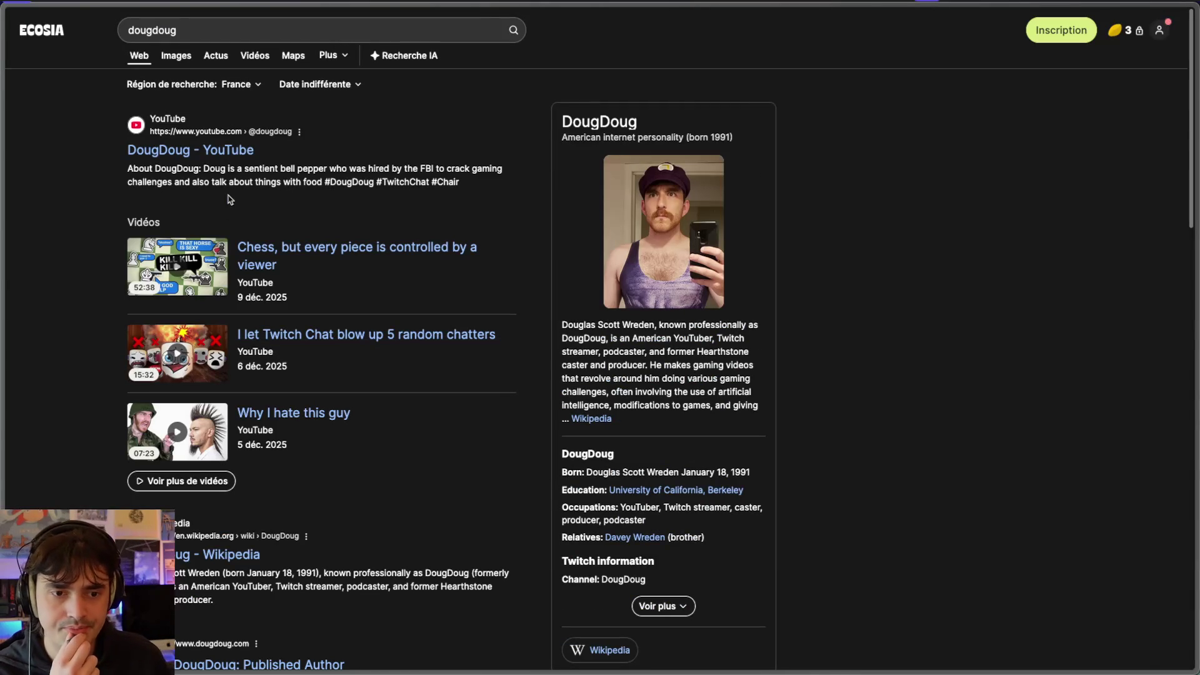
pyautogui.click(232, 155)
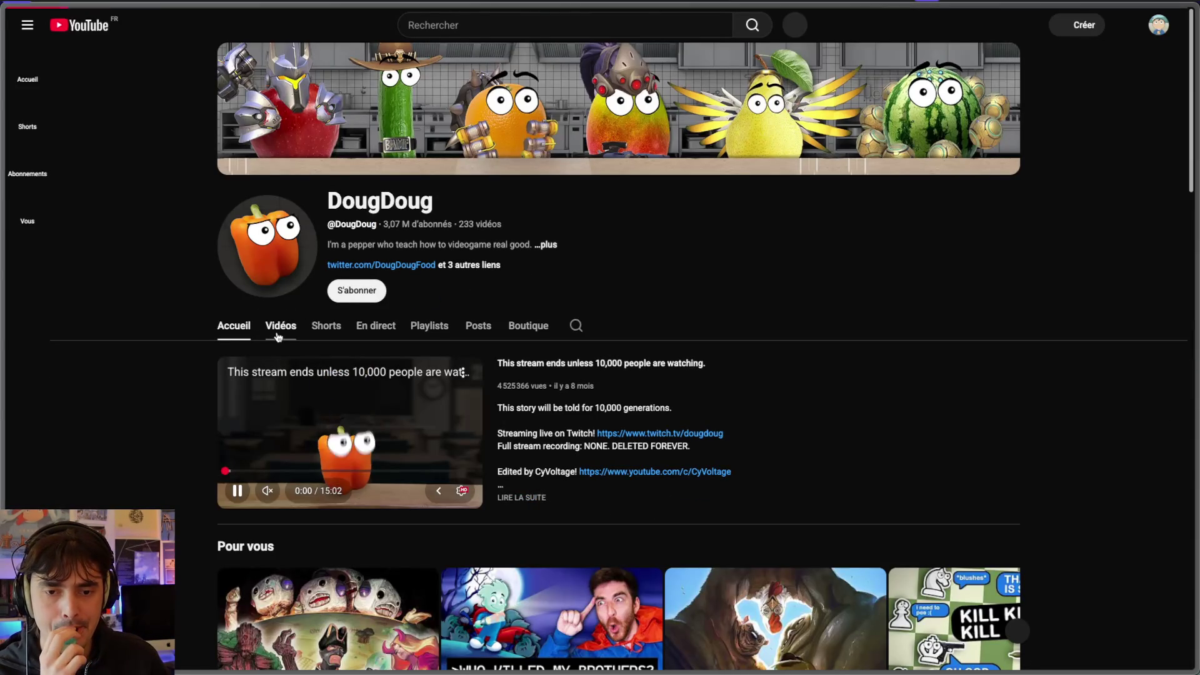
# Browse the channel's Vidéos grid and briefly expand its description
pyautogui.click(281, 328)
pyautogui.scroll(-3, 298, 489)
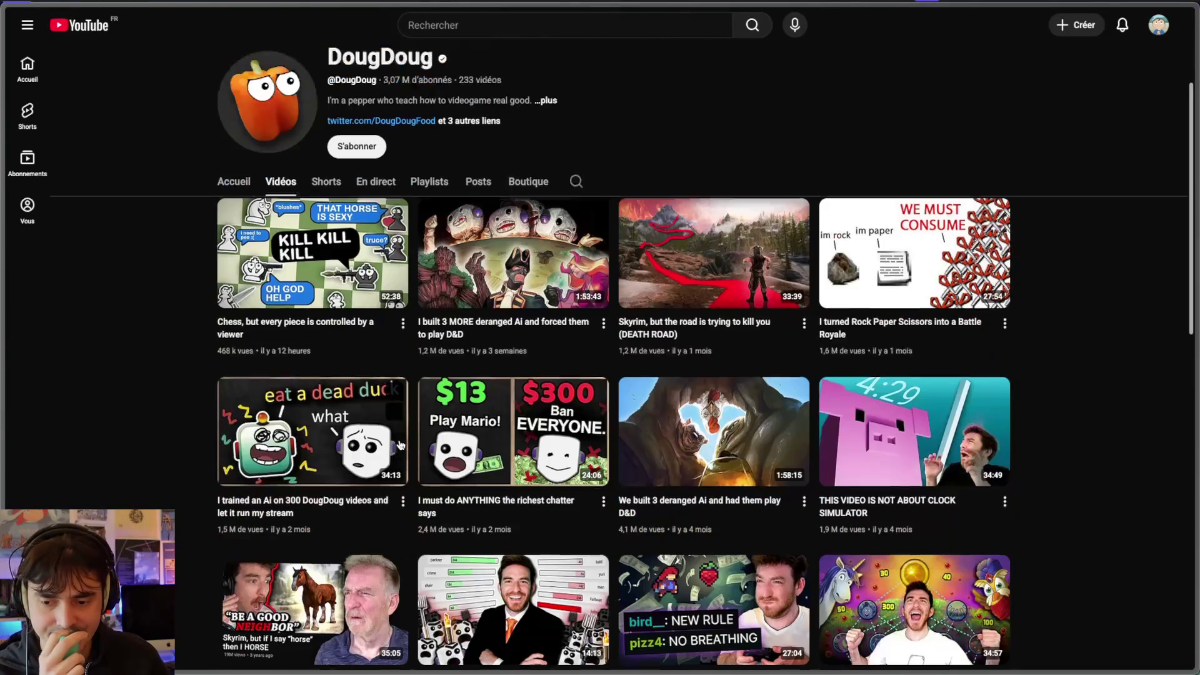
pyautogui.scroll(2, 407, 405)
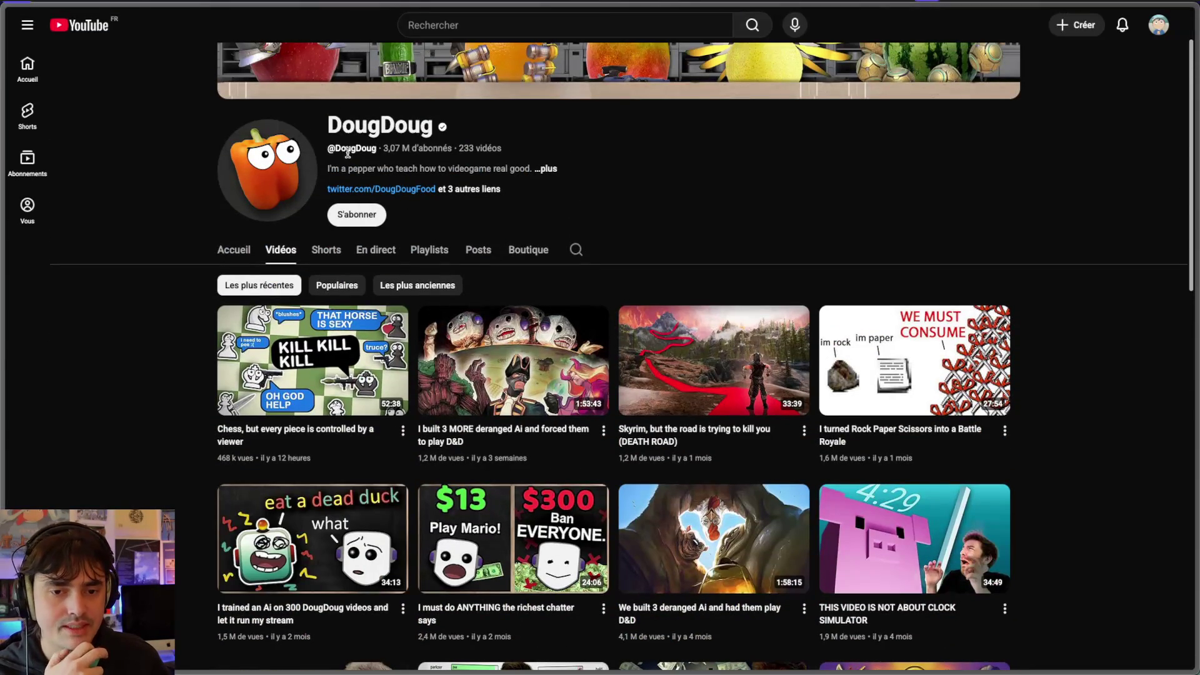
pyautogui.moveTo(383, 155); pyautogui.dragTo(470, 152)
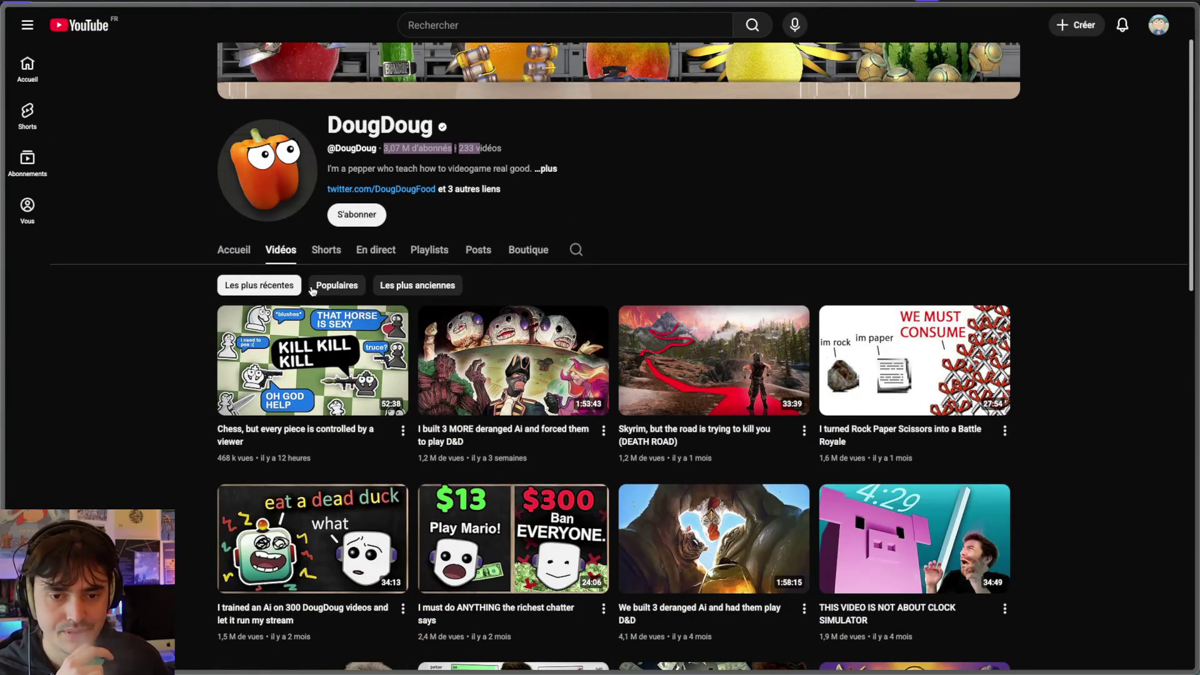
pyautogui.click(544, 169)
pyautogui.click(814, 206)
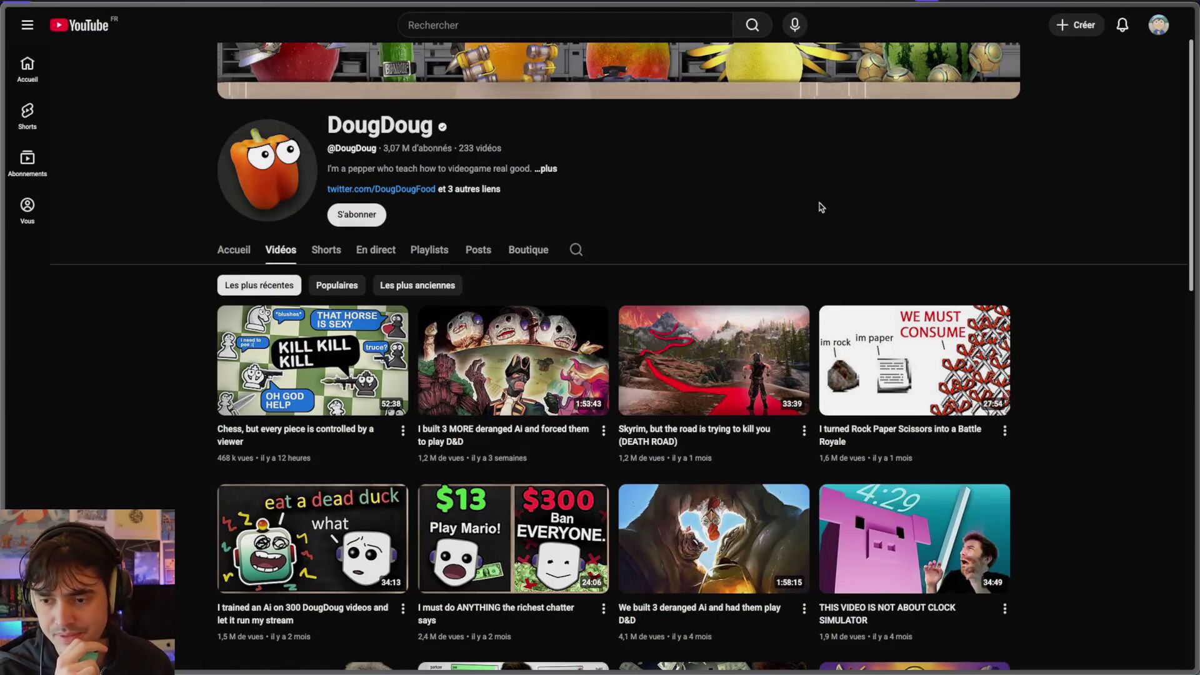
pyautogui.scroll(-1, 481, 367)
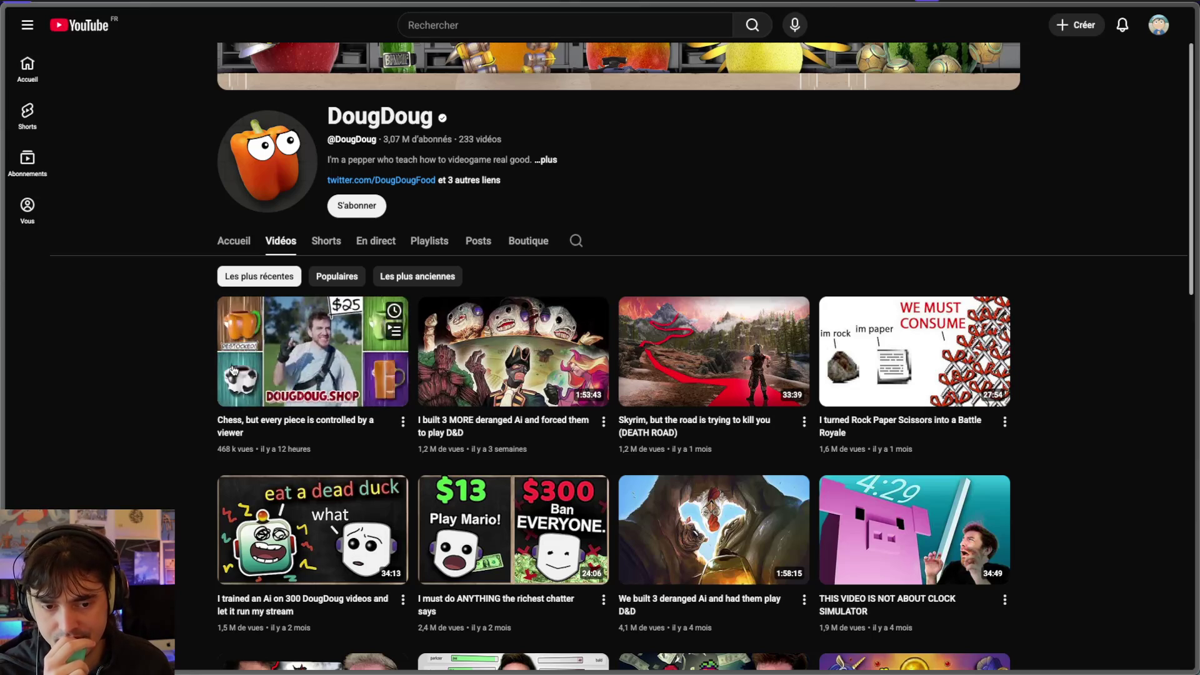
pyautogui.scroll(-3, 233, 370)
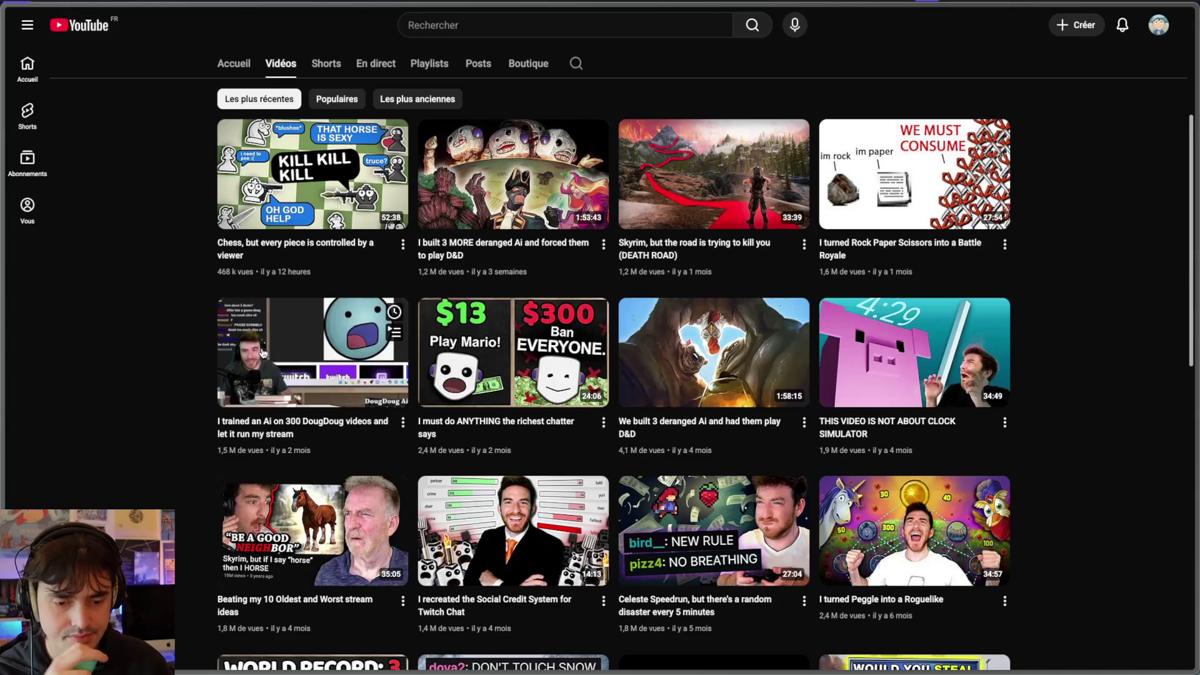
# Leave the browser and swipe back to the Godot editor desktop
pyautogui.hotkey('ctrl', 'Tab')
pyautogui.scroll(1, 548, 308)
pyautogui.hotkey('ctrl', 'Left')
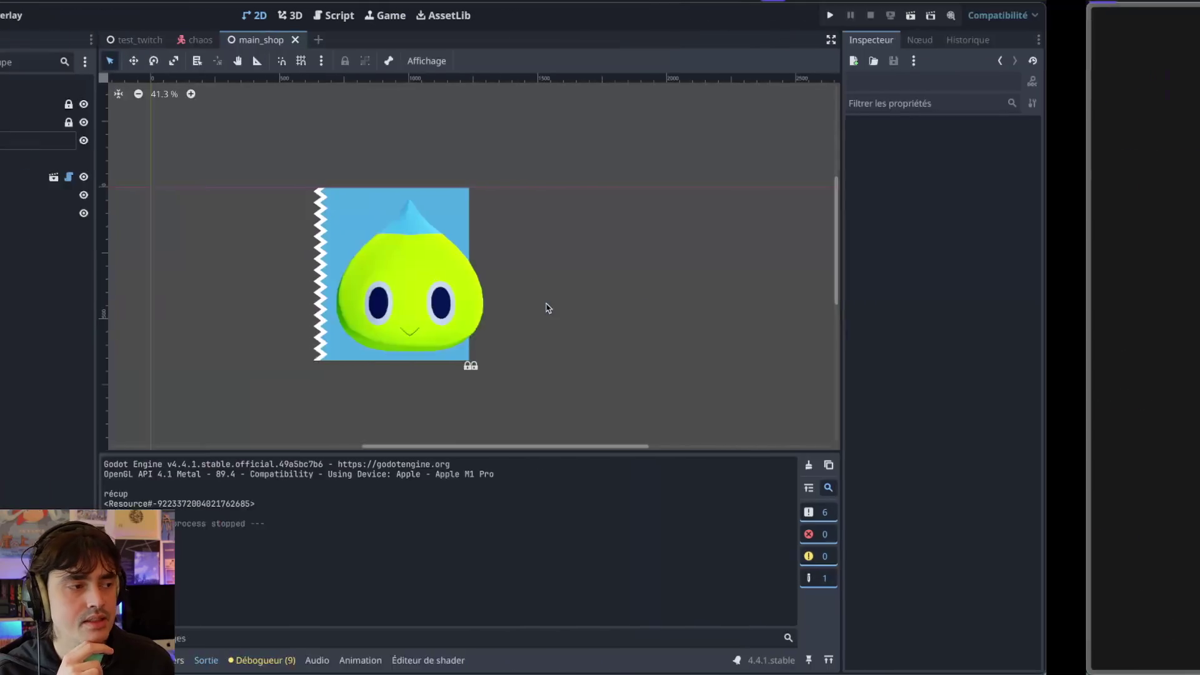
pyautogui.scroll(-4, 575, 299)
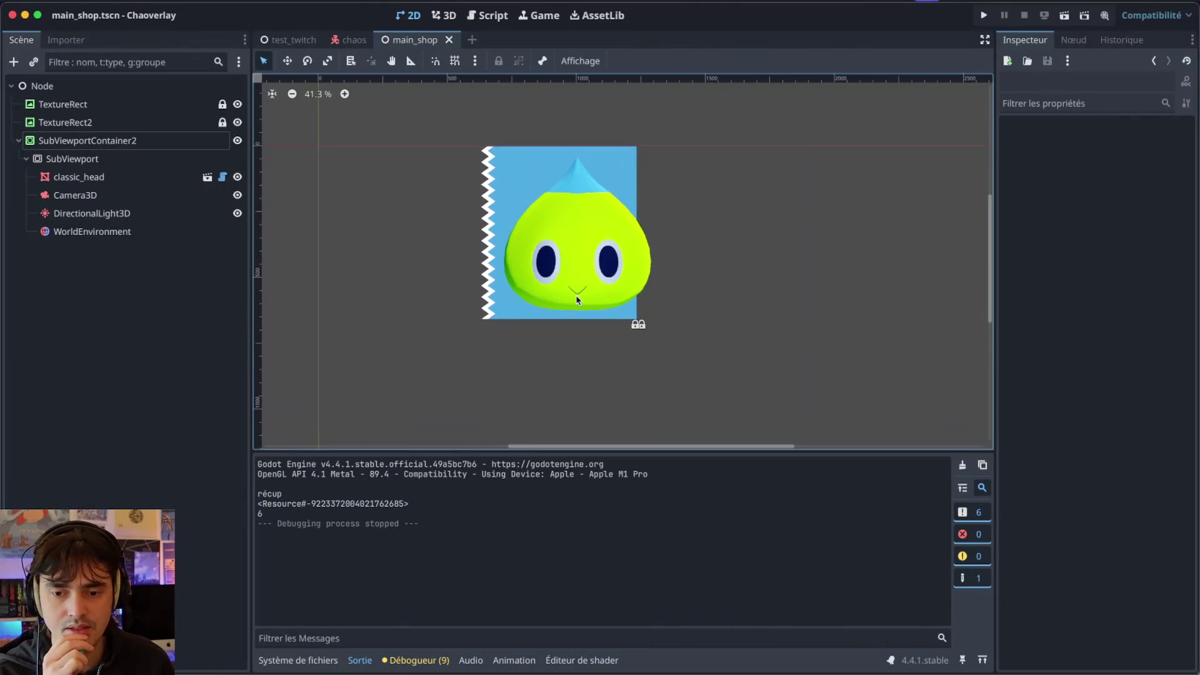
# Drag SubViewportContainer2 with the Chao viewport far above the panel
pyautogui.click(588, 277)
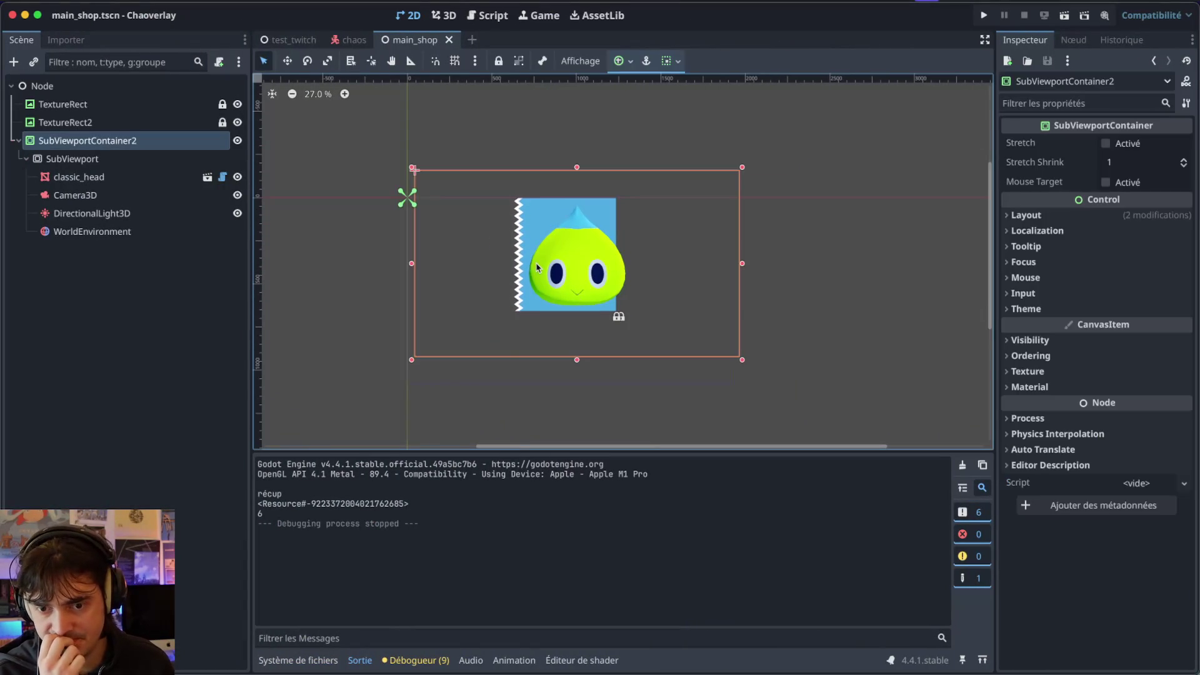
pyautogui.moveTo(588, 278)
pyautogui.mouseDown()
pyautogui.moveTo(653, 281)
pyautogui.moveTo(294, 269)
pyautogui.moveTo(318, 264)
pyautogui.mouseUp()
pyautogui.scroll(5, 616, 302)
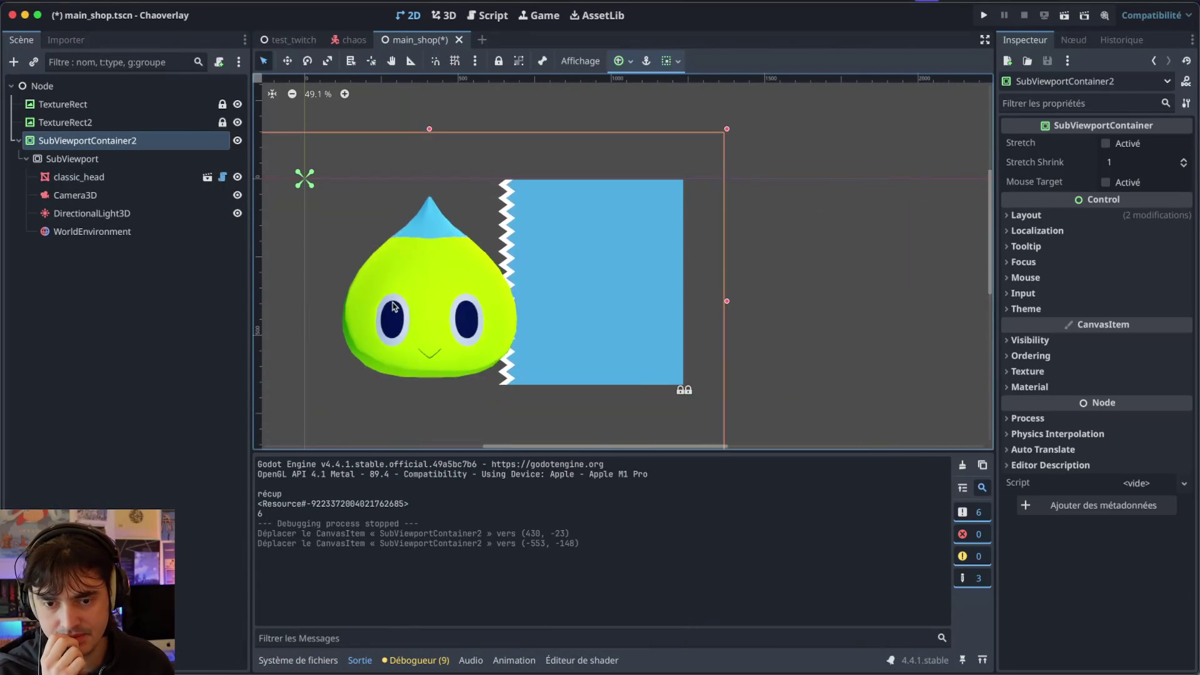
pyautogui.scroll(-10, 393, 307)
pyautogui.moveTo(414, 316)
pyautogui.mouseDown()
pyautogui.moveTo(556, 245)
pyautogui.moveTo(502, 302)
pyautogui.moveTo(502, 228)
pyautogui.mouseUp()
pyautogui.click(421, 305)
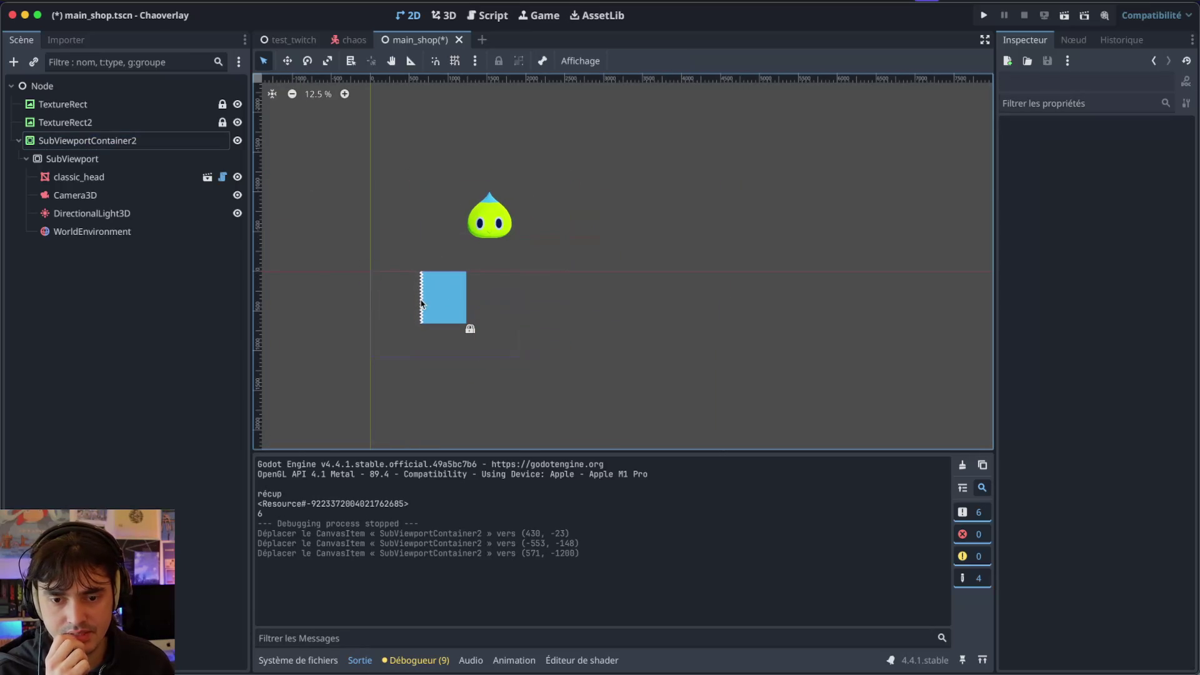
# Unlock TextureRect and TextureRect2, then shift both together slightly up and right
pyautogui.click(223, 118)
pyautogui.click(222, 103)
pyautogui.doubleClick(125, 122)
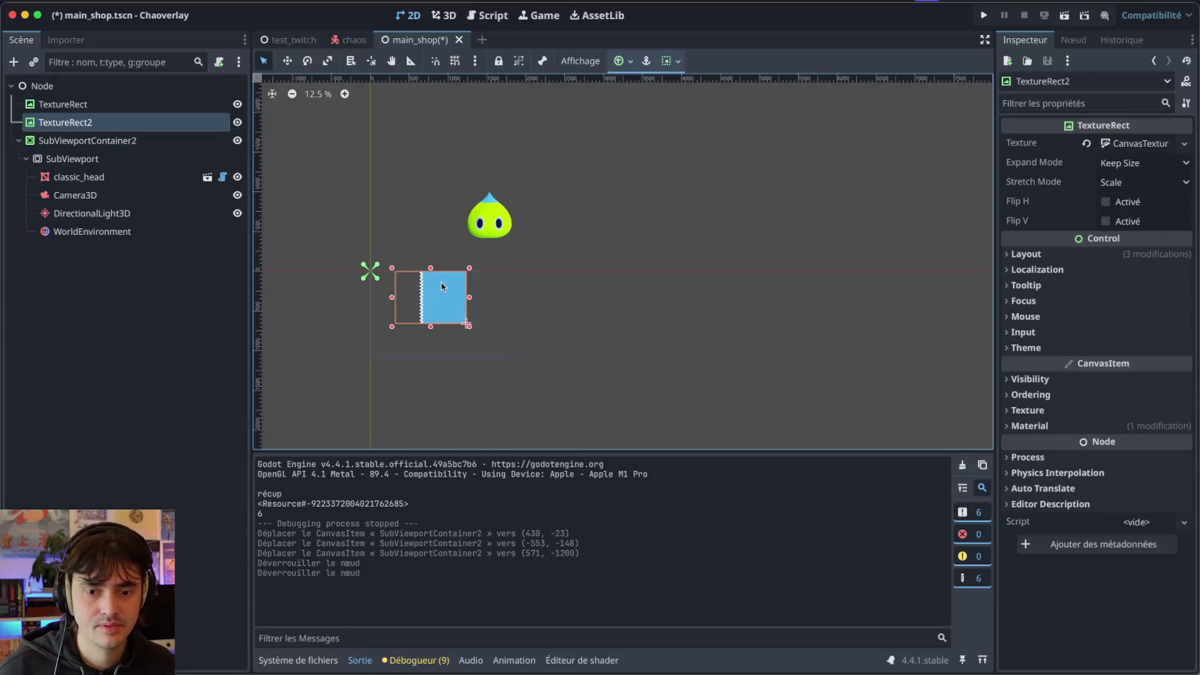
pyautogui.keyDown('shift'); pyautogui.click(62, 103); pyautogui.keyUp('shift')
pyautogui.moveTo(372, 353)
pyautogui.mouseDown()
pyautogui.moveTo(490, 340)
pyautogui.moveTo(579, 306)
pyautogui.mouseUp()
pyautogui.scroll(-2, 578, 305)
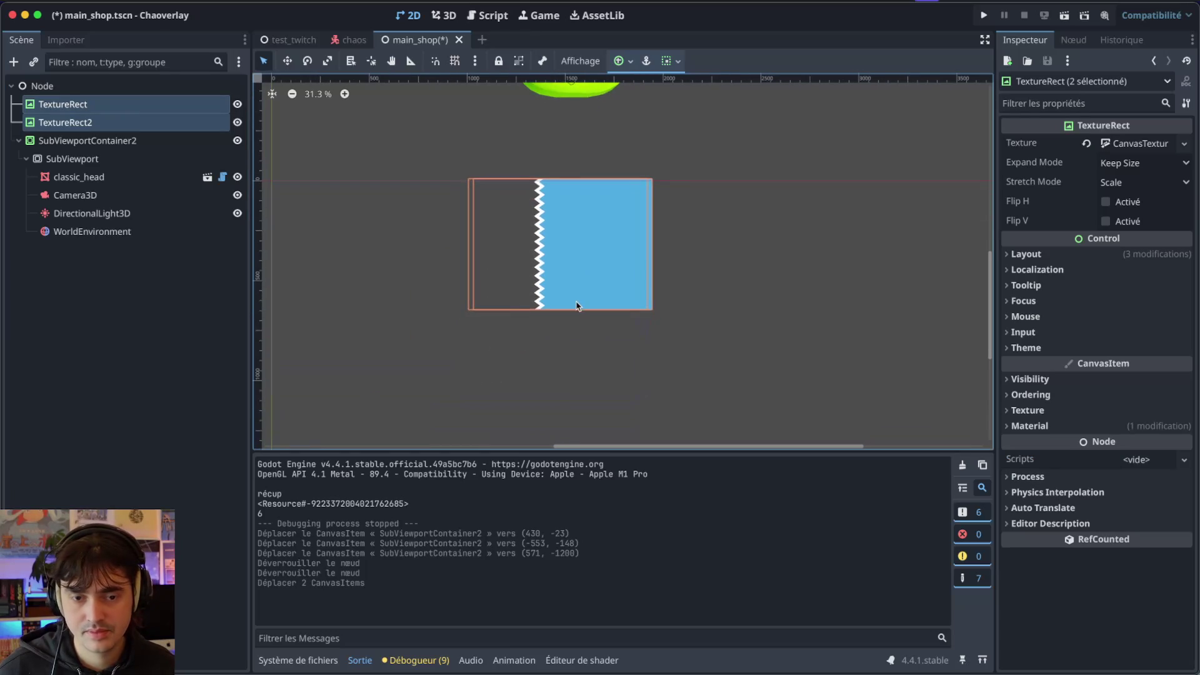
pyautogui.click(447, 332)
pyautogui.click(556, 269)
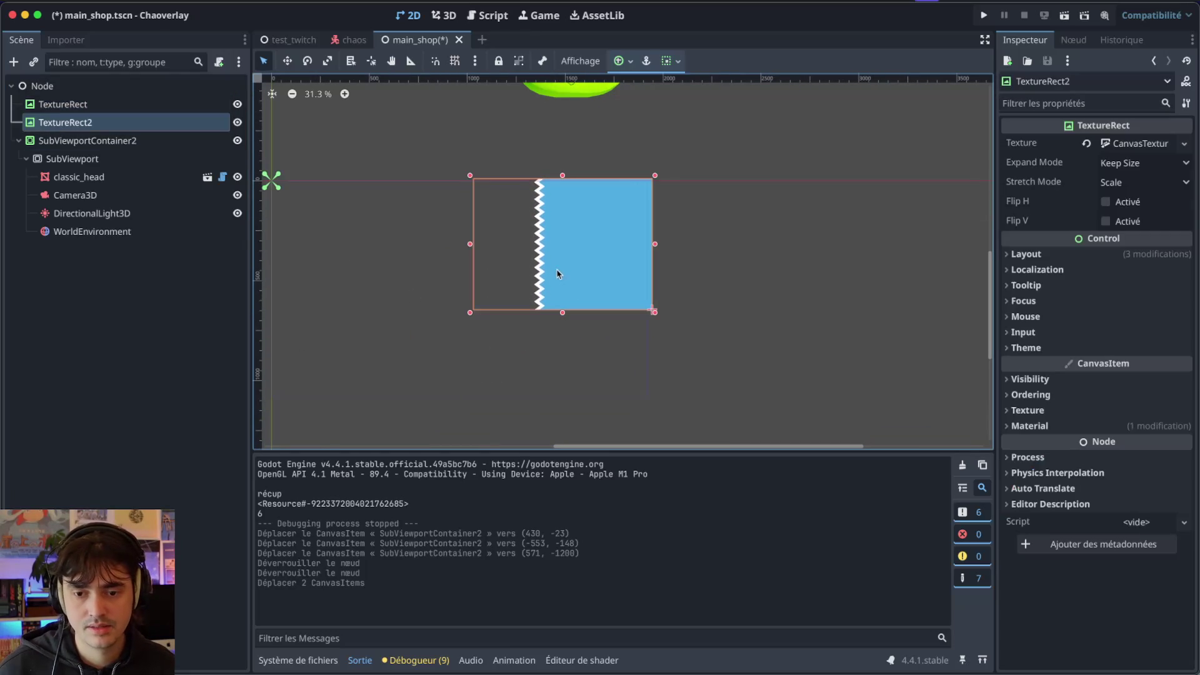
pyautogui.keyDown('shift'); pyautogui.click(63, 104); pyautogui.keyUp('shift')
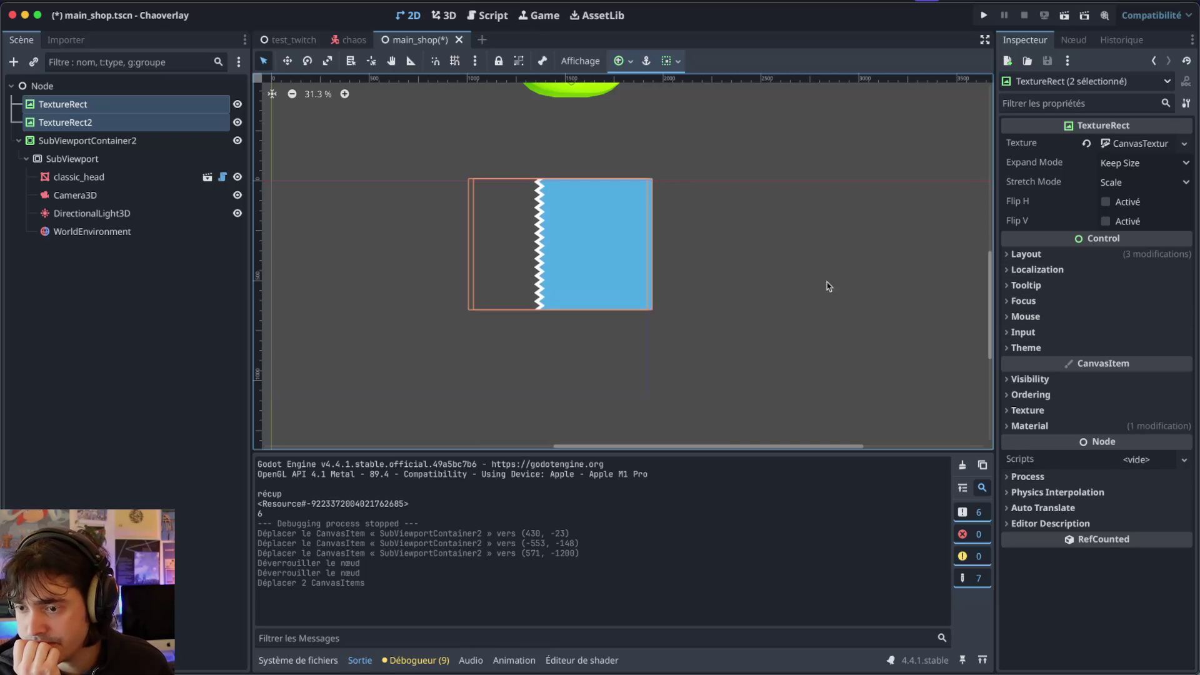
# Stretch TextureRect2 and TextureRect down-left to 1248×1094 and 1275×1102, then save main_shop
pyautogui.click(557, 323)
pyautogui.click(524, 304)
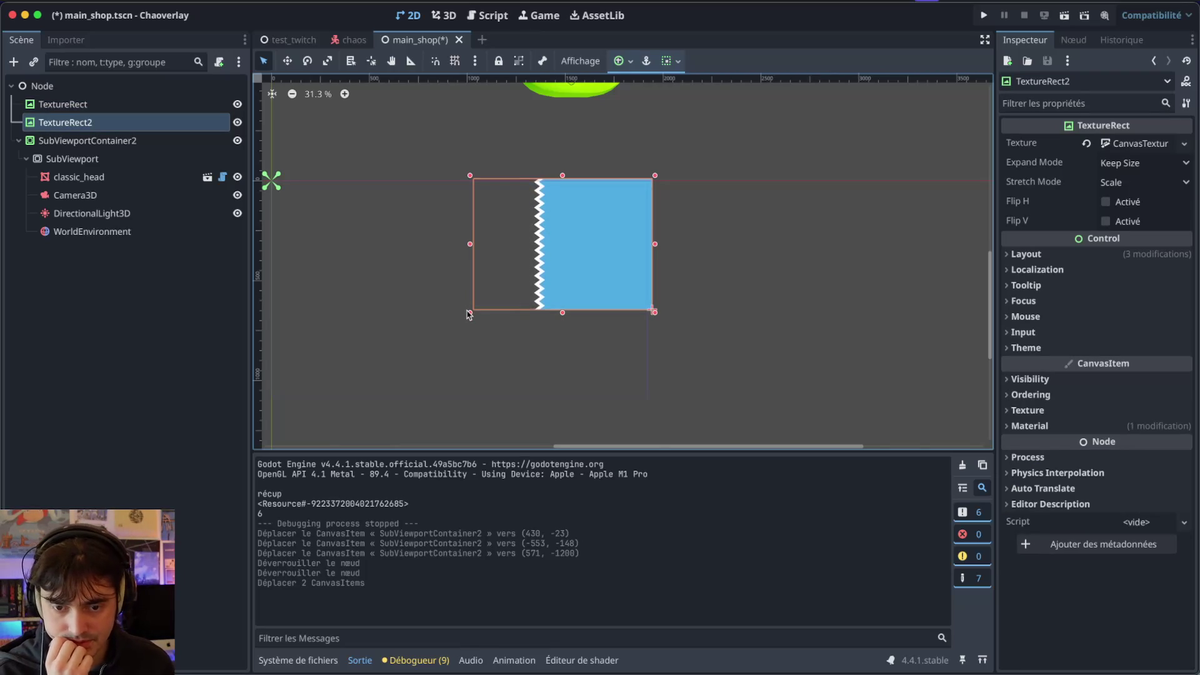
pyautogui.moveTo(470, 313)
pyautogui.mouseDown()
pyautogui.moveTo(452, 395)
pyautogui.moveTo(462, 408)
pyautogui.moveTo(405, 400)
pyautogui.mouseUp()
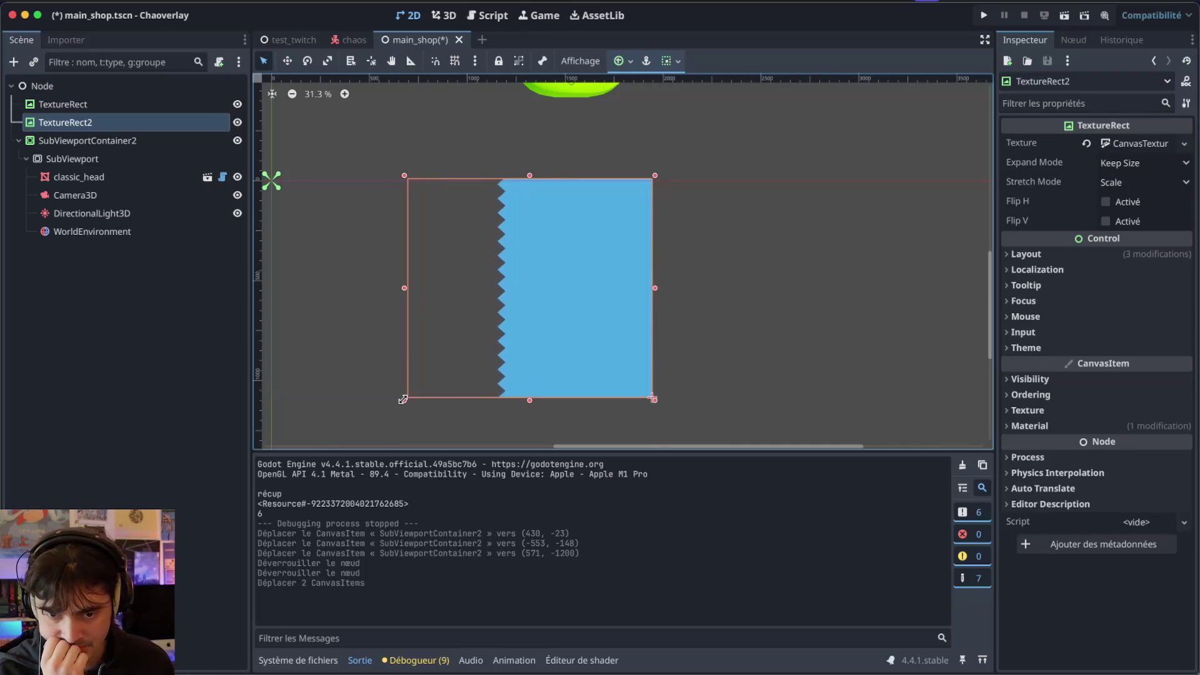
pyautogui.click(147, 104)
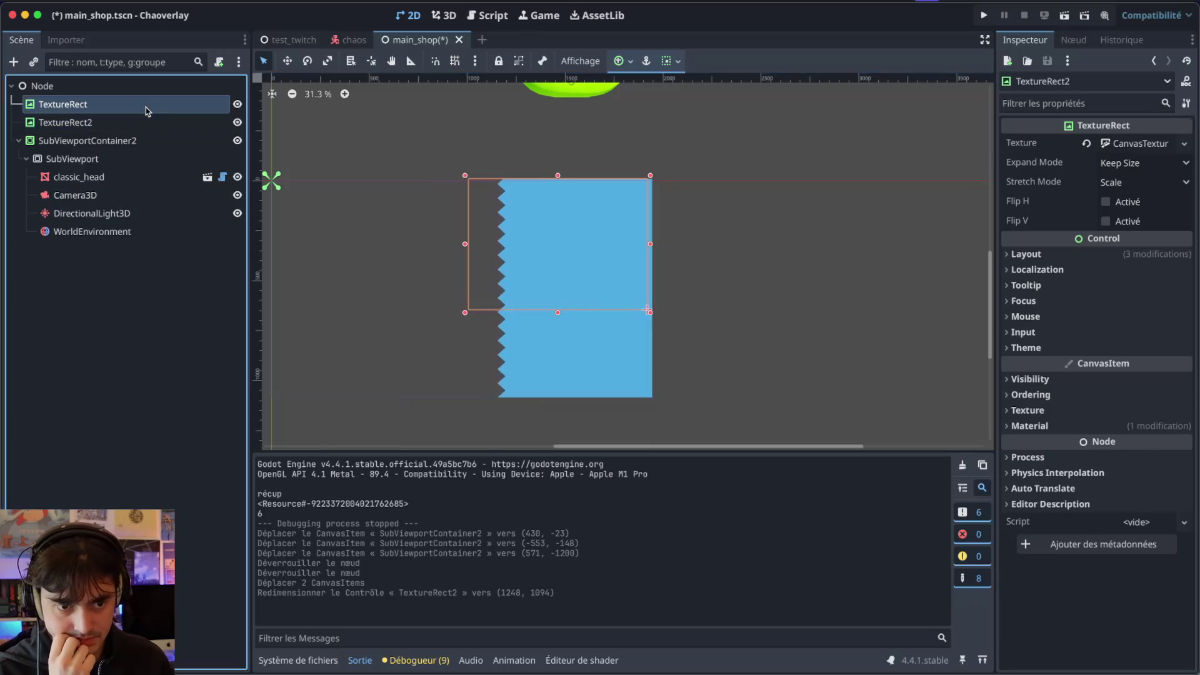
pyautogui.moveTo(469, 314)
pyautogui.mouseDown()
pyautogui.moveTo(419, 409)
pyautogui.moveTo(390, 412)
pyautogui.moveTo(396, 401)
pyautogui.mouseUp()
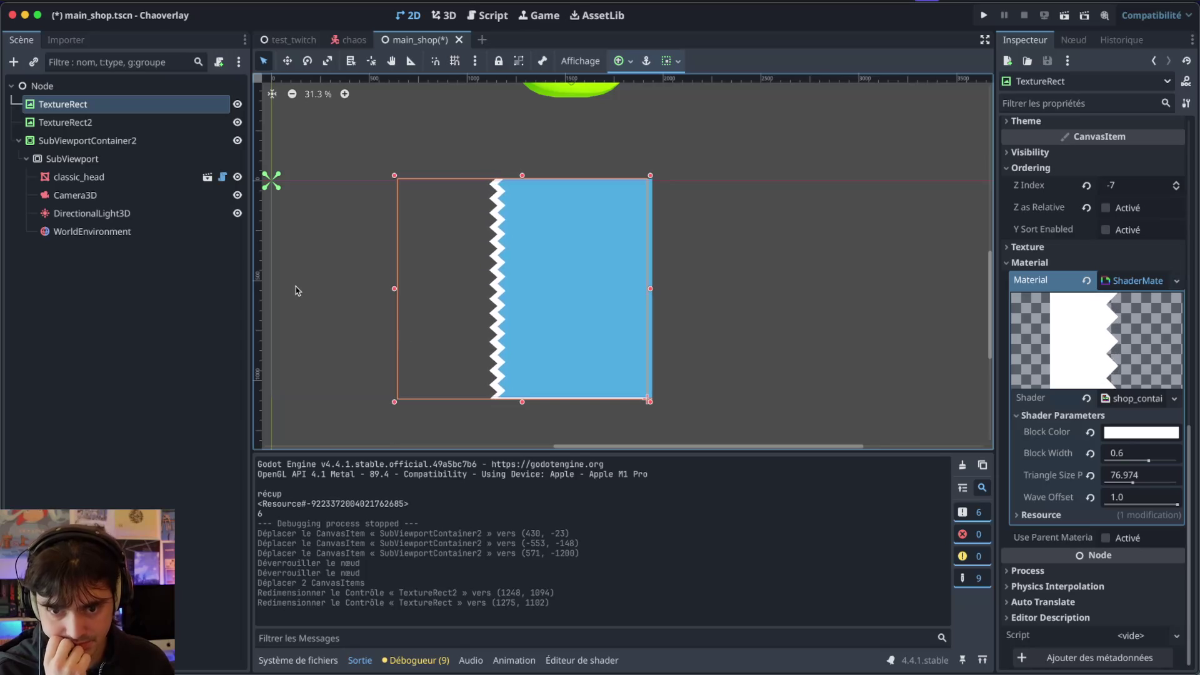
pyautogui.click(317, 287)
pyautogui.hotkey('ctrl', 's')
# Run the project with F5 to check the fullscreen zigzag panel, then close the game window
pyautogui.press('F5')
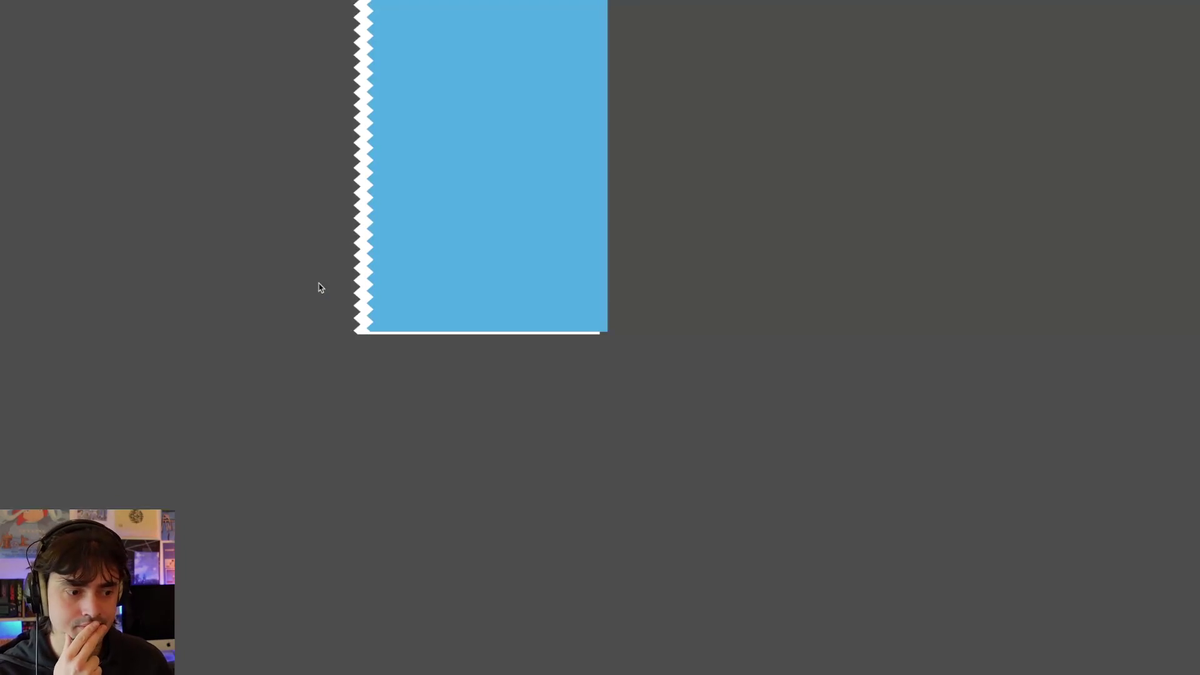
pyautogui.moveTo(123, 1)
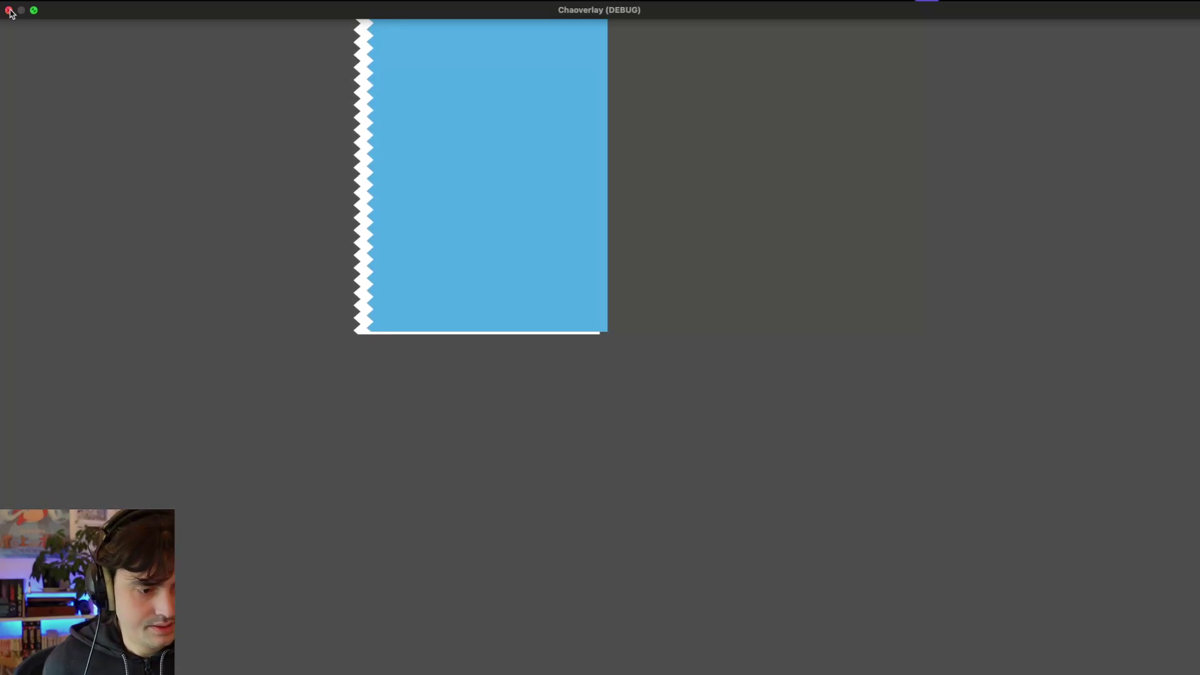
pyautogui.click(9, 11)
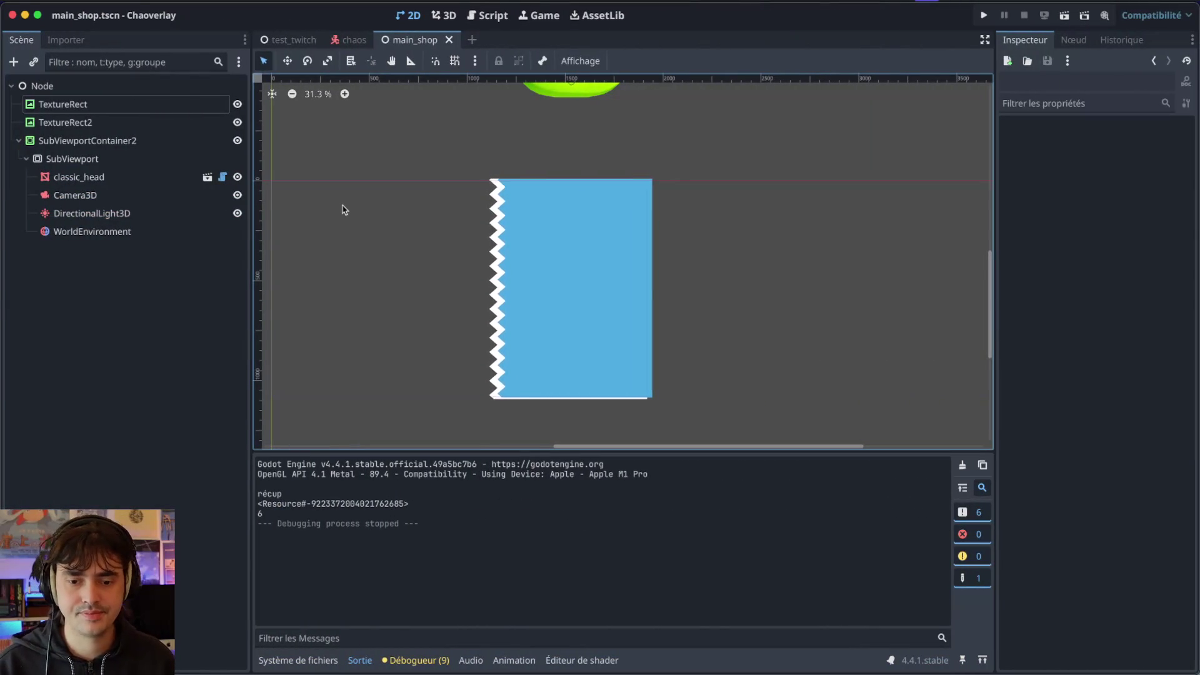
pyautogui.click(554, 251)
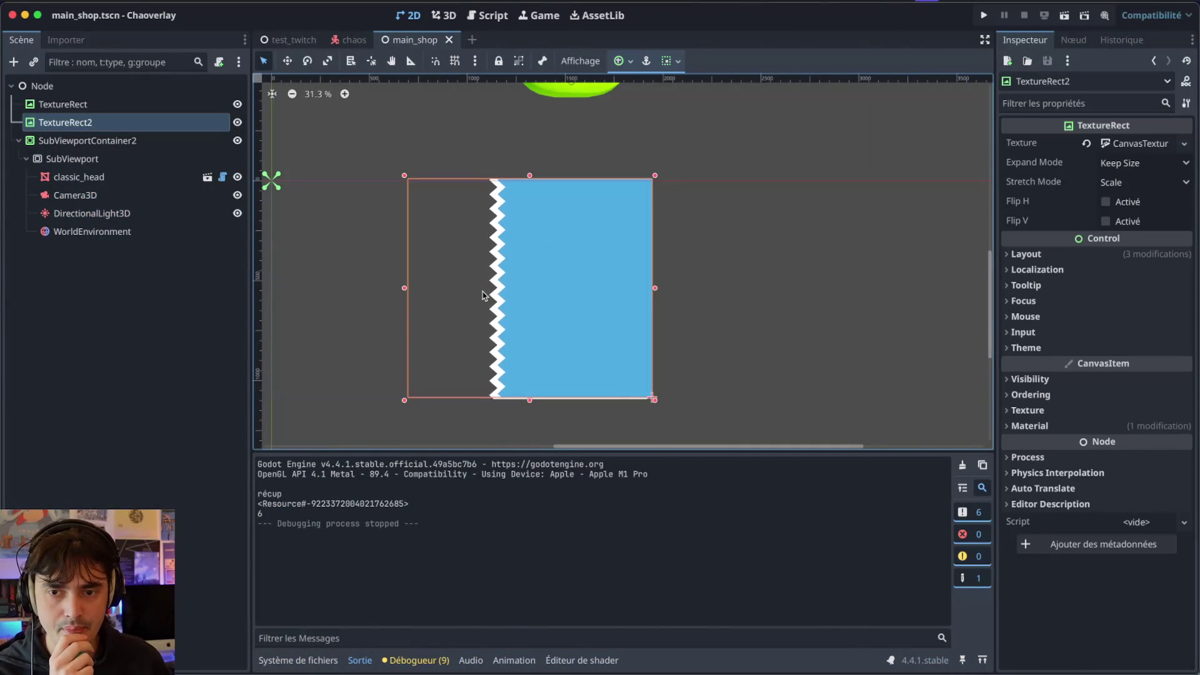
pyautogui.press('super+r')
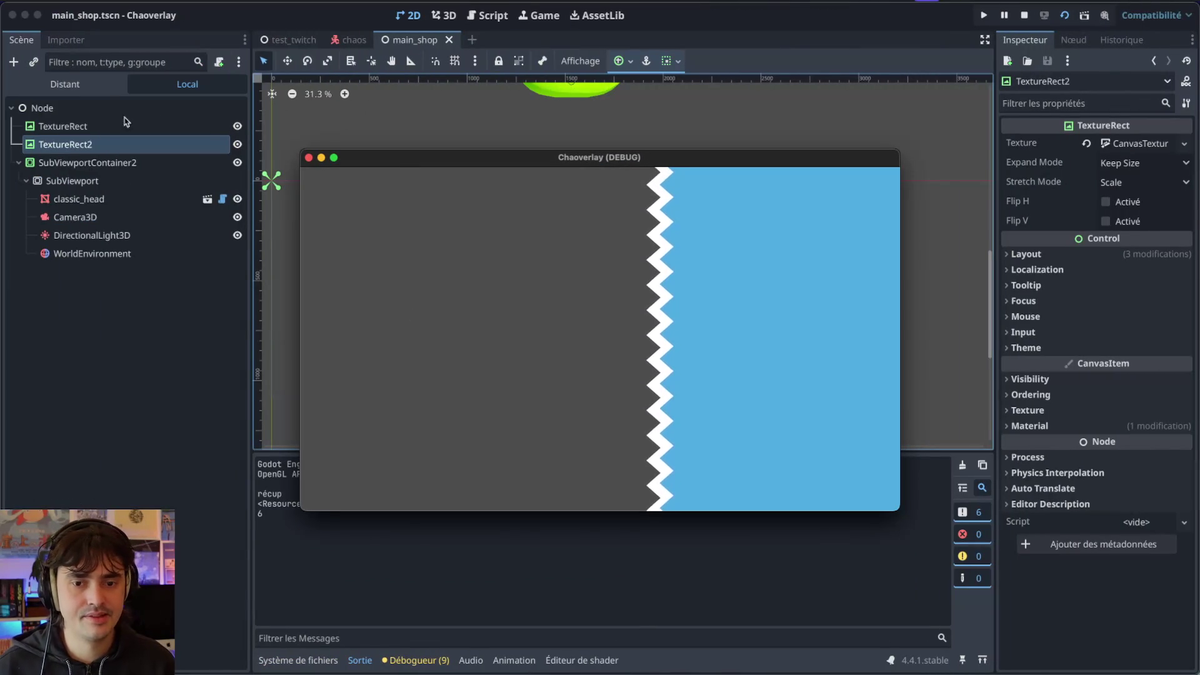
pyautogui.click(308, 158)
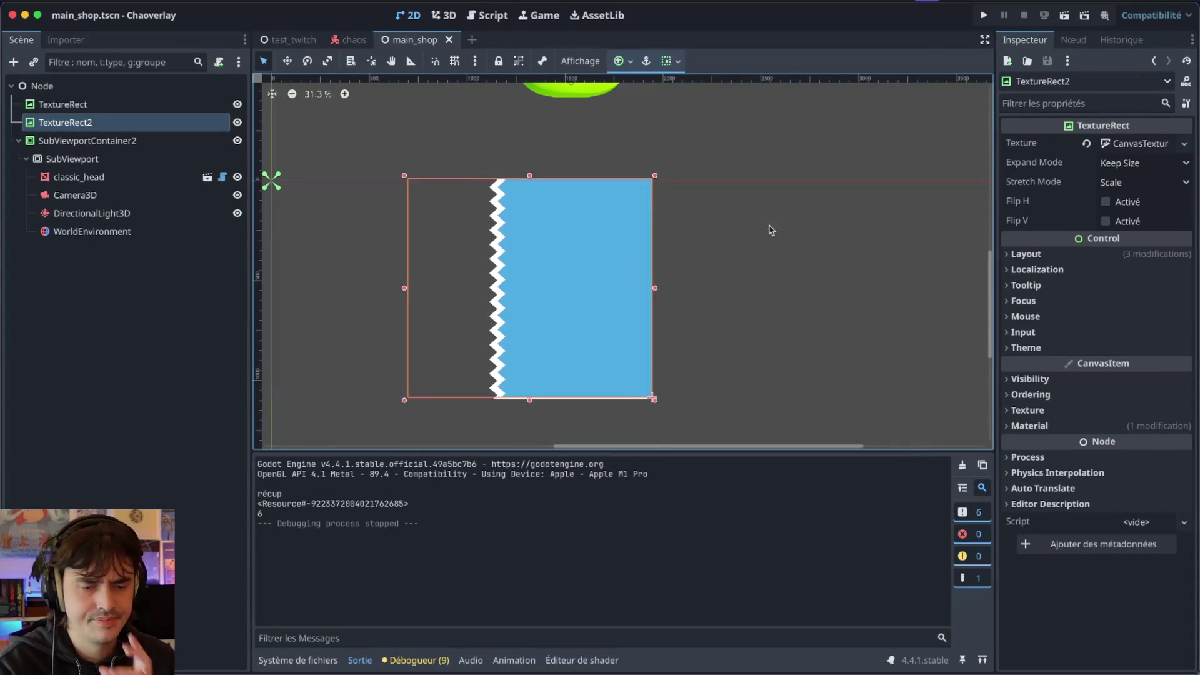
# In Project Settings, set stretch mode to viewport, aspect keep and scale mode fractional
pyautogui.click(869, 222)
pyautogui.hscroll(-2, 718, 302)
pyautogui.scroll(-1, 718, 303)
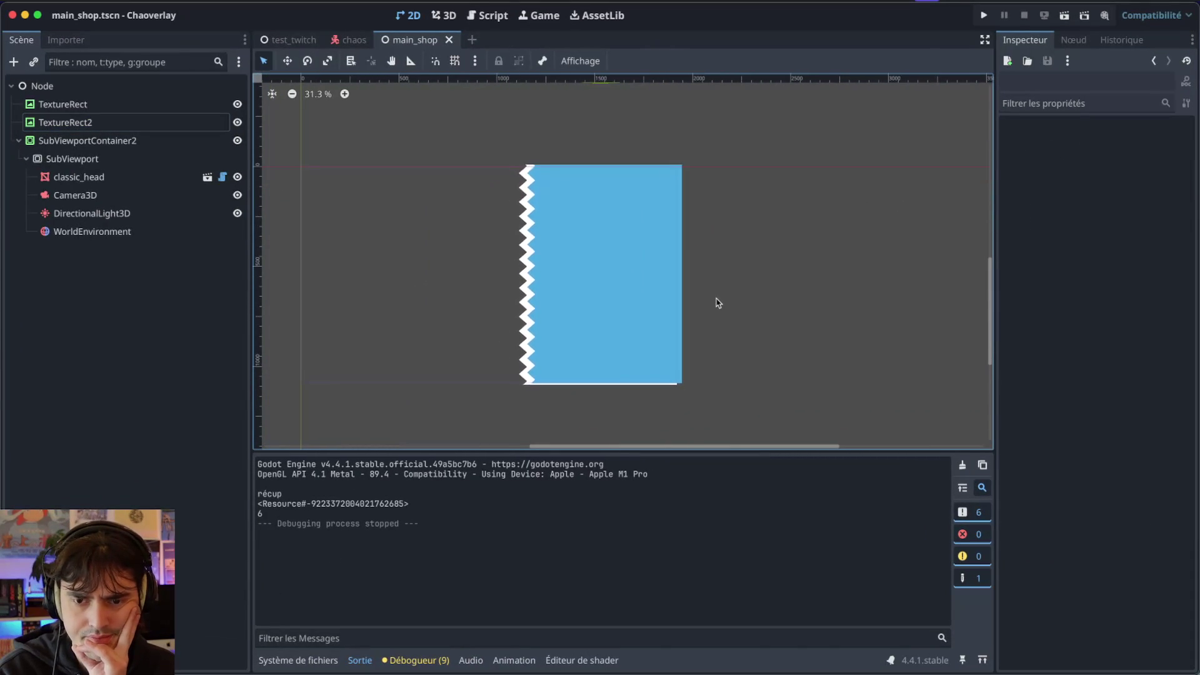
pyautogui.click(72, 1)
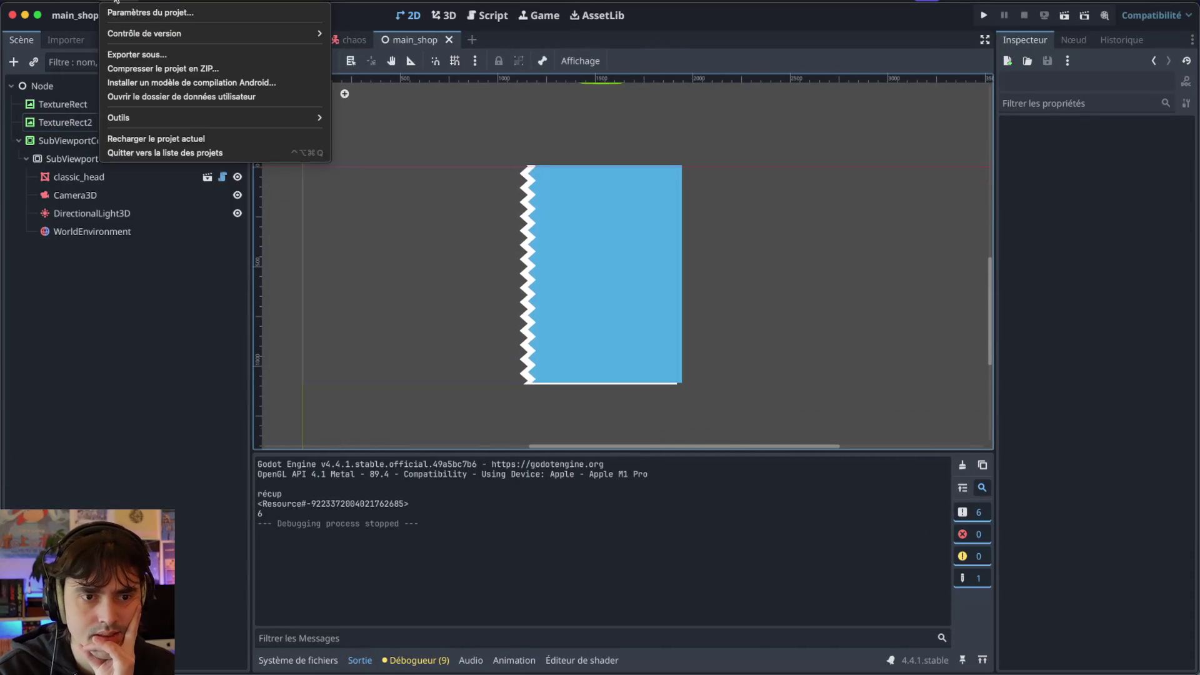
pyautogui.click(116, 13)
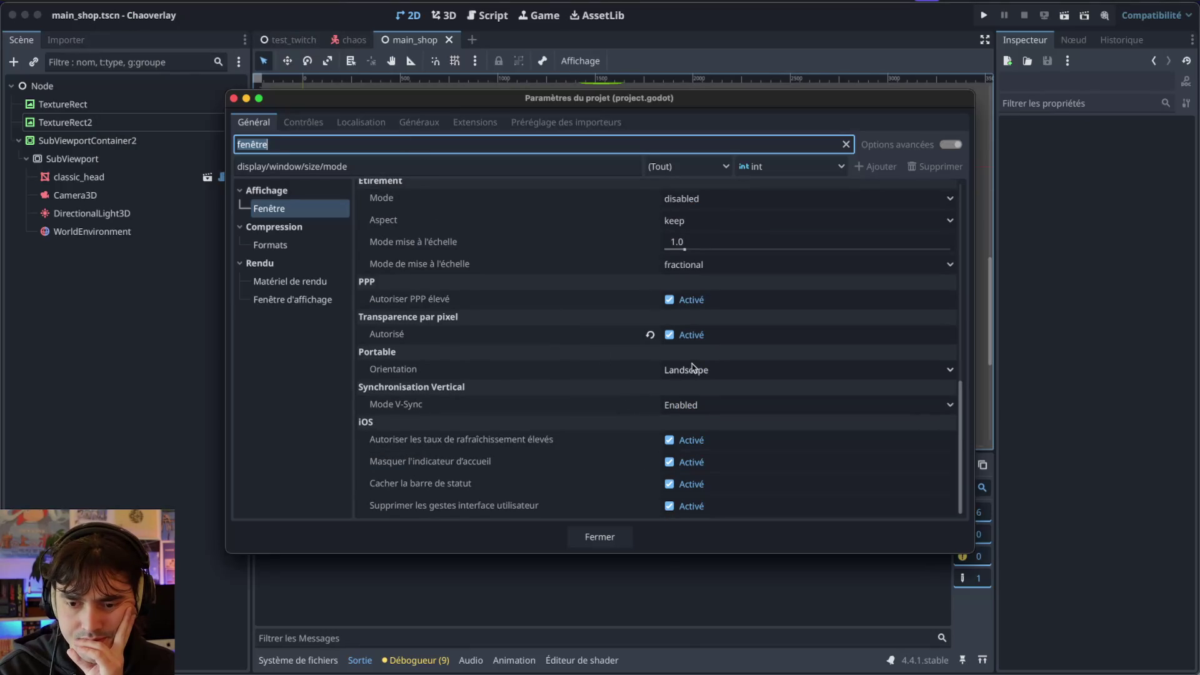
pyautogui.scroll(4, 691, 367)
pyautogui.click(704, 338)
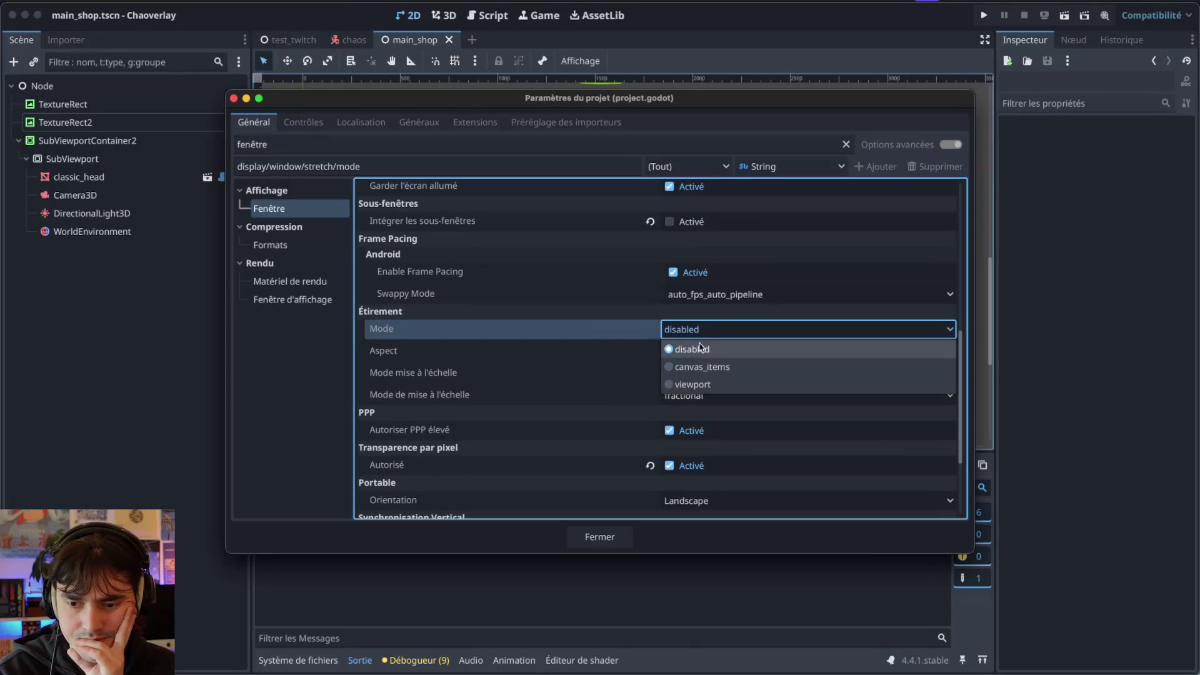
pyautogui.click(681, 383)
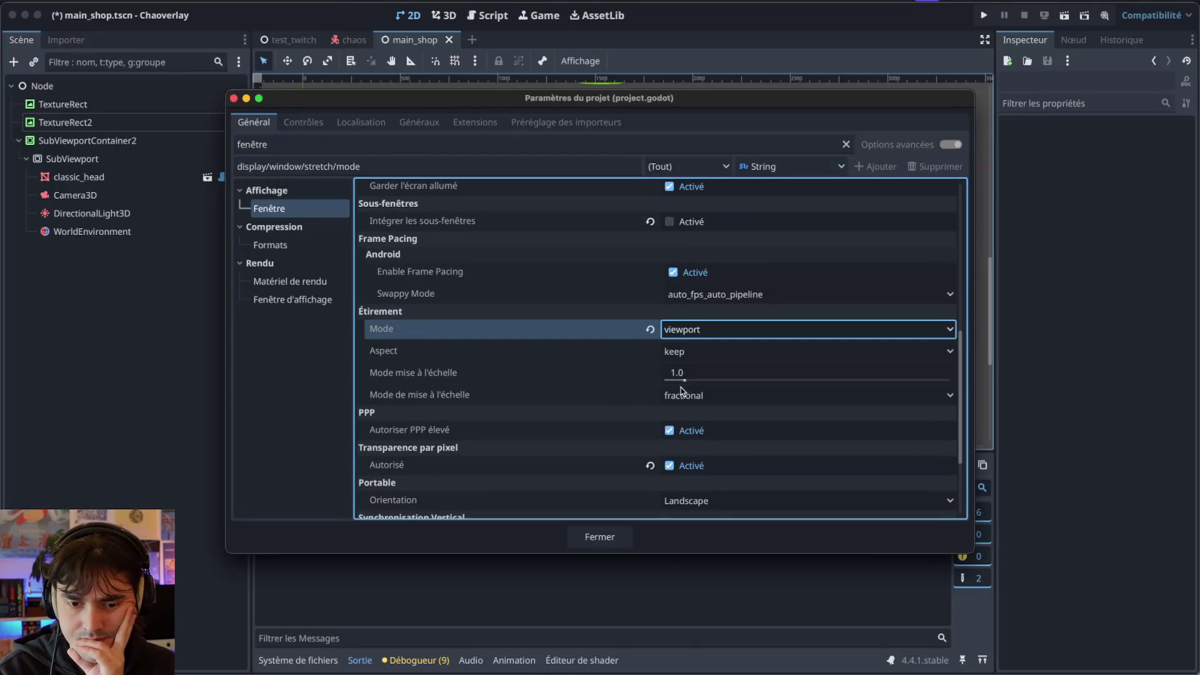
pyautogui.click(699, 356)
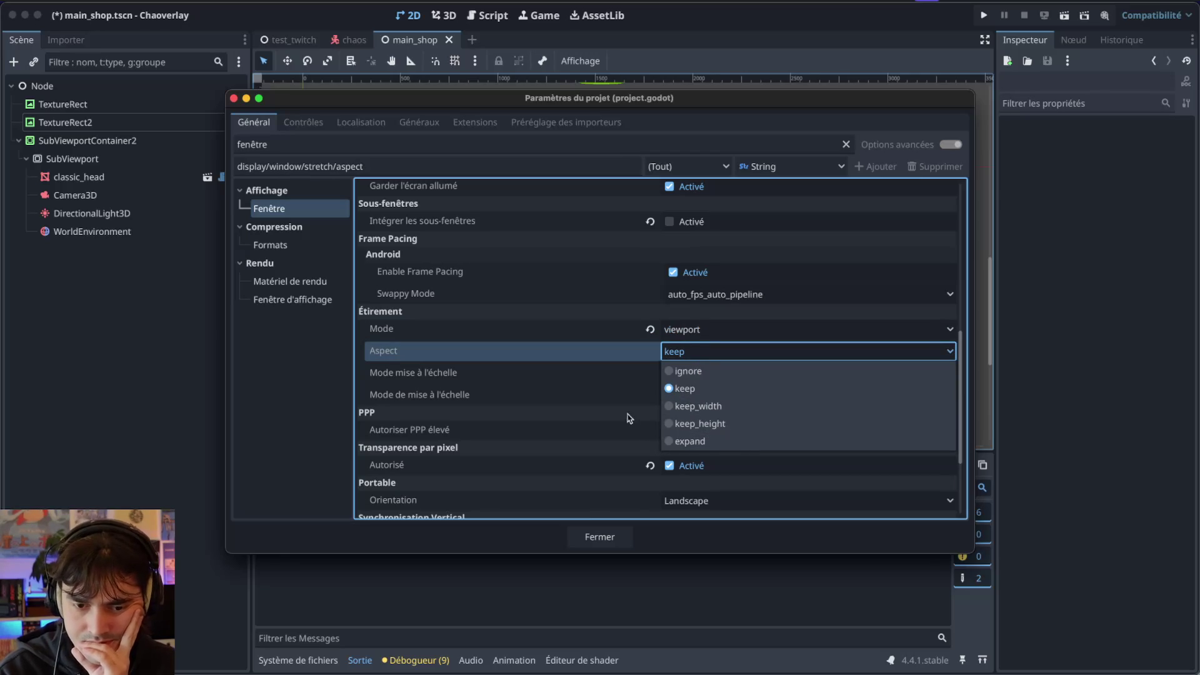
pyautogui.click(597, 416)
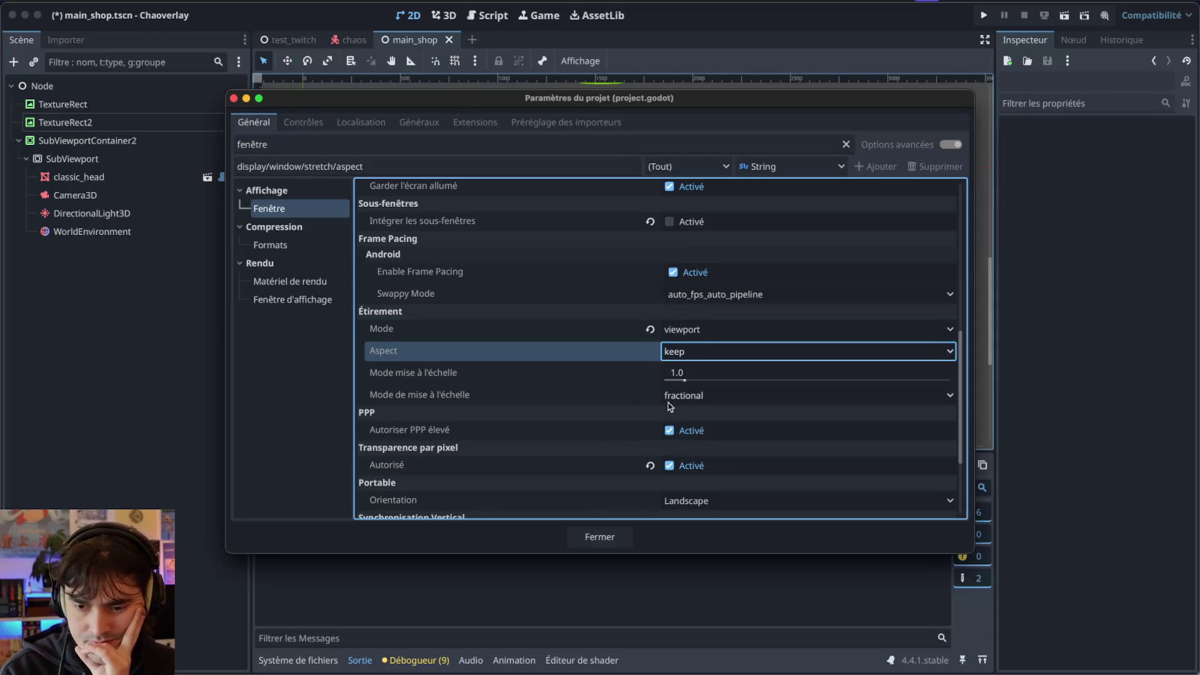
pyautogui.click(681, 395)
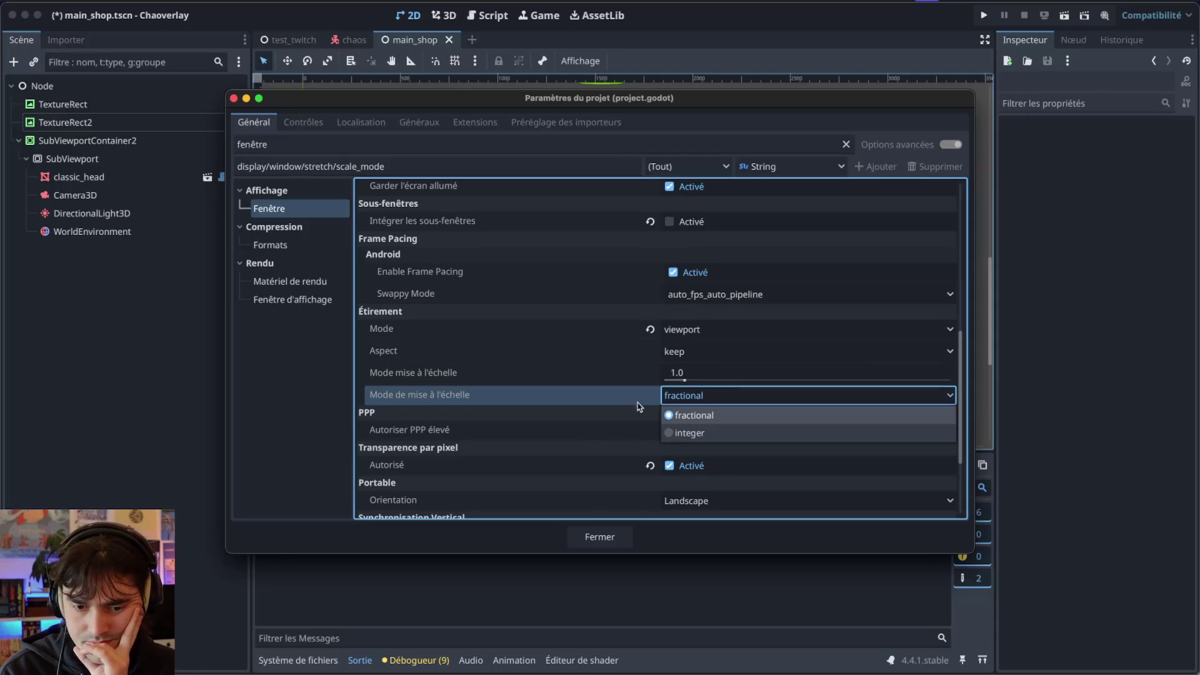
pyautogui.click(622, 382)
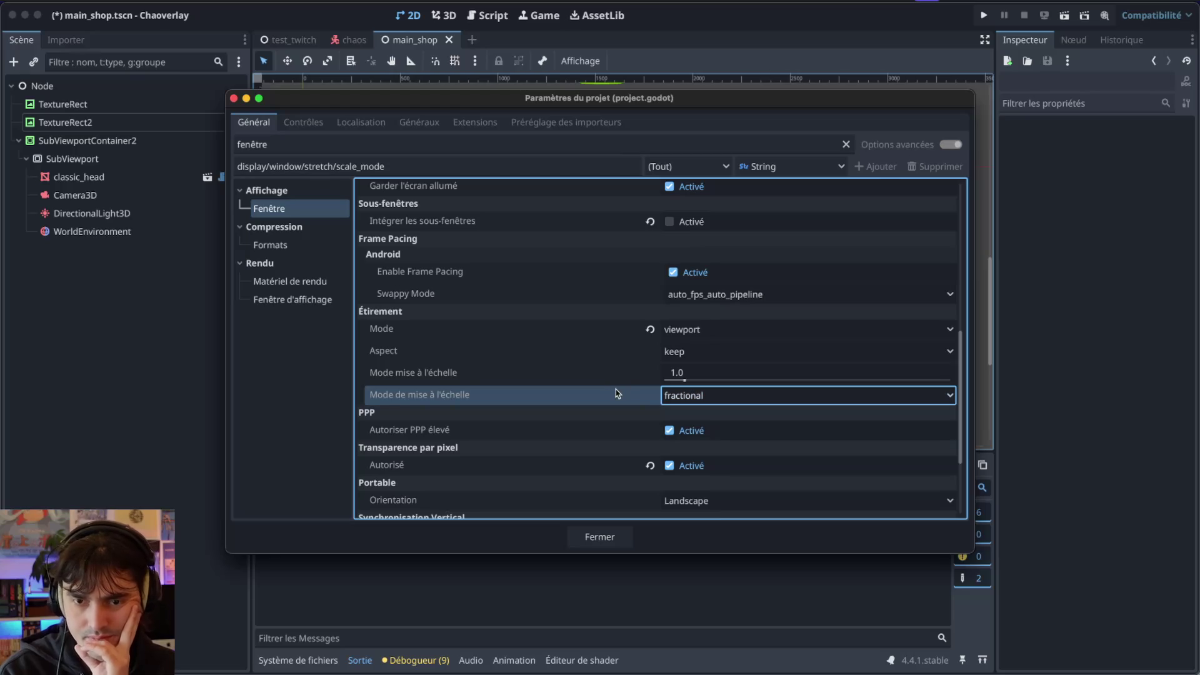
pyautogui.click(597, 530)
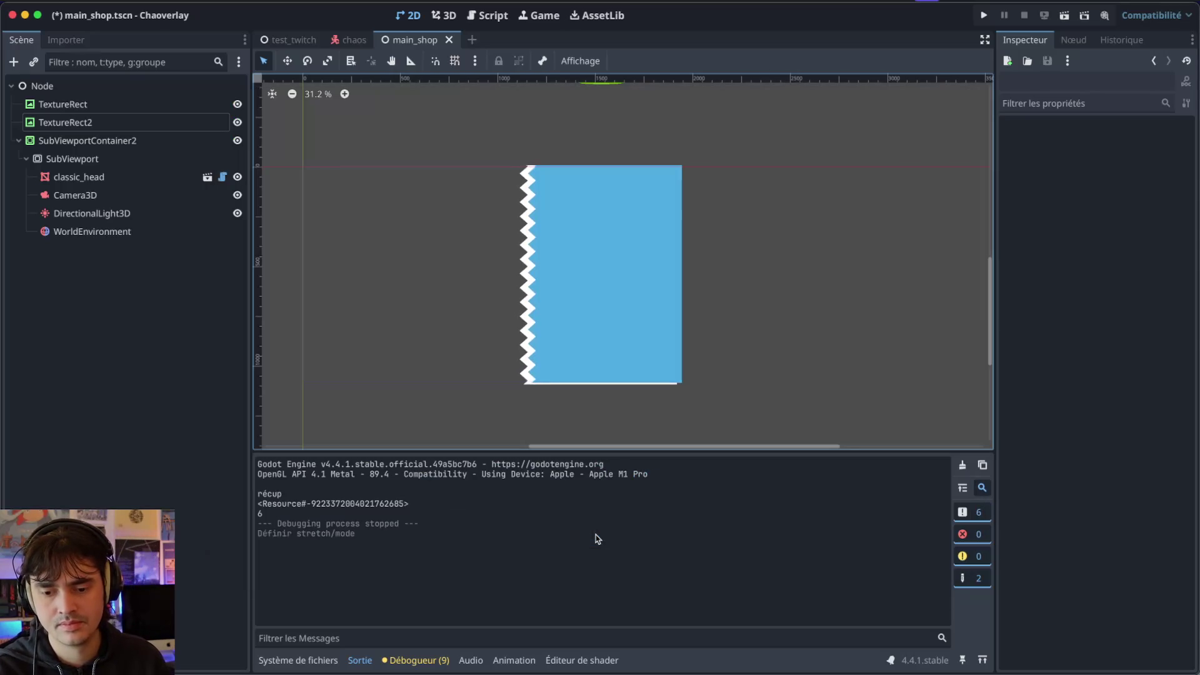
# Run the game to see the viewport-stretched panel, exit fullscreen, then quit it
pyautogui.press('super+b')
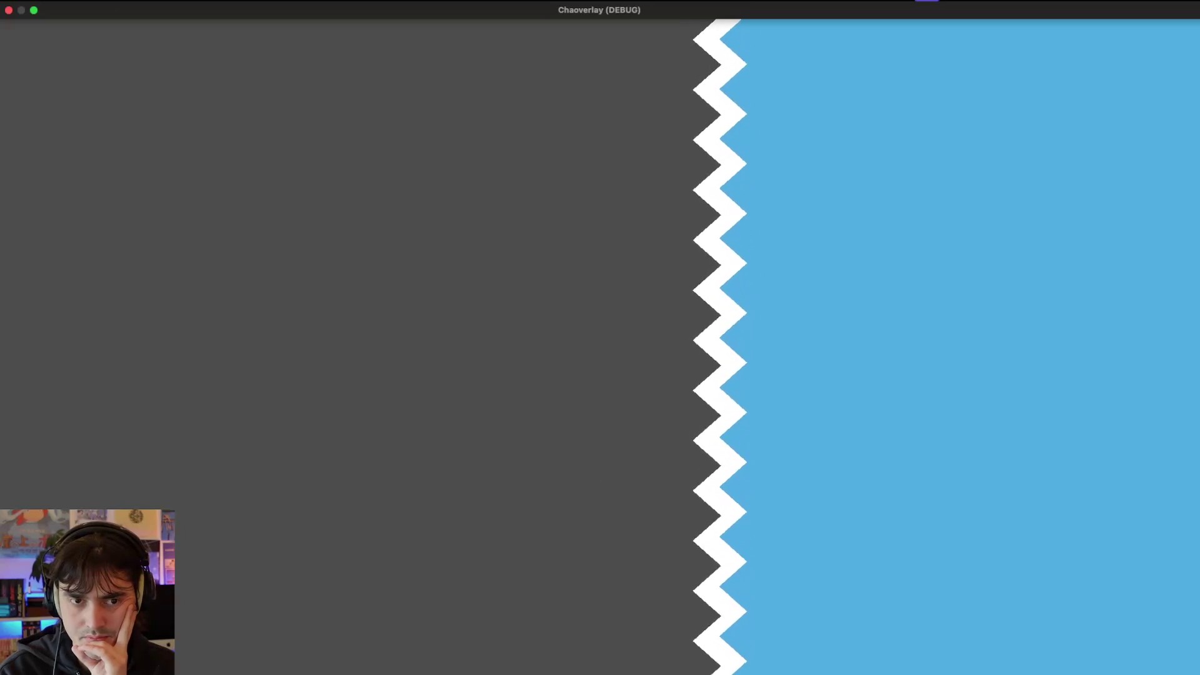
pyautogui.press('ctrl+super+f')
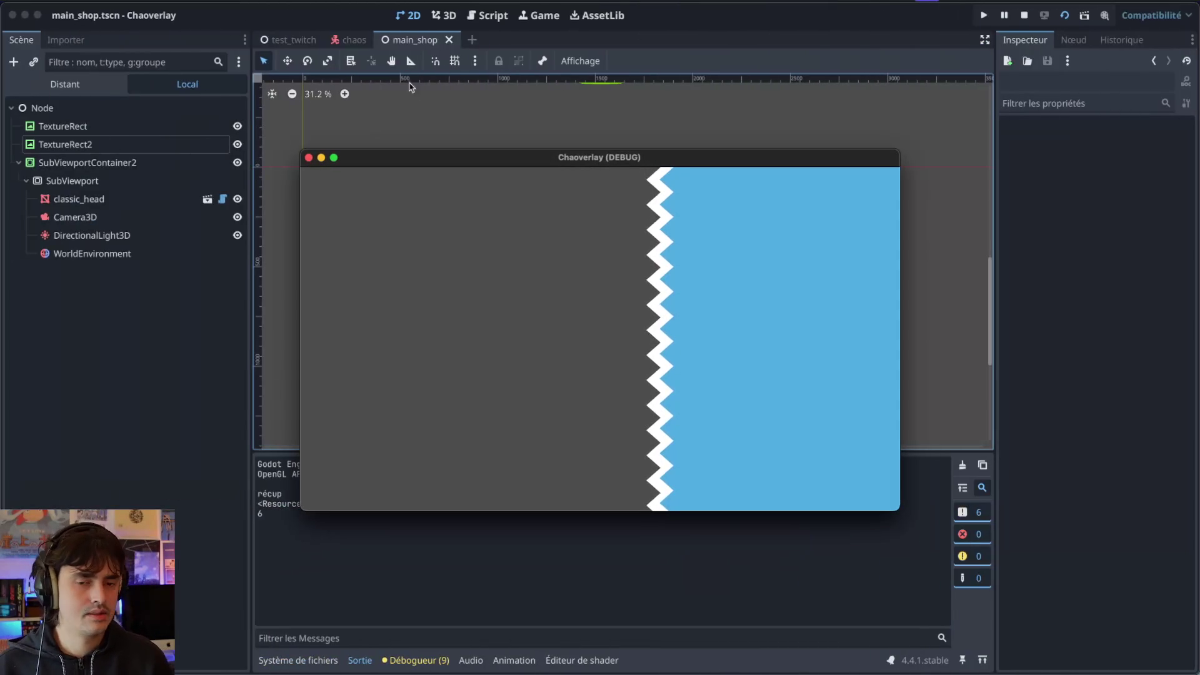
pyautogui.press('super+q')
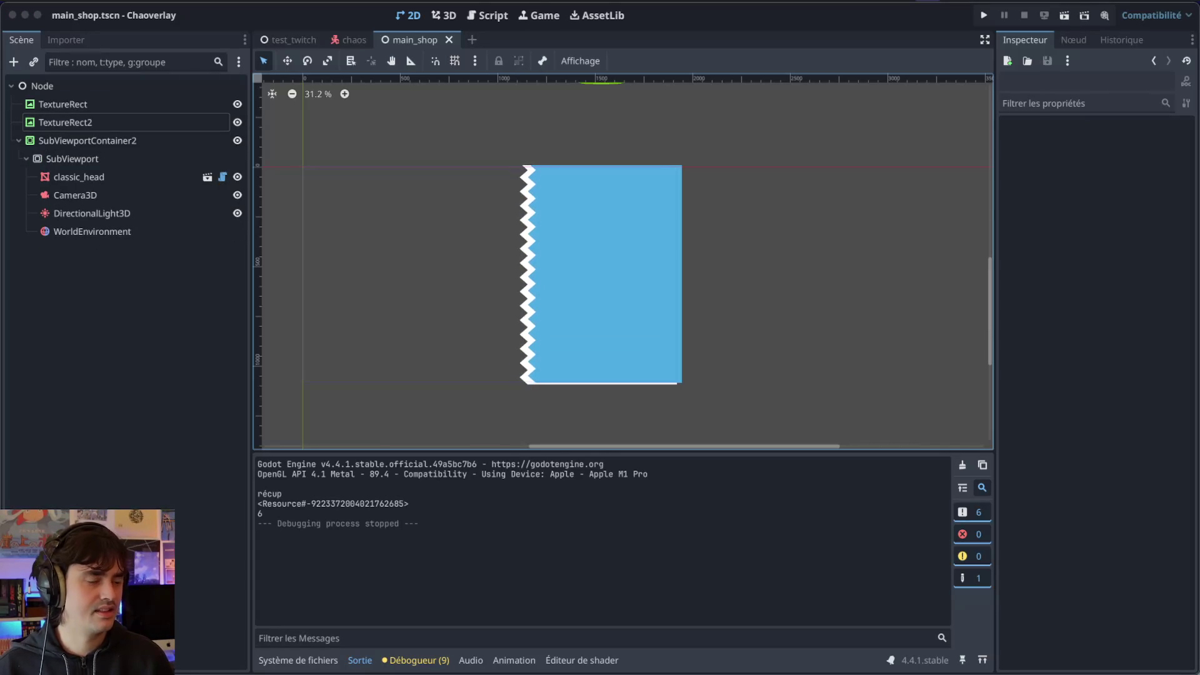
# Zoom the main_shop canvas and select TextureRect2
pyautogui.hscroll(-1, 436, 290)
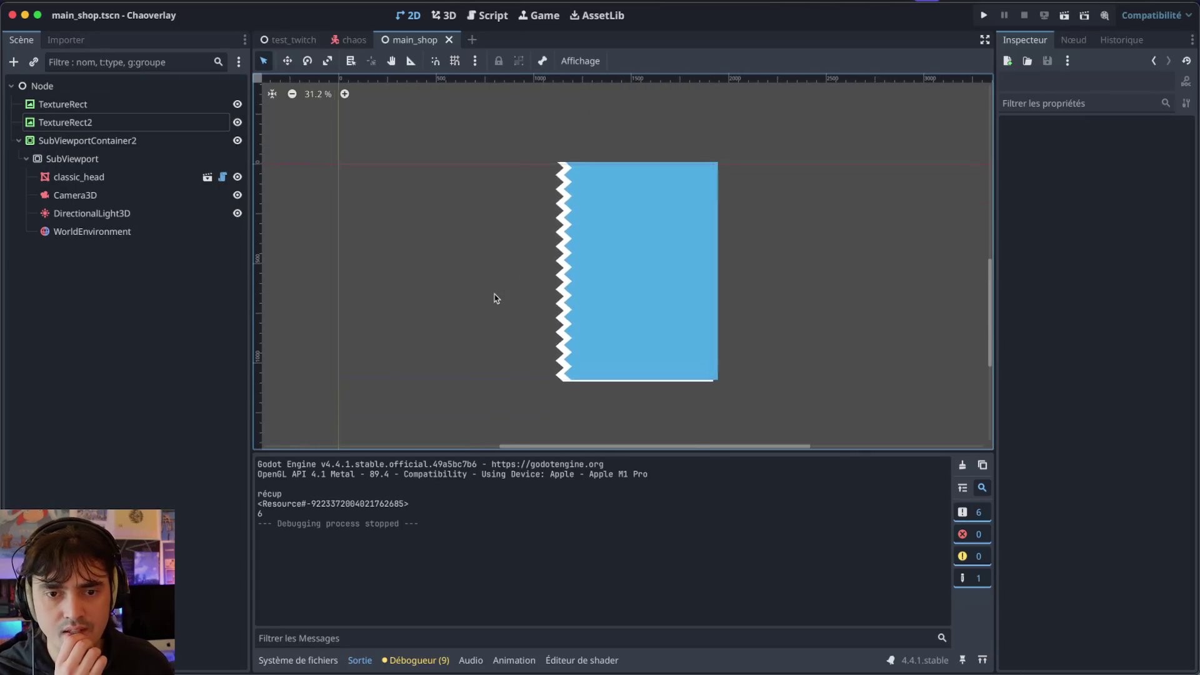
pyautogui.scroll(3, 492, 297)
pyautogui.scroll(-5, 494, 297)
pyautogui.scroll(3, 496, 298)
pyautogui.scroll(4, 496, 298)
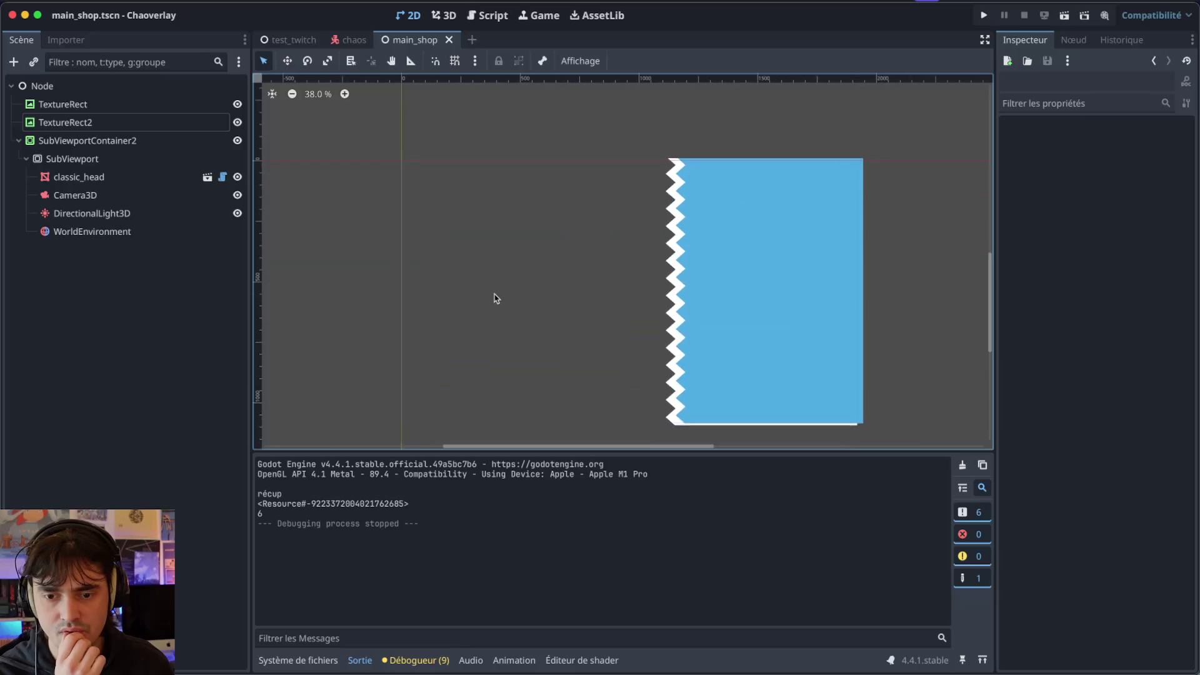
pyautogui.click(648, 316)
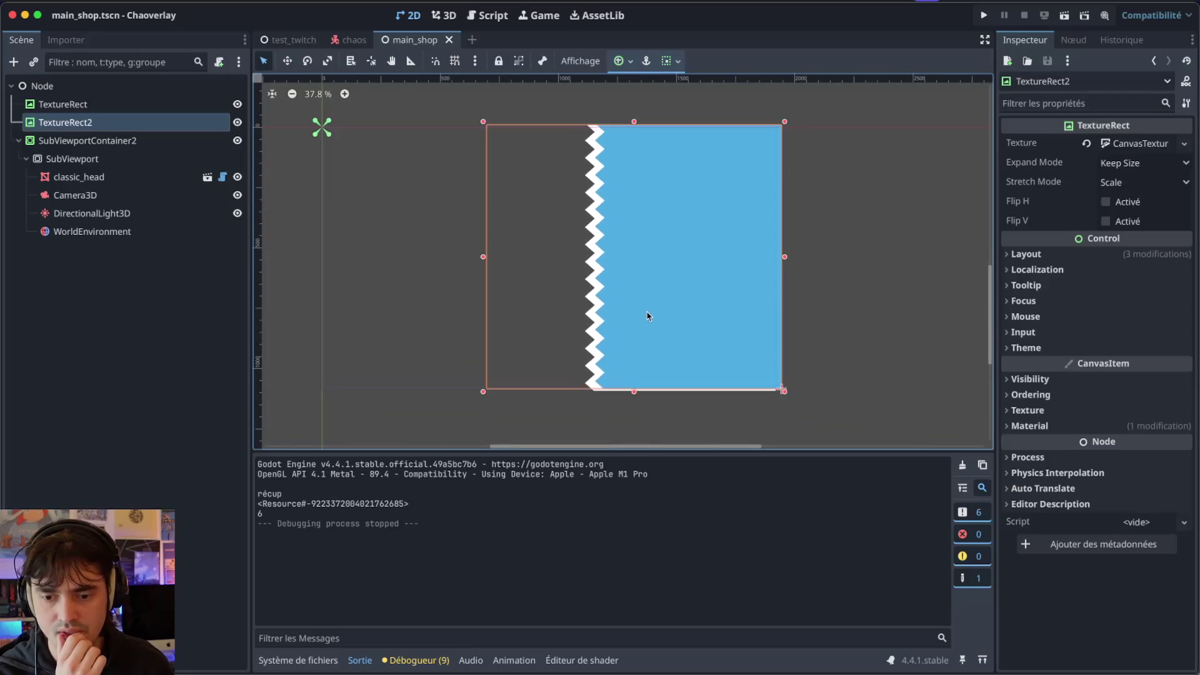
# Run the test_twitch scene to view the name-tagged chao avatars, then close the game
pyautogui.click(291, 45)
pyautogui.press('super+r')
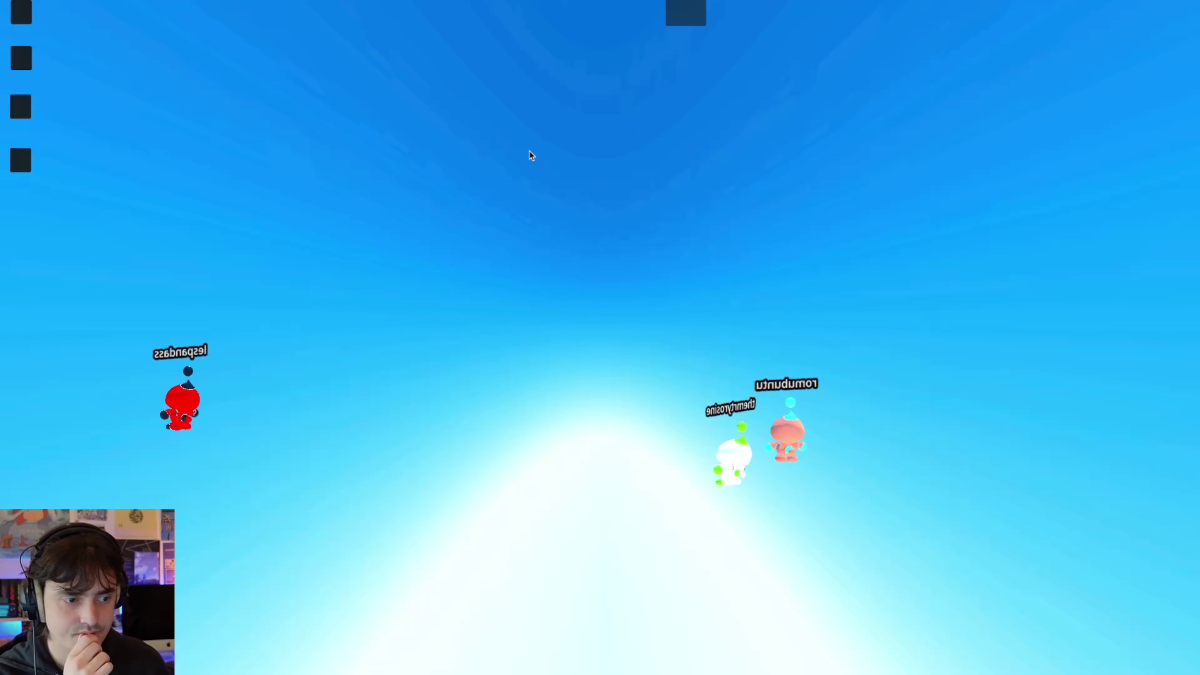
pyautogui.moveTo(12, 10)
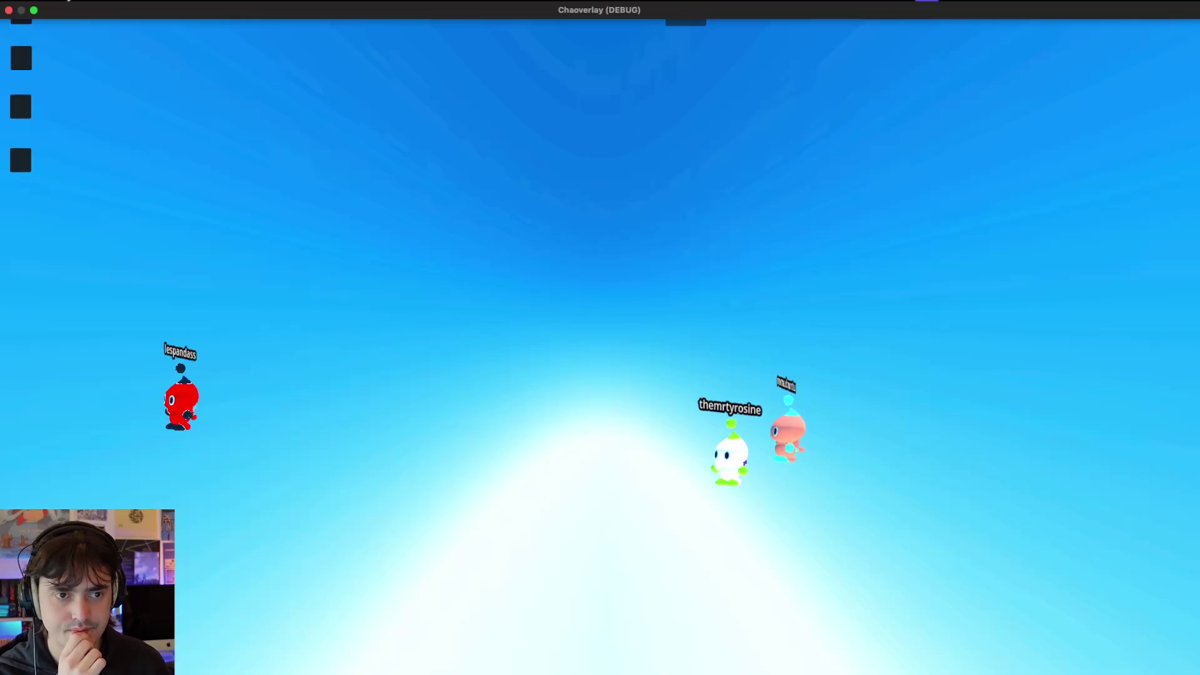
pyautogui.click(9, 10)
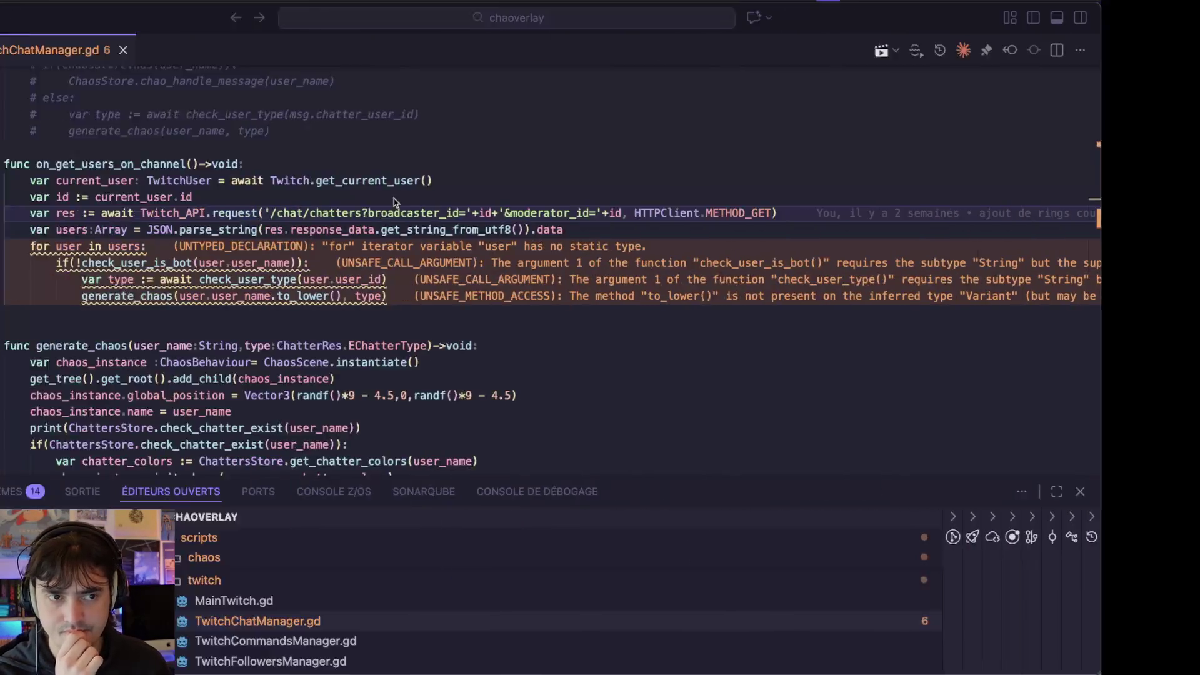
# Switch desktops with Ctrl+Right to get back to the Godot editor
pyautogui.hotkey('ctrl', 'Right')
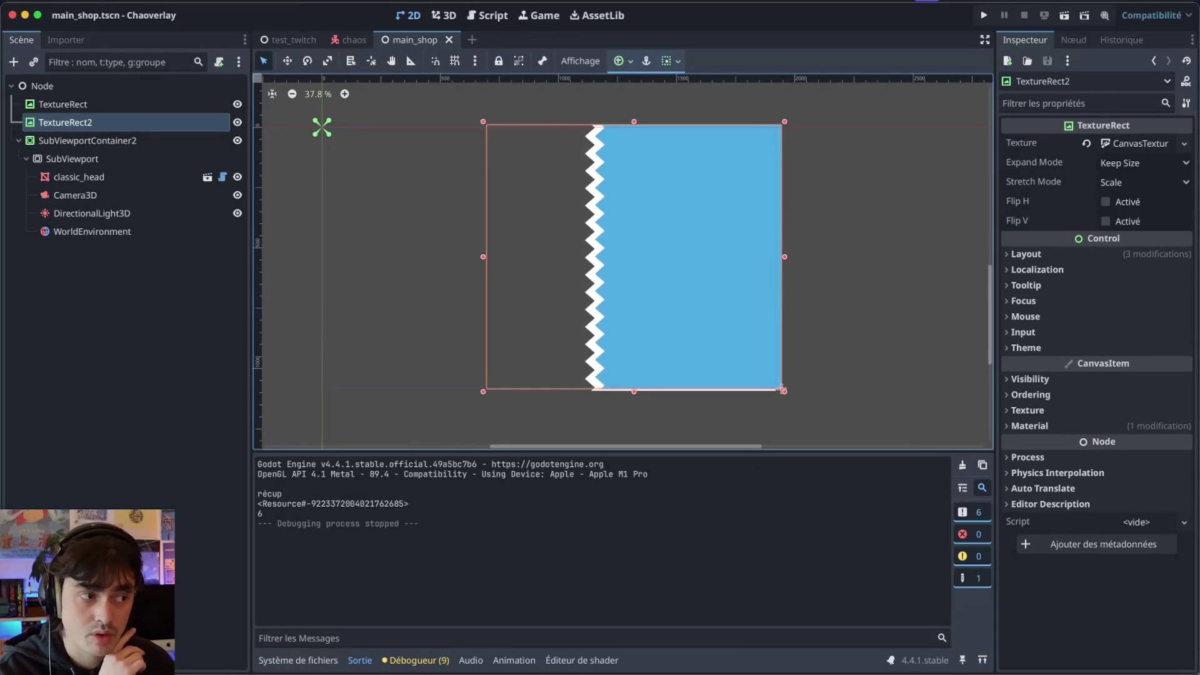
# Set the project viewport width to 3456 and height to 2234, then close the settings
pyautogui.hotkey('ctrl', 'Up')
pyautogui.hotkey('ctrl', 'Up')
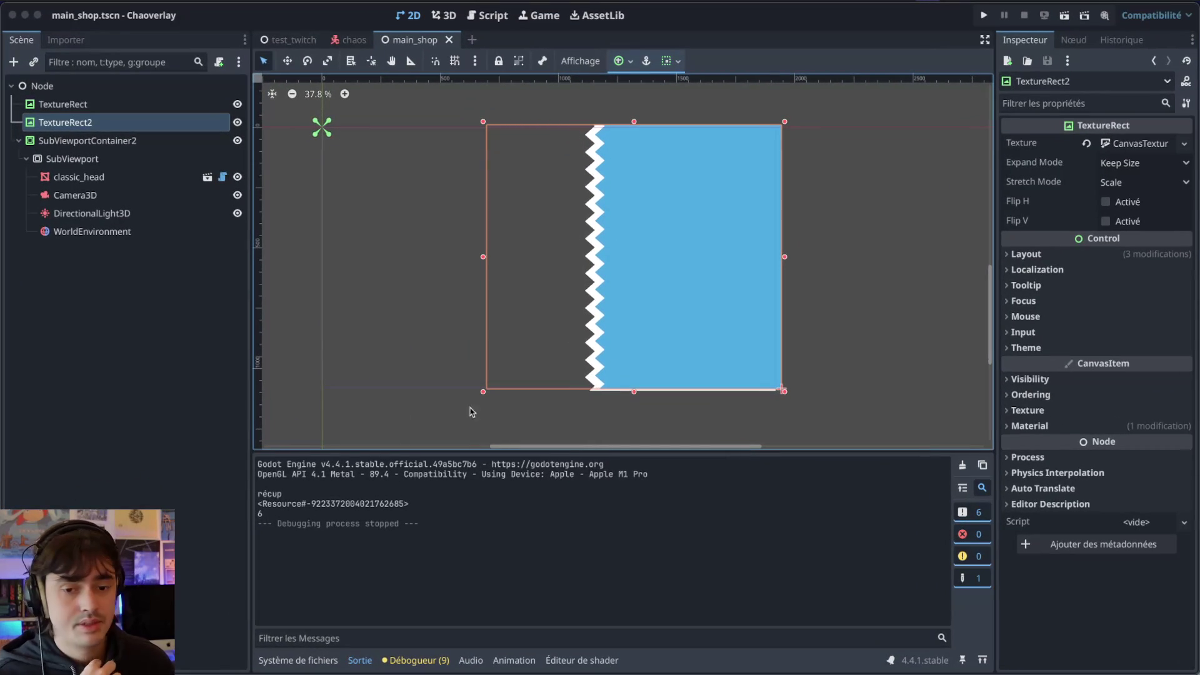
pyautogui.hotkey('ctrl', 'Up')
pyautogui.hotkey('ctrl', 'Up')
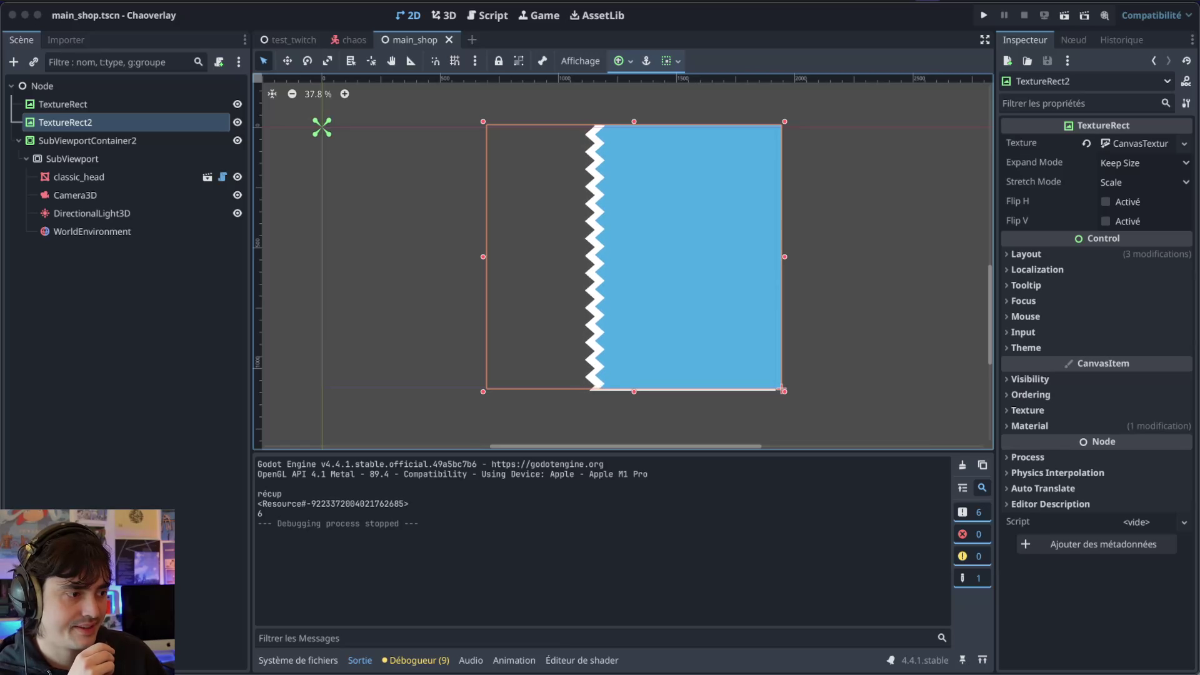
pyautogui.click(692, 211)
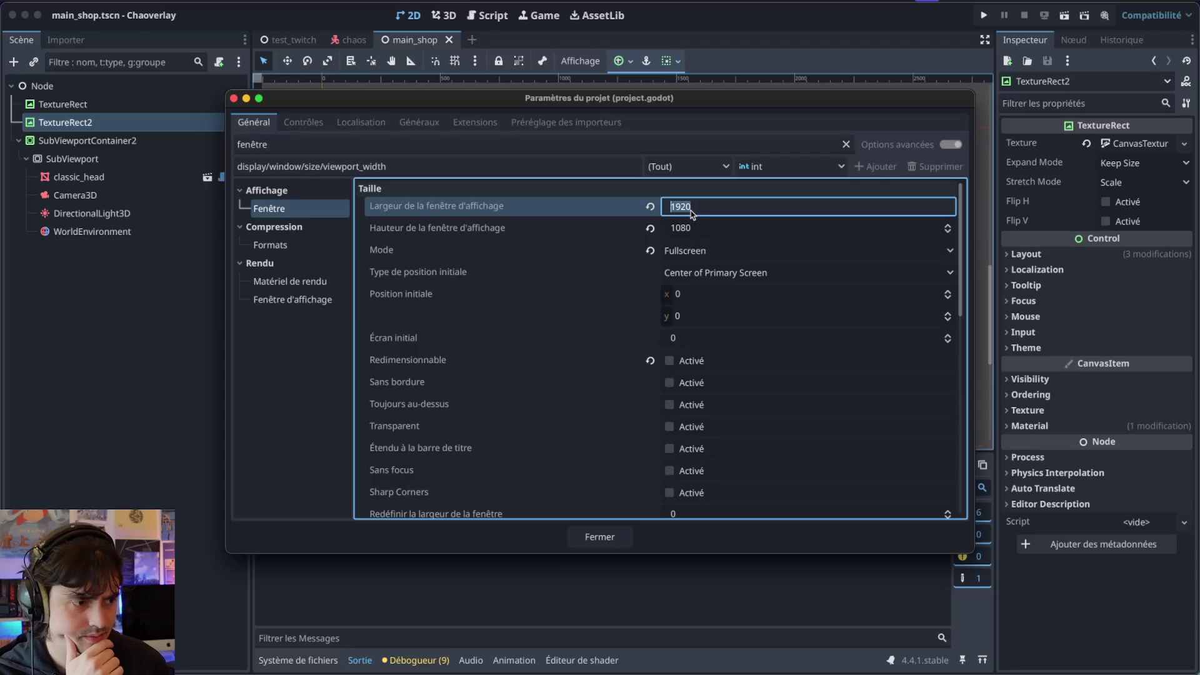
pyautogui.write('3456')
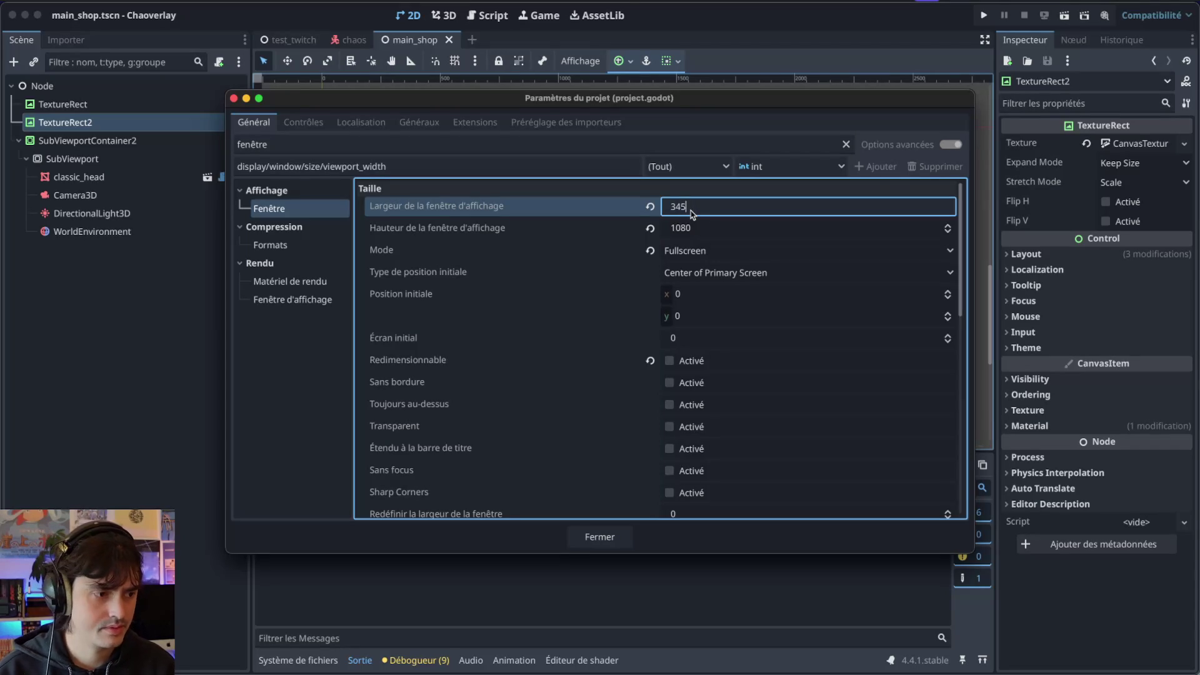
pyautogui.press('Tab')
pyautogui.write('2234')
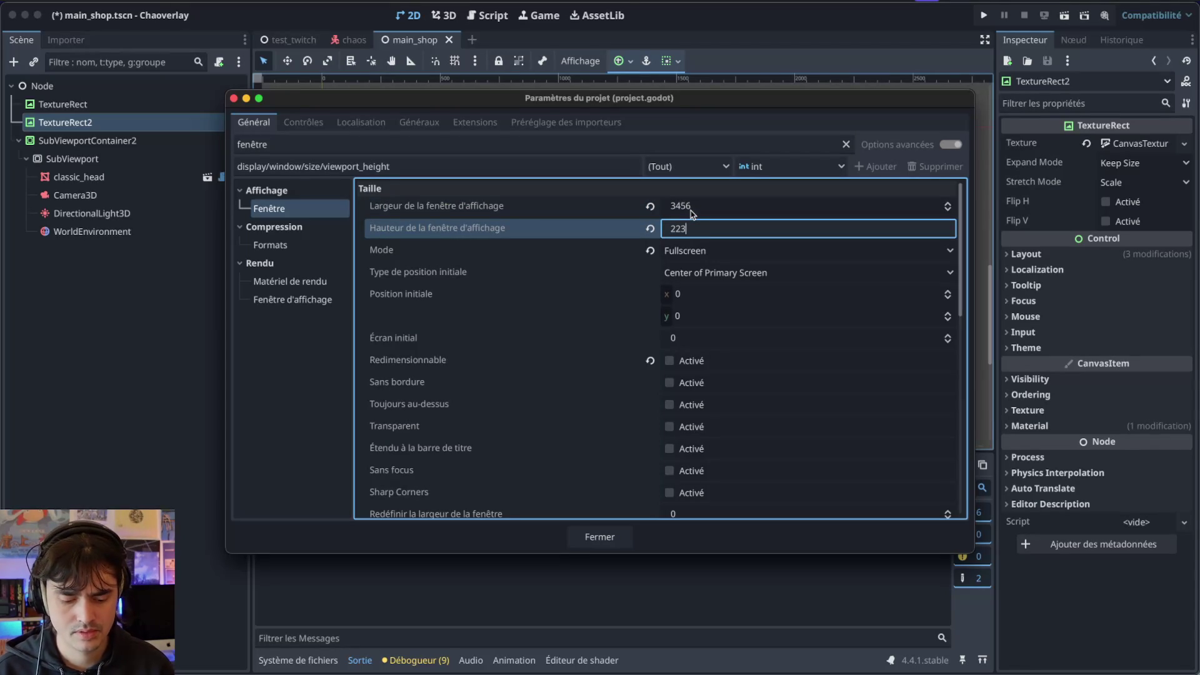
pyautogui.click(600, 536)
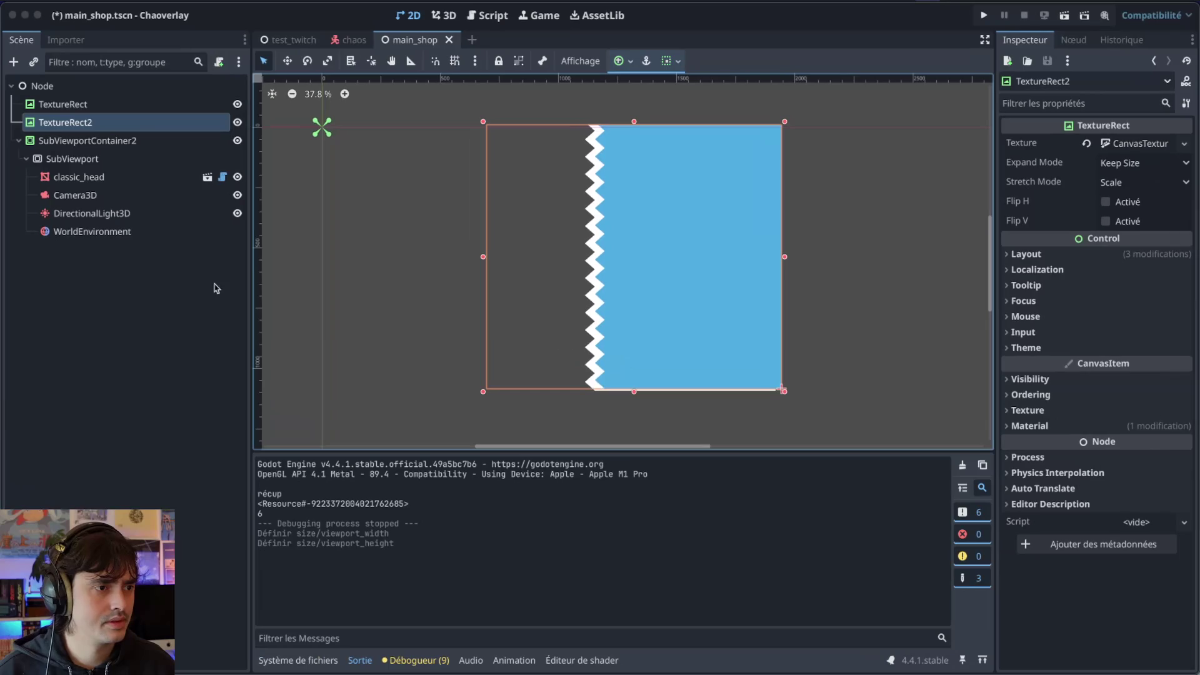
# Save main_shop and run the overlay fullscreen, which shows only the gradient backdrop
pyautogui.press('super+s')
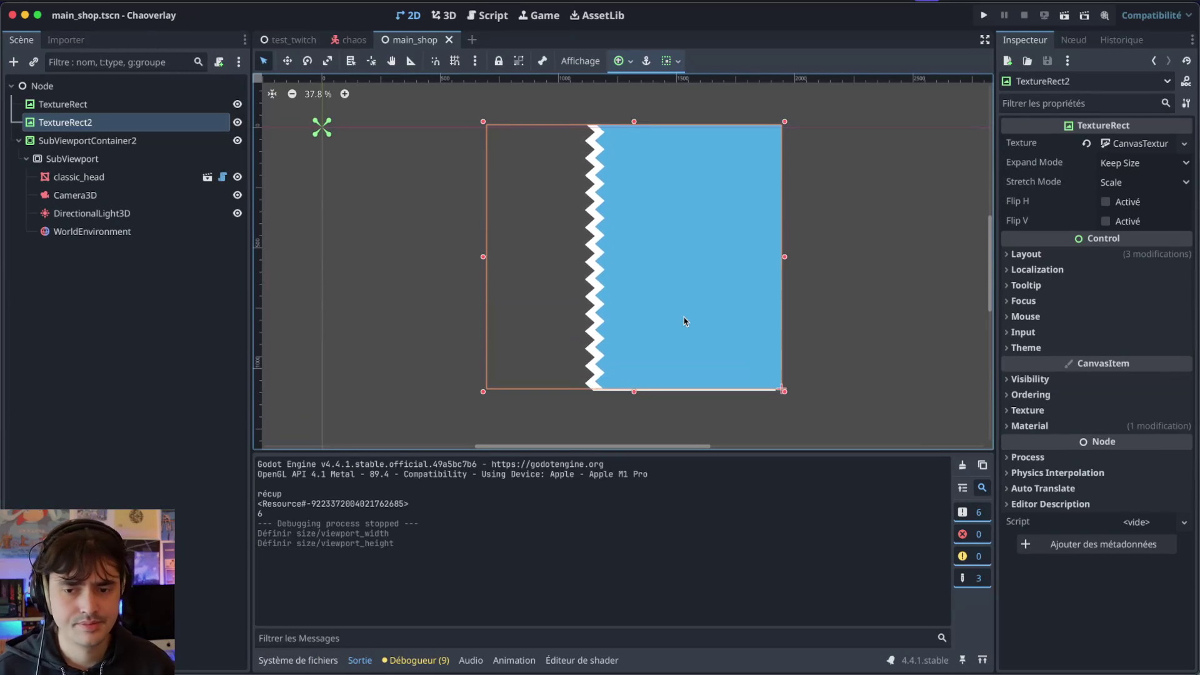
pyautogui.press('super+b')
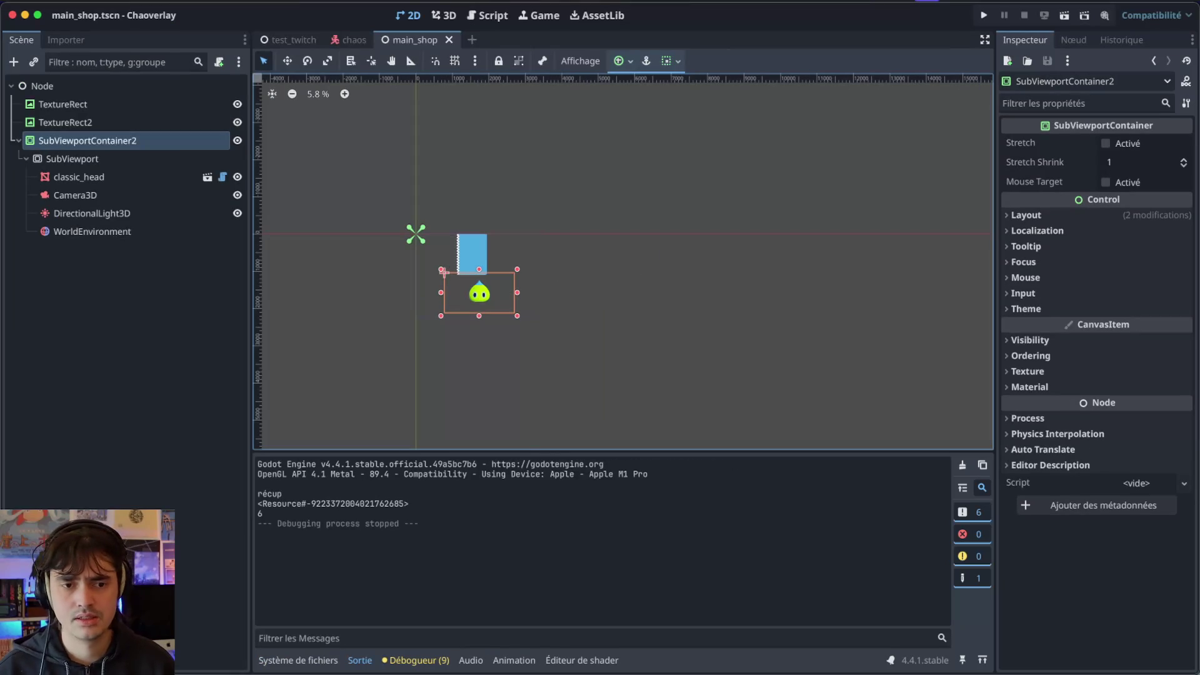
pyautogui.click(297, 359)
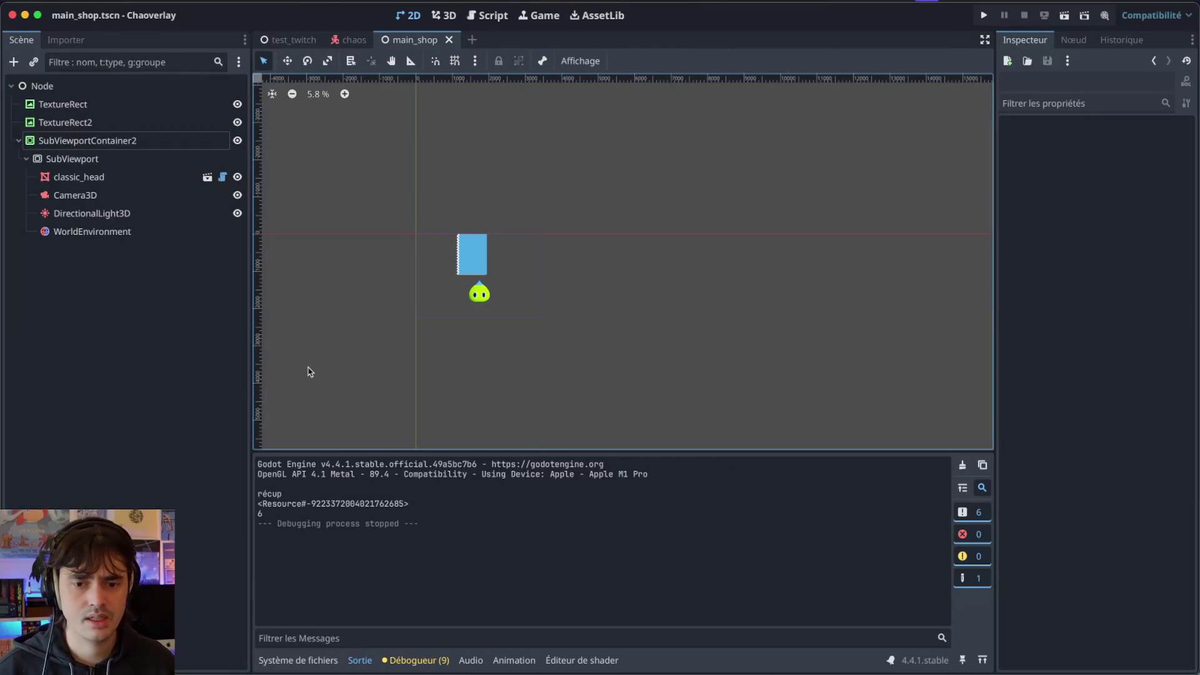
# Set the project's window Mode to Windowed in Project Settings
pyautogui.click(125, 3)
pyautogui.click(126, 10)
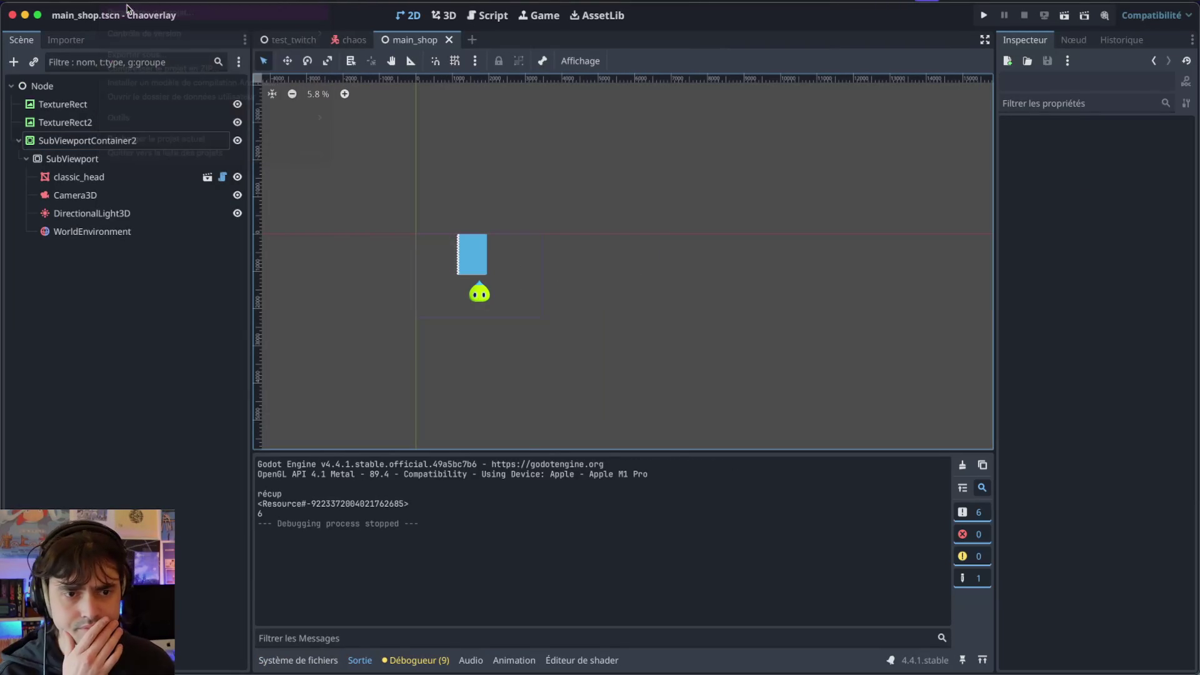
pyautogui.scroll(-2, 697, 362)
pyautogui.scroll(2, 695, 359)
pyautogui.click(718, 256)
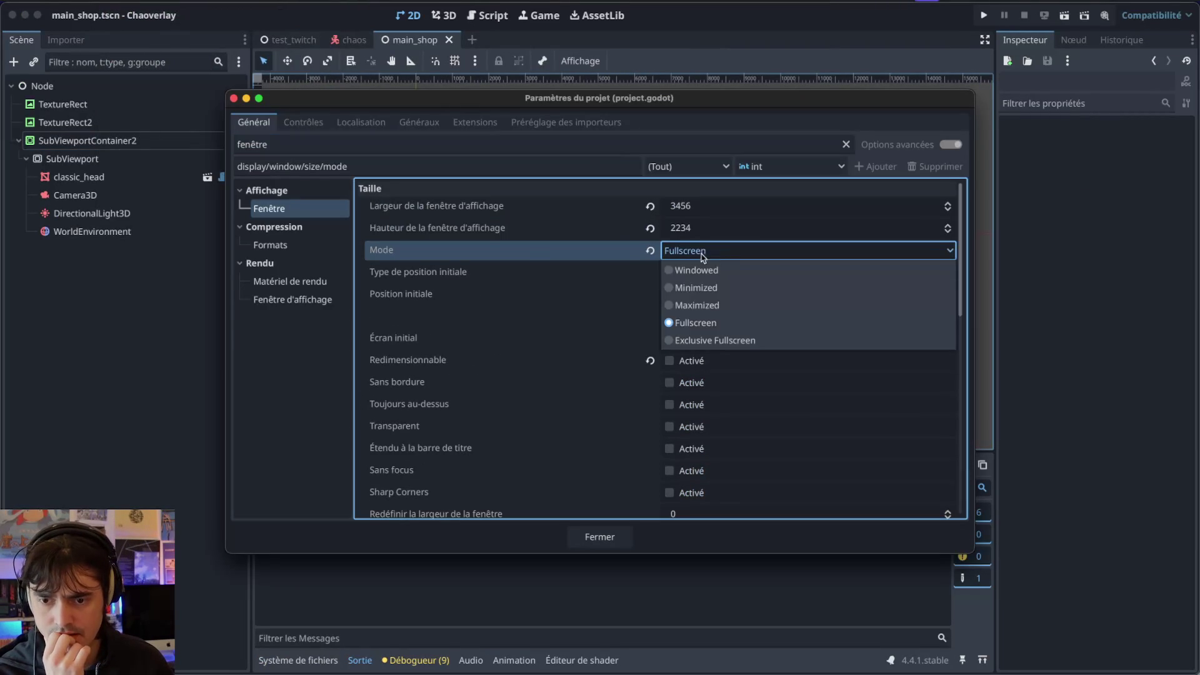
pyautogui.click(720, 270)
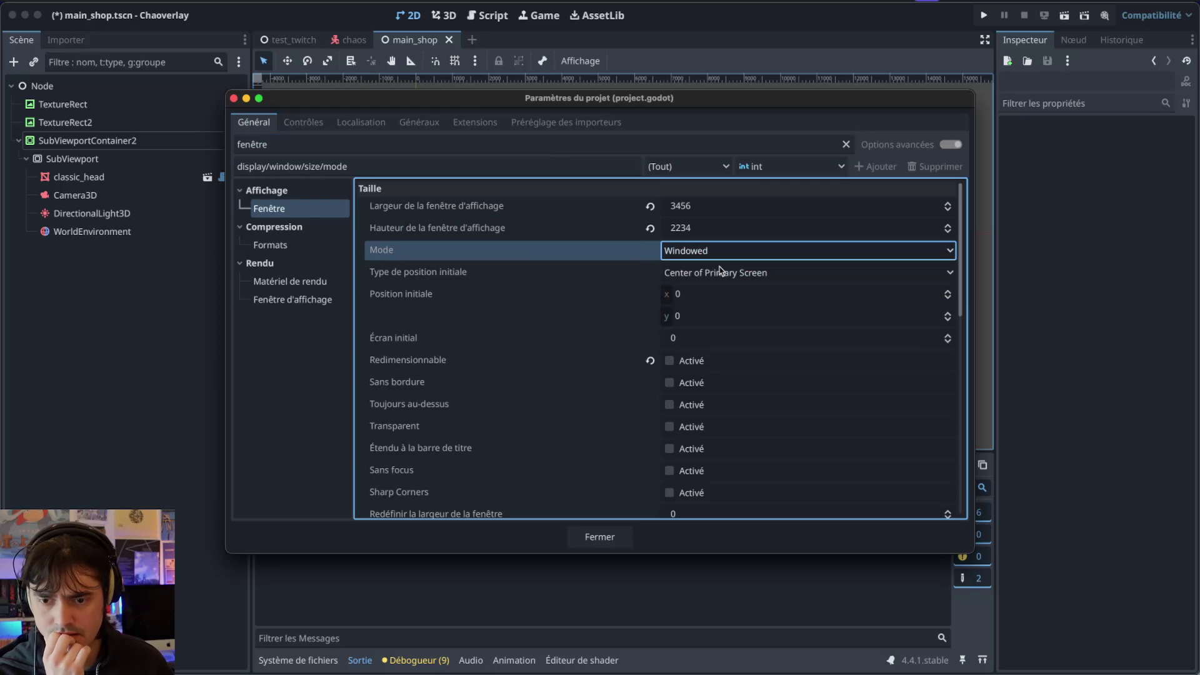
pyautogui.click(234, 99)
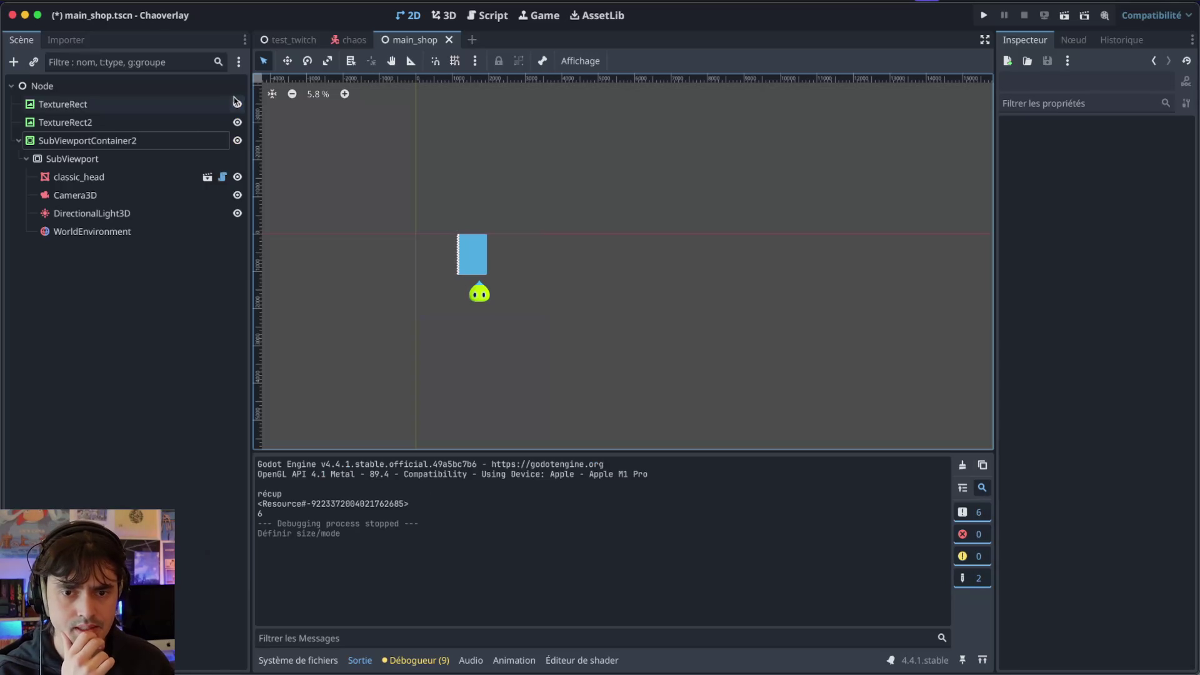
# Save and run the overlay, bring its window forward to see the zigzag panel, then close it
pyautogui.press('super+b')
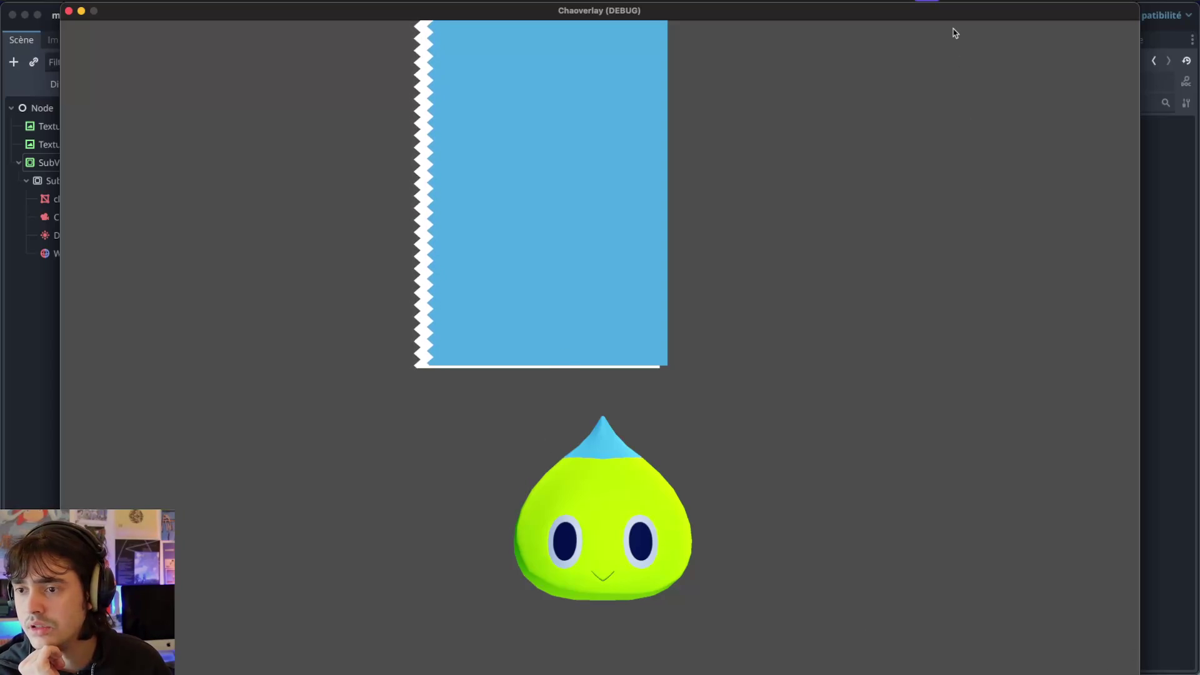
pyautogui.hotkey('ctrl', 'Up')
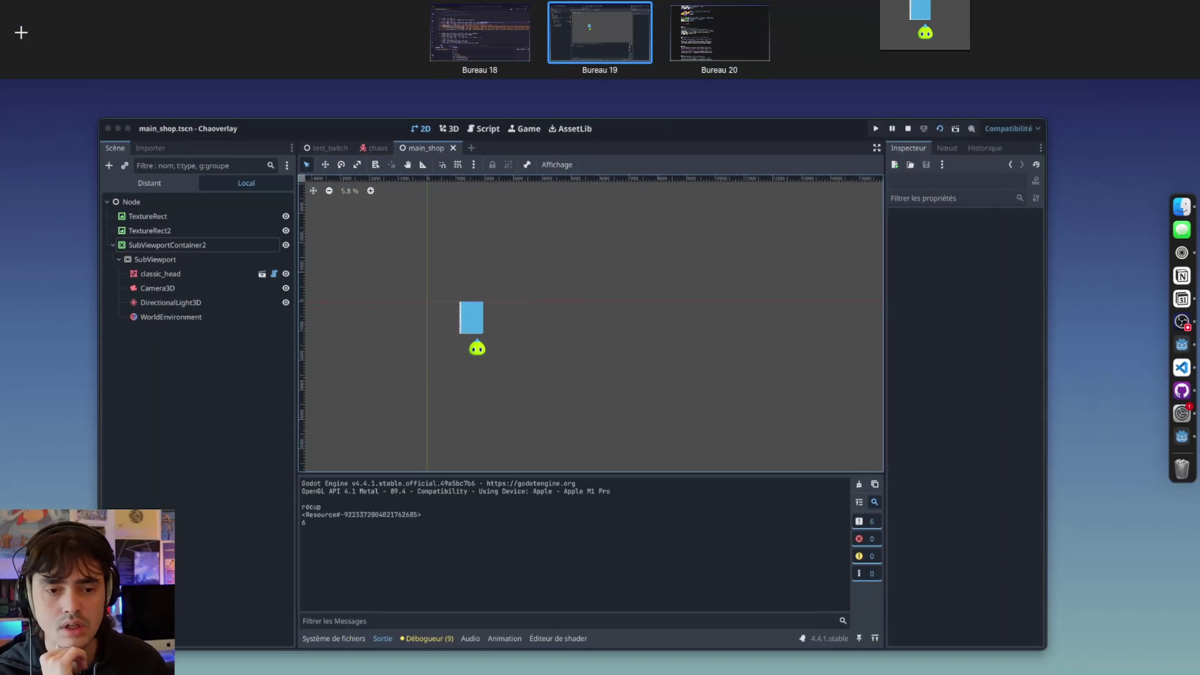
pyautogui.moveTo(940, 17); pyautogui.dragTo(691, 118)
pyautogui.click(691, 118)
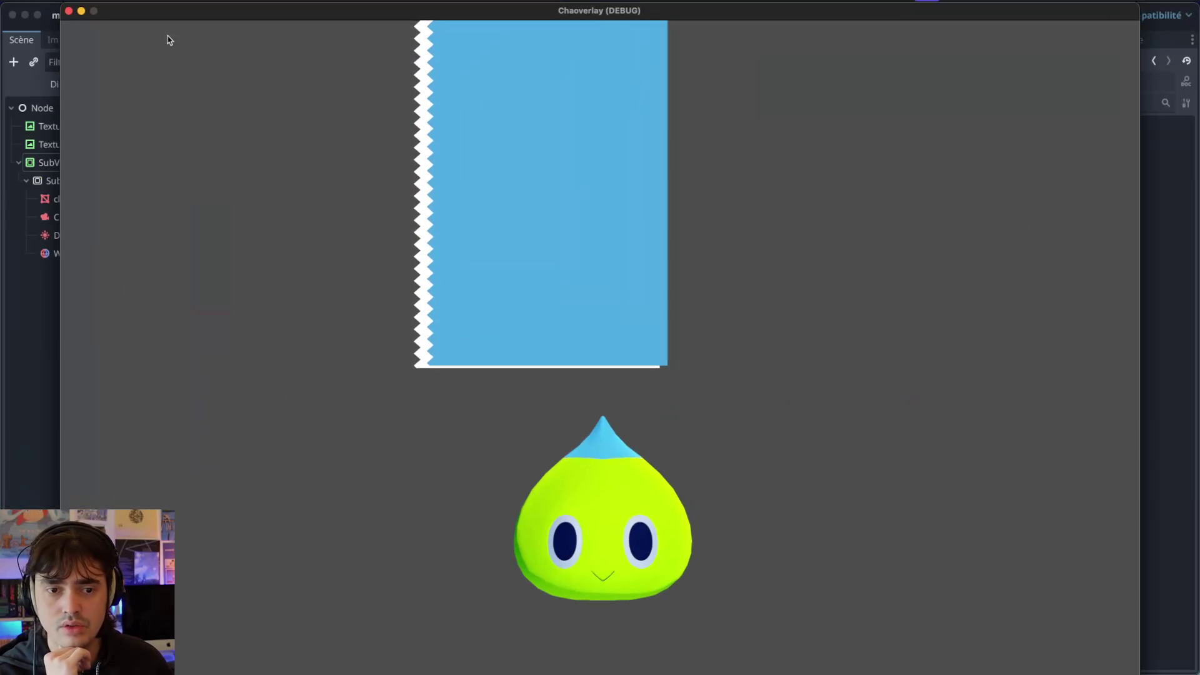
pyautogui.click(68, 12)
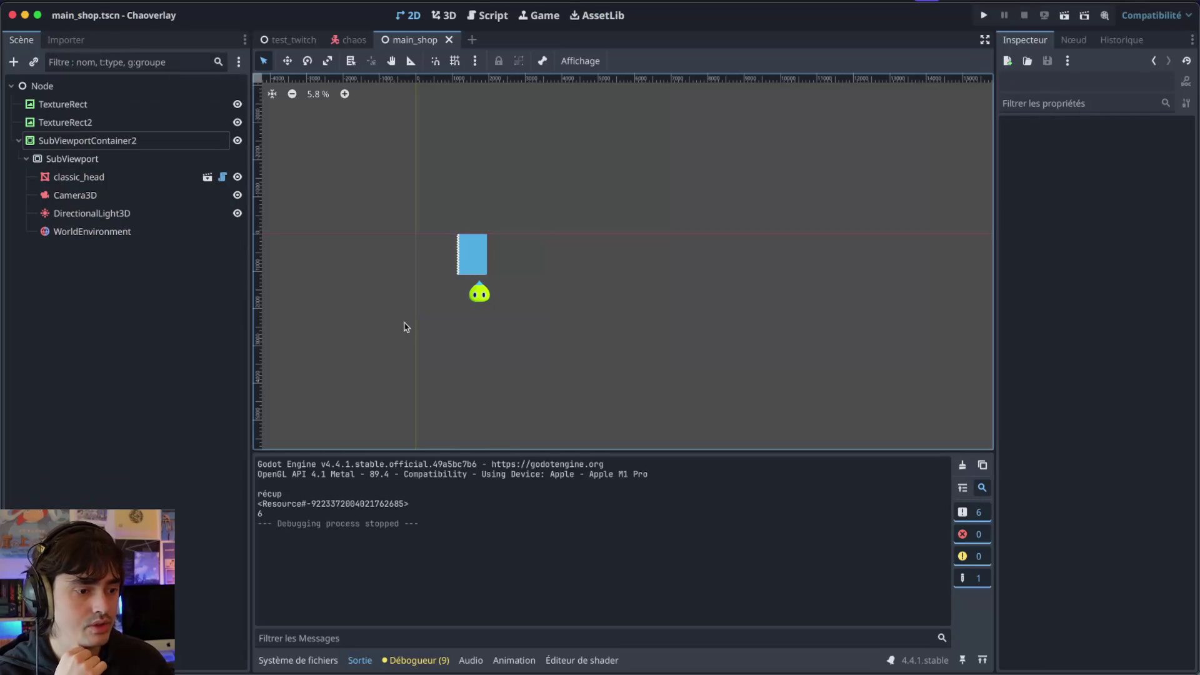
# Move both panel TextureRects together down and to the right
pyautogui.scroll(6, 405, 327)
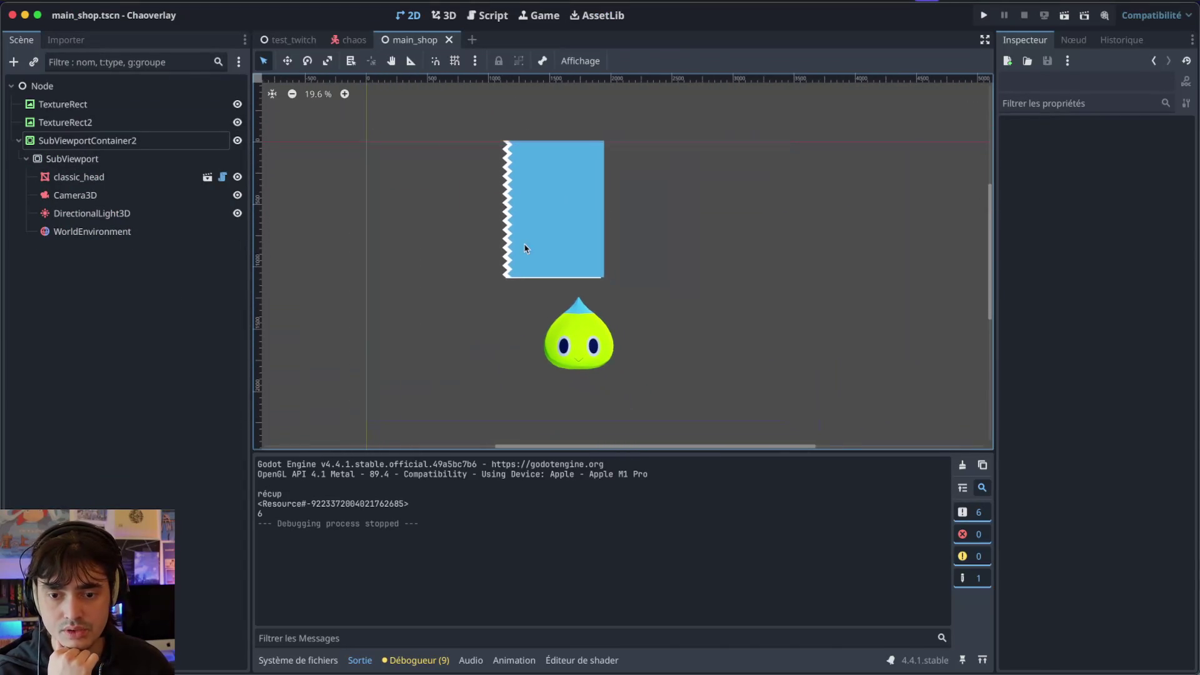
pyautogui.click(525, 248)
pyautogui.scroll(-2, 438, 188)
pyautogui.hscroll(2, 438, 188)
pyautogui.keyDown('shift'); pyautogui.click(62, 104); pyautogui.keyUp('shift')
pyautogui.moveTo(444, 204)
pyautogui.mouseDown()
pyautogui.moveTo(535, 225)
pyautogui.moveTo(683, 386)
pyautogui.moveTo(672, 335)
pyautogui.mouseUp()
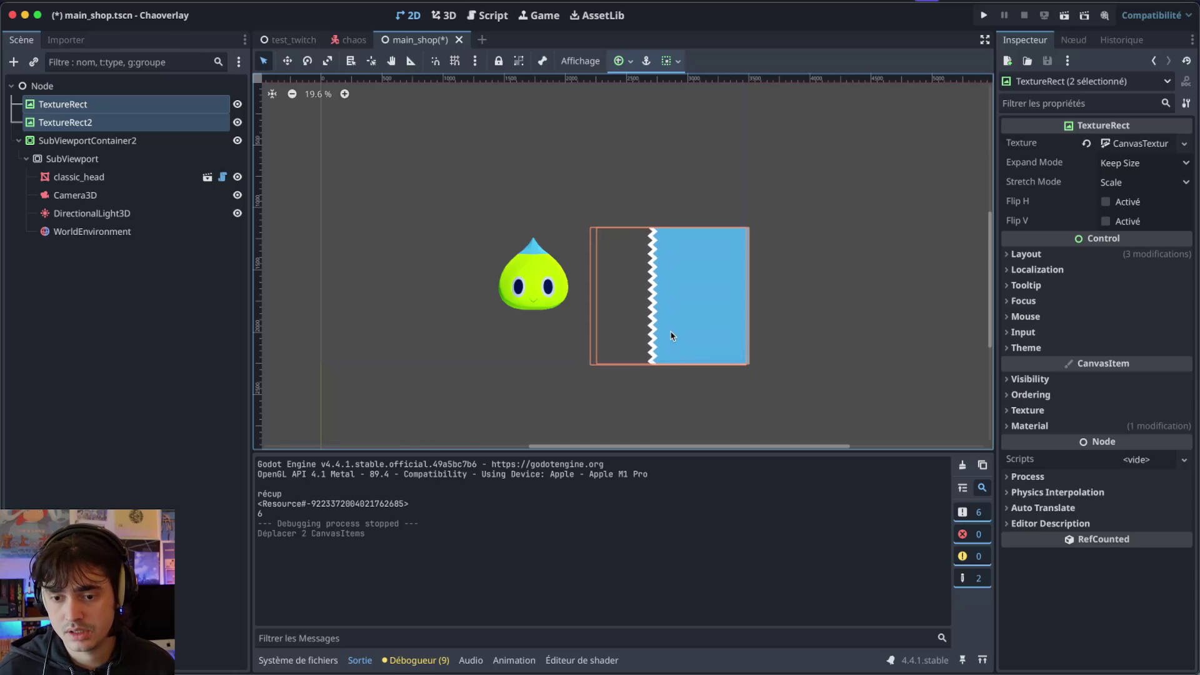
pyautogui.click(683, 398)
# Enlarge TextureRect2 and the zigzag TextureRect up and to the left so they match
pyautogui.click(700, 333)
pyautogui.scroll(3, 628, 284)
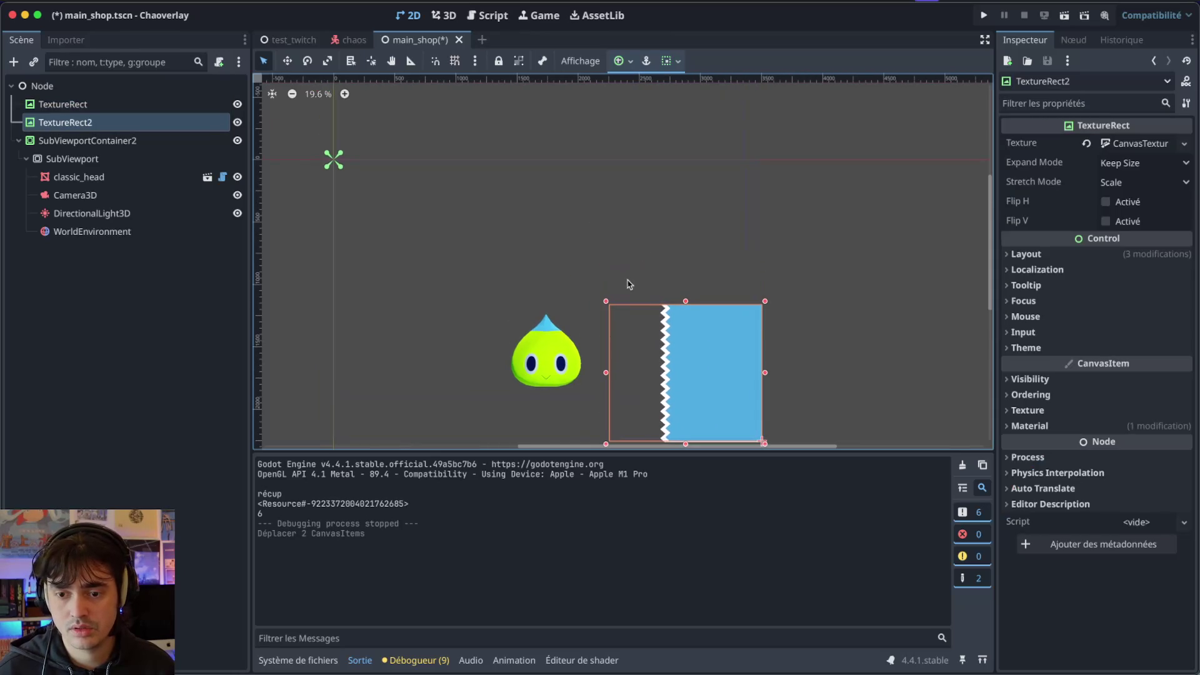
pyautogui.moveTo(607, 303)
pyautogui.mouseDown()
pyautogui.moveTo(538, 150)
pyautogui.moveTo(477, 161)
pyautogui.mouseUp()
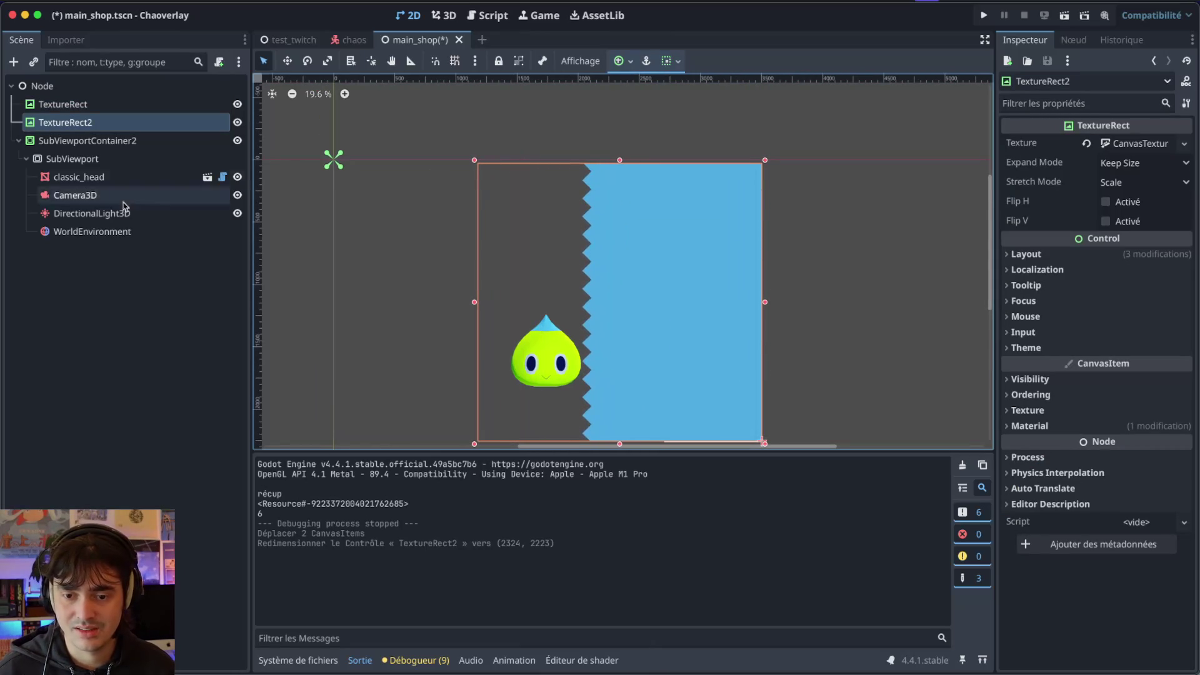
pyautogui.click(68, 111)
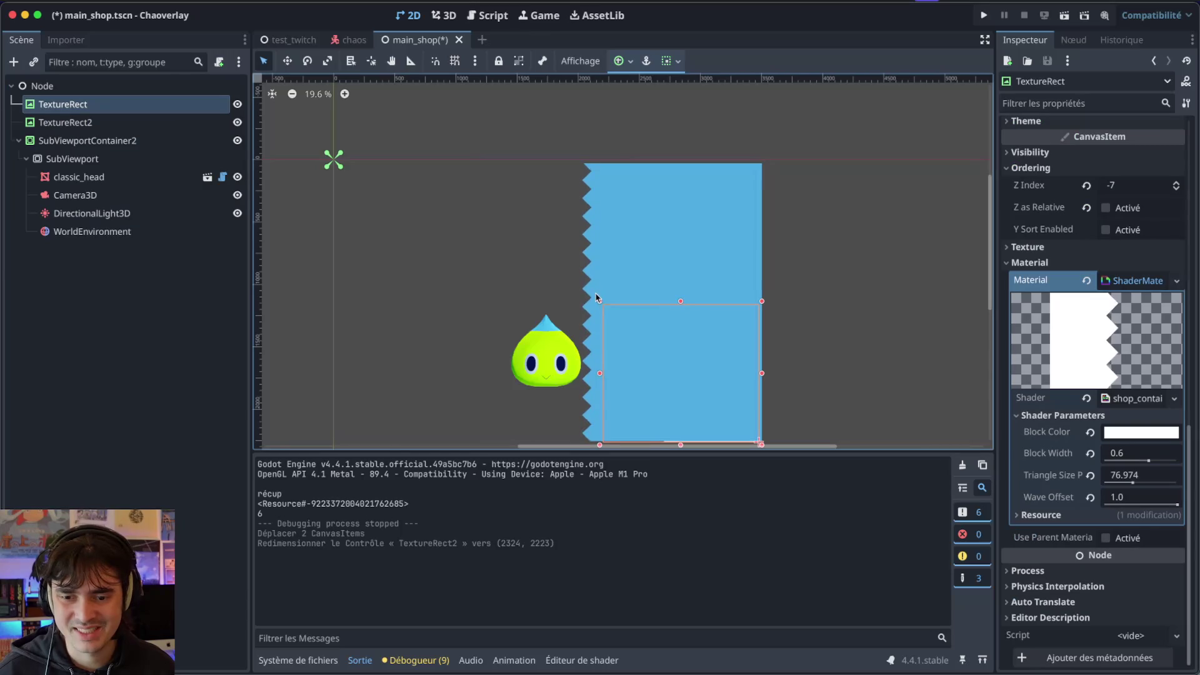
pyautogui.moveTo(509, 203)
pyautogui.mouseDown()
pyautogui.moveTo(438, 125)
pyautogui.moveTo(449, 152)
pyautogui.mouseUp()
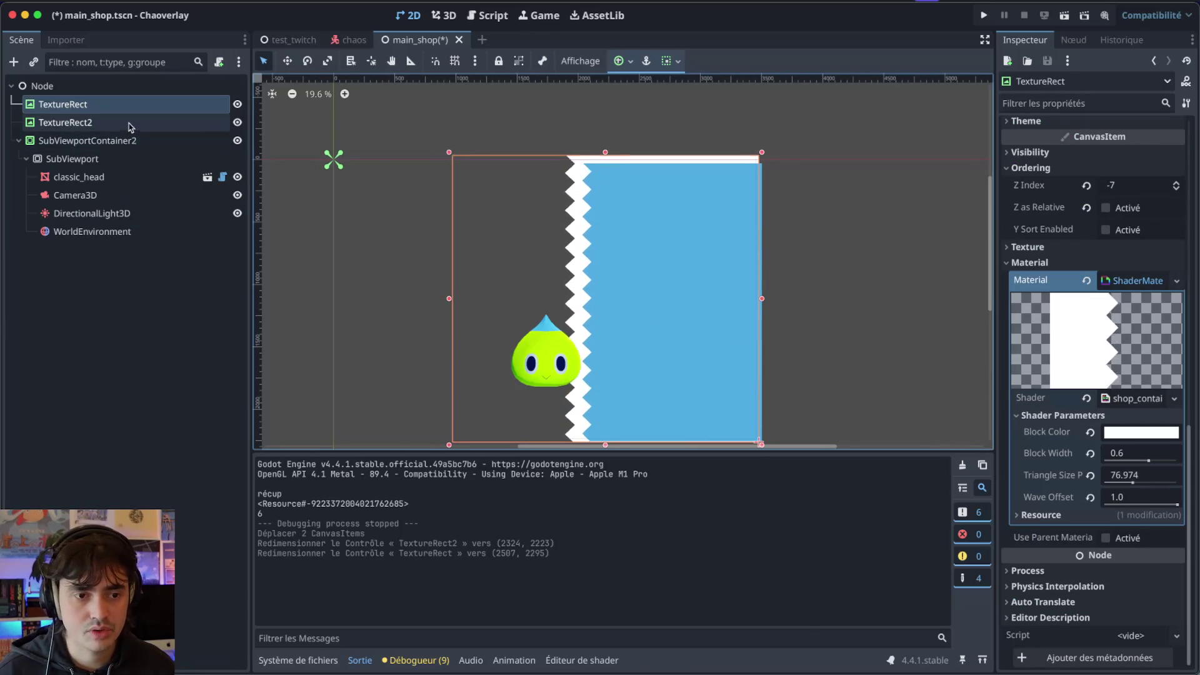
pyautogui.click(130, 124)
pyautogui.moveTo(472, 160); pyautogui.dragTo(464, 151)
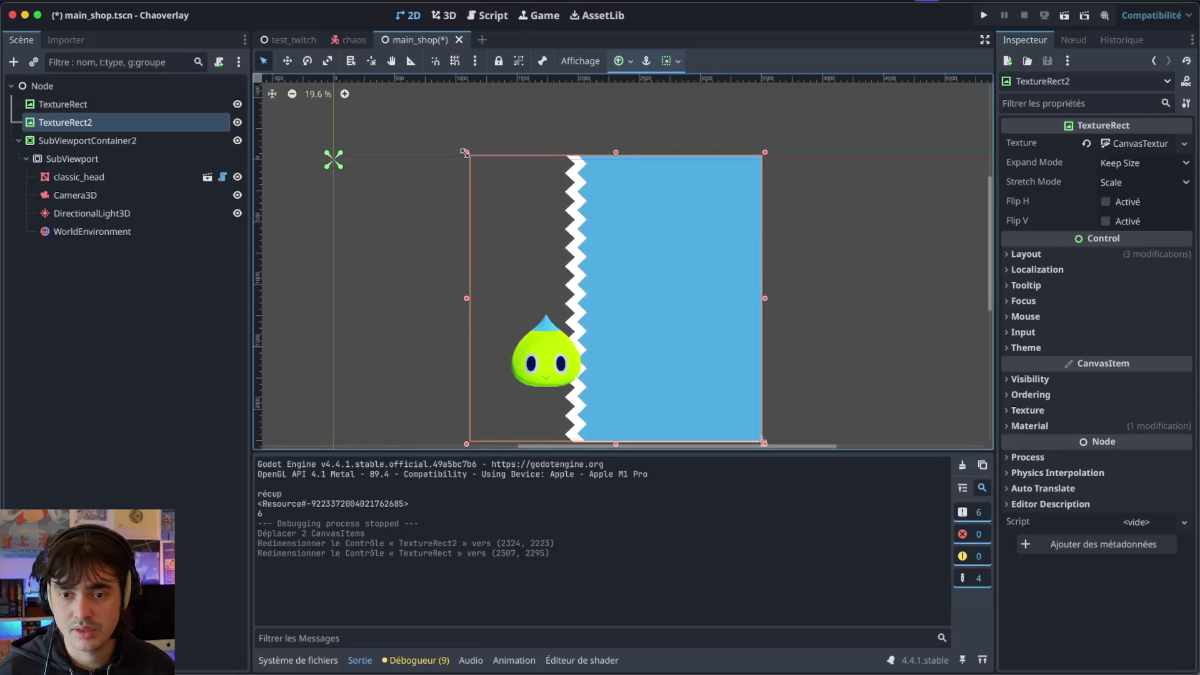
# Enable Stretch on the Chao viewport container, shrink it, and drag it onto the blue panel
pyautogui.click(475, 334)
pyautogui.hscroll(3, 500, 350)
pyautogui.scroll(-2, 500, 350)
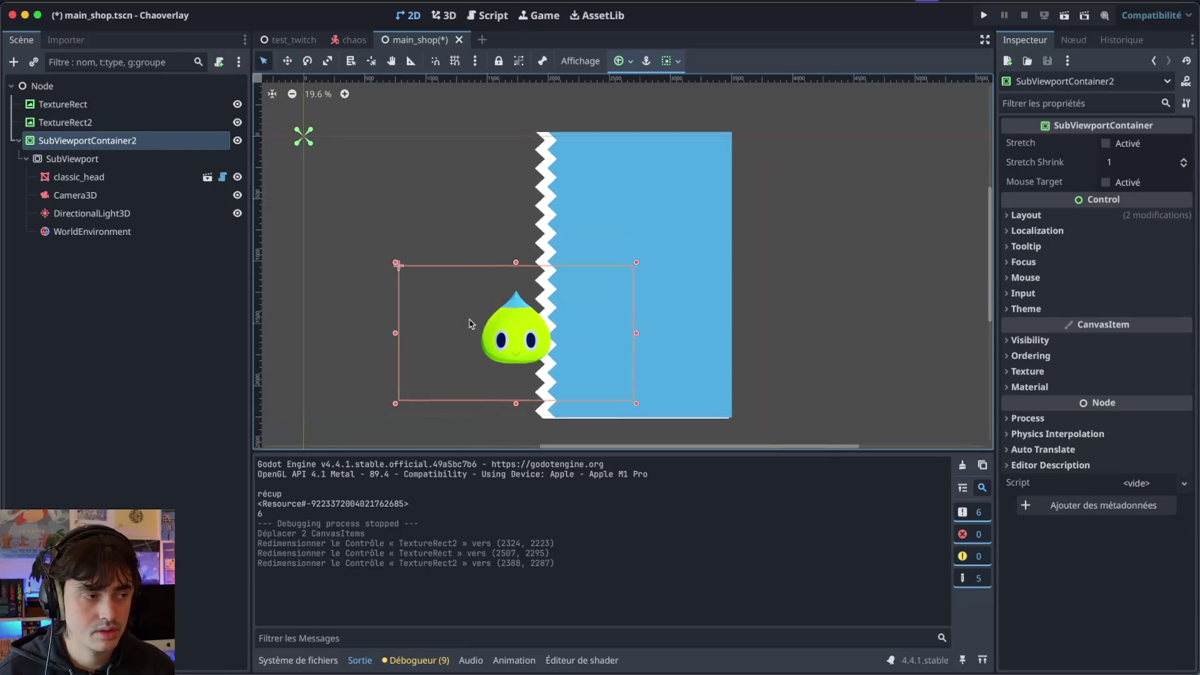
pyautogui.moveTo(498, 326)
pyautogui.mouseDown()
pyautogui.moveTo(625, 189)
pyautogui.moveTo(553, 225)
pyautogui.mouseUp()
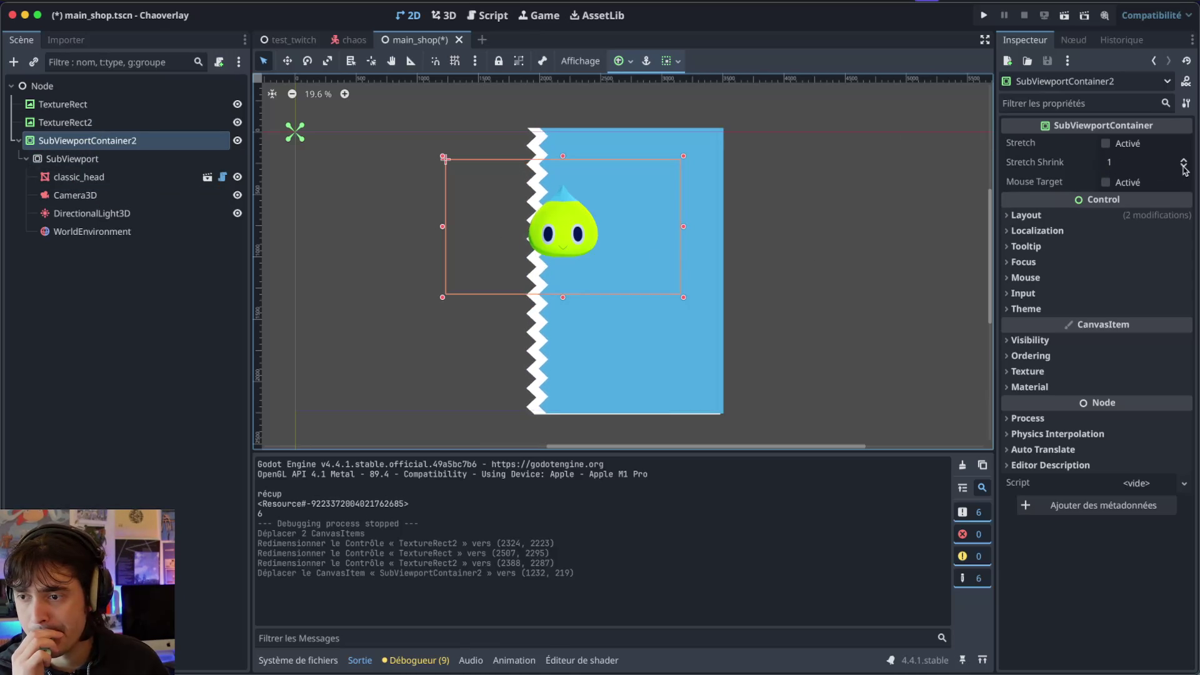
pyautogui.click(1103, 144)
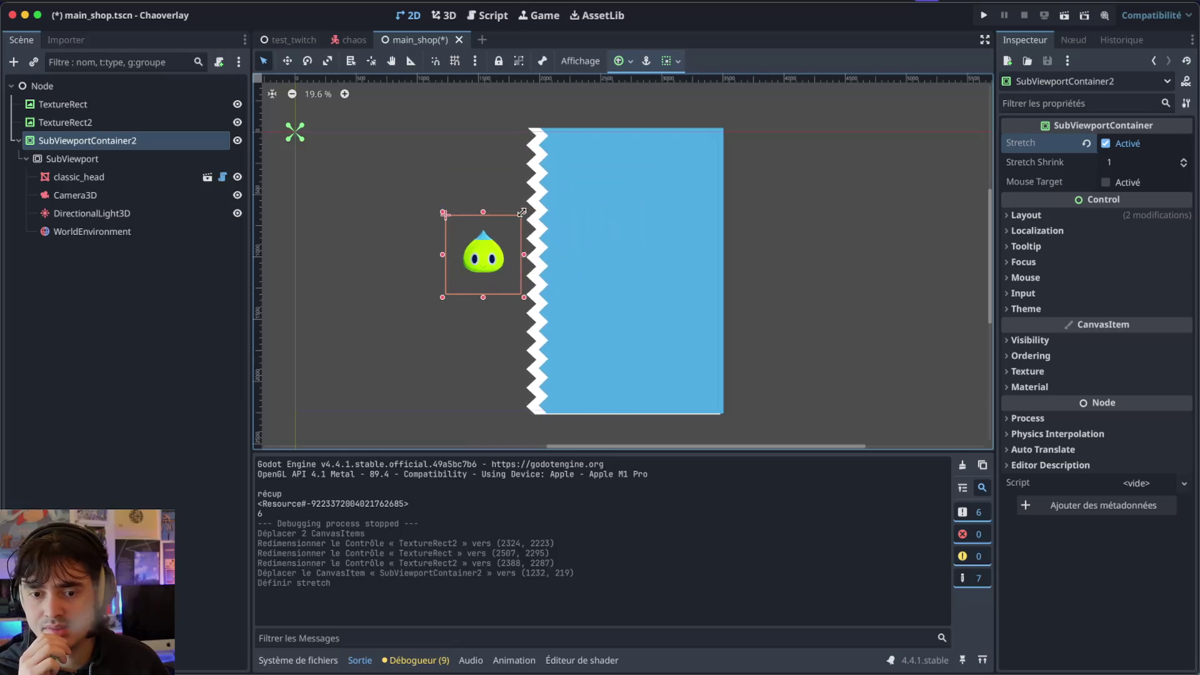
pyautogui.moveTo(649, 212); pyautogui.dragTo(638, 89)
pyautogui.moveTo(619, 220)
pyautogui.mouseDown()
pyautogui.moveTo(536, 132)
pyautogui.moveTo(552, 224)
pyautogui.mouseUp()
pyautogui.moveTo(467, 262)
pyautogui.mouseDown()
pyautogui.moveTo(573, 233)
pyautogui.moveTo(560, 220)
pyautogui.mouseUp()
# Run the overlay to check it, then collapse SubViewportContainer2's children in the Scene dock
pyautogui.press('super+b')
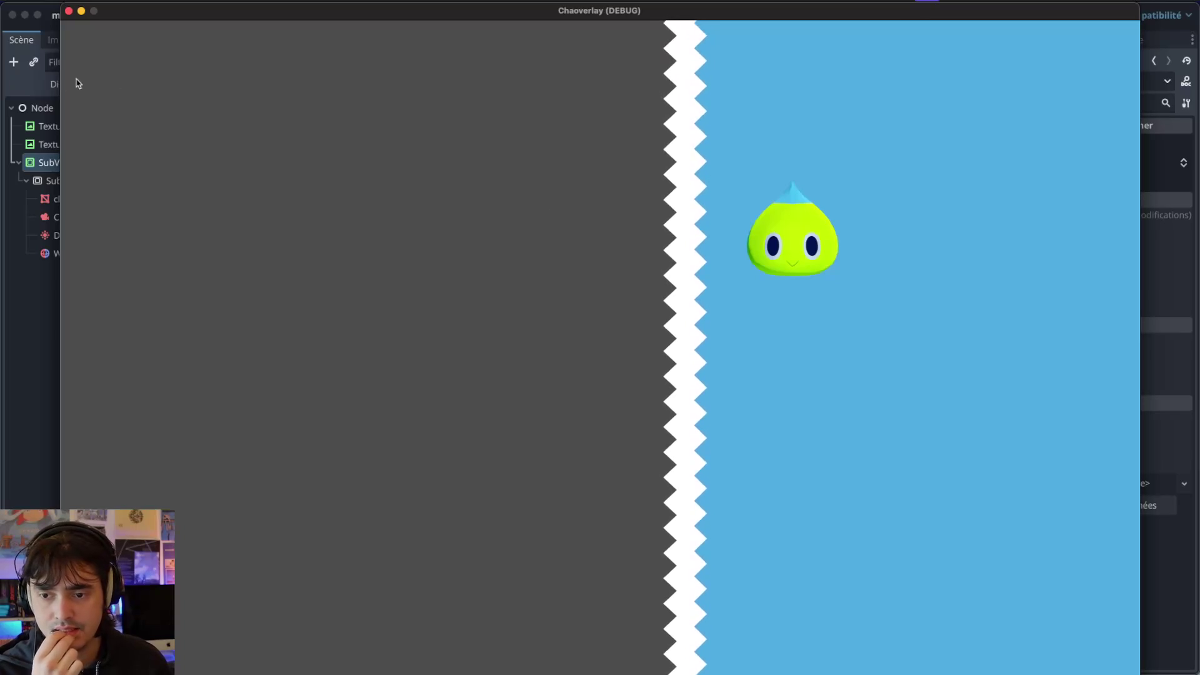
pyautogui.click(69, 11)
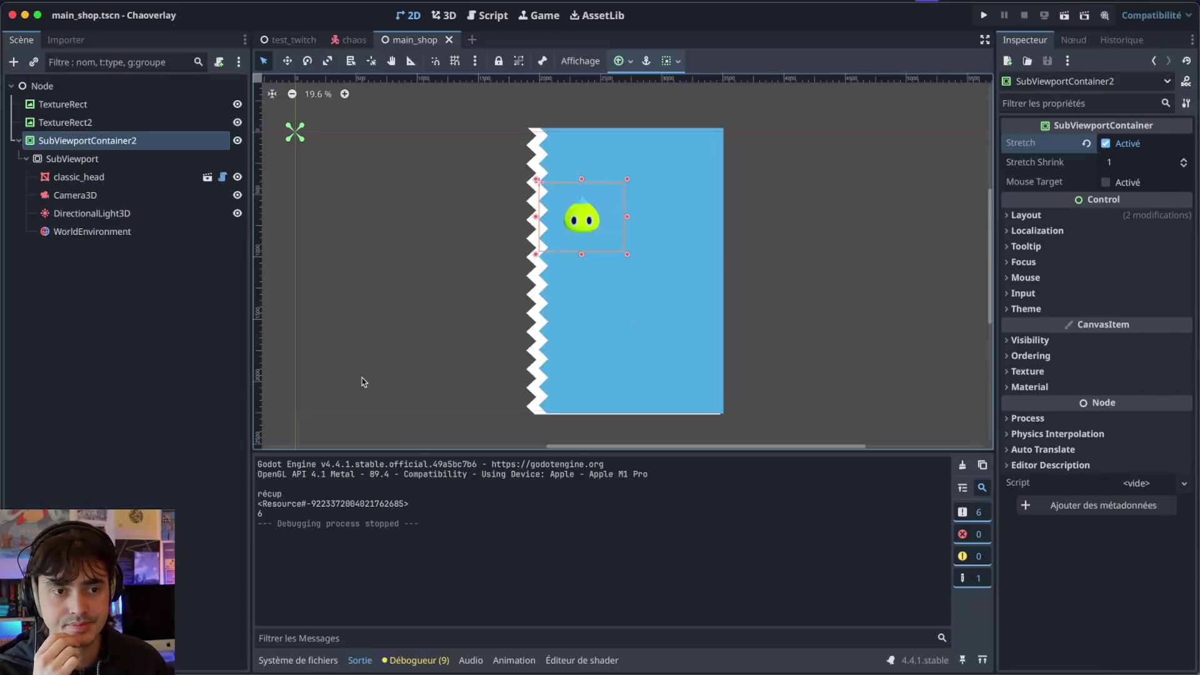
pyautogui.click(450, 343)
pyautogui.scroll(4, 449, 343)
pyautogui.scroll(-3, 474, 357)
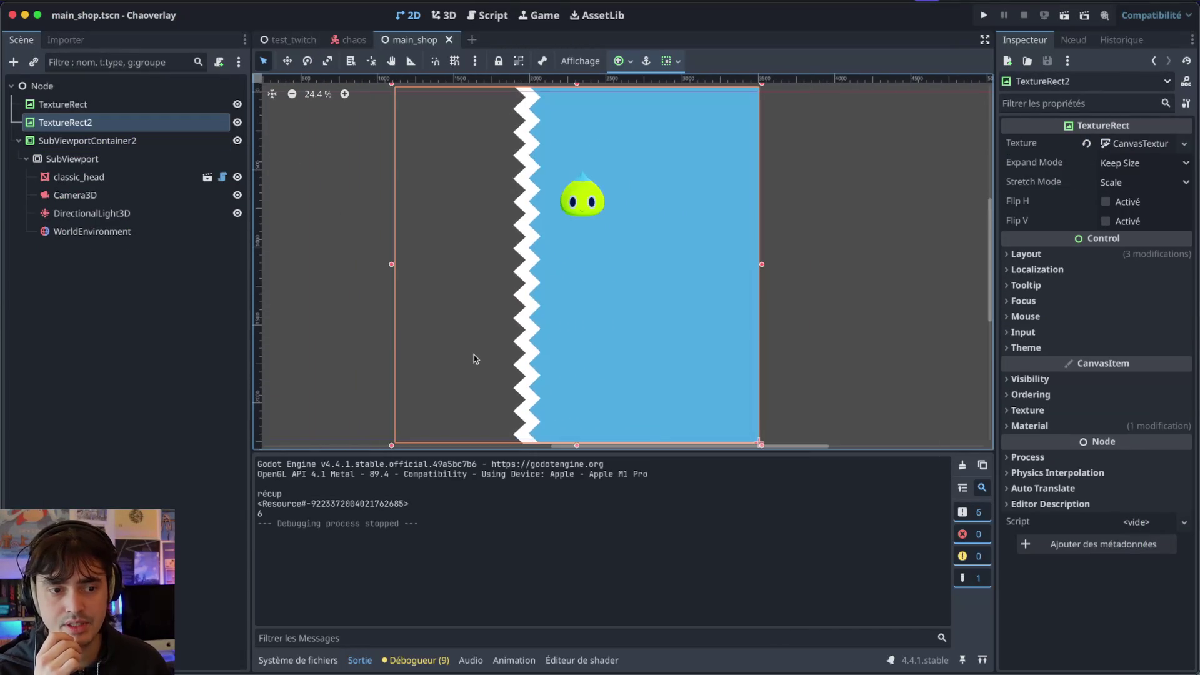
pyautogui.click(19, 140)
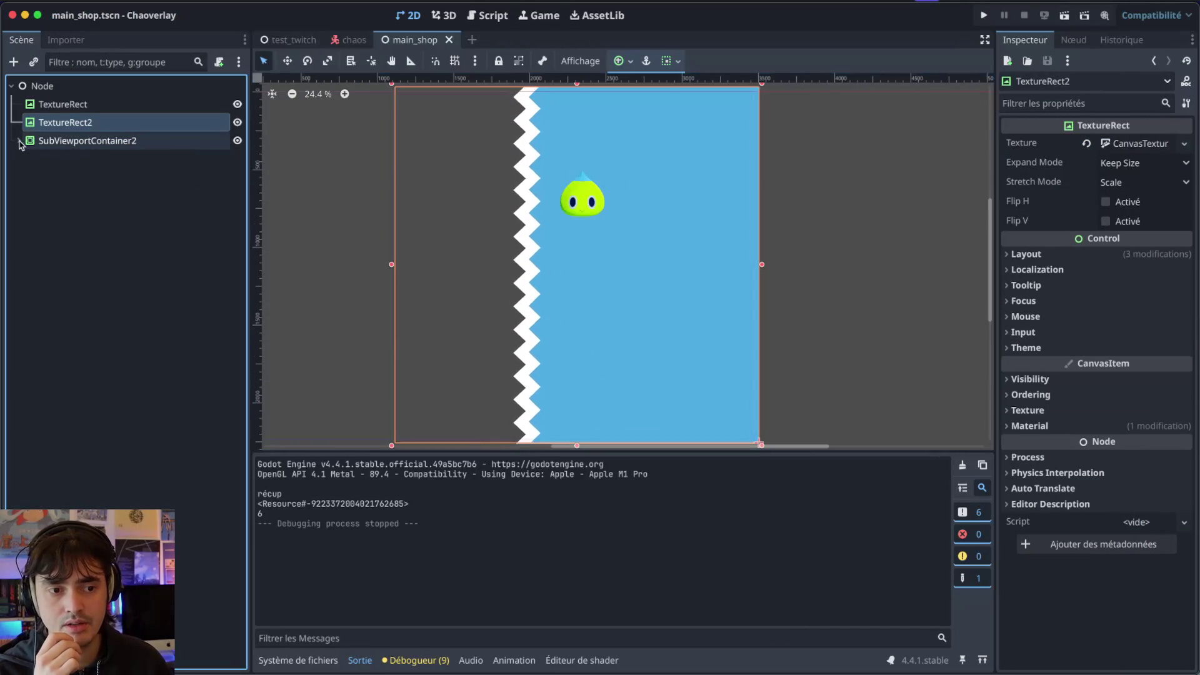
# Shrink the slime's SubViewportContainer2 to 323×339 and place it near the top of the blue panel
pyautogui.click(588, 199)
pyautogui.scroll(-2, 588, 199)
pyautogui.scroll(5, 587, 199)
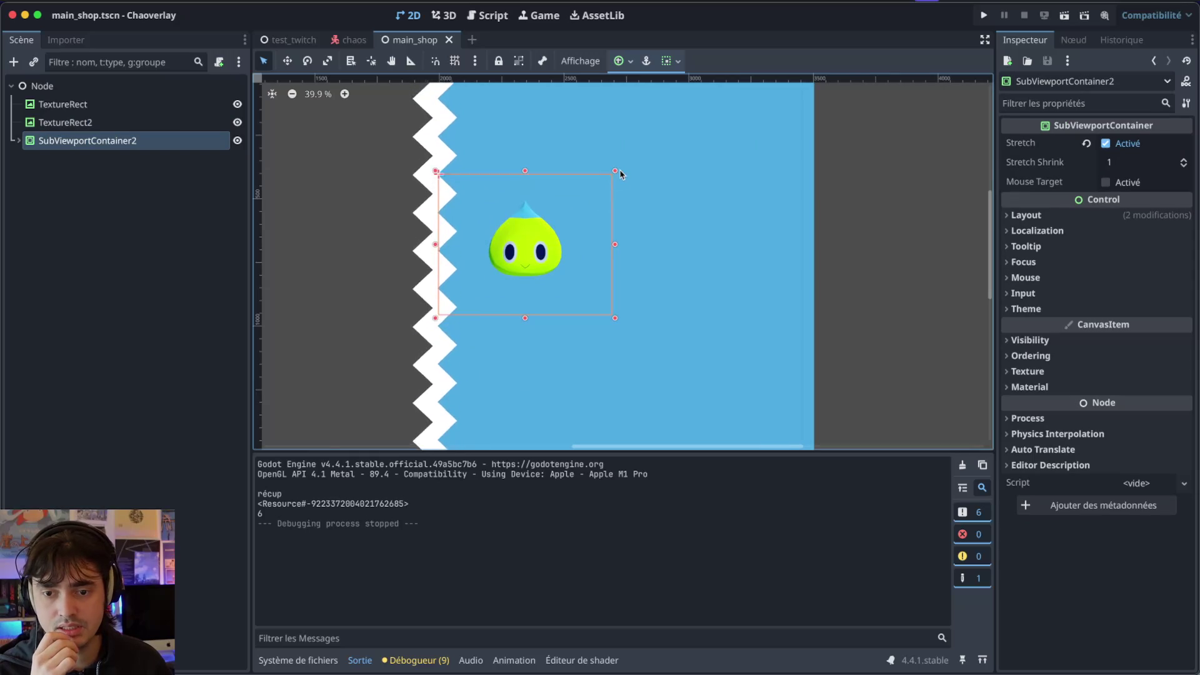
pyautogui.moveTo(614, 169); pyautogui.dragTo(525, 215)
pyautogui.moveTo(493, 262)
pyautogui.mouseDown()
pyautogui.moveTo(528, 241)
pyautogui.moveTo(536, 218)
pyautogui.mouseUp()
pyautogui.scroll(-6, 536, 218)
pyautogui.scroll(4, 535, 219)
pyautogui.moveTo(557, 260); pyautogui.dragTo(553, 265)
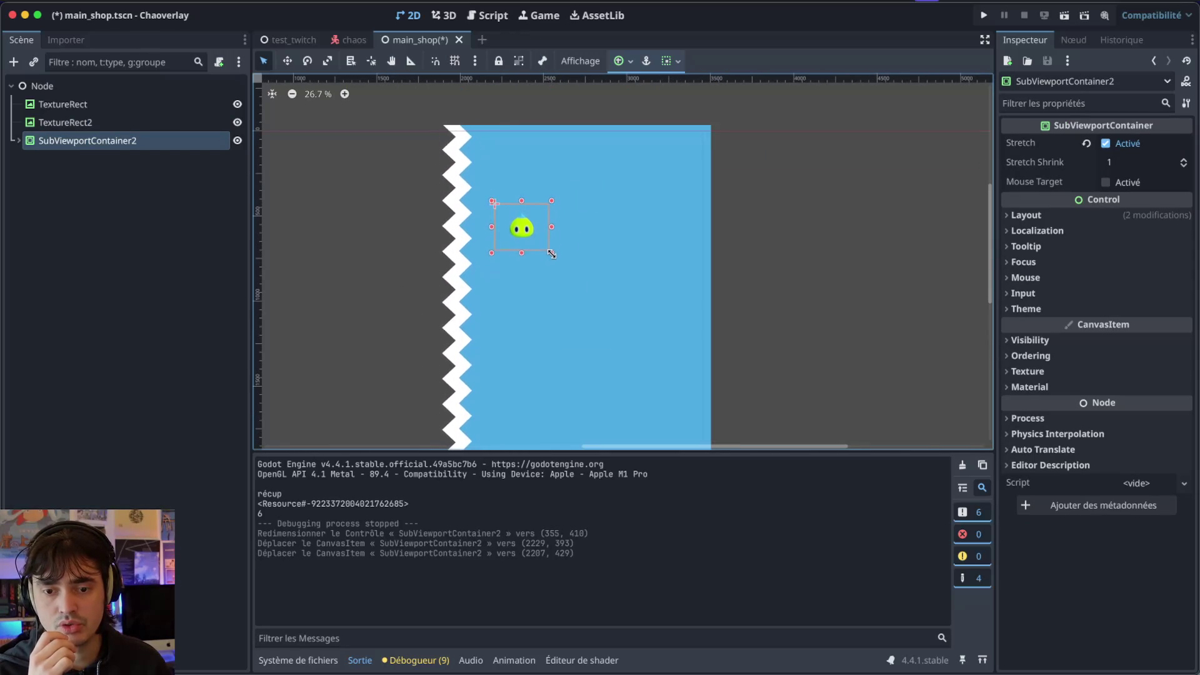
pyautogui.moveTo(551, 263); pyautogui.dragTo(526, 253)
pyautogui.scroll(-1, 527, 262)
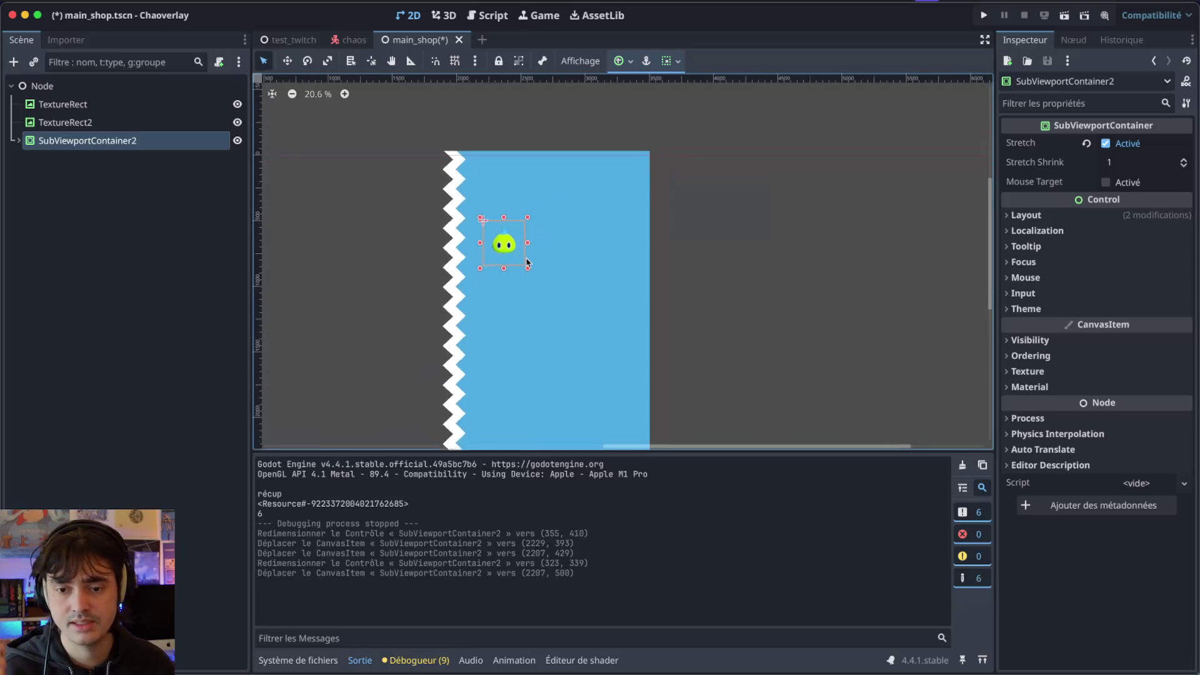
pyautogui.scroll(1, 527, 263)
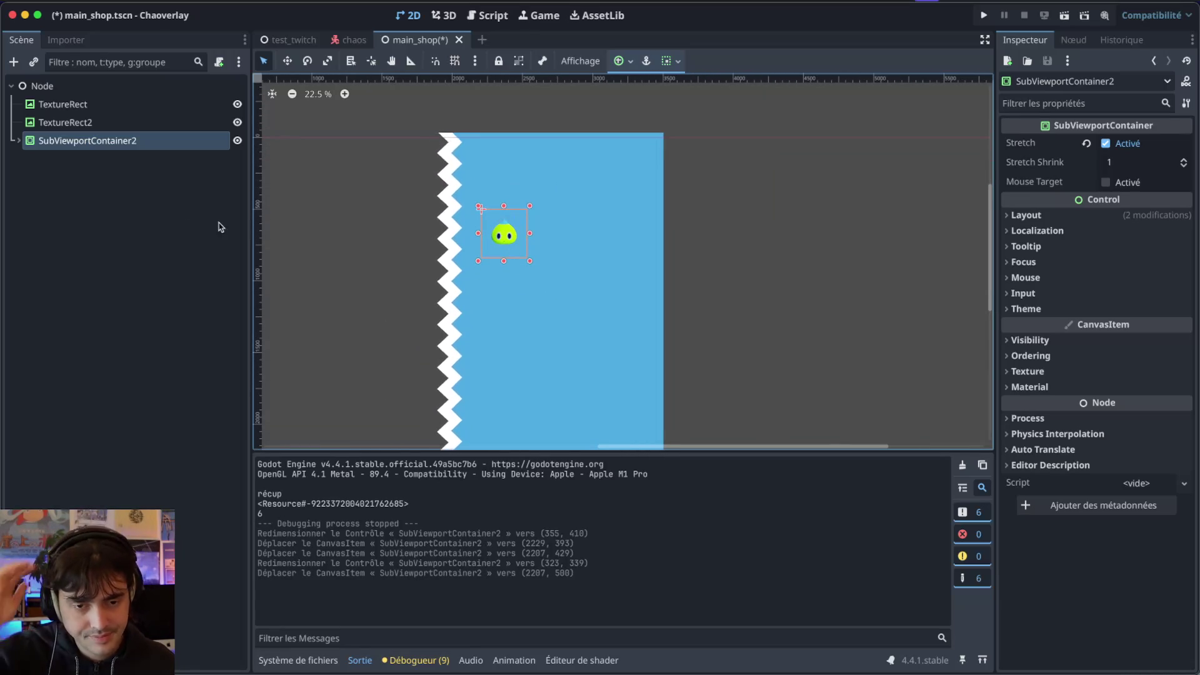
pyautogui.click(104, 86)
# Add a VFlowContainer node (Control > Container > FlowContainer) under the root Node
pyautogui.press('super+a')
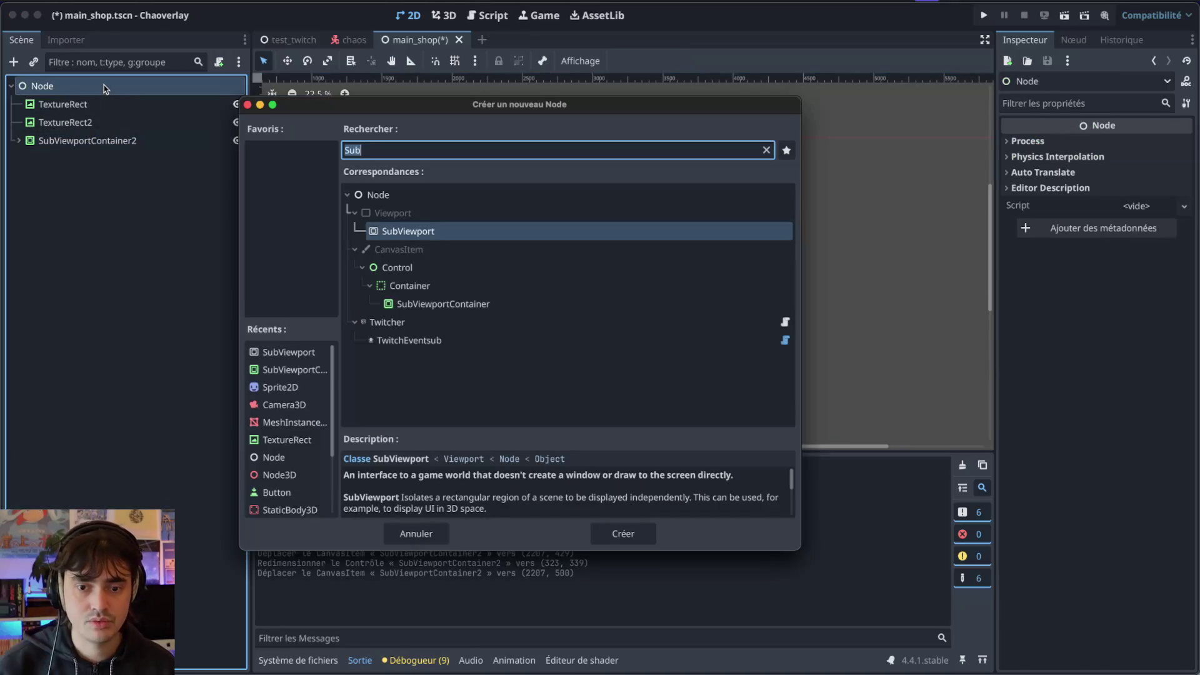
pyautogui.write('Node')
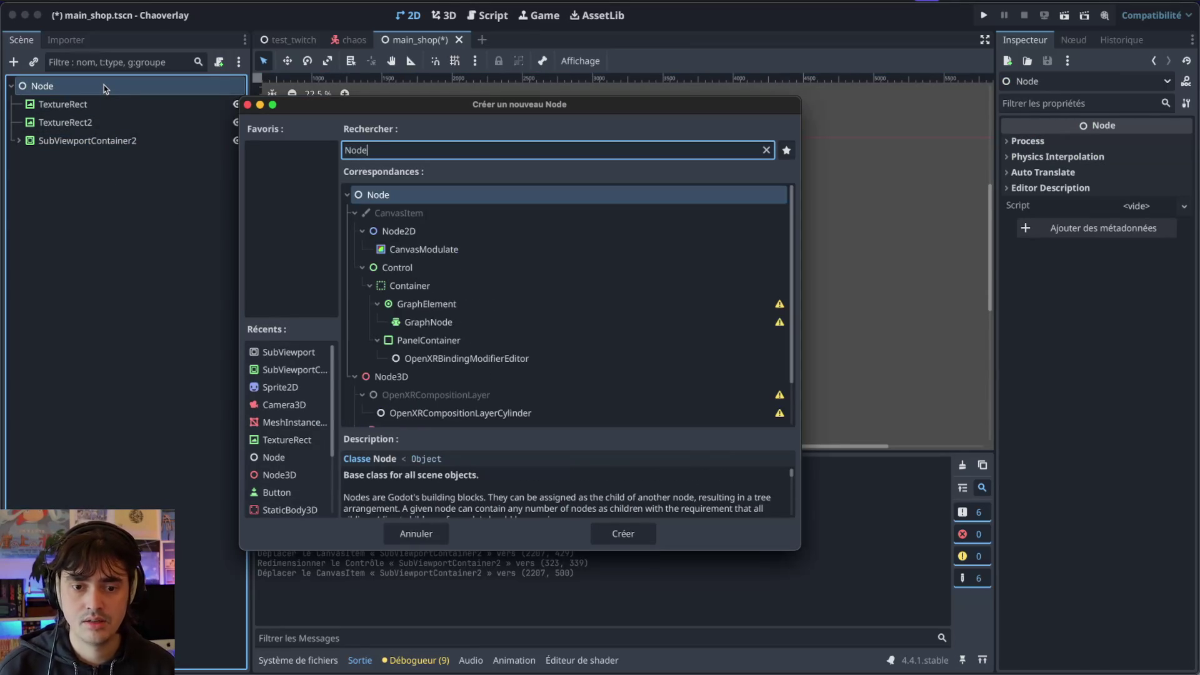
pyautogui.write('Node')
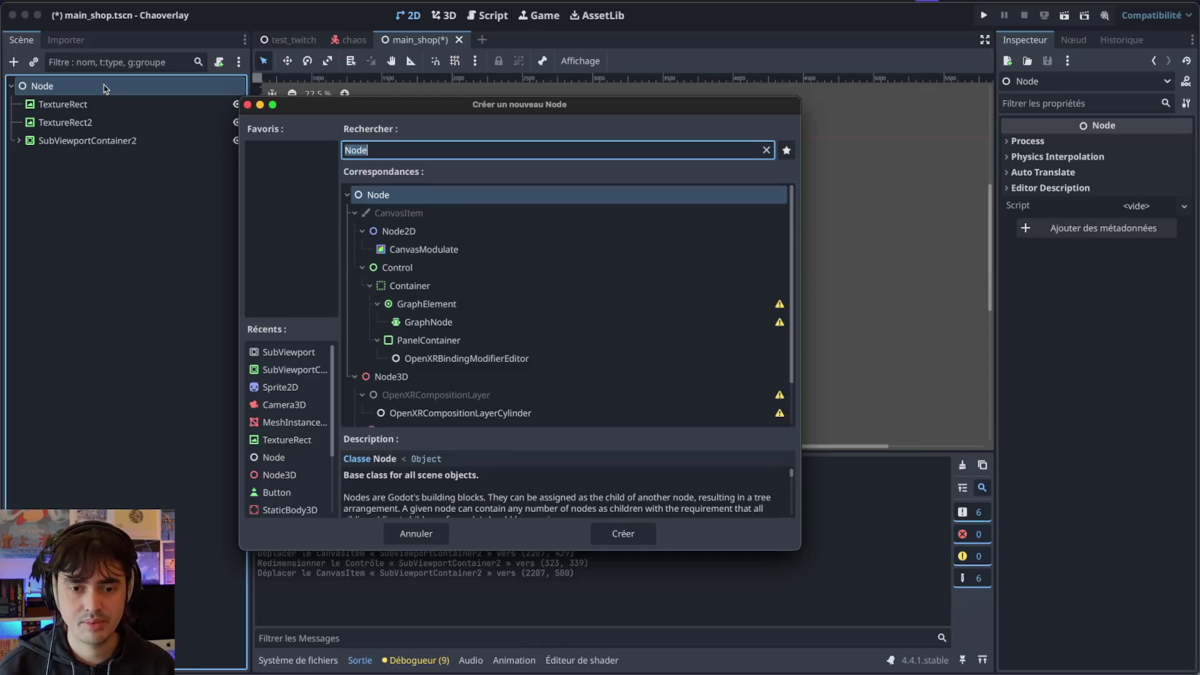
pyautogui.write('Control')
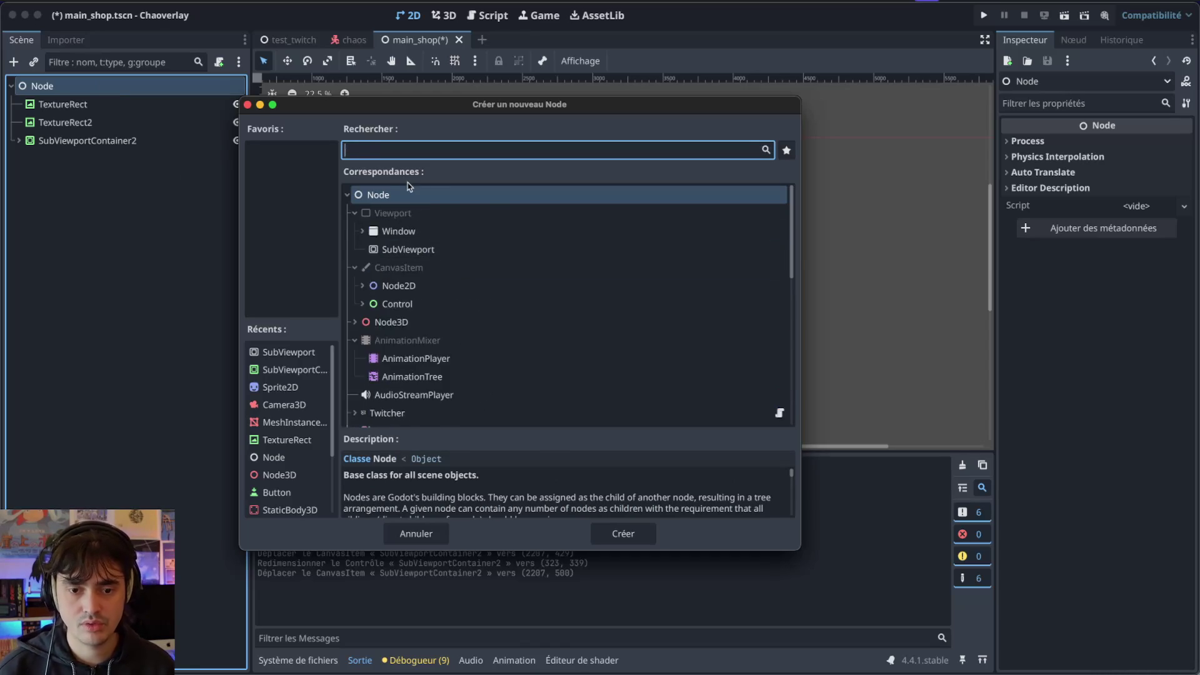
pyautogui.hotkey('ctrl', 'a')
pyautogui.press('BackSpace')
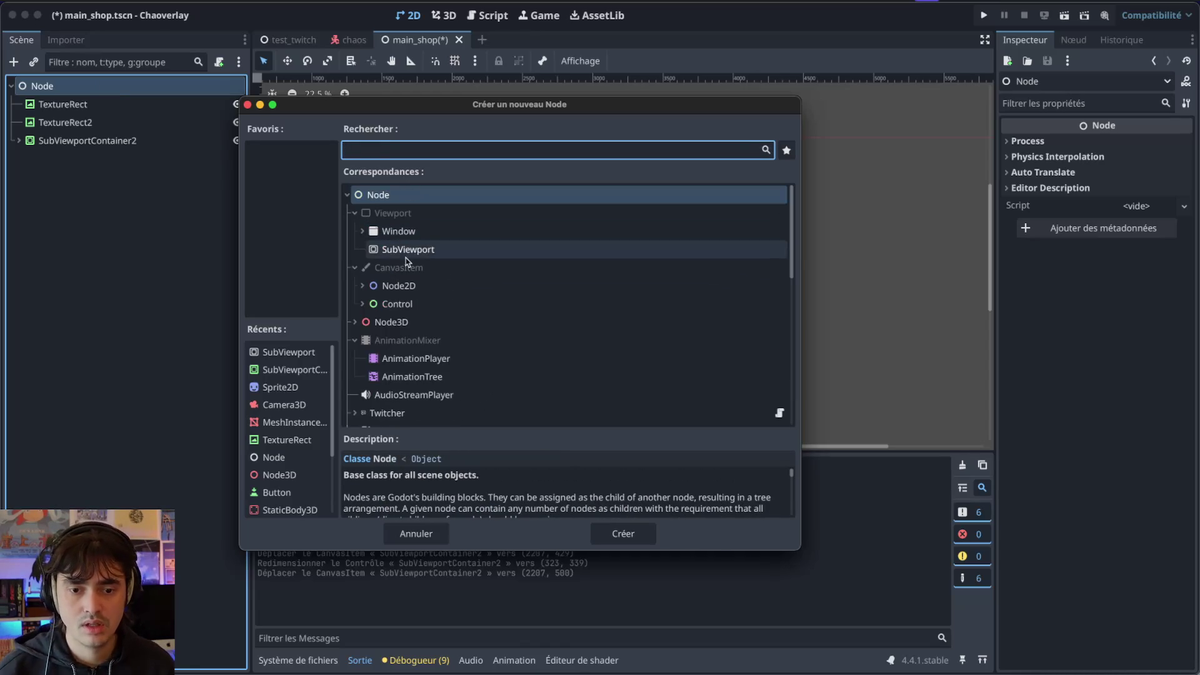
pyautogui.click(367, 306)
pyautogui.click(364, 305)
pyautogui.scroll(-2, 369, 313)
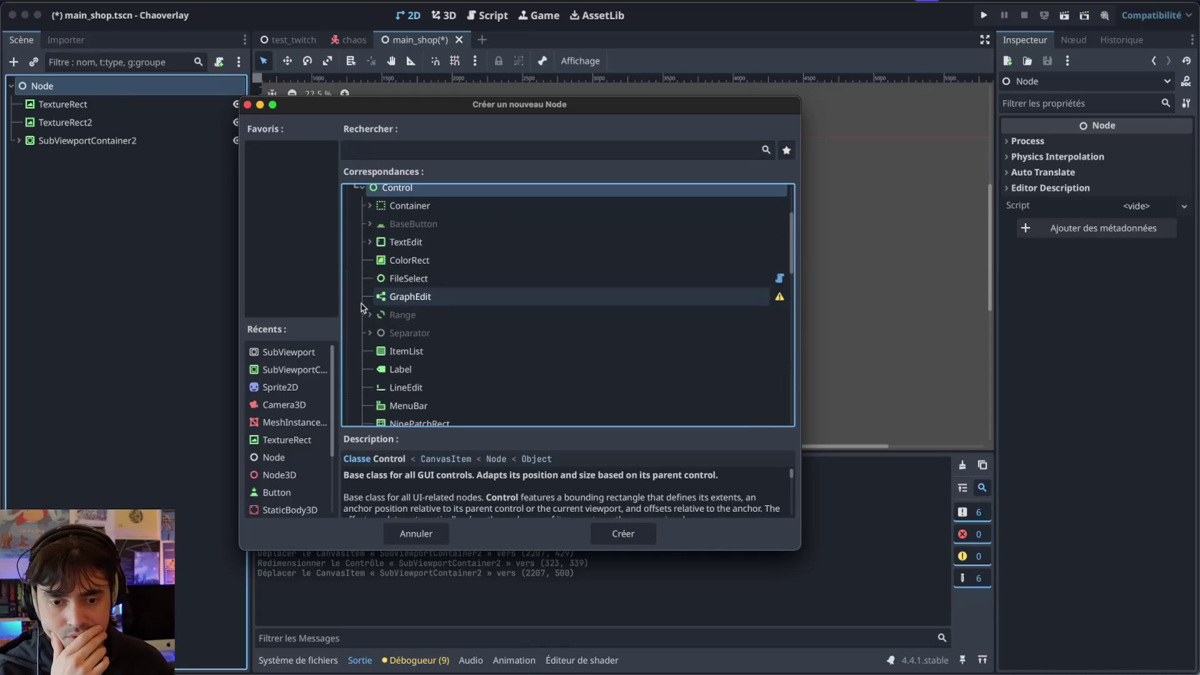
pyautogui.scroll(-4, 392, 314)
pyautogui.scroll(2, 392, 315)
pyautogui.scroll(-2, 393, 314)
pyautogui.scroll(1, 392, 314)
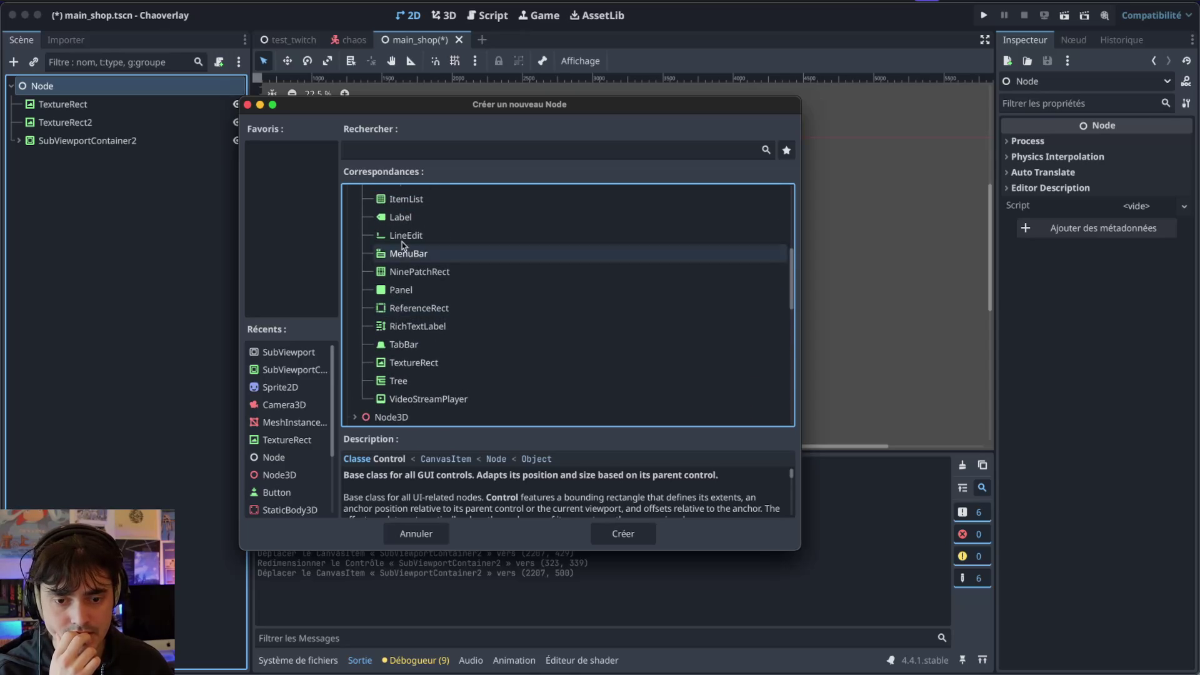
pyautogui.scroll(3, 389, 350)
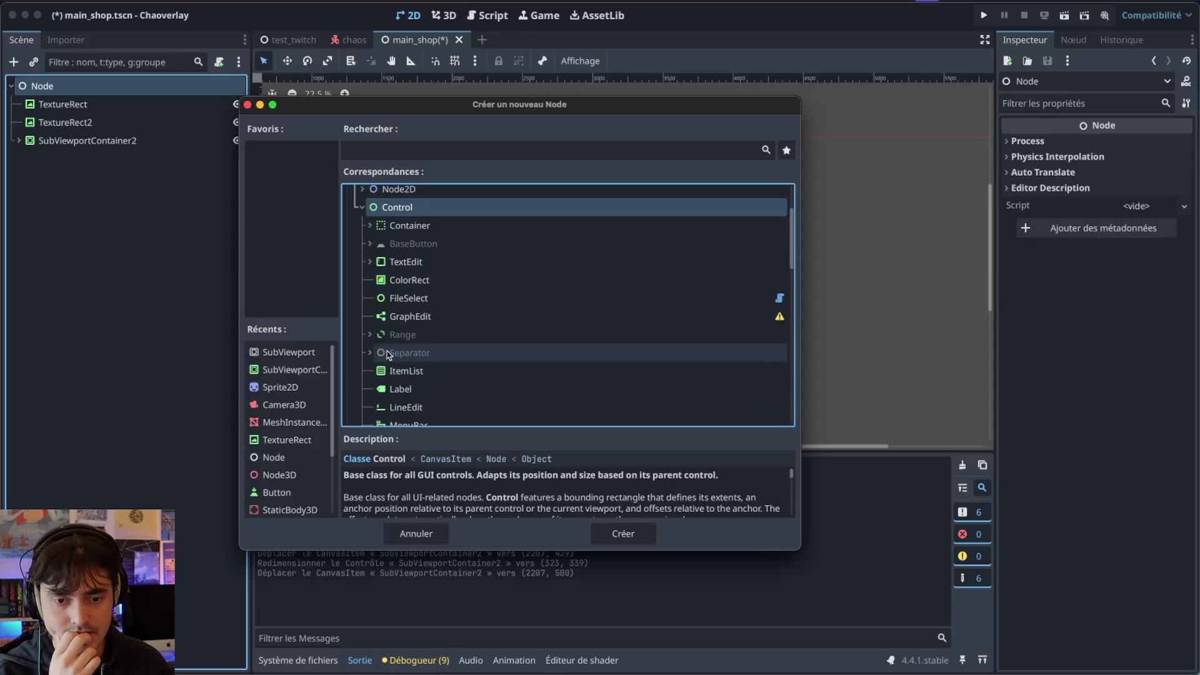
pyautogui.click(370, 225)
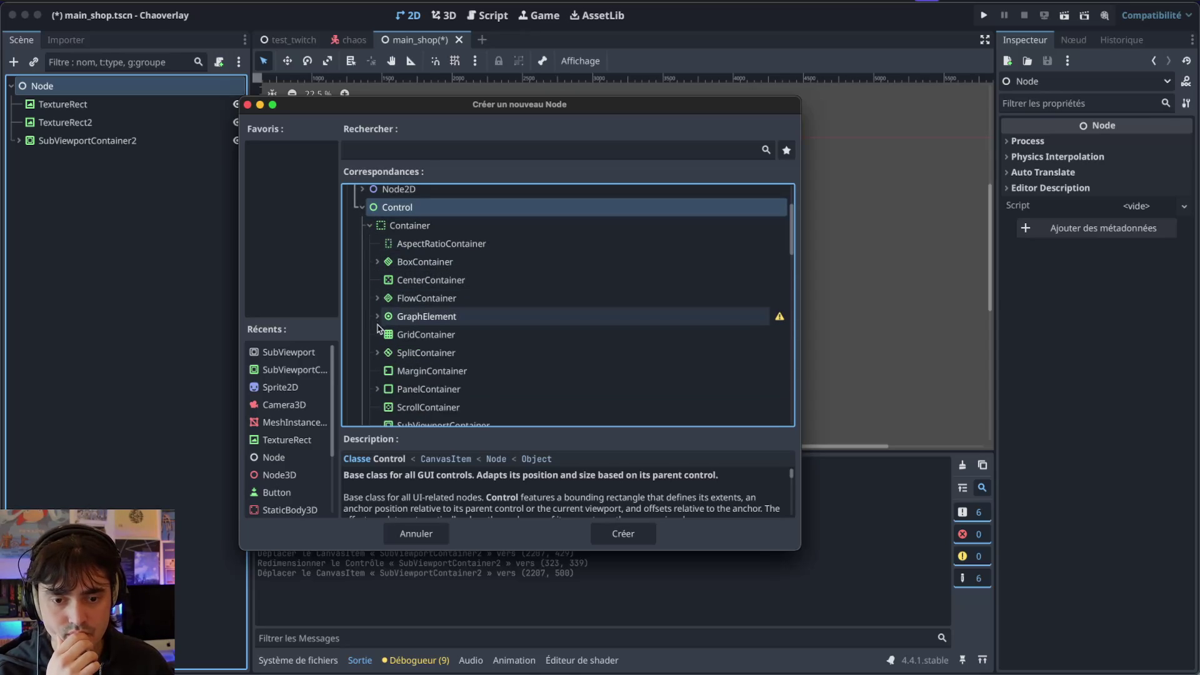
pyautogui.scroll(-2, 376, 322)
pyautogui.scroll(3, 373, 312)
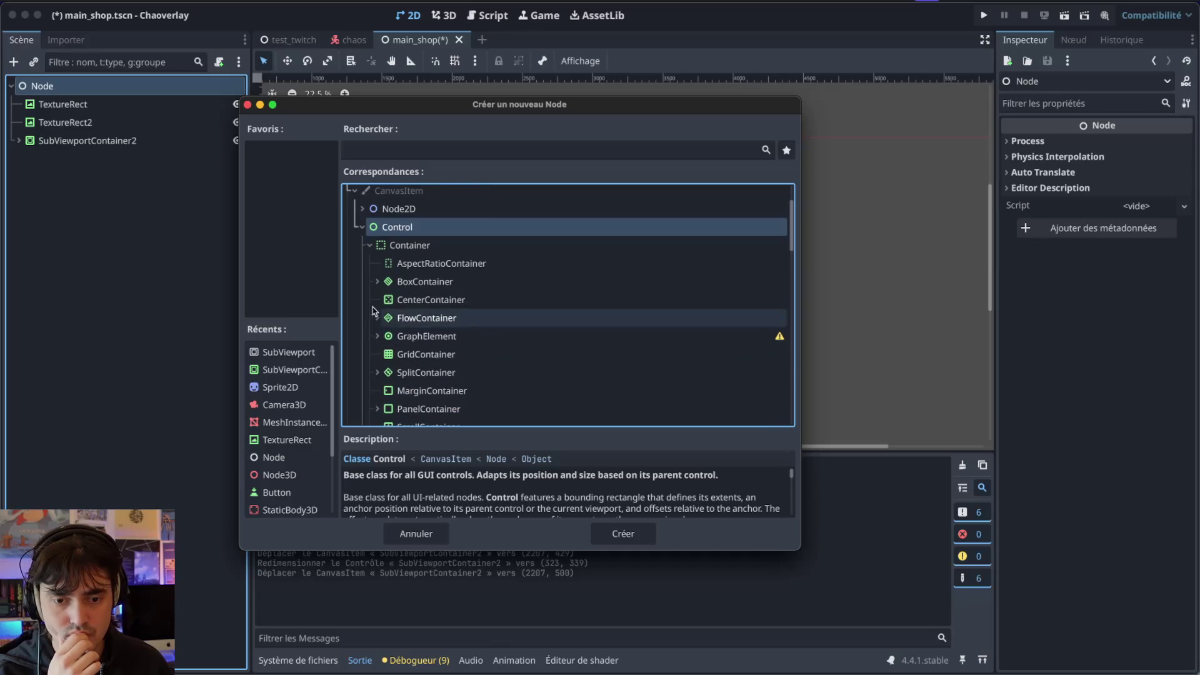
pyautogui.click(377, 282)
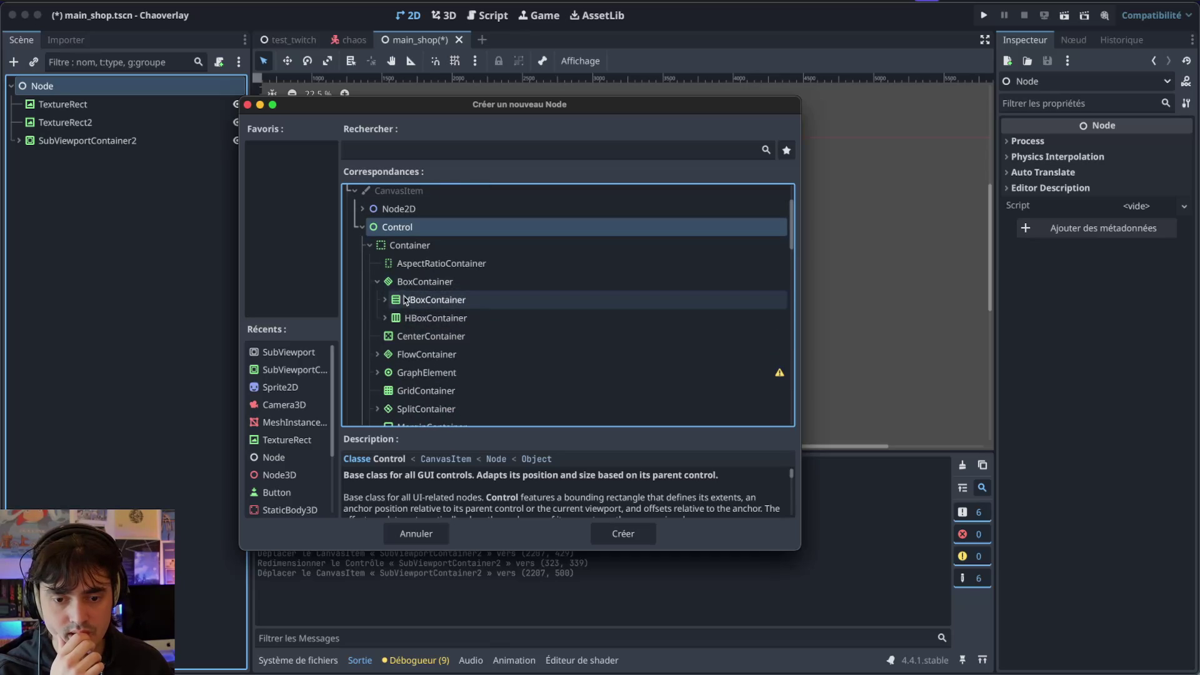
pyautogui.click(377, 282)
pyautogui.click(376, 319)
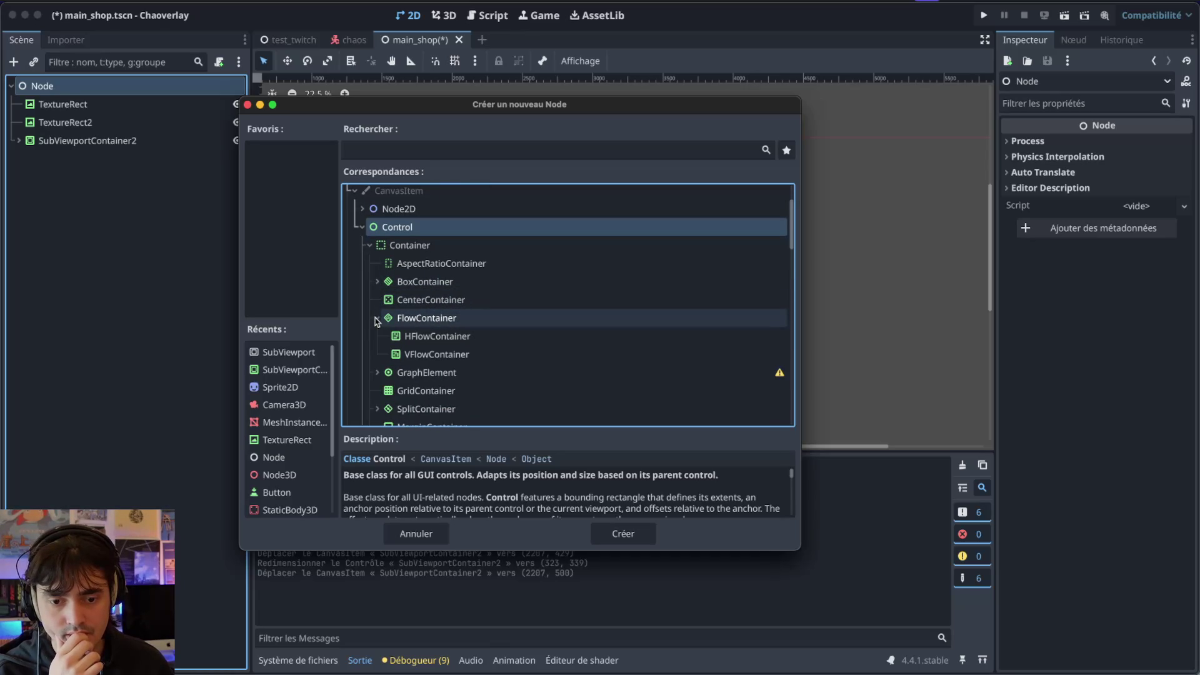
pyautogui.doubleClick(432, 351)
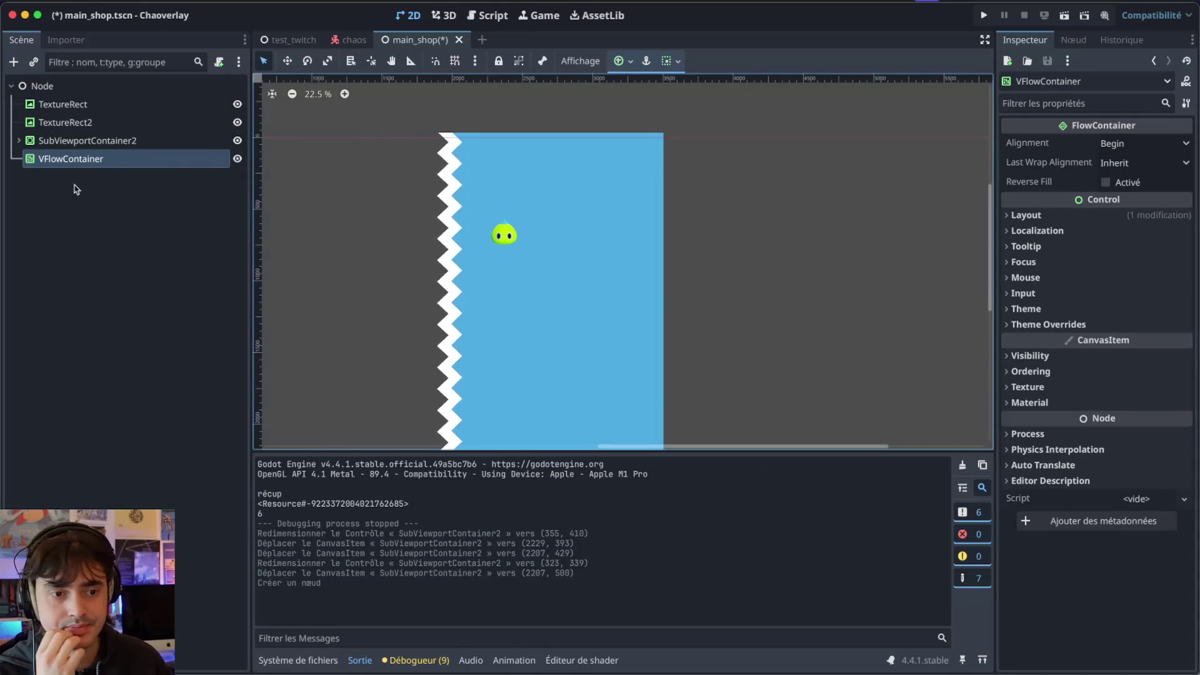
# Size the VFlowContainer to about 1060×828 over the blue panel and move SubViewportContainer2 into it
pyautogui.scroll(-5, 490, 302)
pyautogui.hscroll(-2, 431, 263)
pyautogui.scroll(3, 375, 222)
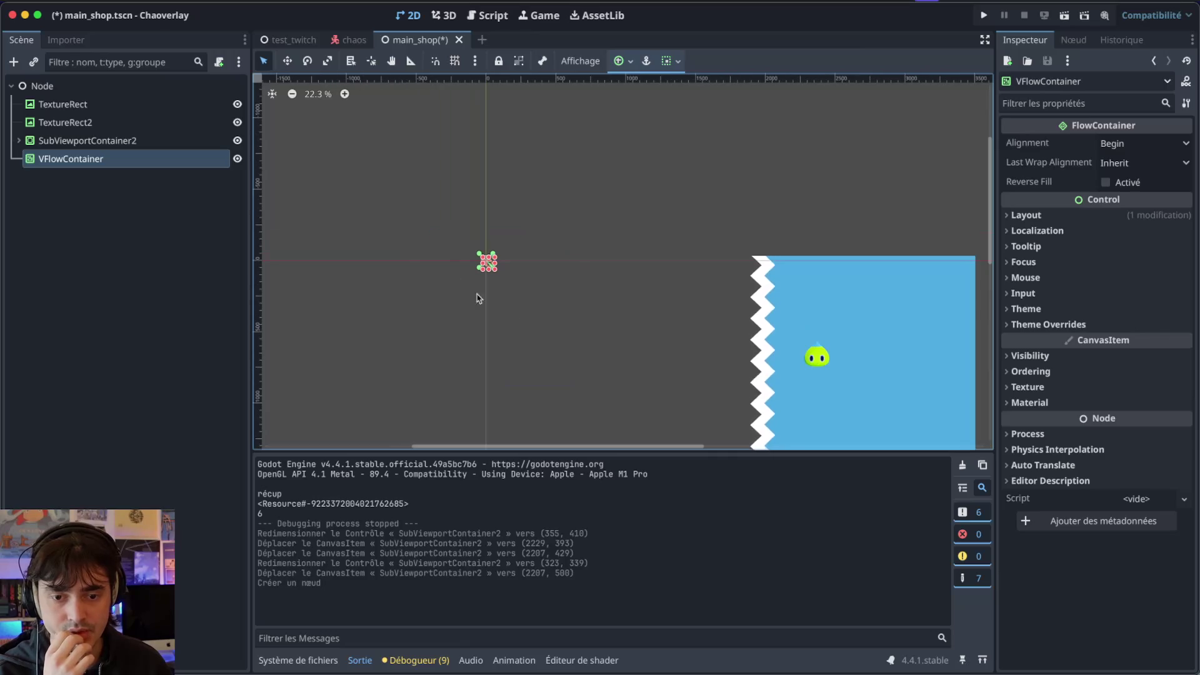
pyautogui.moveTo(490, 263); pyautogui.dragTo(636, 266)
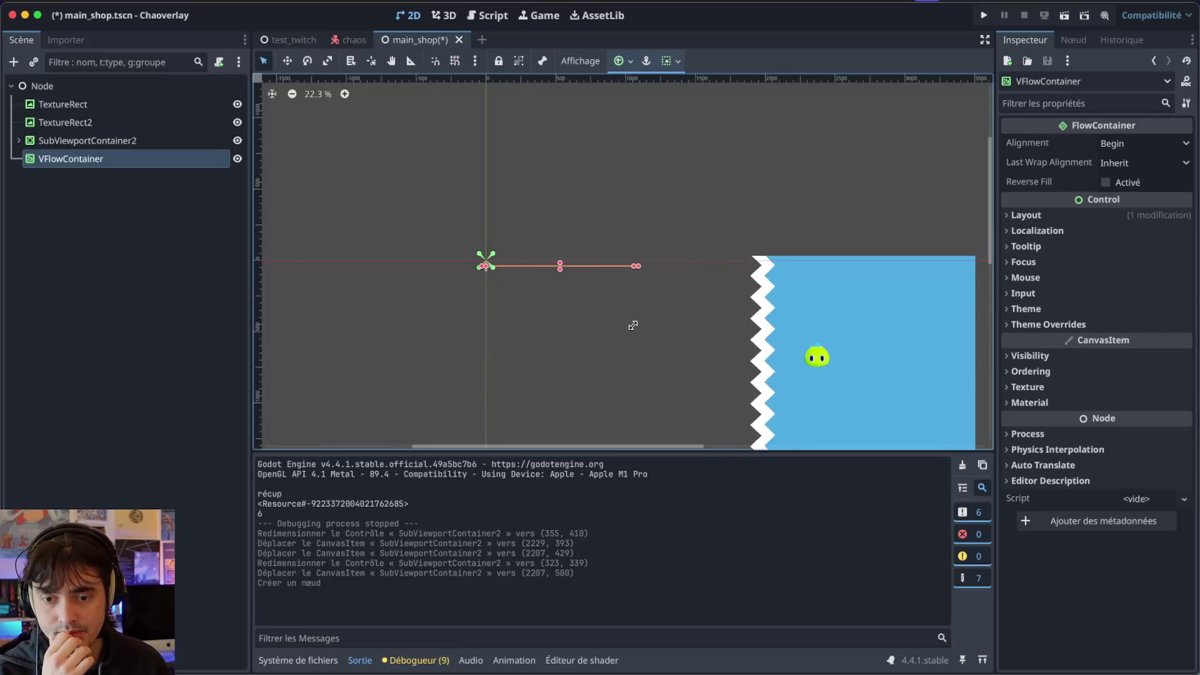
pyautogui.moveTo(561, 267); pyautogui.dragTo(560, 382)
pyautogui.moveTo(545, 301)
pyautogui.mouseDown()
pyautogui.moveTo(840, 332)
pyautogui.moveTo(843, 317)
pyautogui.mouseUp()
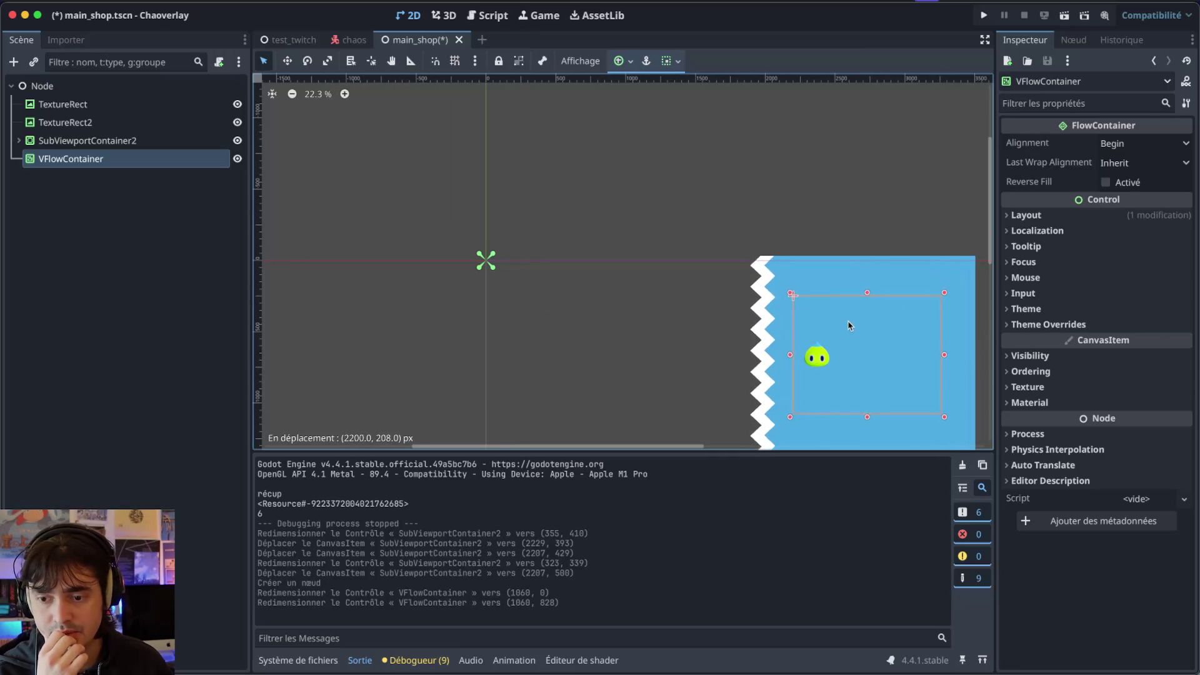
pyautogui.click(578, 322)
pyautogui.hscroll(3, 573, 324)
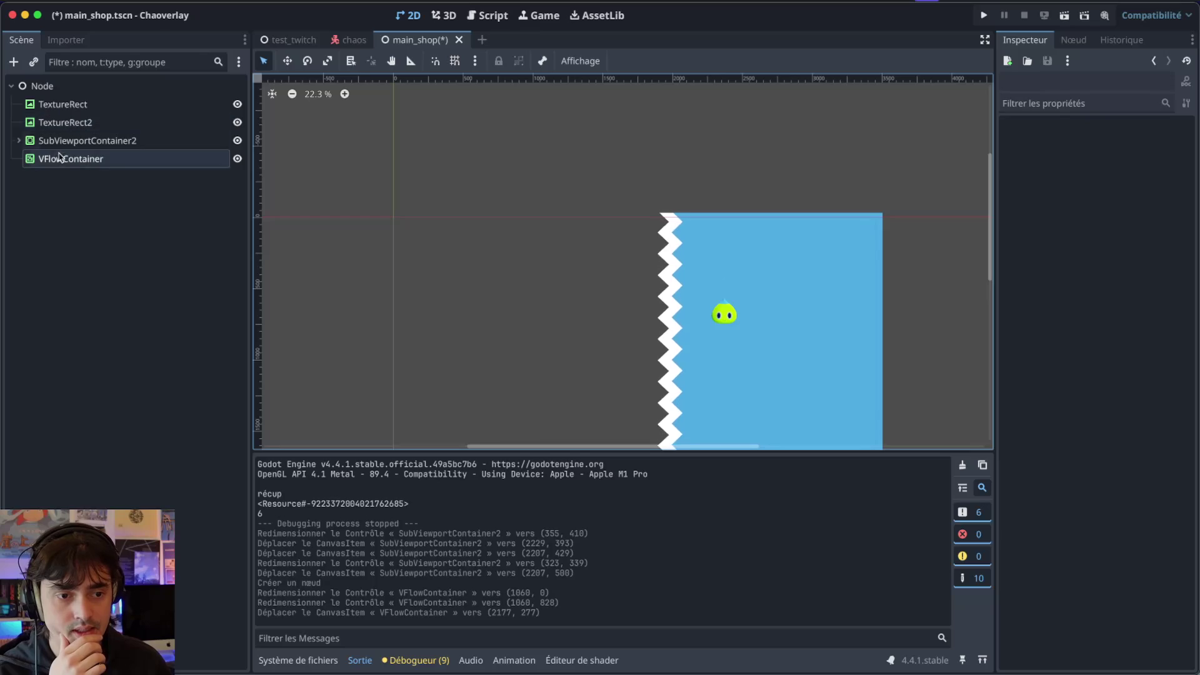
pyautogui.moveTo(81, 142); pyautogui.dragTo(80, 158)
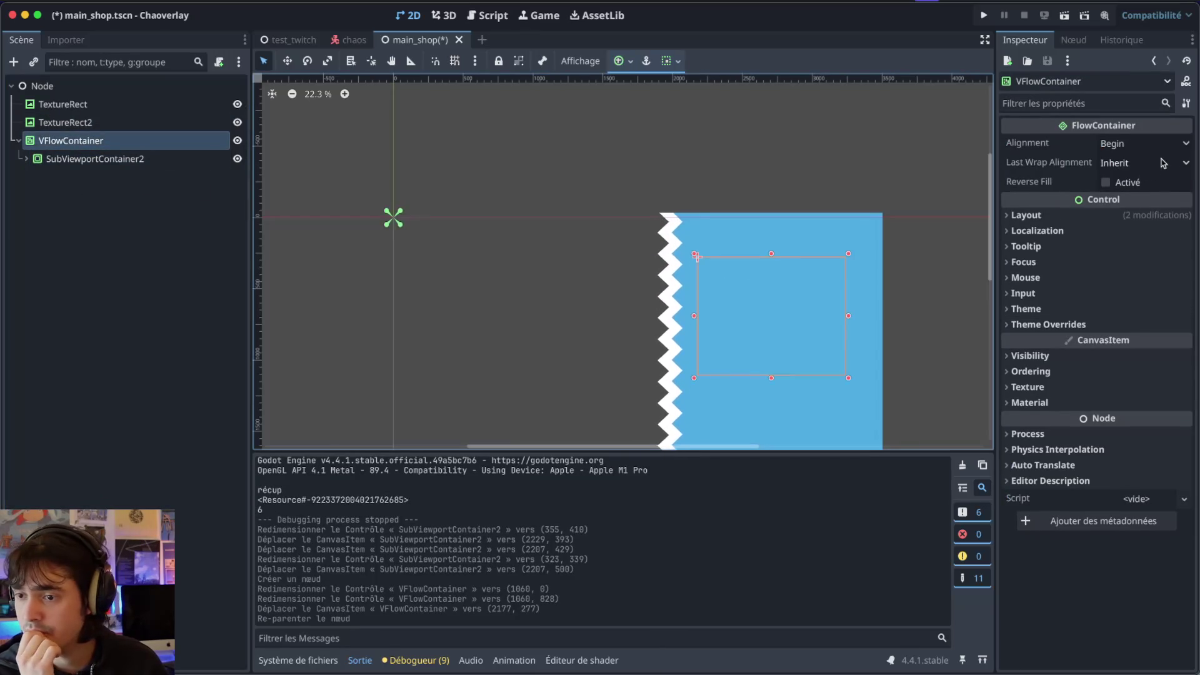
# Give the VFlowContainer a horizontal separation theme override of 10
pyautogui.click(1021, 216)
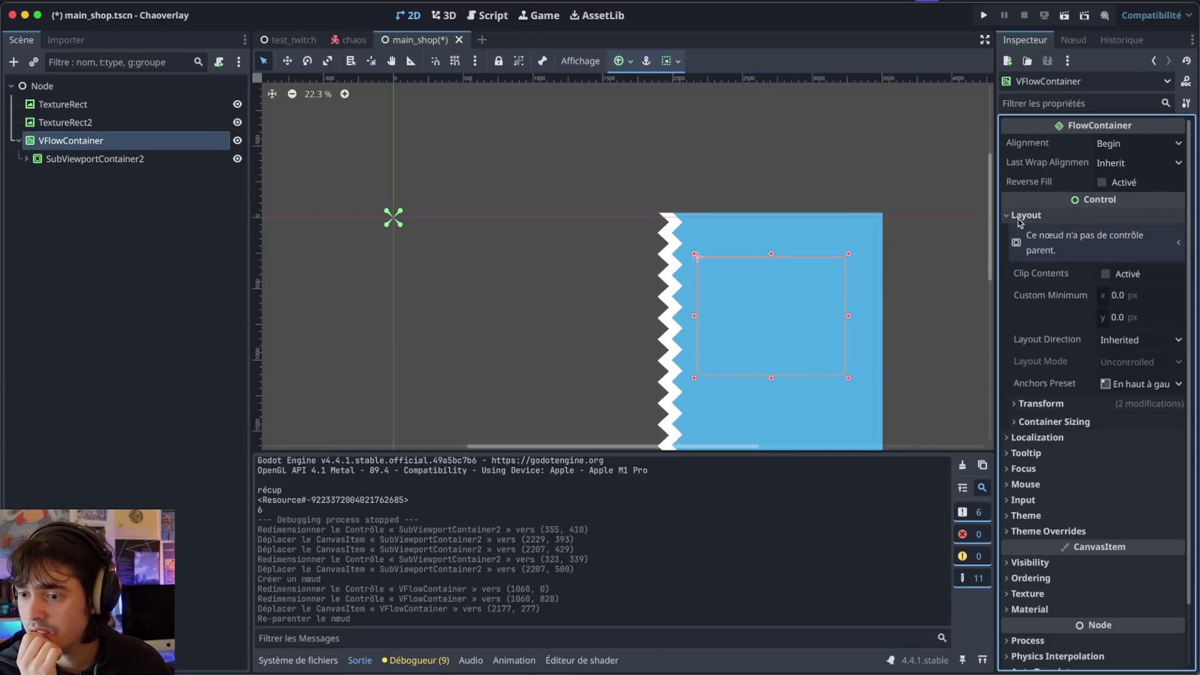
pyautogui.click(1025, 215)
pyautogui.click(1032, 230)
pyautogui.click(1031, 230)
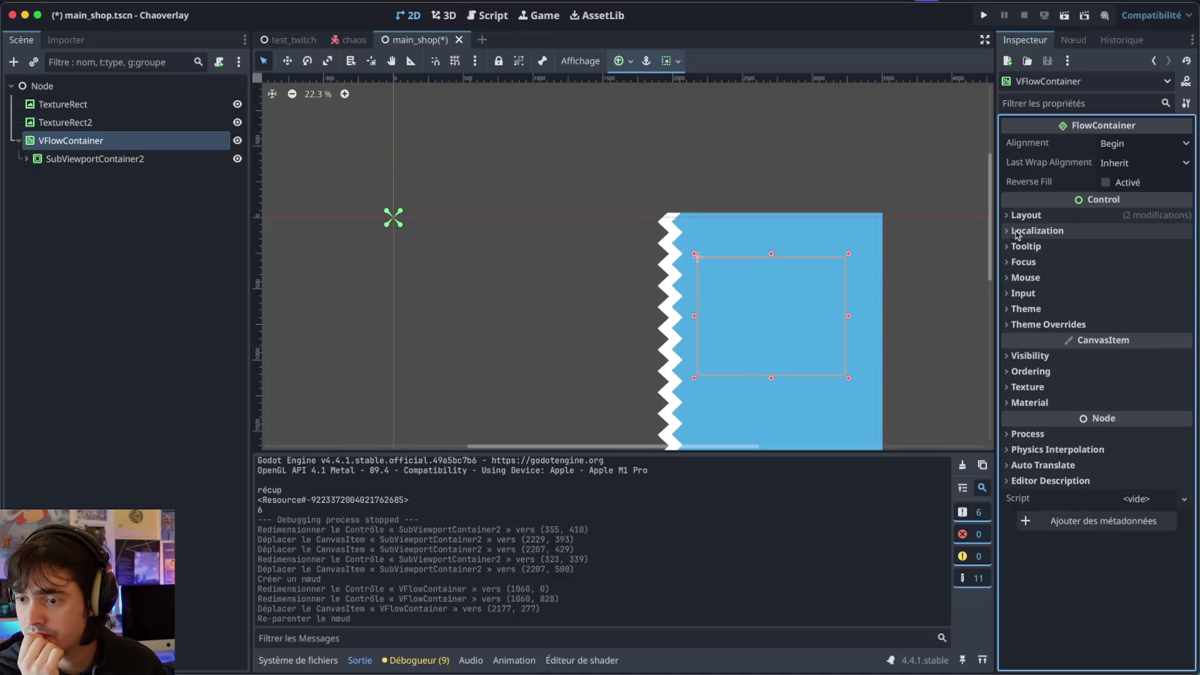
pyautogui.click(1014, 316)
pyautogui.click(1013, 312)
pyautogui.click(1013, 324)
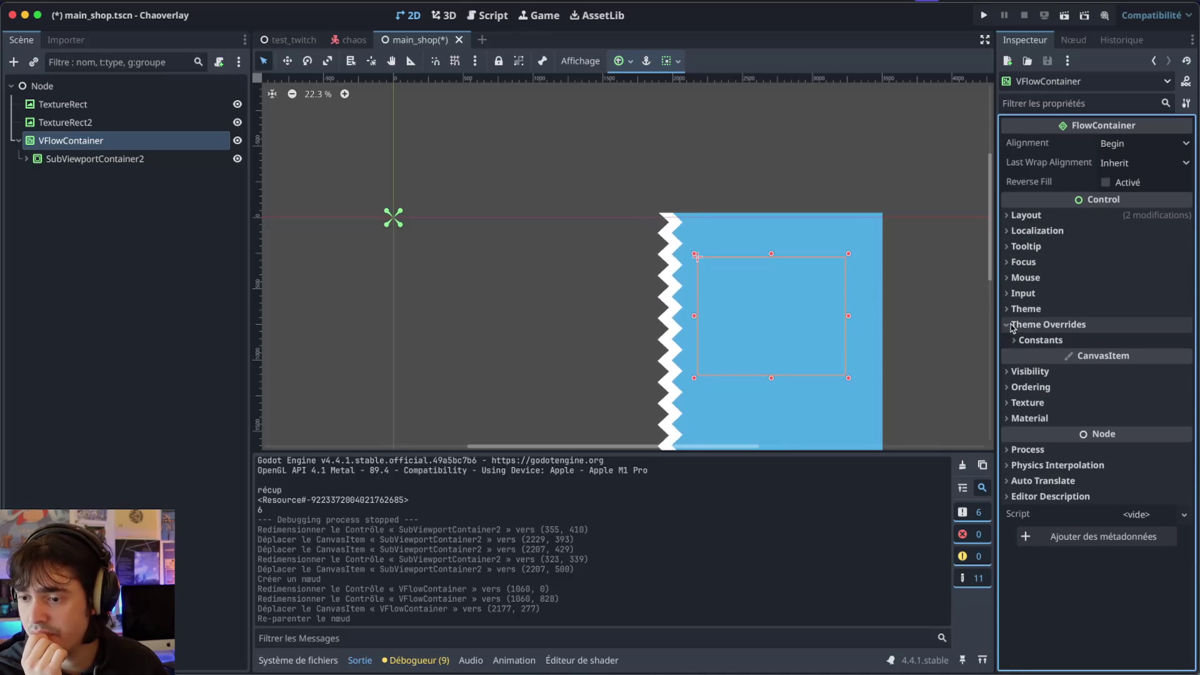
pyautogui.click(1014, 339)
pyautogui.click(1026, 358)
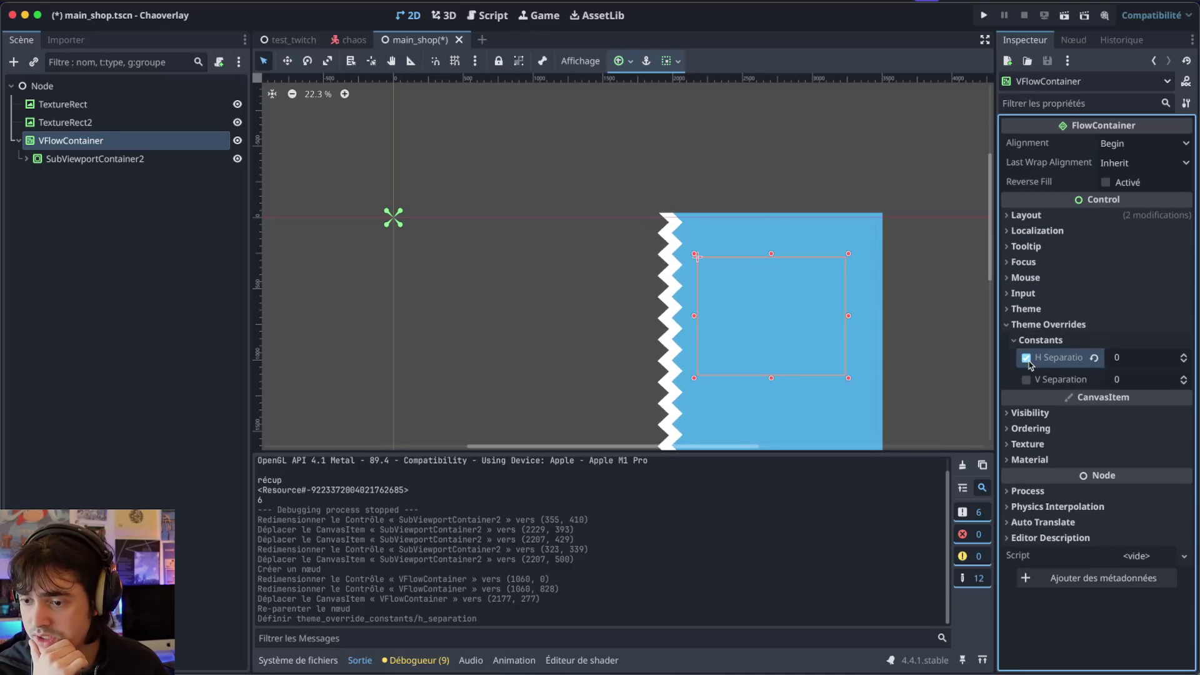
pyautogui.click(1183, 354)
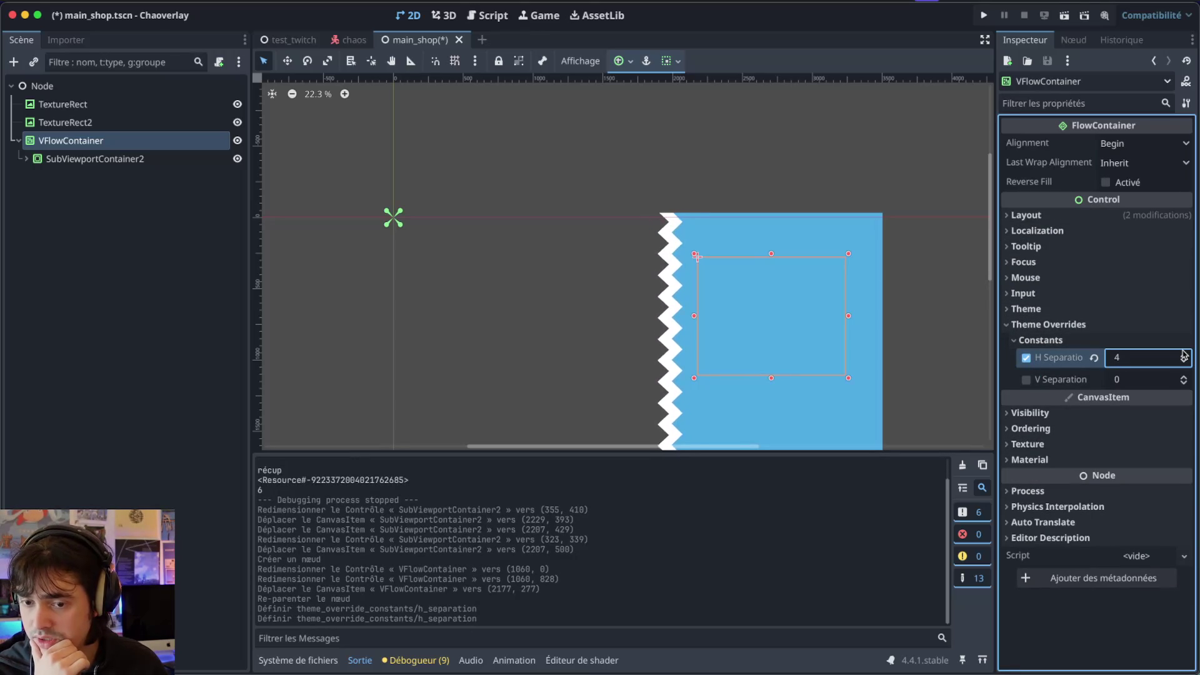
pyautogui.click(1183, 353)
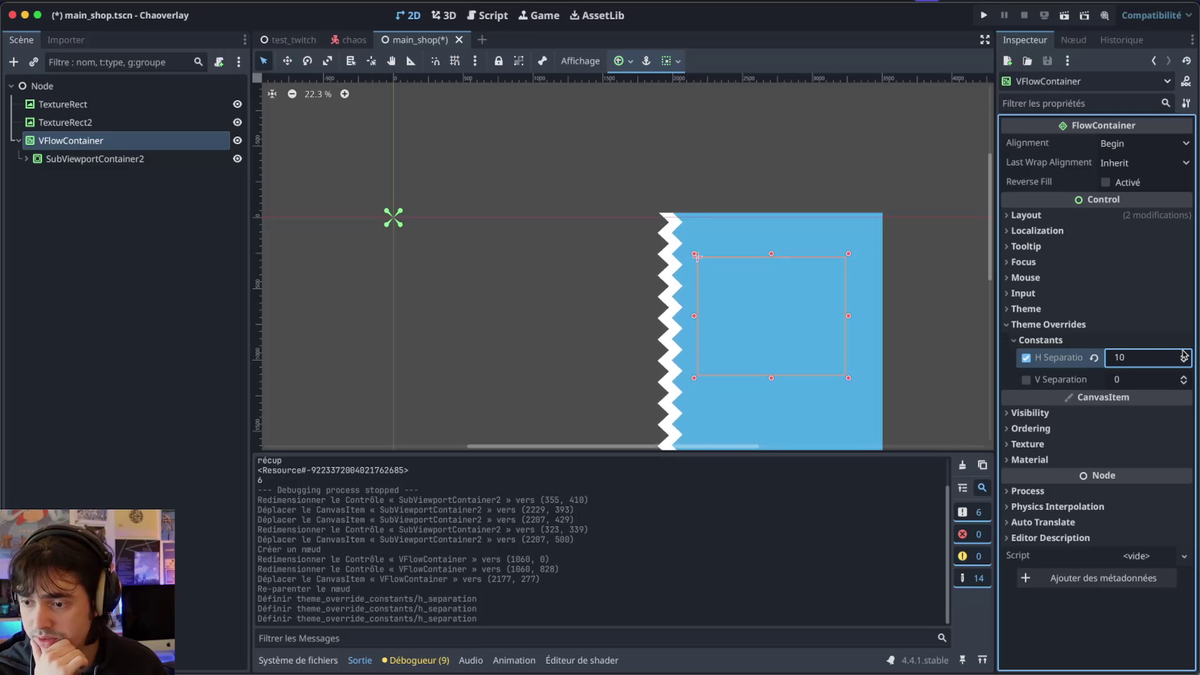
# Set the VFlowContainer's Alignment to Center
pyautogui.hscroll(5, 846, 308)
pyautogui.scroll(-2, 846, 308)
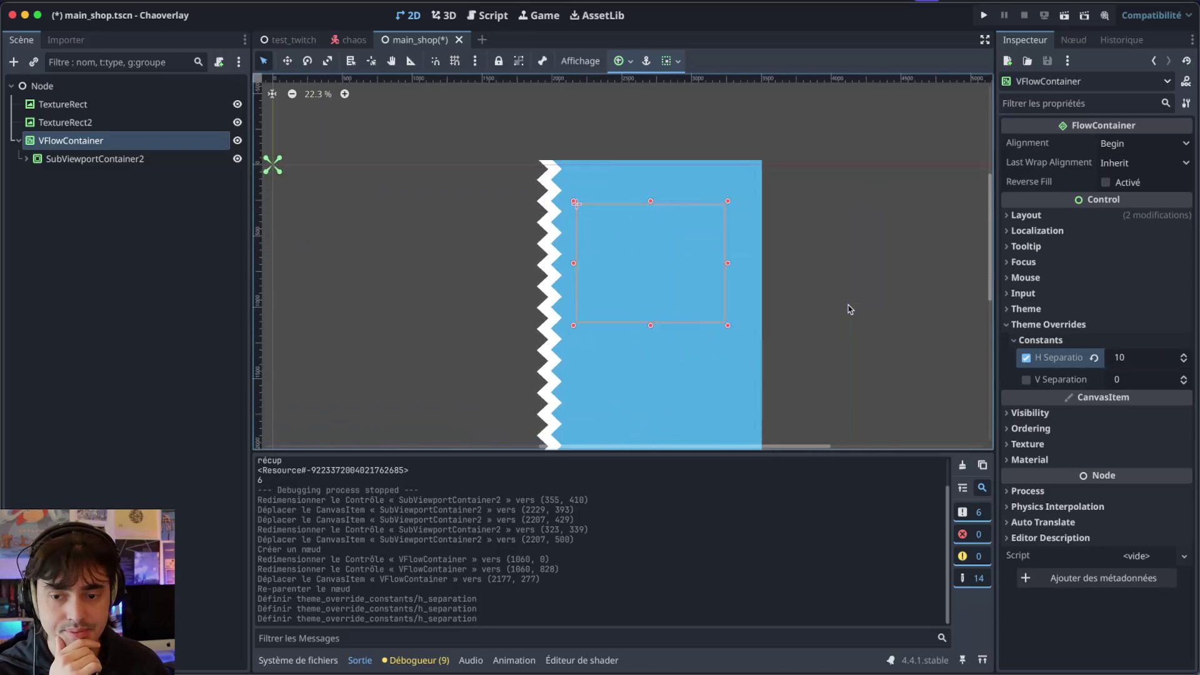
pyautogui.click(134, 161)
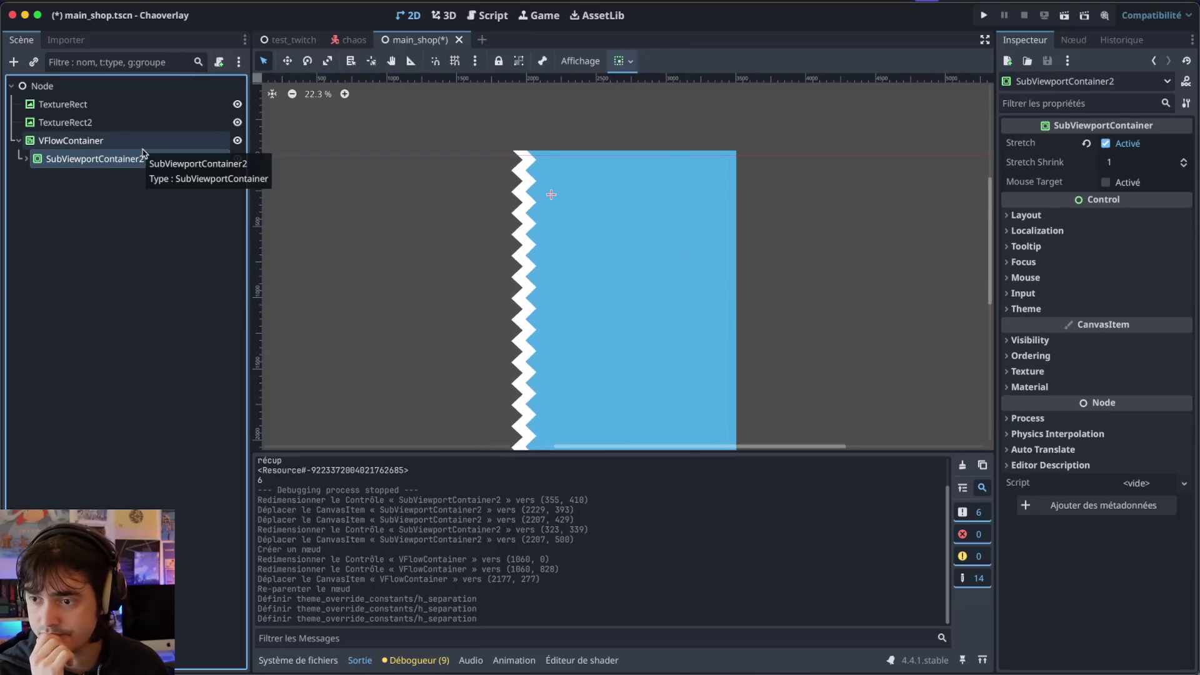
pyautogui.click(138, 142)
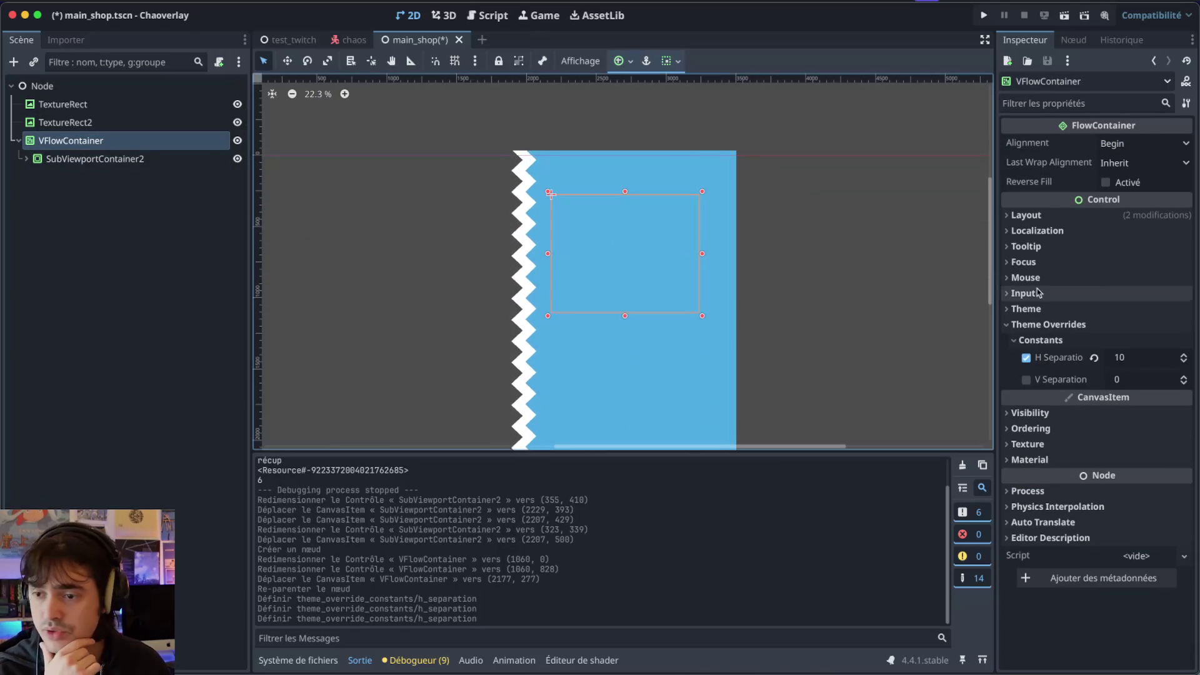
pyautogui.click(1124, 164)
pyautogui.click(1123, 164)
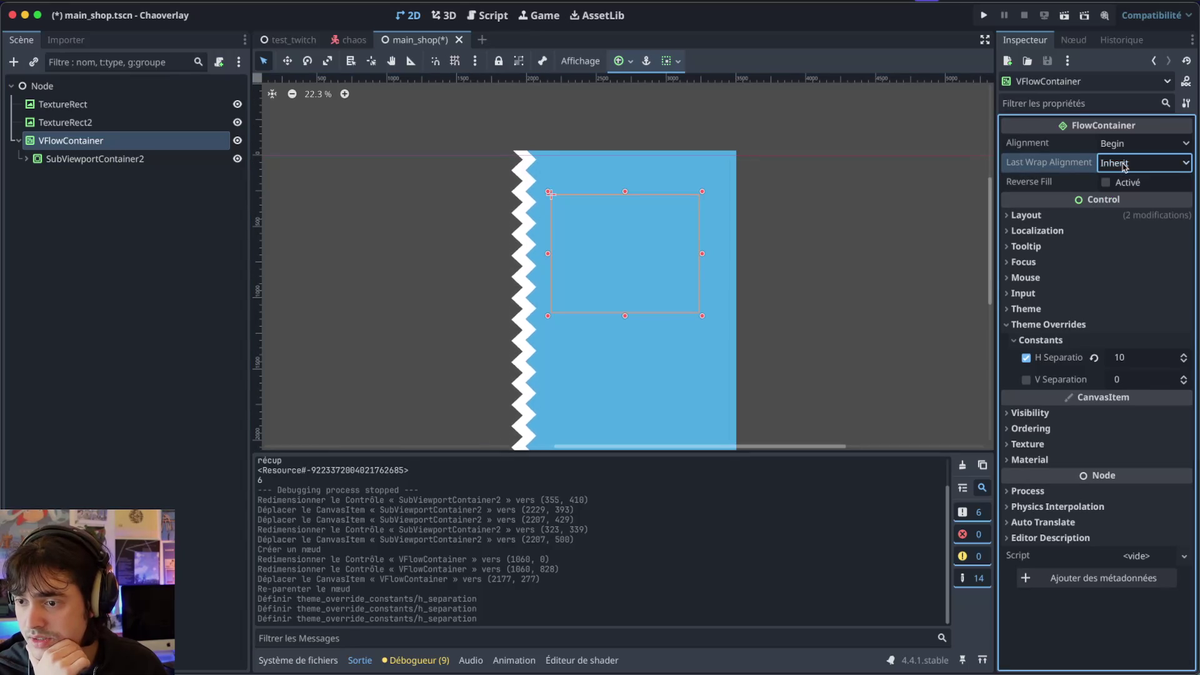
pyautogui.click(1125, 148)
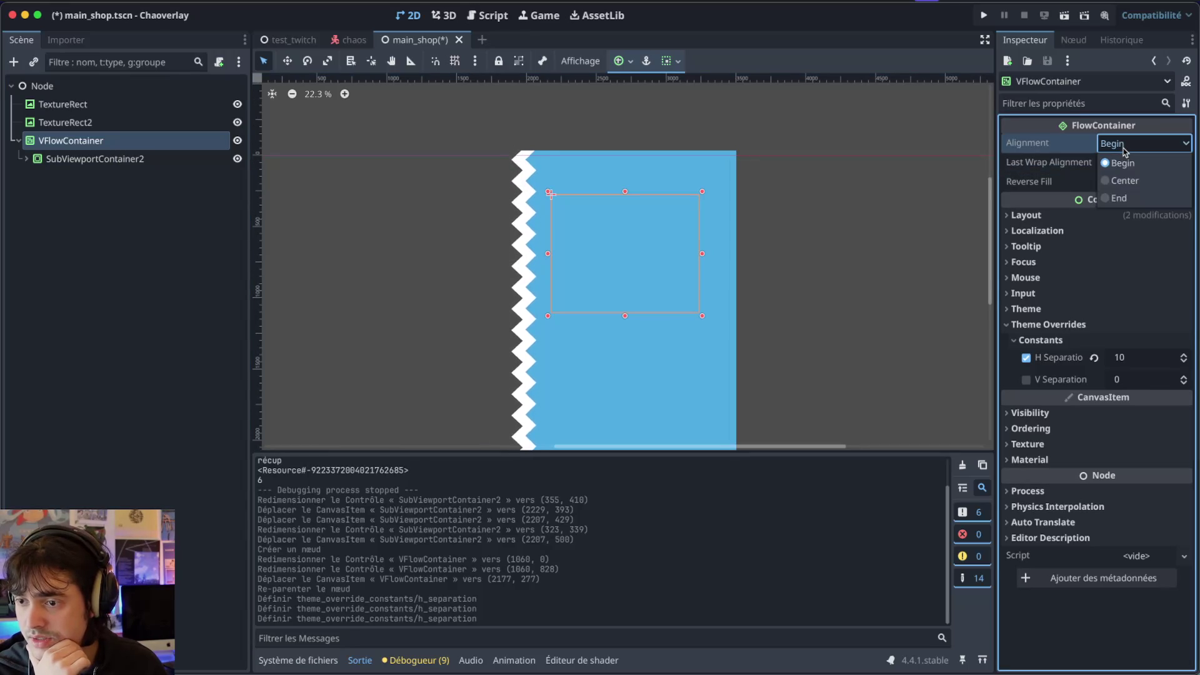
pyautogui.click(1121, 183)
# Look through the Layout, Localization, Tooltip and Theme sections, then select SubViewportContainer2
pyautogui.click(1023, 216)
pyautogui.click(1024, 216)
pyautogui.click(1020, 229)
pyautogui.click(1019, 230)
pyautogui.click(1020, 246)
pyautogui.click(1021, 246)
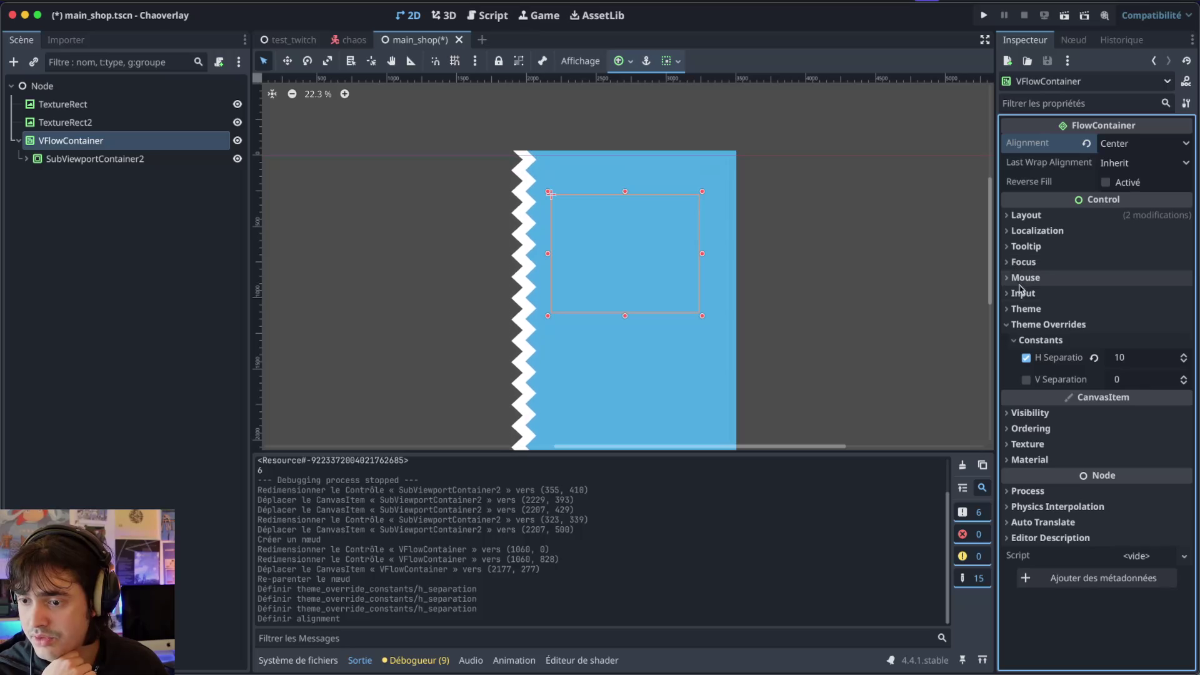
pyautogui.click(1025, 310)
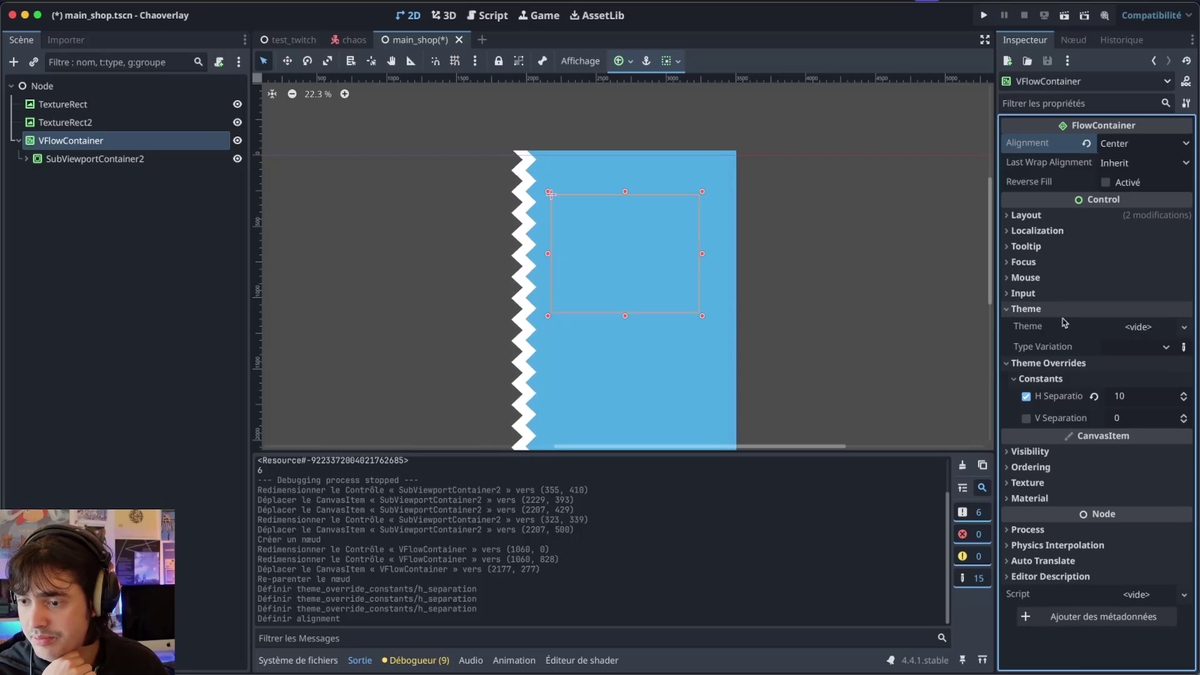
pyautogui.click(1017, 312)
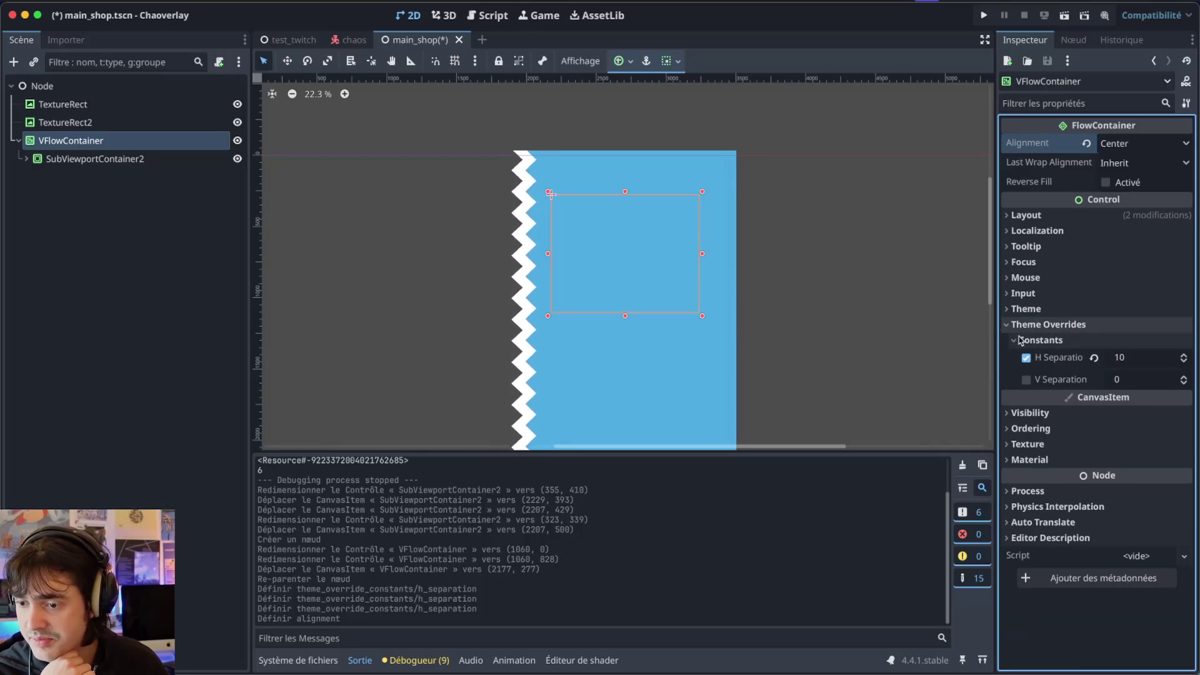
pyautogui.click(99, 160)
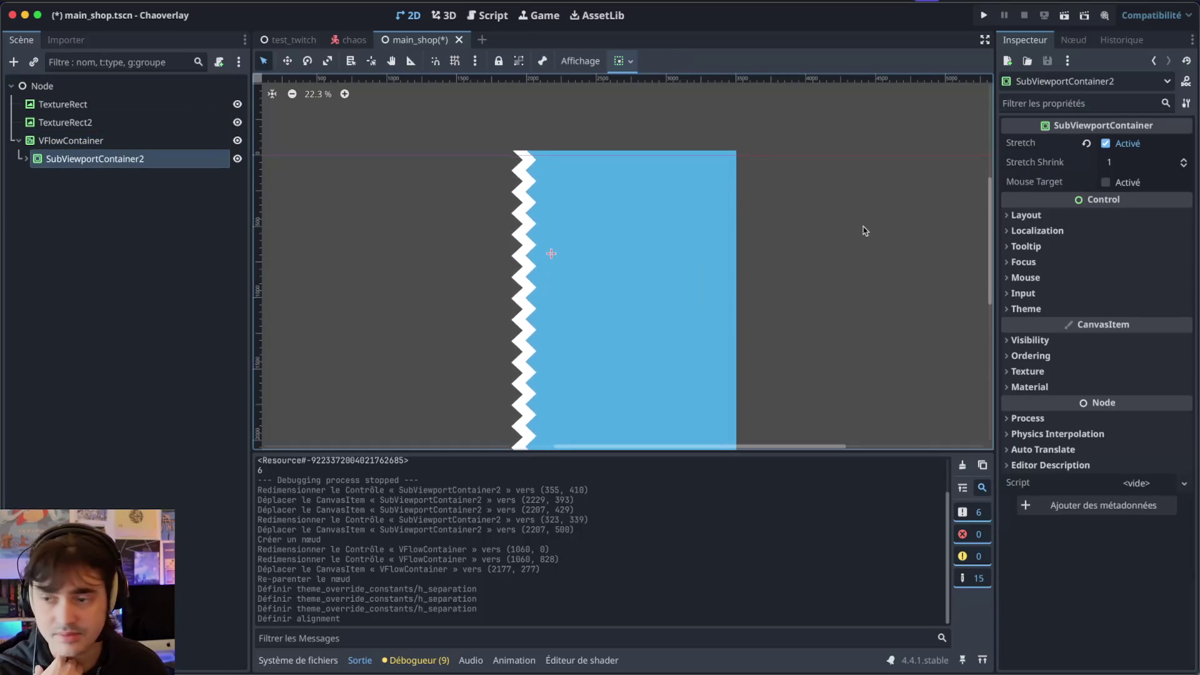
# Set SubViewportContainer2's Custom Minimum Size to 300 × 300 px in the Layout section
pyautogui.click(1017, 214)
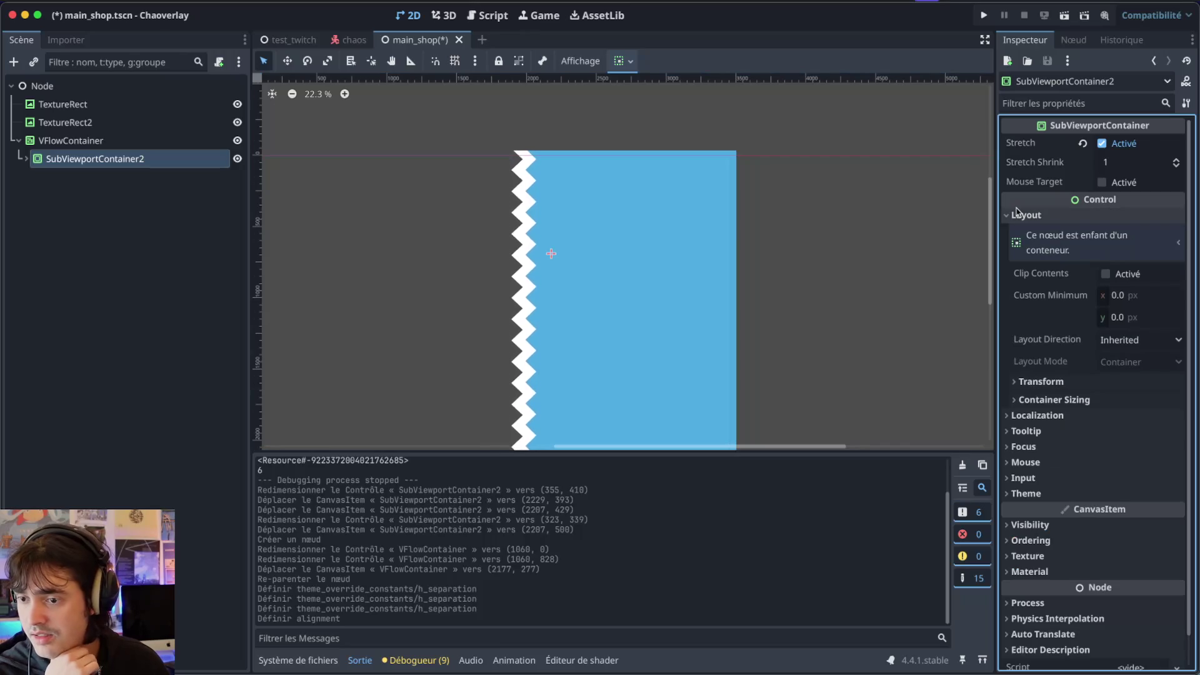
pyautogui.moveTo(1123, 300)
pyautogui.mouseDown()
pyautogui.moveTo(1122, 322)
pyautogui.moveTo(1113, 292)
pyautogui.mouseUp()
pyautogui.click(1006, 386)
pyautogui.scroll(-1, 1018, 390)
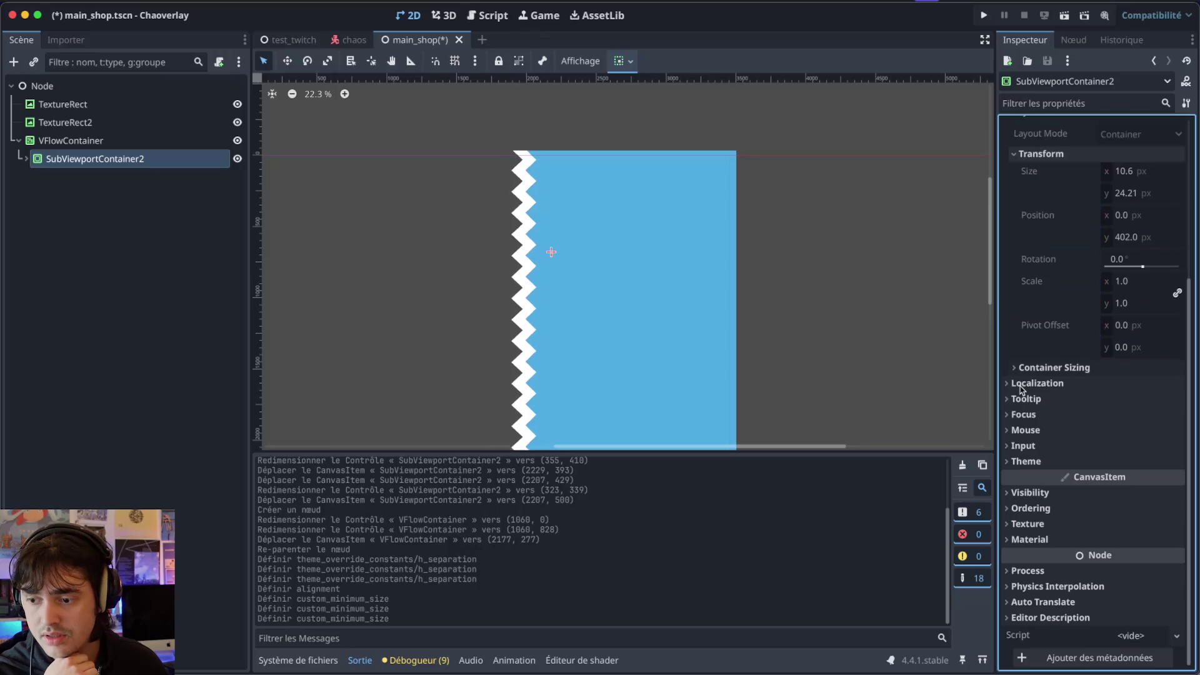
pyautogui.click(1158, 384)
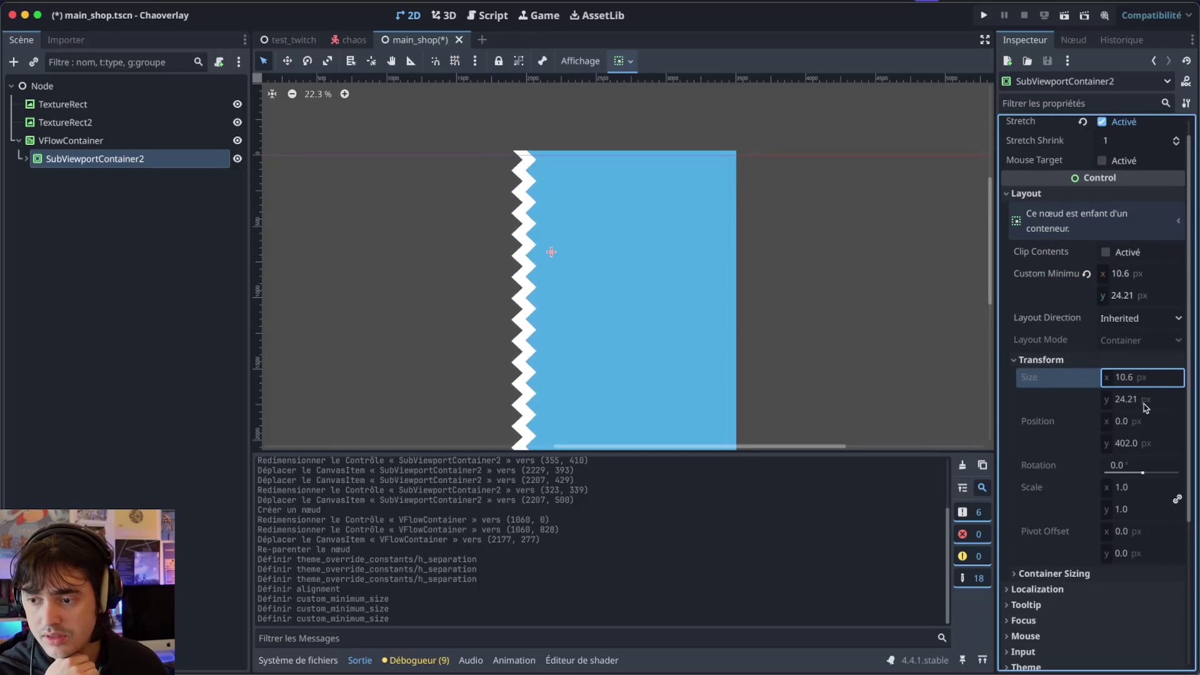
pyautogui.moveTo(1115, 299)
pyautogui.mouseDown()
pyautogui.moveTo(1132, 299)
pyautogui.moveTo(1134, 280)
pyautogui.moveTo(1175, 280)
pyautogui.moveTo(1157, 279)
pyautogui.mouseUp()
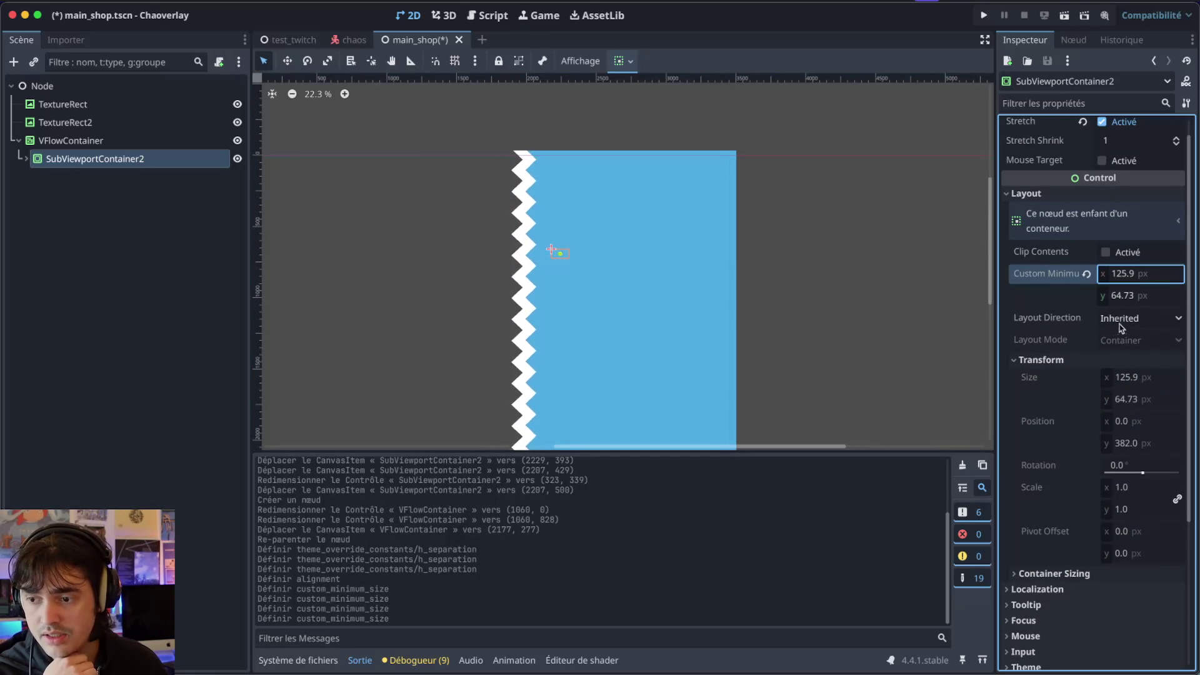
pyautogui.click(1103, 300)
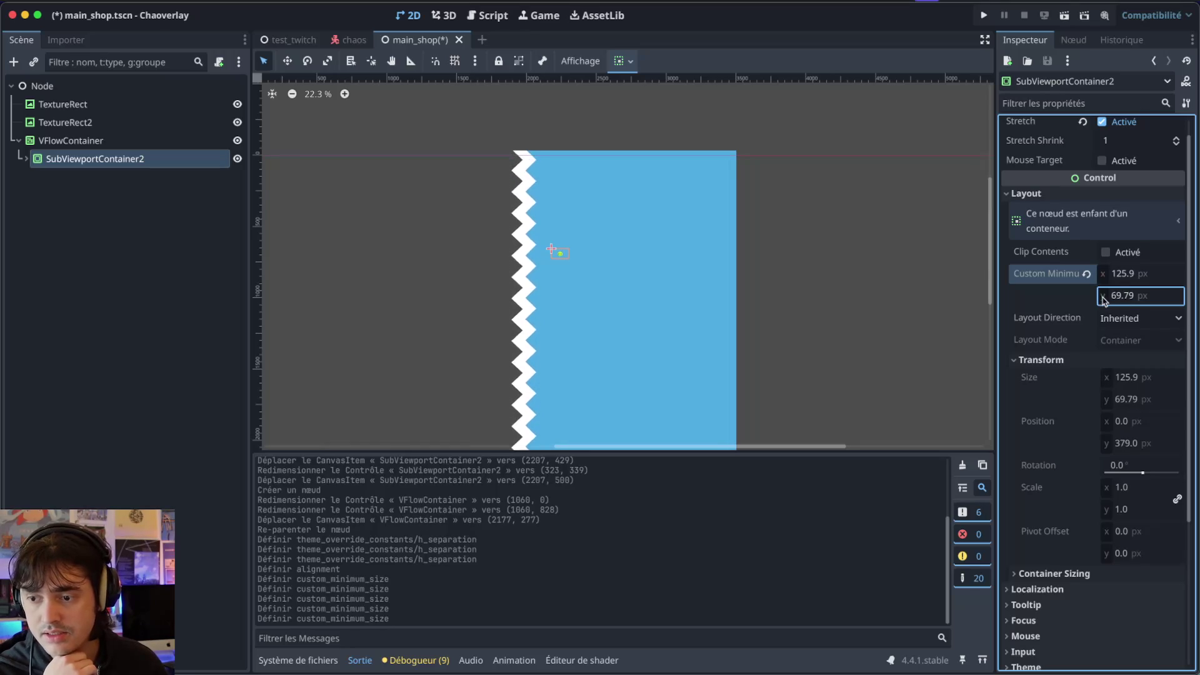
pyautogui.moveTo(1104, 300); pyautogui.dragTo(1165, 299)
pyautogui.click(1125, 273)
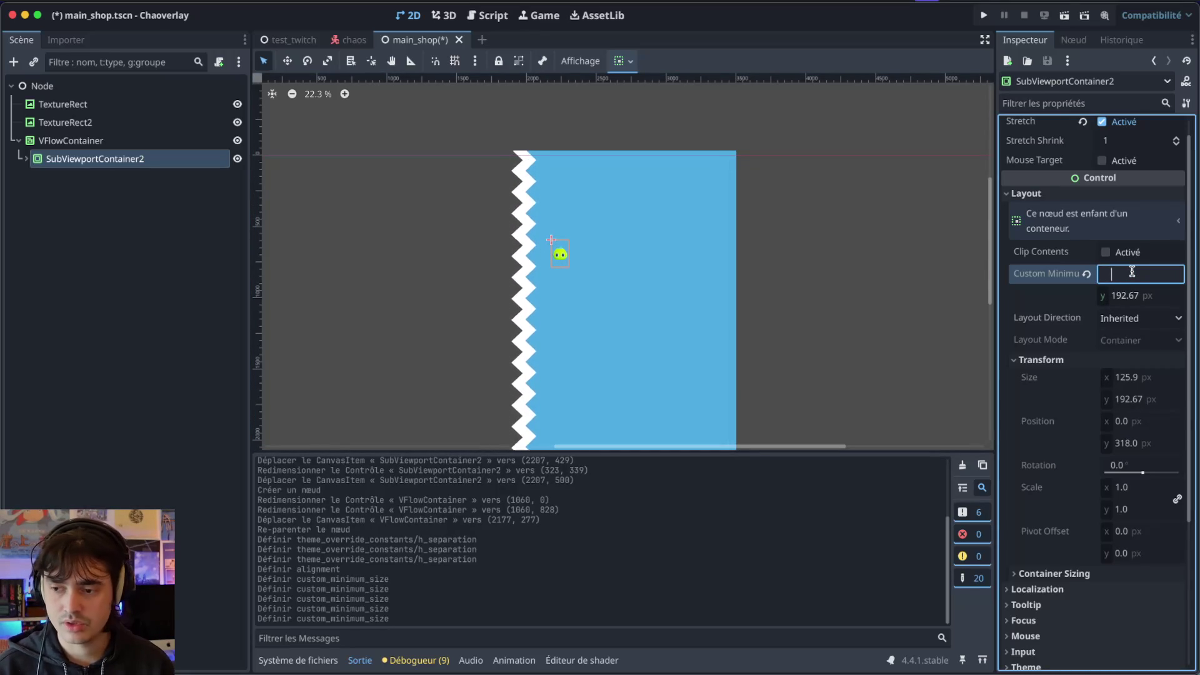
pyautogui.write('300')
pyautogui.press('Tab')
pyautogui.write('3')
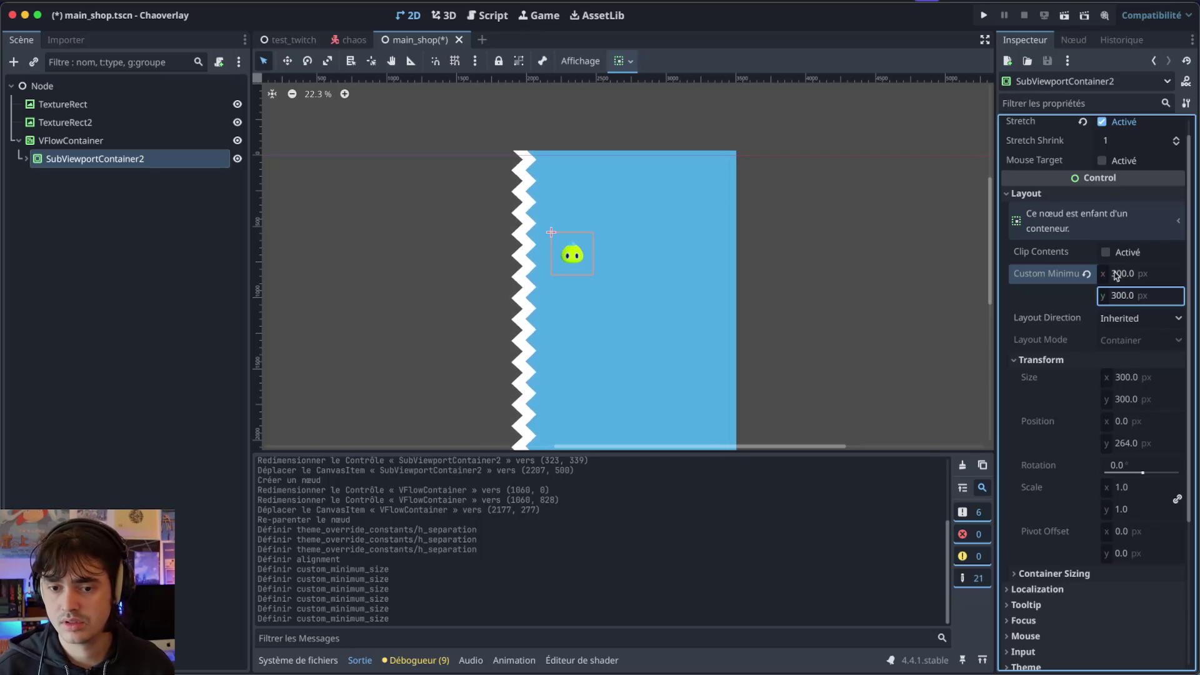
pyautogui.click(476, 290)
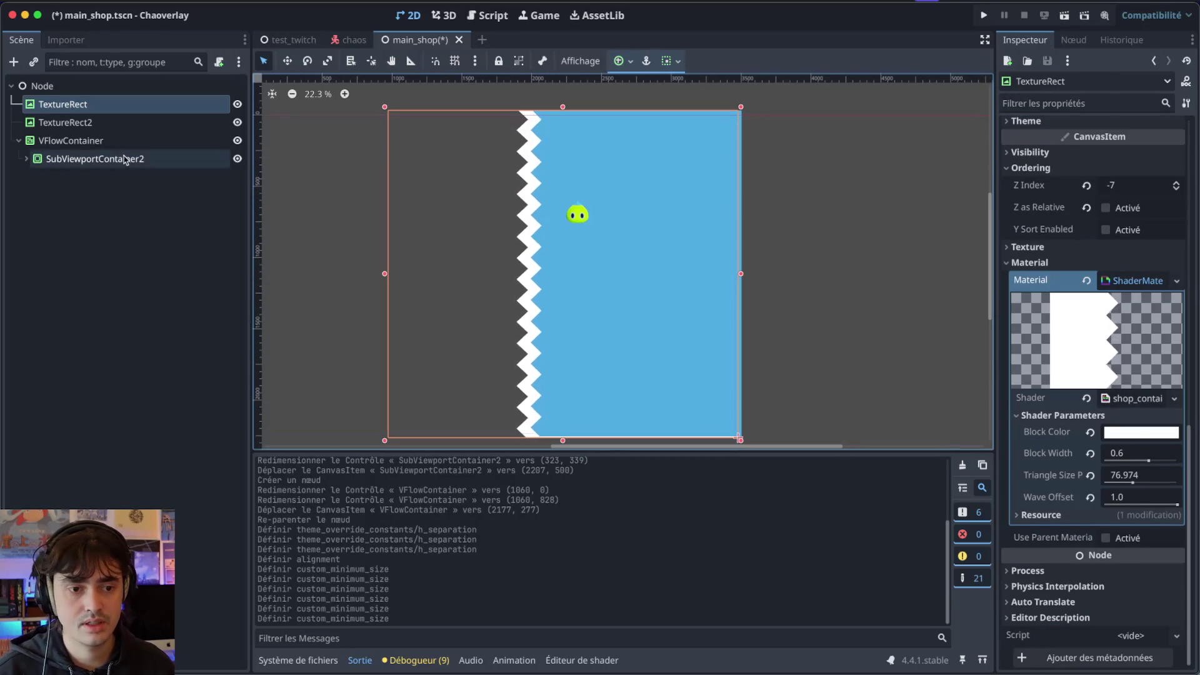
# Duplicate the Chao viewport container into SubViewportContainer3, 4 and 5, collapsing each in the tree
pyautogui.click(125, 159)
pyautogui.hotkey('ctrl', 'd')
pyautogui.hotkey('ctrl', 'd')
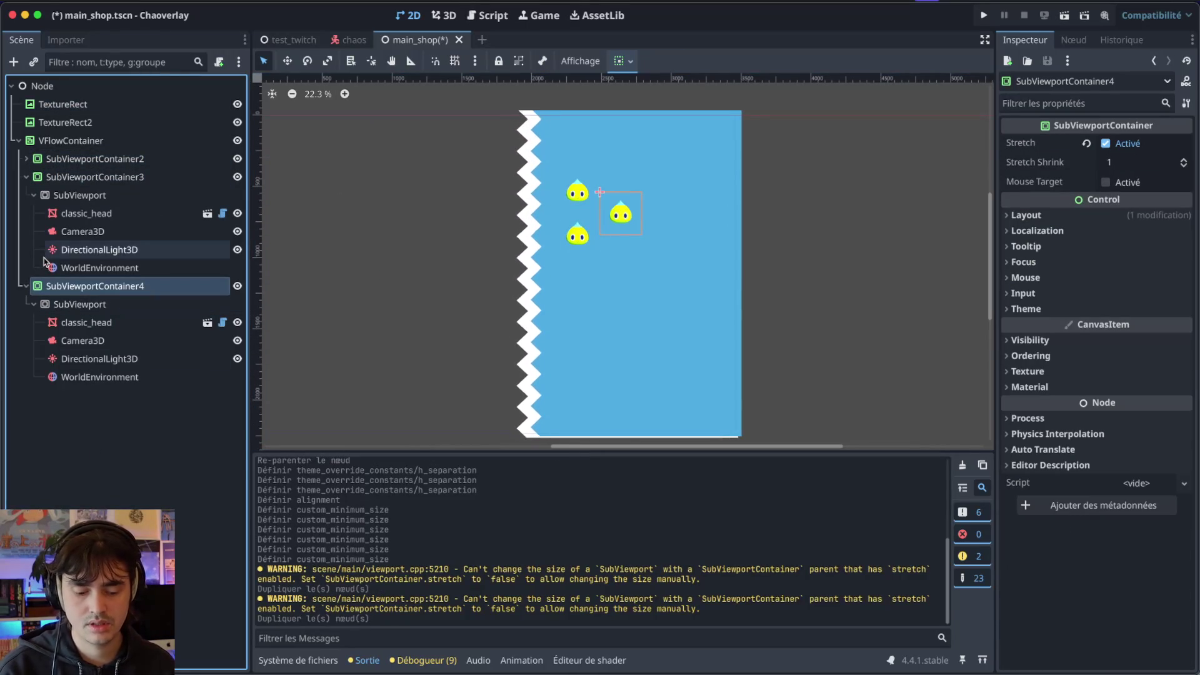
pyautogui.hotkey('ctrl', 'd')
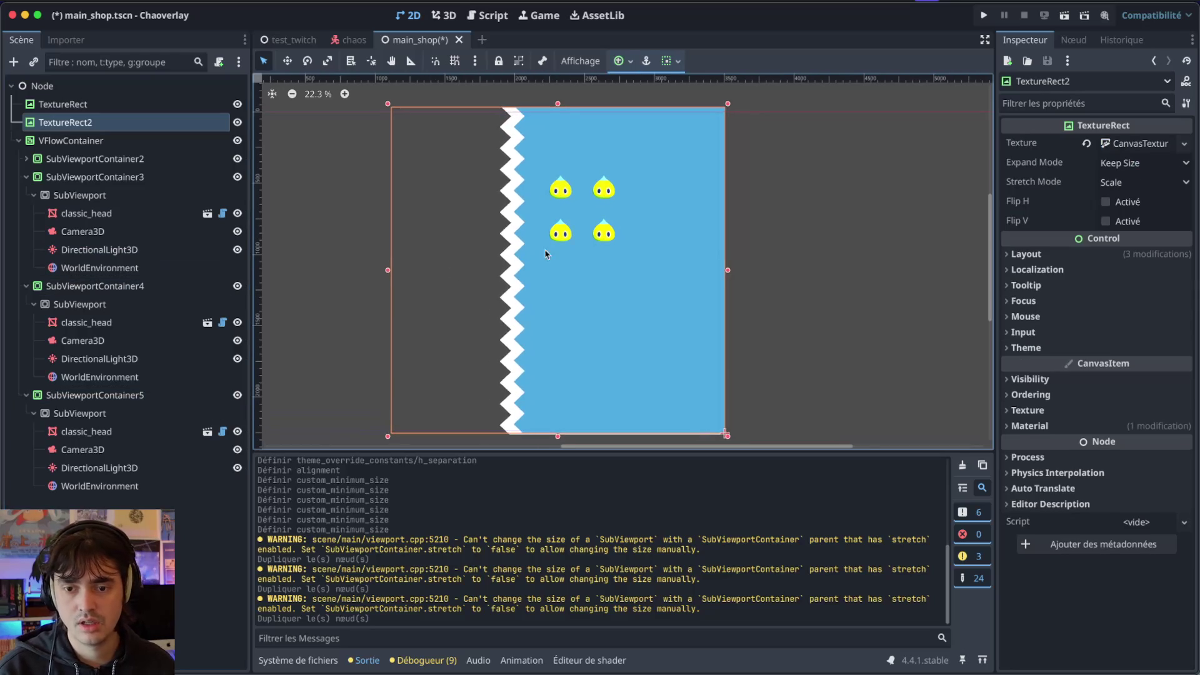
pyautogui.click(550, 245)
pyautogui.click(26, 176)
pyautogui.click(26, 194)
pyautogui.click(26, 213)
# Drag the VFlowContainer's bottom edge down so the four heads stack in one column
pyautogui.click(81, 143)
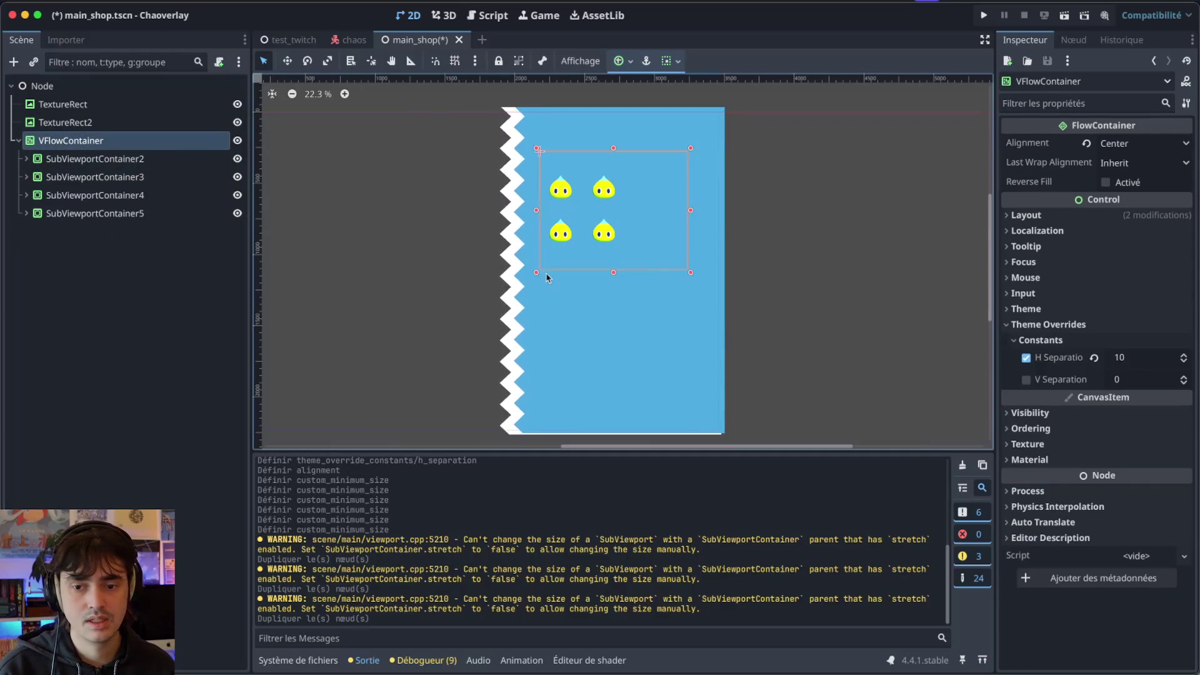
pyautogui.moveTo(692, 274)
pyautogui.mouseDown()
pyautogui.moveTo(700, 429)
pyautogui.moveTo(695, 406)
pyautogui.mouseUp()
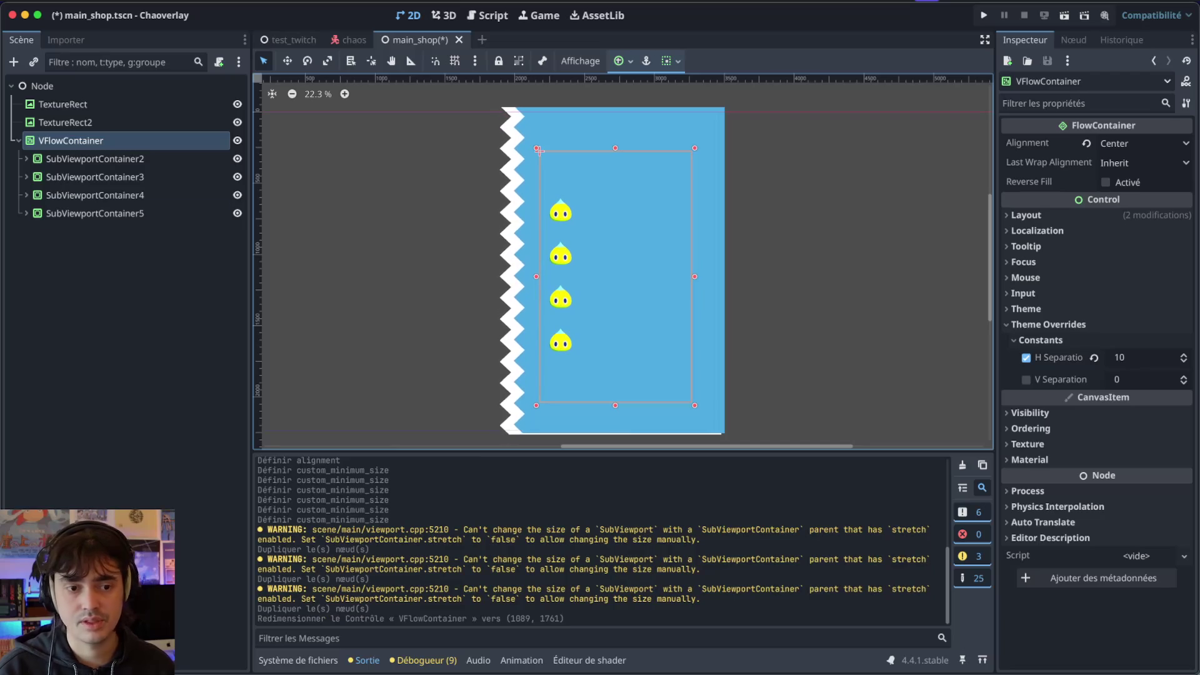
pyautogui.moveTo(1118, 361); pyautogui.dragTo(1118, 361)
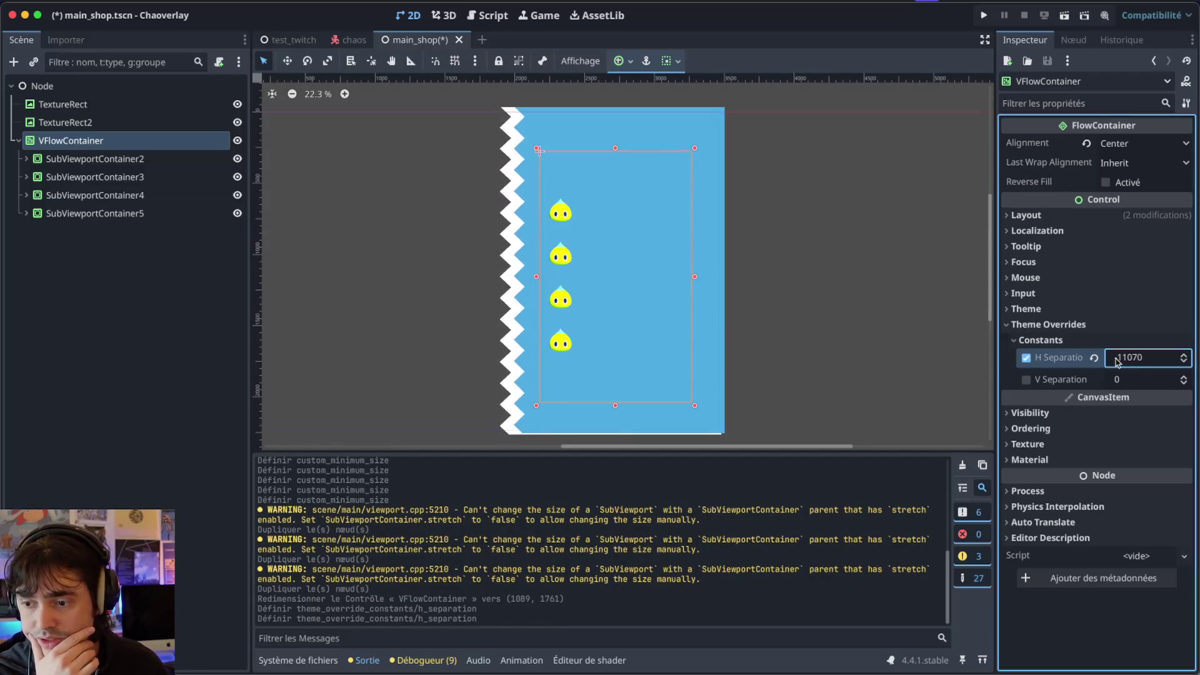
# Replace the horizontal separation override with a vertical separation of 130
pyautogui.hotkey('ctrl', 'z')
pyautogui.click(1094, 357)
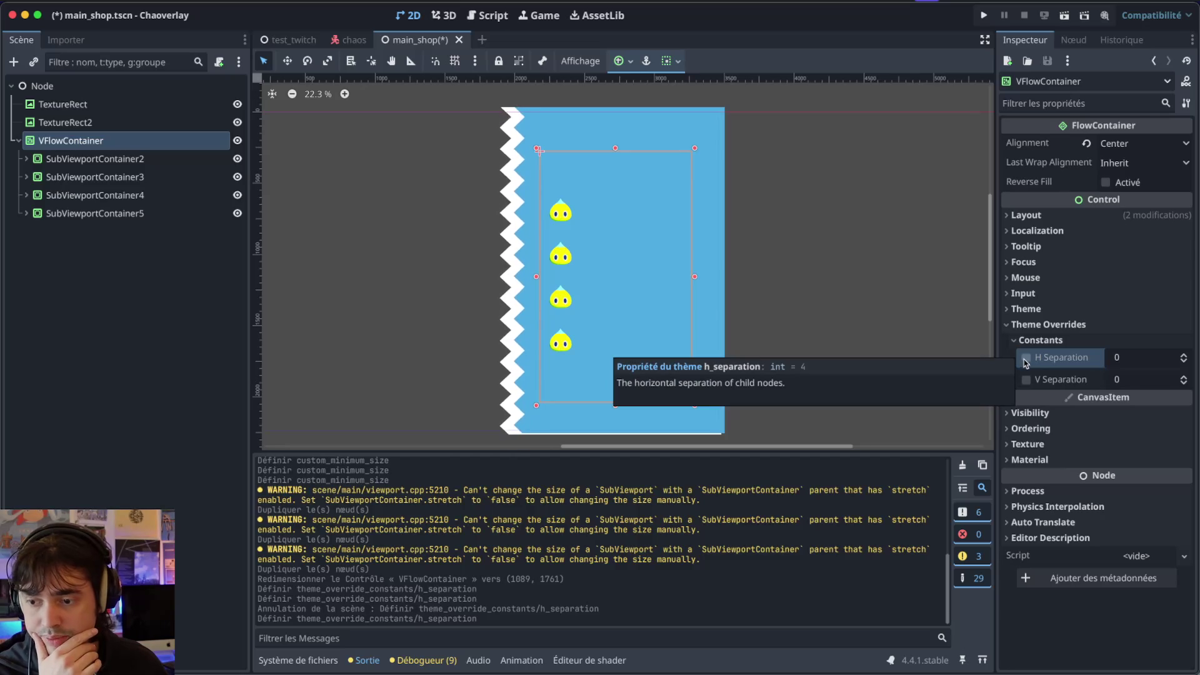
pyautogui.click(1026, 379)
pyautogui.moveTo(1115, 379)
pyautogui.mouseDown()
pyautogui.moveTo(1156, 379)
pyautogui.moveTo(1122, 379)
pyautogui.mouseUp()
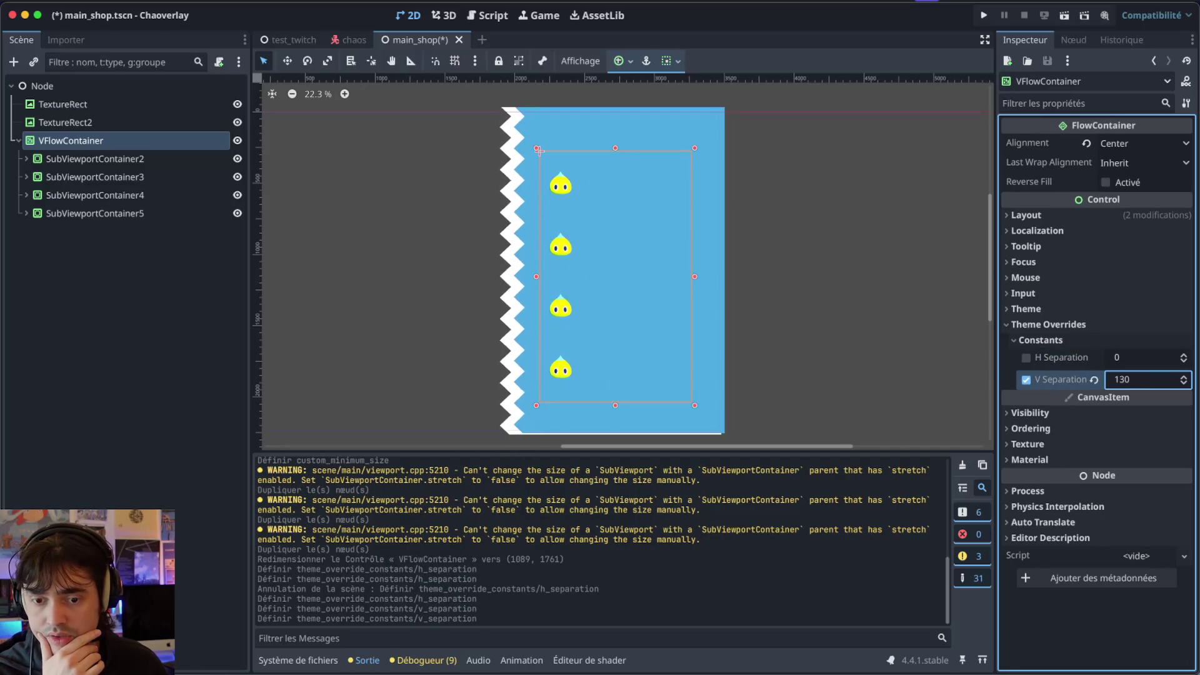
# Nudge the column of heads slightly right and down, then save and run the scene
pyautogui.moveTo(653, 273); pyautogui.dragTo(658, 279)
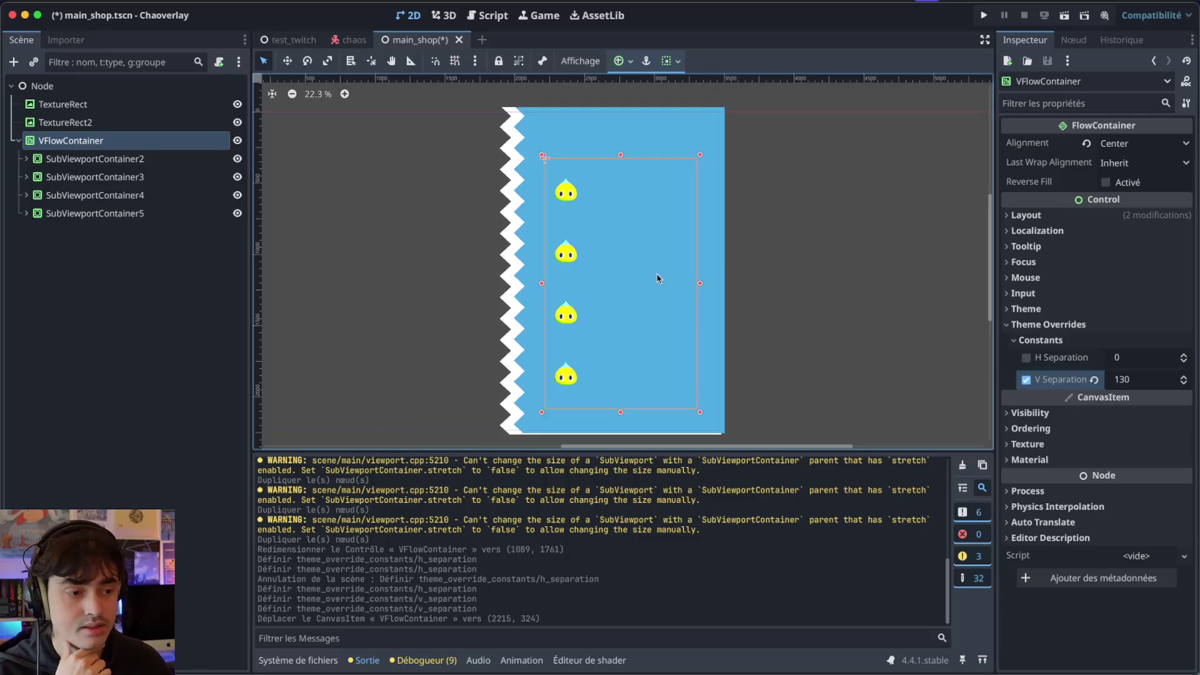
pyautogui.click(375, 250)
pyautogui.press('super+b')
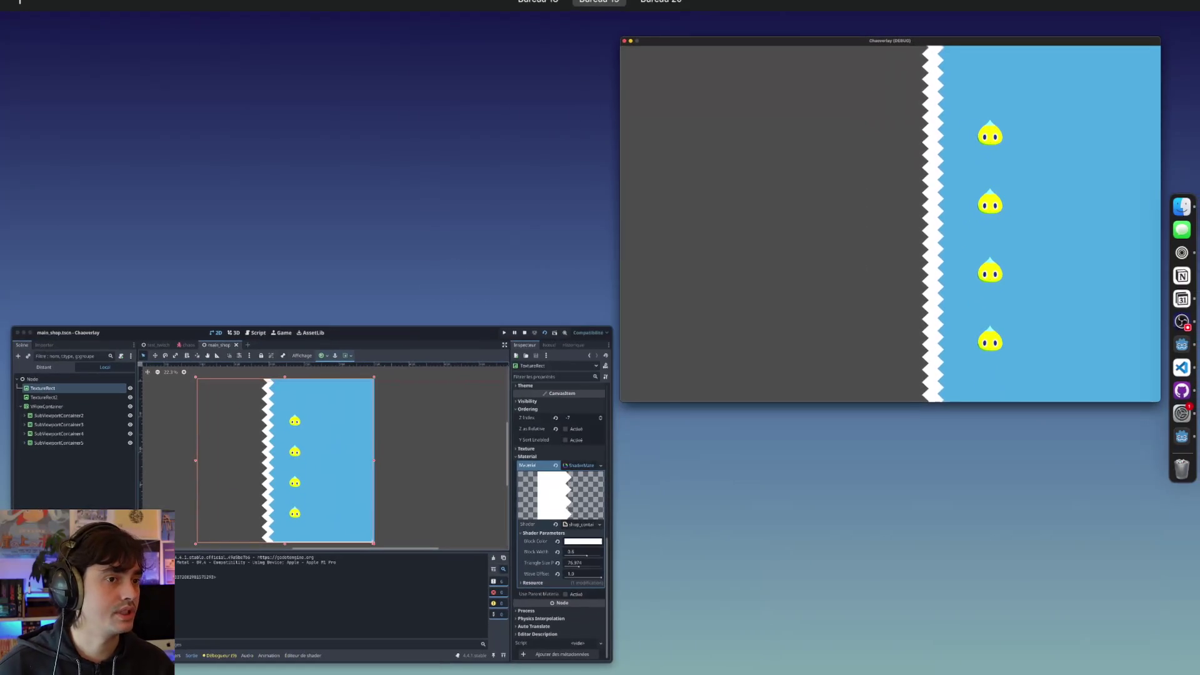
pyautogui.press('Escape')
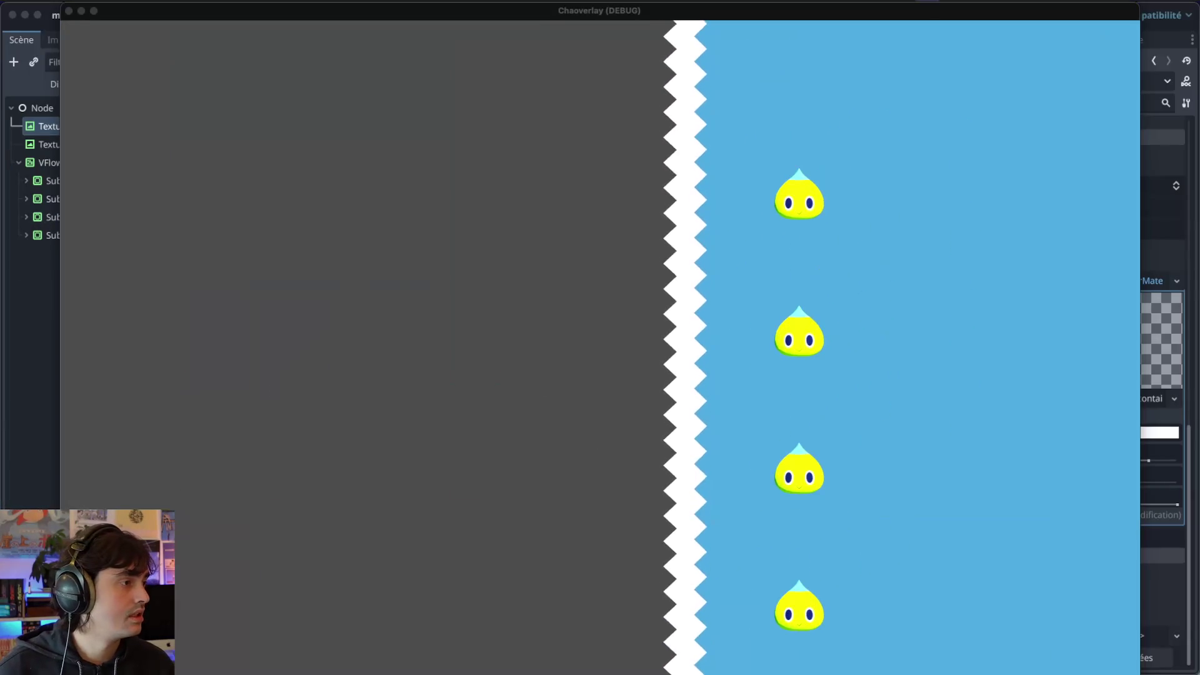
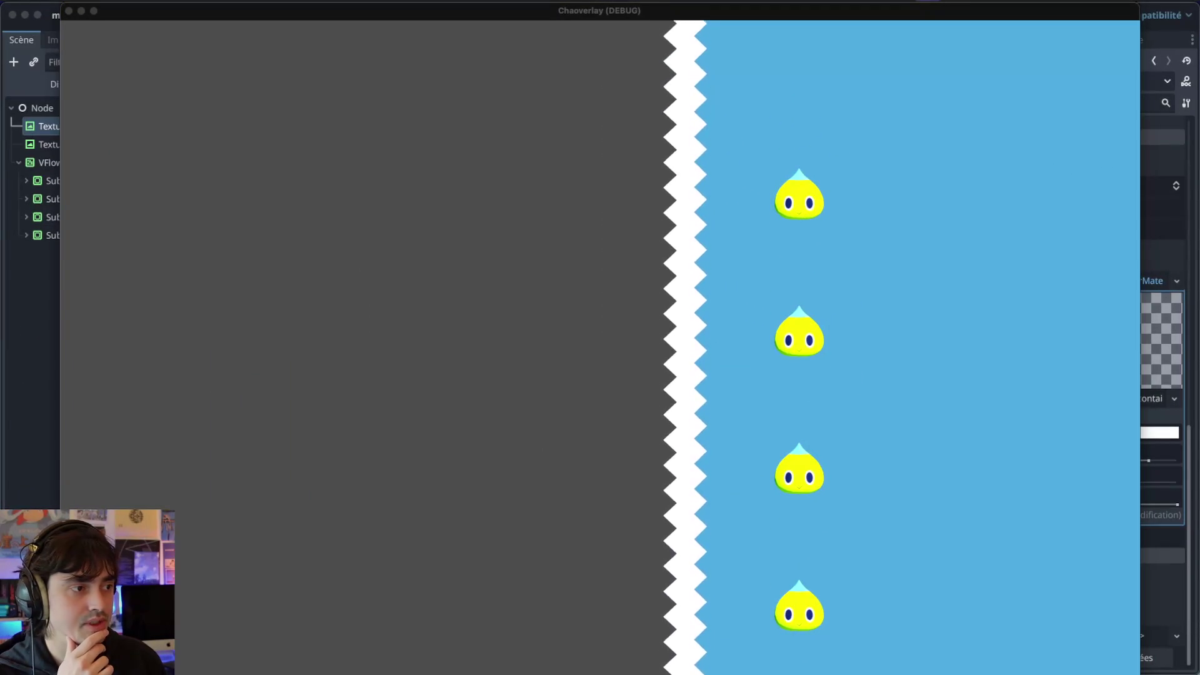
# Close the Chaoverlay (DEBUG) game window to stop the run and return to main_shop.tscn
pyautogui.click(473, 271)
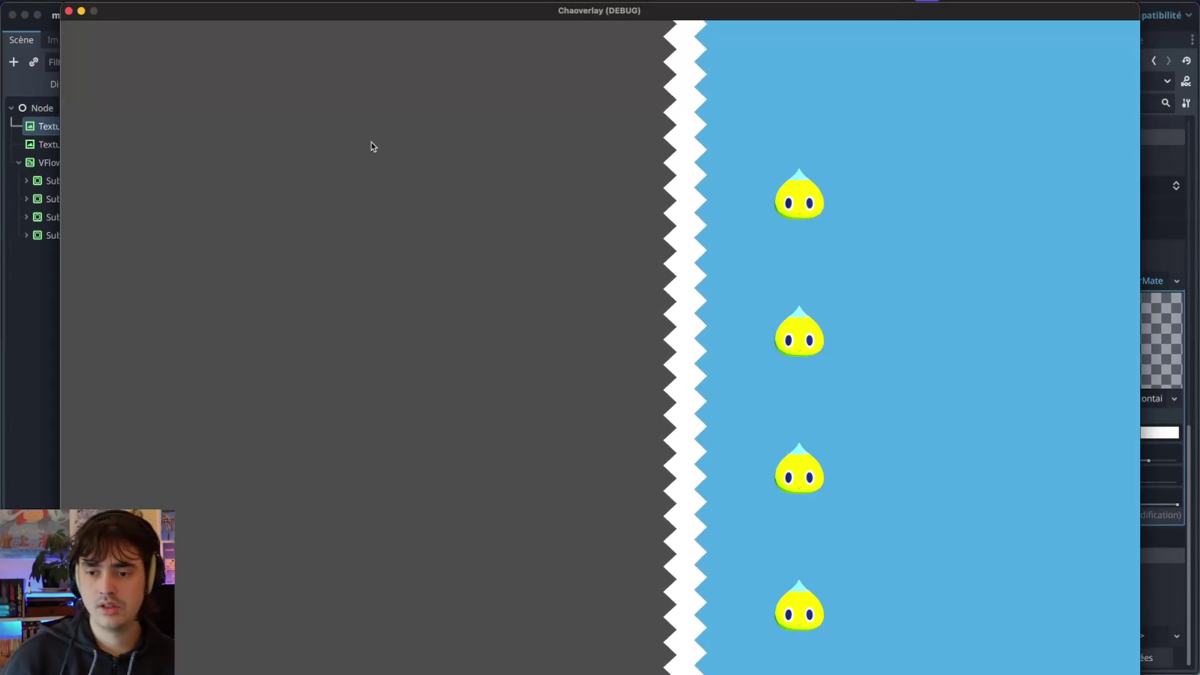
pyautogui.click(68, 11)
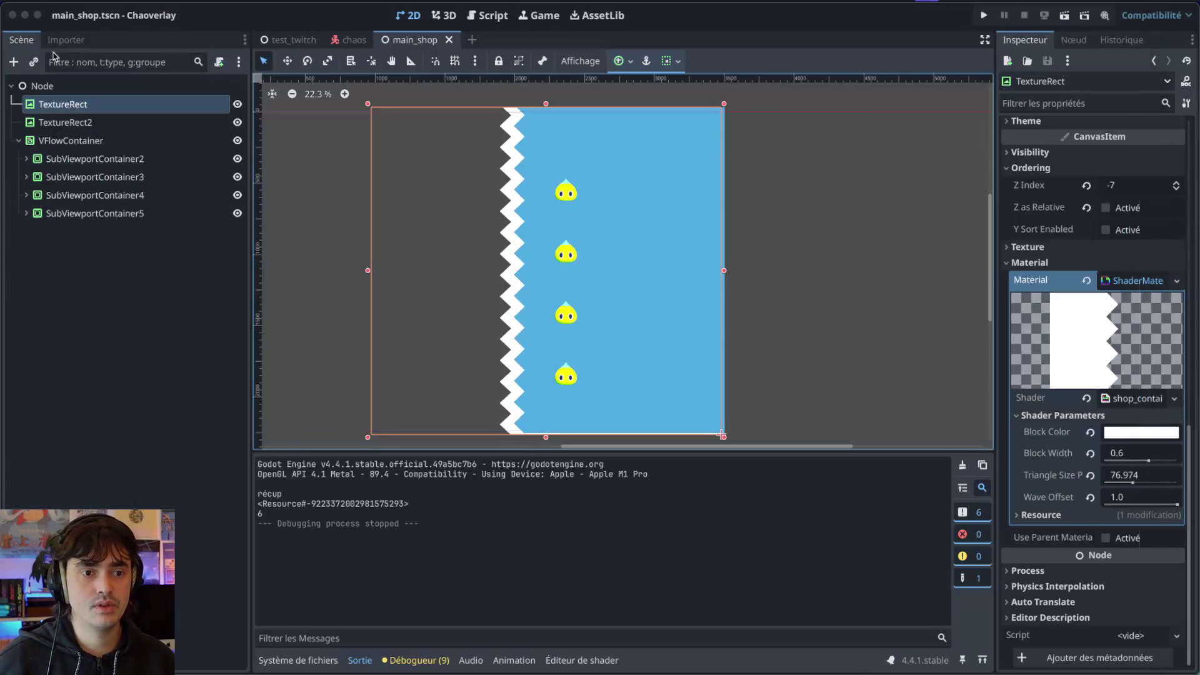
# Add an HFlowContainer child node under VFlowContainer
pyautogui.click(70, 141)
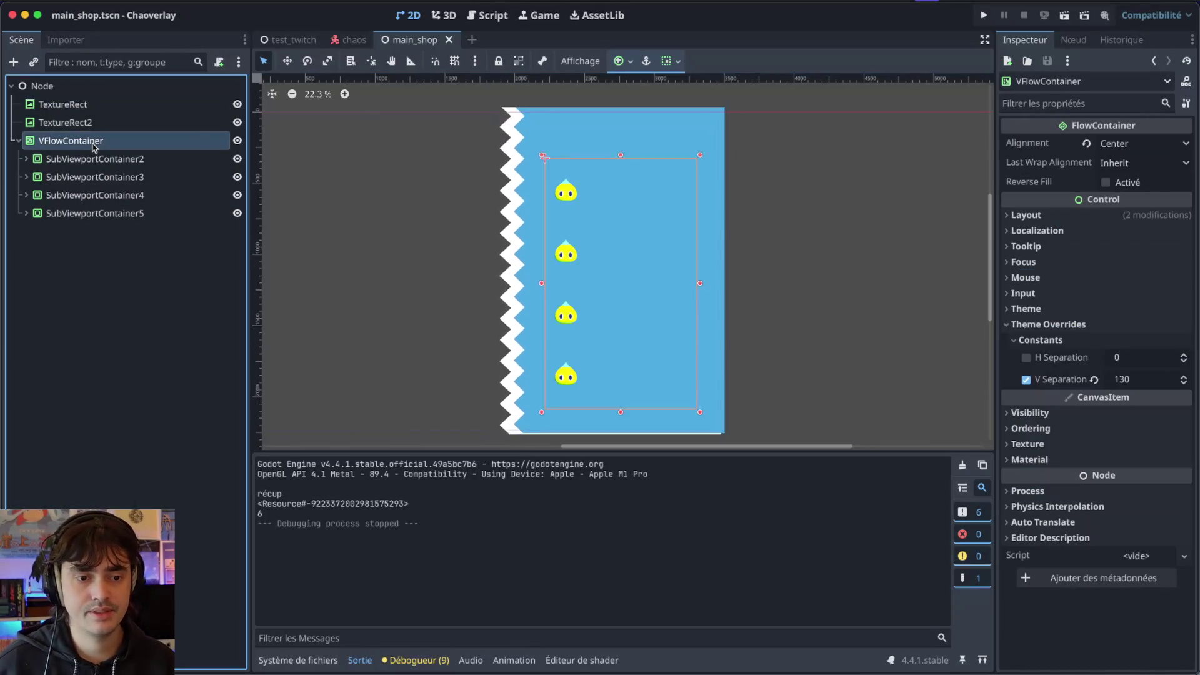
pyautogui.press('super+a')
pyautogui.write('HFlo')
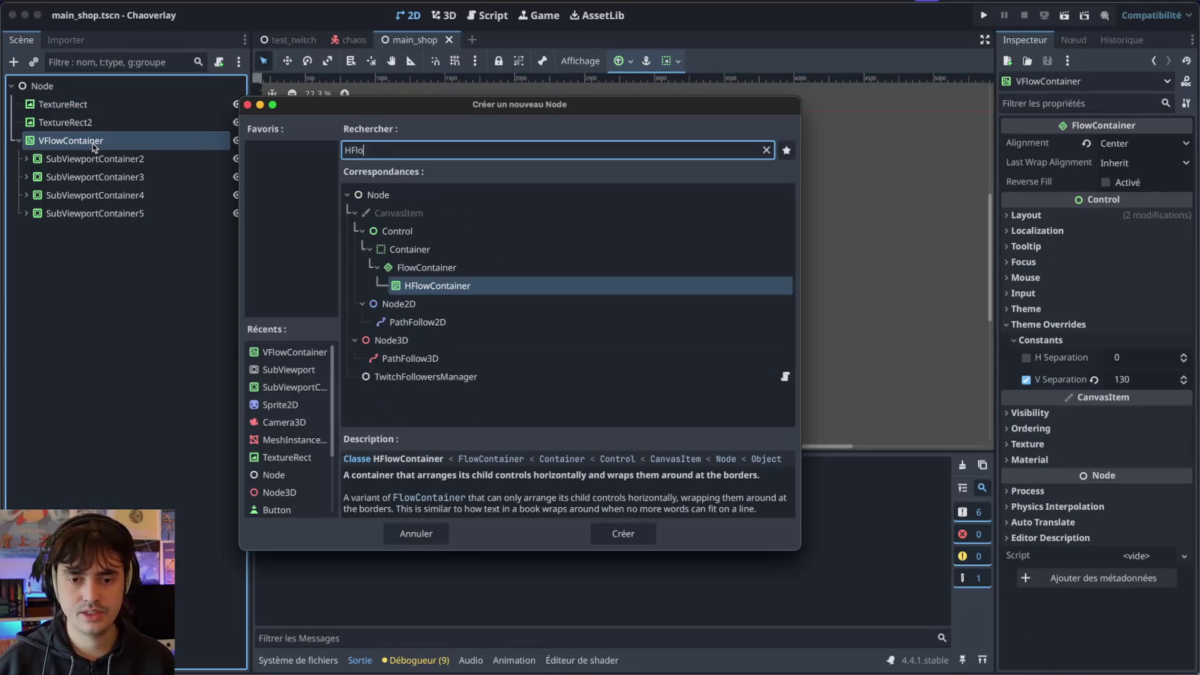
pyautogui.press('Return')
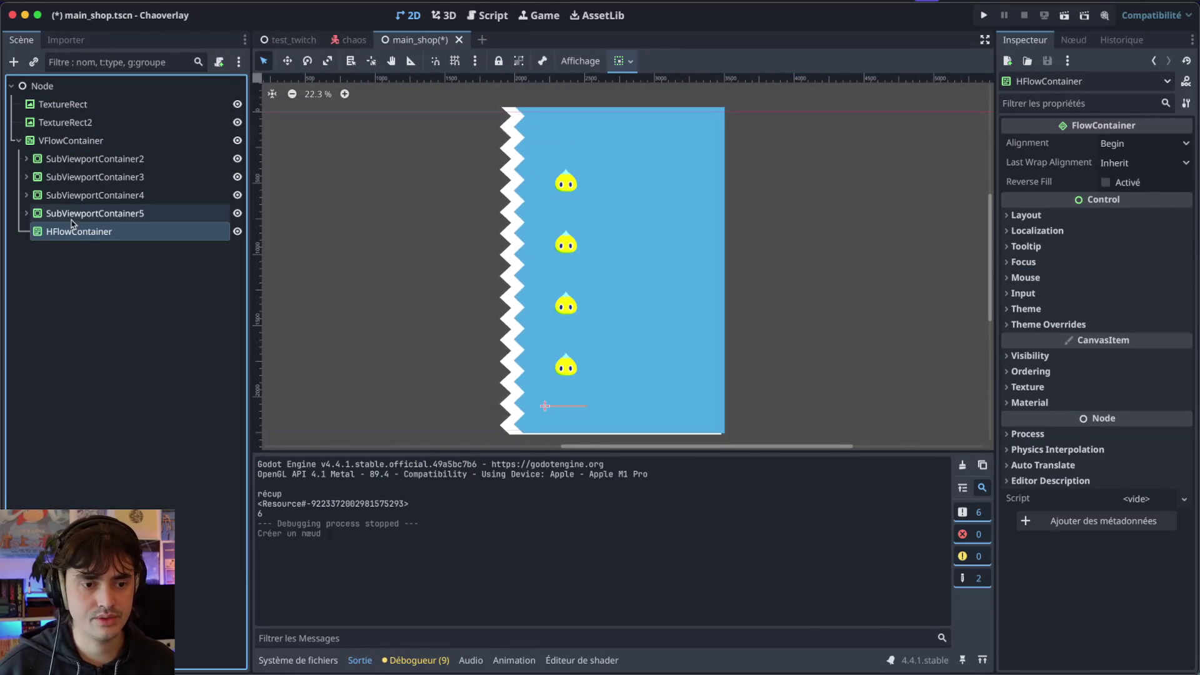
# Delete SubViewportContainers 3–5 and move SubViewportContainer2 into the HFlowContainer
pyautogui.click(74, 217)
pyautogui.keyDown('shift'); pyautogui.click(87, 178); pyautogui.keyUp('shift')
pyautogui.press('Delete')
pyautogui.press('Return')
pyautogui.moveTo(91, 160); pyautogui.dragTo(72, 176)
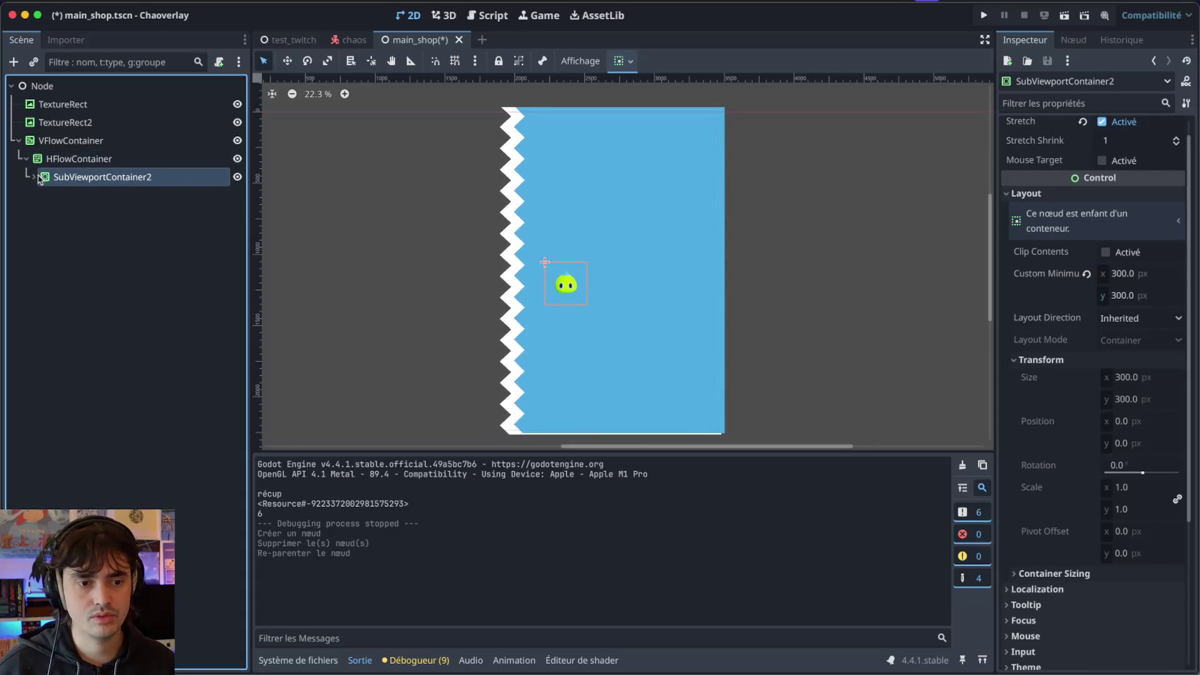
pyautogui.click(72, 160)
pyautogui.hotkey('ctrl', 'a')
# Create a Label node in HFlowContainer with its text set to 500
pyautogui.write('L')
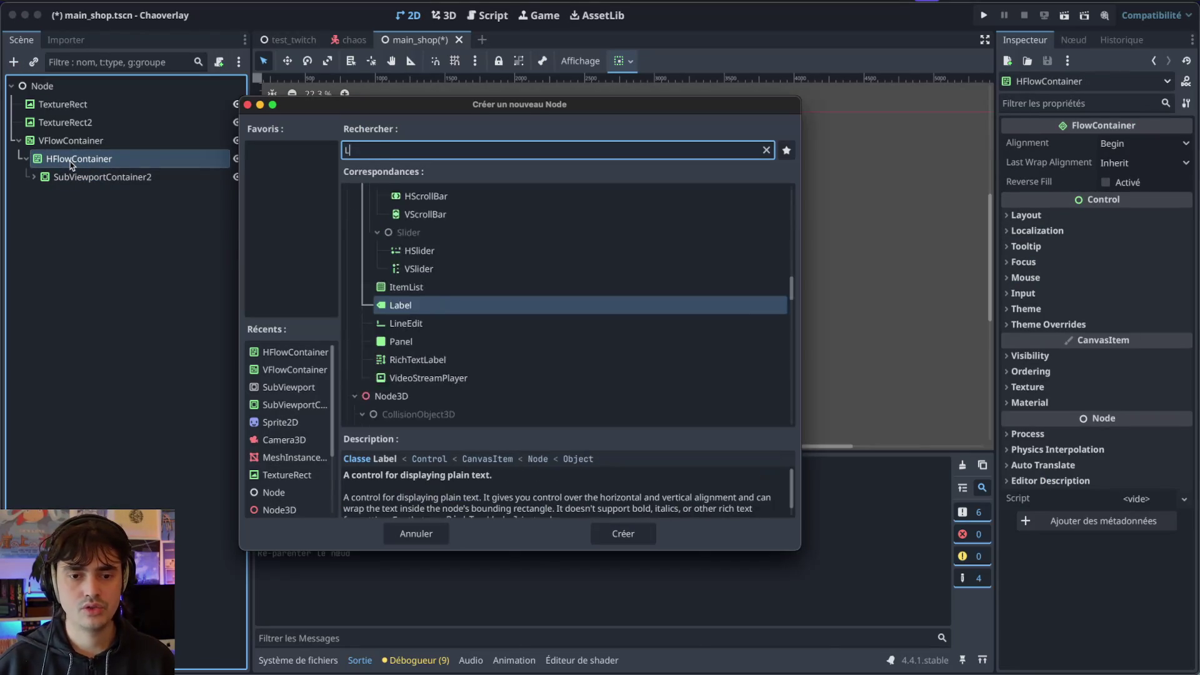
pyautogui.write('abel')
pyautogui.press('Return')
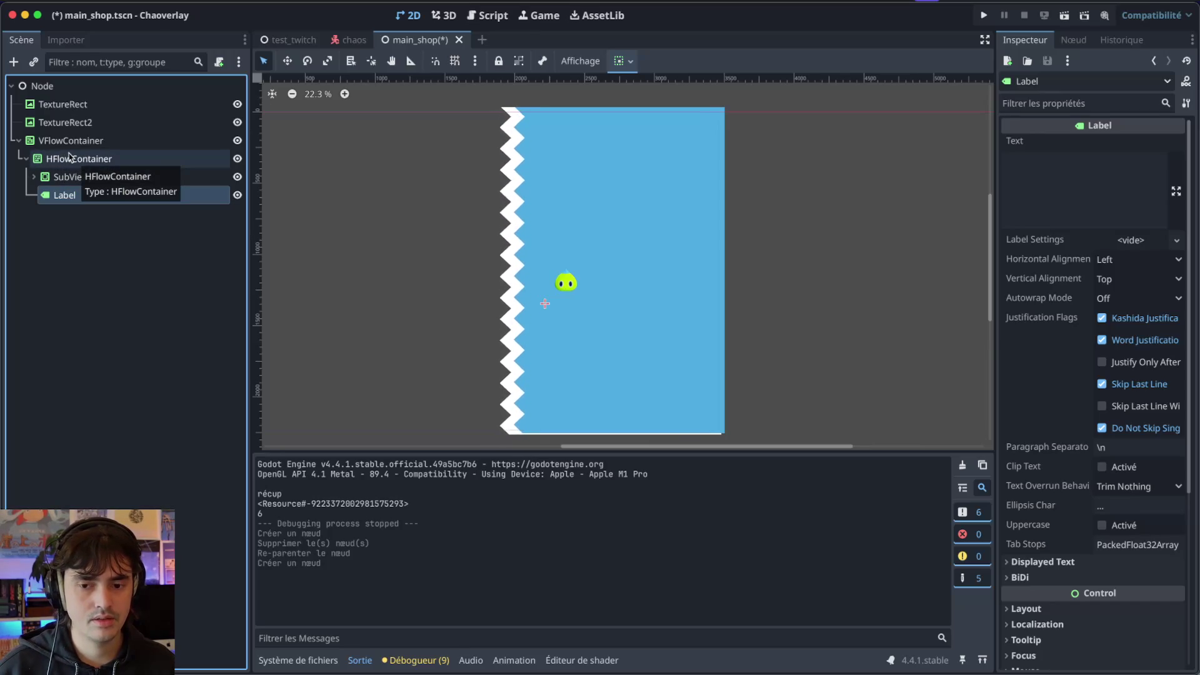
pyautogui.doubleClick(85, 195)
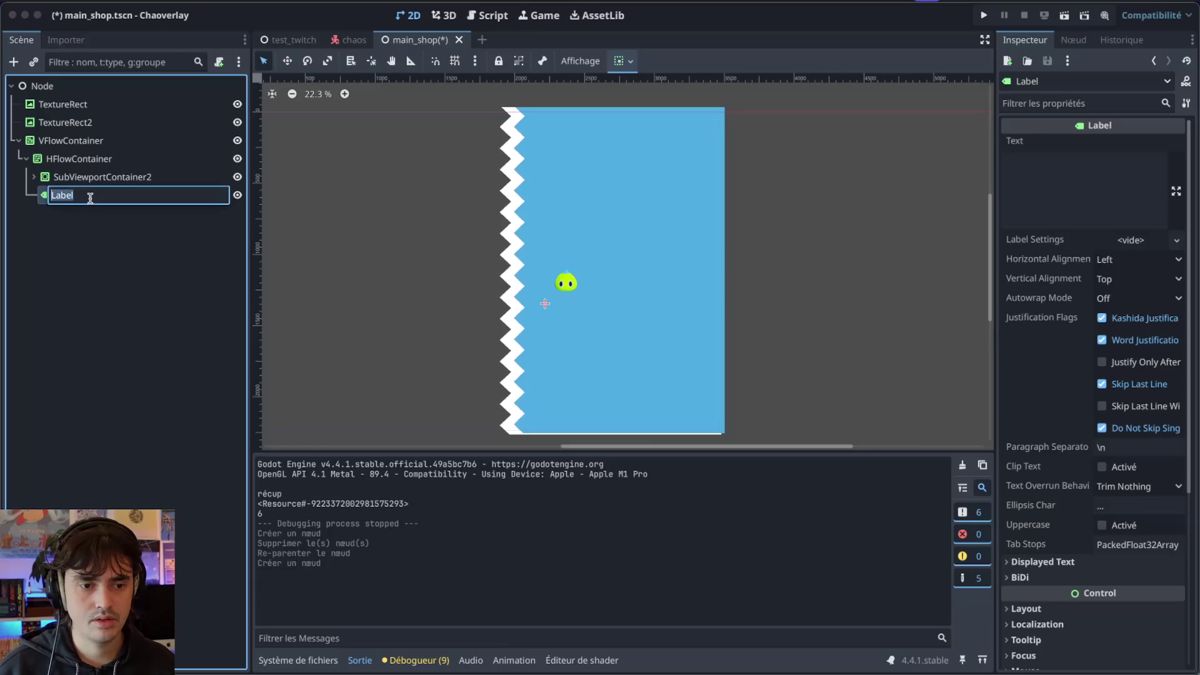
pyautogui.click(1040, 171)
pyautogui.write('500')
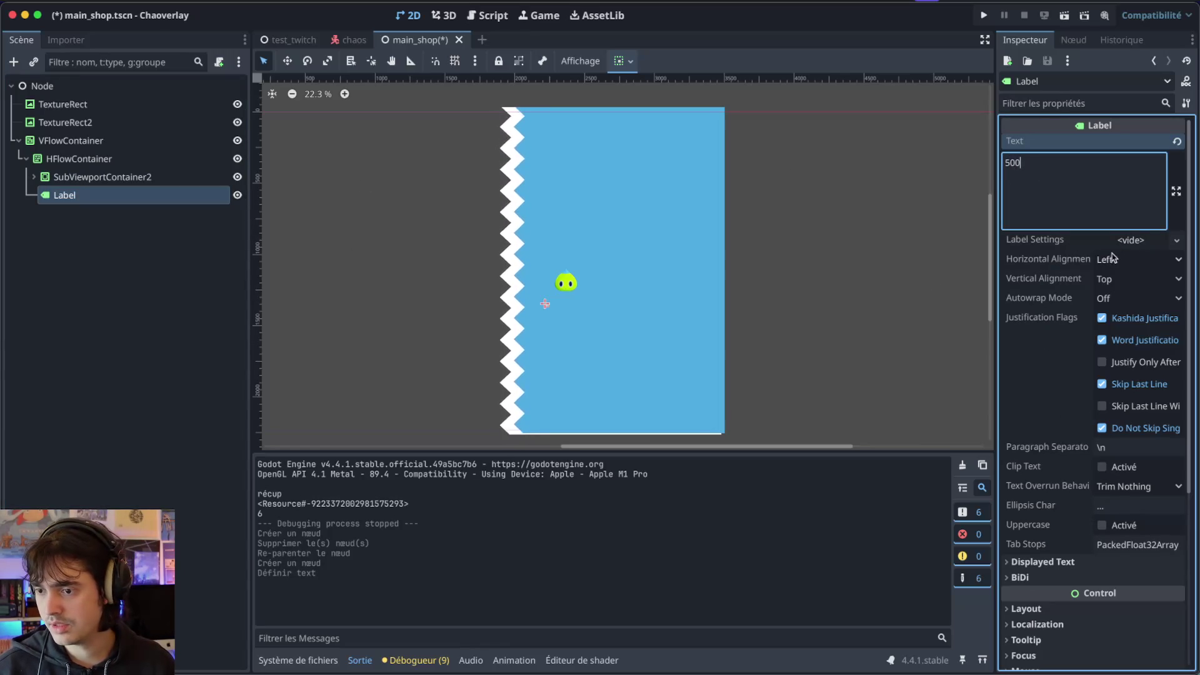
# Give the label a new LabelSettings resource with font size 216
pyautogui.scroll(-3, 1114, 351)
pyautogui.scroll(3, 1113, 351)
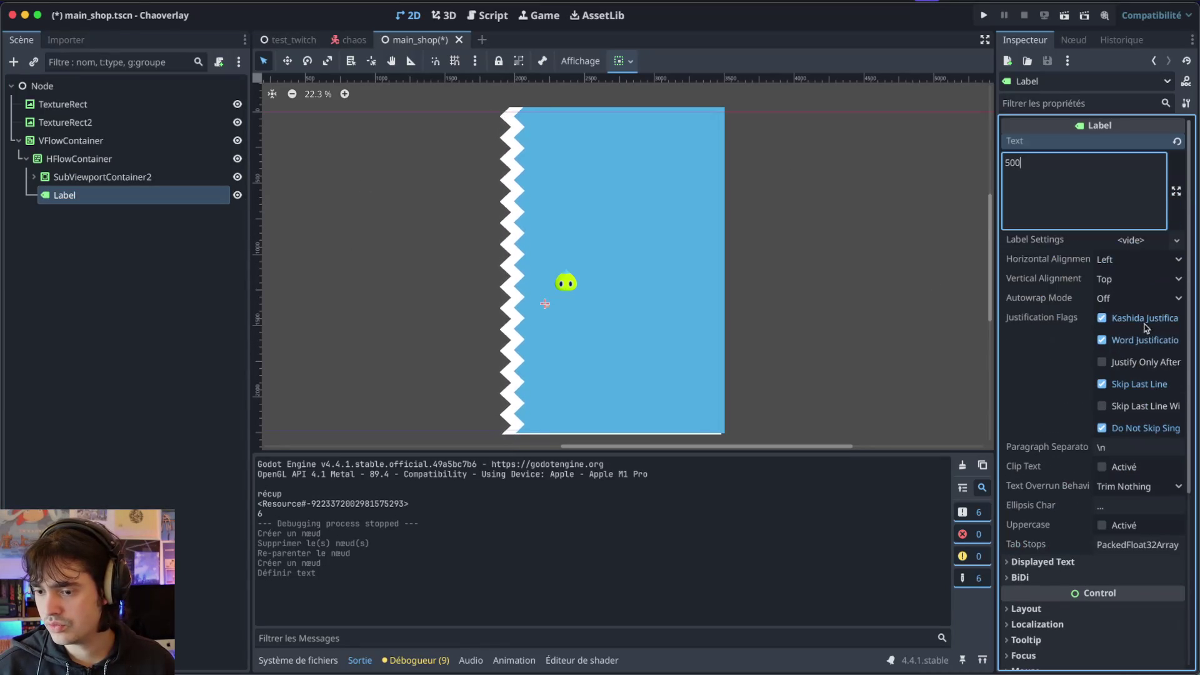
pyautogui.click(1176, 239)
pyautogui.click(1143, 260)
pyautogui.click(1114, 243)
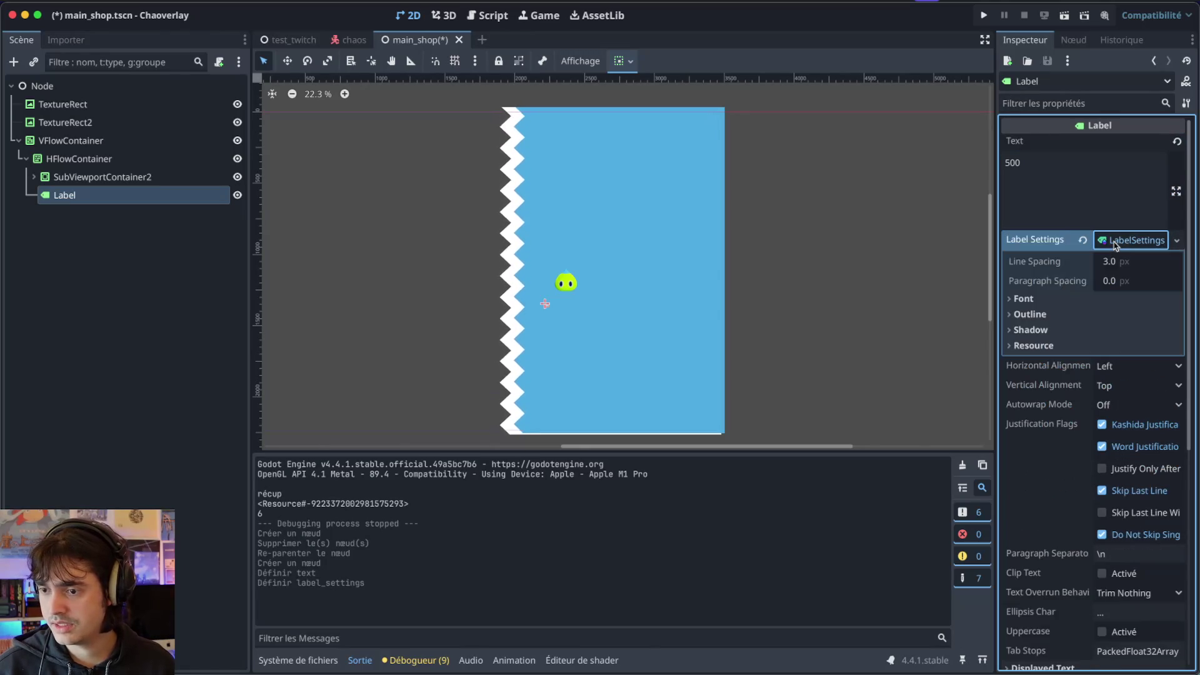
pyautogui.click(1044, 301)
pyautogui.moveTo(1116, 337)
pyautogui.mouseDown()
pyautogui.moveTo(1156, 338)
pyautogui.moveTo(1116, 337)
pyautogui.mouseUp()
pyautogui.write('216')
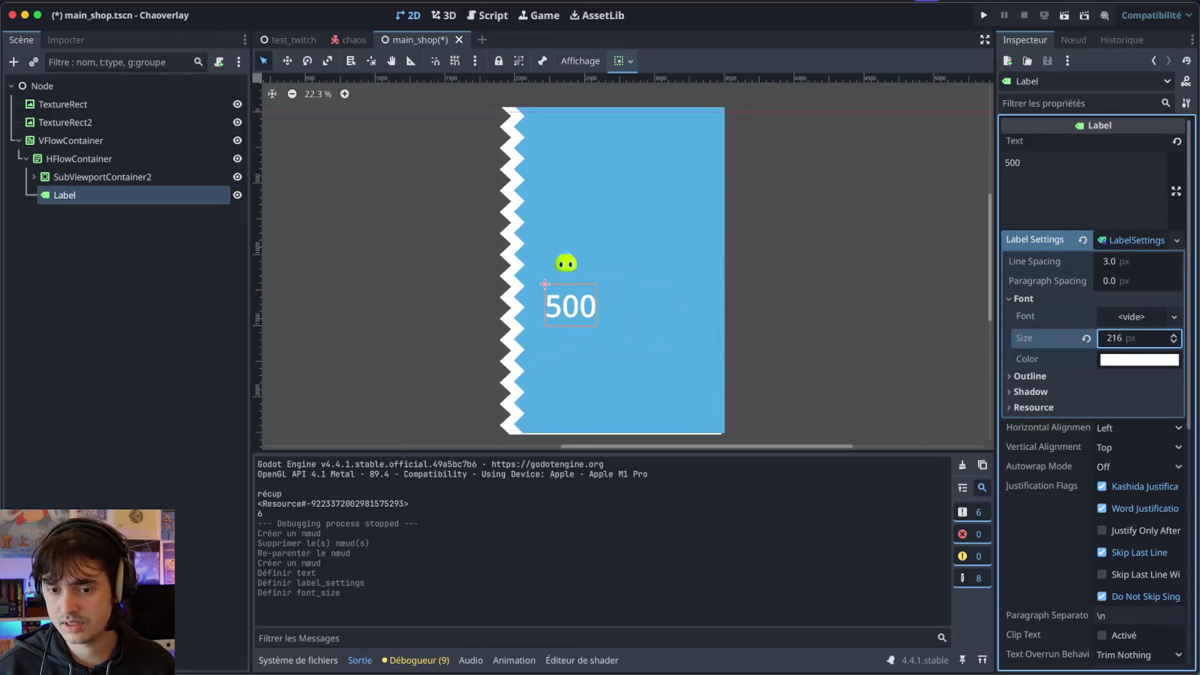
pyautogui.click(106, 162)
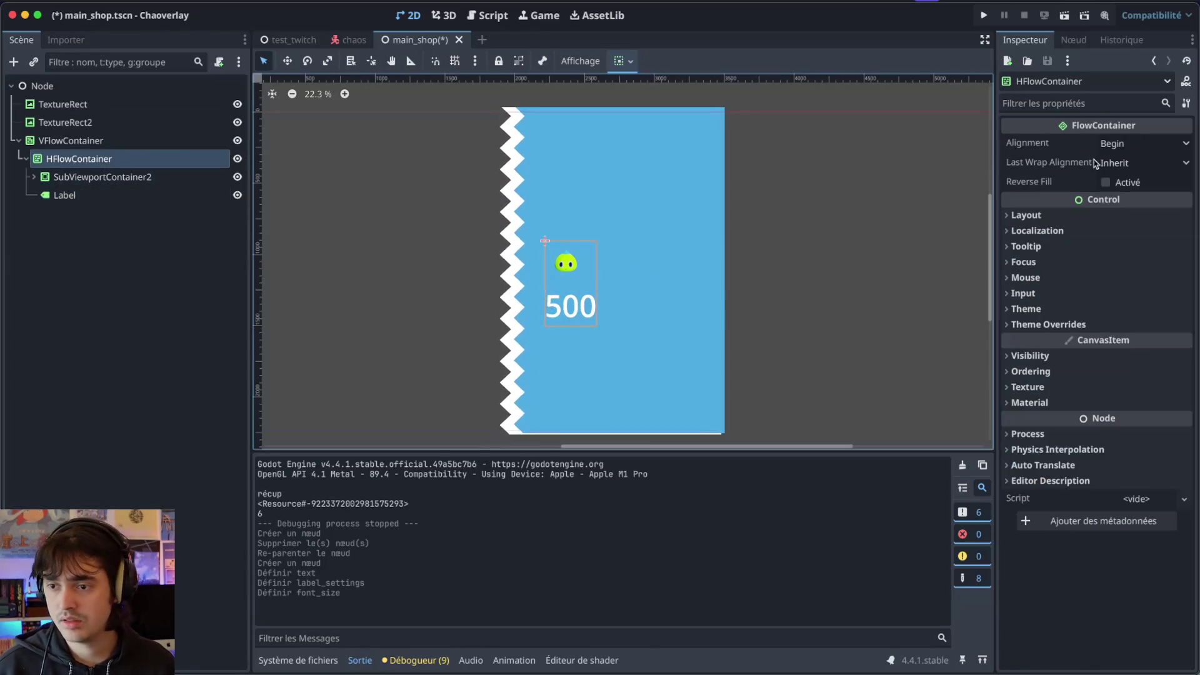
# Override the HFlowContainer's V Separation theme constant to 4
pyautogui.click(1028, 324)
pyautogui.click(1031, 340)
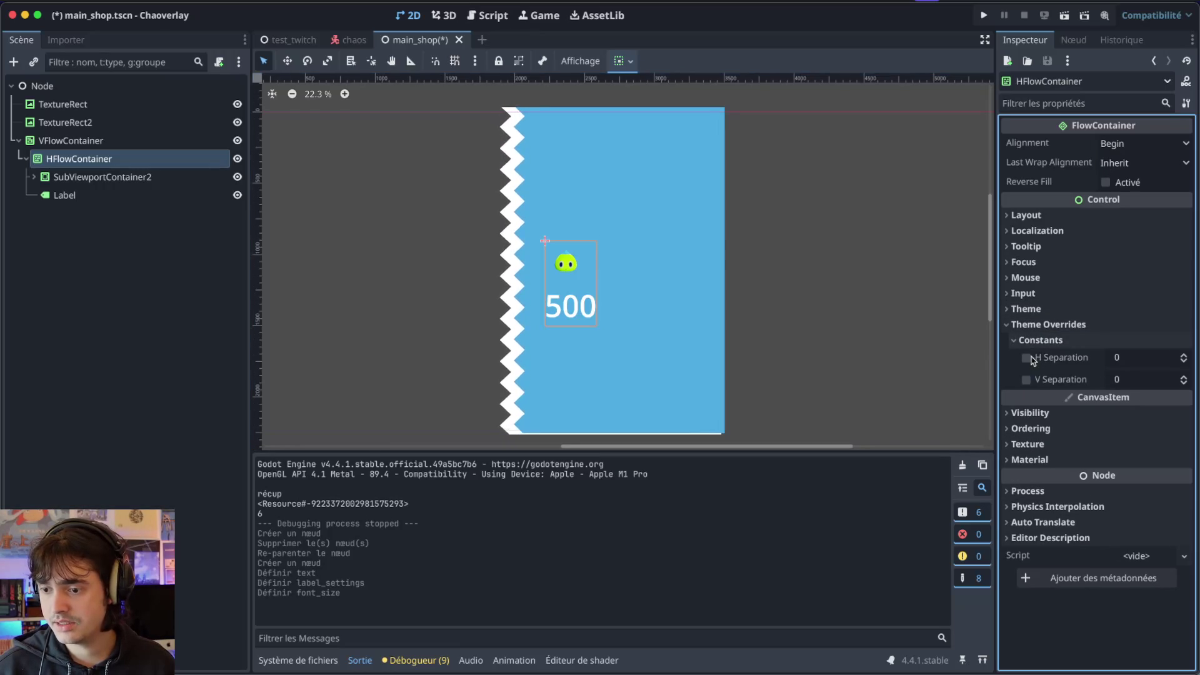
pyautogui.click(1026, 380)
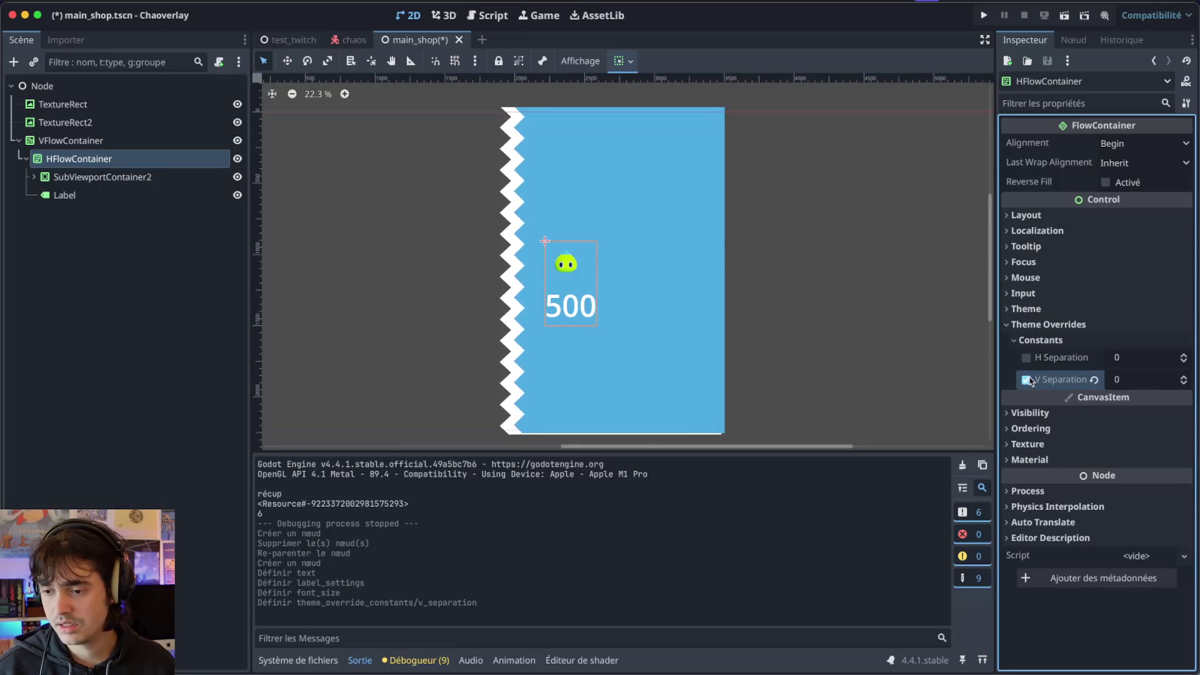
pyautogui.click(1184, 378)
pyautogui.click(1183, 379)
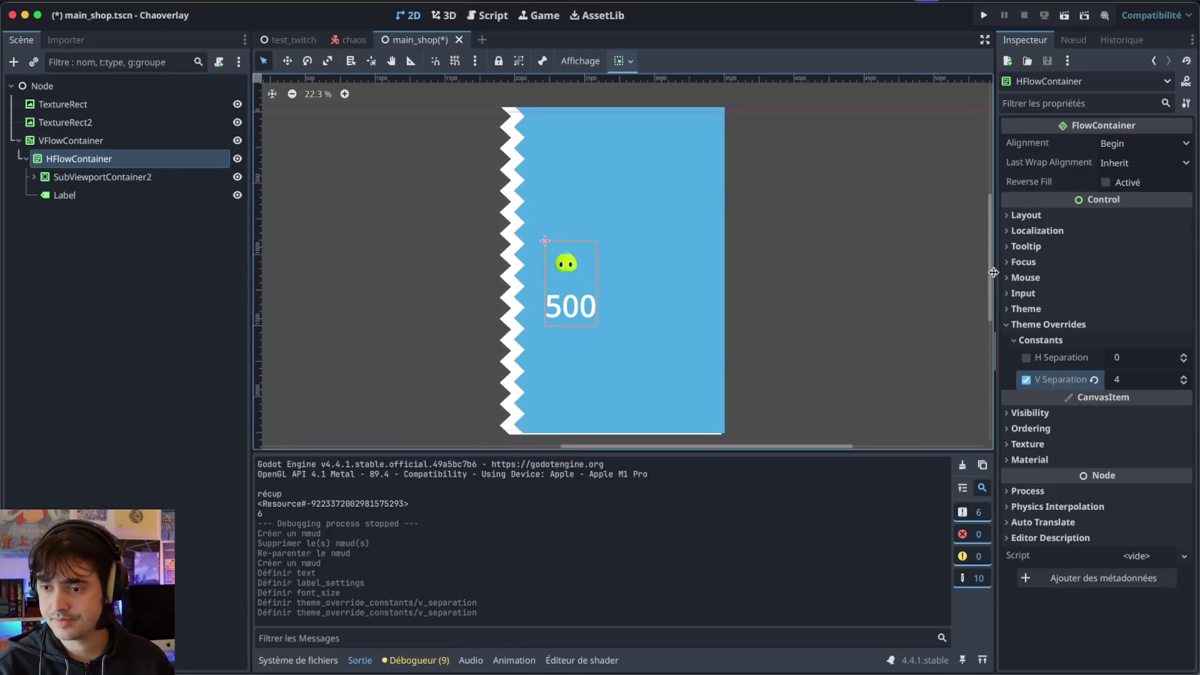
pyautogui.click(103, 196)
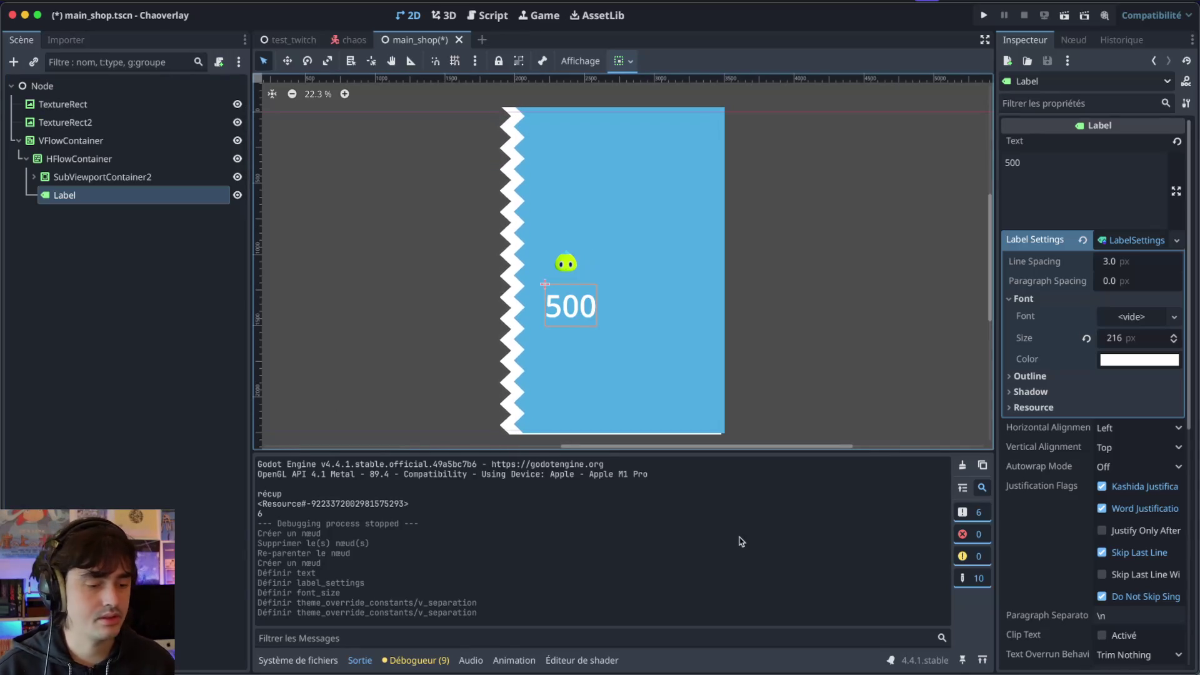
# Launch Figma from the app launcher search
pyautogui.press('super+space')
pyautogui.write('figm')
pyautogui.press('Return')
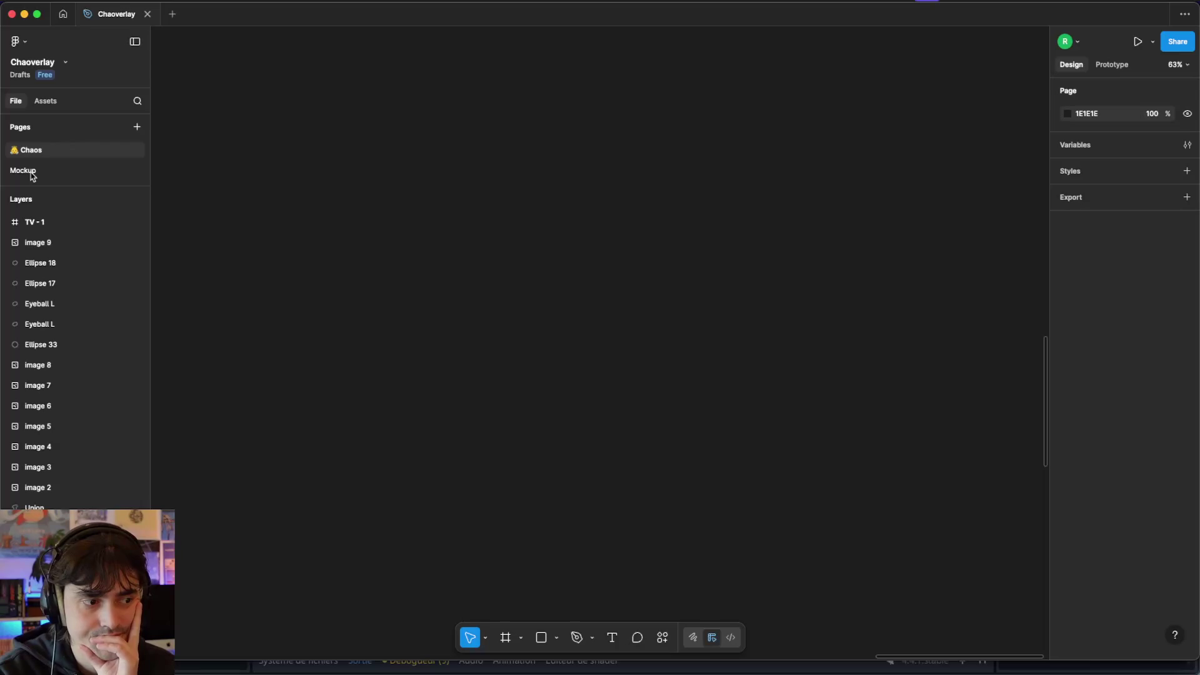
# Switch to the Figma Chaoverlay window and open the Mockup page
pyautogui.hotkey('ctrl', 'Up')
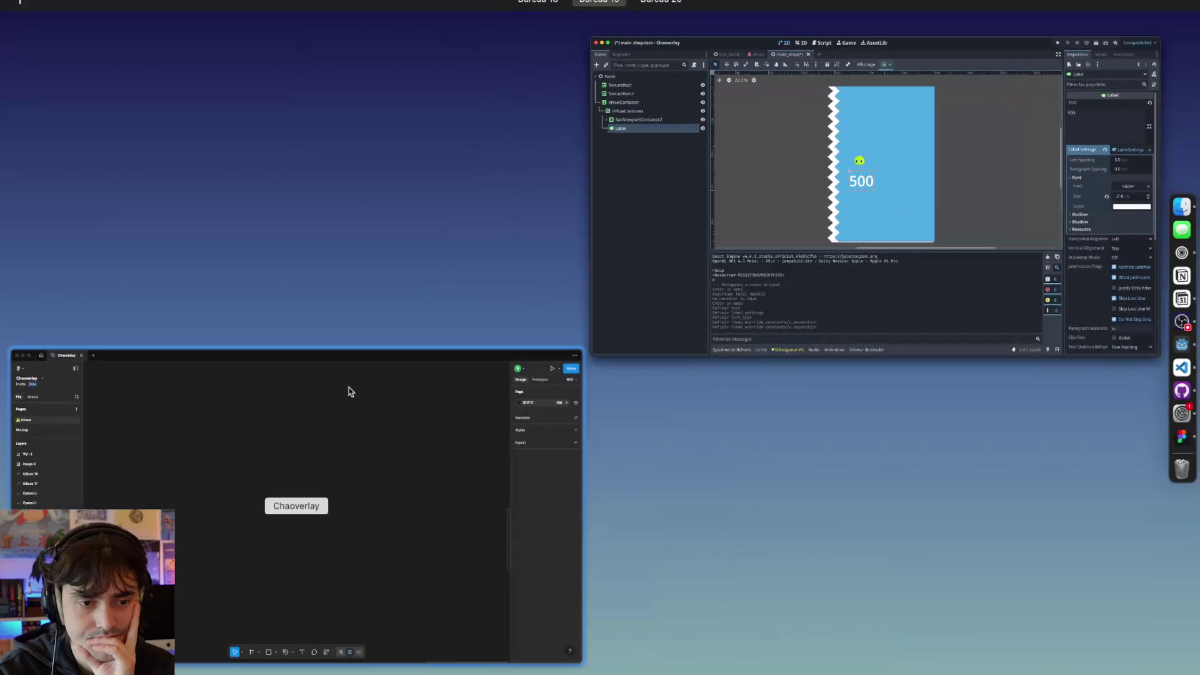
pyautogui.click(348, 391)
pyautogui.click(77, 173)
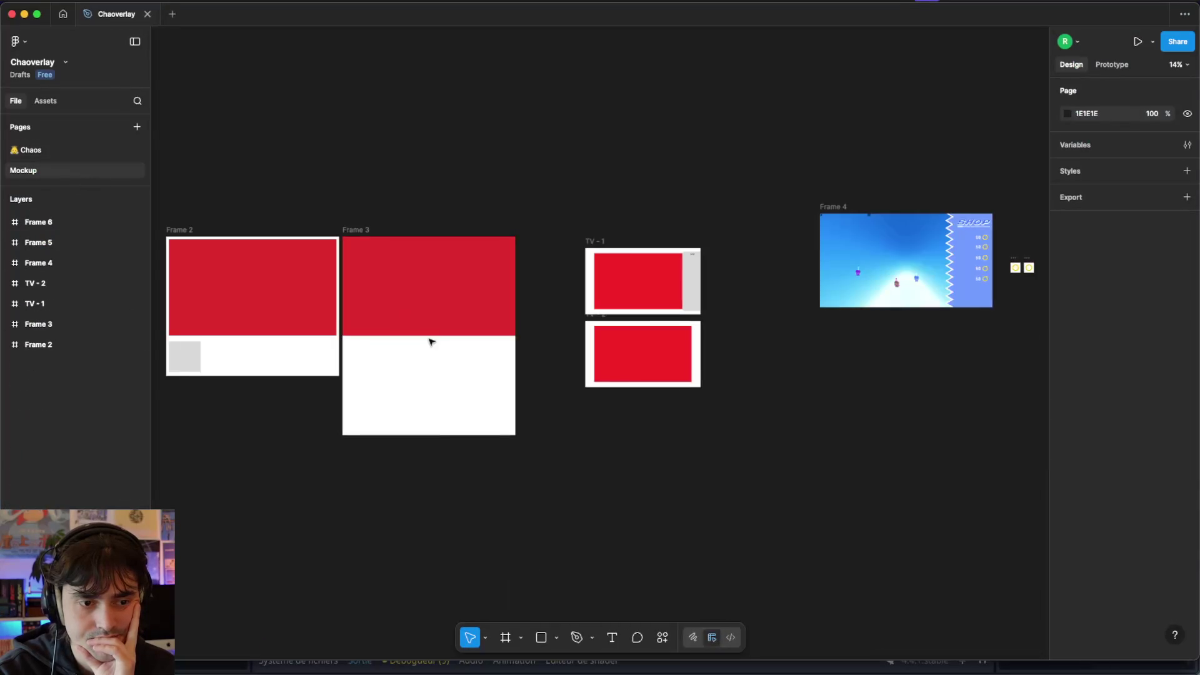
# Inspect the 50 price text in the shop frame and the ring icons in Frames 5 and 6
pyautogui.hscroll(6, 428, 341)
pyautogui.scroll(10, 536, 244)
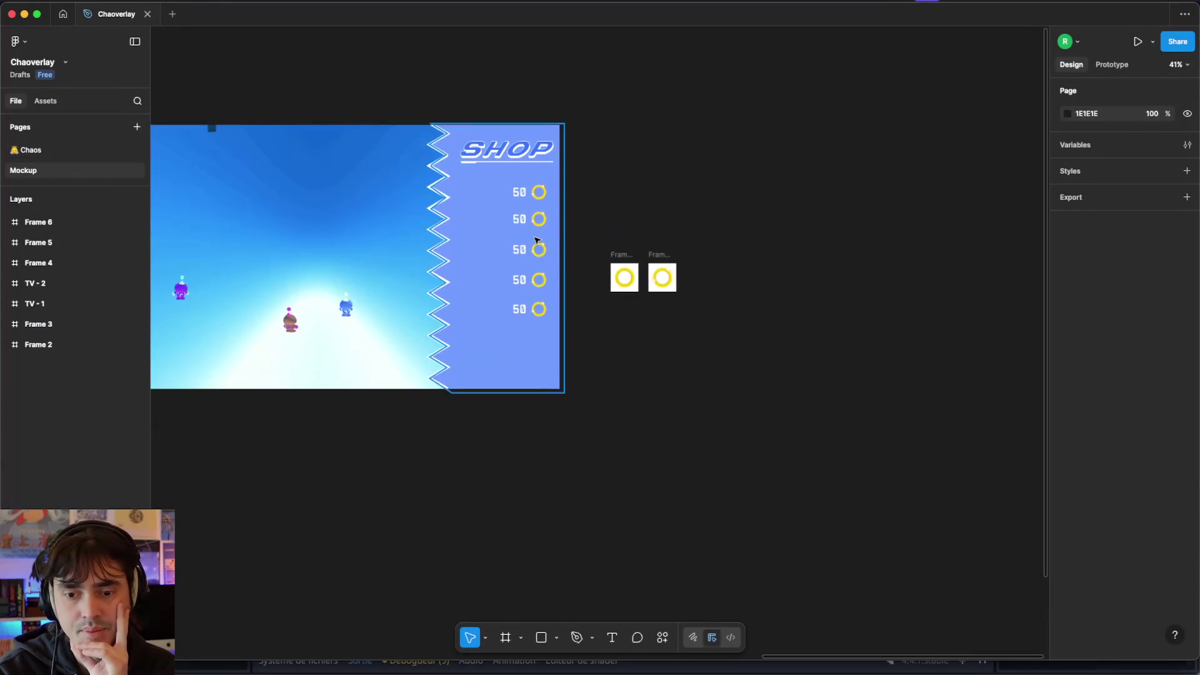
pyautogui.click(490, 281)
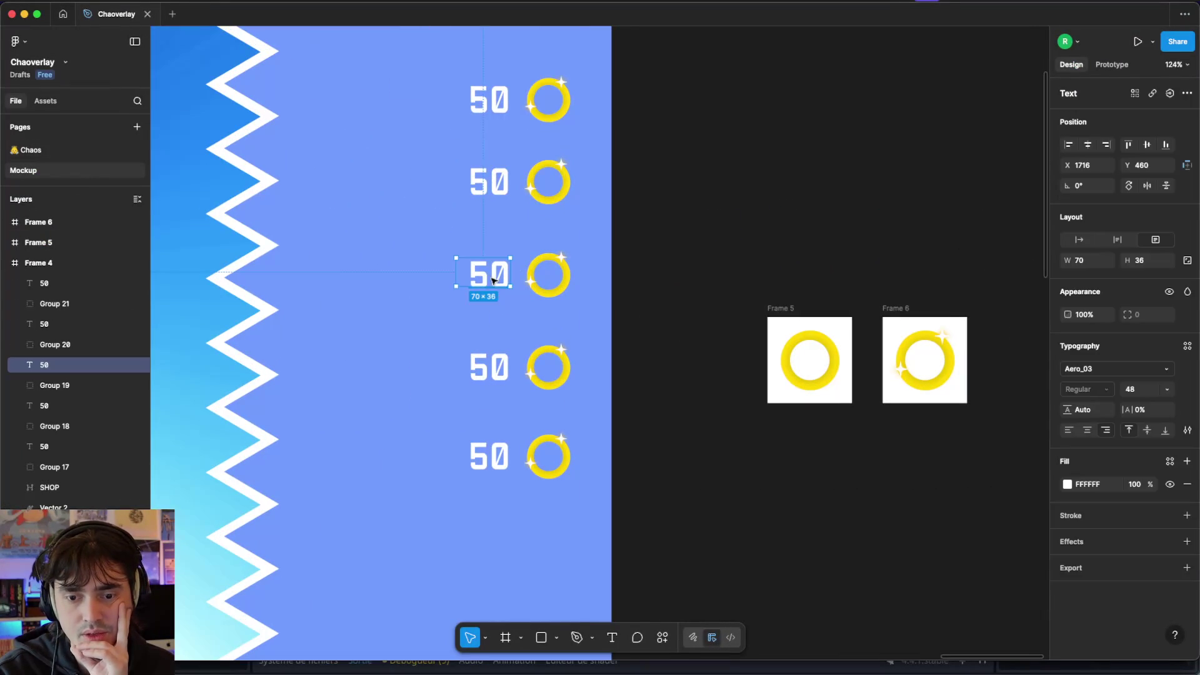
pyautogui.scroll(-4, 726, 279)
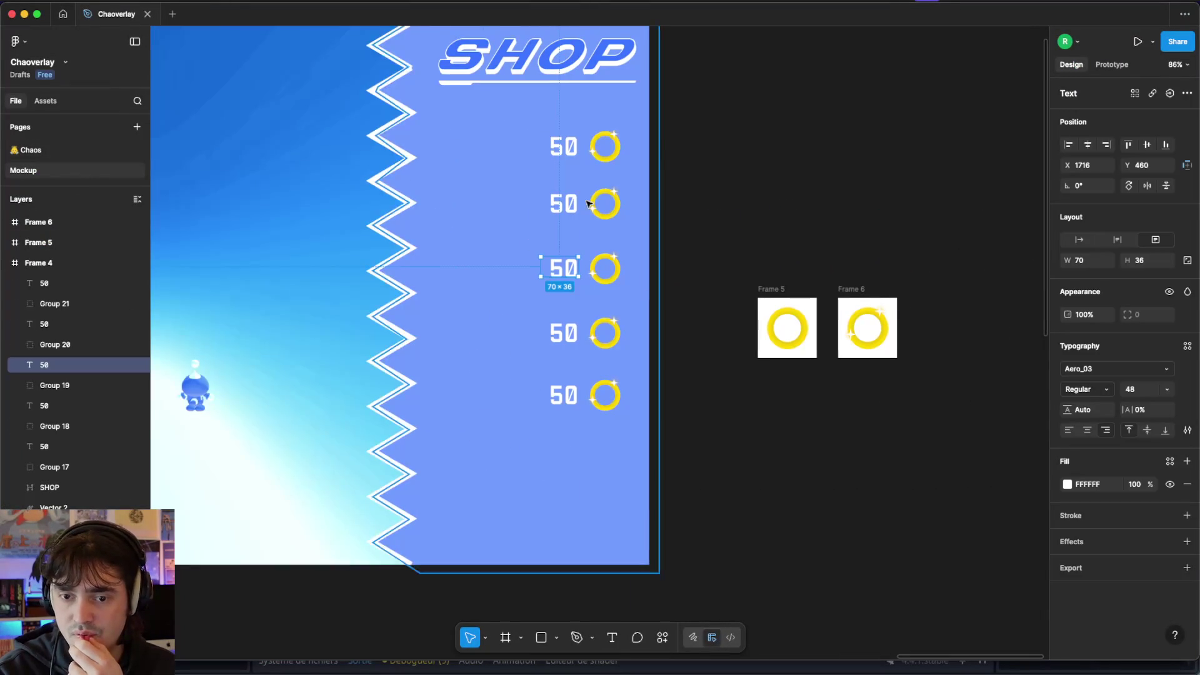
pyautogui.hscroll(1, 507, 202)
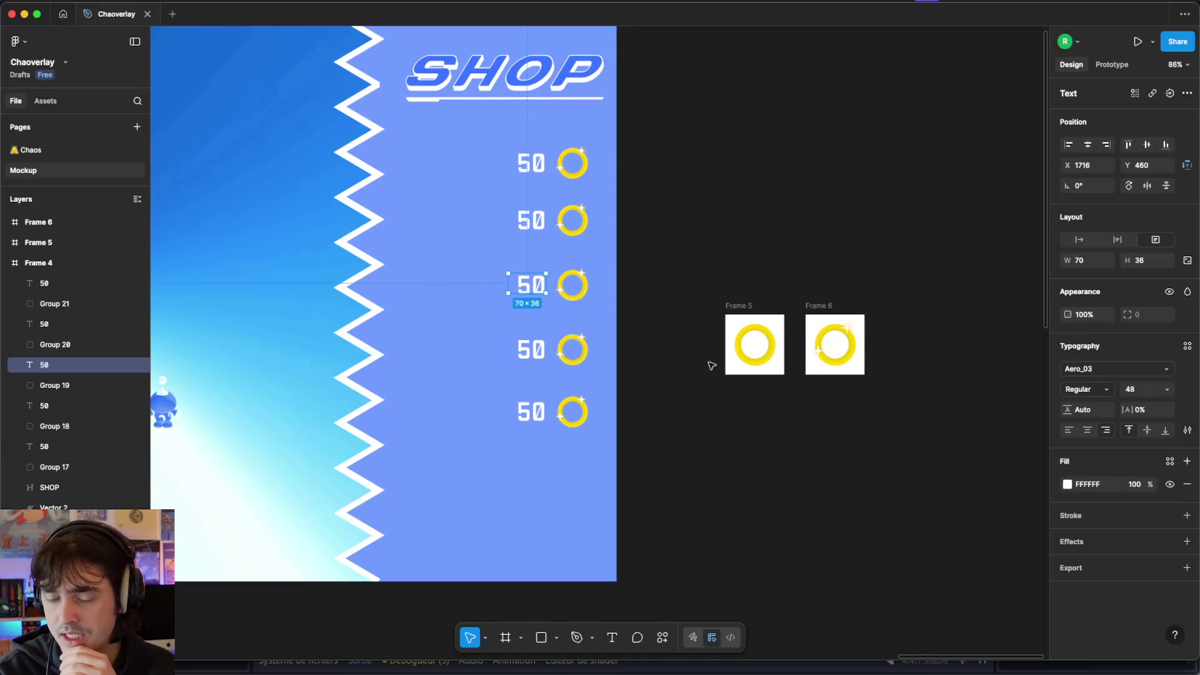
pyautogui.click(824, 355)
pyautogui.scroll(5, 824, 355)
pyautogui.hscroll(5, 824, 358)
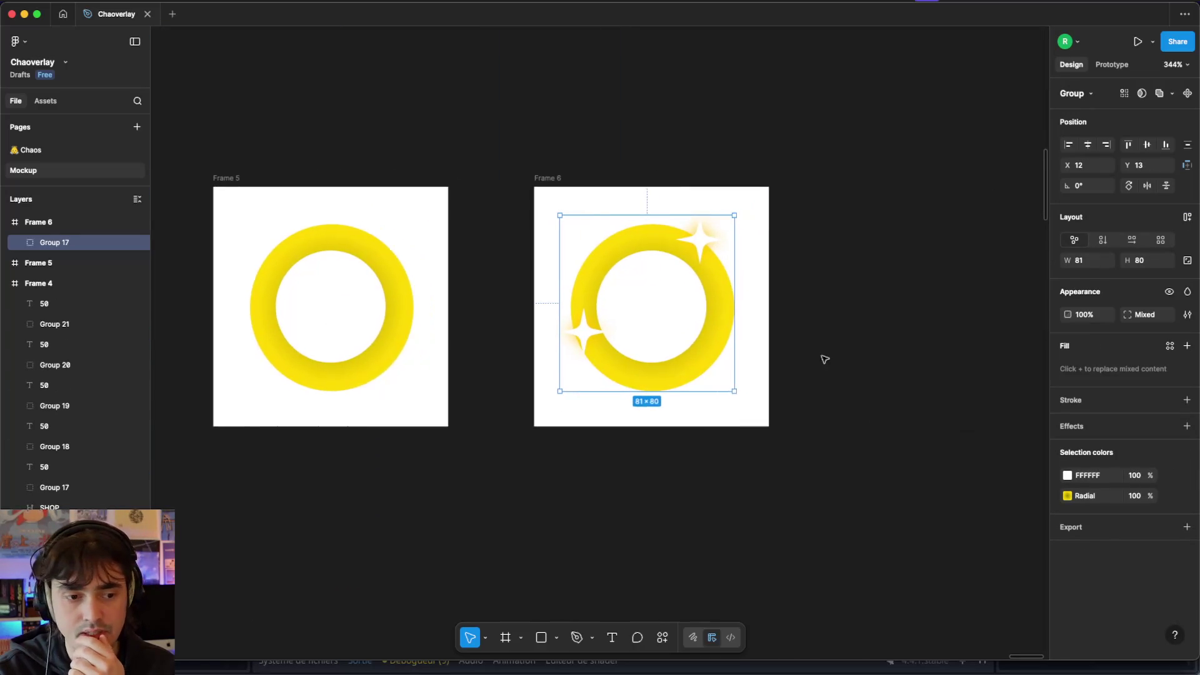
# Hide Frame 6's white fill and export the frame as a 1x PNG
pyautogui.click(511, 177)
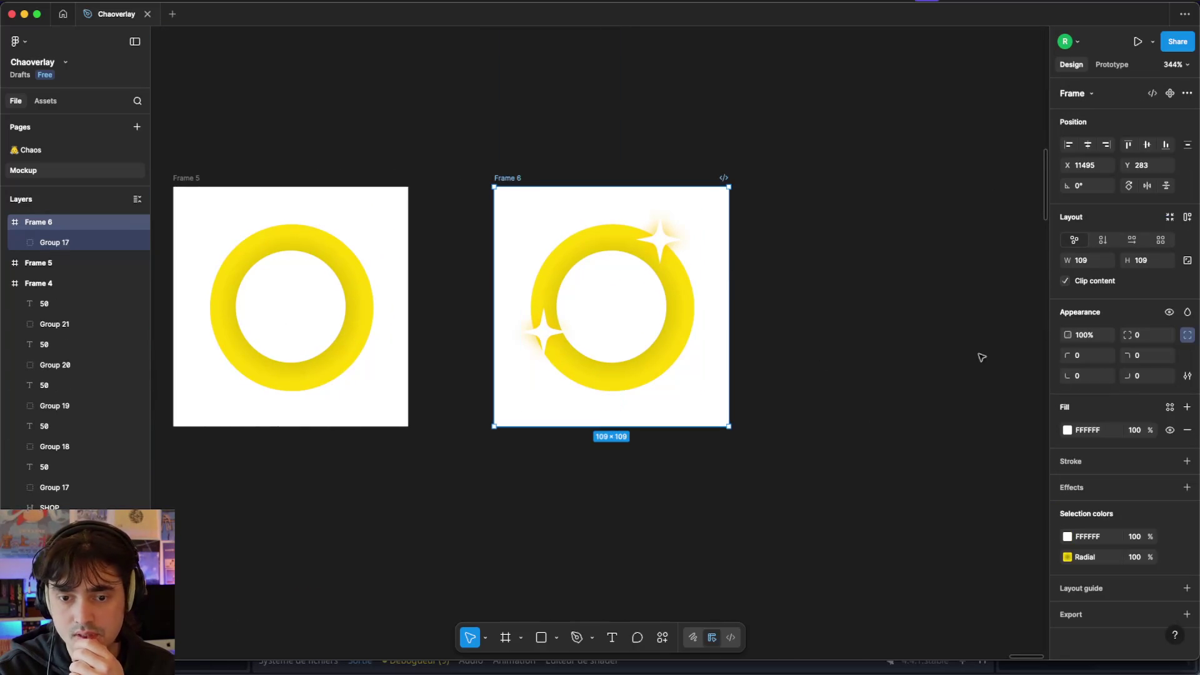
pyautogui.click(1171, 430)
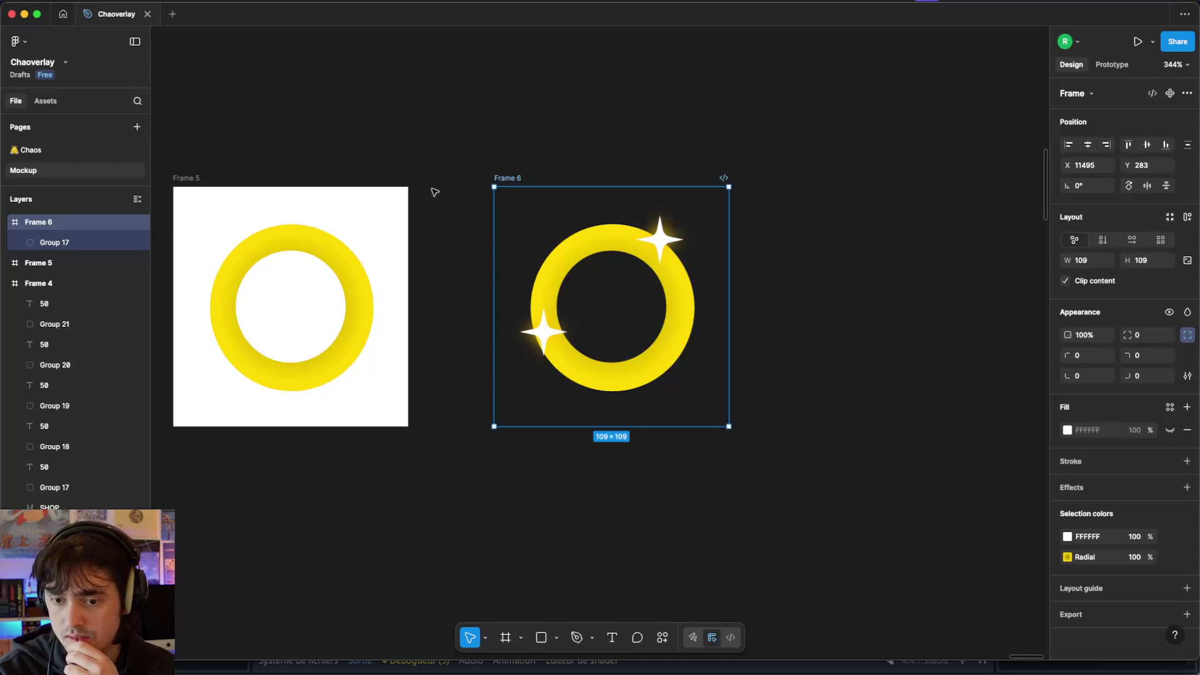
pyautogui.click(1094, 622)
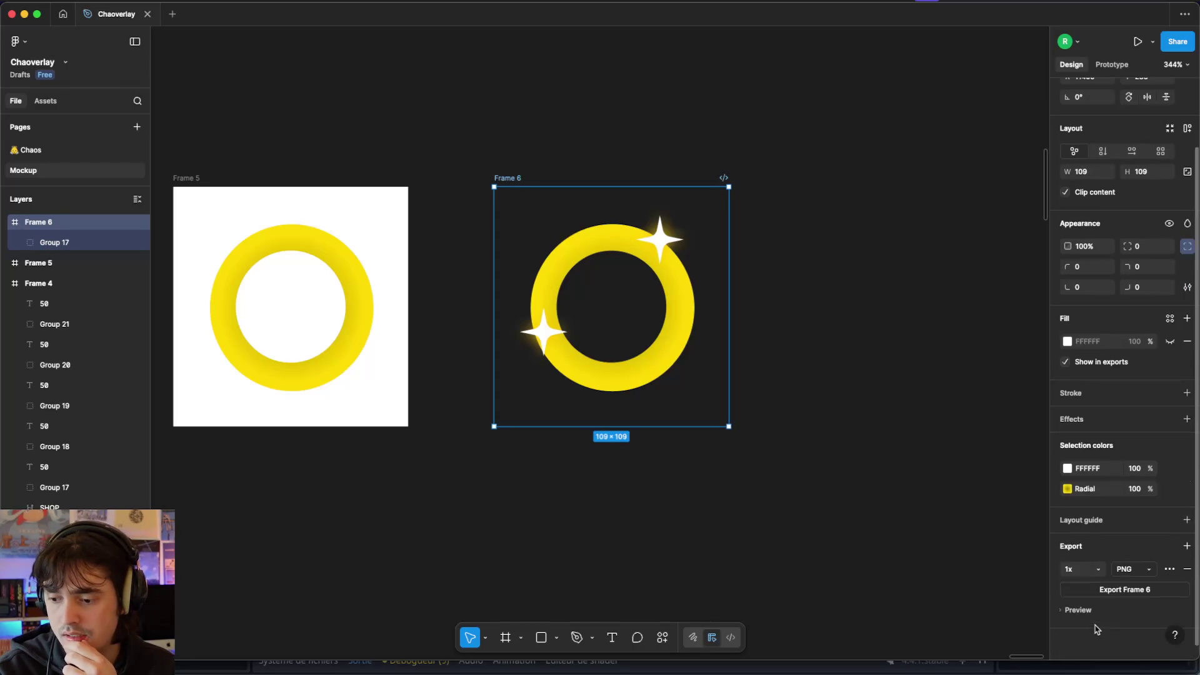
pyautogui.click(1119, 589)
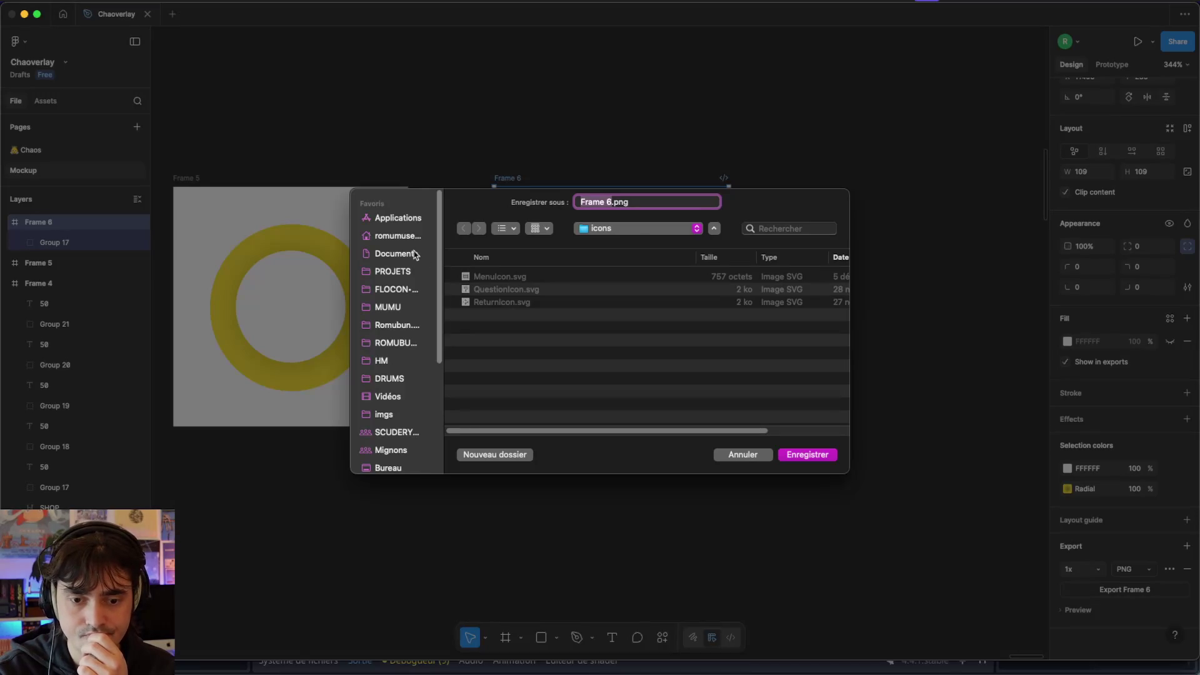
# Create a new images folder inside the chaoverlay project folder as the save location
pyautogui.click(397, 236)
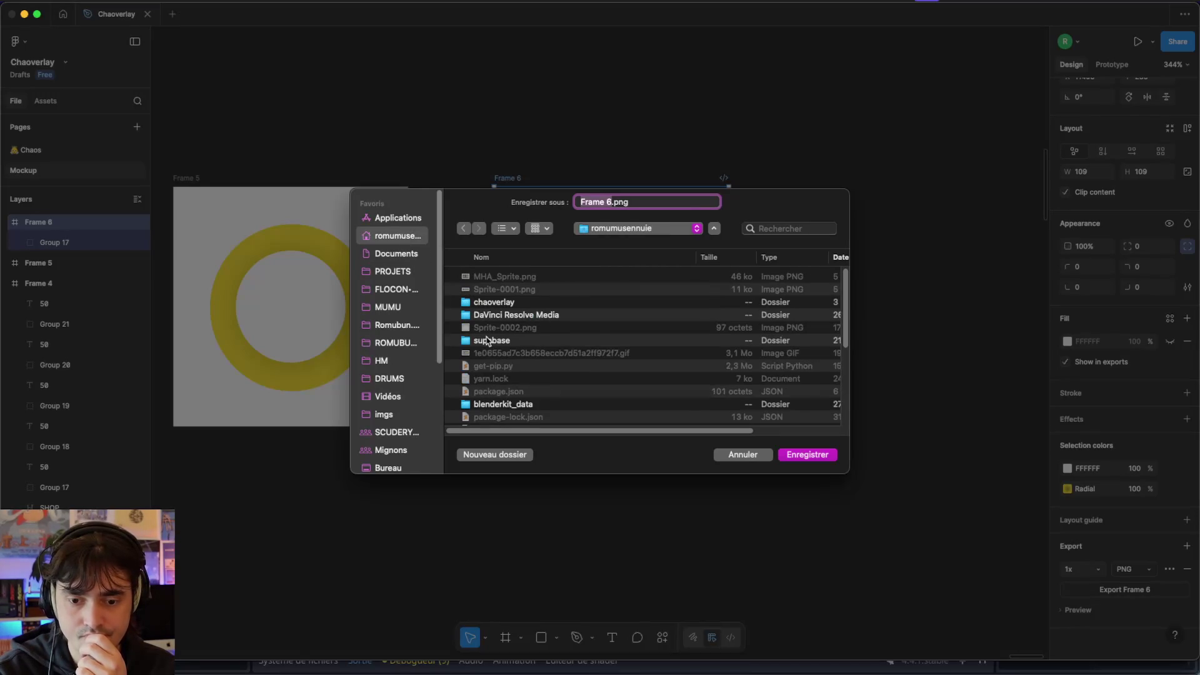
pyautogui.doubleClick(487, 303)
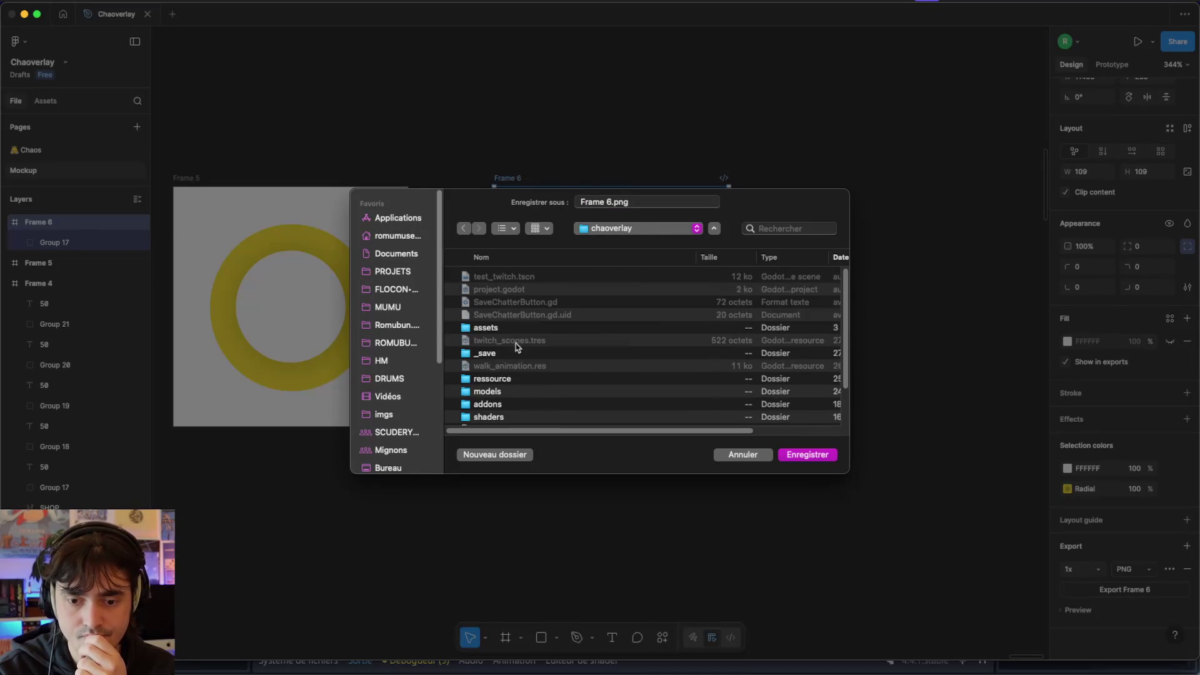
pyautogui.scroll(-3, 500, 325)
pyautogui.click(488, 390)
pyautogui.scroll(-2, 485, 389)
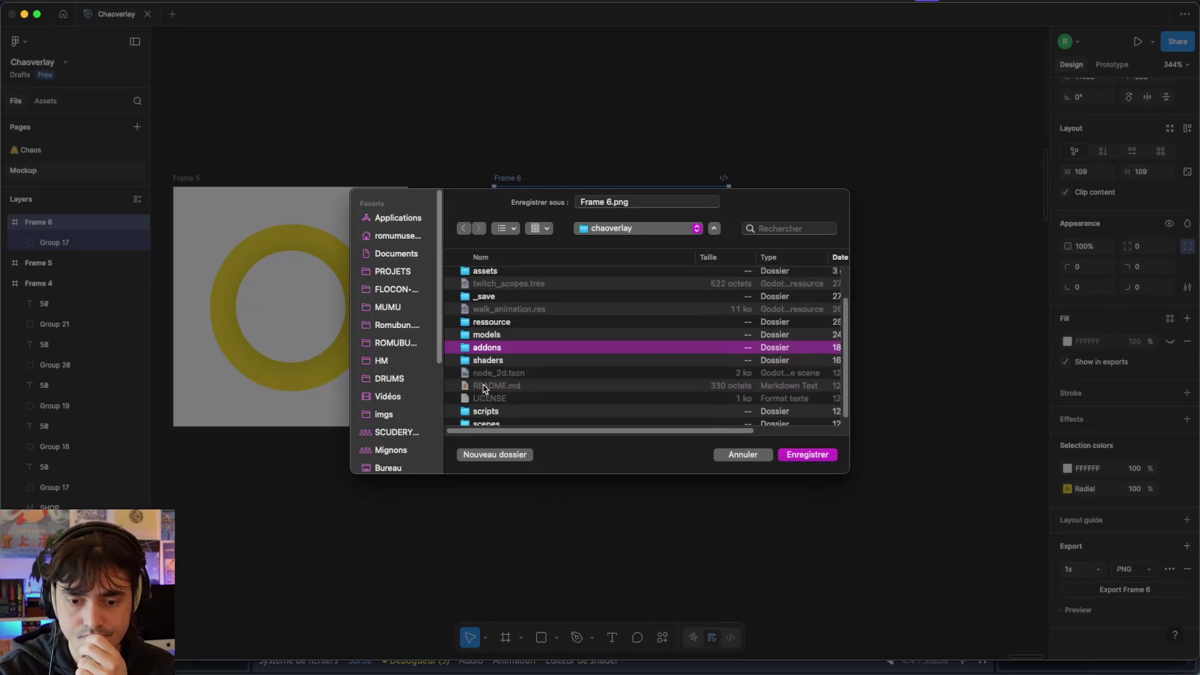
pyautogui.scroll(3, 528, 300)
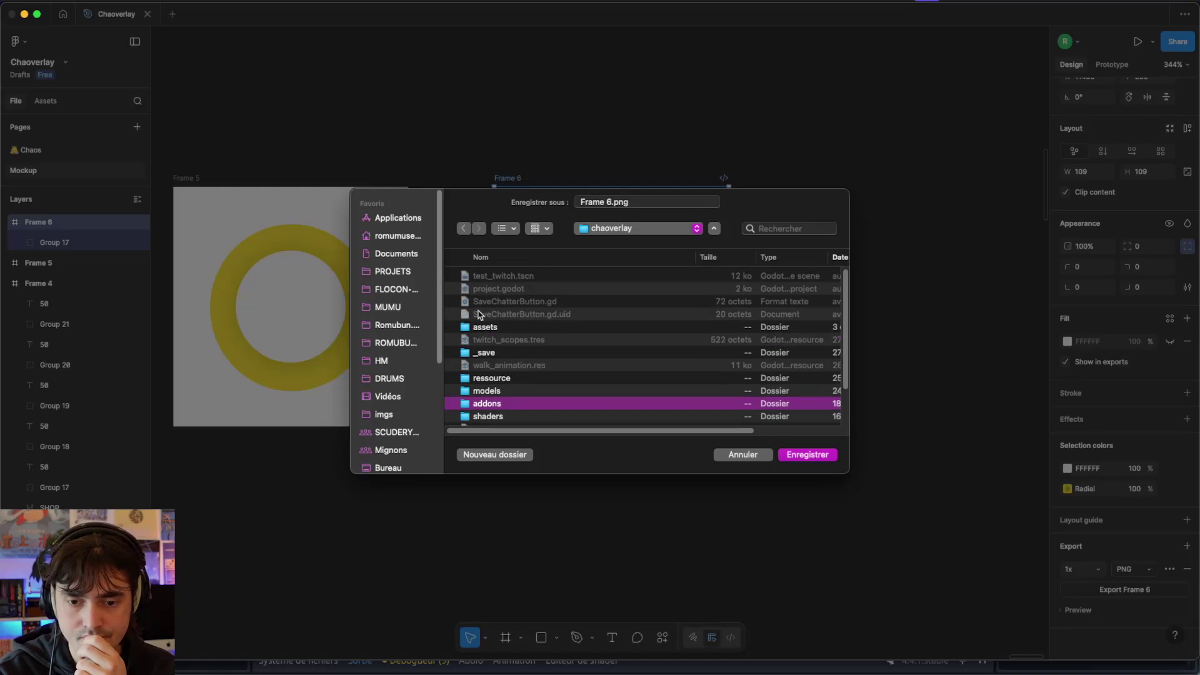
pyautogui.click(482, 331)
pyautogui.doubleClick(481, 333)
pyautogui.press('super+Up')
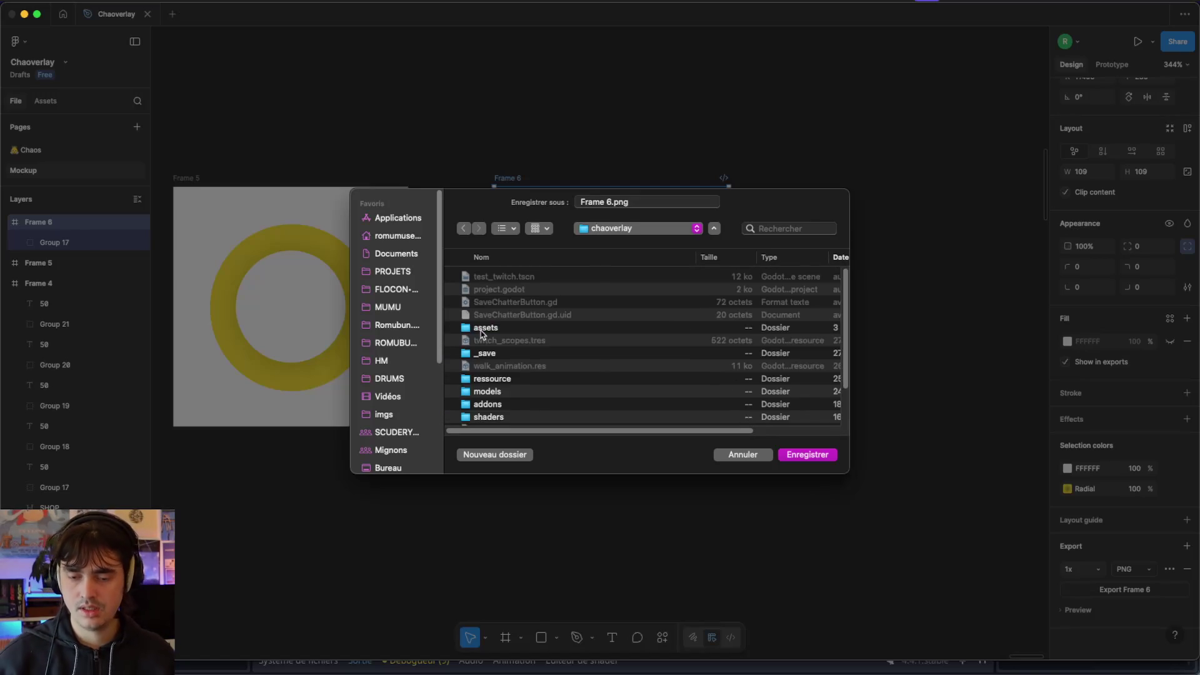
pyautogui.scroll(-3, 482, 338)
pyautogui.click(500, 454)
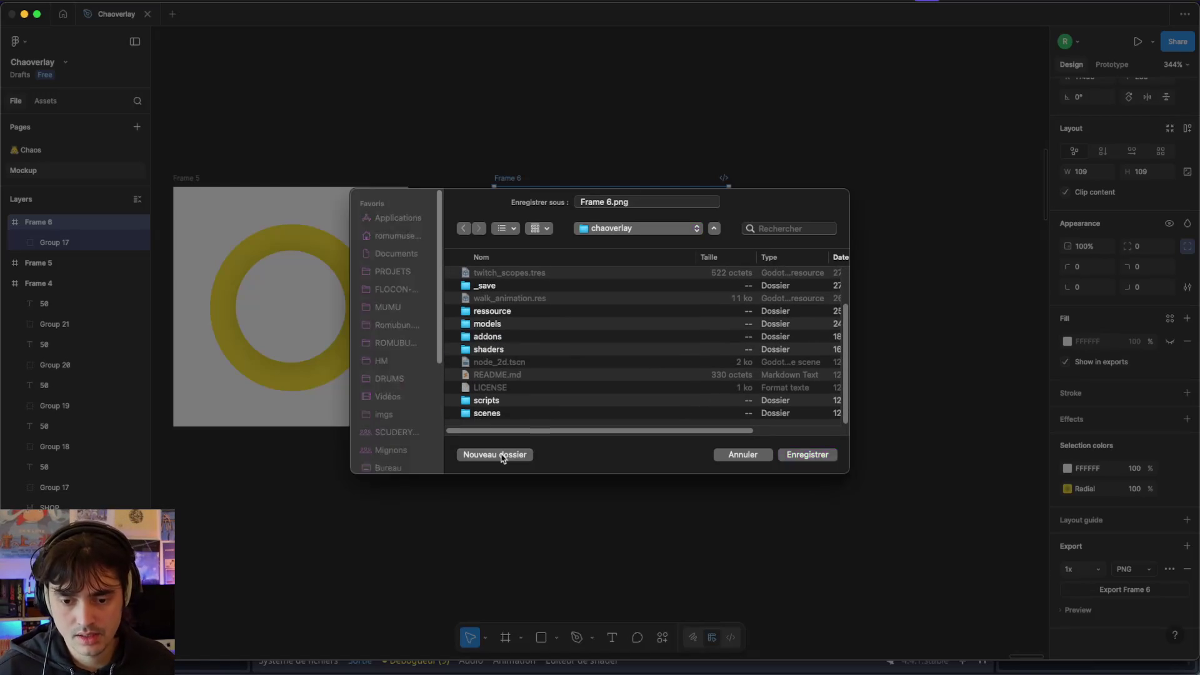
pyautogui.write('u')
pyautogui.press('BackSpace')
pyautogui.write('image')
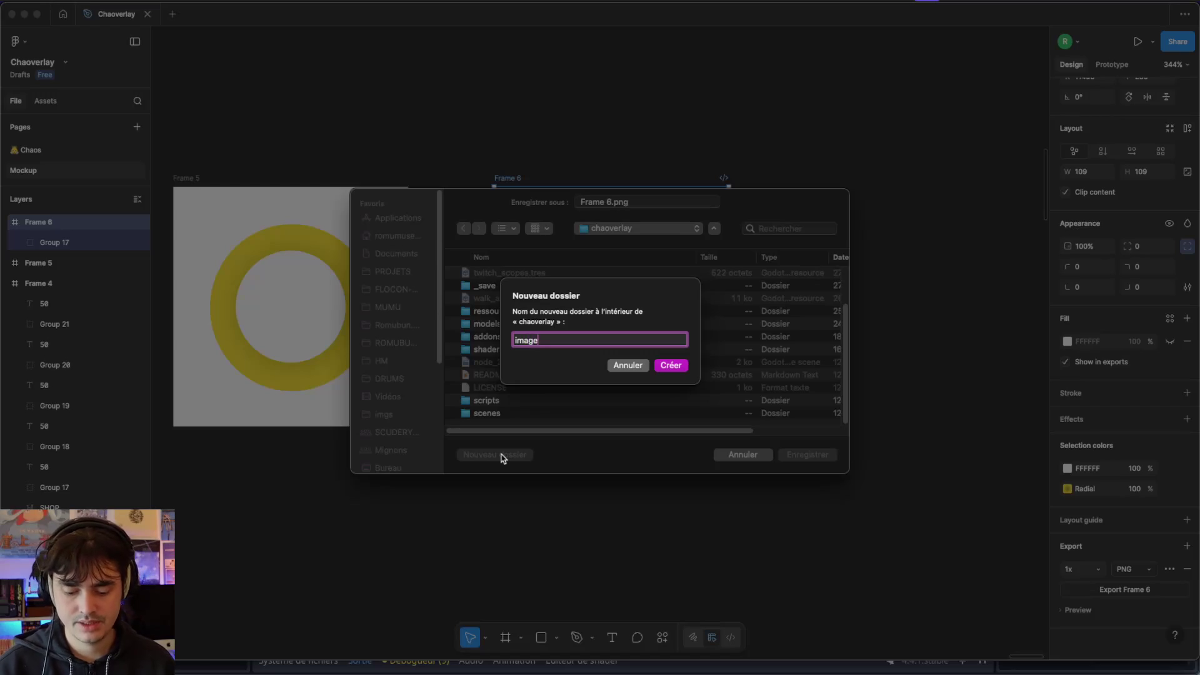
pyautogui.write('s')
pyautogui.press('Return')
# Save the exported frame as ring.png in the images folder
pyautogui.moveTo(611, 202); pyautogui.dragTo(451, 202)
pyautogui.write('ring')
pyautogui.press('Return')
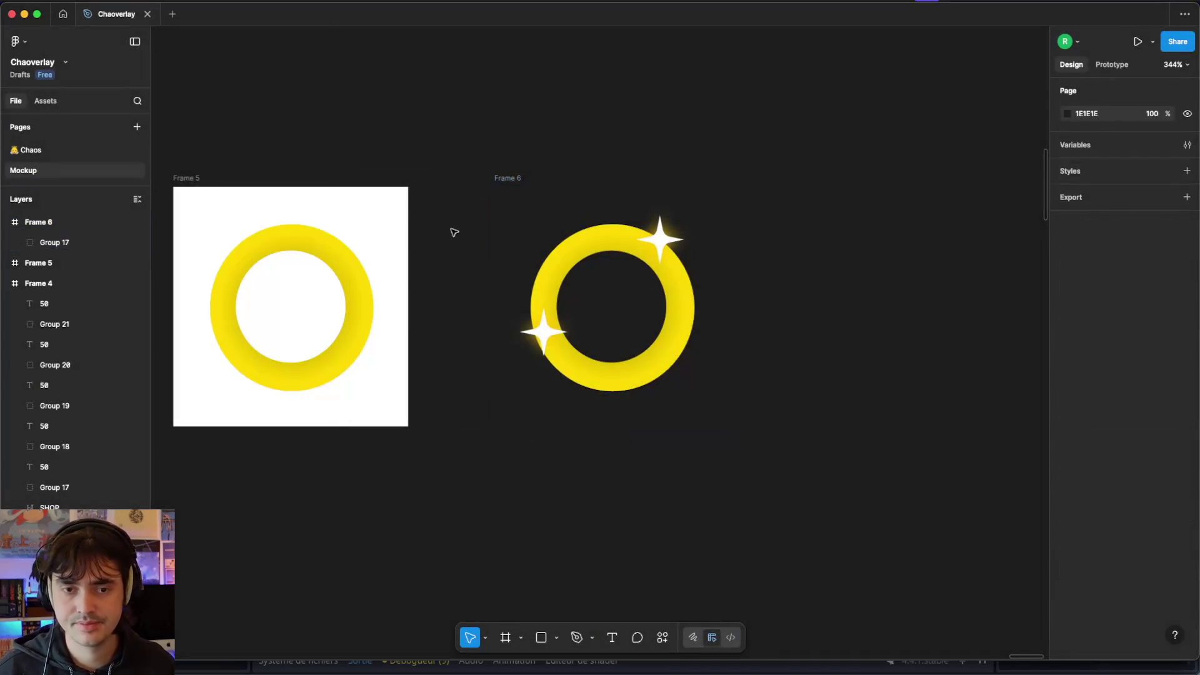
# Move the Figma window to another desktop and return to the Godot editor
pyautogui.hotkey('ctrl', 'Up')
pyautogui.moveTo(781, 438); pyautogui.dragTo(719, 18)
pyautogui.click(612, 275)
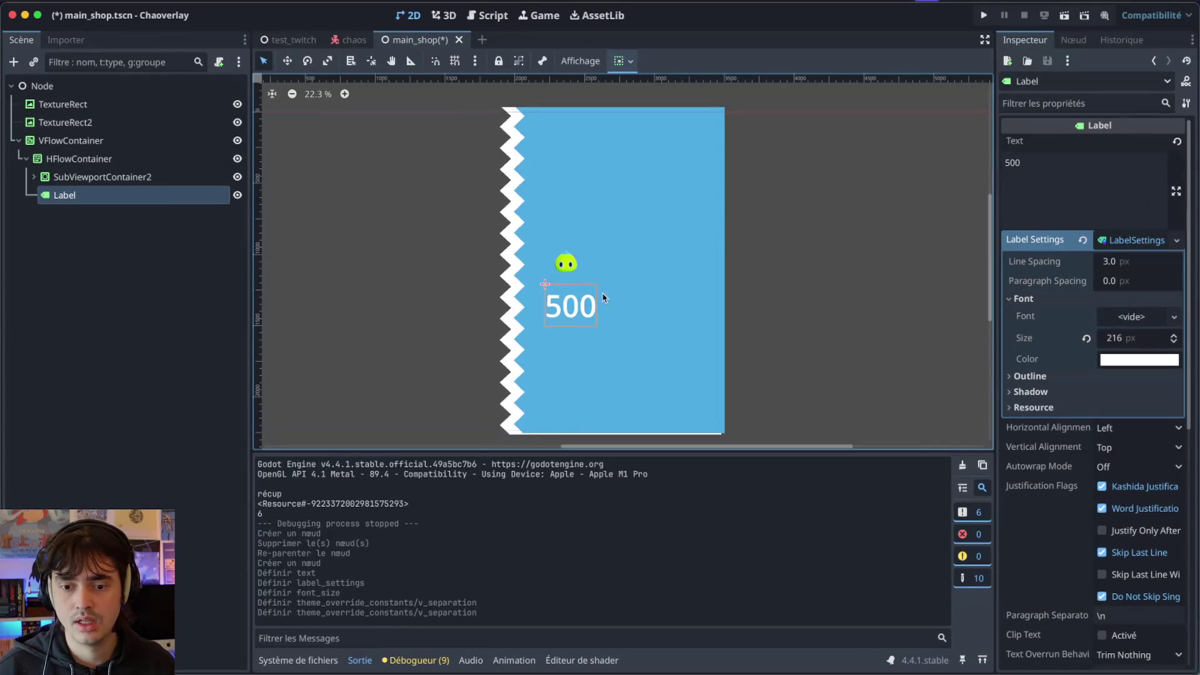
pyautogui.click(1154, 320)
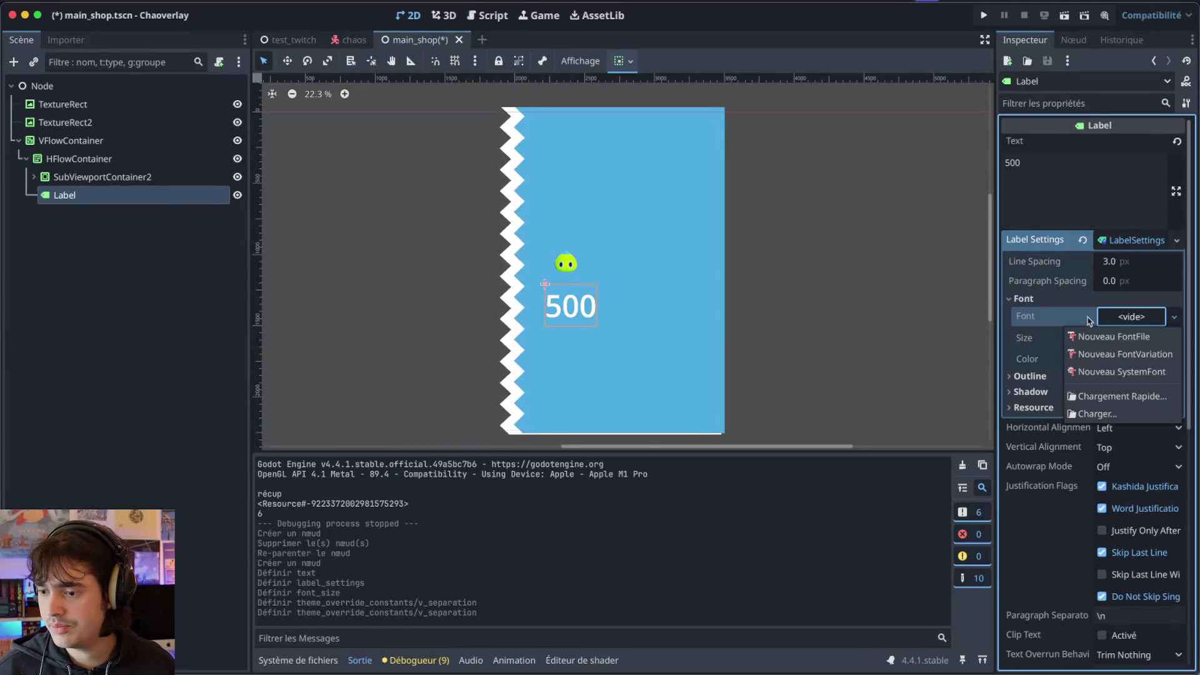
# Switch the bottom panel from the output log to the Système de fichiers (FileSystem) dock
pyautogui.click(1134, 293)
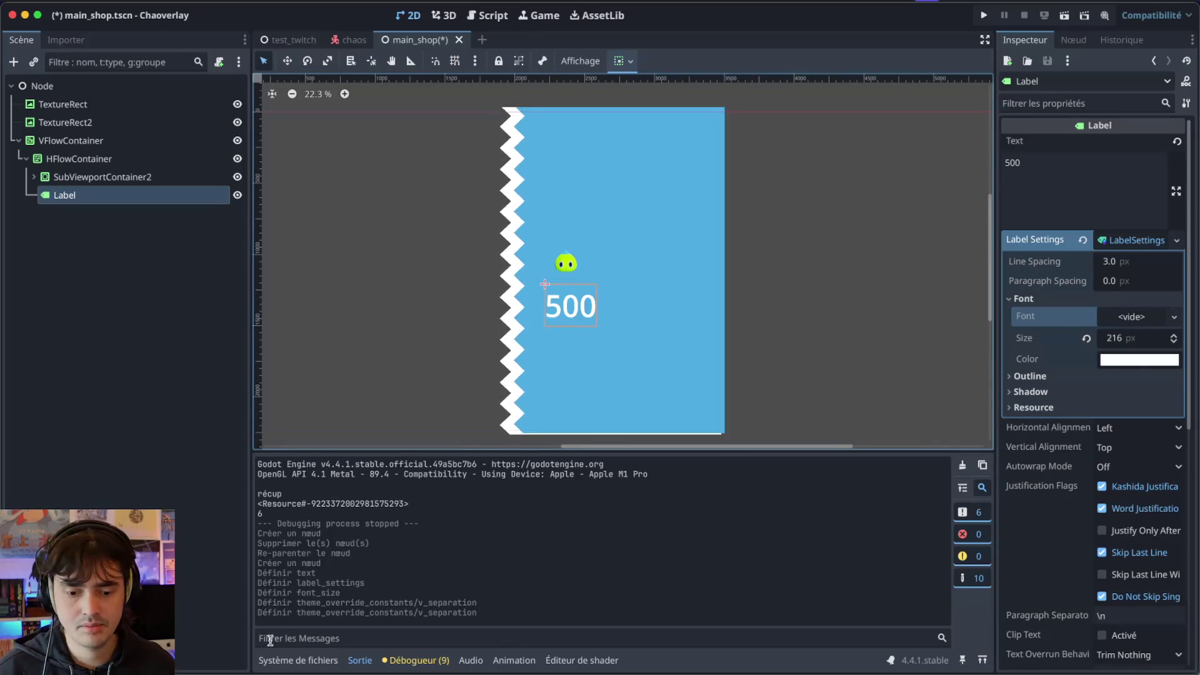
pyautogui.click(297, 660)
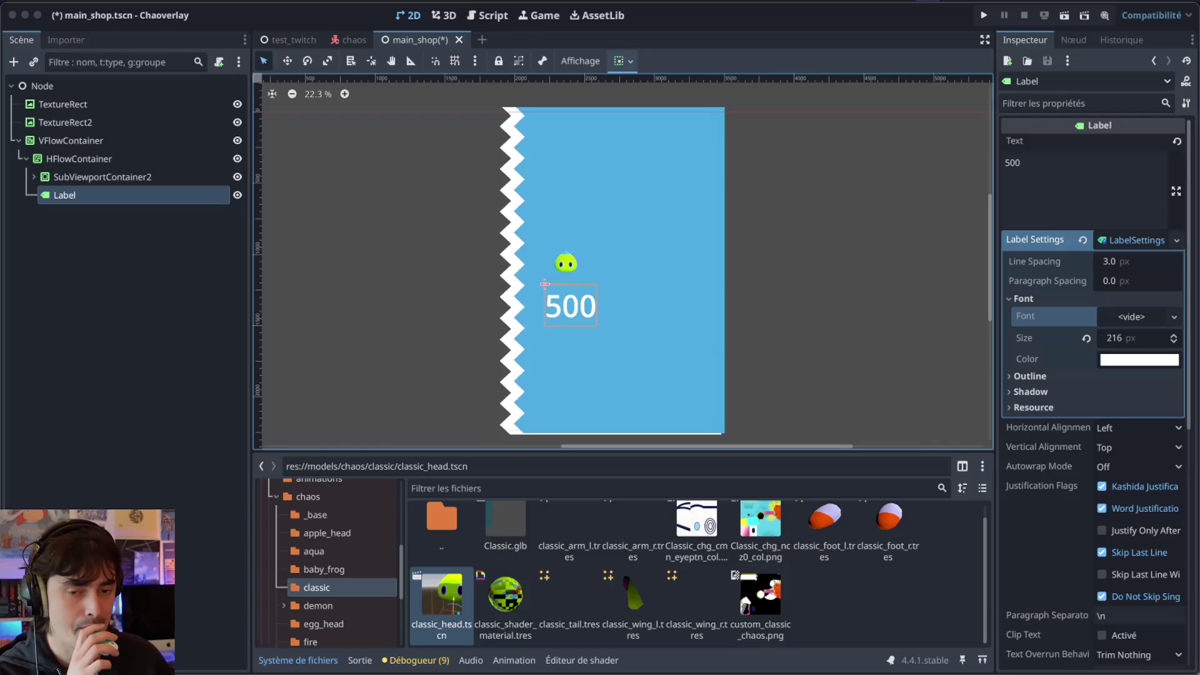
# Create a fonts folder inside the assets folder in the FileSystem dock
pyautogui.click(308, 661)
pyautogui.click(308, 661)
pyautogui.scroll(4, 300, 568)
pyautogui.click(269, 584)
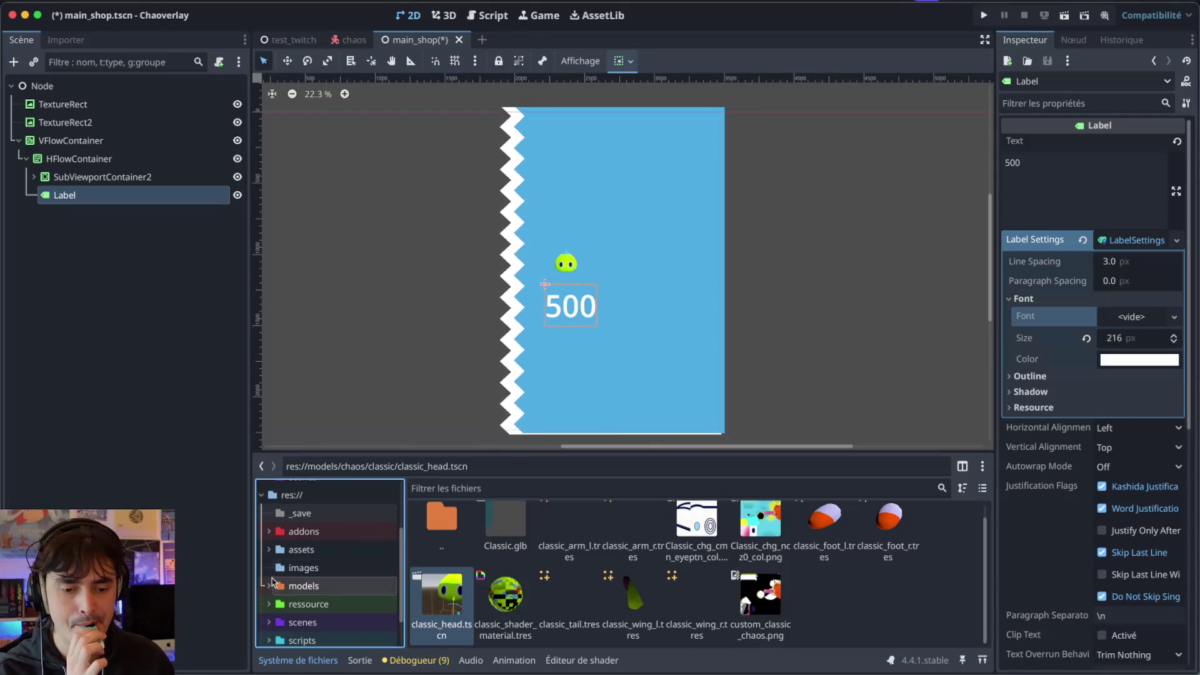
pyautogui.click(268, 551)
pyautogui.click(276, 568)
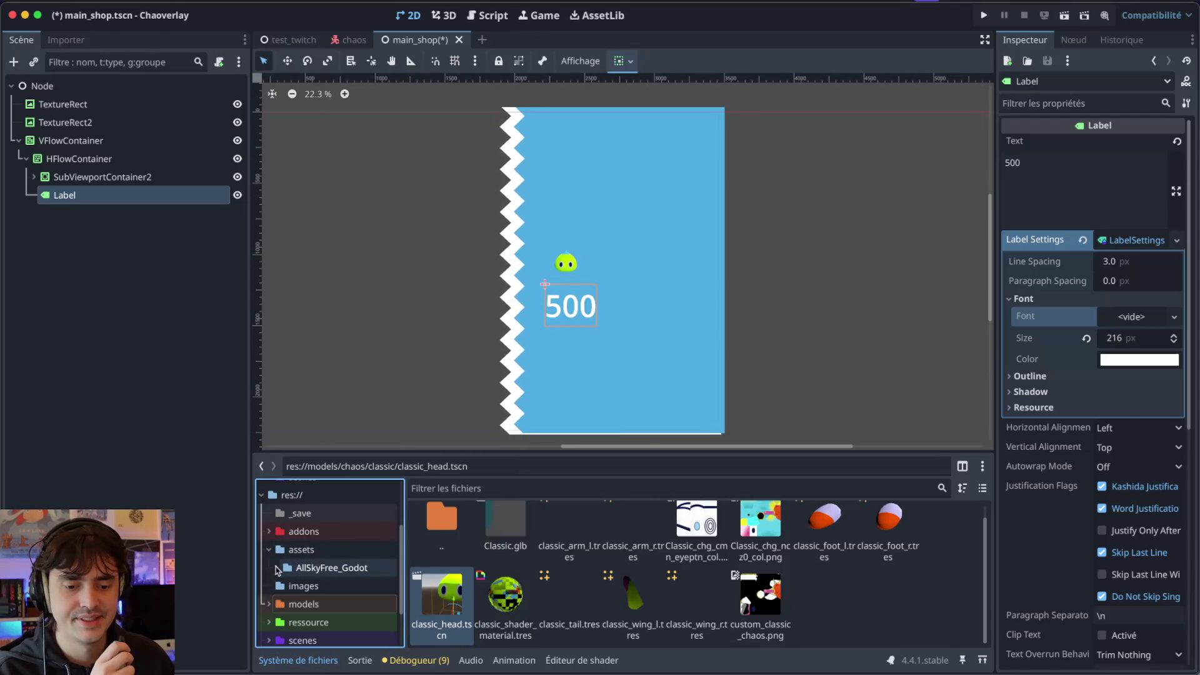
pyautogui.click(301, 550)
pyautogui.rightClick(306, 549)
pyautogui.moveTo(369, 405)
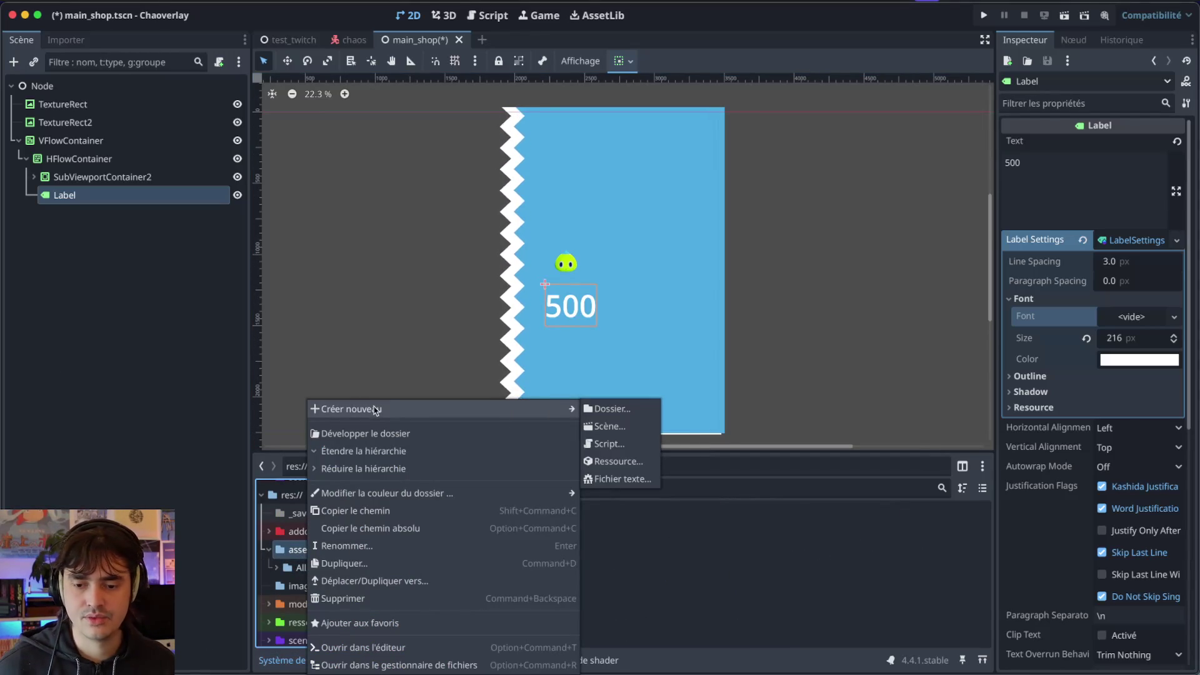
pyautogui.click(601, 410)
pyautogui.write('s')
pyautogui.press('Return')
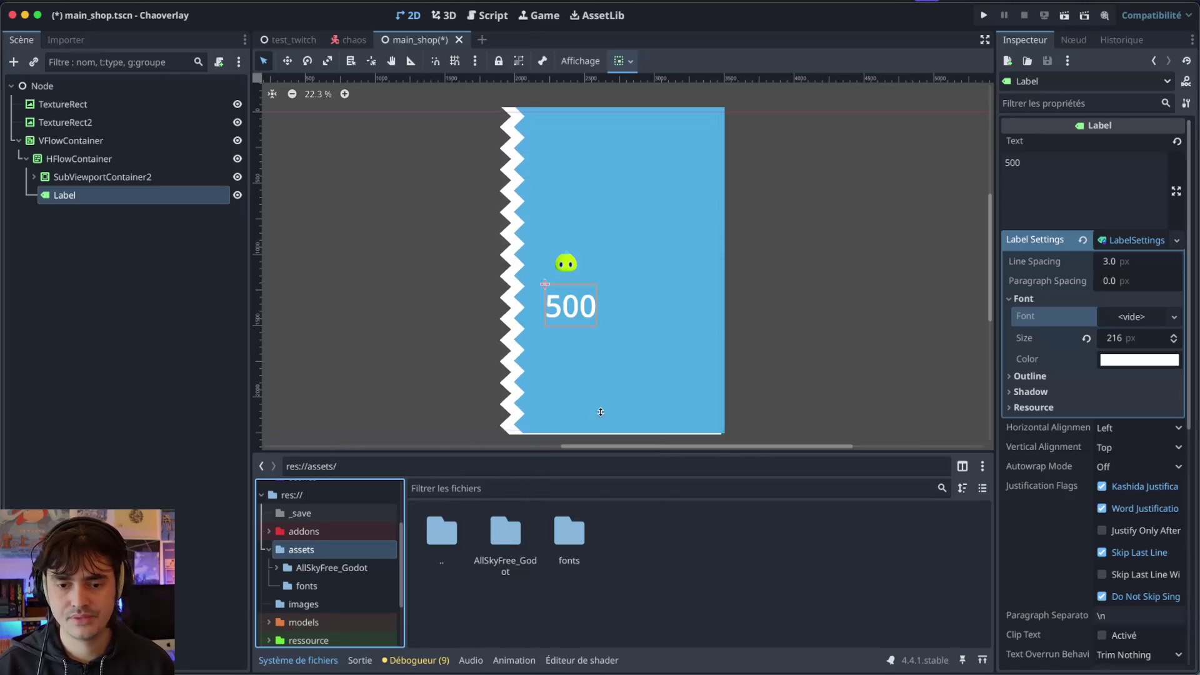
# Import the AERO_03.otf font file into the new fonts folder
pyautogui.doubleClick(568, 534)
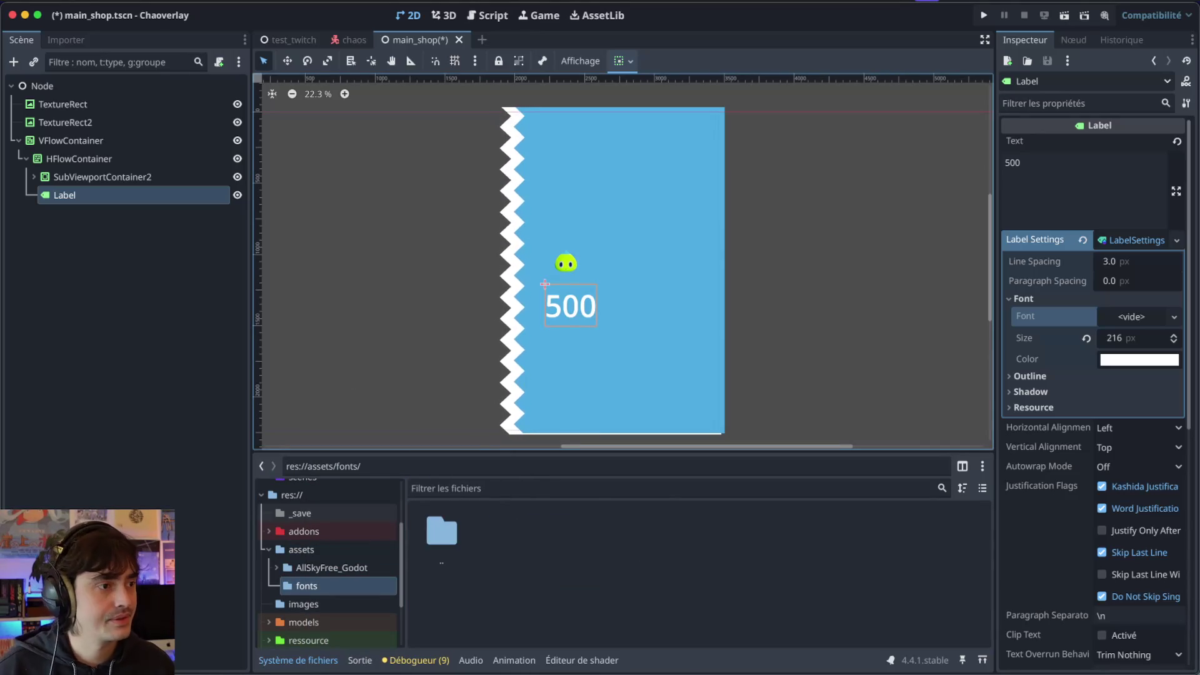
pyautogui.moveTo(571, 514); pyautogui.dragTo(603, 565)
pyautogui.click(617, 579)
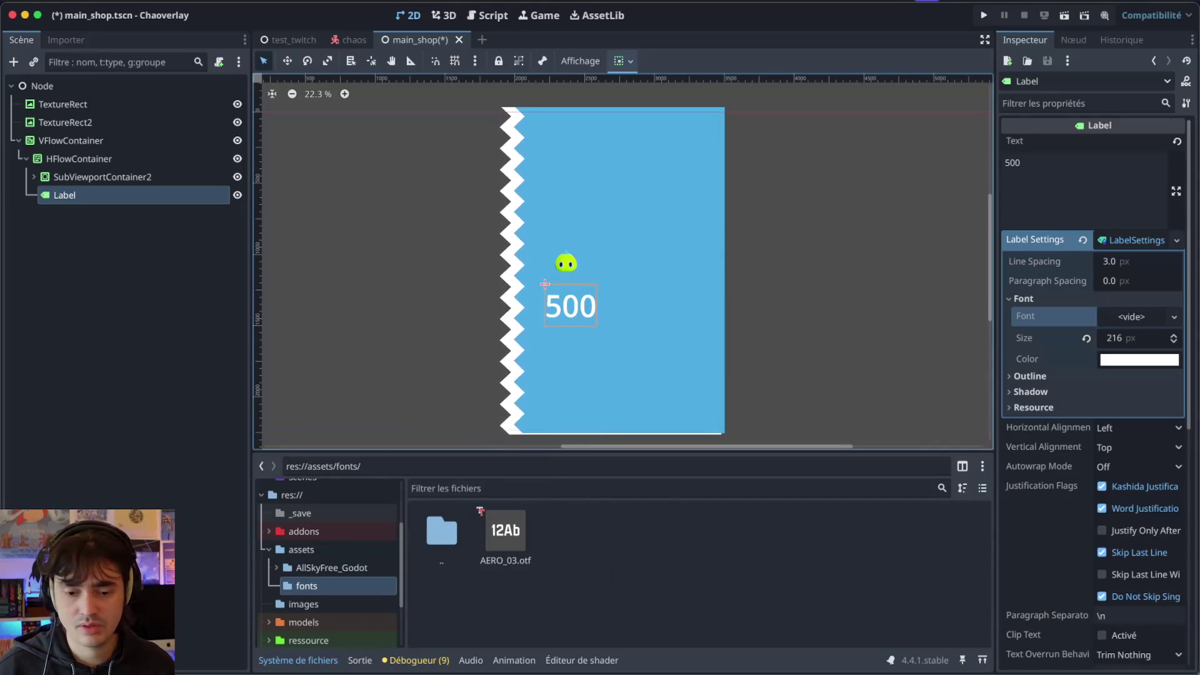
pyautogui.click(1174, 317)
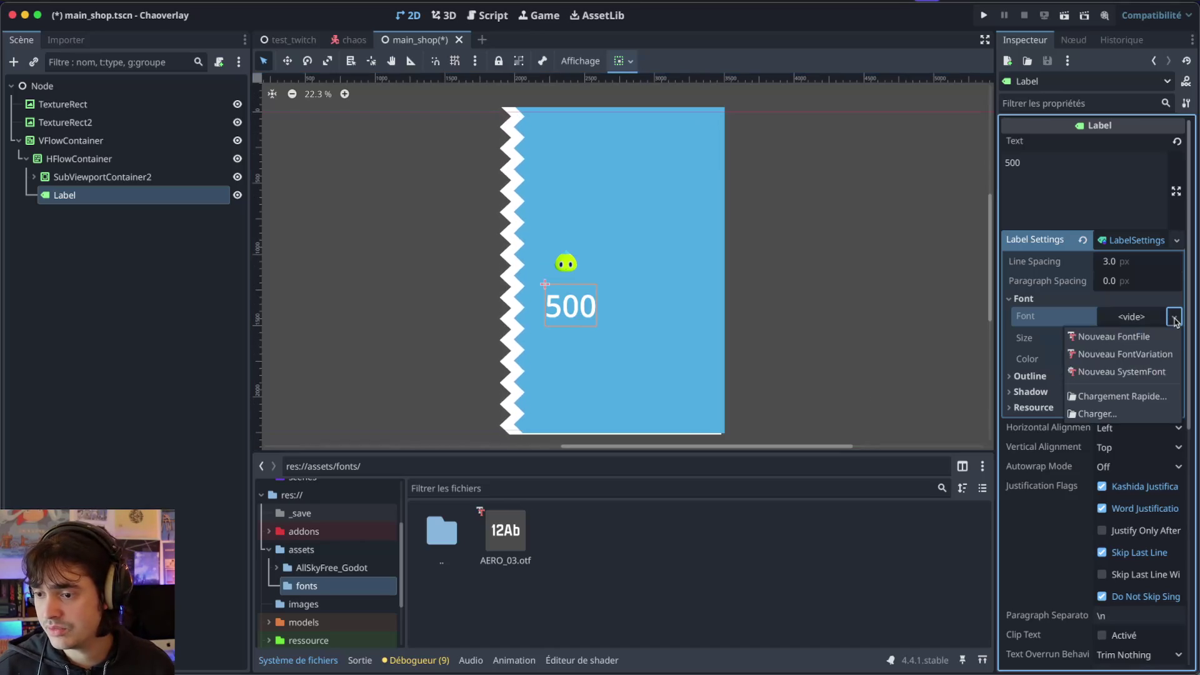
# Set the 500 label's LabelSettings font to AERO_03.otf
pyautogui.click(1113, 338)
pyautogui.click(1174, 317)
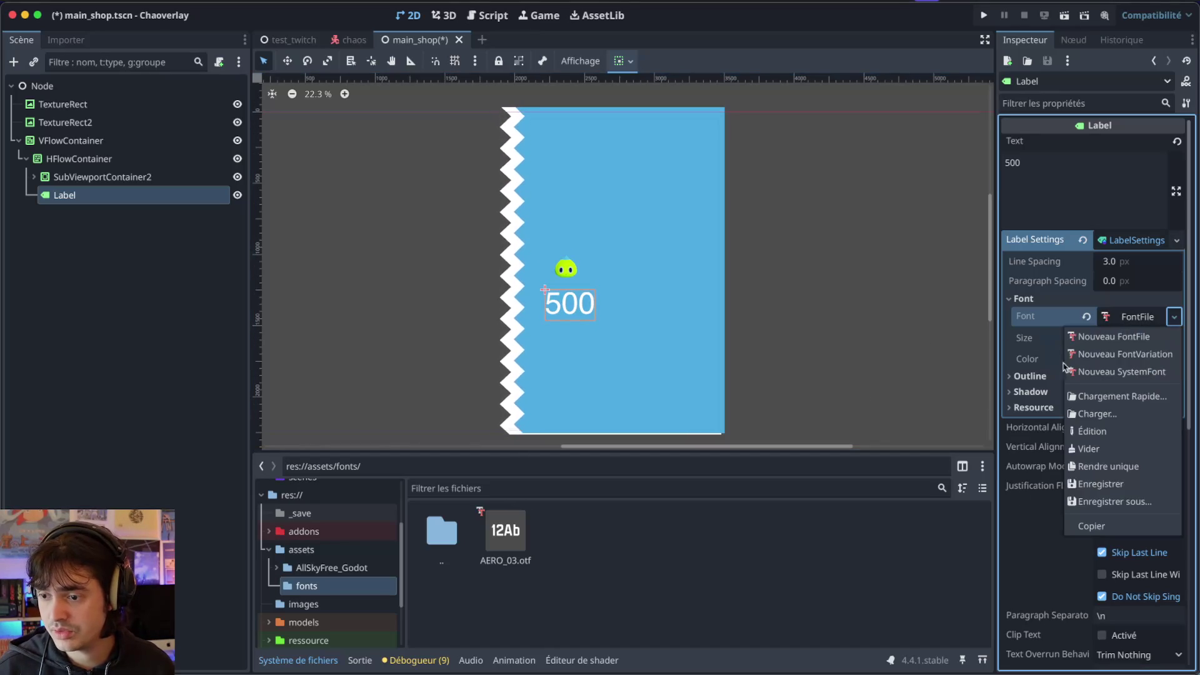
pyautogui.click(1096, 448)
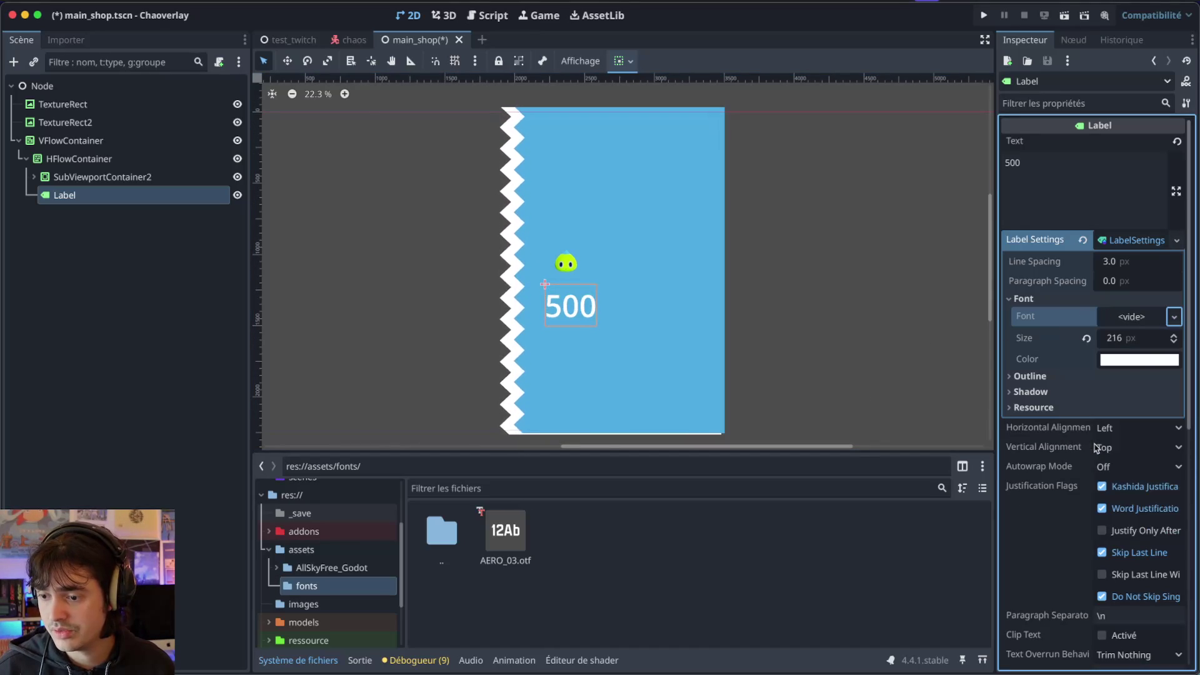
pyautogui.moveTo(505, 531)
pyautogui.mouseDown()
pyautogui.moveTo(717, 500)
pyautogui.moveTo(1112, 308)
pyautogui.moveTo(1139, 317)
pyautogui.mouseUp()
pyautogui.press('super+Tab')
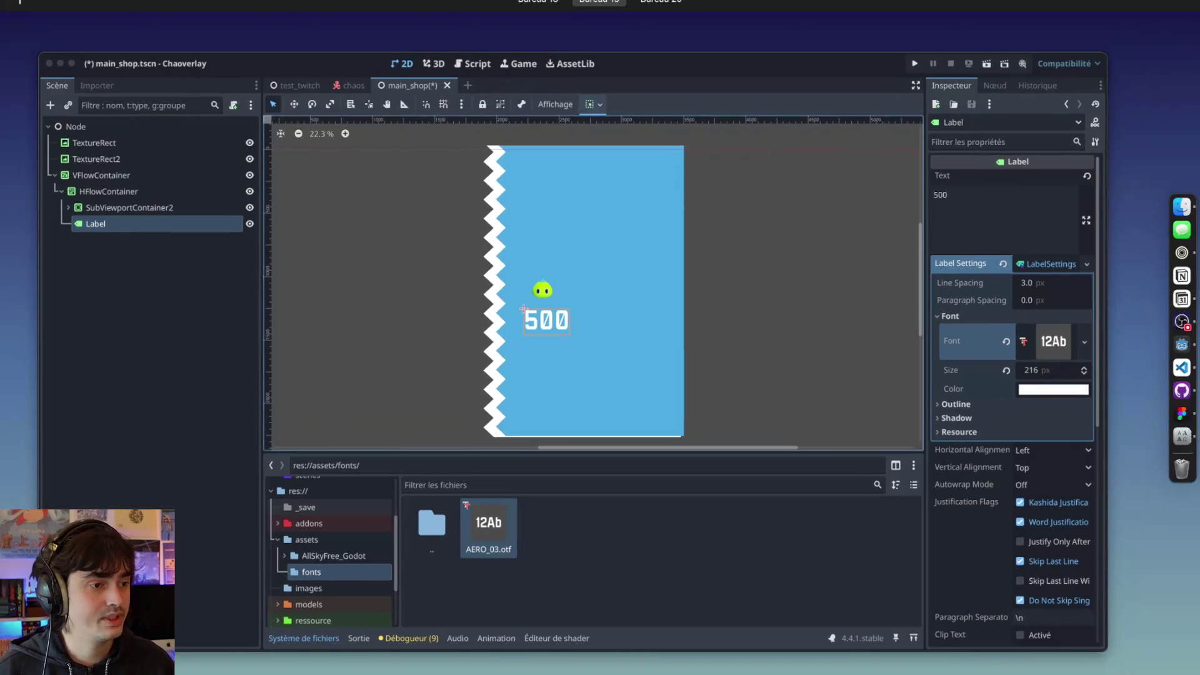
pyautogui.press('super+Tab')
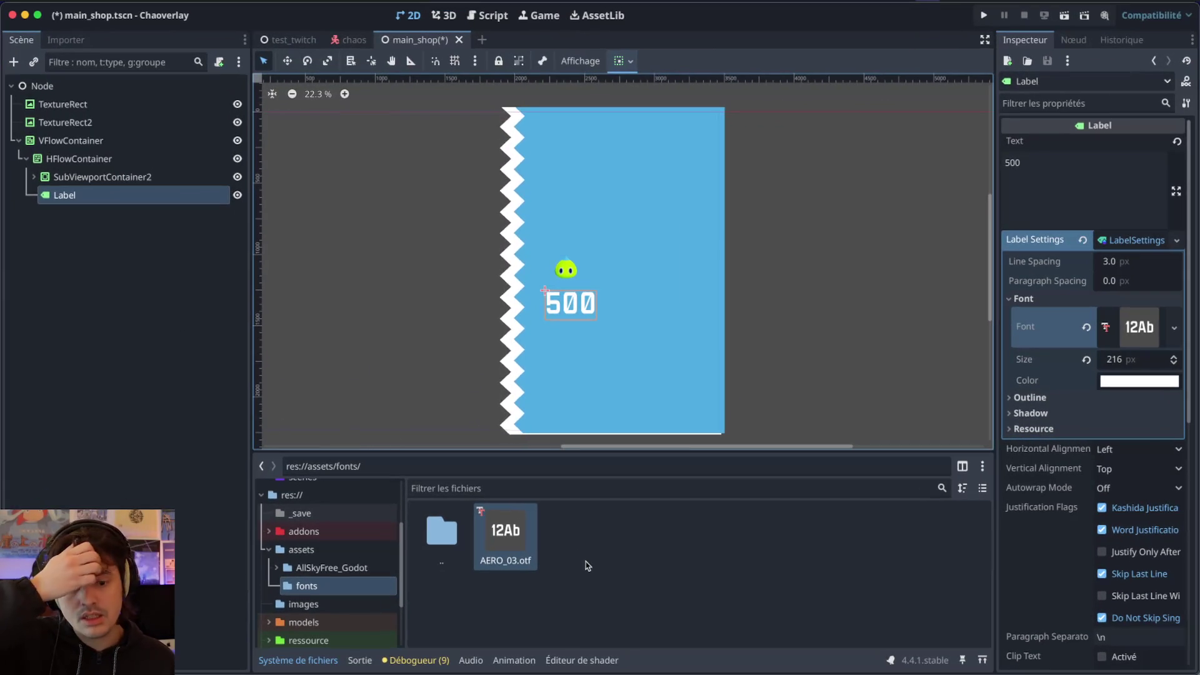
pyautogui.click(96, 162)
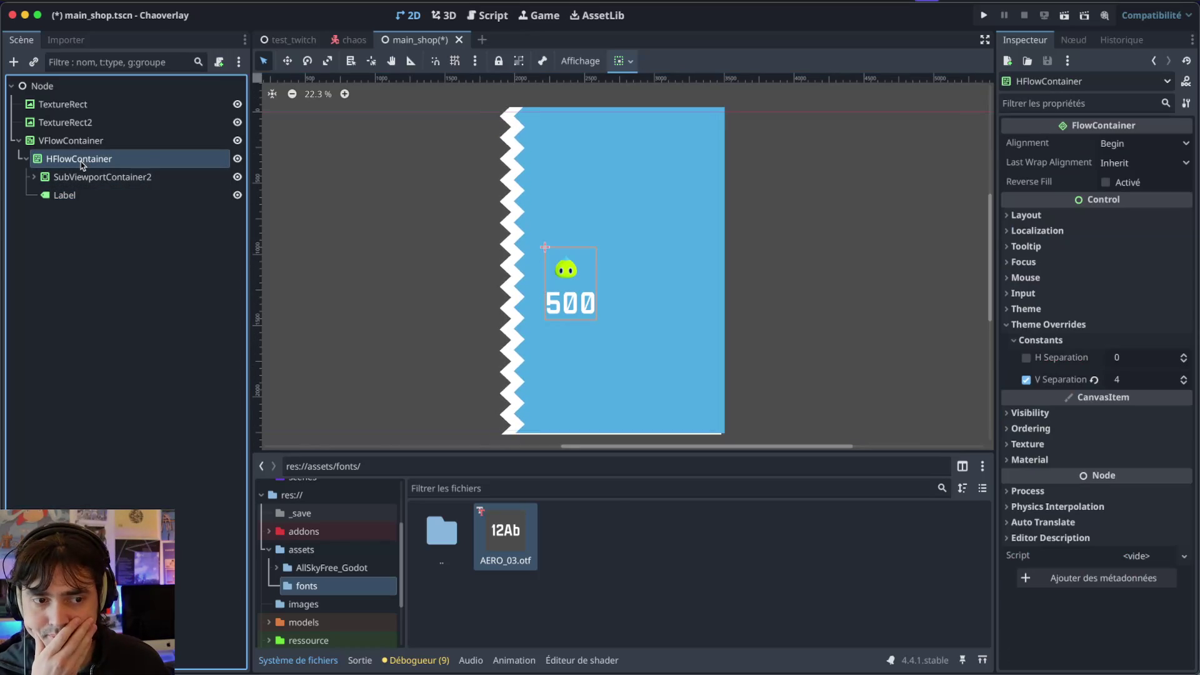
# Reset the HFlowContainer's minimum height to 0, then inspect the VFlowContainer's layout size and position
pyautogui.click(1013, 216)
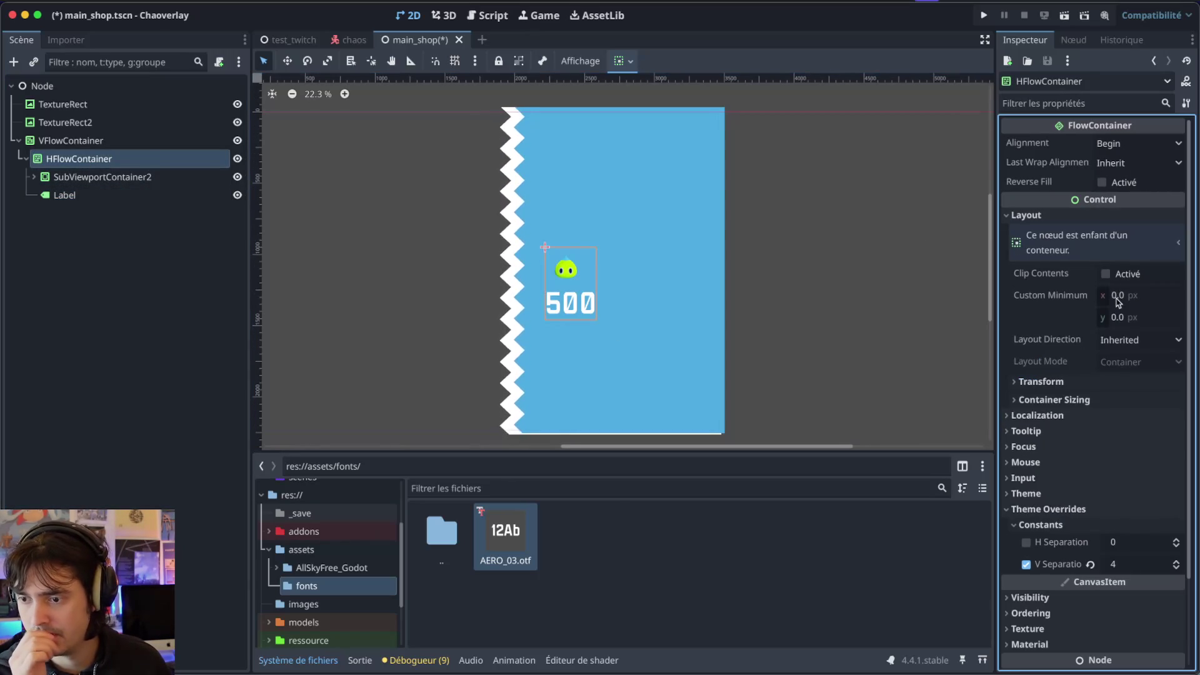
pyautogui.moveTo(1117, 317); pyautogui.dragTo(1128, 317)
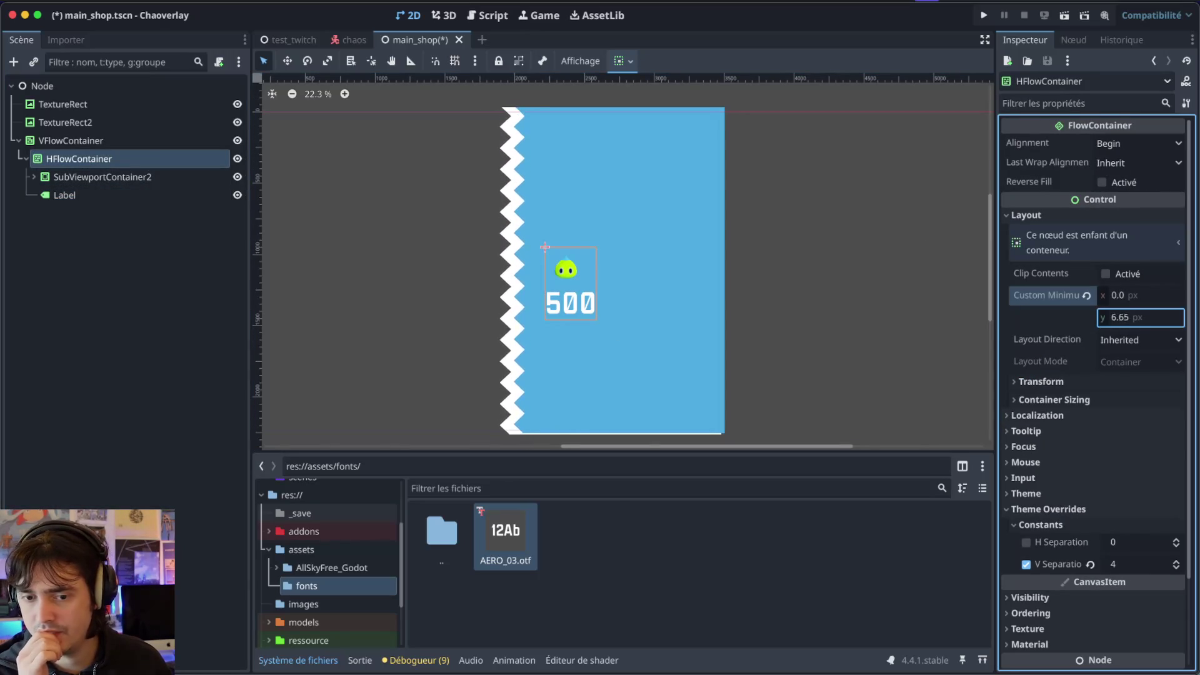
pyautogui.click(1086, 295)
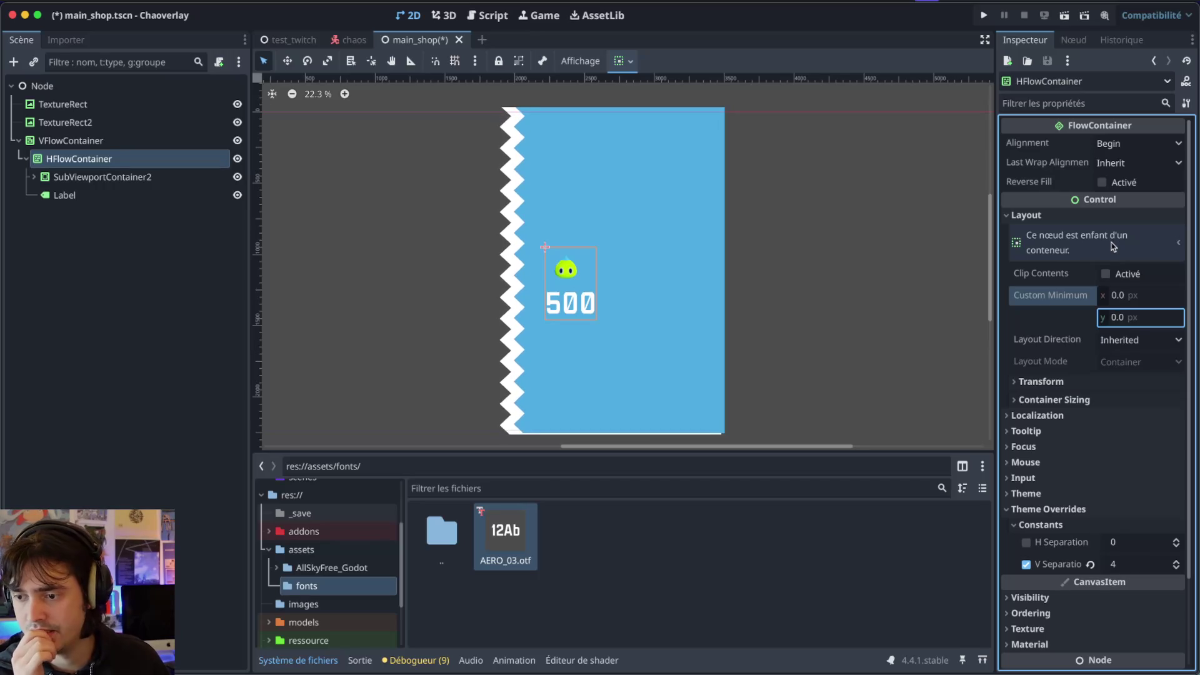
pyautogui.moveTo(1118, 295); pyautogui.dragTo(1125, 302)
pyautogui.click(112, 142)
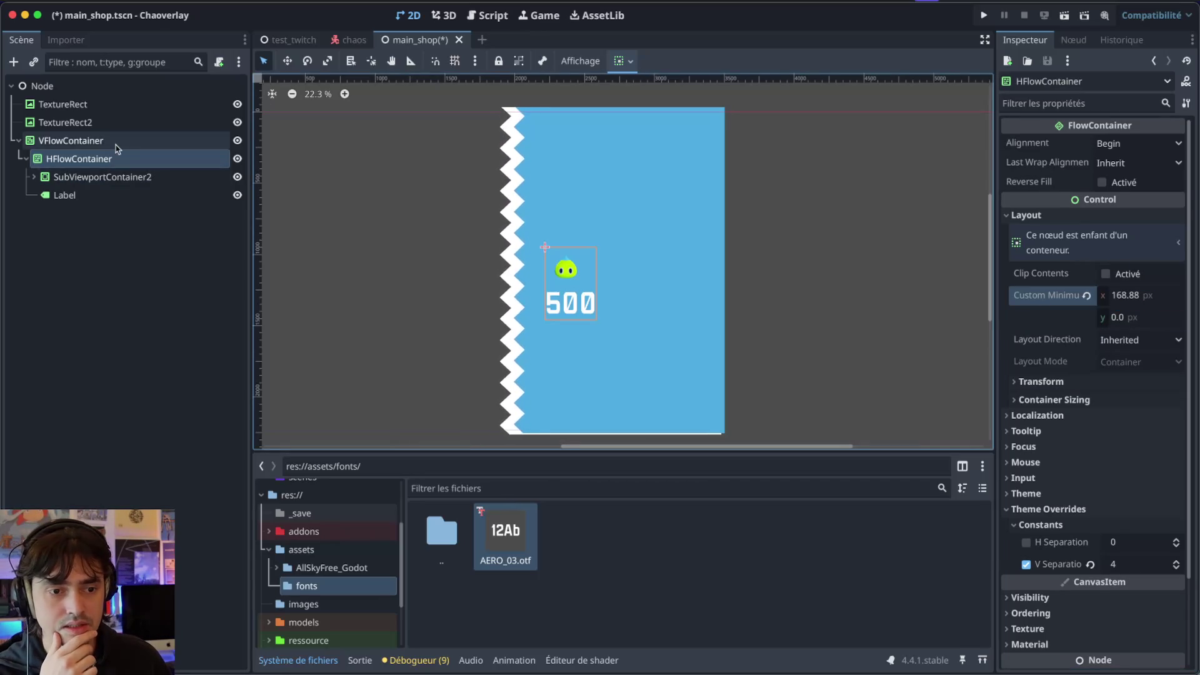
pyautogui.click(1023, 215)
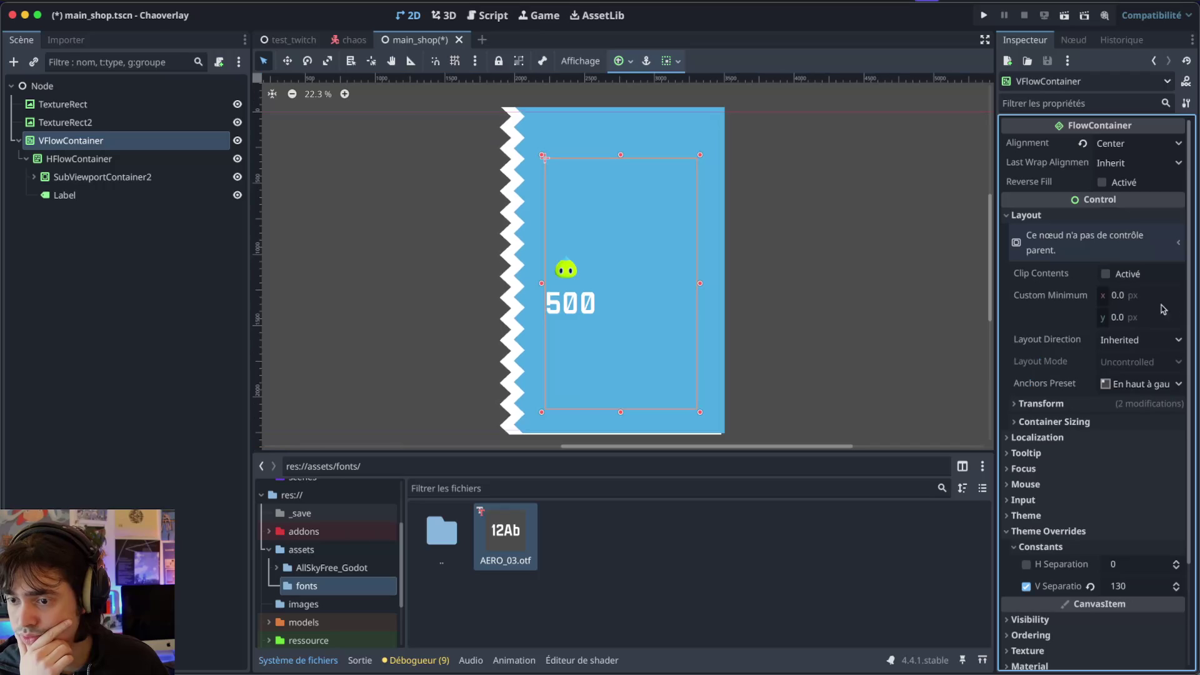
pyautogui.click(1034, 404)
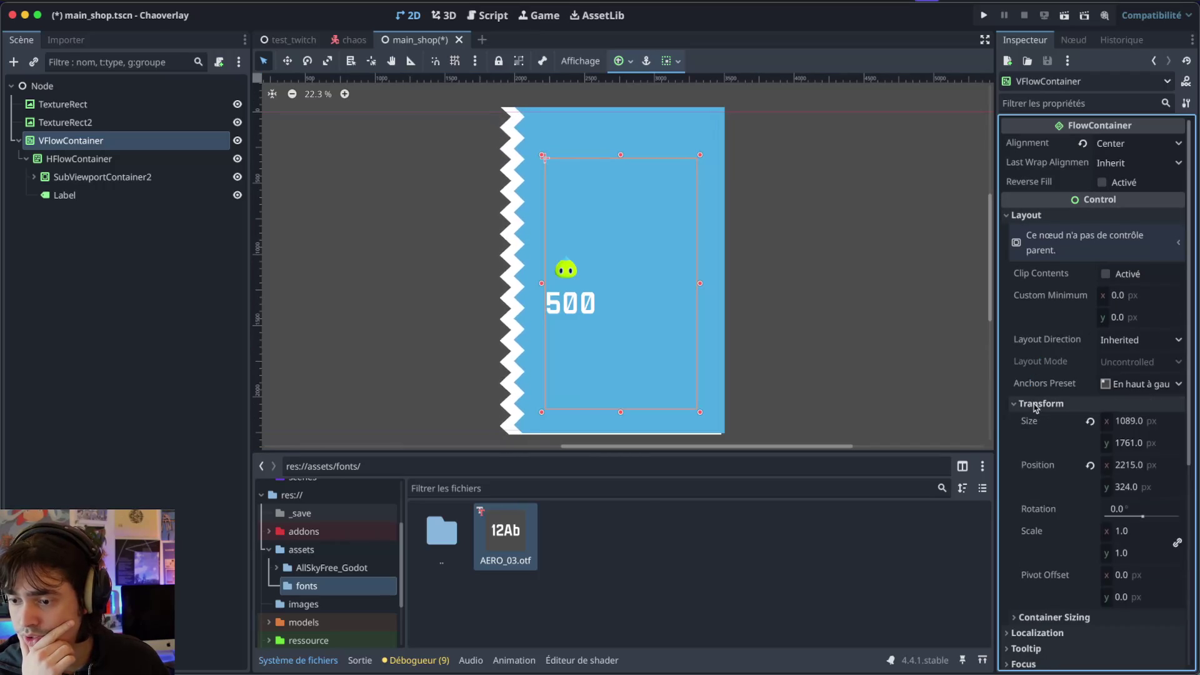
pyautogui.scroll(-2, 1036, 403)
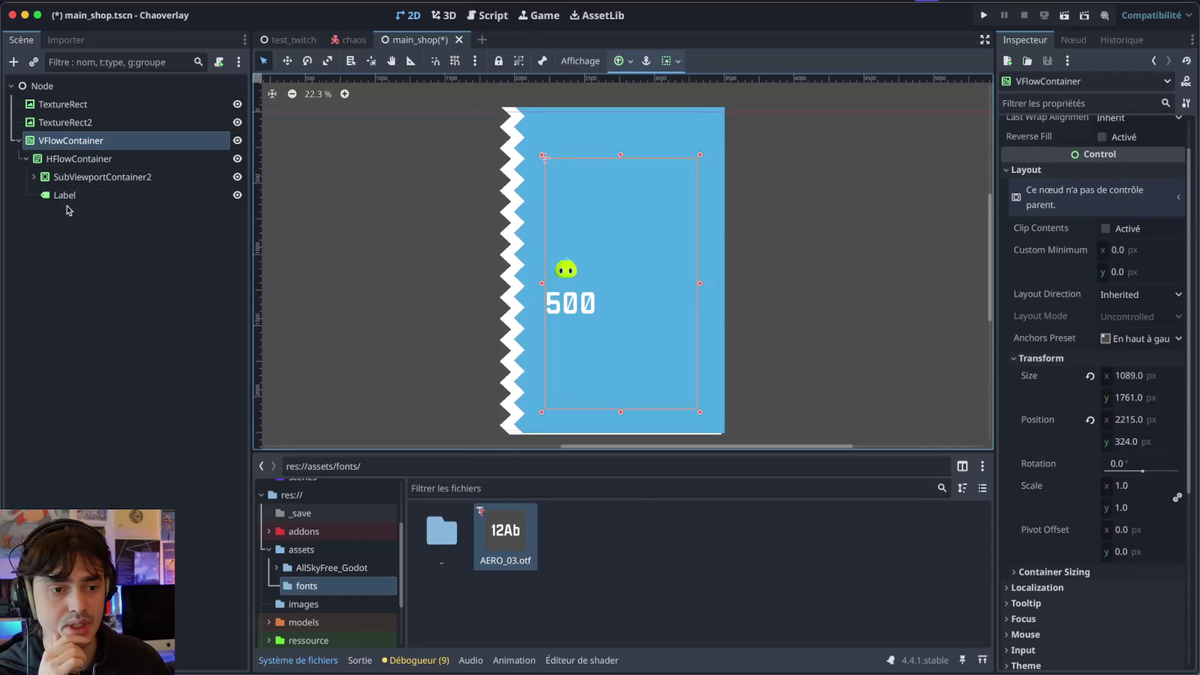
# Set the HFlowContainer's minimum width to 1080 so the icon and 500 label sit side by side
pyautogui.click(125, 159)
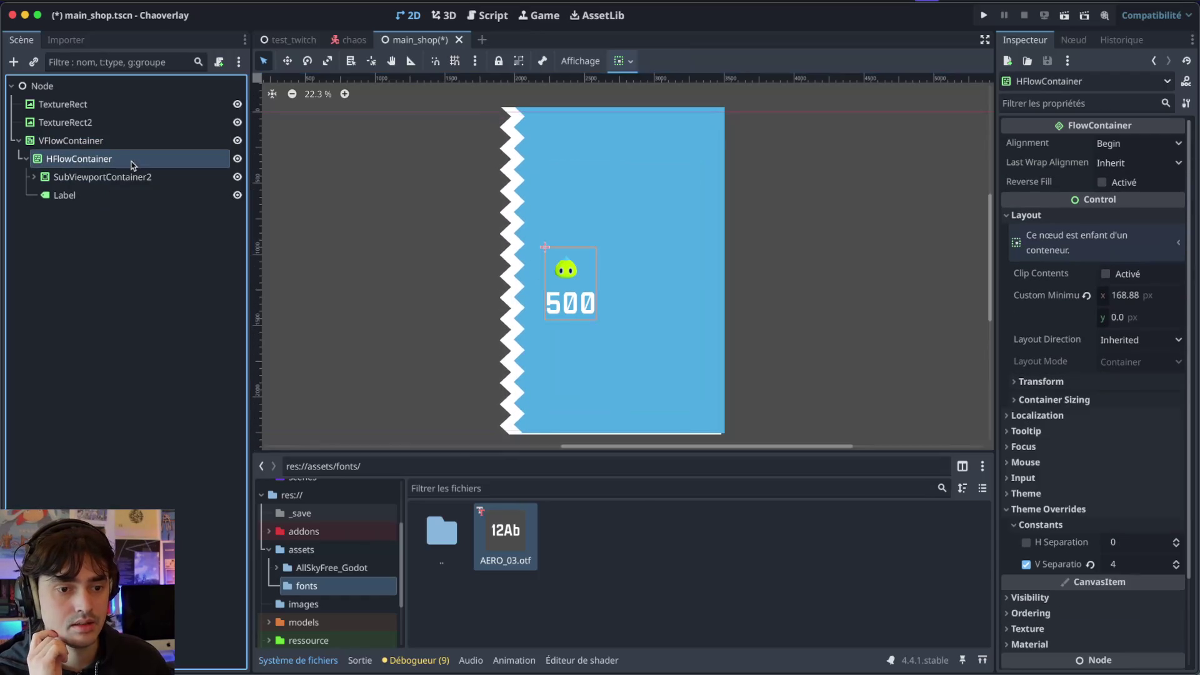
pyautogui.click(1146, 298)
pyautogui.write('1080')
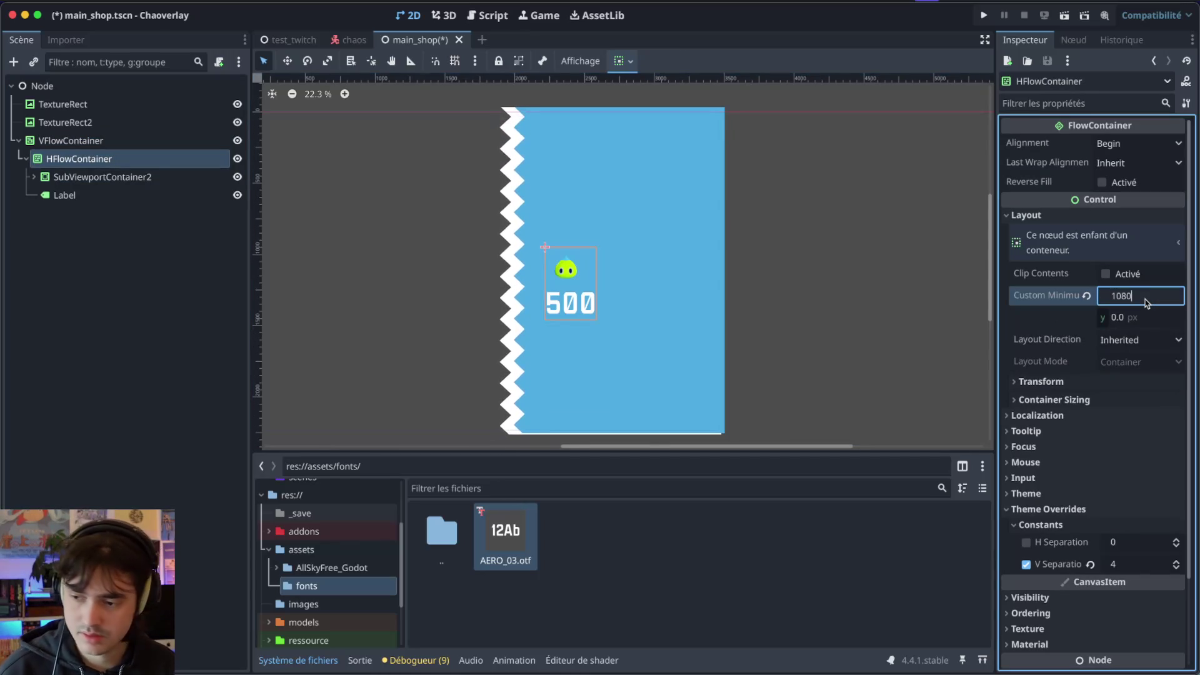
pyautogui.press('Return')
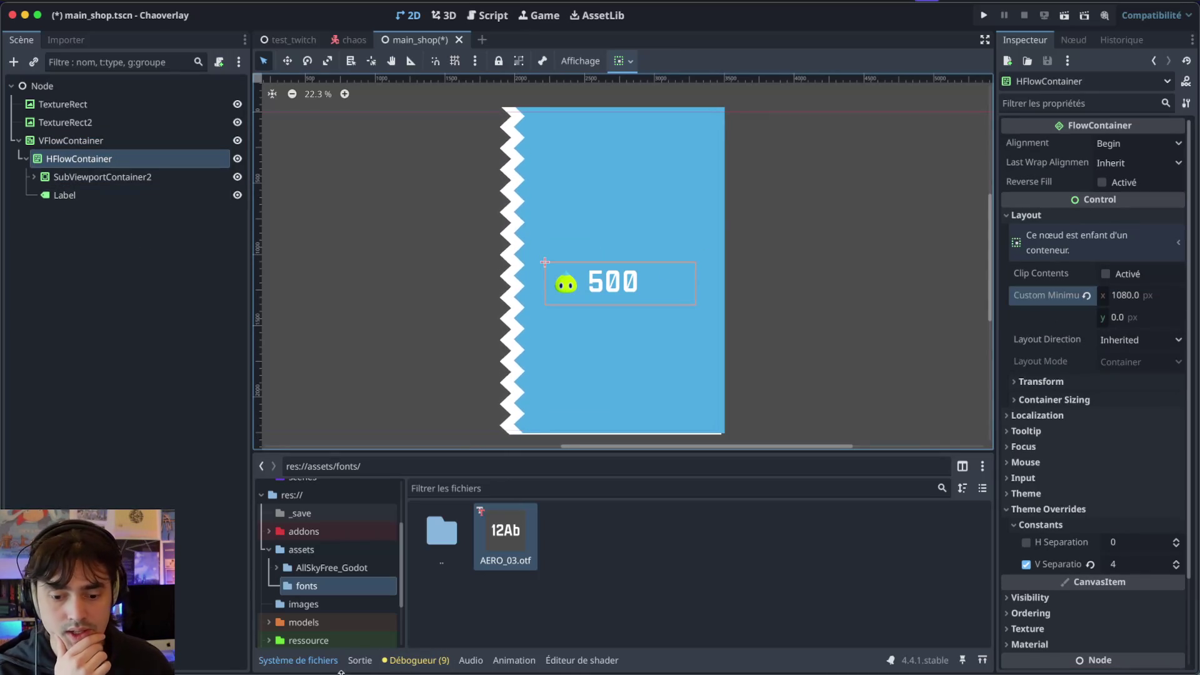
pyautogui.click(63, 195)
pyautogui.click(69, 160)
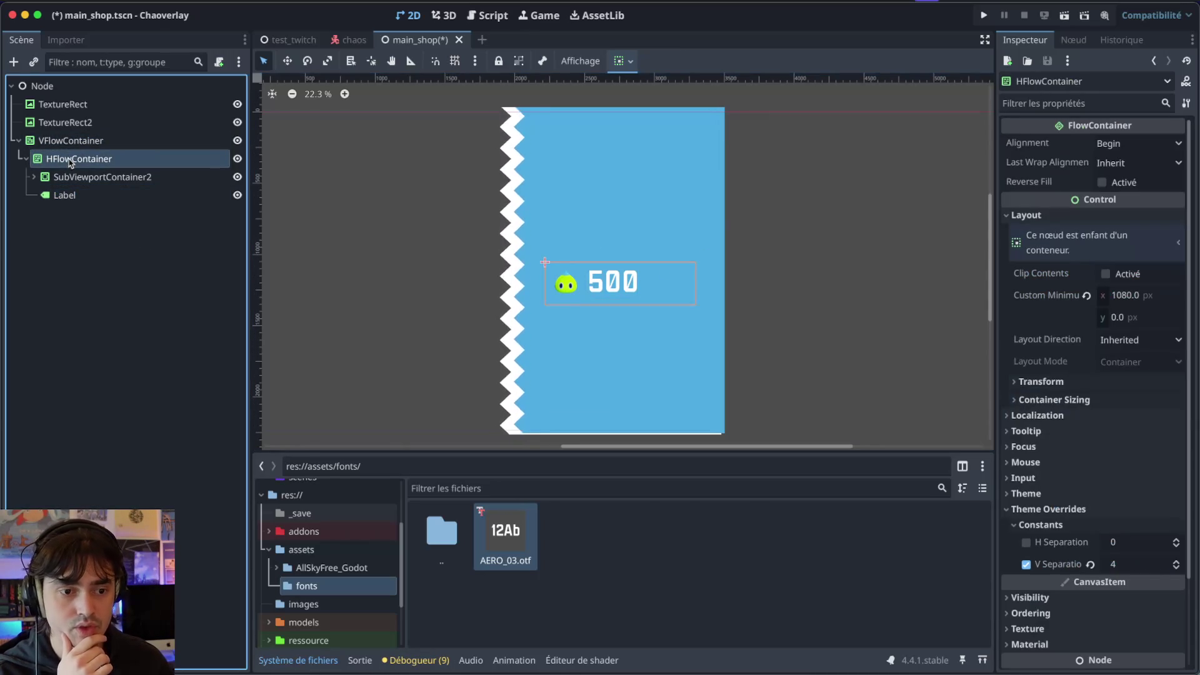
pyautogui.hotkey('ctrl', 'a')
# Add a TextureRect node to the HFlowContainer row
pyautogui.write('Texty')
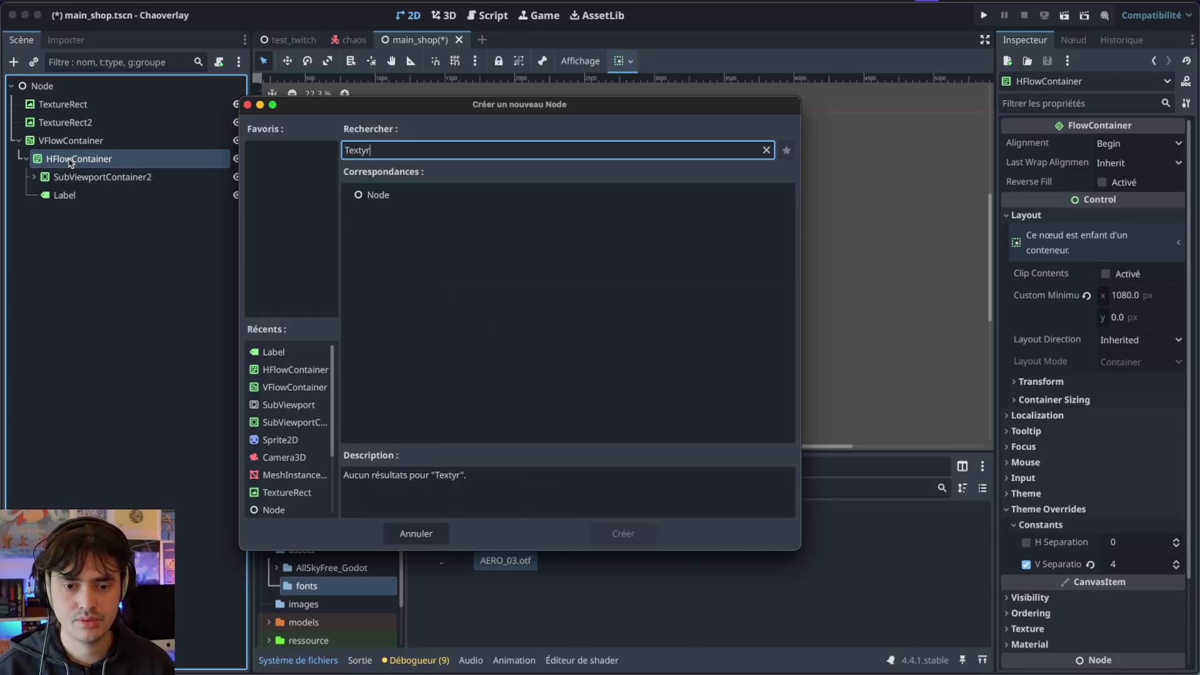
pyautogui.press('BackSpace')
pyautogui.press('BackSpace')
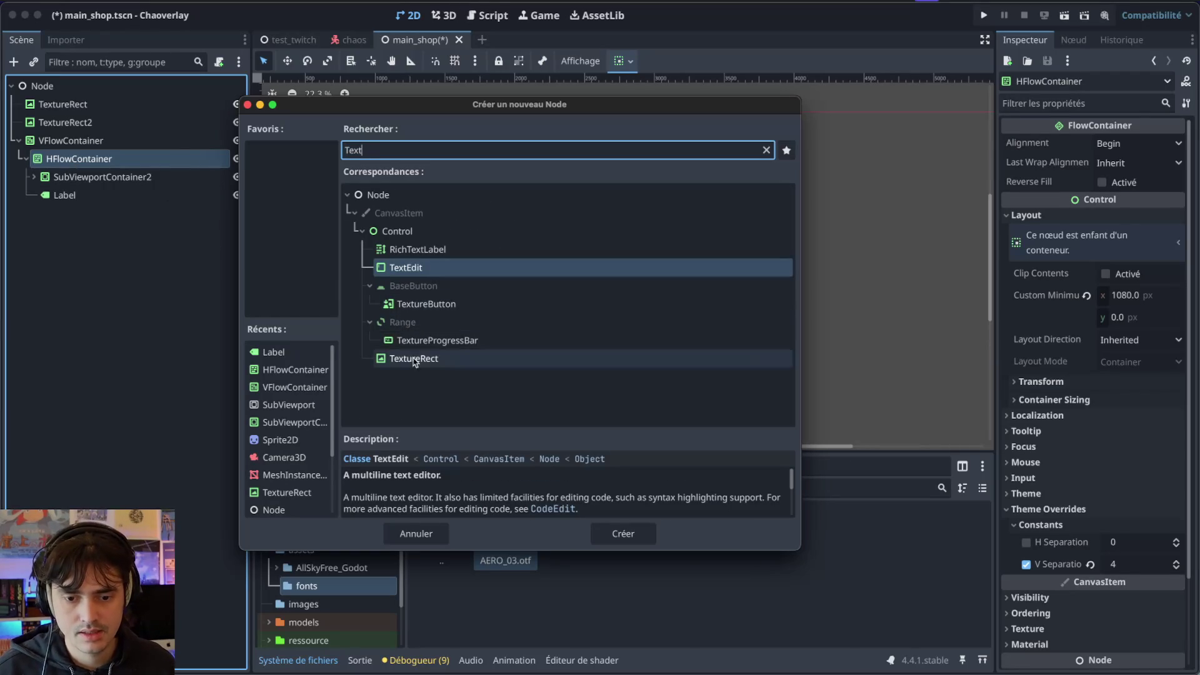
pyautogui.doubleClick(416, 359)
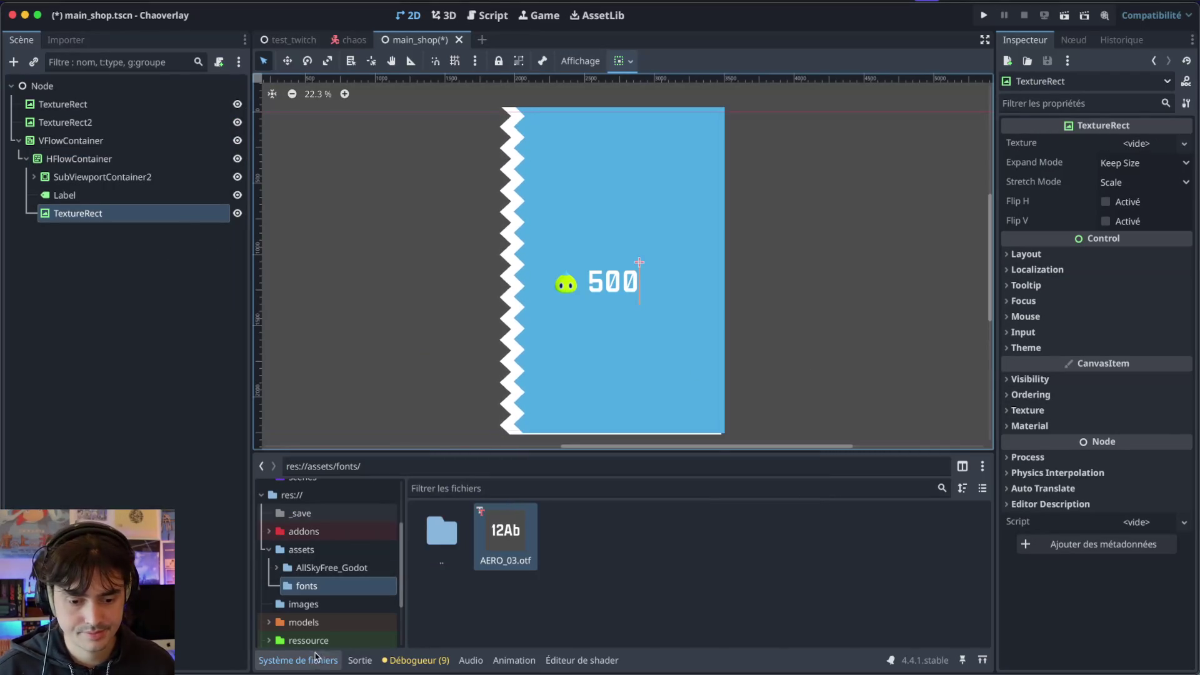
# Assign rings.png from the images folder as its texture, with Keep Size expand and Keep Aspect stretch
pyautogui.scroll(-3, 315, 544)
pyautogui.click(317, 548)
pyautogui.moveTo(505, 531)
pyautogui.mouseDown()
pyautogui.moveTo(1119, 229)
pyautogui.moveTo(1134, 144)
pyautogui.mouseUp()
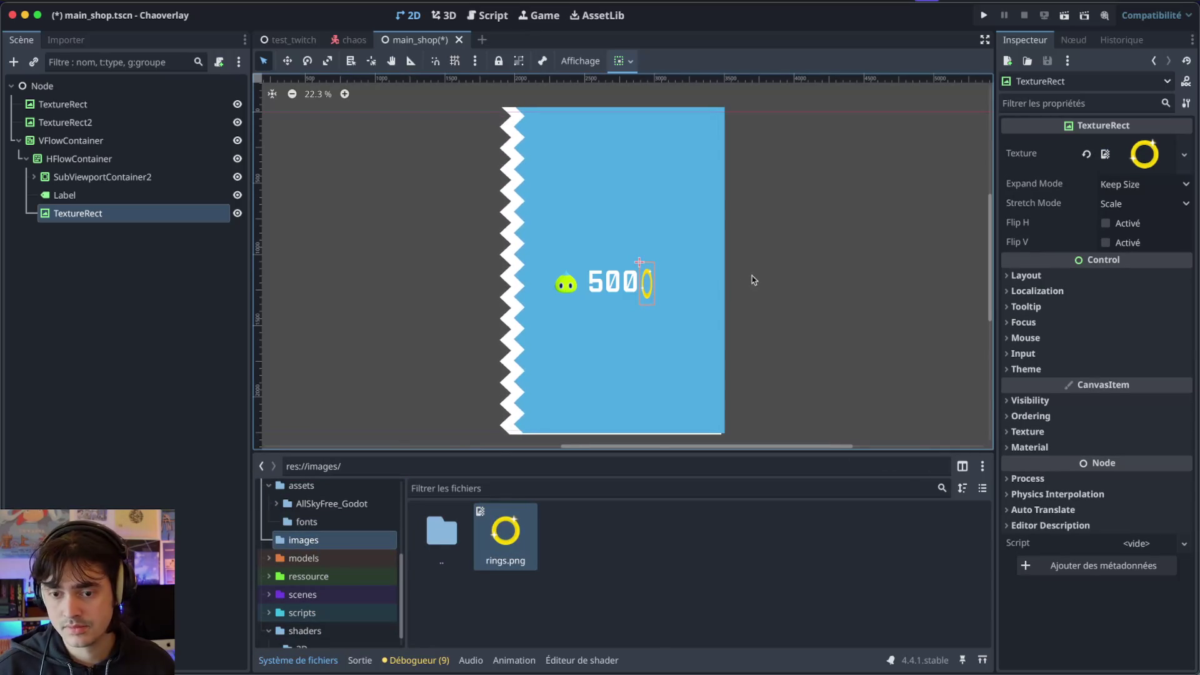
pyautogui.click(1143, 185)
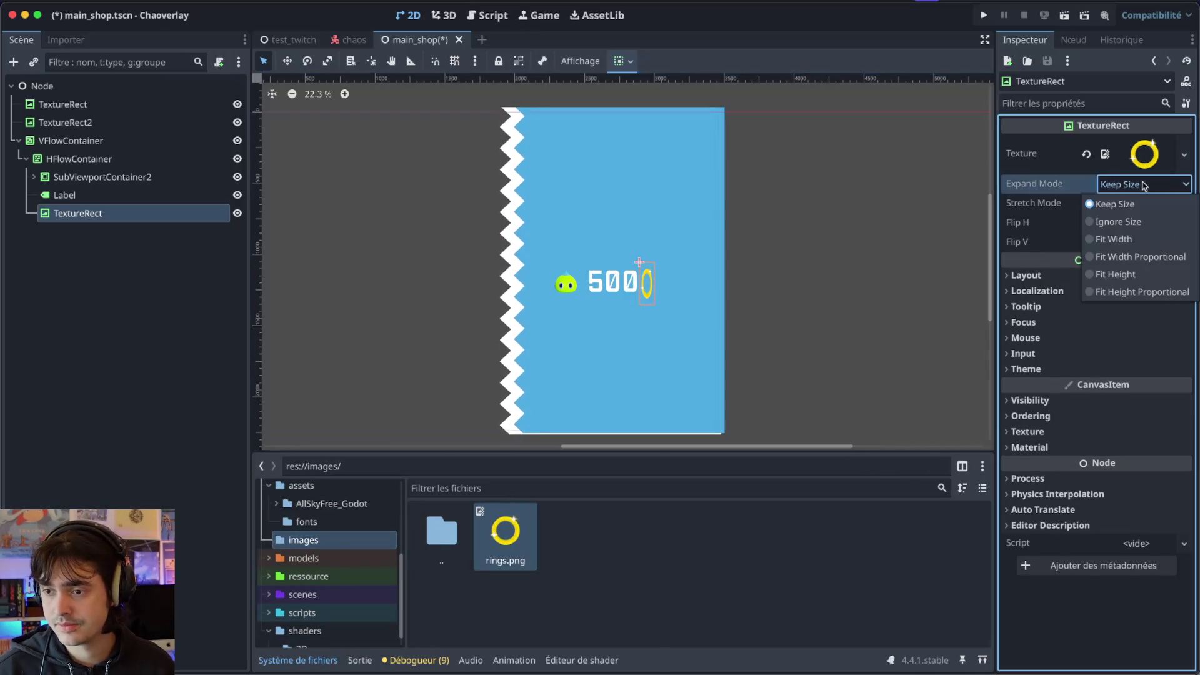
pyautogui.click(1115, 207)
pyautogui.click(1111, 206)
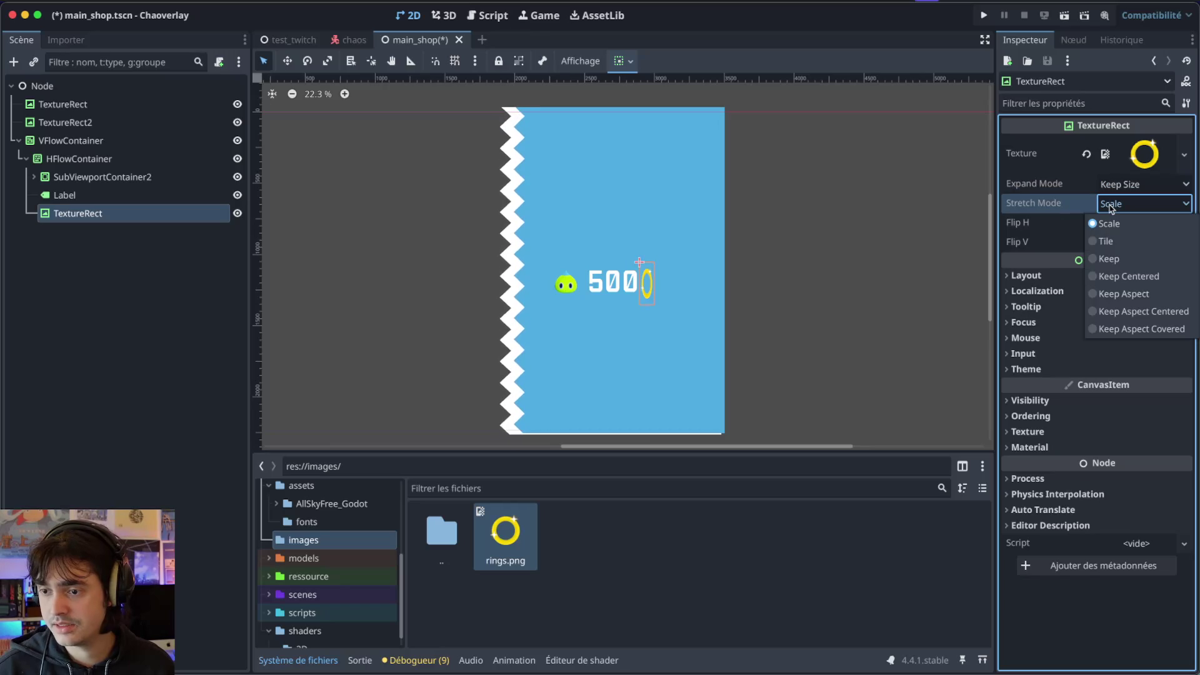
pyautogui.click(1111, 293)
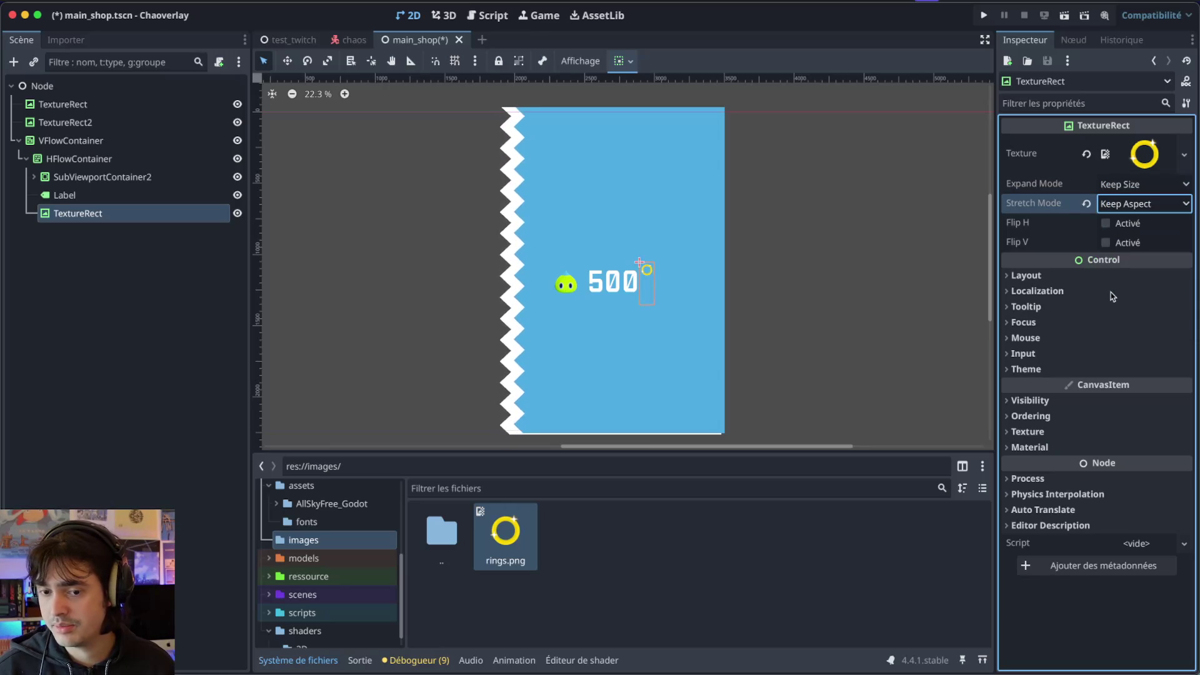
pyautogui.click(1036, 277)
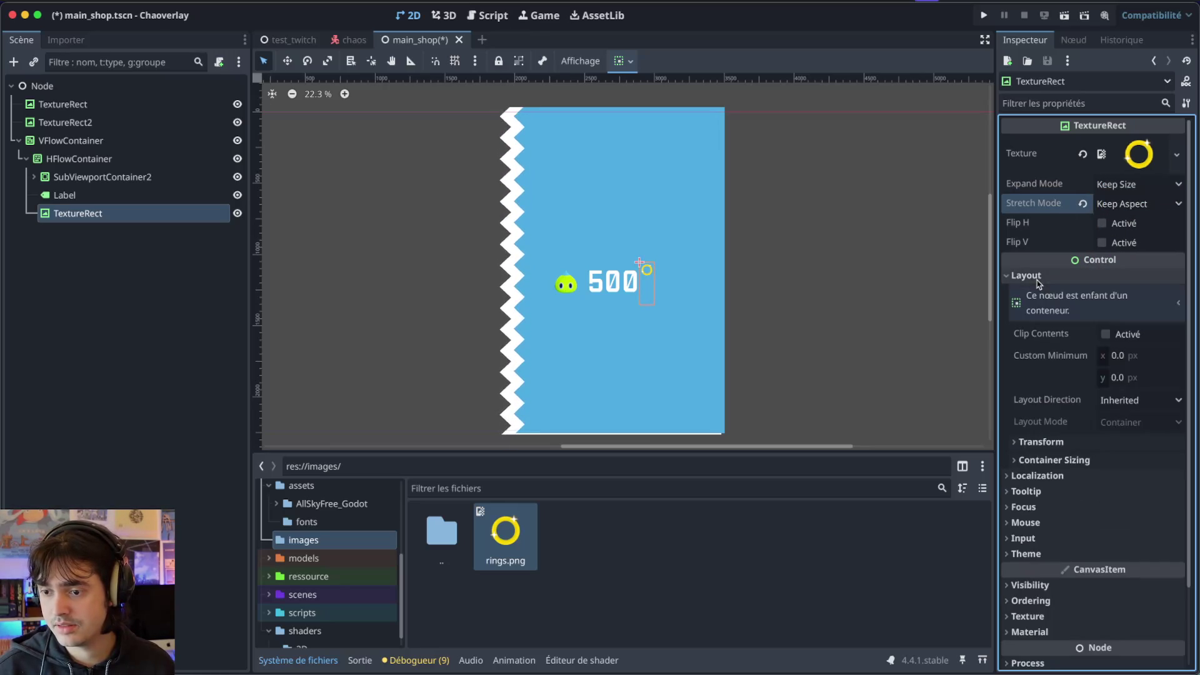
# Set the row container's minimum height to 200 px, correcting an initial 500
pyautogui.click(104, 161)
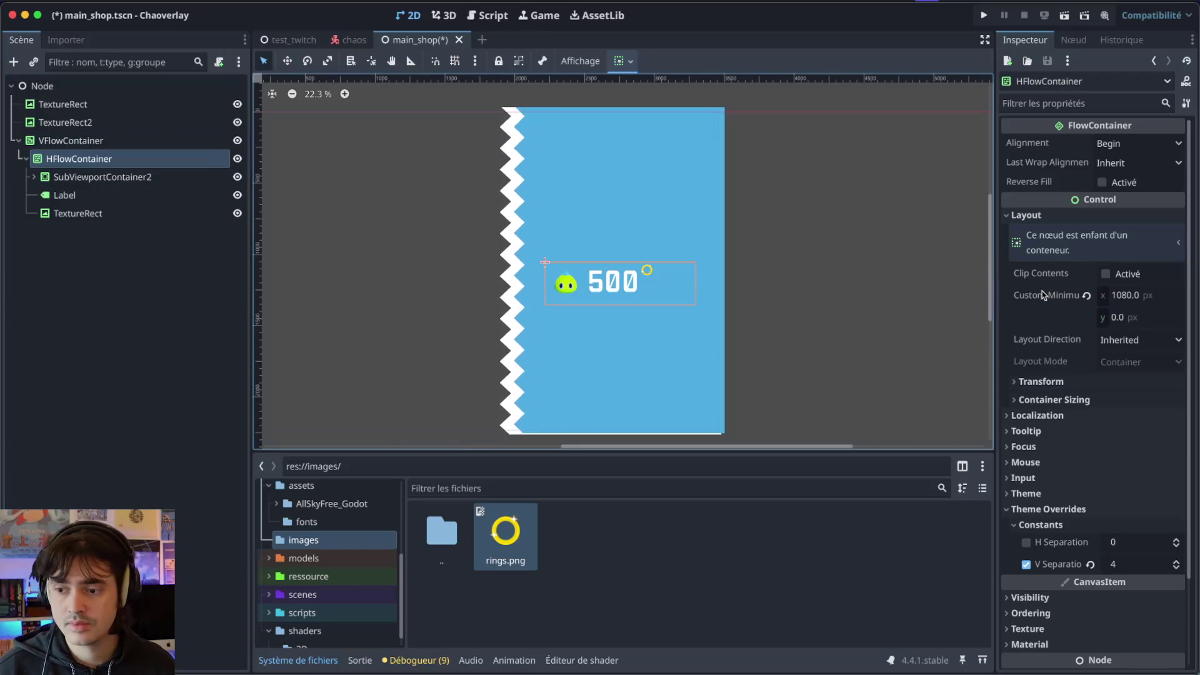
pyautogui.moveTo(1131, 323); pyautogui.dragTo(1136, 324)
pyautogui.click(1122, 326)
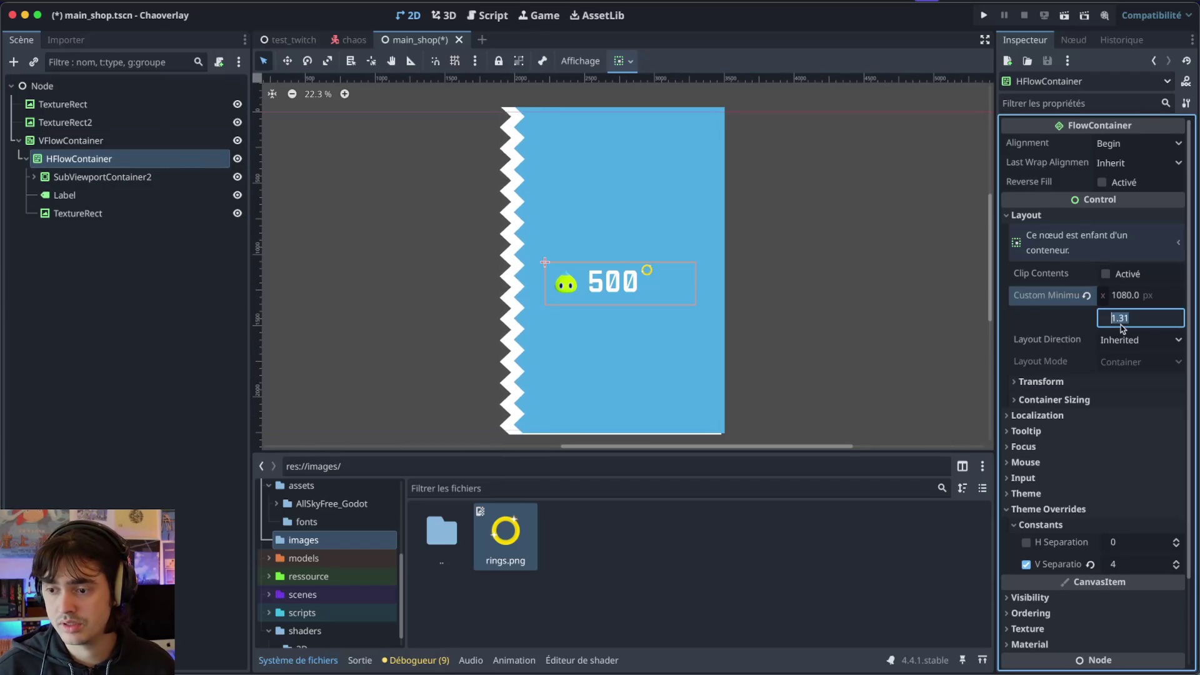
pyautogui.write('500')
pyautogui.press('Return')
pyautogui.click(1123, 329)
pyautogui.write('200')
pyautogui.press('Return')
# Give the ring TextureRect a 200×200 px custom minimum size
pyautogui.click(90, 213)
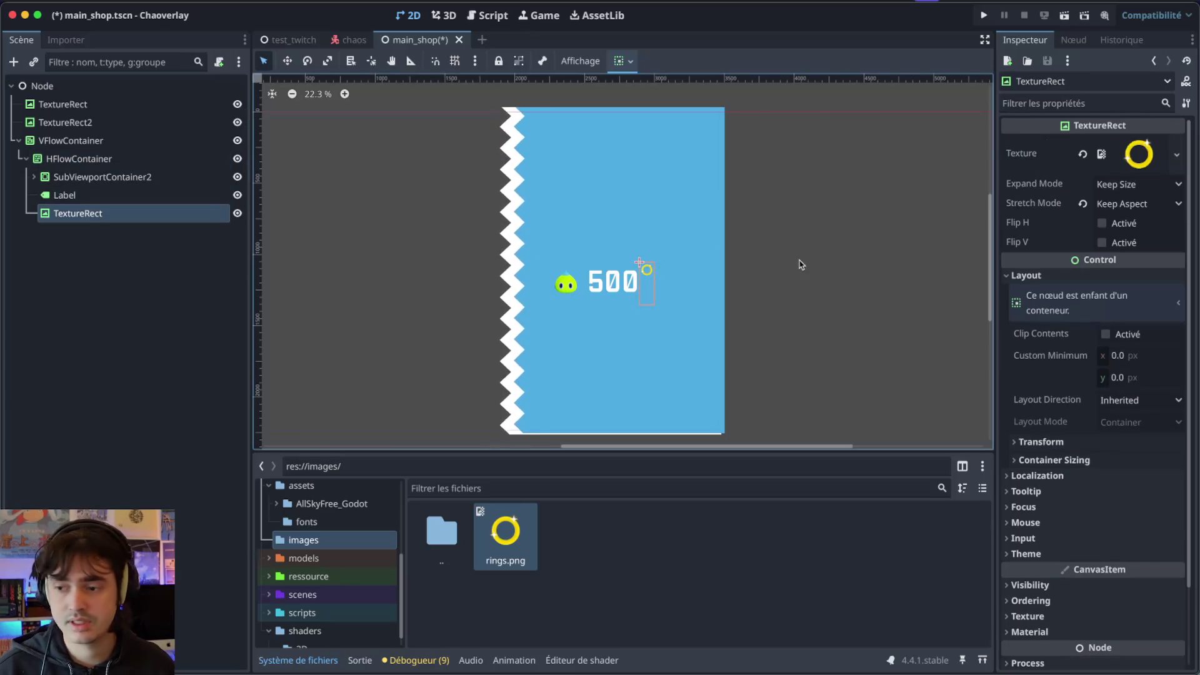
pyautogui.click(1141, 365)
pyautogui.click(1137, 384)
pyautogui.write('200')
pyautogui.press('Return')
pyautogui.click(1137, 361)
pyautogui.write('200')
pyautogui.press('Return')
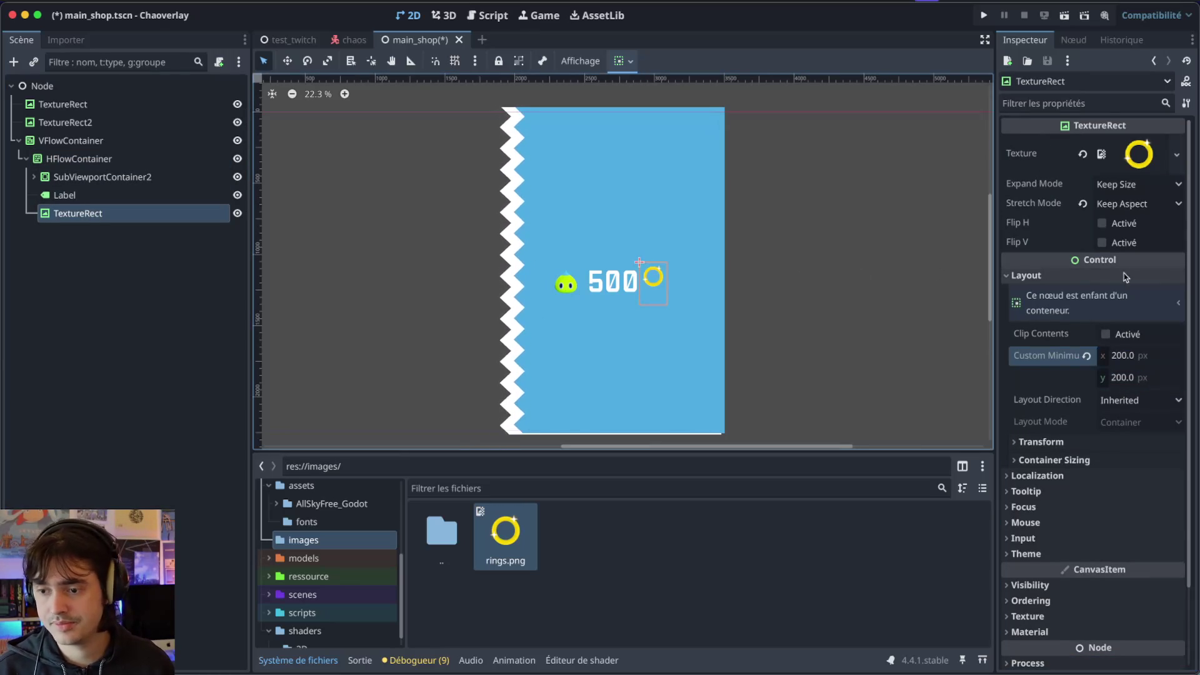
# Change the ring's stretch mode to Keep Aspect Centered
pyautogui.click(1146, 189)
pyautogui.click(1147, 191)
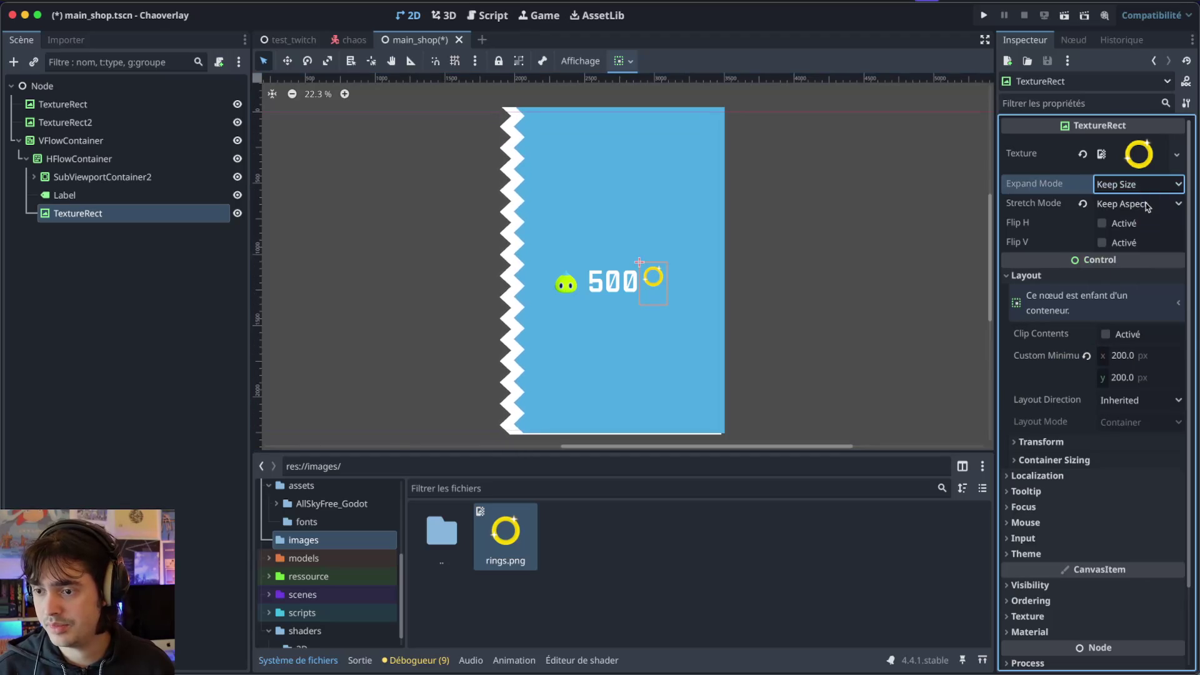
pyautogui.click(1148, 207)
pyautogui.click(1141, 311)
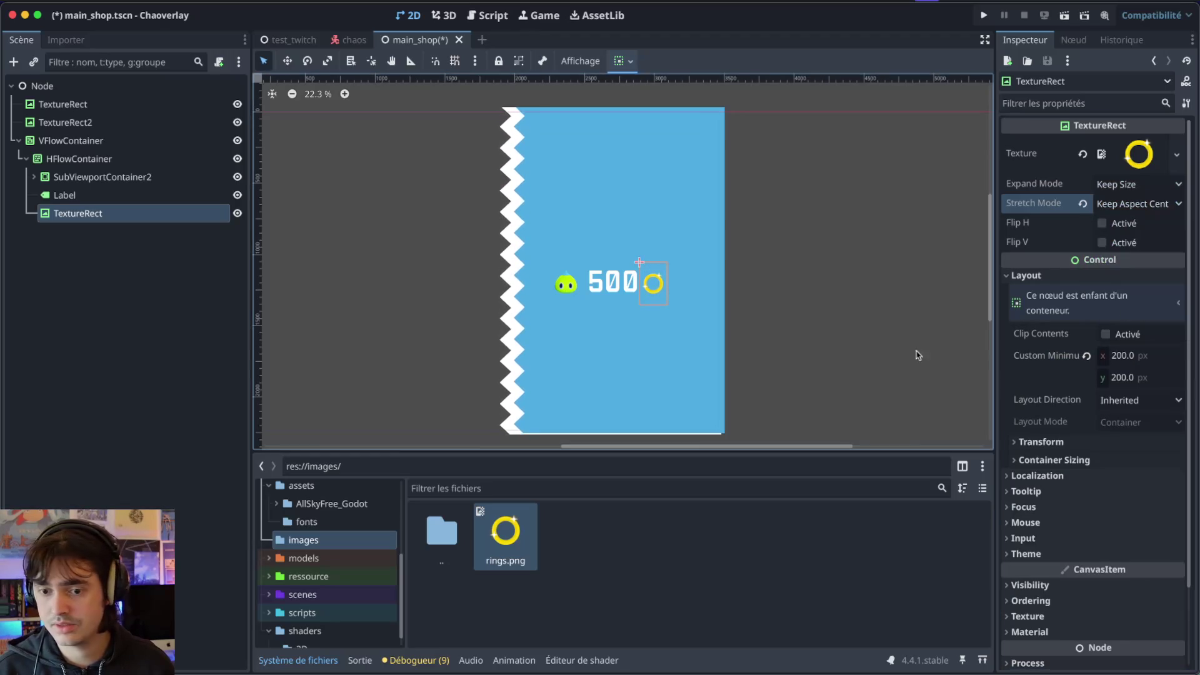
pyautogui.click(610, 282)
pyautogui.click(612, 283)
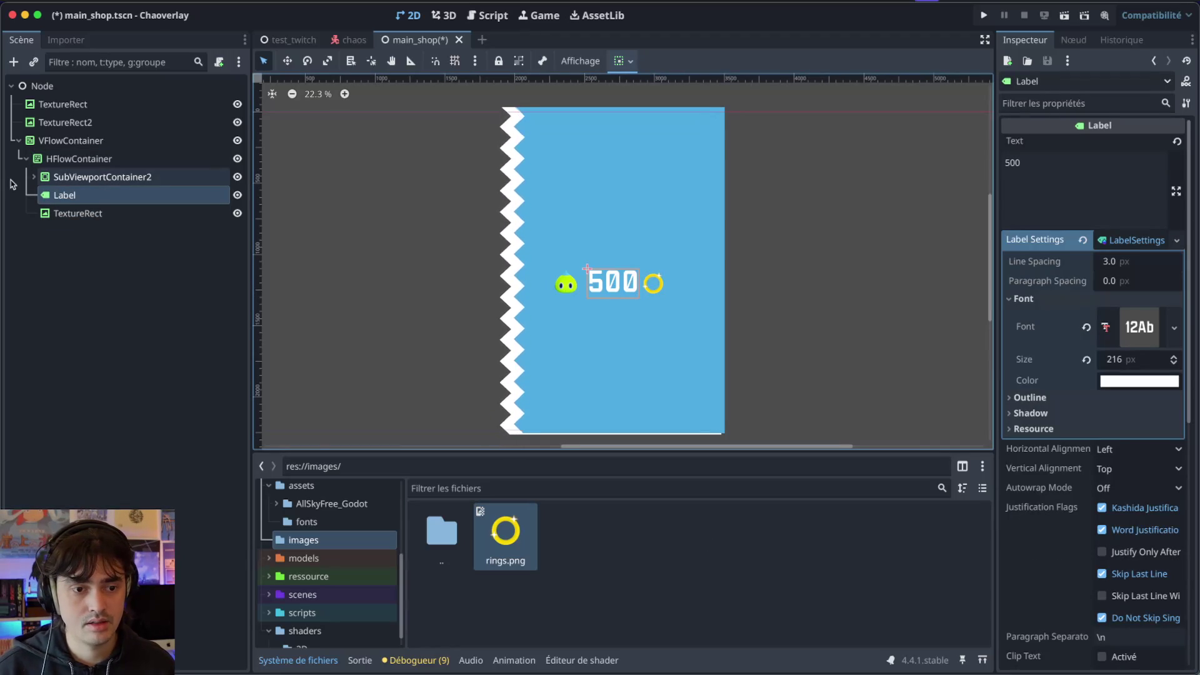
# Select the HFlowContainer row and collapse its children in the Scene dock
pyautogui.click(33, 178)
pyautogui.click(33, 176)
pyautogui.click(75, 159)
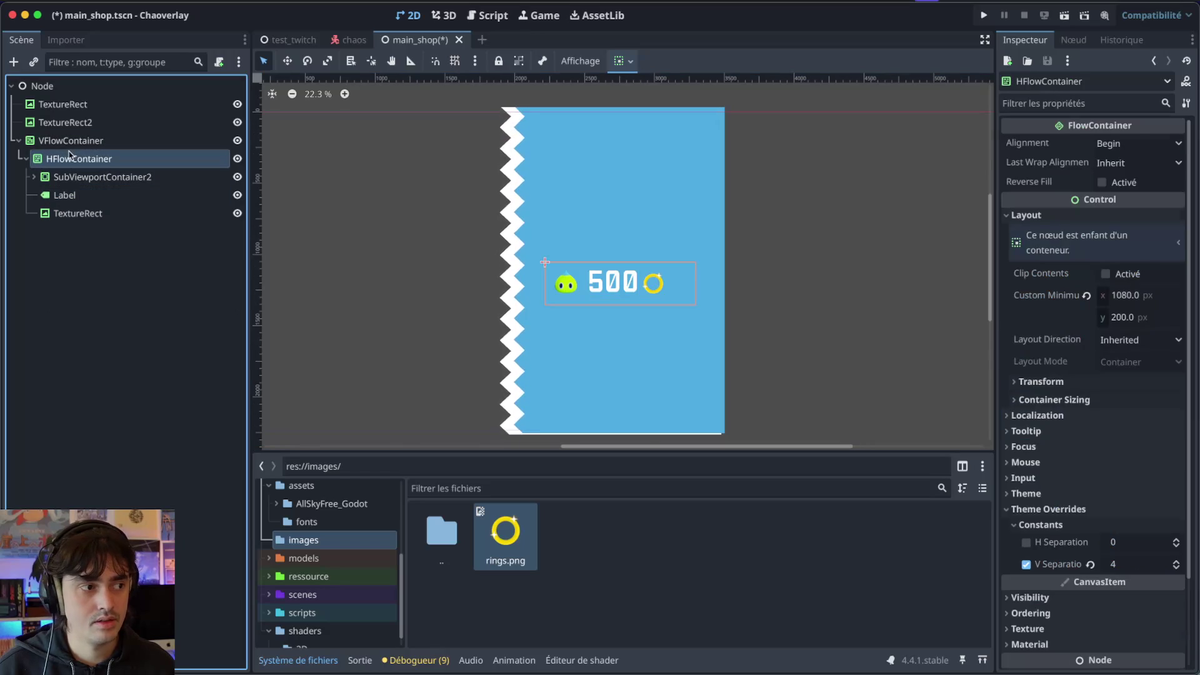
pyautogui.scroll(-2, 662, 298)
pyautogui.hscroll(-3, 663, 298)
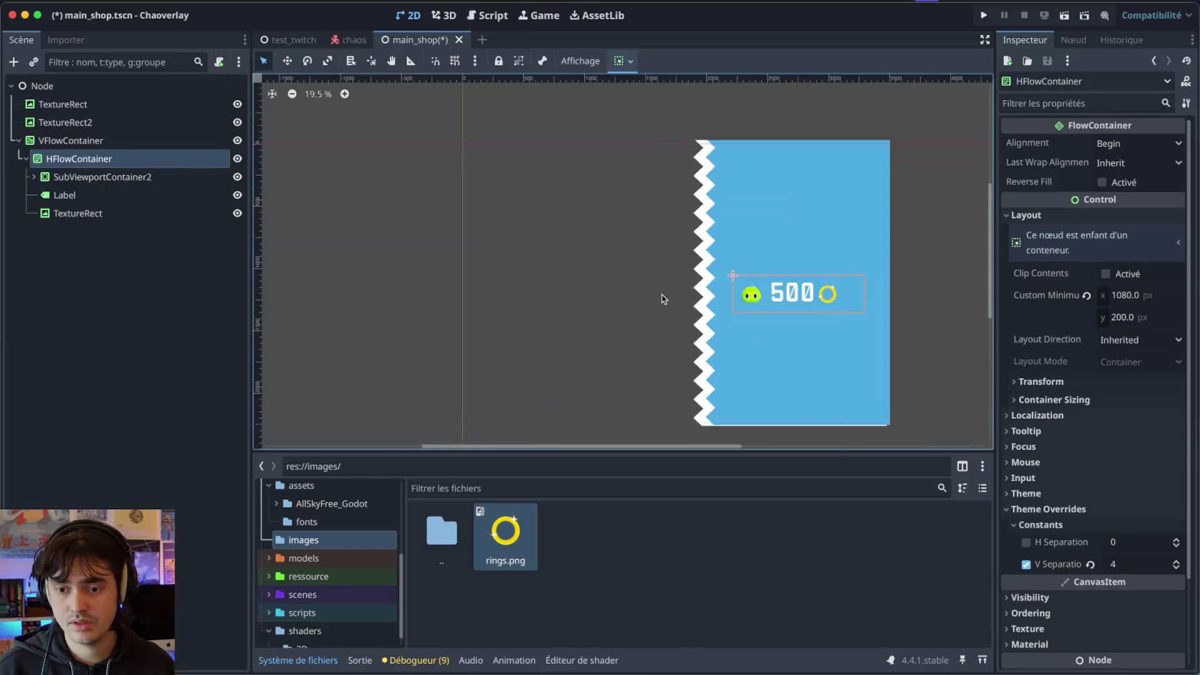
pyautogui.click(754, 279)
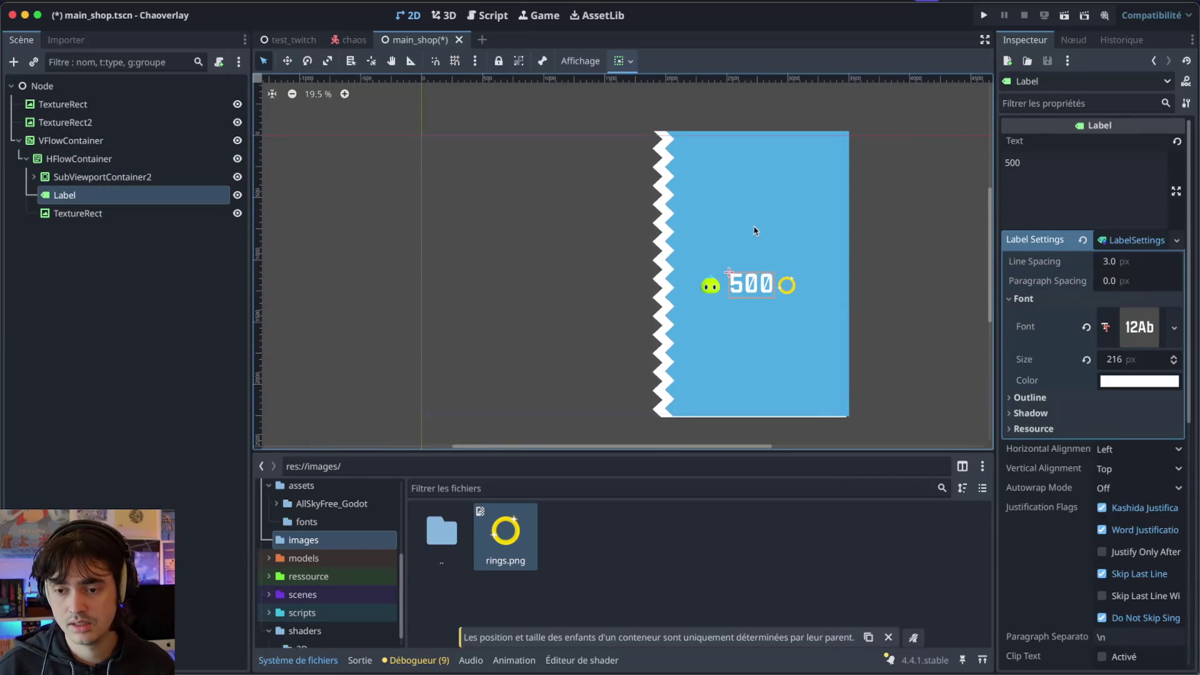
pyautogui.click(80, 164)
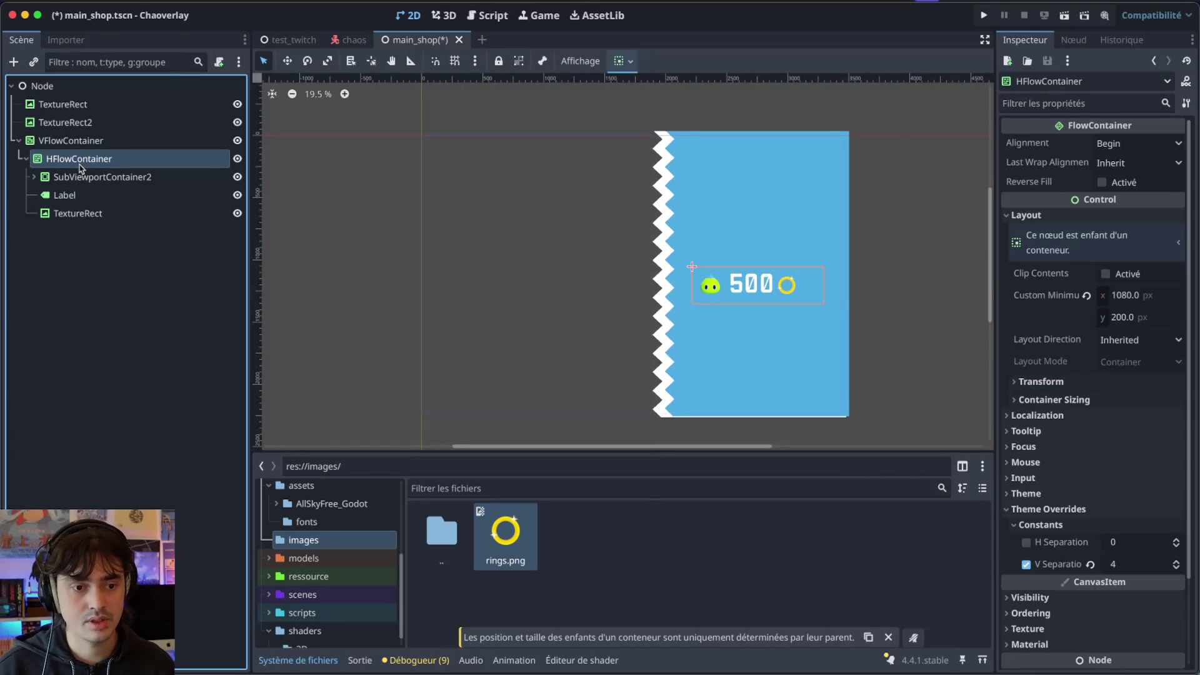
pyautogui.click(25, 158)
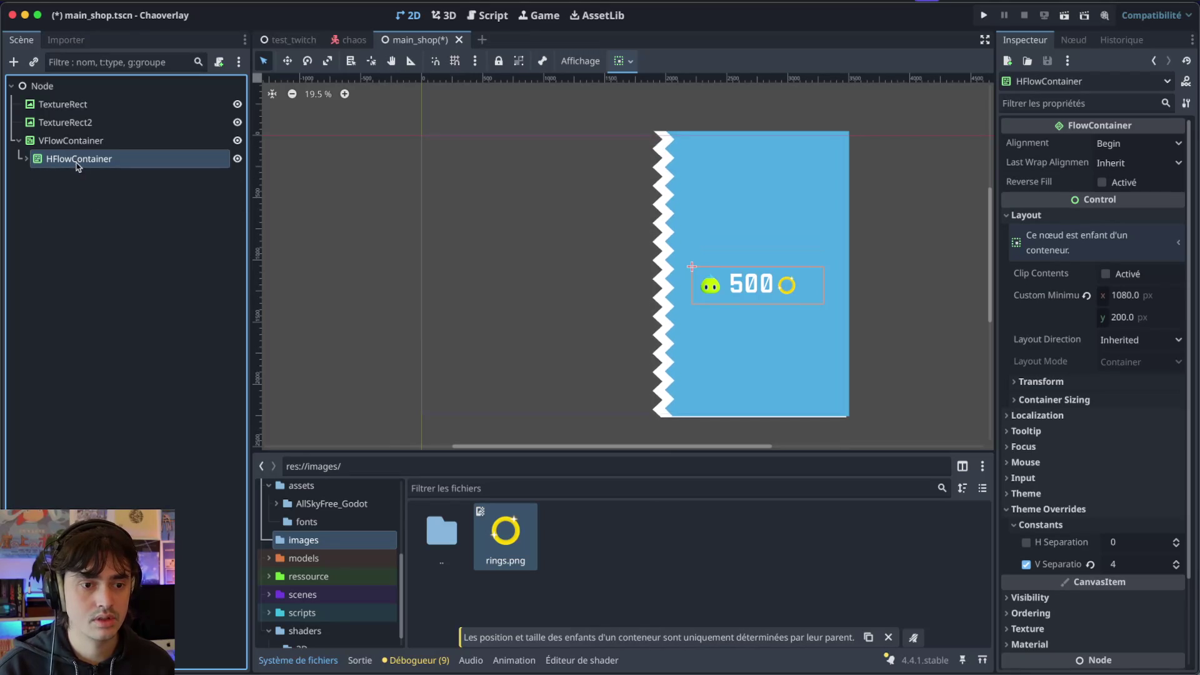
# Duplicate the row into four stacked copies and run the project with F5
pyautogui.hotkey('ctrl', 'd')
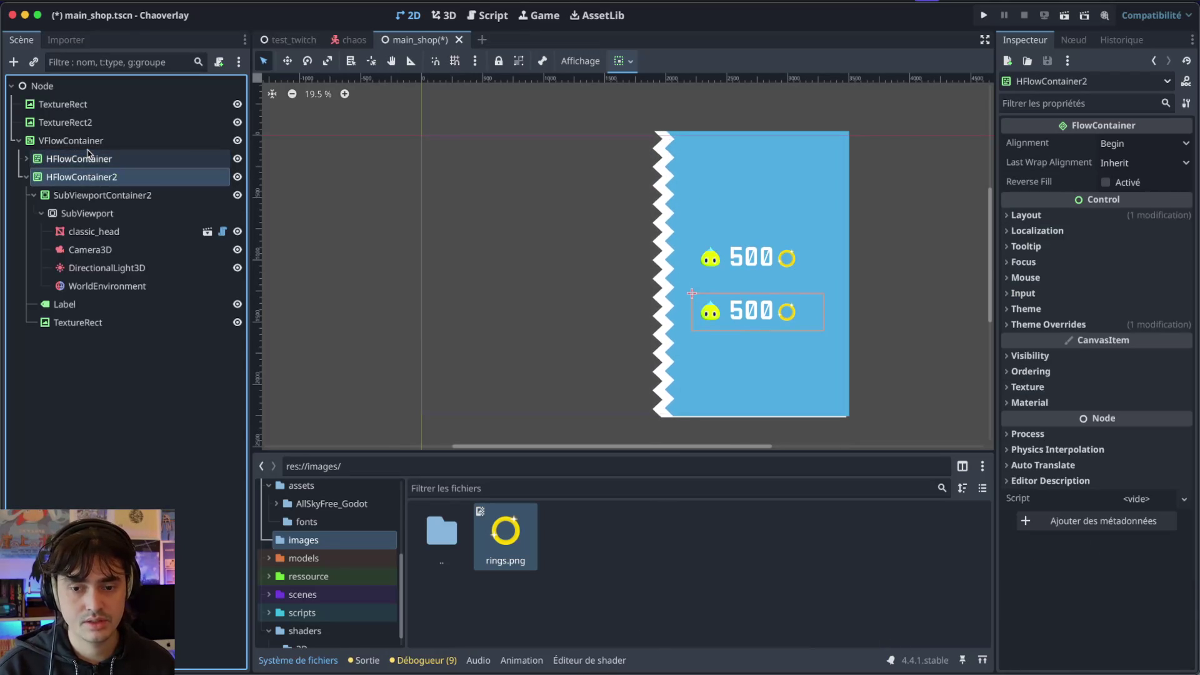
pyautogui.hotkey('ctrl', 'd')
pyautogui.hotkey('ctrl', 'd')
pyautogui.click(516, 320)
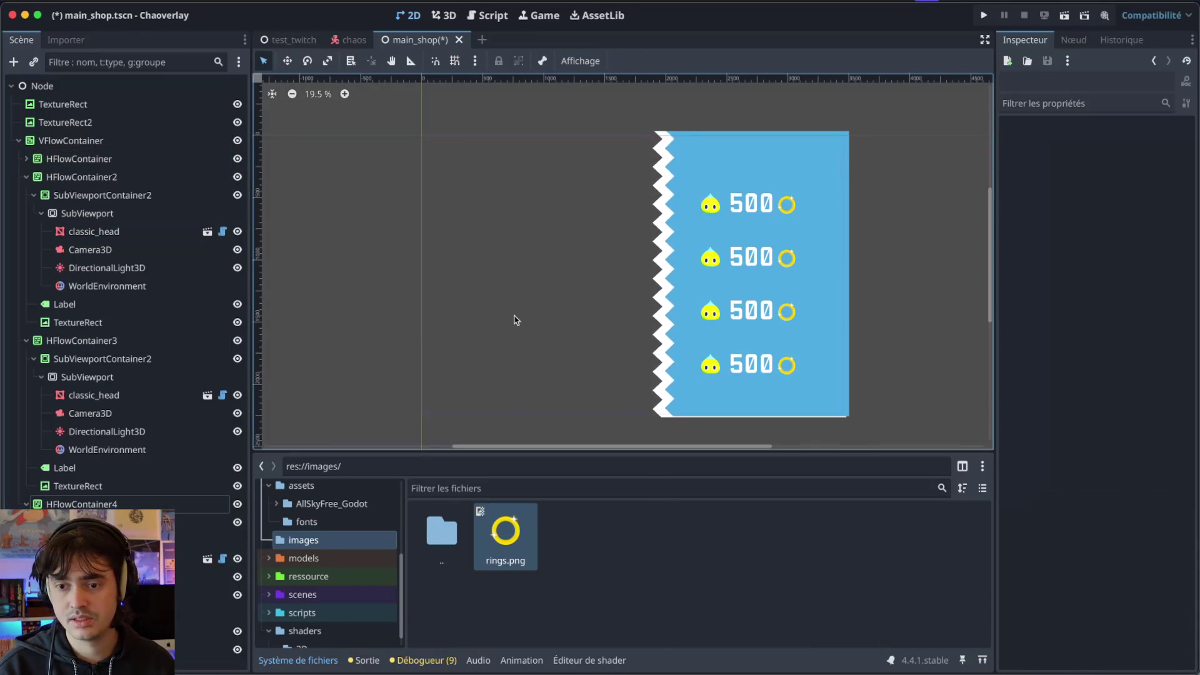
pyautogui.scroll(-1, 516, 320)
pyautogui.press('F5')
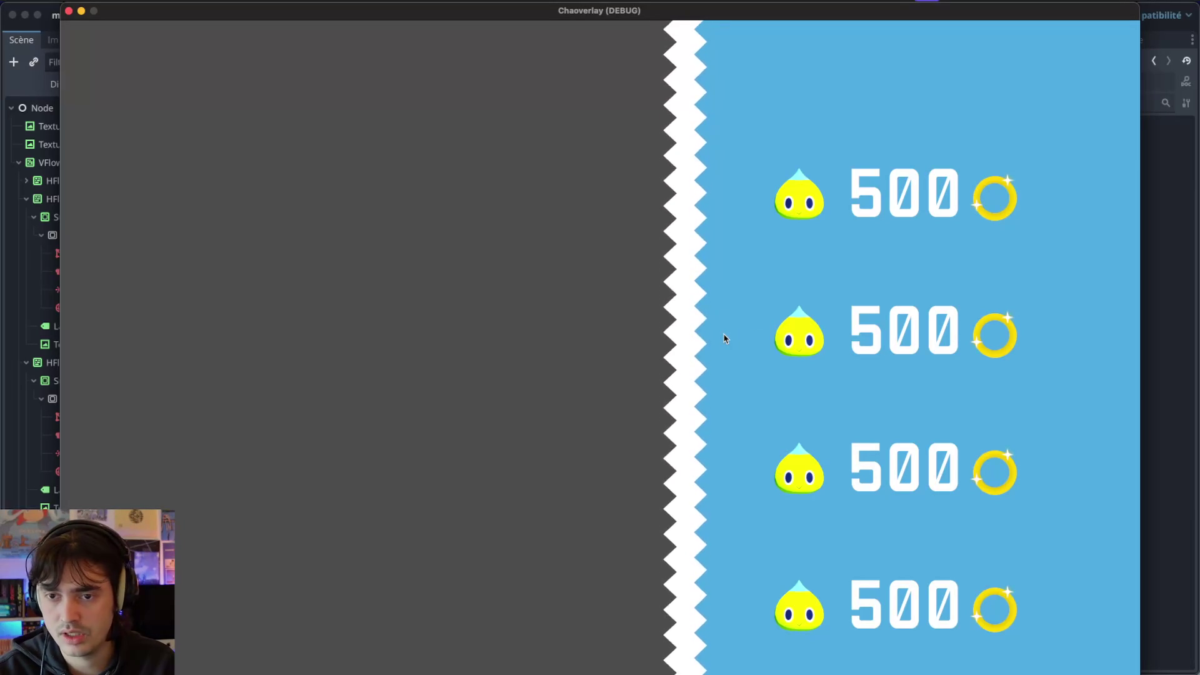
# Close the Chaoverlay debug window after checking the four shop rows
pyautogui.click(68, 12)
pyautogui.click(19, 141)
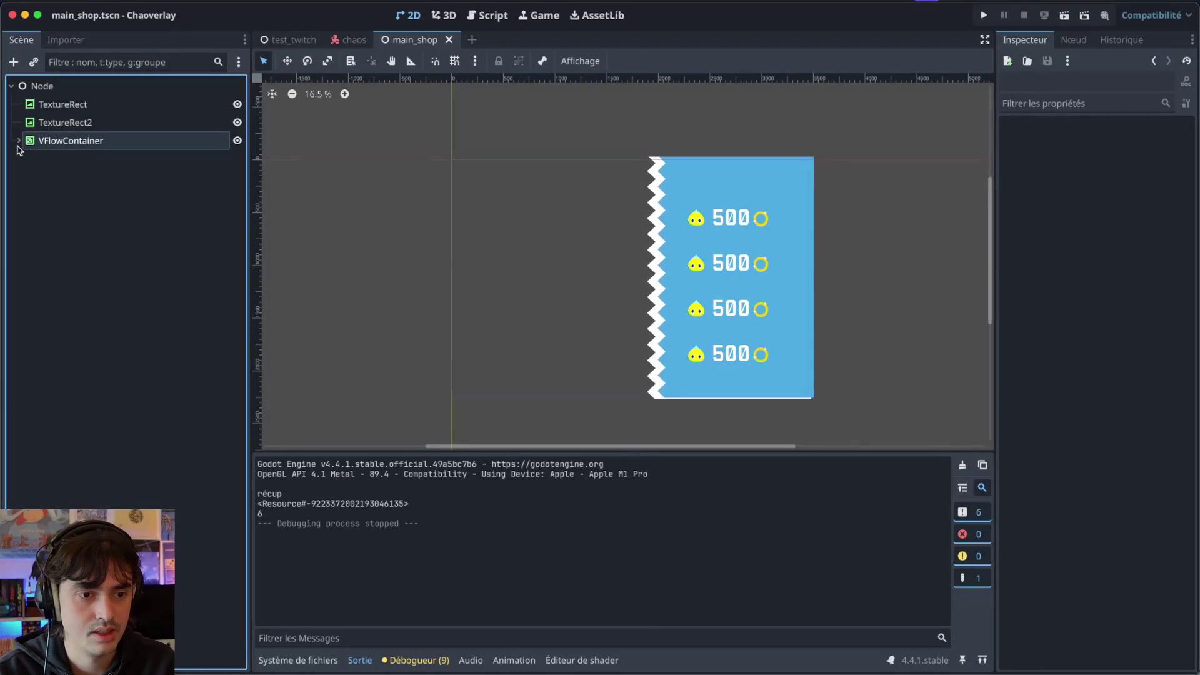
# Centre the view on the column container and collapse the second, third and fourth rows
pyautogui.click(20, 144)
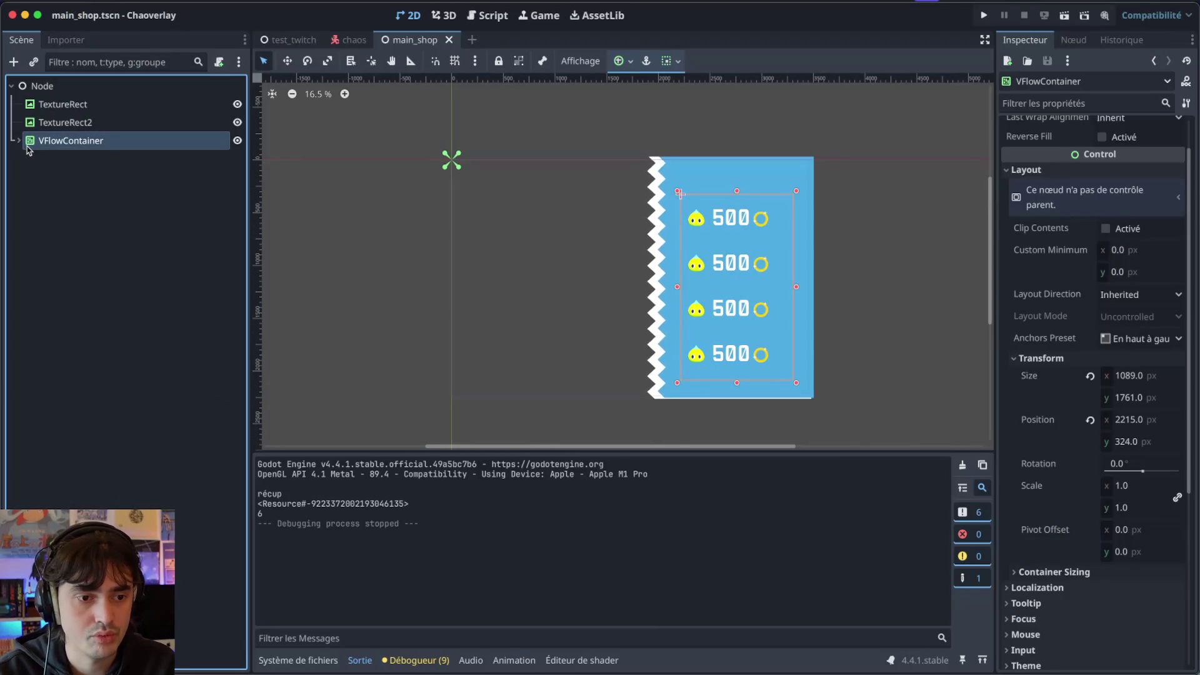
pyautogui.press('f')
pyautogui.click(19, 143)
pyautogui.click(26, 177)
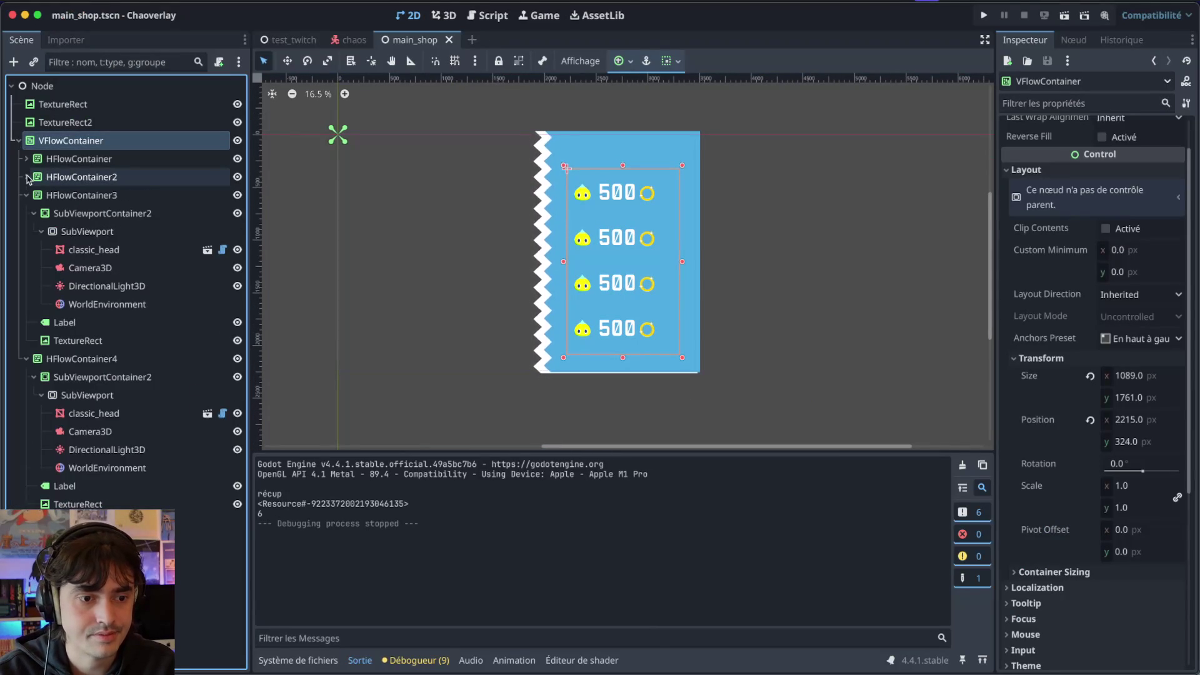
pyautogui.click(26, 195)
pyautogui.click(26, 213)
pyautogui.click(74, 318)
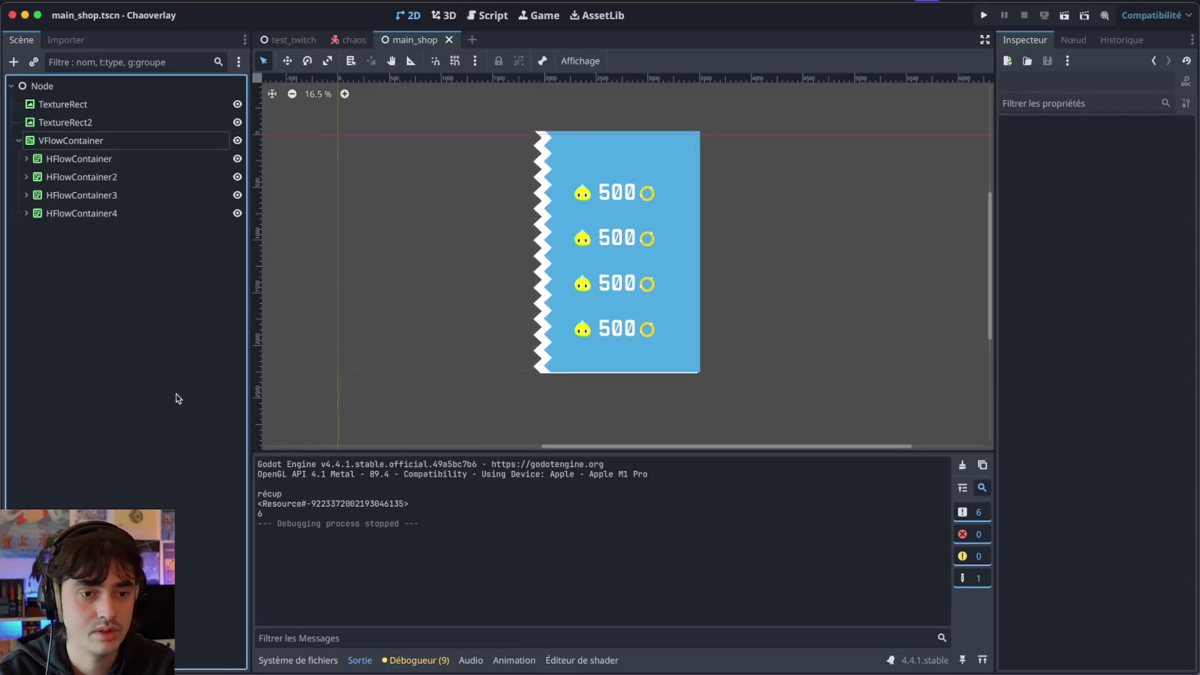
# Move the four-row item list 70 px right and 67 px down, save main_shop and run it
pyautogui.click(676, 275)
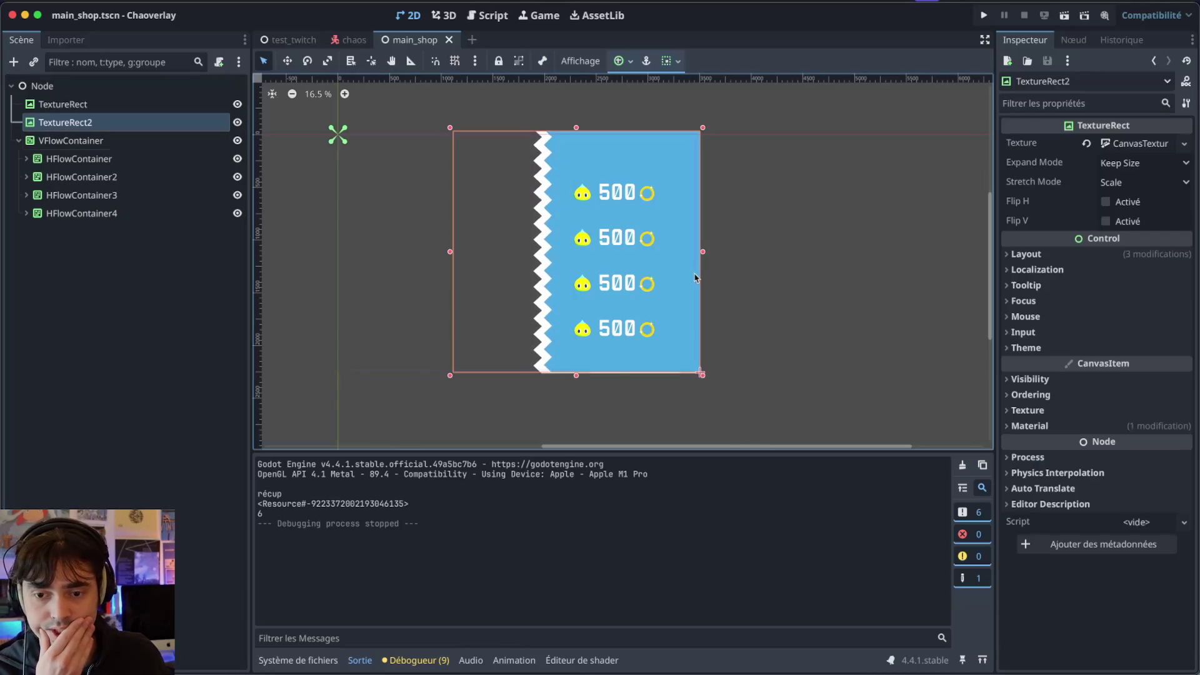
pyautogui.click(60, 141)
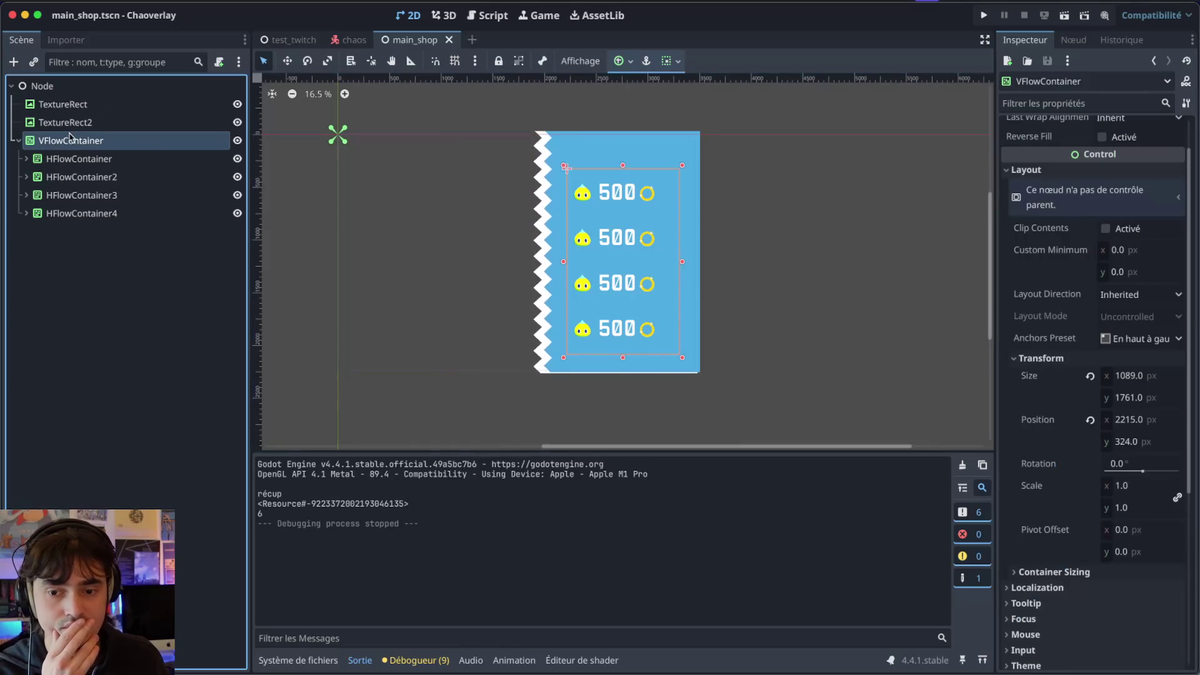
pyautogui.click(619, 239)
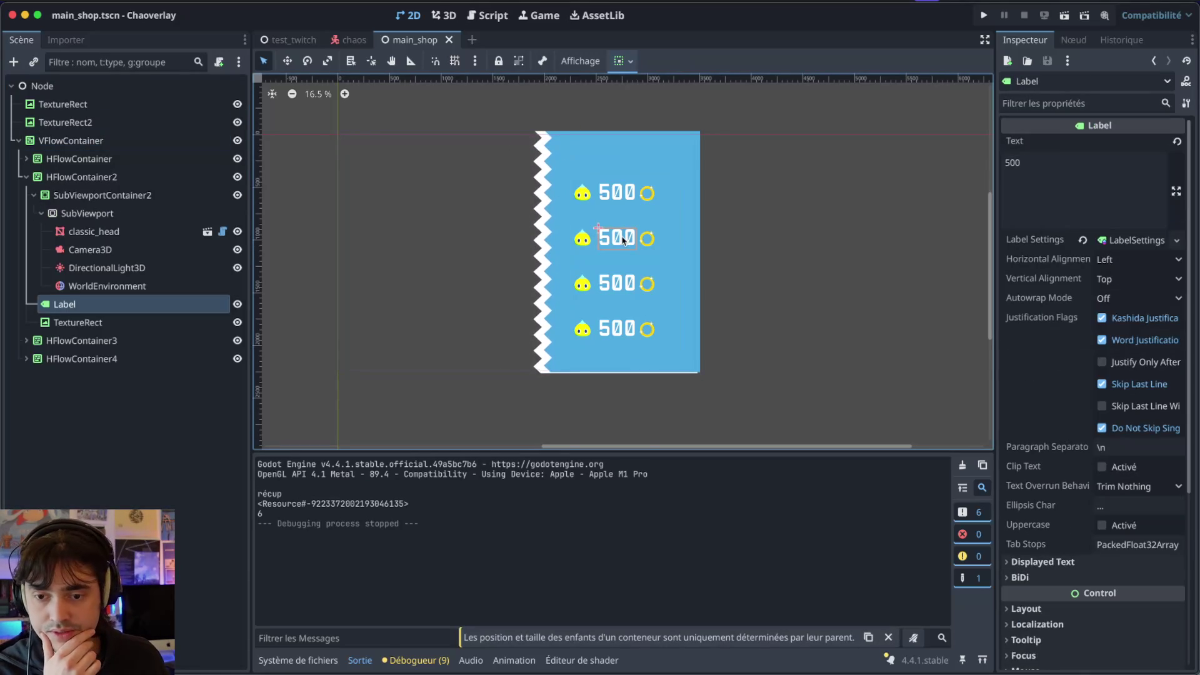
pyautogui.click(102, 143)
pyautogui.moveTo(580, 180); pyautogui.dragTo(587, 186)
pyautogui.click(442, 431)
pyautogui.press('super+s')
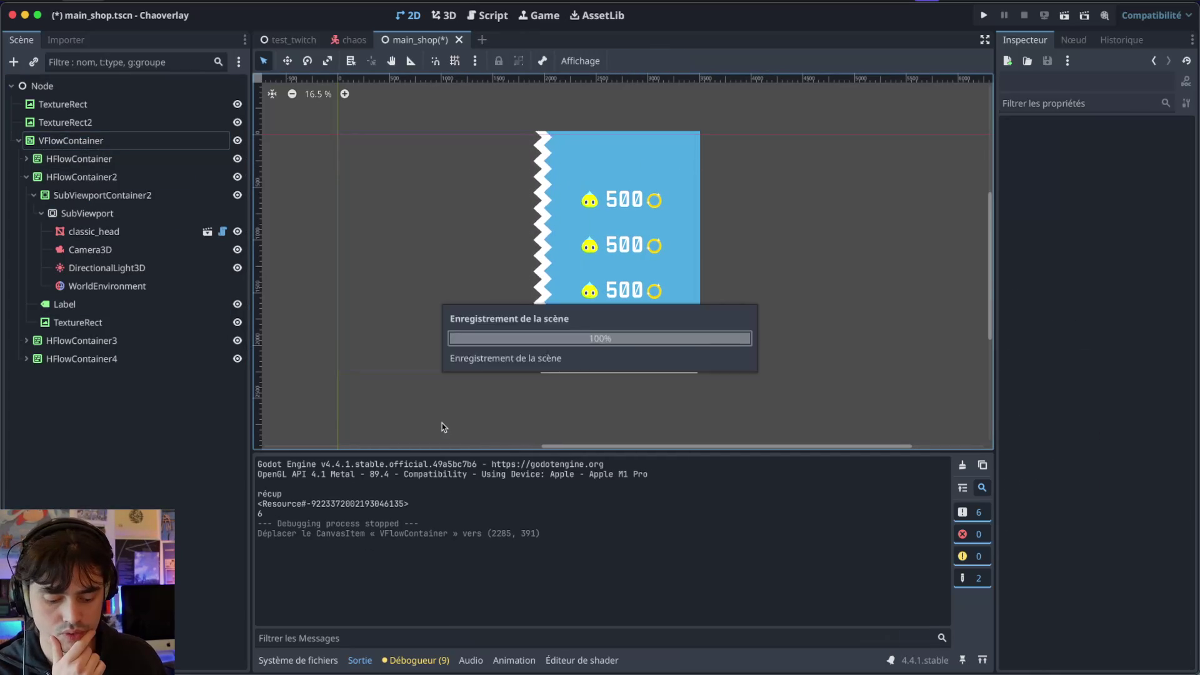
pyautogui.press('super+b')
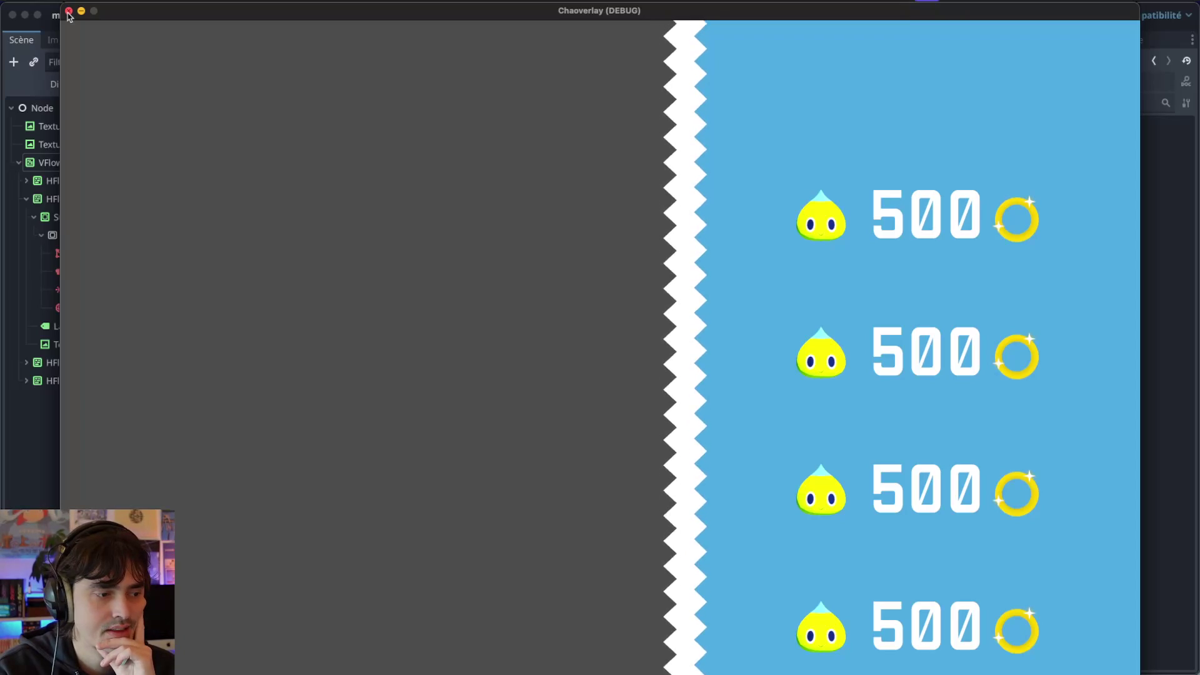
# Close the Chaoverlay debug window after viewing the four 500-price rows
pyautogui.click(69, 11)
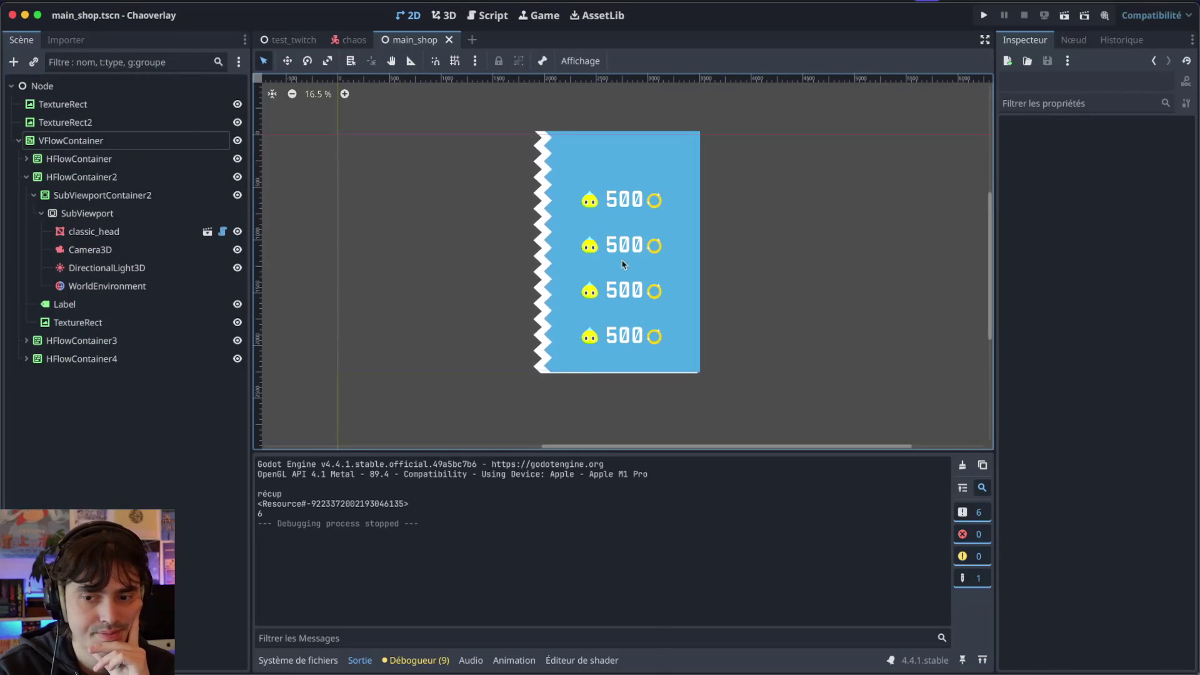
# Copy HFlowContainer4 and paste it as the root of a new empty scene
pyautogui.scroll(5, 662, 180)
pyautogui.scroll(-5, 673, 156)
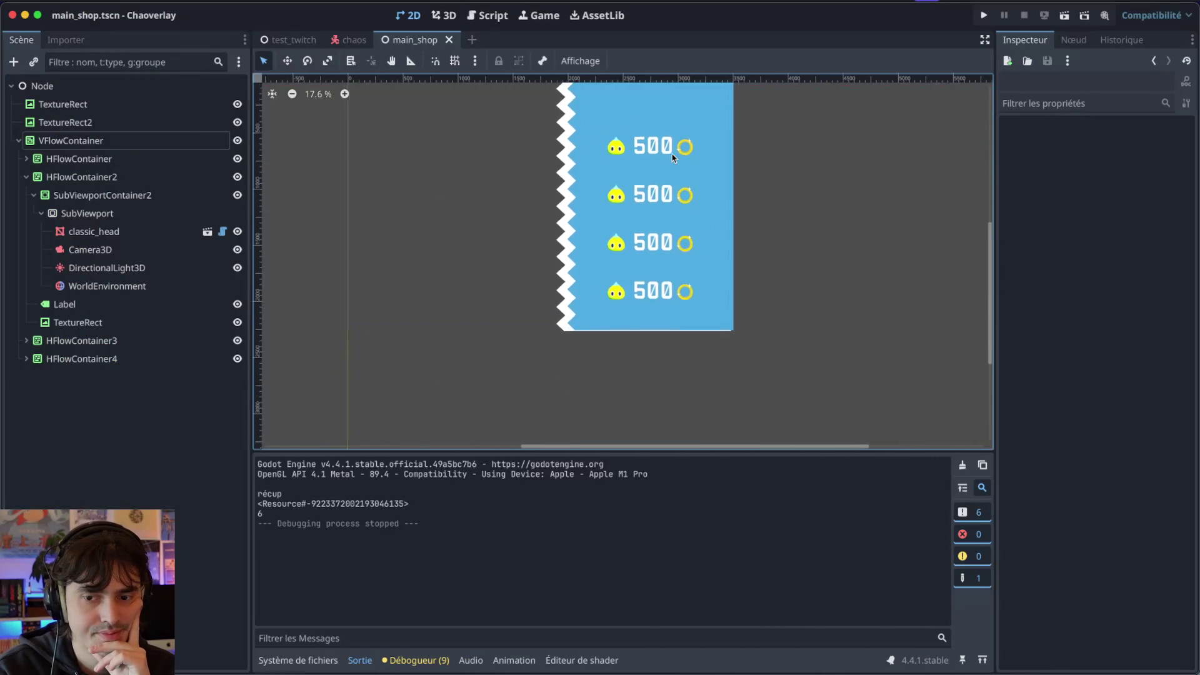
pyautogui.click(67, 424)
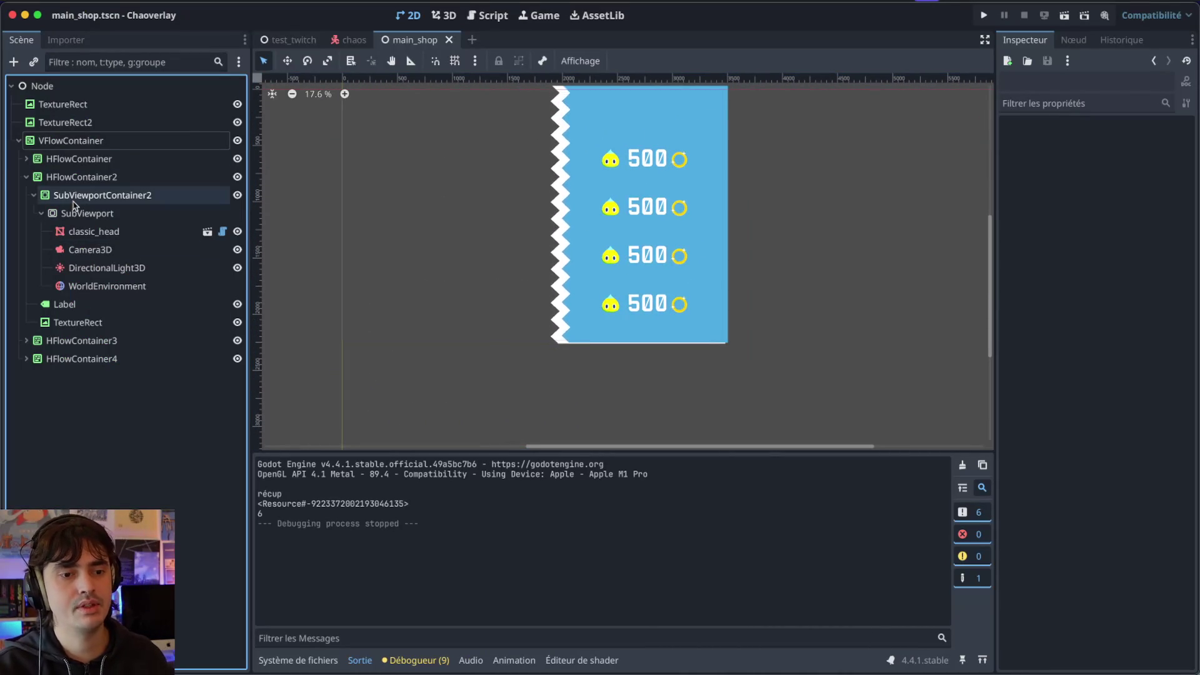
pyautogui.click(26, 176)
pyautogui.click(84, 213)
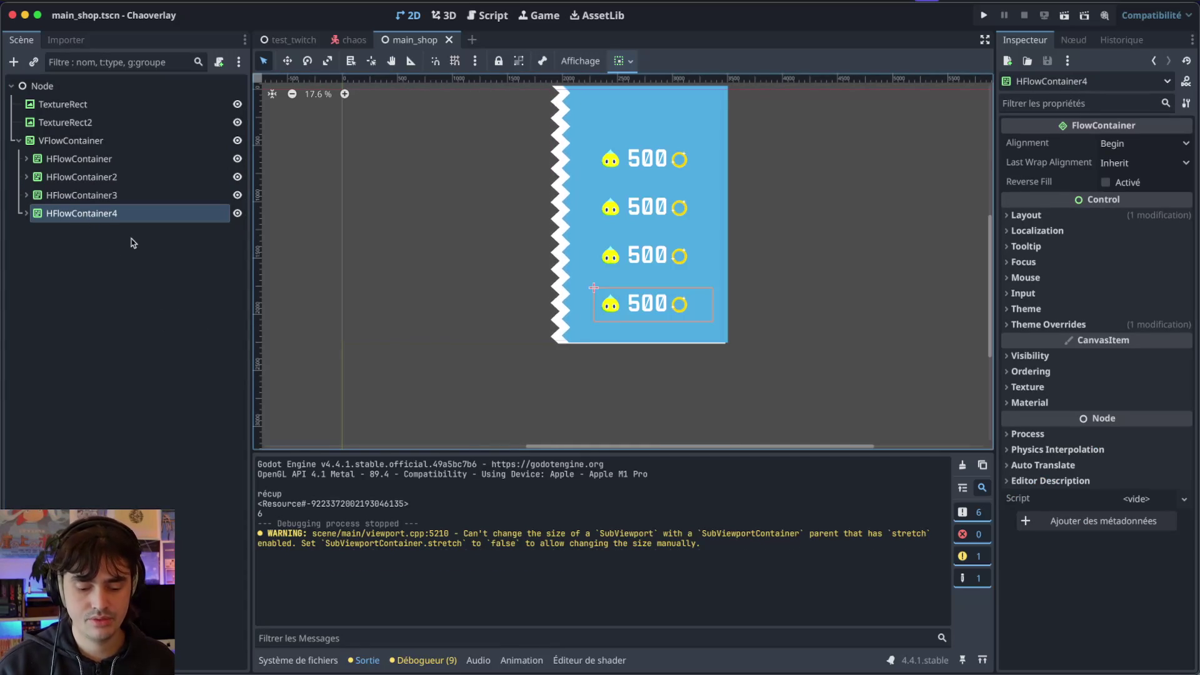
pyautogui.hotkey('ctrl', 'n')
pyautogui.hotkey('ctrl', 'v')
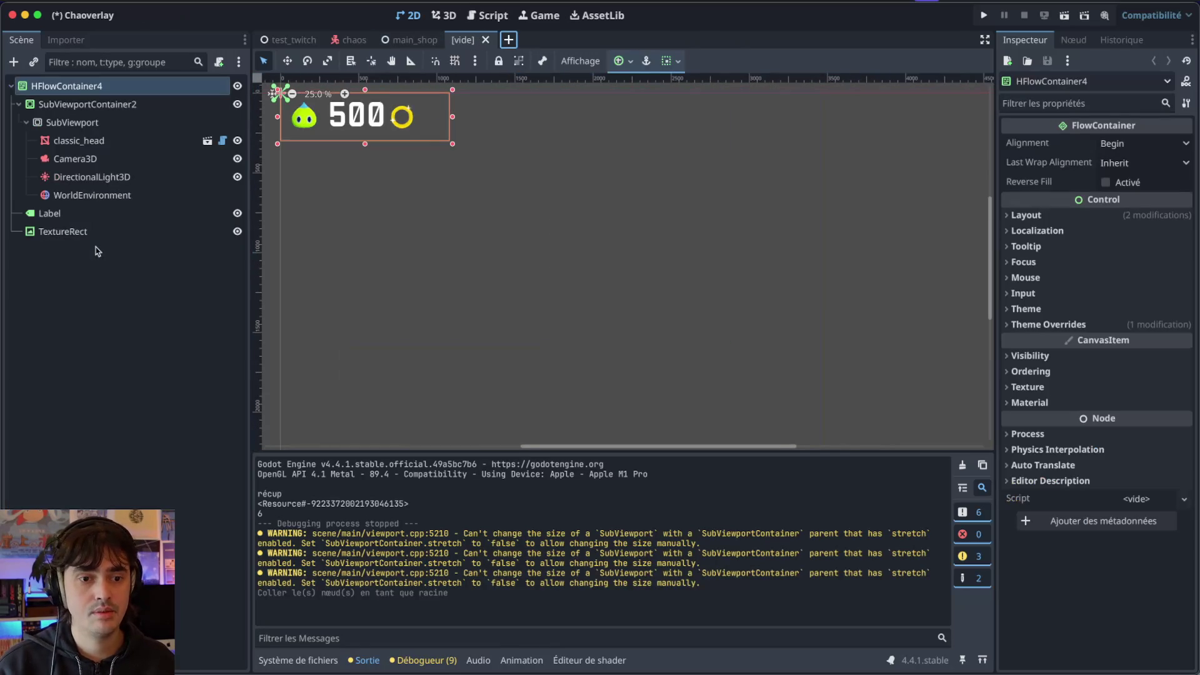
pyautogui.scroll(5, 482, 222)
pyautogui.hscroll(-1, 482, 223)
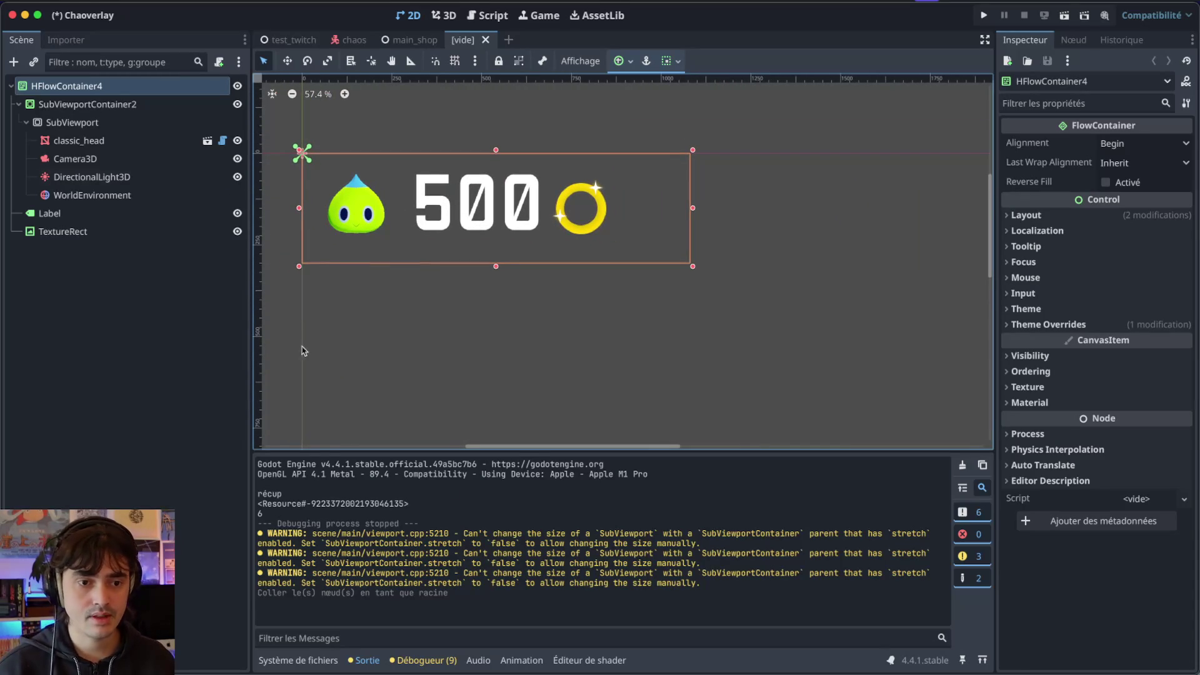
# Save the new scene as shop_item.tscn in res://scenes/shop
pyautogui.hotkey('ctrl', 's')
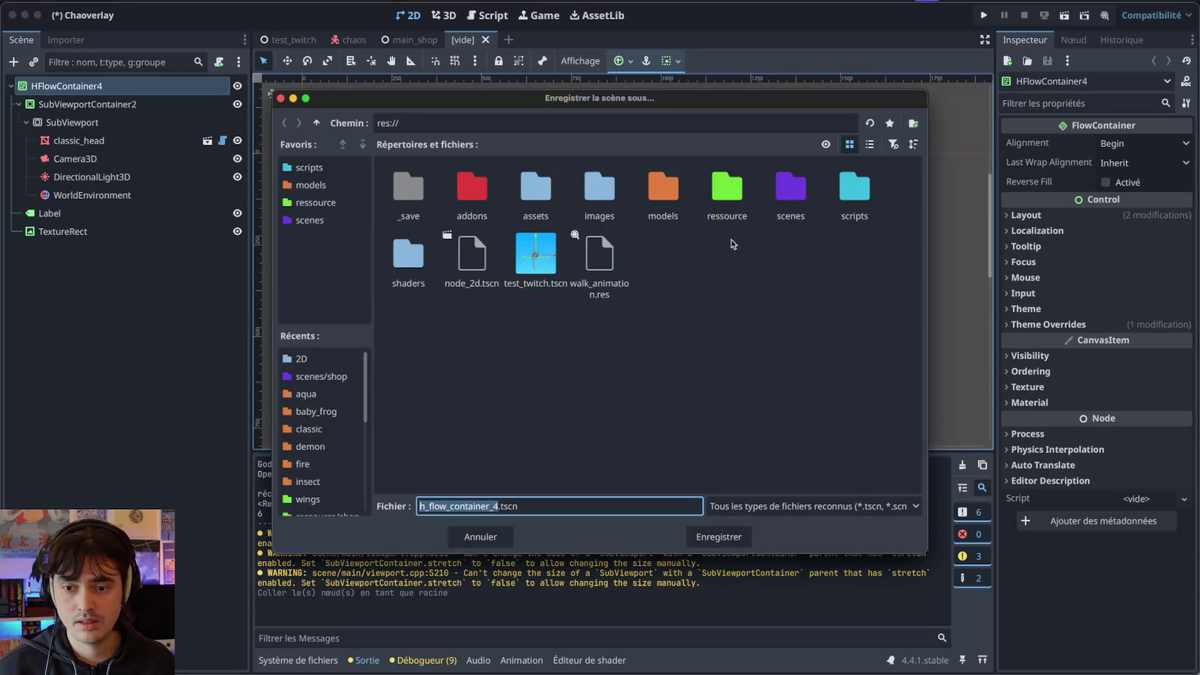
pyautogui.doubleClick(807, 200)
pyautogui.doubleClick(660, 216)
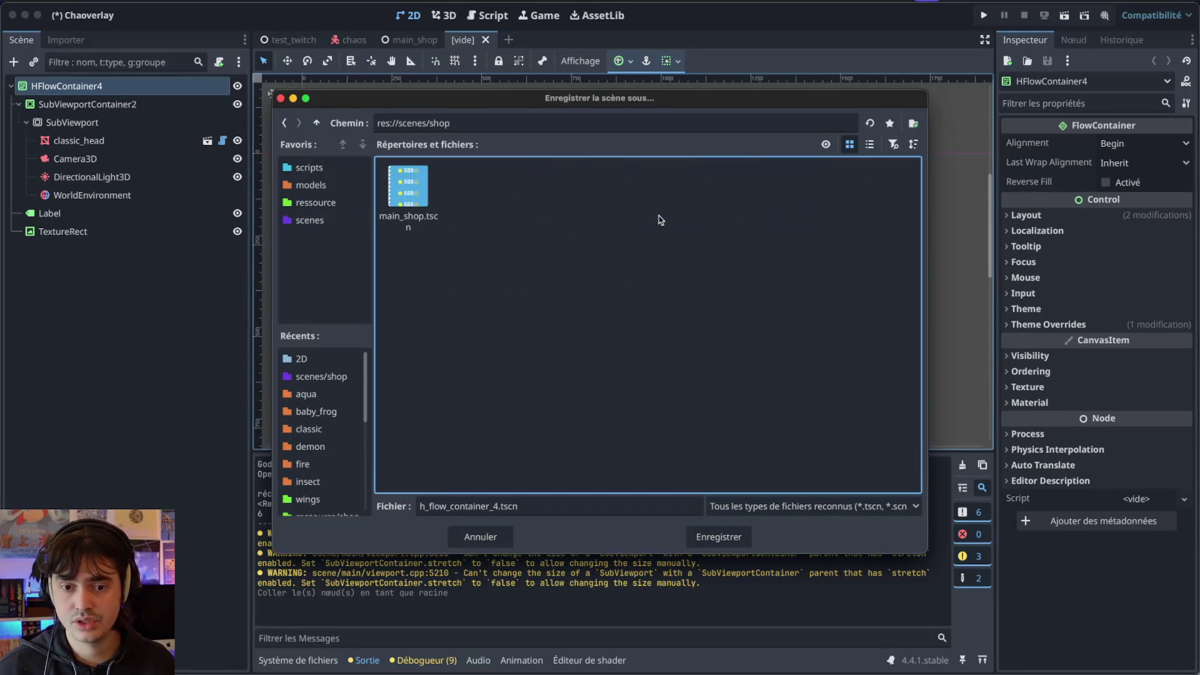
pyautogui.click(497, 505)
pyautogui.write('shop_item')
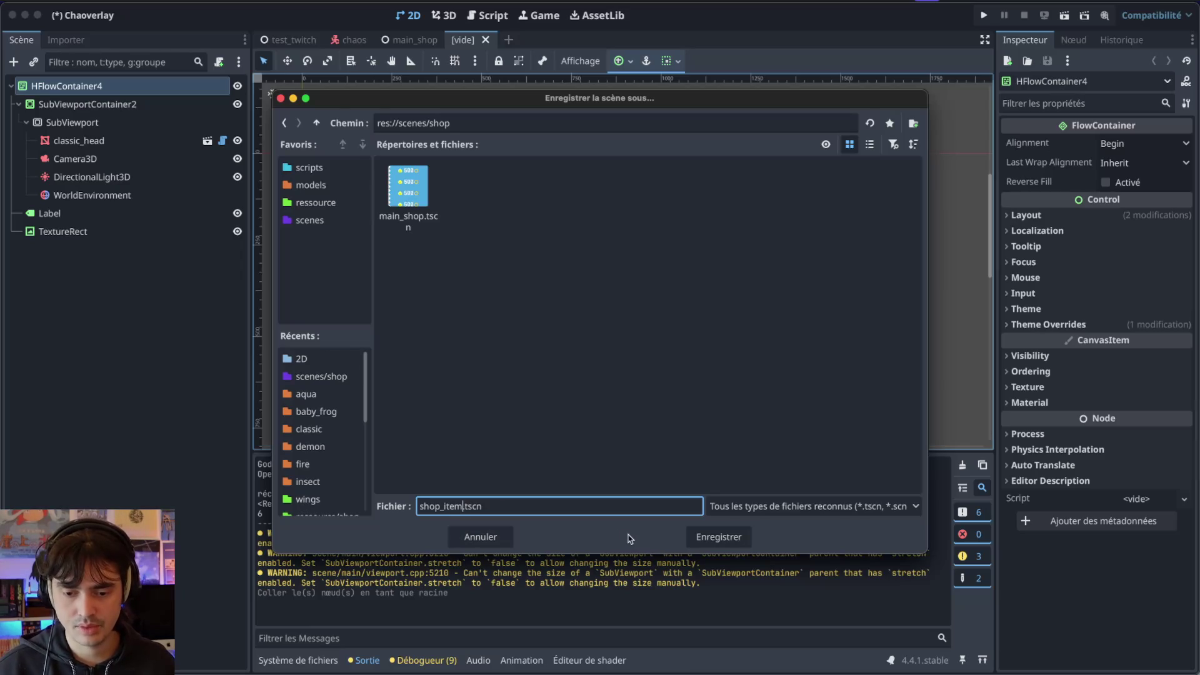
pyautogui.click(713, 538)
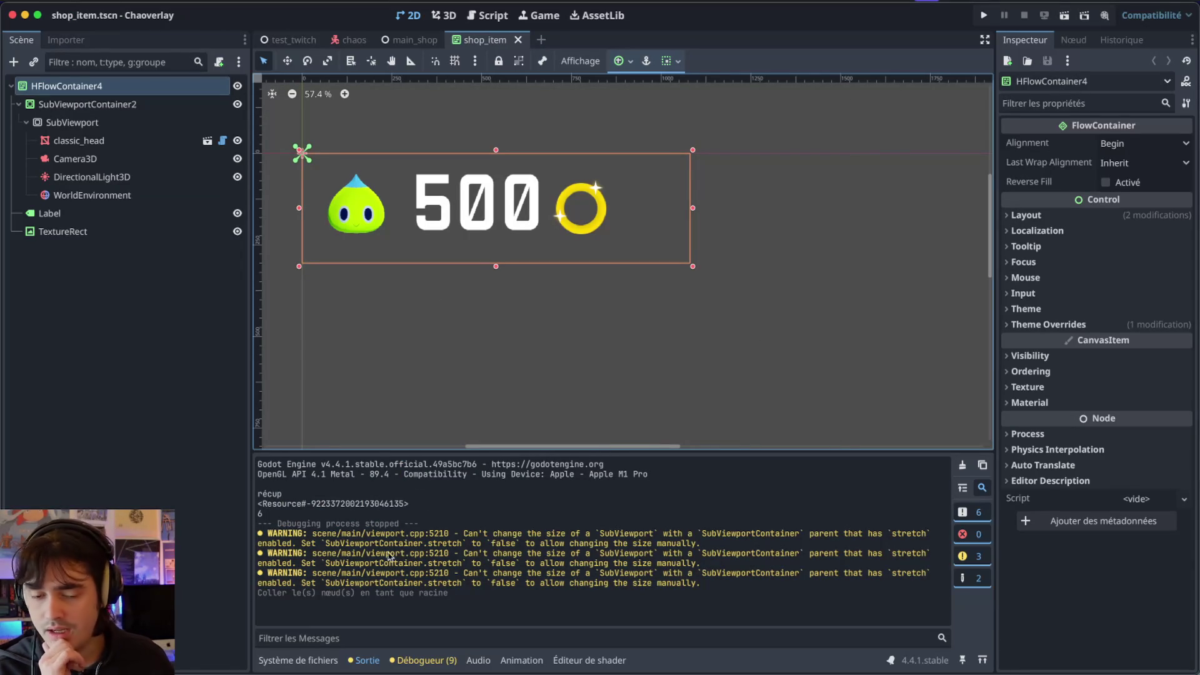
# Select the SubViewport node in the shop_item scene tree
pyautogui.click(131, 142)
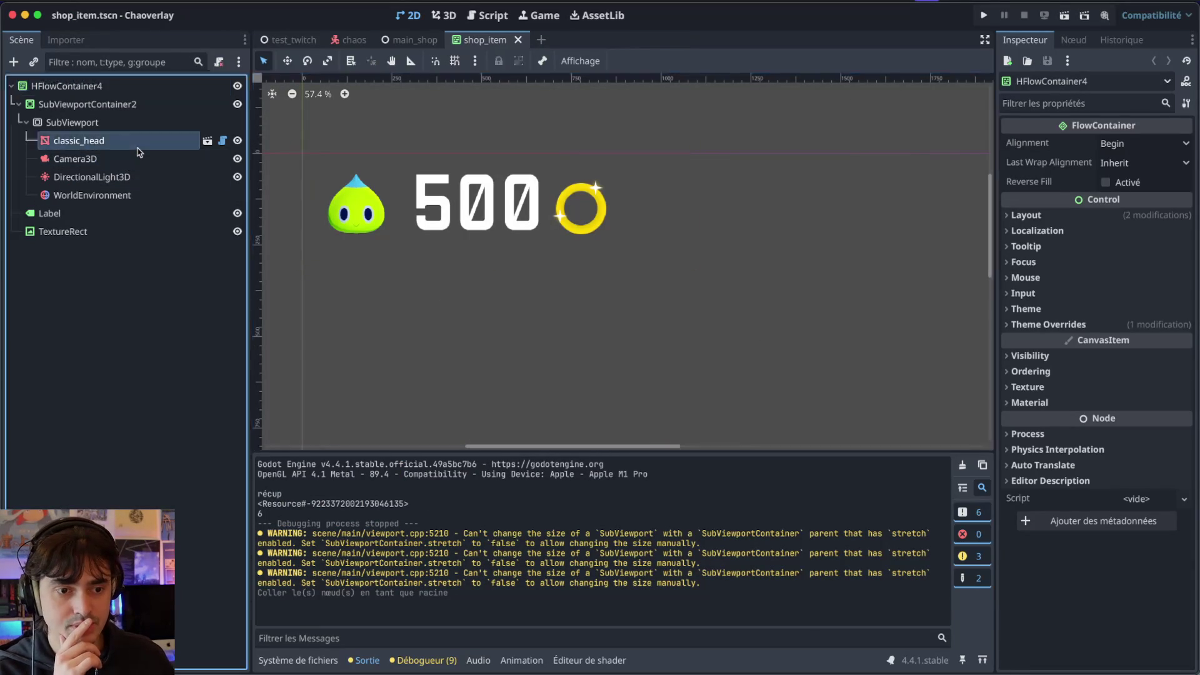
pyautogui.hscroll(10, 677, 215)
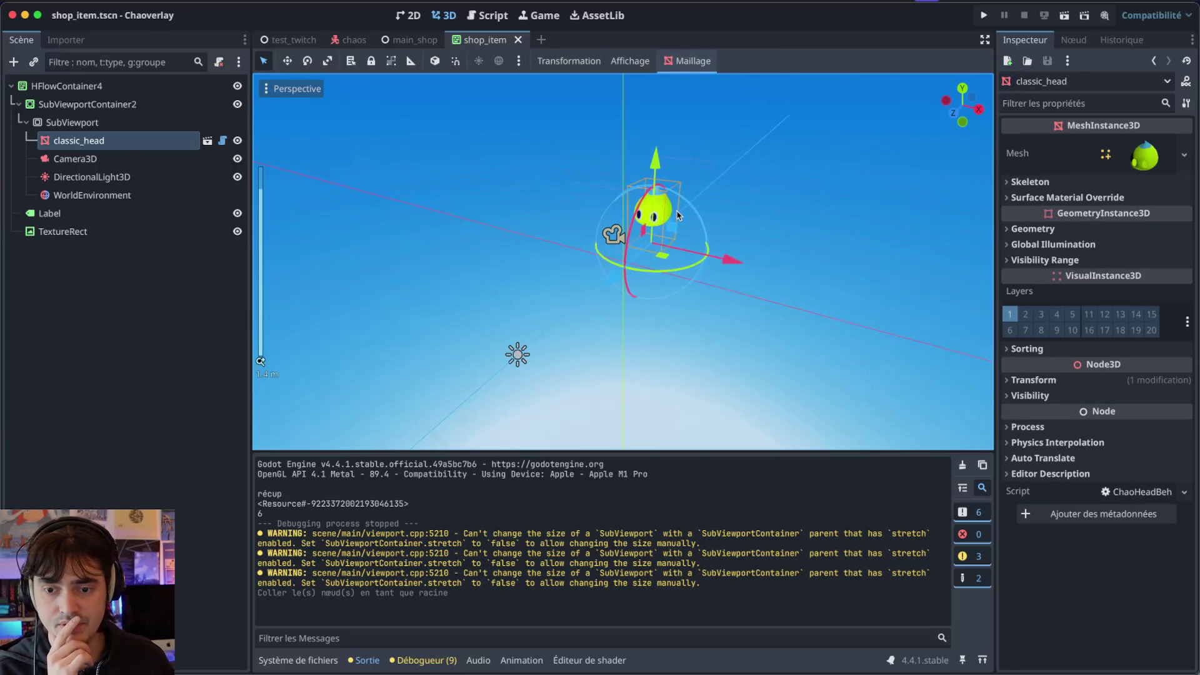
pyautogui.hscroll(10, 677, 215)
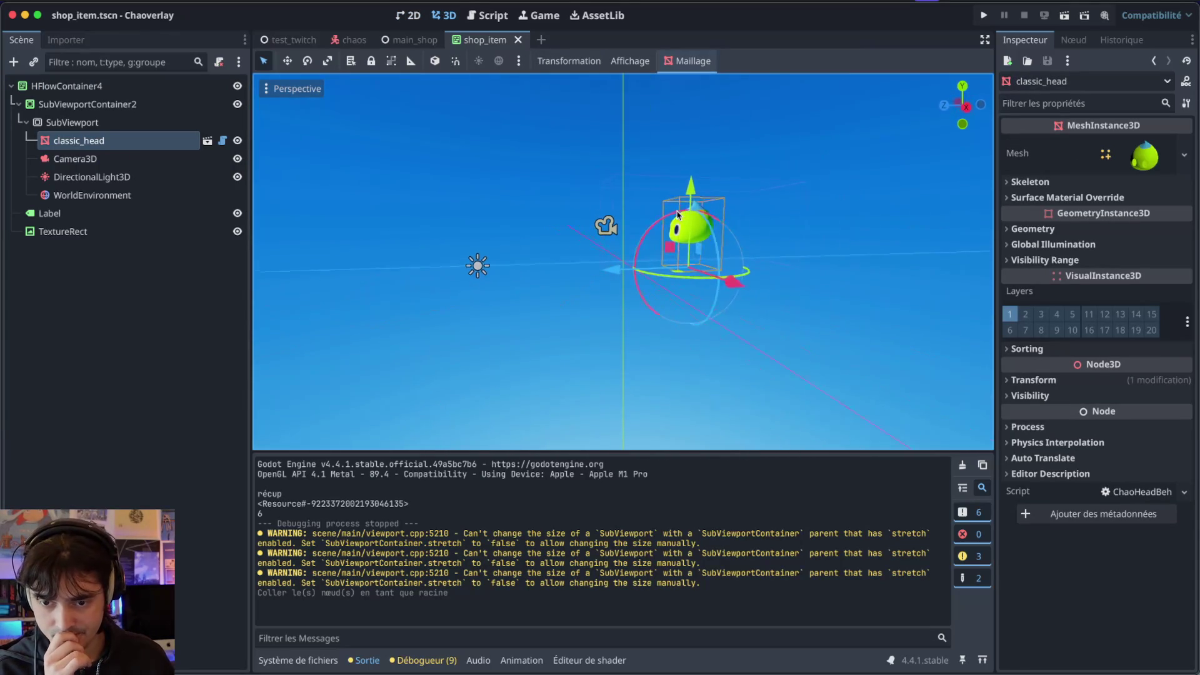
pyautogui.hscroll(5, 676, 215)
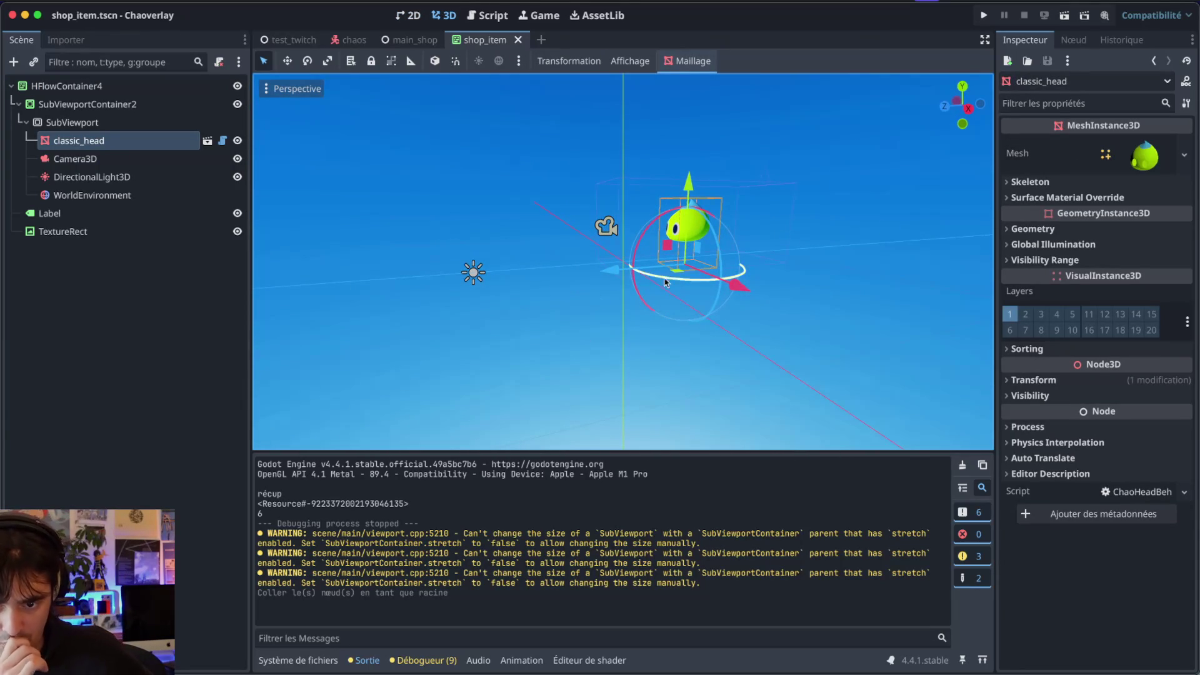
pyautogui.hscroll(3, 688, 267)
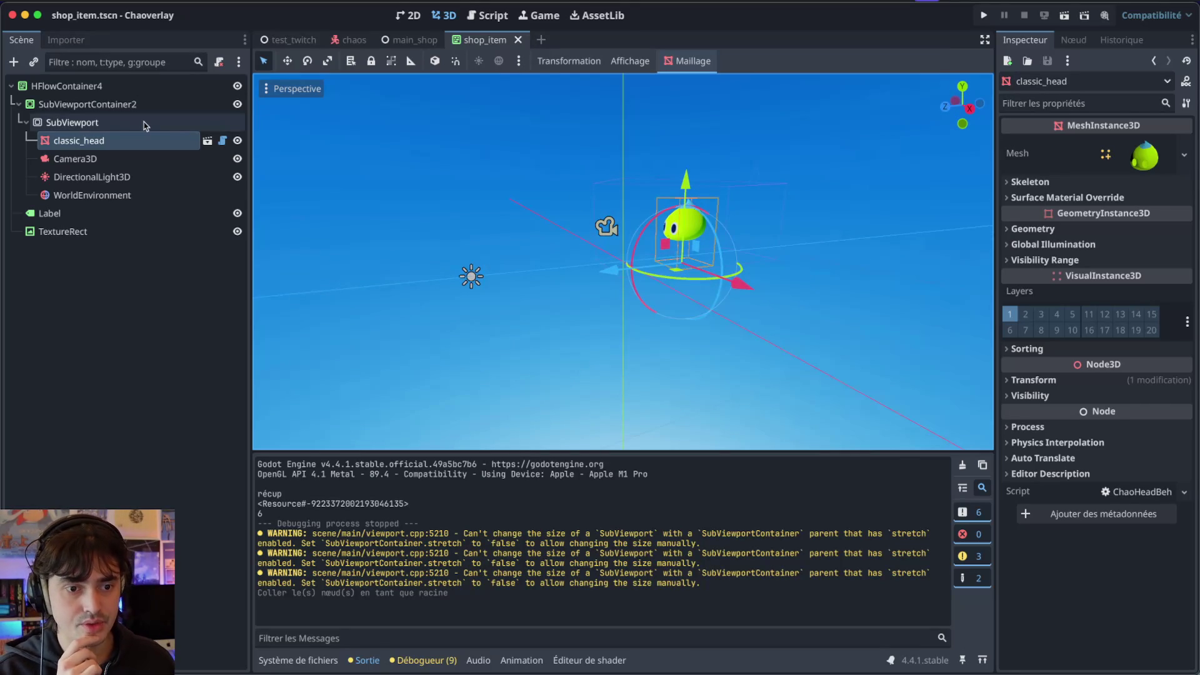
pyautogui.click(145, 125)
pyautogui.click(118, 140)
pyautogui.click(126, 125)
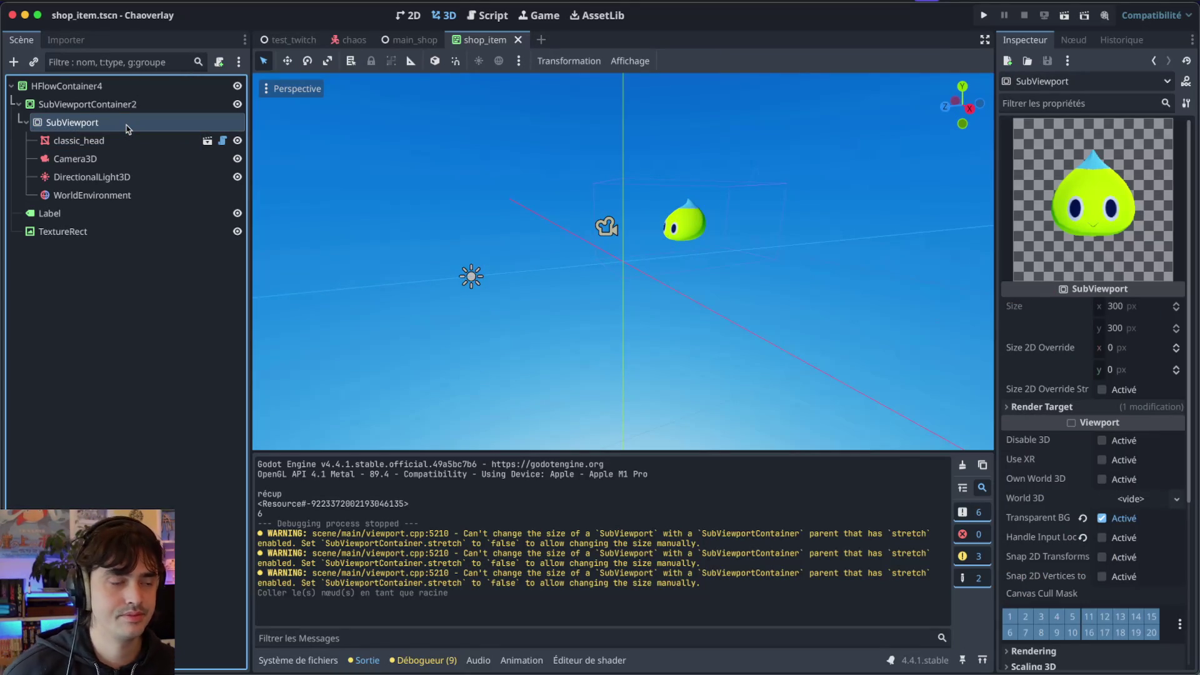
# Add a MeshInstance3D child node under the SubViewport
pyautogui.hotkey('ctrl', 'a')
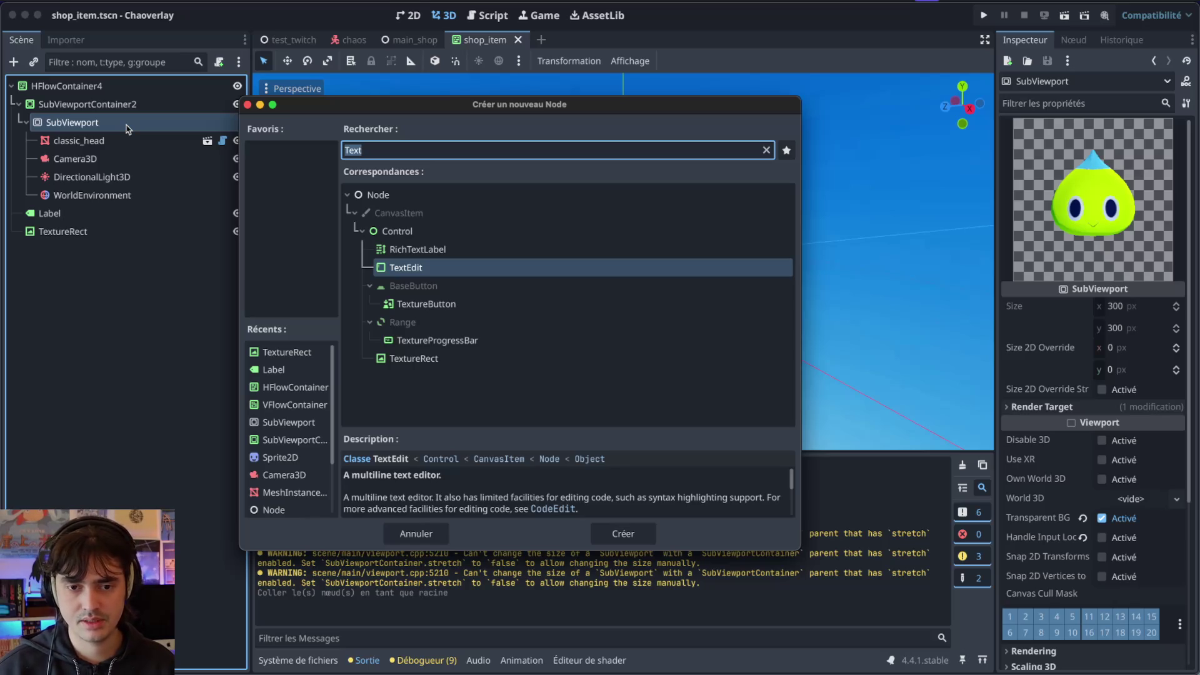
pyautogui.write('Me')
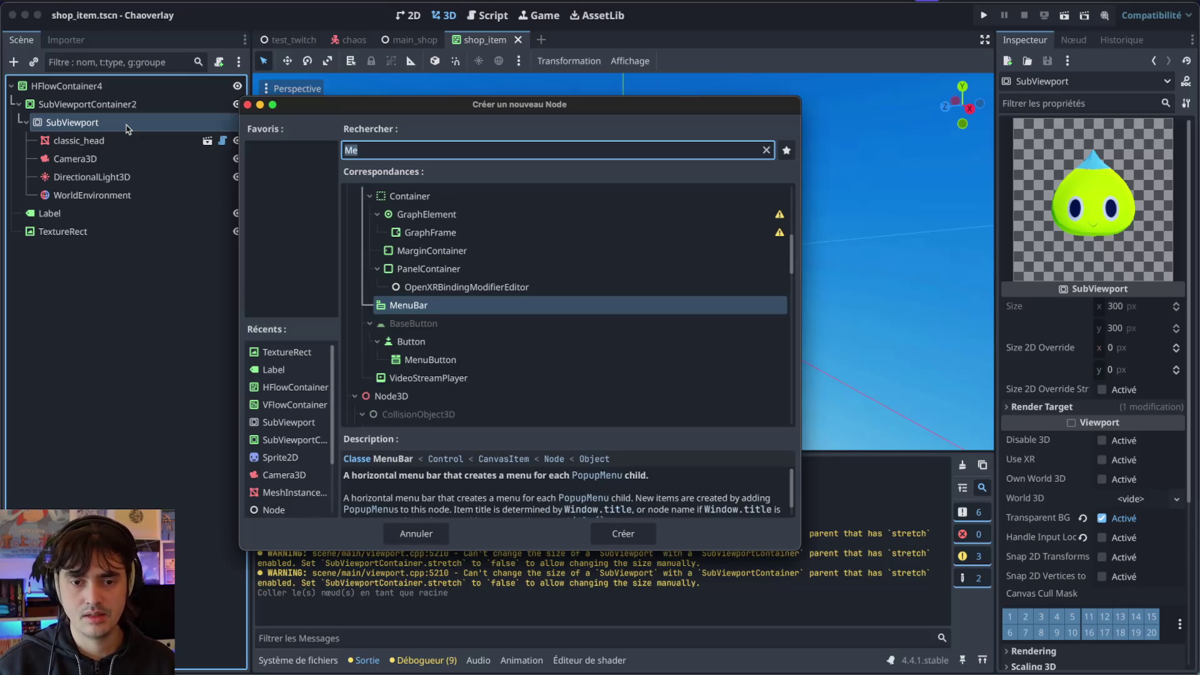
pyautogui.press('Escape')
pyautogui.hotkey('alt', 'shift', 'o')
pyautogui.write('Mesh')
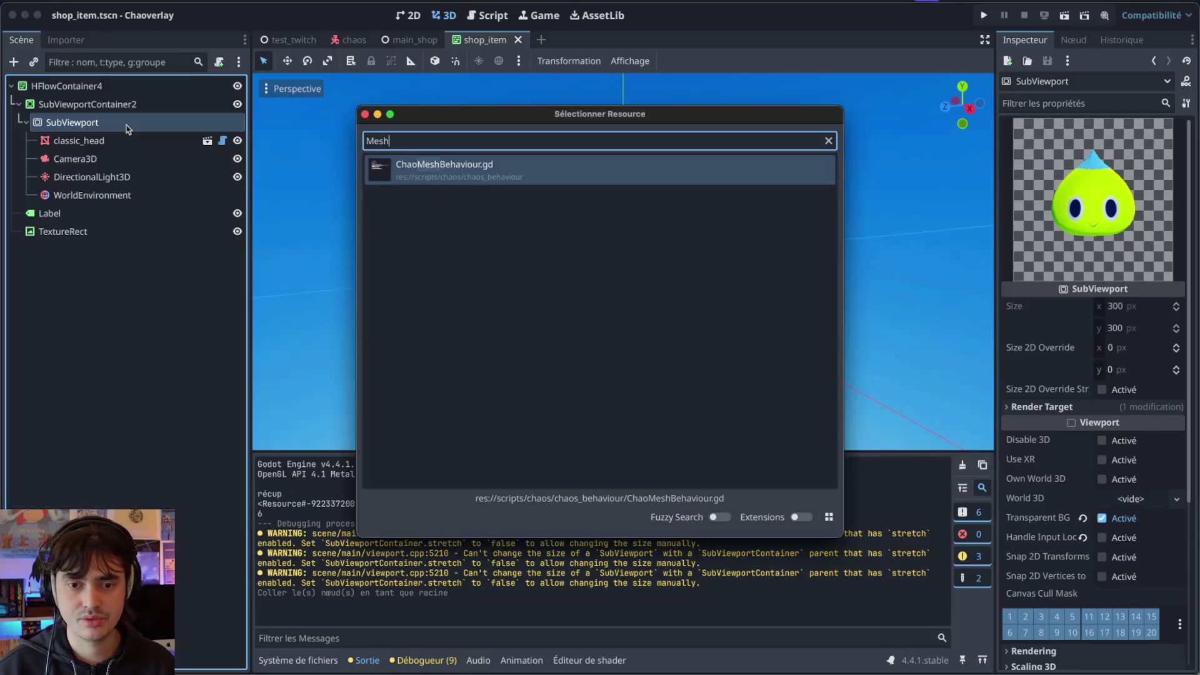
pyautogui.press('Escape')
pyautogui.hotkey('ctrl', 'a')
pyautogui.write('shInst')
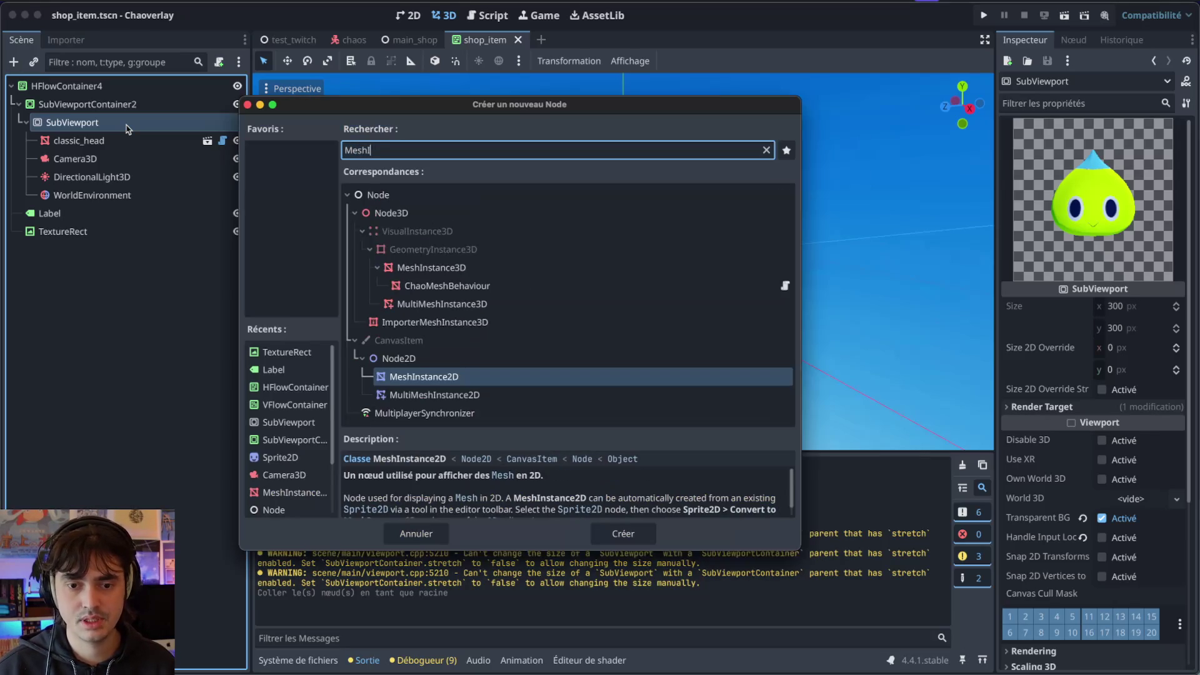
pyautogui.press('Up')
pyautogui.press('Up')
pyautogui.press('Up')
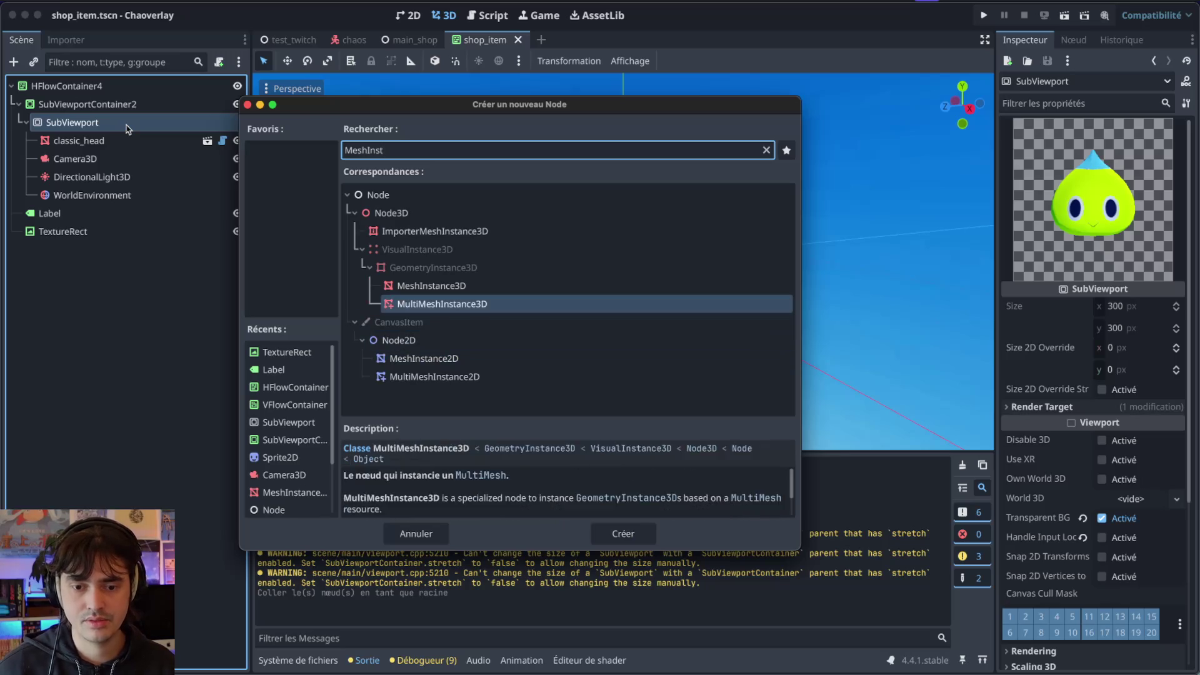
pyautogui.press('Return')
# Nest classic_head under the new MeshInstance3D and hide it
pyautogui.moveTo(105, 168); pyautogui.dragTo(132, 145)
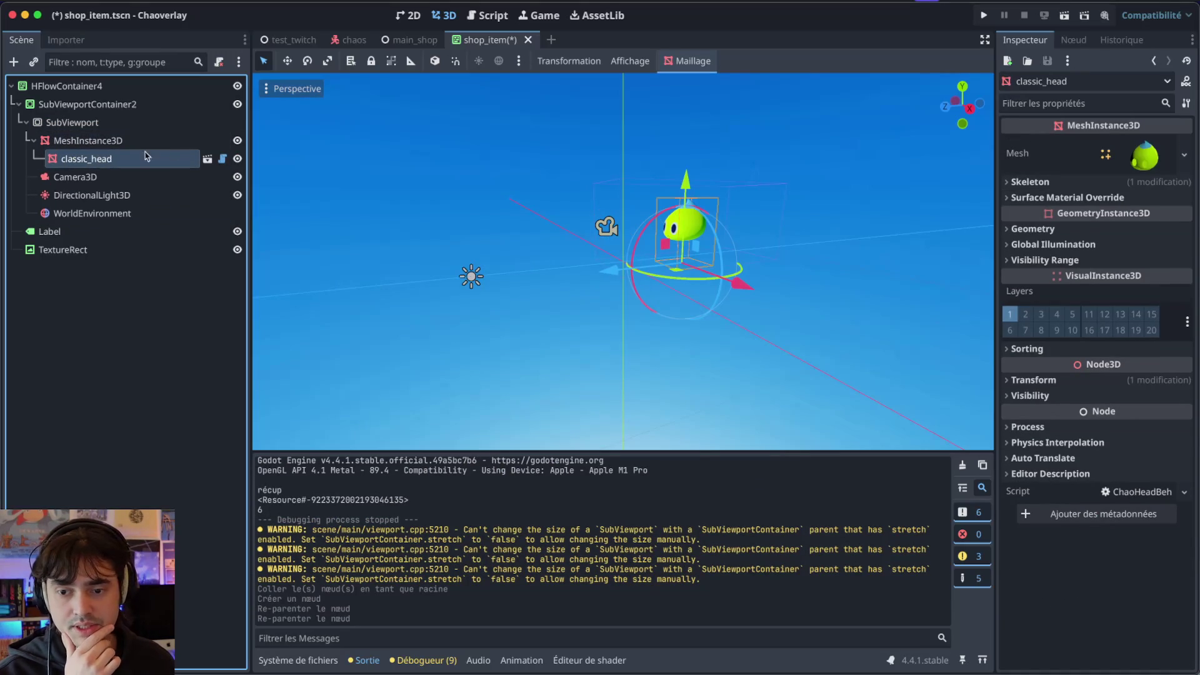
pyautogui.click(155, 268)
pyautogui.click(237, 159)
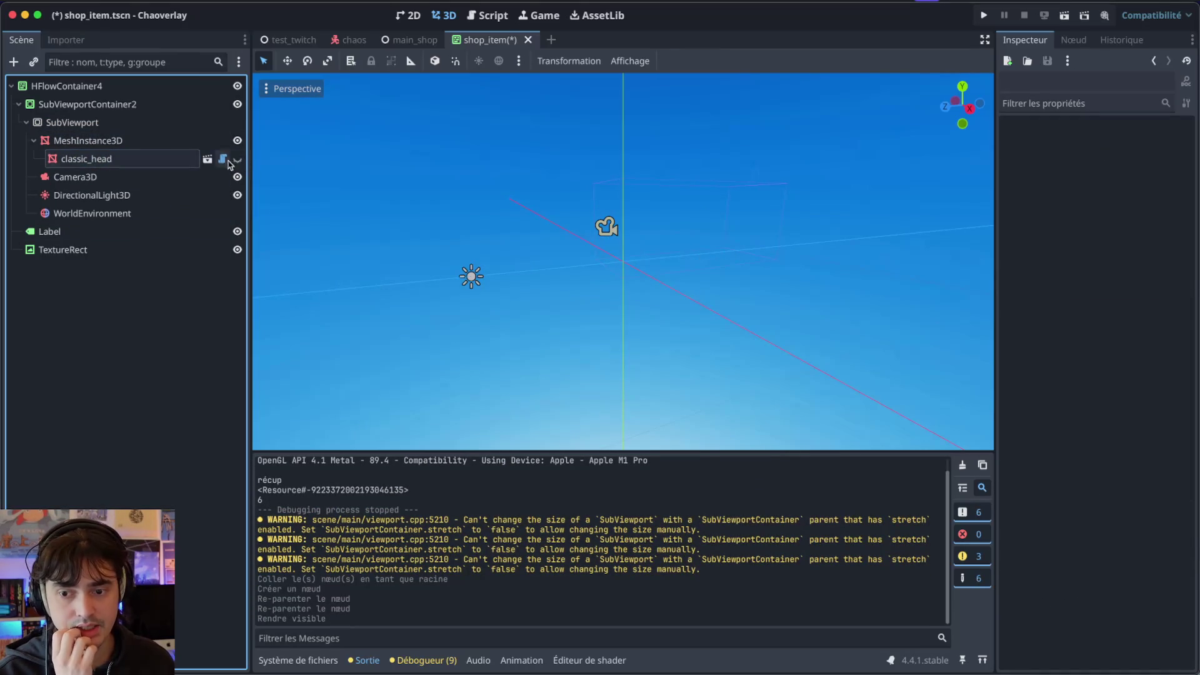
pyautogui.click(137, 141)
# Assign classic_tail.tres from the classic chao models folder as the MeshInstance3D's mesh
pyautogui.click(289, 661)
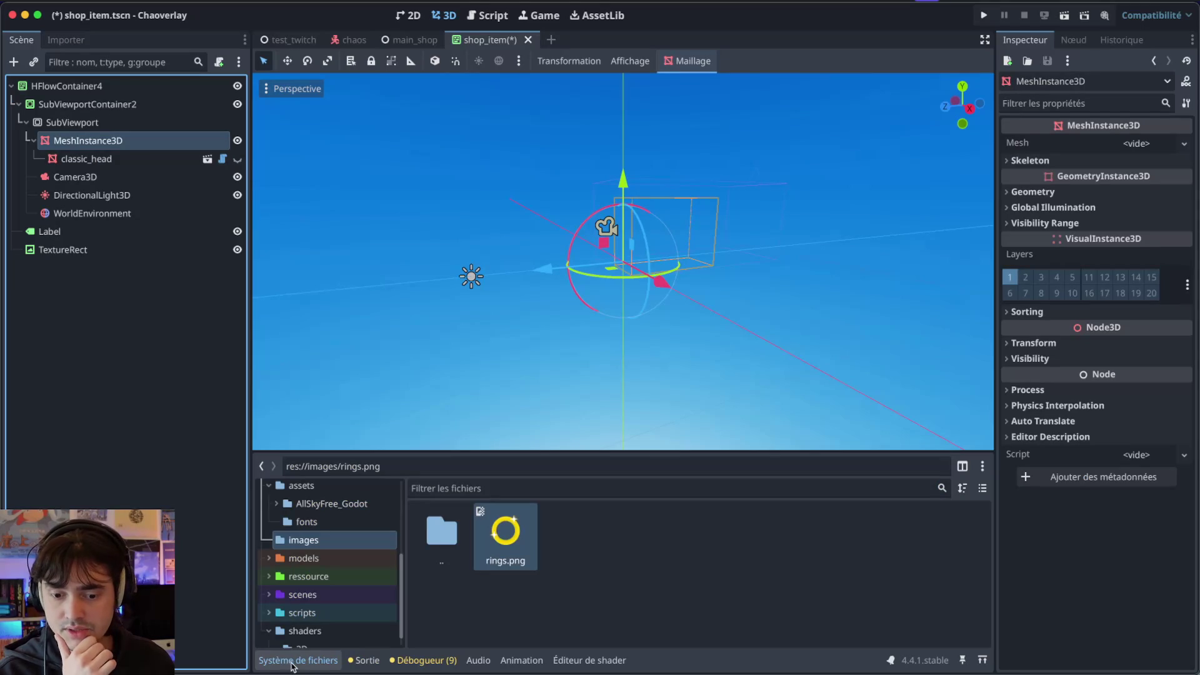
pyautogui.scroll(3, 285, 562)
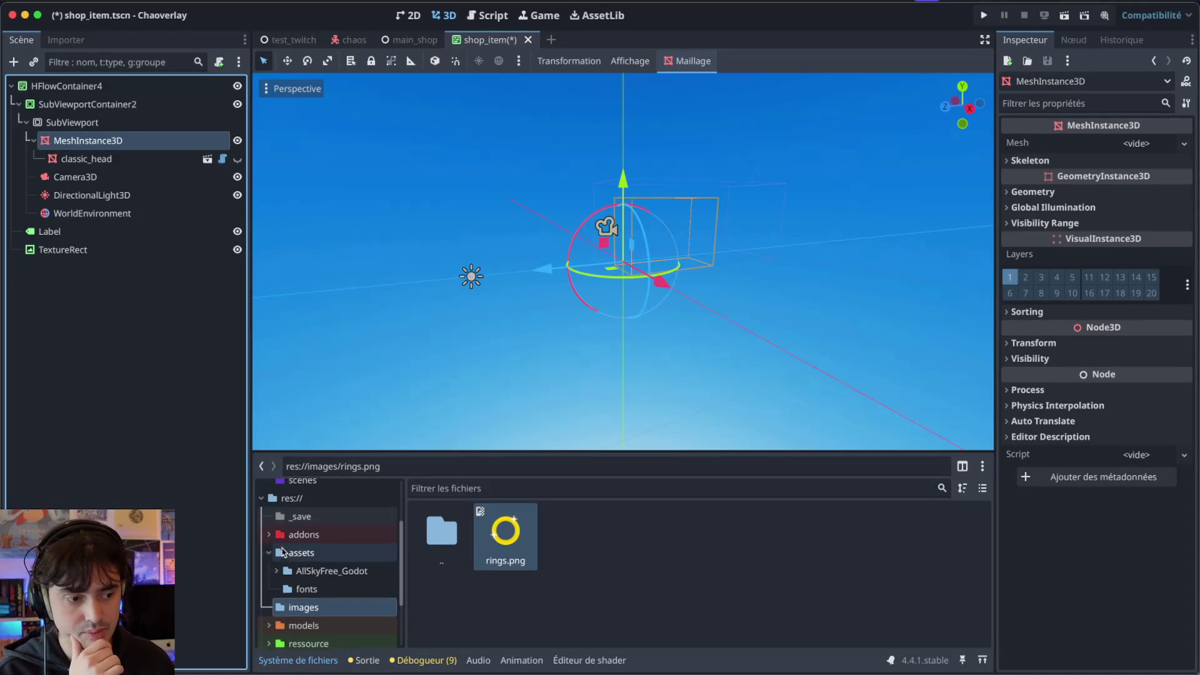
pyautogui.scroll(-3, 284, 562)
pyautogui.click(303, 564)
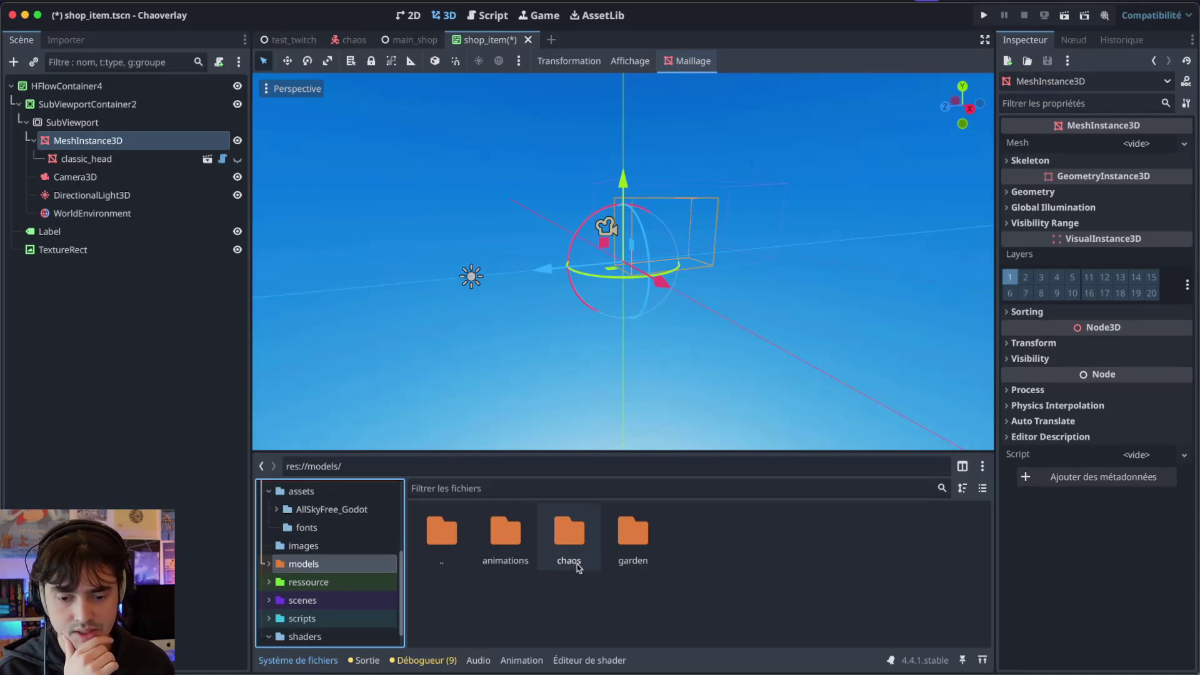
pyautogui.doubleClick(565, 564)
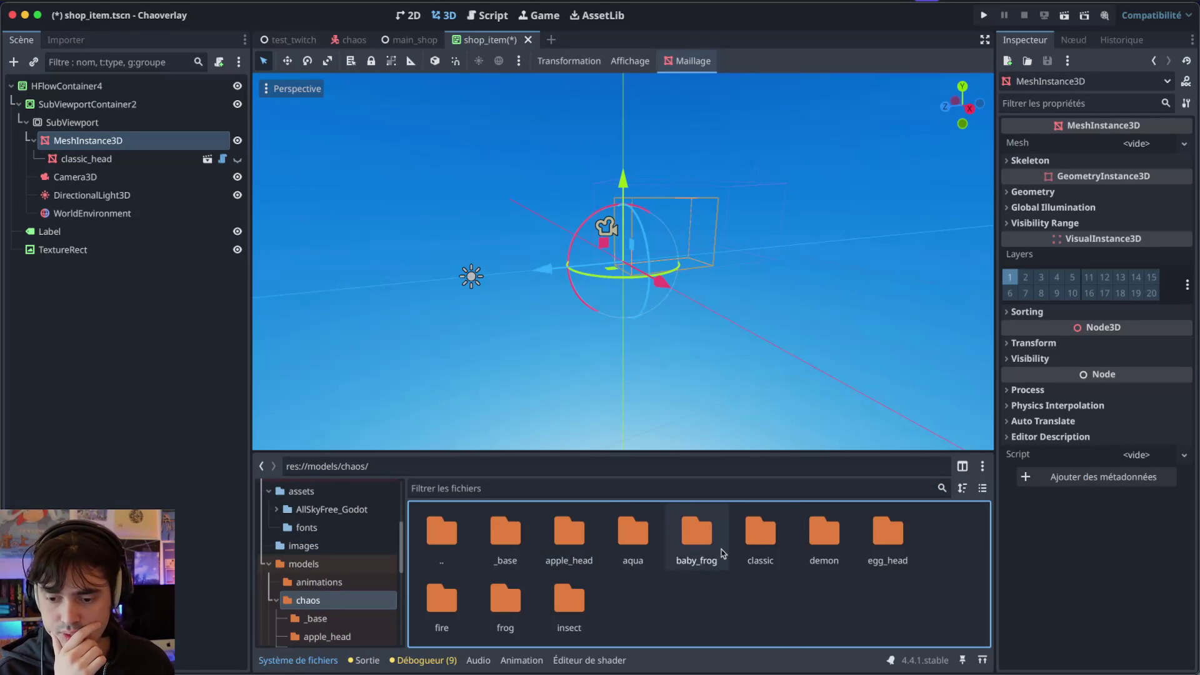
pyautogui.doubleClick(760, 532)
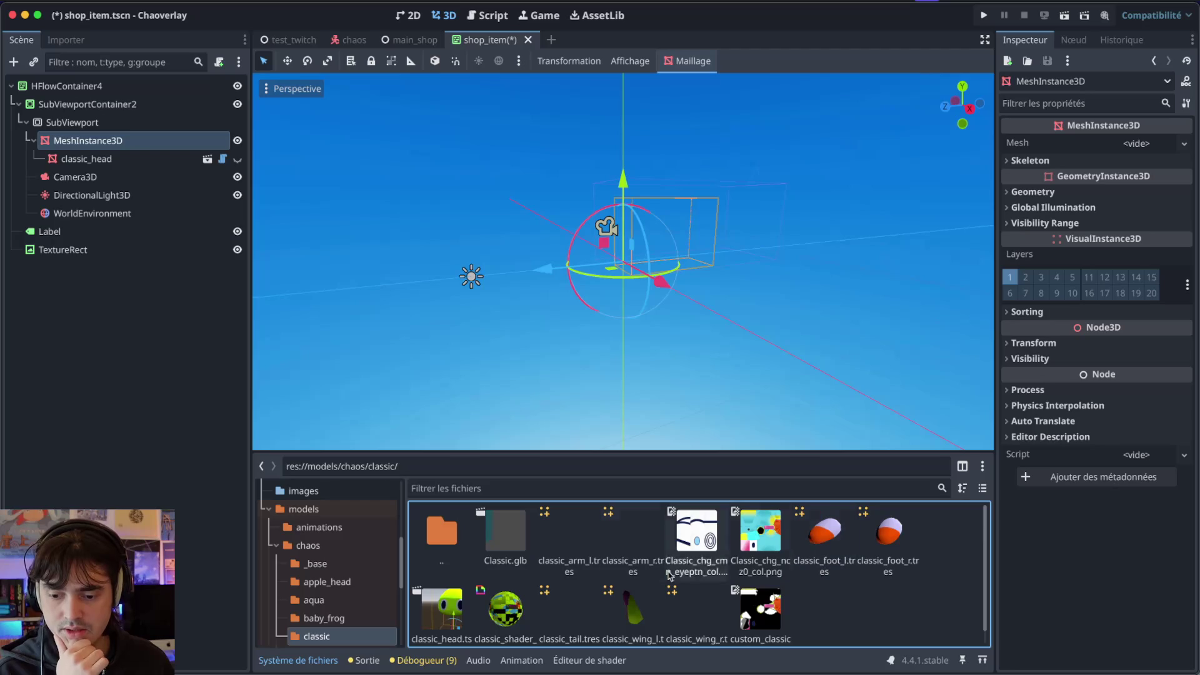
pyautogui.scroll(-1, 604, 588)
pyautogui.moveTo(570, 592)
pyautogui.mouseDown()
pyautogui.moveTo(145, 186)
pyautogui.moveTo(145, 144)
pyautogui.mouseUp()
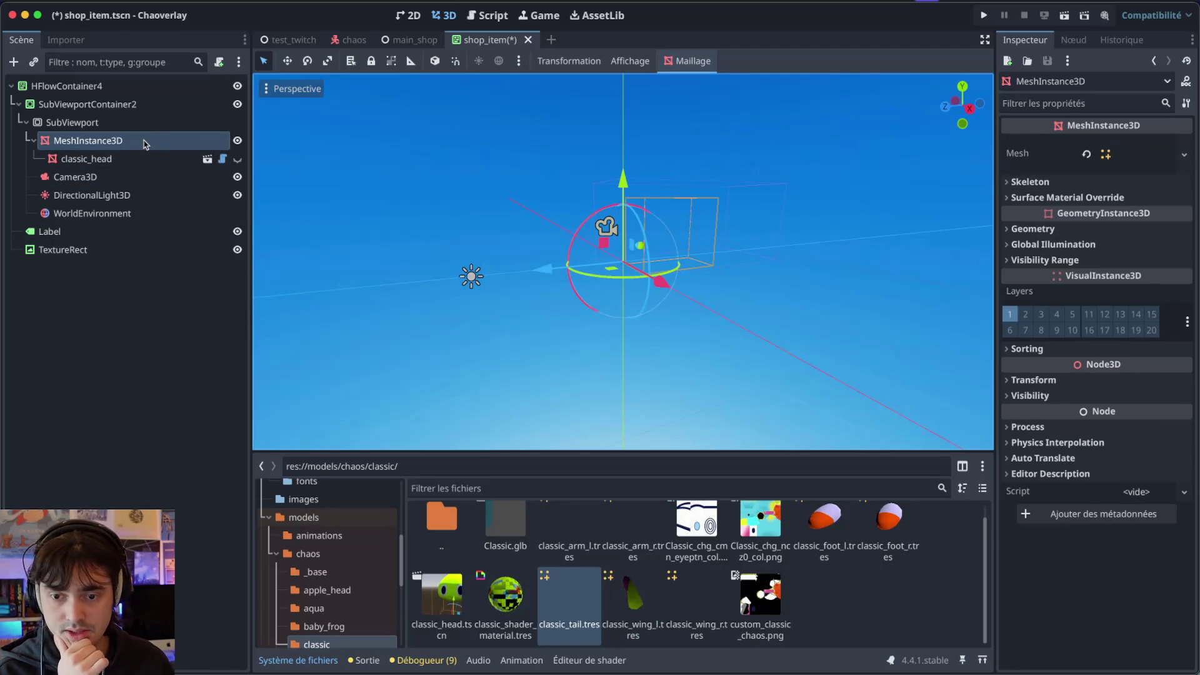
pyautogui.moveTo(458, 242)
pyautogui.mouseDown()
pyautogui.moveTo(500, 253)
pyautogui.moveTo(438, 238)
pyautogui.mouseUp()
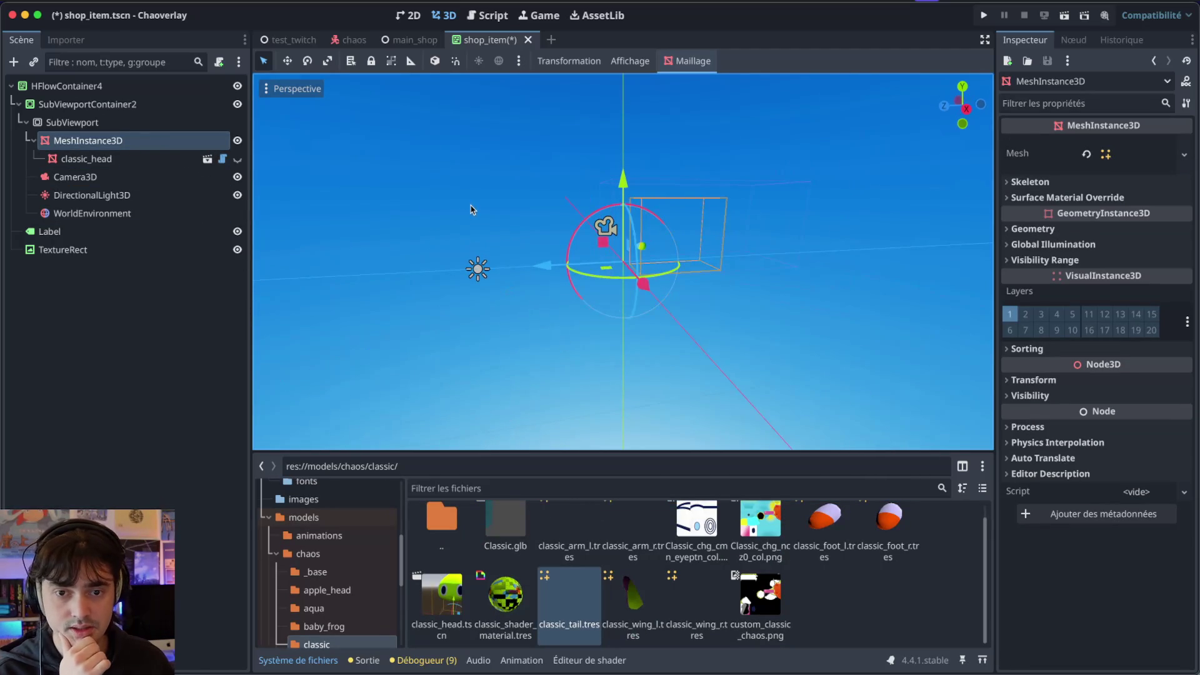
# Assign the classic_wing_l mesh to MeshInstance3D and save the scene
pyautogui.click(409, 15)
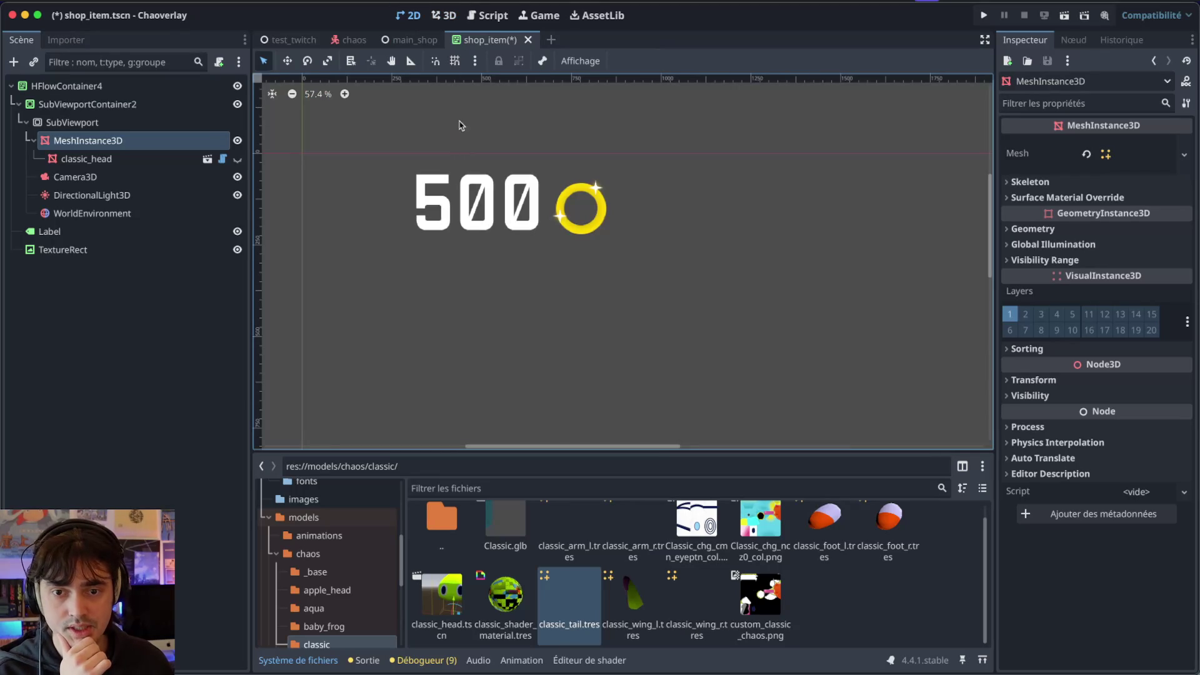
pyautogui.click(448, 21)
pyautogui.hotkey('ctrl', 's')
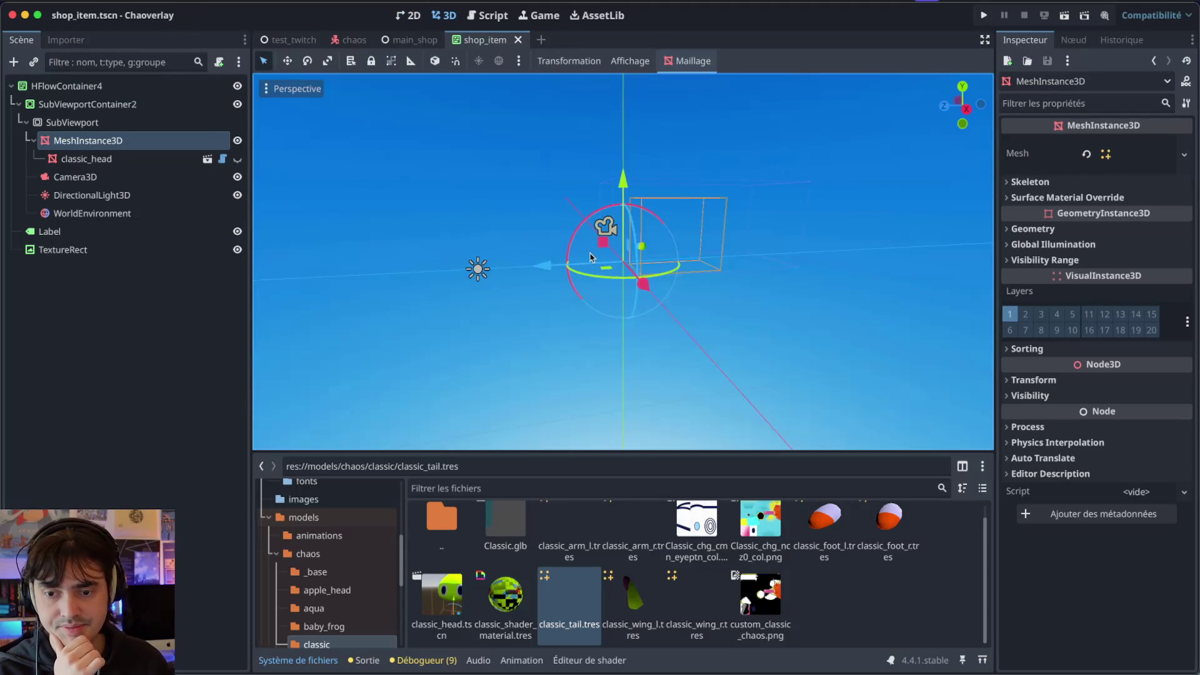
pyautogui.moveTo(632, 597)
pyautogui.mouseDown()
pyautogui.moveTo(188, 215)
pyautogui.moveTo(130, 145)
pyautogui.moveTo(1098, 134)
pyautogui.moveTo(1138, 156)
pyautogui.mouseUp()
pyautogui.hotkey('ctrl', 's')
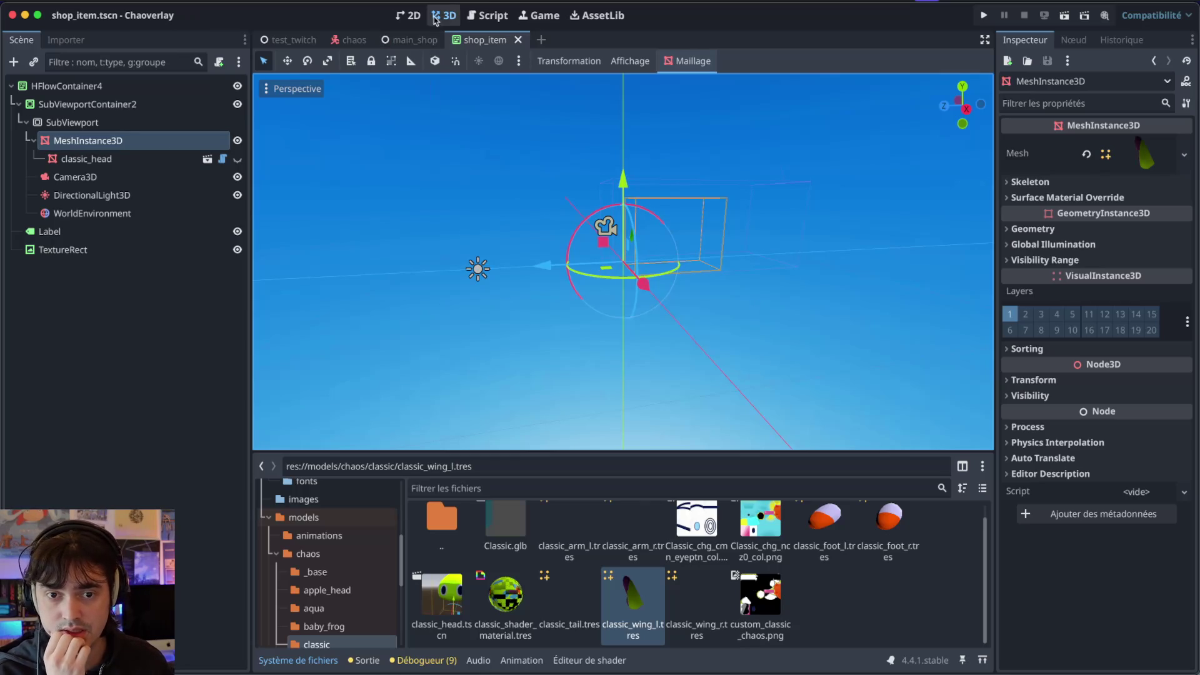
# Check the item in 2D, then toggle MeshInstance3D and classic_head visibility to compare
pyautogui.click(411, 10)
pyautogui.click(434, 13)
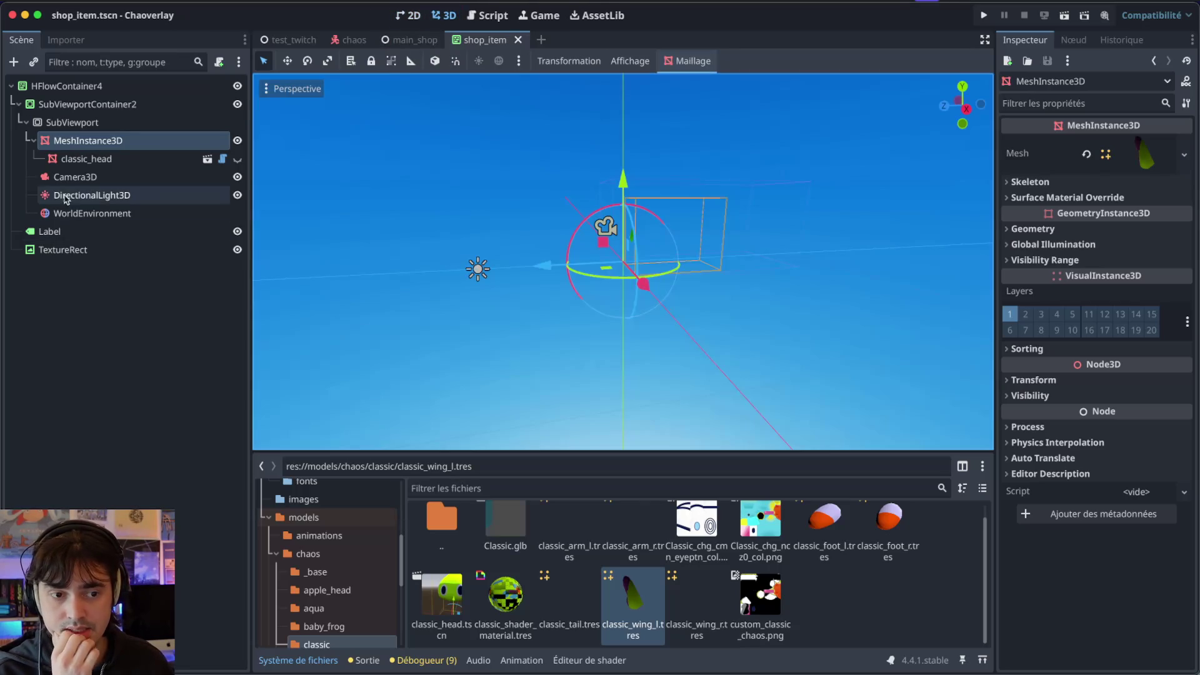
pyautogui.click(238, 141)
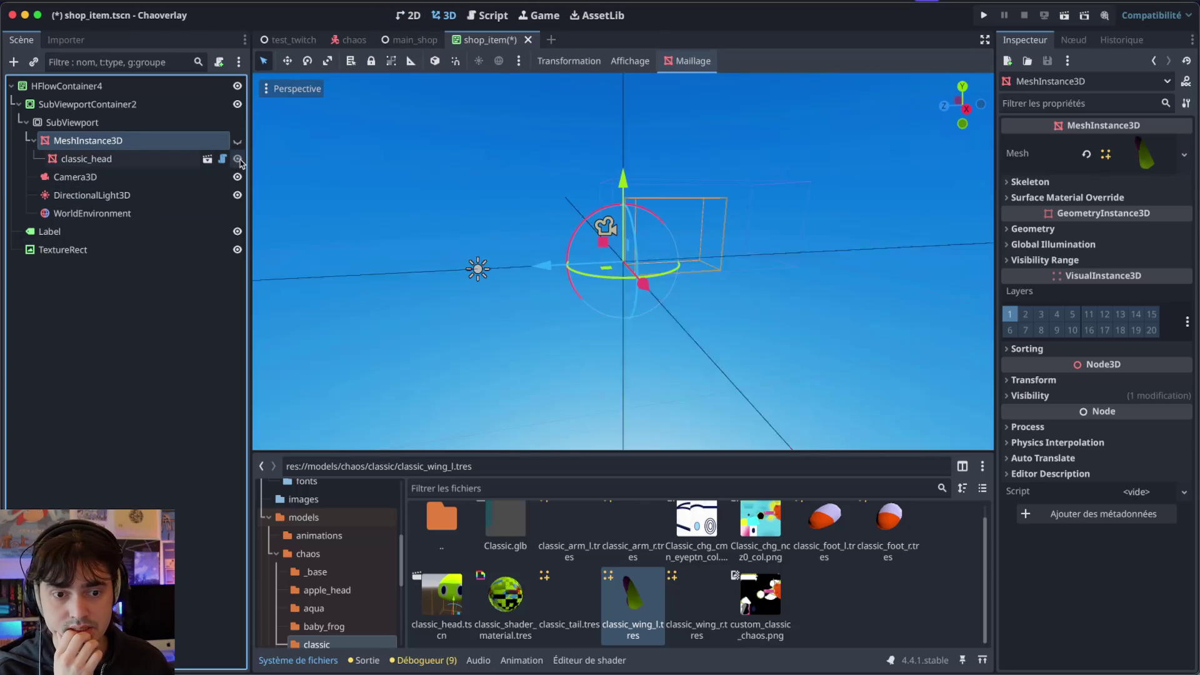
pyautogui.click(238, 159)
pyautogui.click(238, 143)
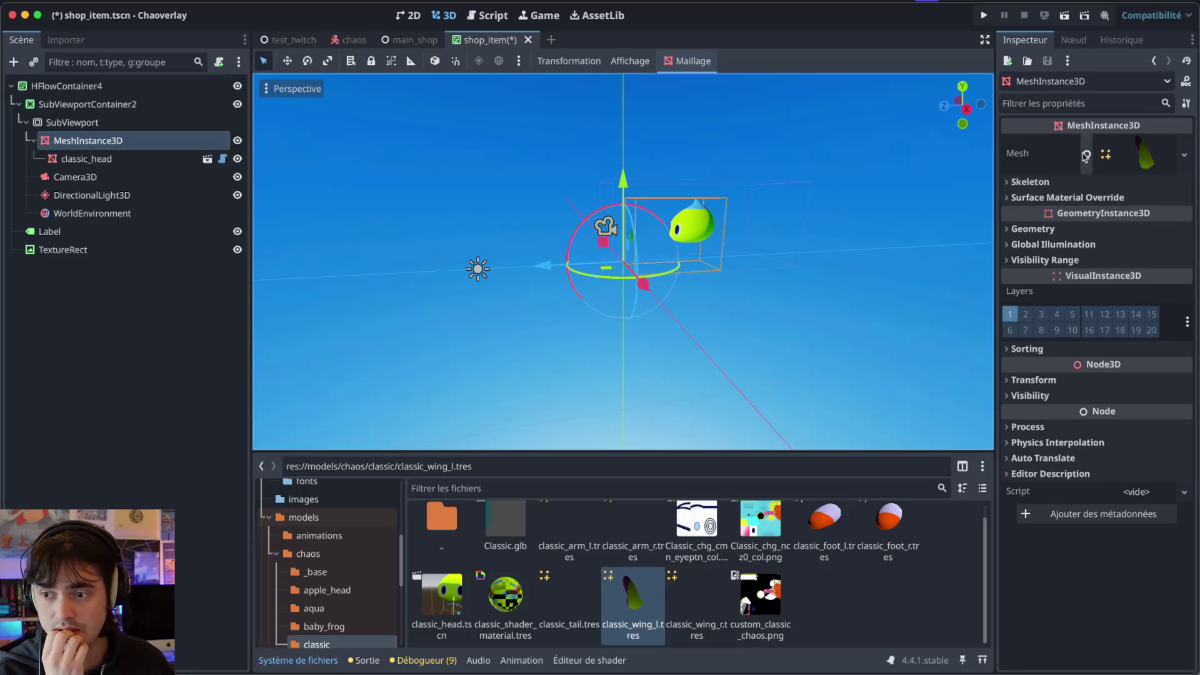
# Clear the MeshInstance3D's mesh, save, and check the shop item in 2D
pyautogui.click(1085, 156)
pyautogui.hotkey('ctrl', 's')
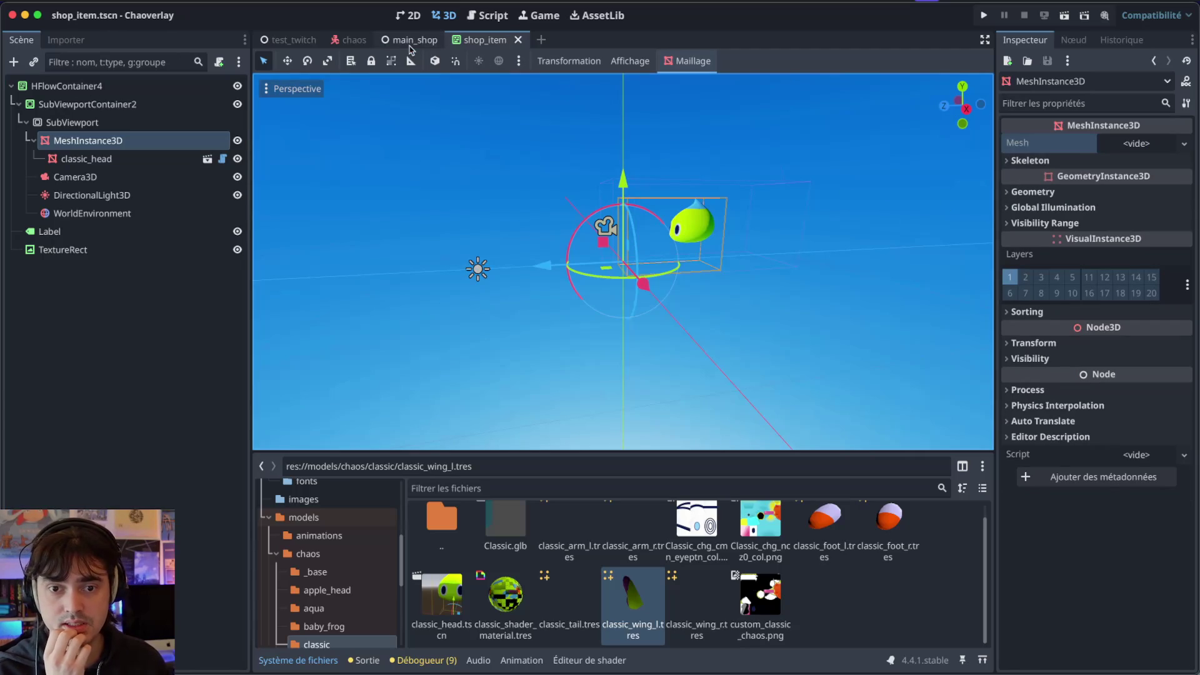
pyautogui.click(409, 16)
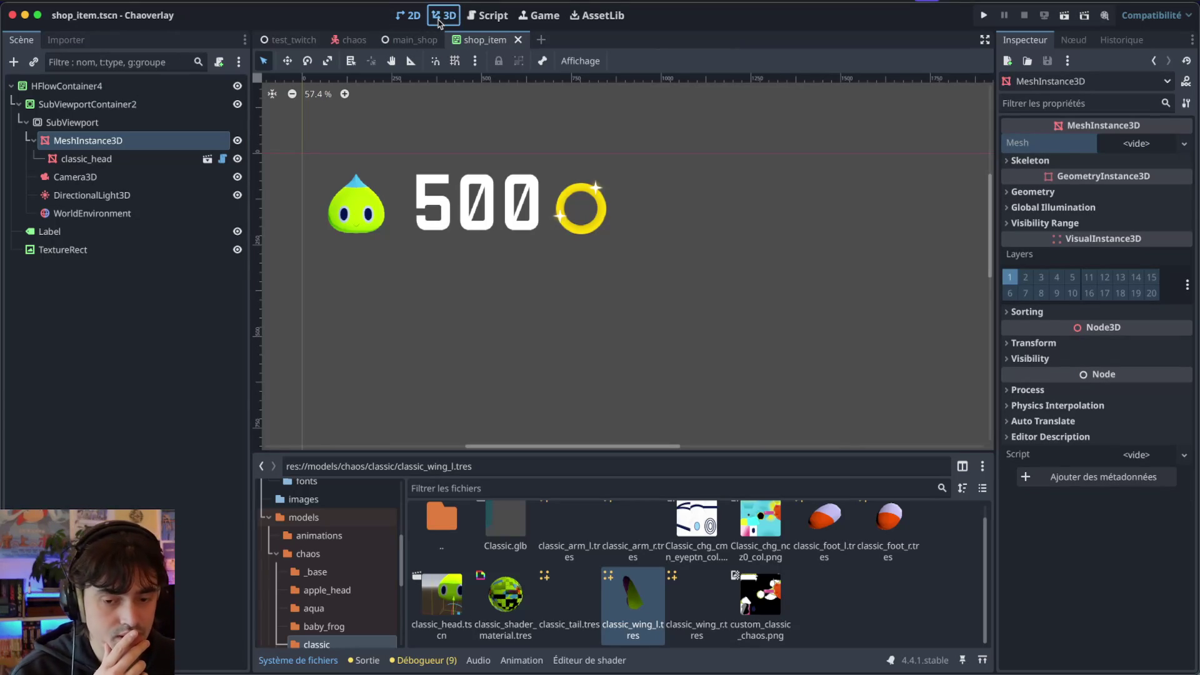
pyautogui.click(440, 17)
# Pan the 3D view to the side and select the Camera3D
pyautogui.hscroll(10, 603, 255)
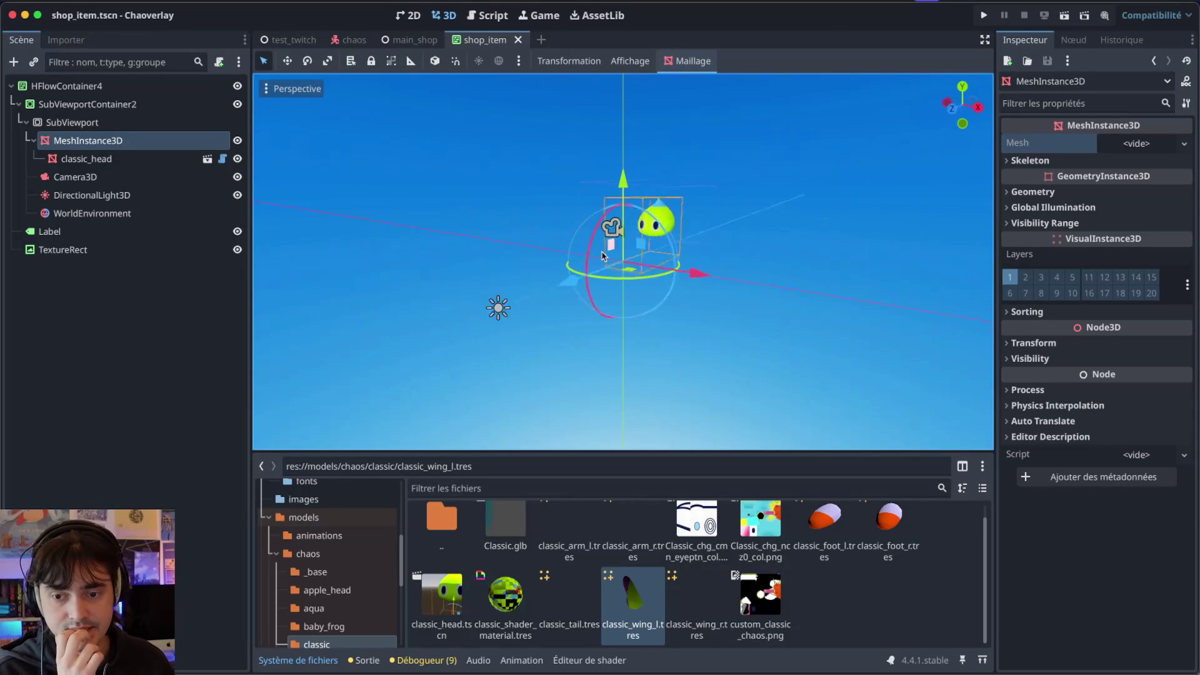
pyautogui.hscroll(10, 603, 255)
pyautogui.hscroll(10, 603, 255)
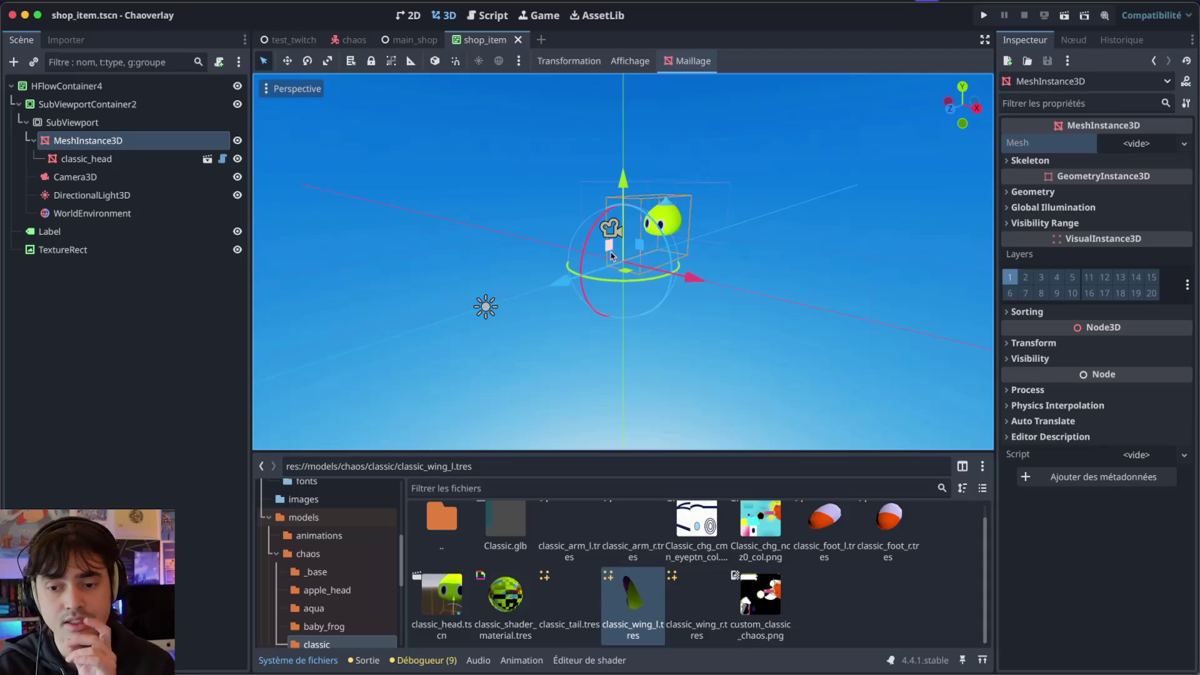
pyautogui.hscroll(10, 612, 255)
pyautogui.hscroll(10, 701, 270)
pyautogui.hscroll(3, 700, 270)
pyautogui.click(150, 176)
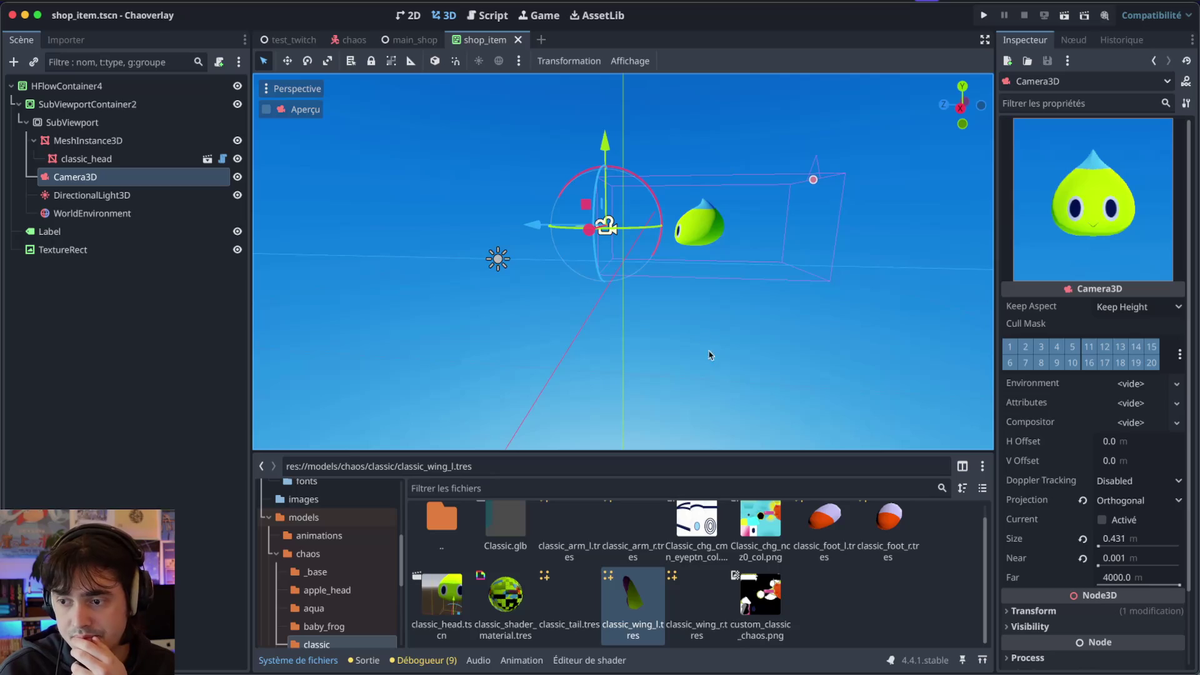
# Hide classic_head and give MeshInstance3D the classic_tail mesh, then preview through Camera3D
pyautogui.click(237, 158)
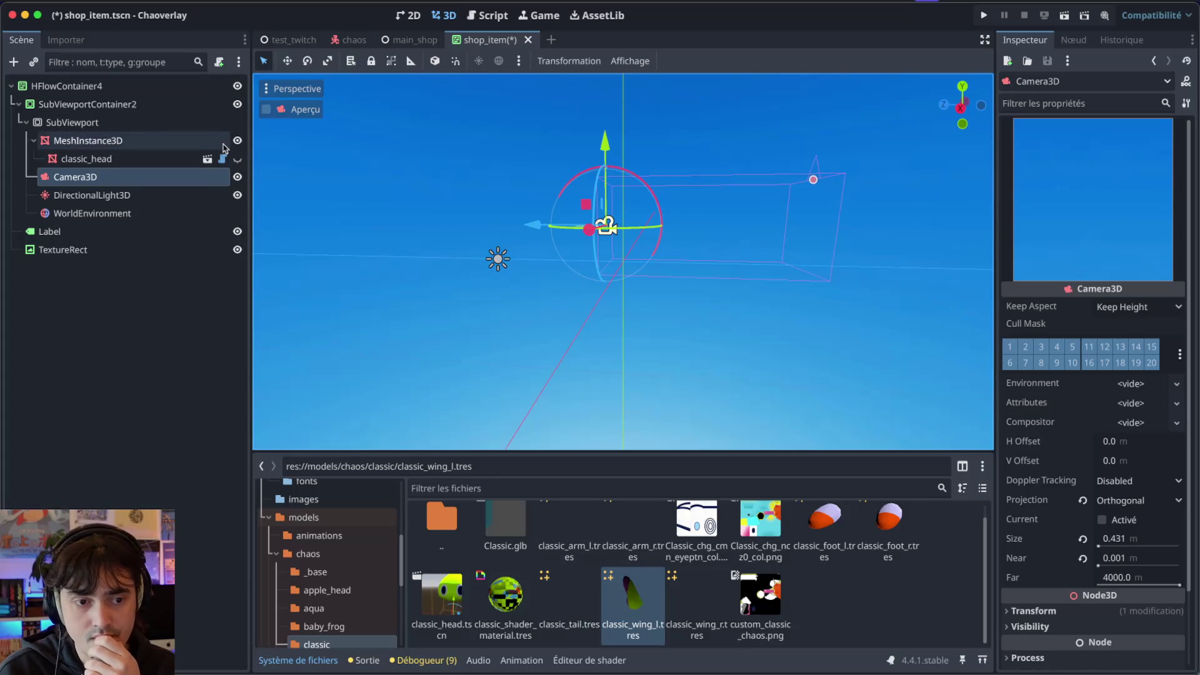
pyautogui.click(218, 144)
pyautogui.moveTo(565, 600)
pyautogui.mouseDown()
pyautogui.moveTo(919, 494)
pyautogui.moveTo(1096, 139)
pyautogui.moveTo(1114, 146)
pyautogui.mouseUp()
pyautogui.click(487, 256)
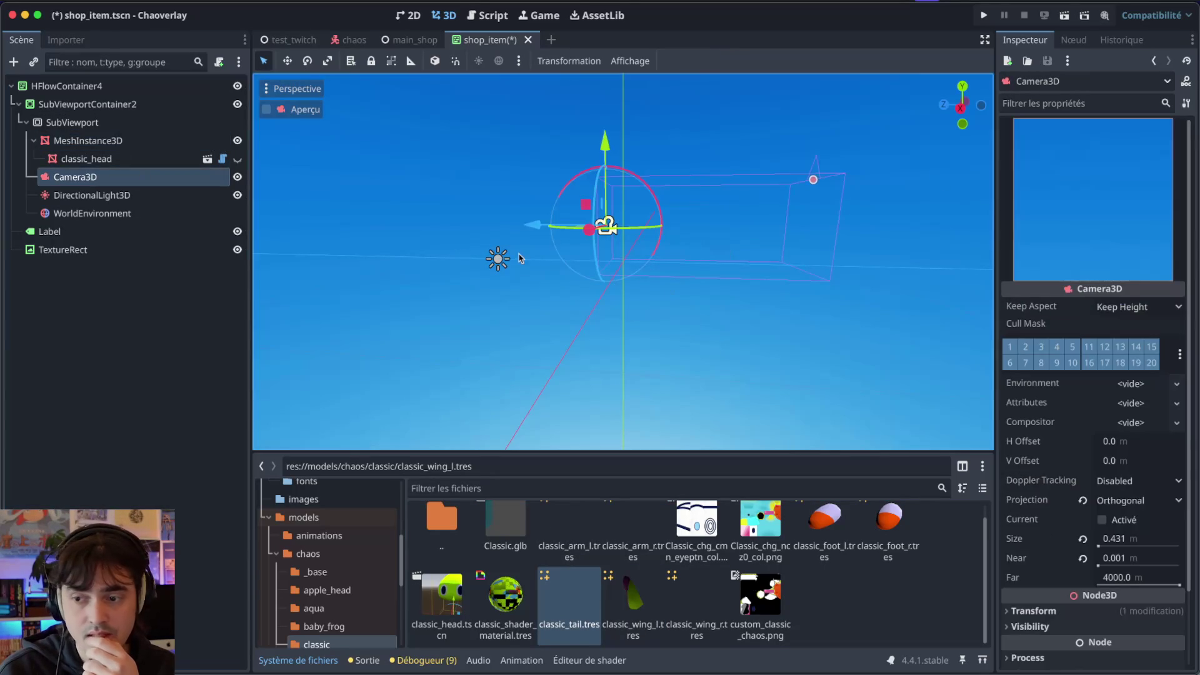
pyautogui.scroll(5, 611, 208)
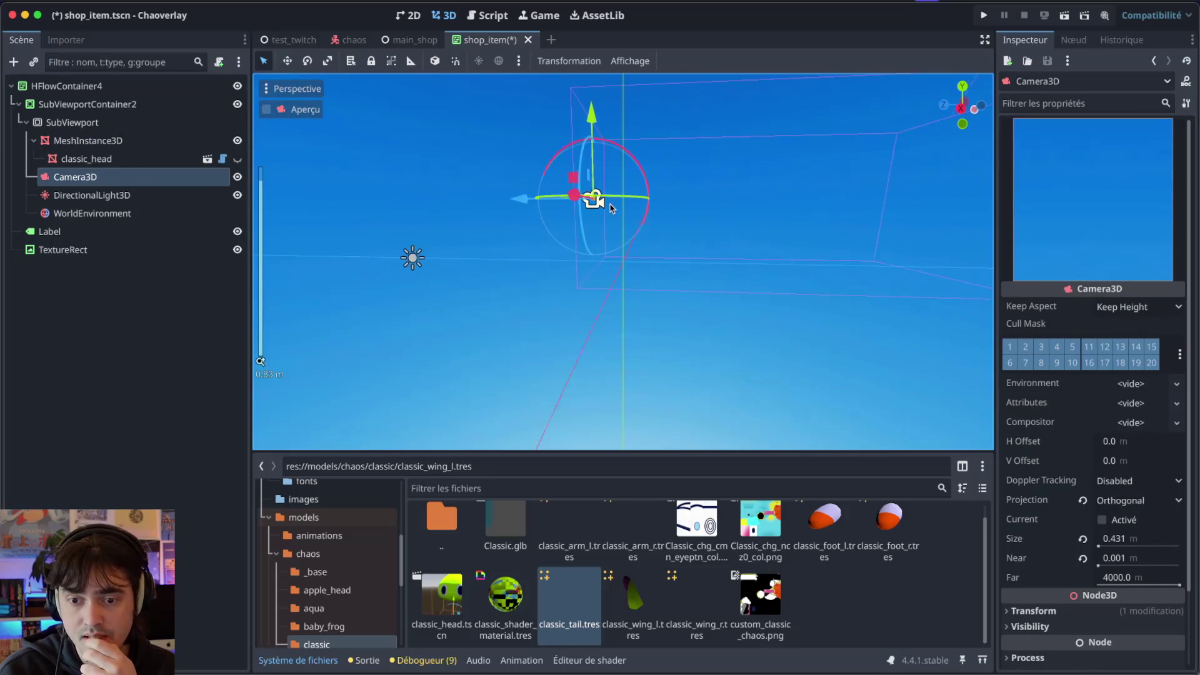
# Raise the tail mesh along Y, fine-tuning it against the Camera3D preview
pyautogui.click(136, 149)
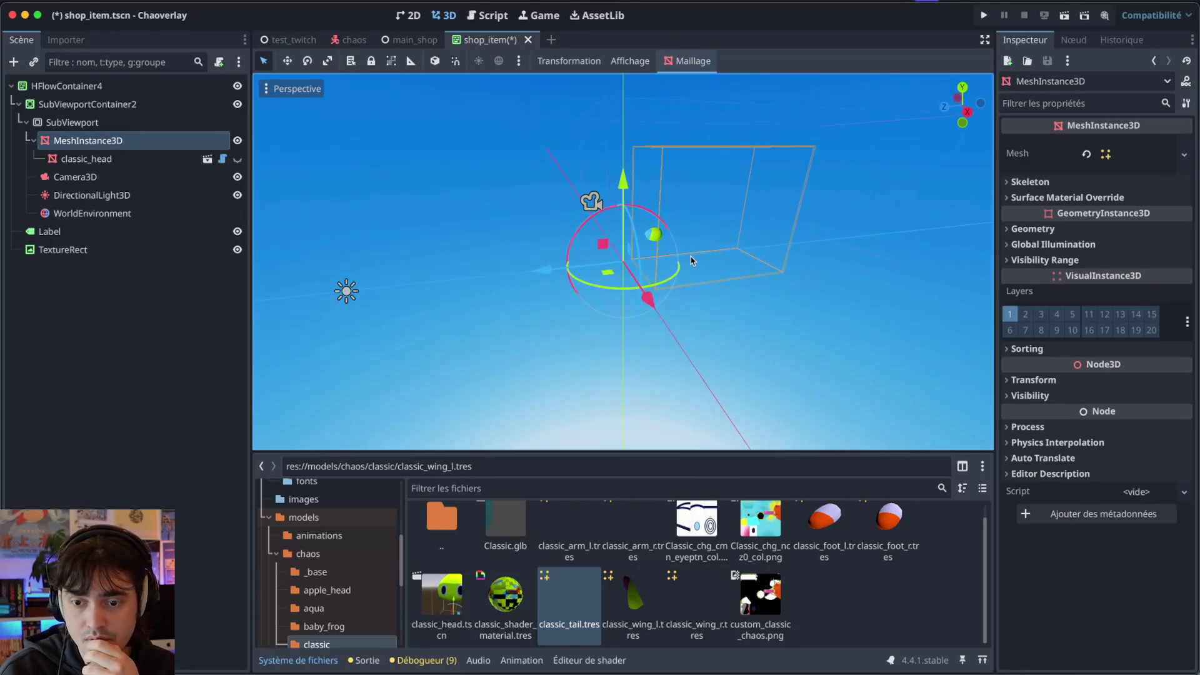
pyautogui.moveTo(623, 182); pyautogui.dragTo(622, 142)
pyautogui.click(137, 178)
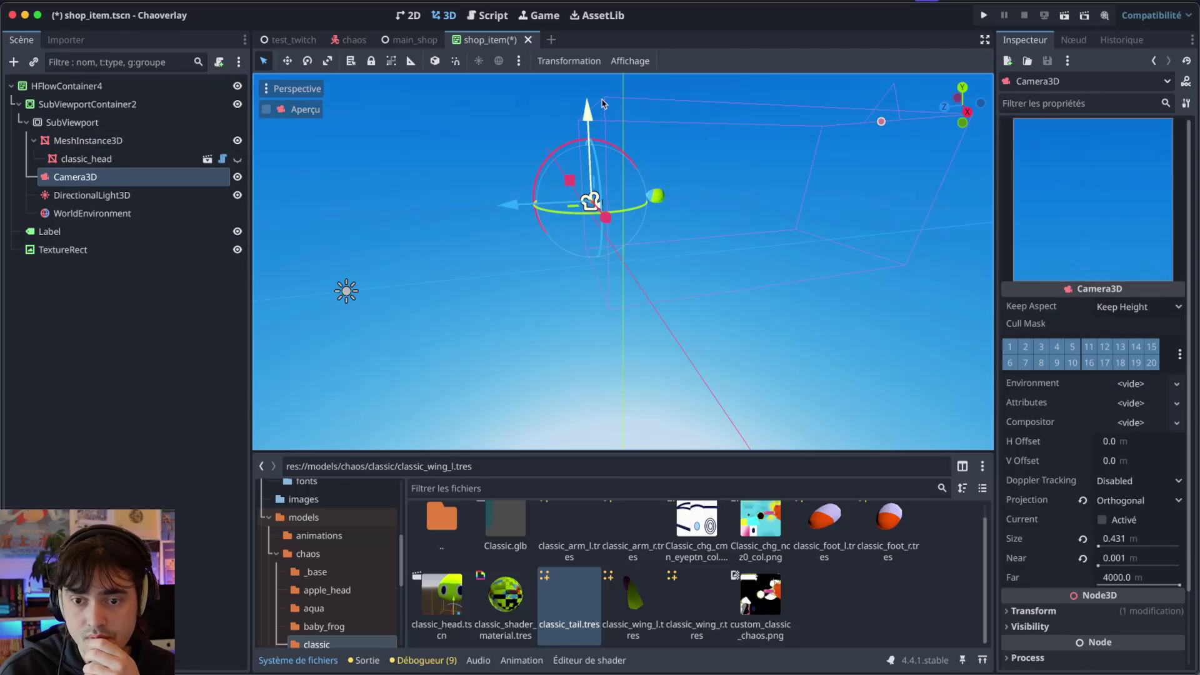
pyautogui.click(175, 145)
pyautogui.moveTo(622, 139); pyautogui.dragTo(622, 147)
pyautogui.click(75, 177)
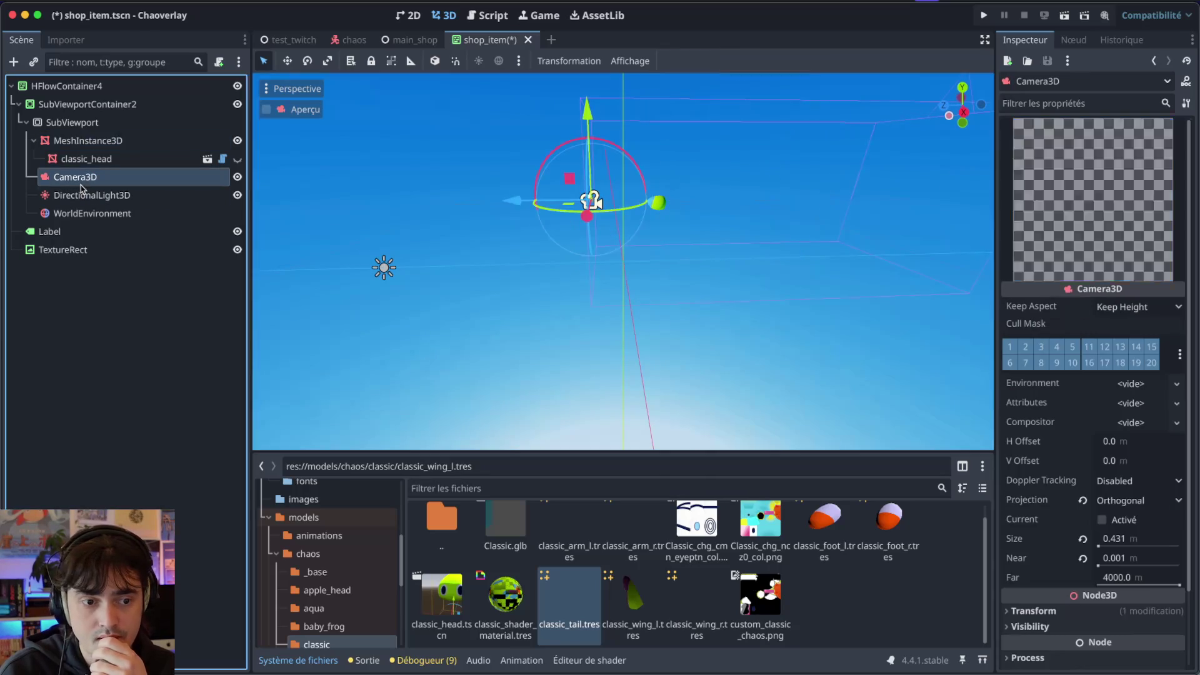
# Pan the viewport back and reselect the MeshInstance3D
pyautogui.hscroll(-5, 635, 279)
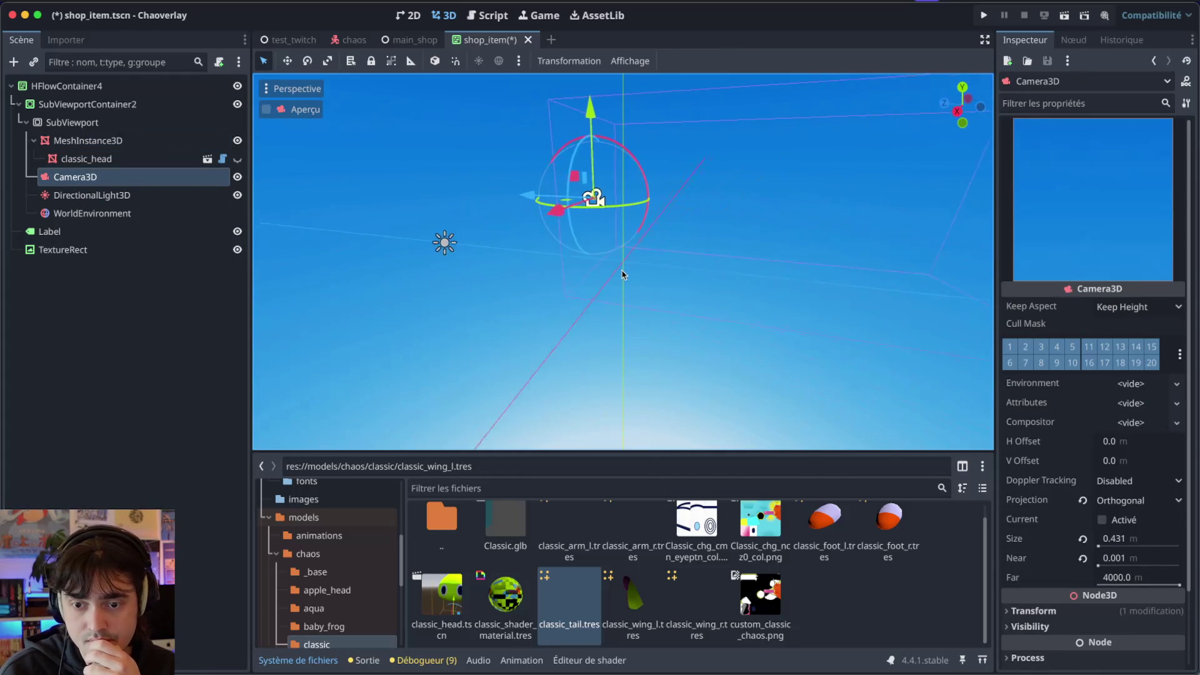
pyautogui.scroll(2, 707, 83)
pyautogui.hscroll(-5, 707, 83)
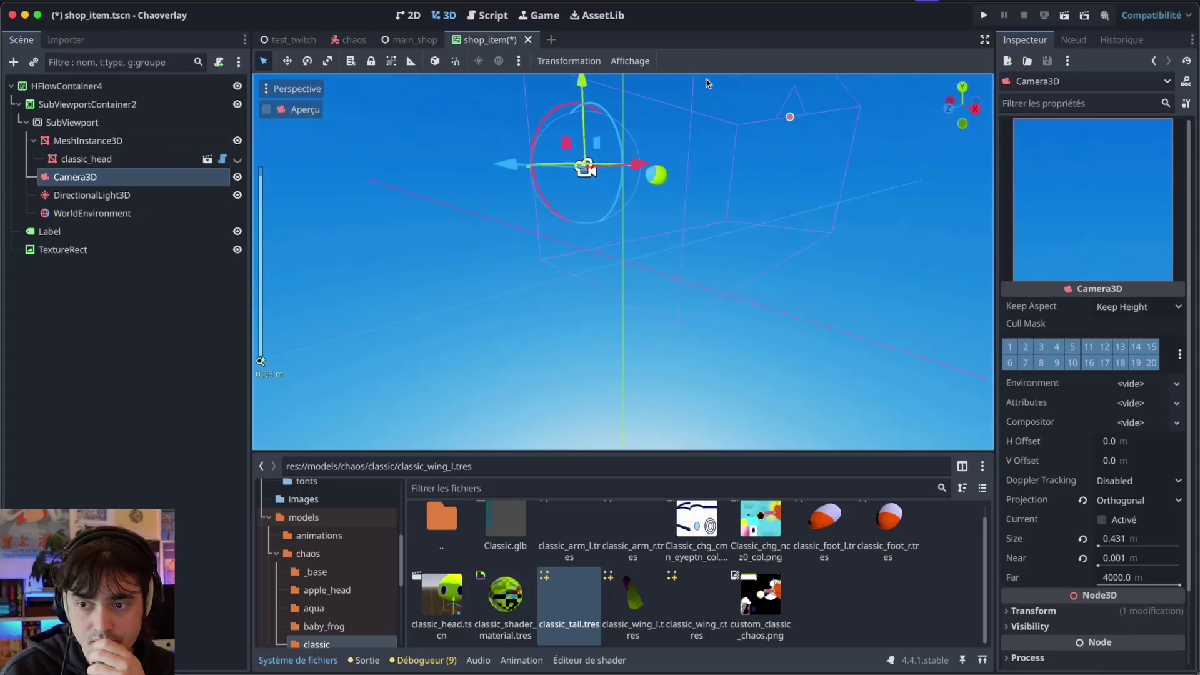
pyautogui.hscroll(-5, 704, 225)
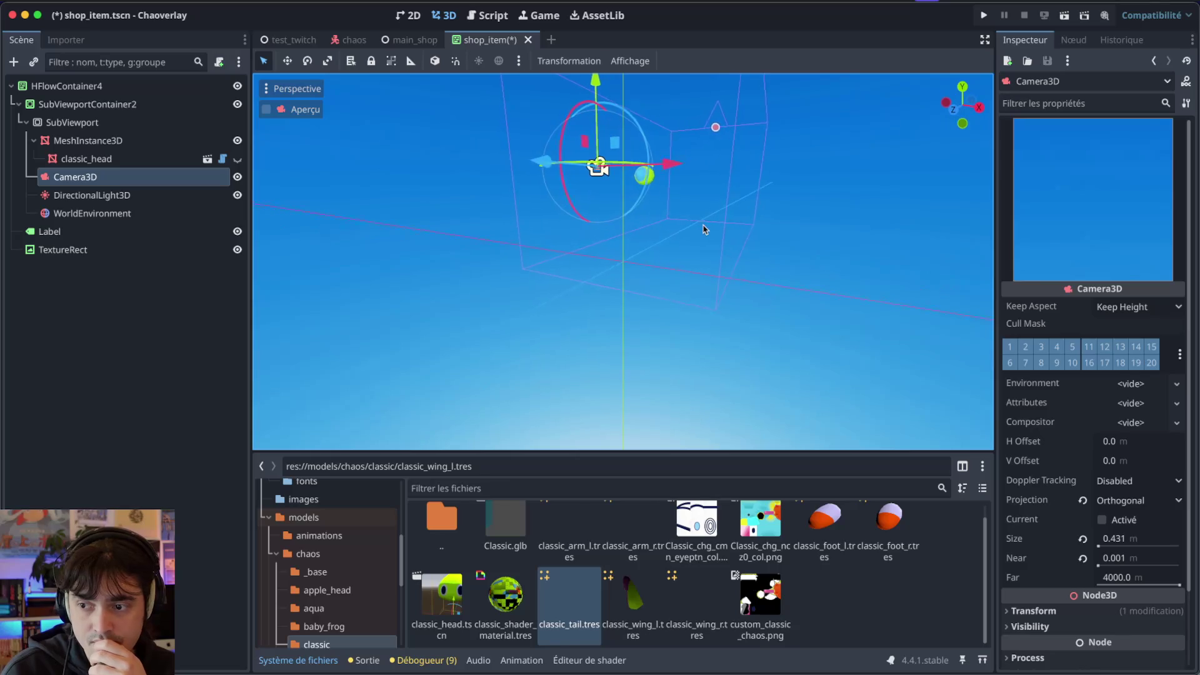
pyautogui.hscroll(-3, 663, 221)
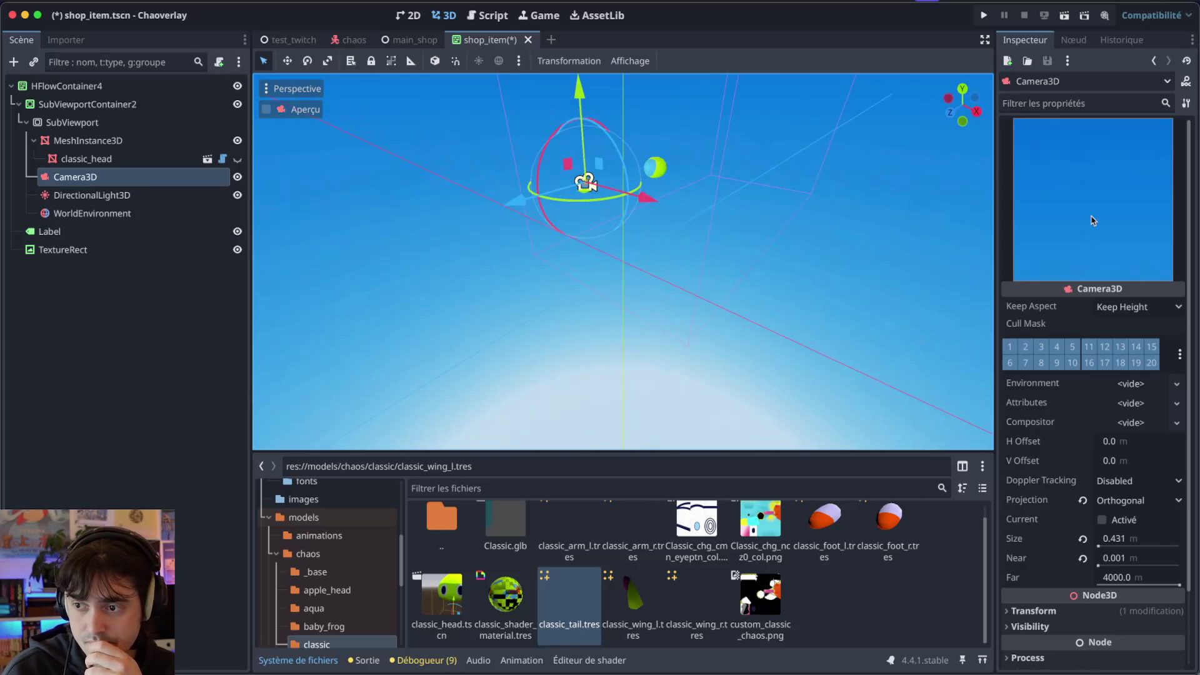
pyautogui.hscroll(-5, 691, 187)
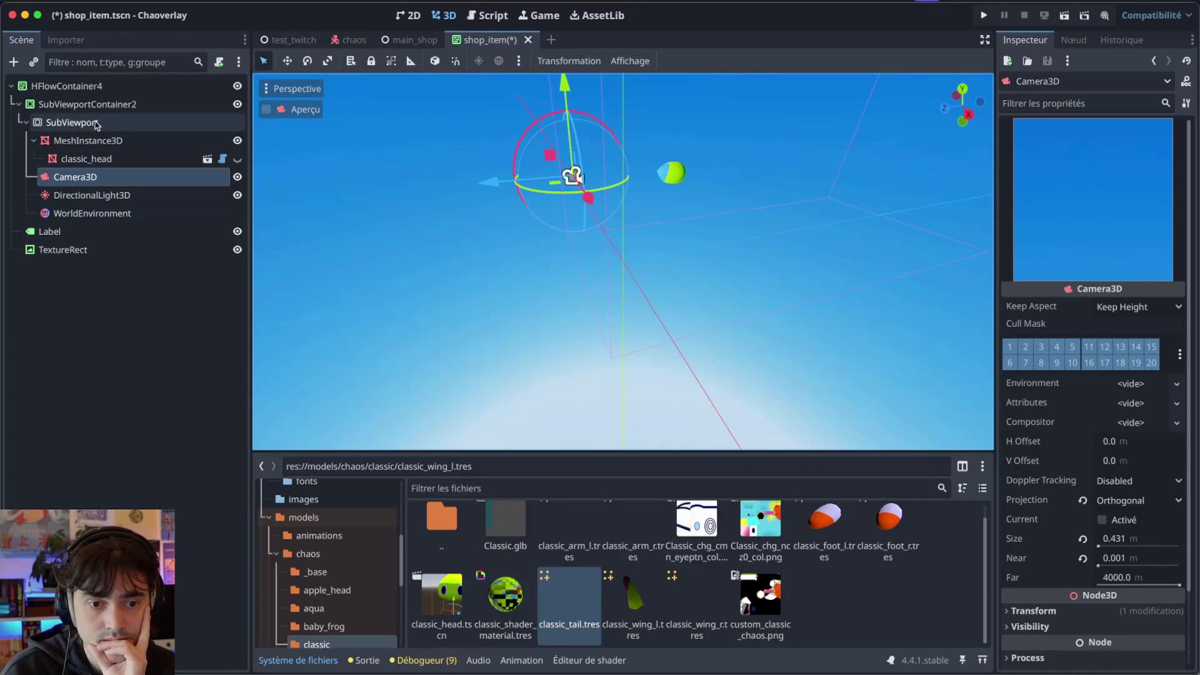
pyautogui.click(87, 140)
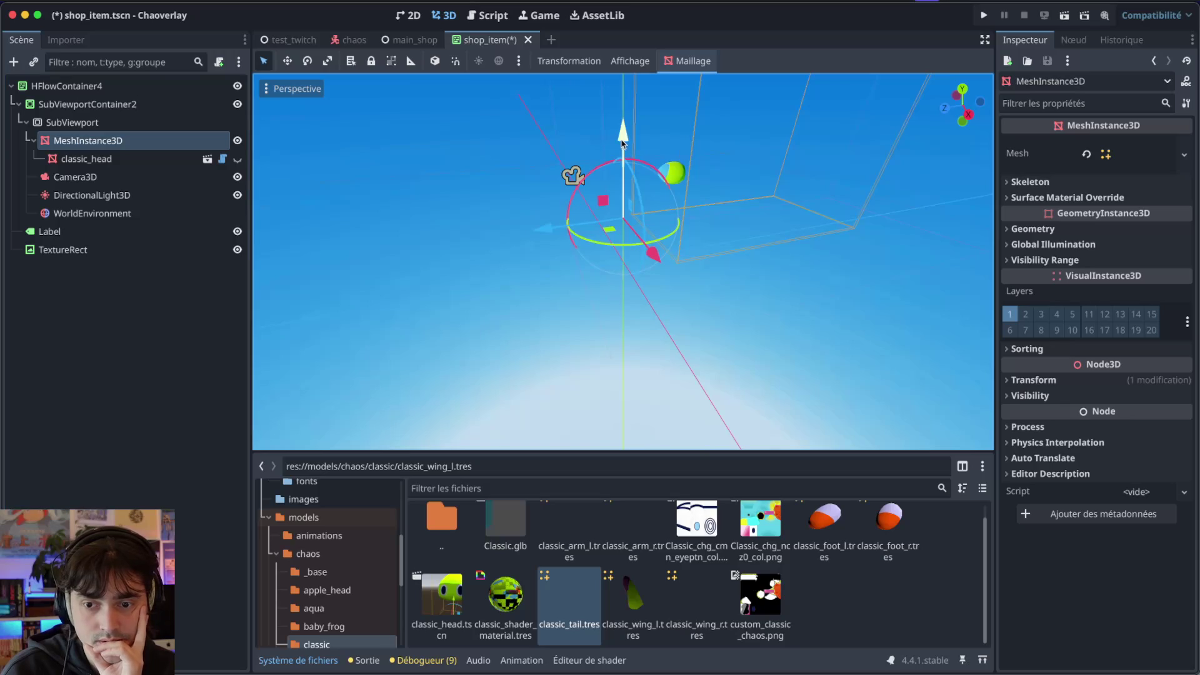
# Raise the tail mesh slightly and move it far right, then check the Camera3D view
pyautogui.moveTo(635, 148); pyautogui.dragTo(634, 133)
pyautogui.moveTo(578, 203); pyautogui.dragTo(750, 187)
pyautogui.click(114, 175)
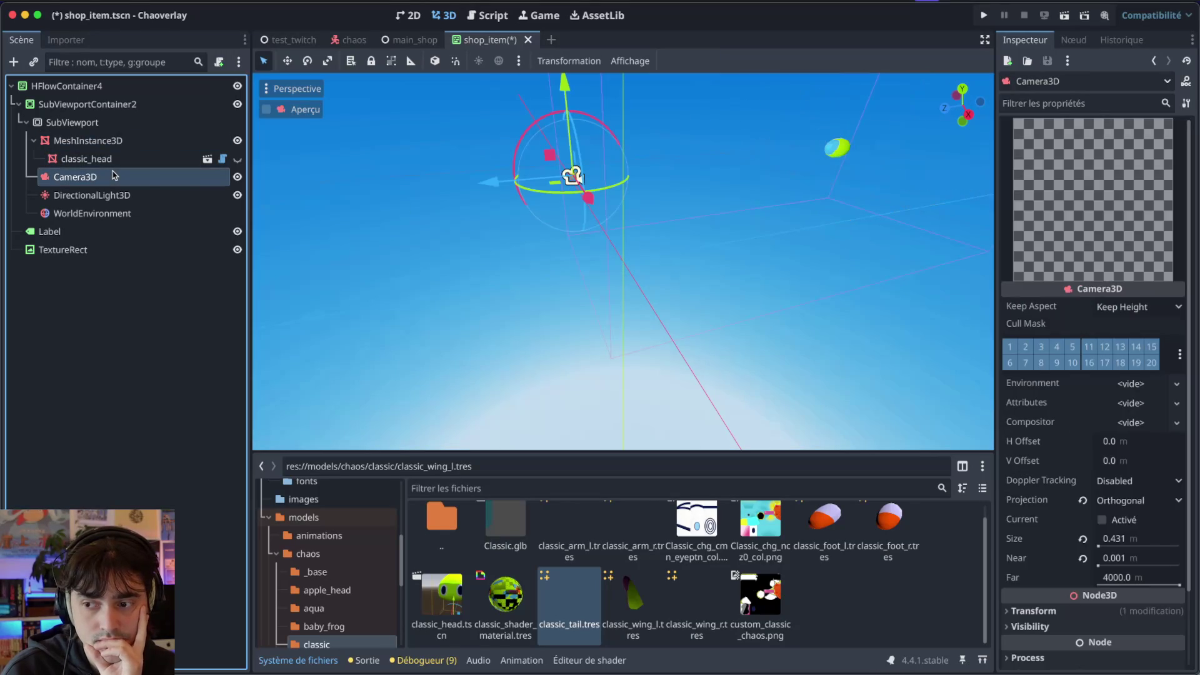
pyautogui.hscroll(10, 475, 210)
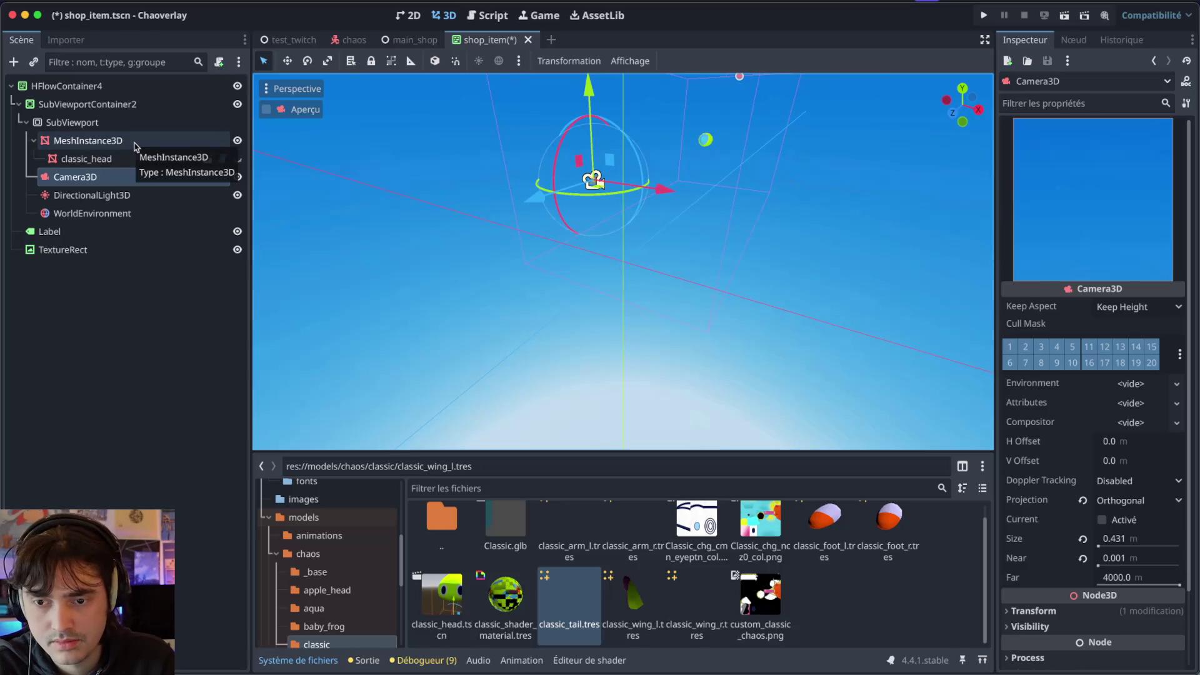
# Shift the tail mesh 0.053 along Z and check the Camera3D preview and Inspector options
pyautogui.click(135, 146)
pyautogui.hscroll(-5, 803, 196)
pyautogui.hscroll(-5, 803, 197)
pyautogui.scroll(2, 800, 198)
pyautogui.hscroll(-10, 799, 198)
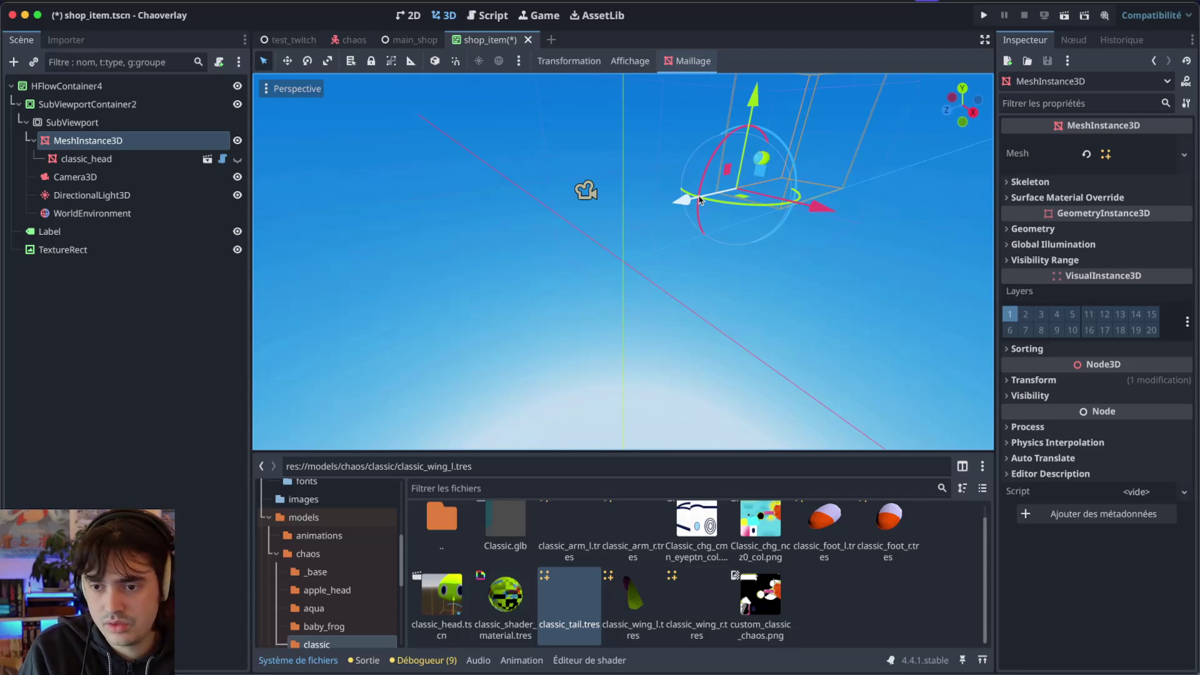
pyautogui.hscroll(-5, 659, 200)
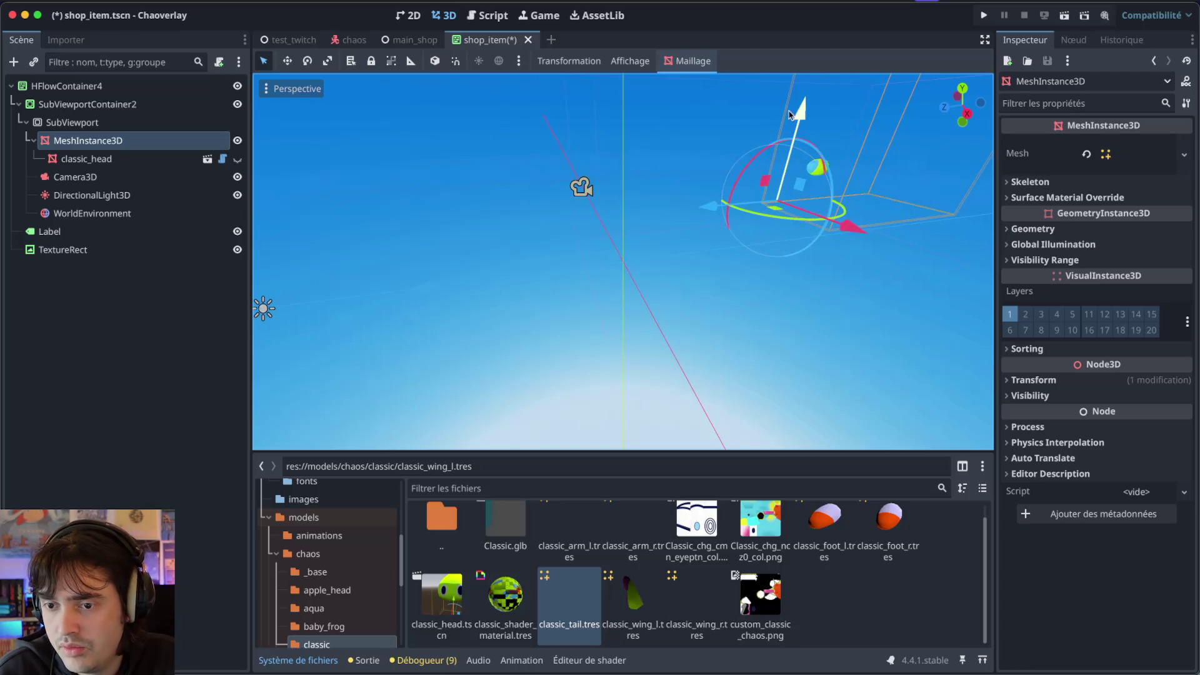
pyautogui.moveTo(700, 197); pyautogui.dragTo(672, 187)
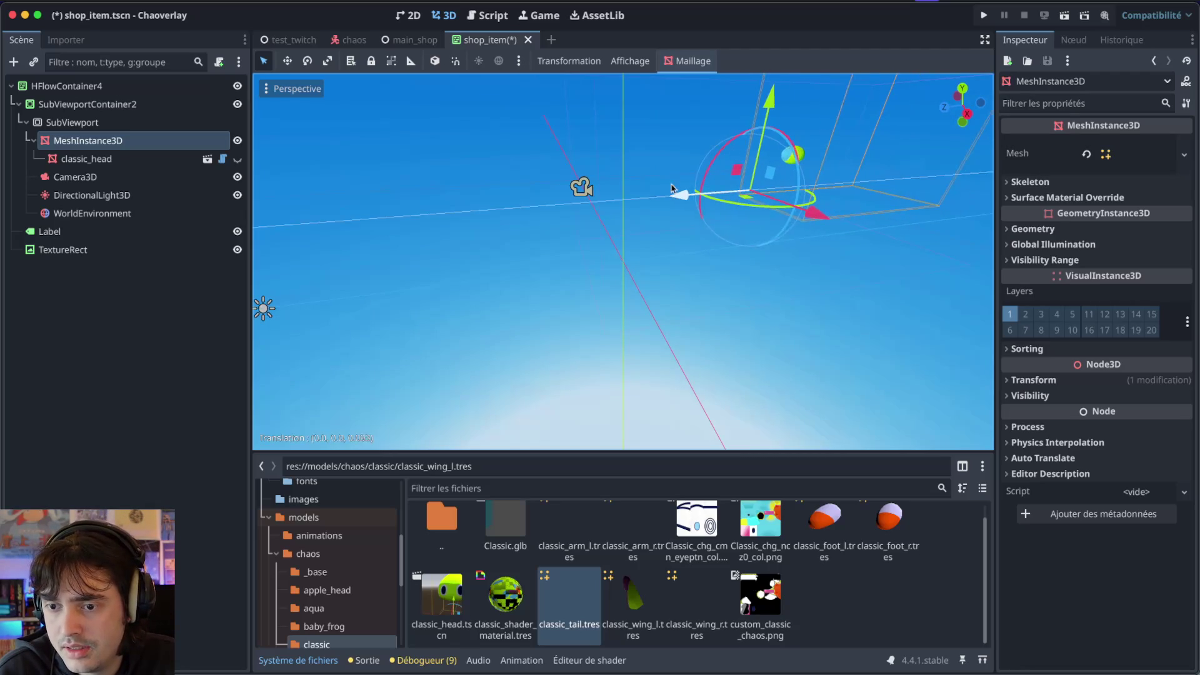
pyautogui.click(582, 188)
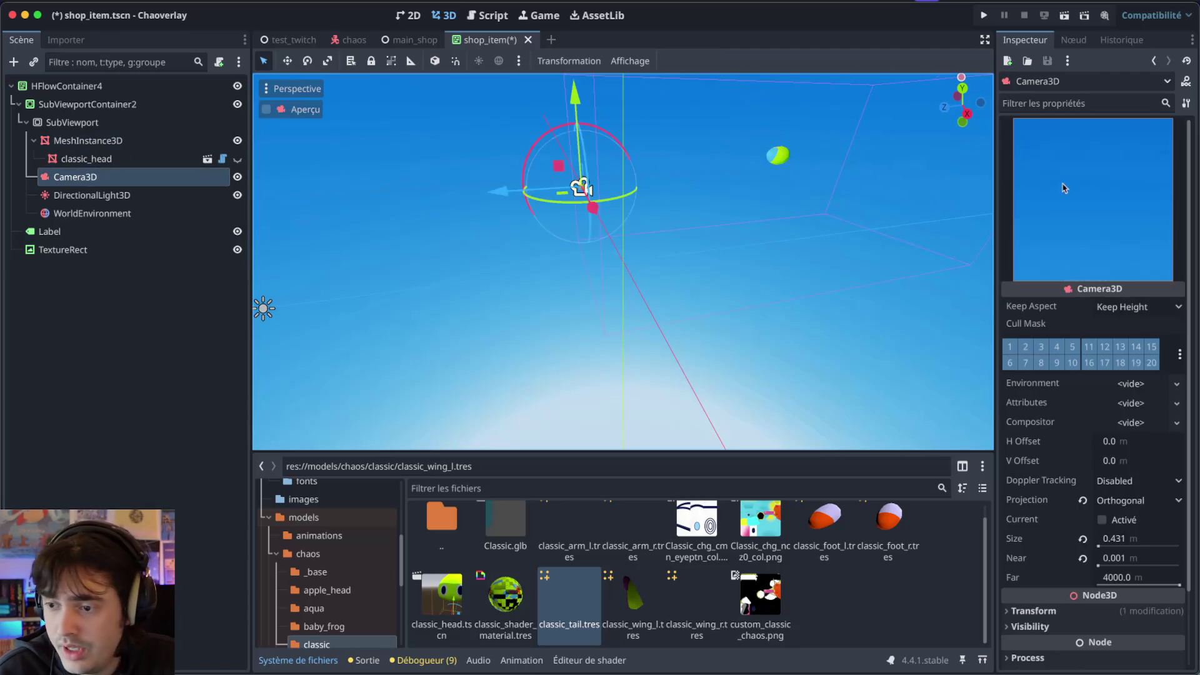
pyautogui.click(1186, 103)
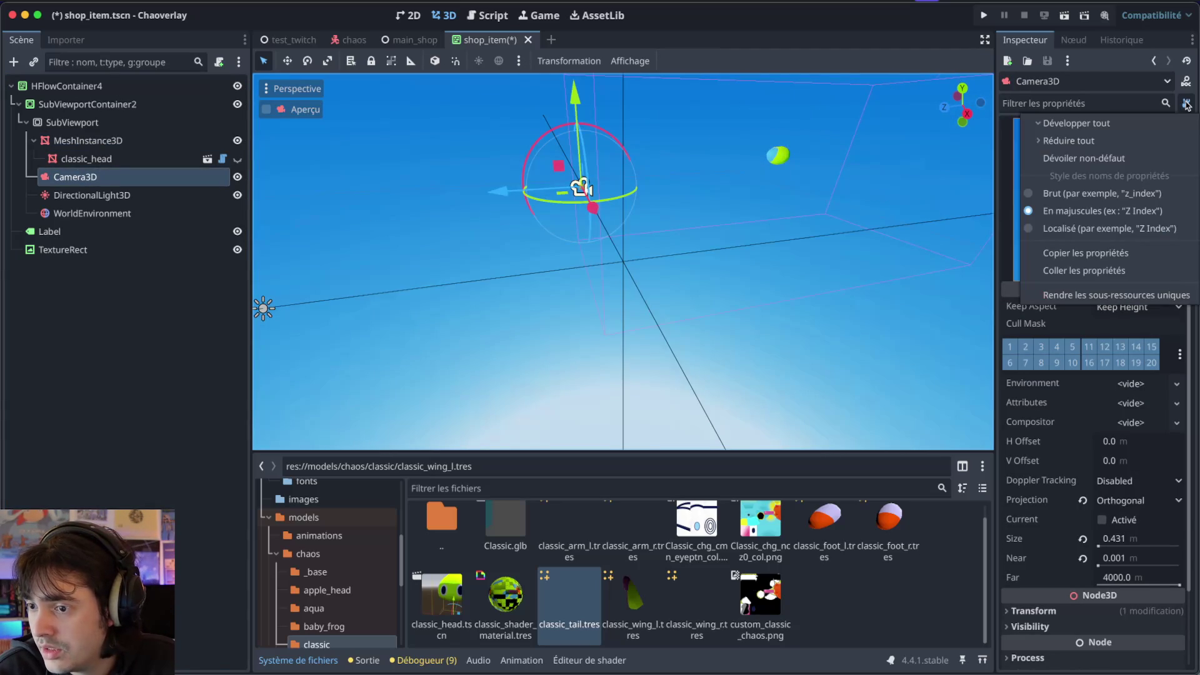
pyautogui.click(1186, 104)
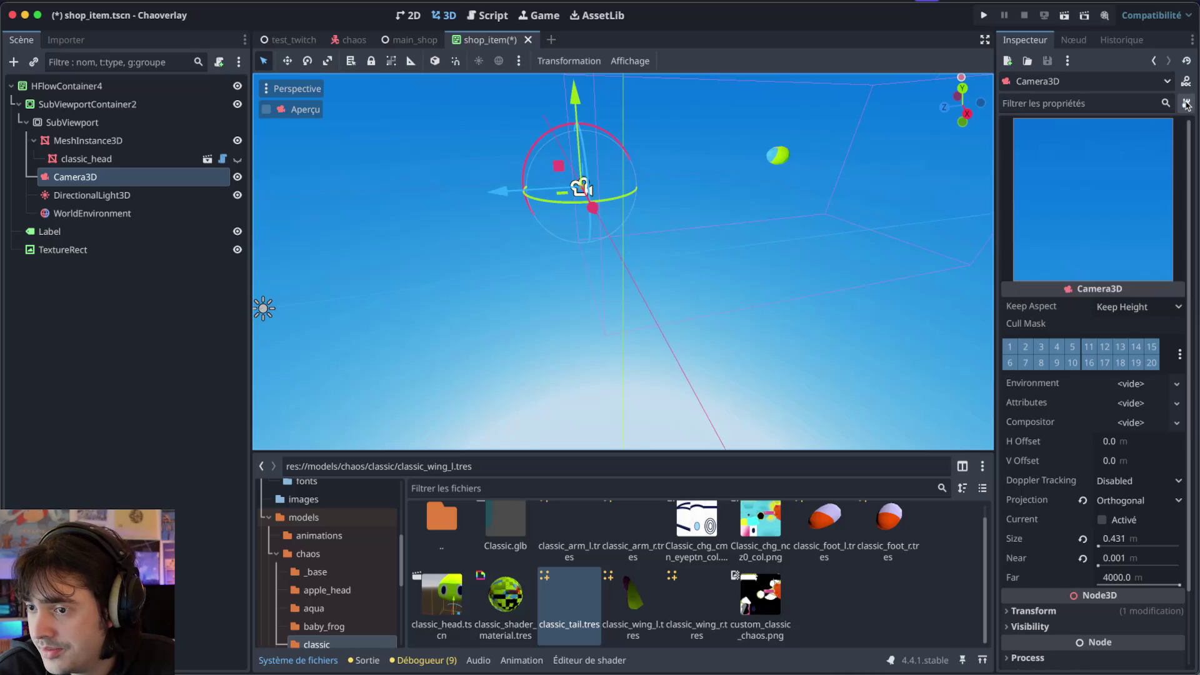